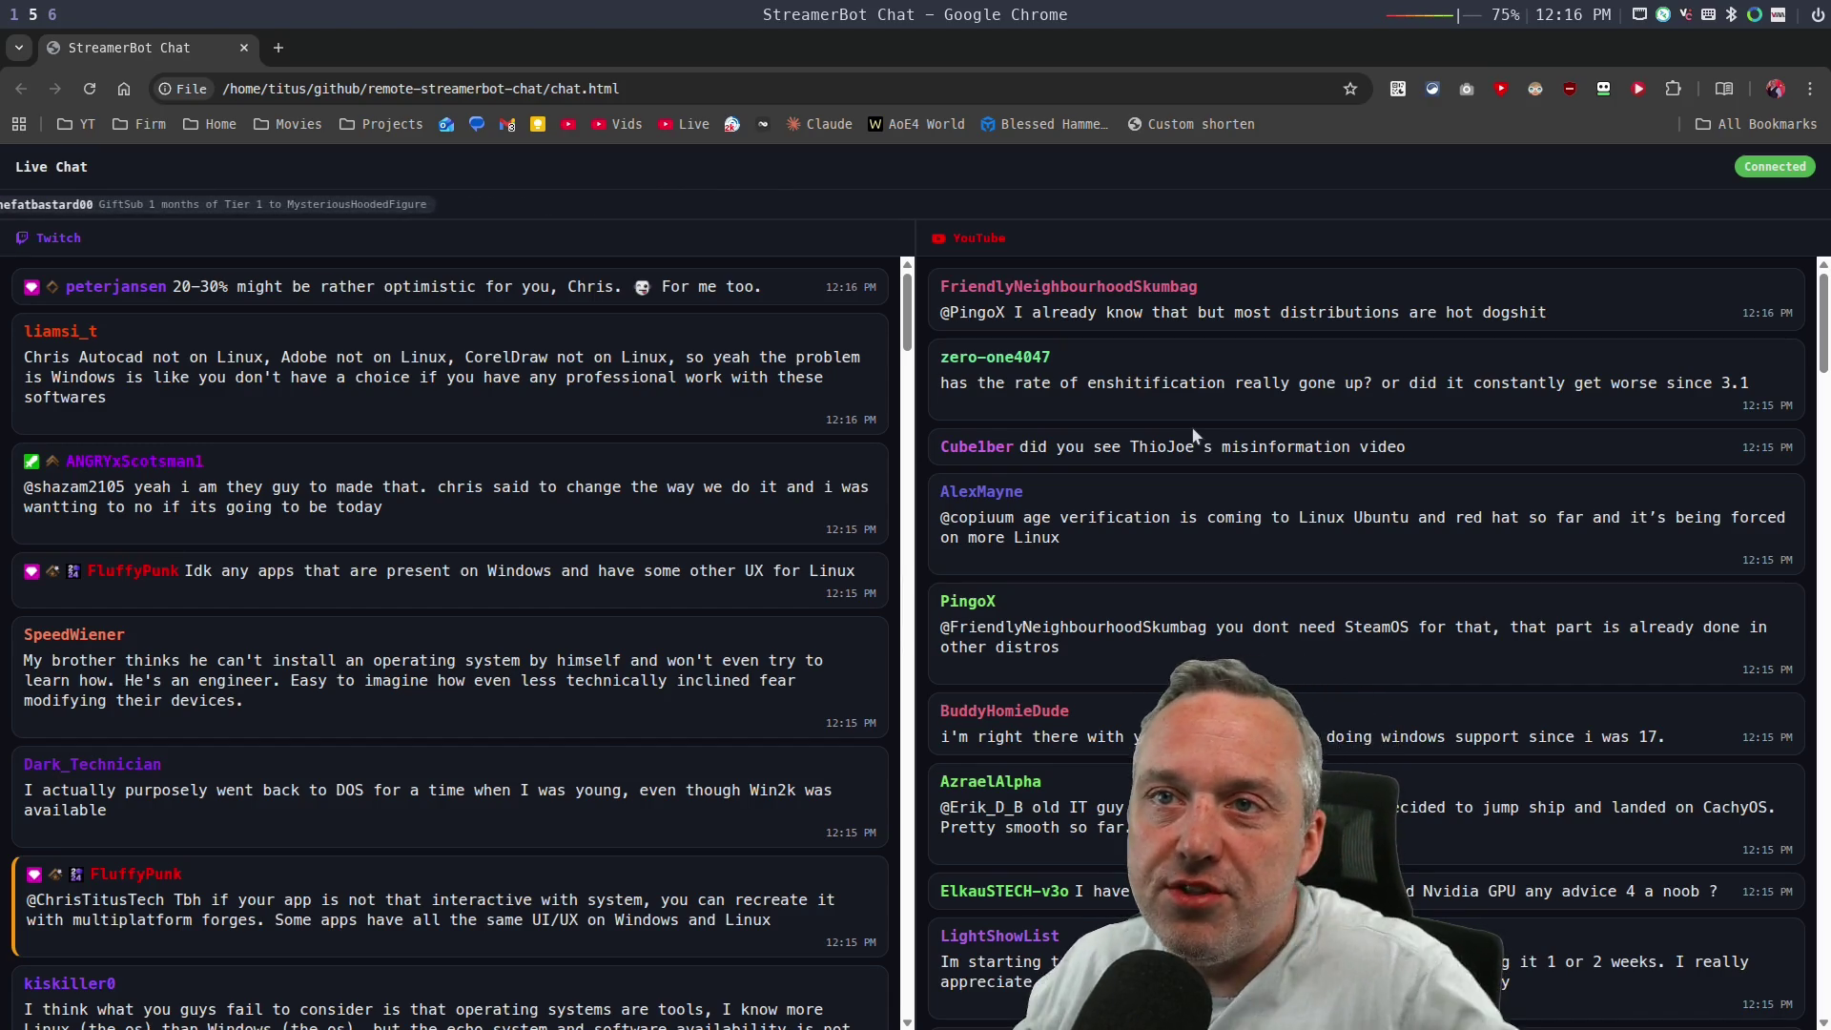
Search Google for 'steam linux survey' and open the Steam Hardware & Software Survey result.
{"action": "key", "text": "ctrl+w"}
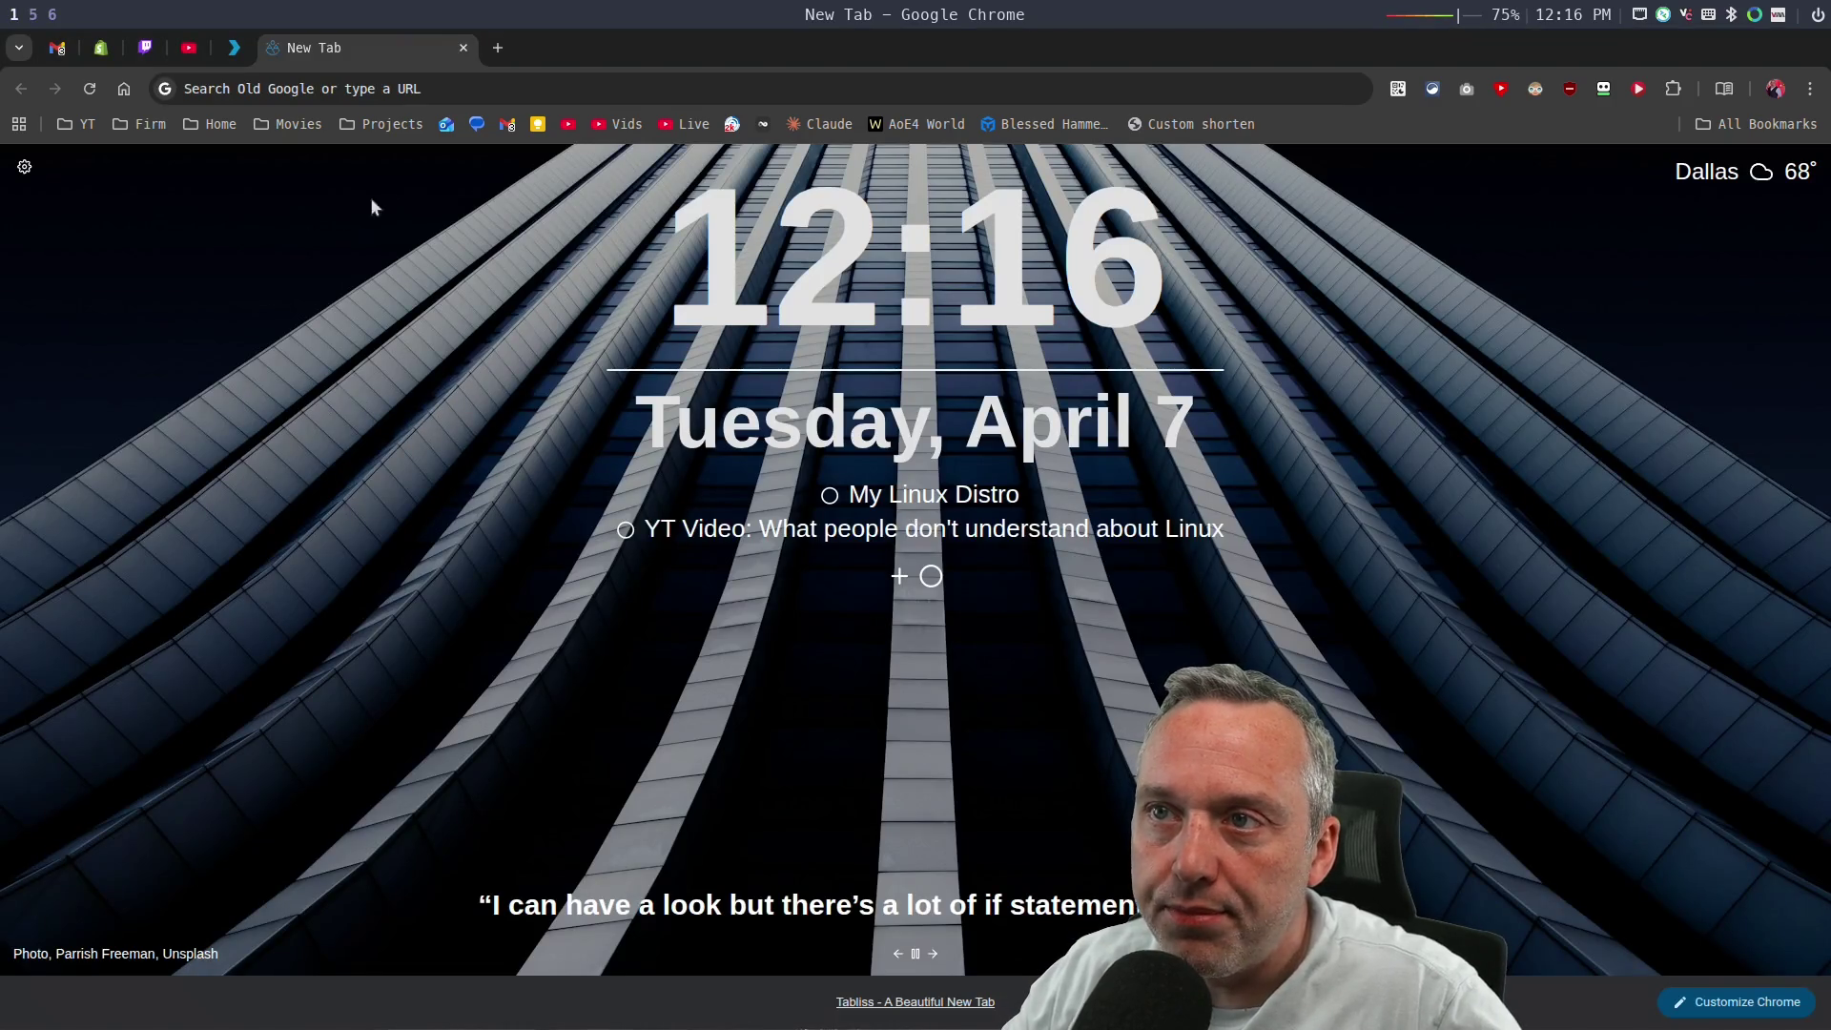
{"action": "key", "text": "ctrl+l"}
{"action": "type", "text": "steam "}
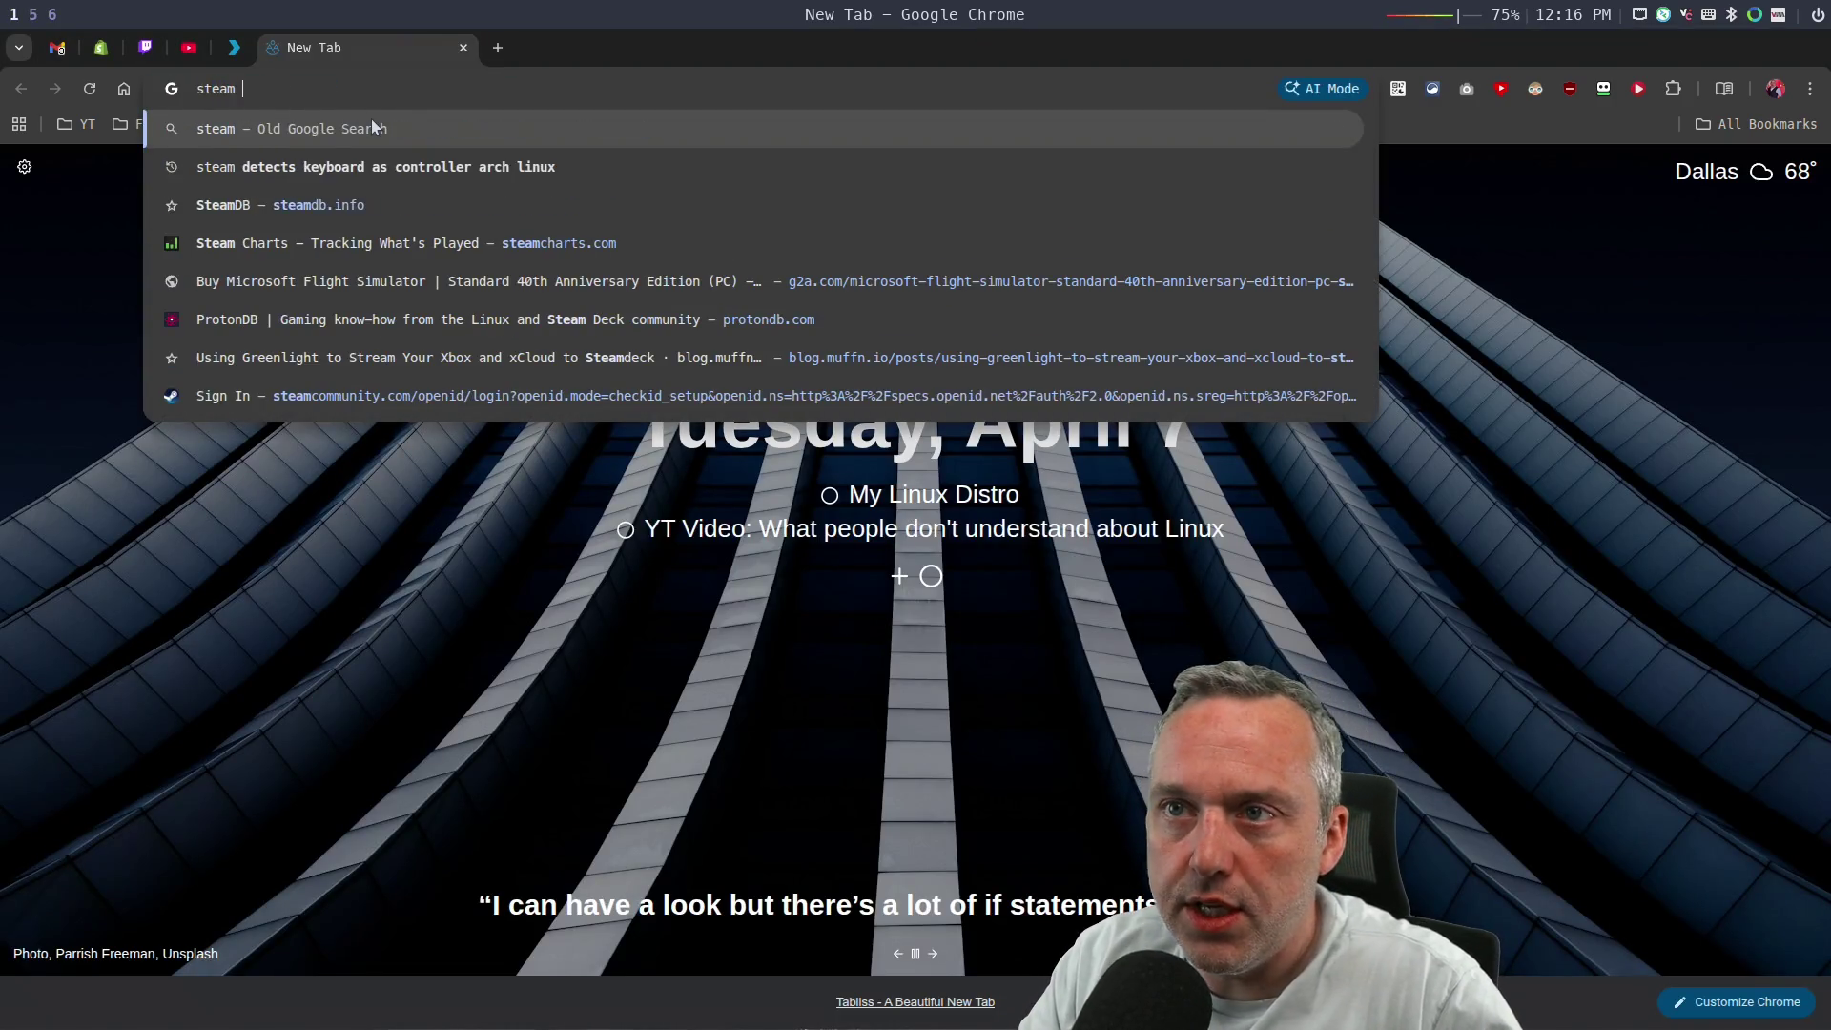
{"action": "type", "text": "linux surv"}
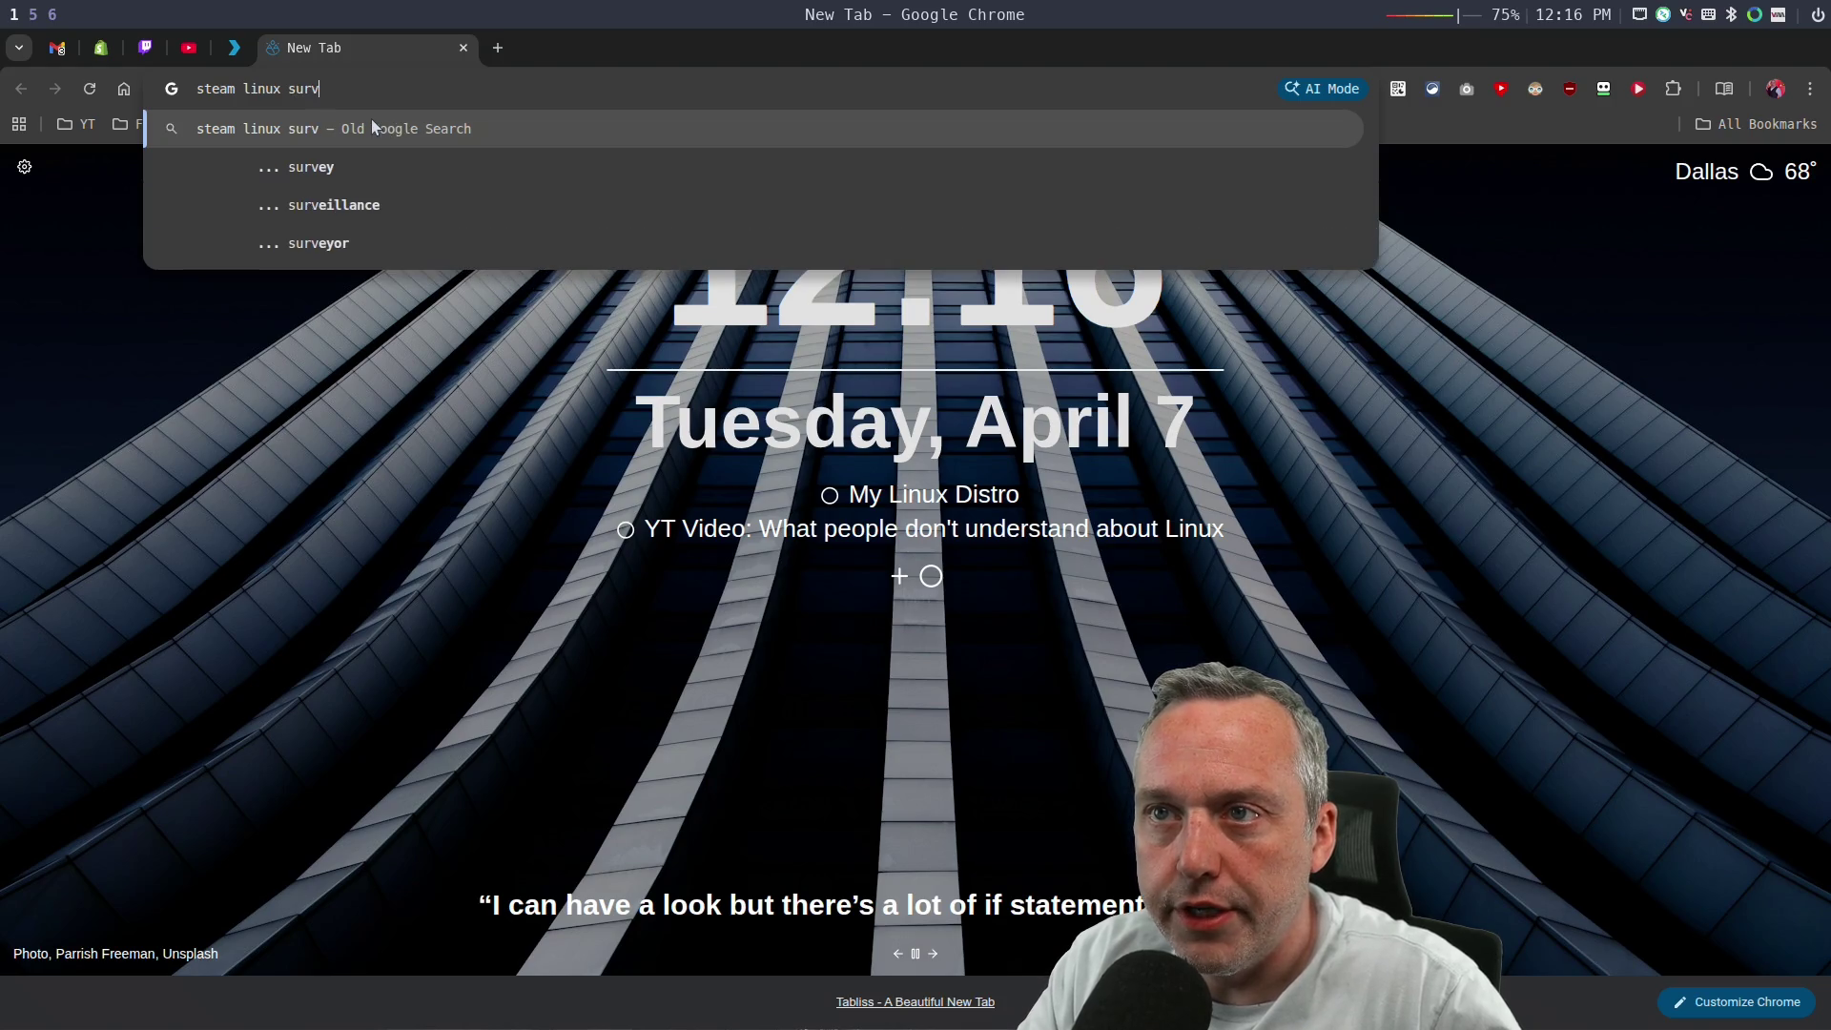
{"action": "type", "text": "ey"}
{"action": "key", "text": "Return"}
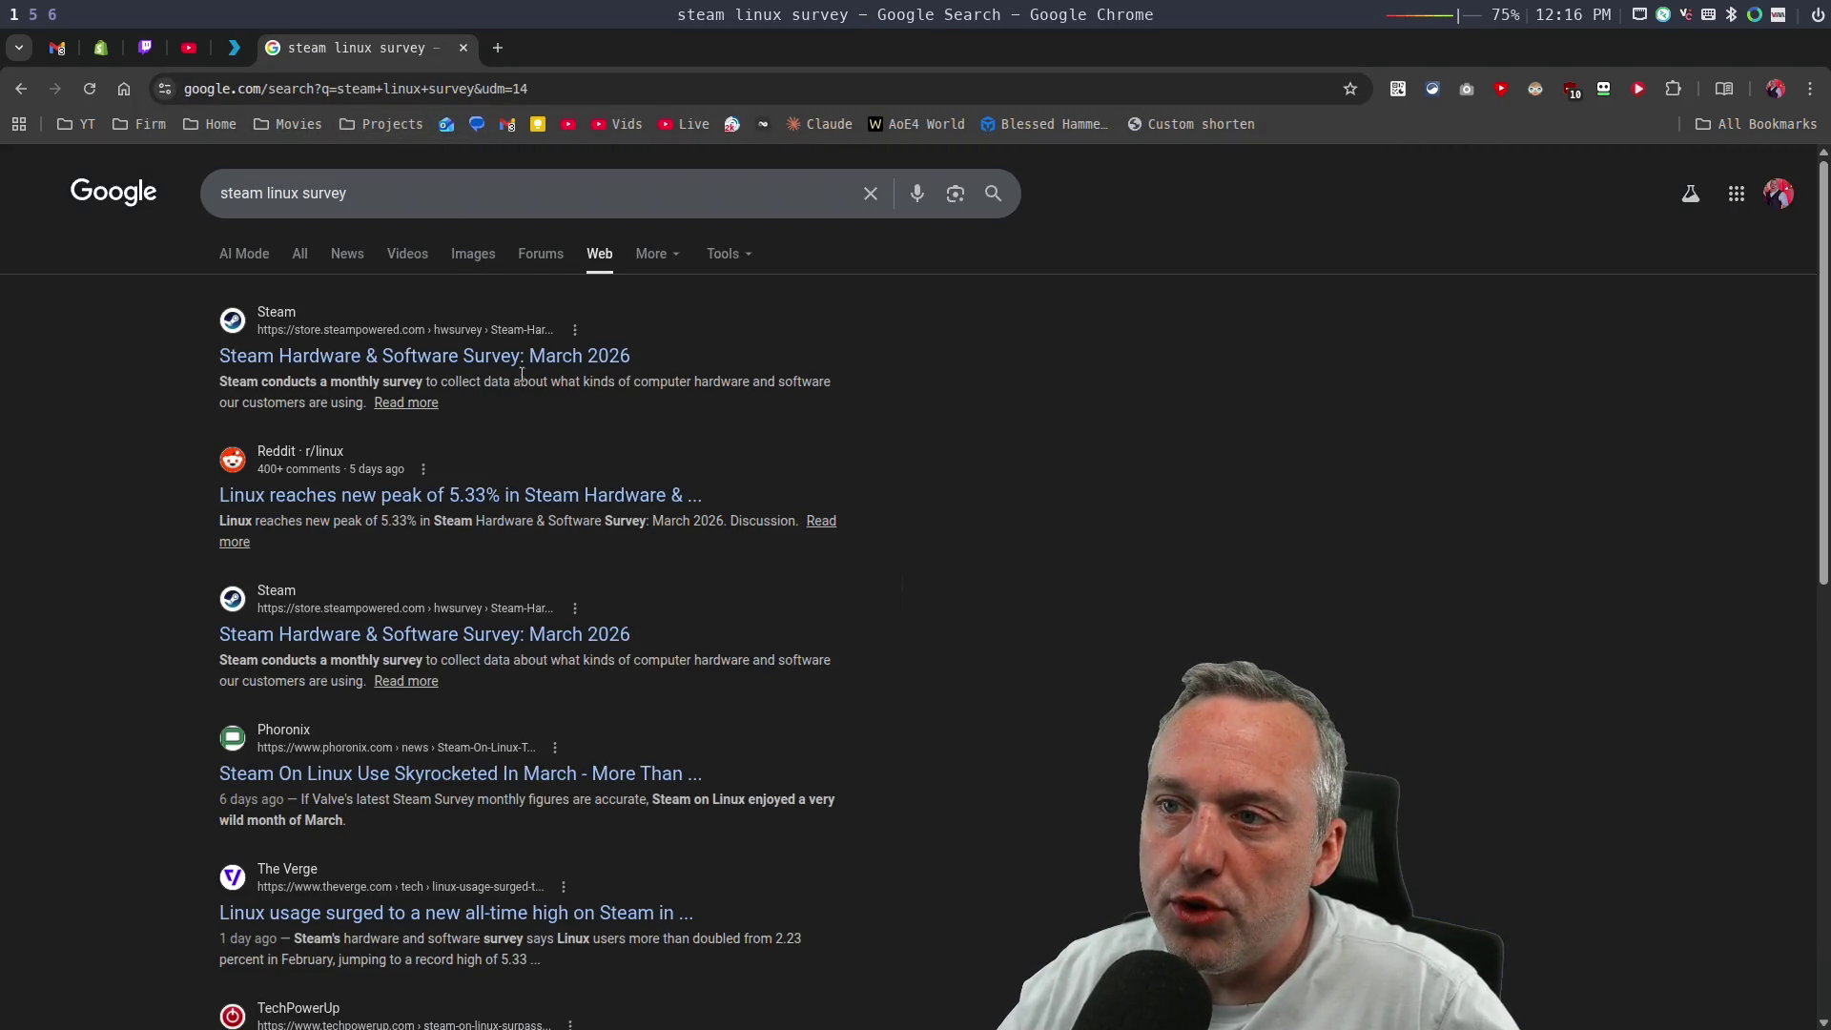
{"action": "left_click", "coordinate": [541, 354]}
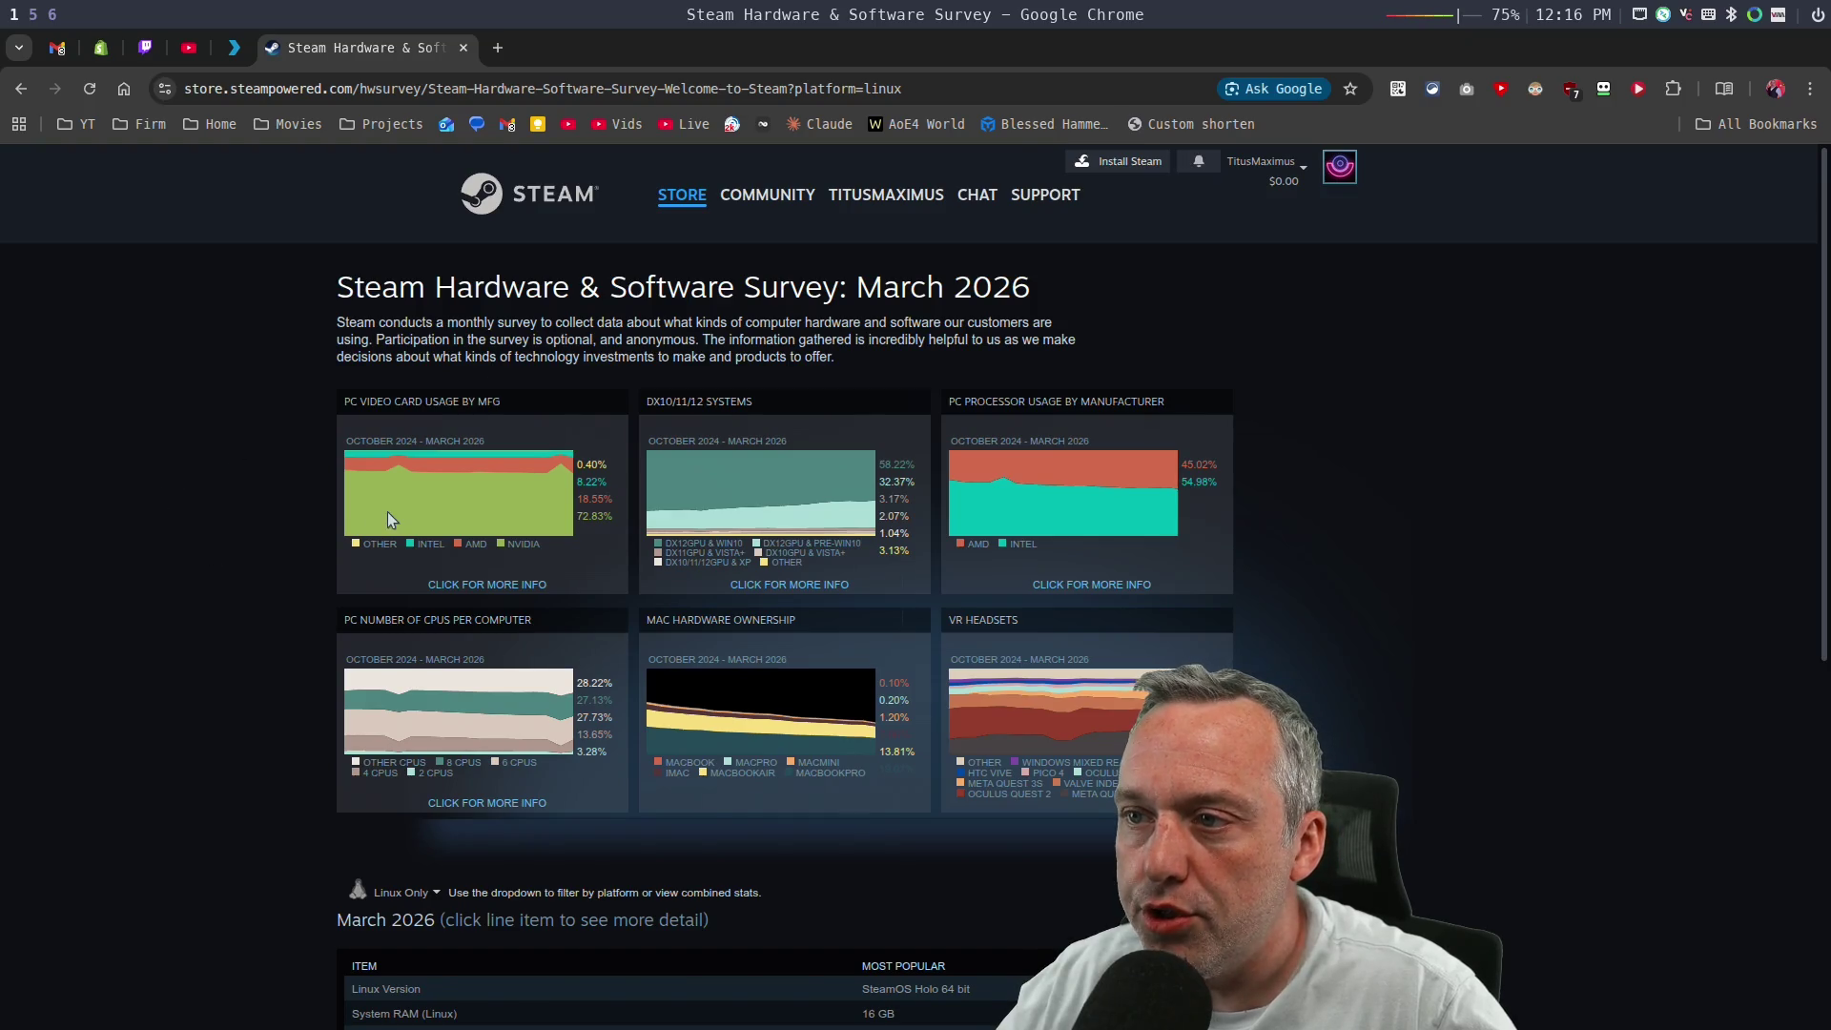
Scroll down to the March 2026 Linux table, where SteamOS Holo 64 bit leads at 24.48%.
{"action": "scroll", "coordinate": [264, 479], "scroll_direction": "down", "scroll_amount": 5}
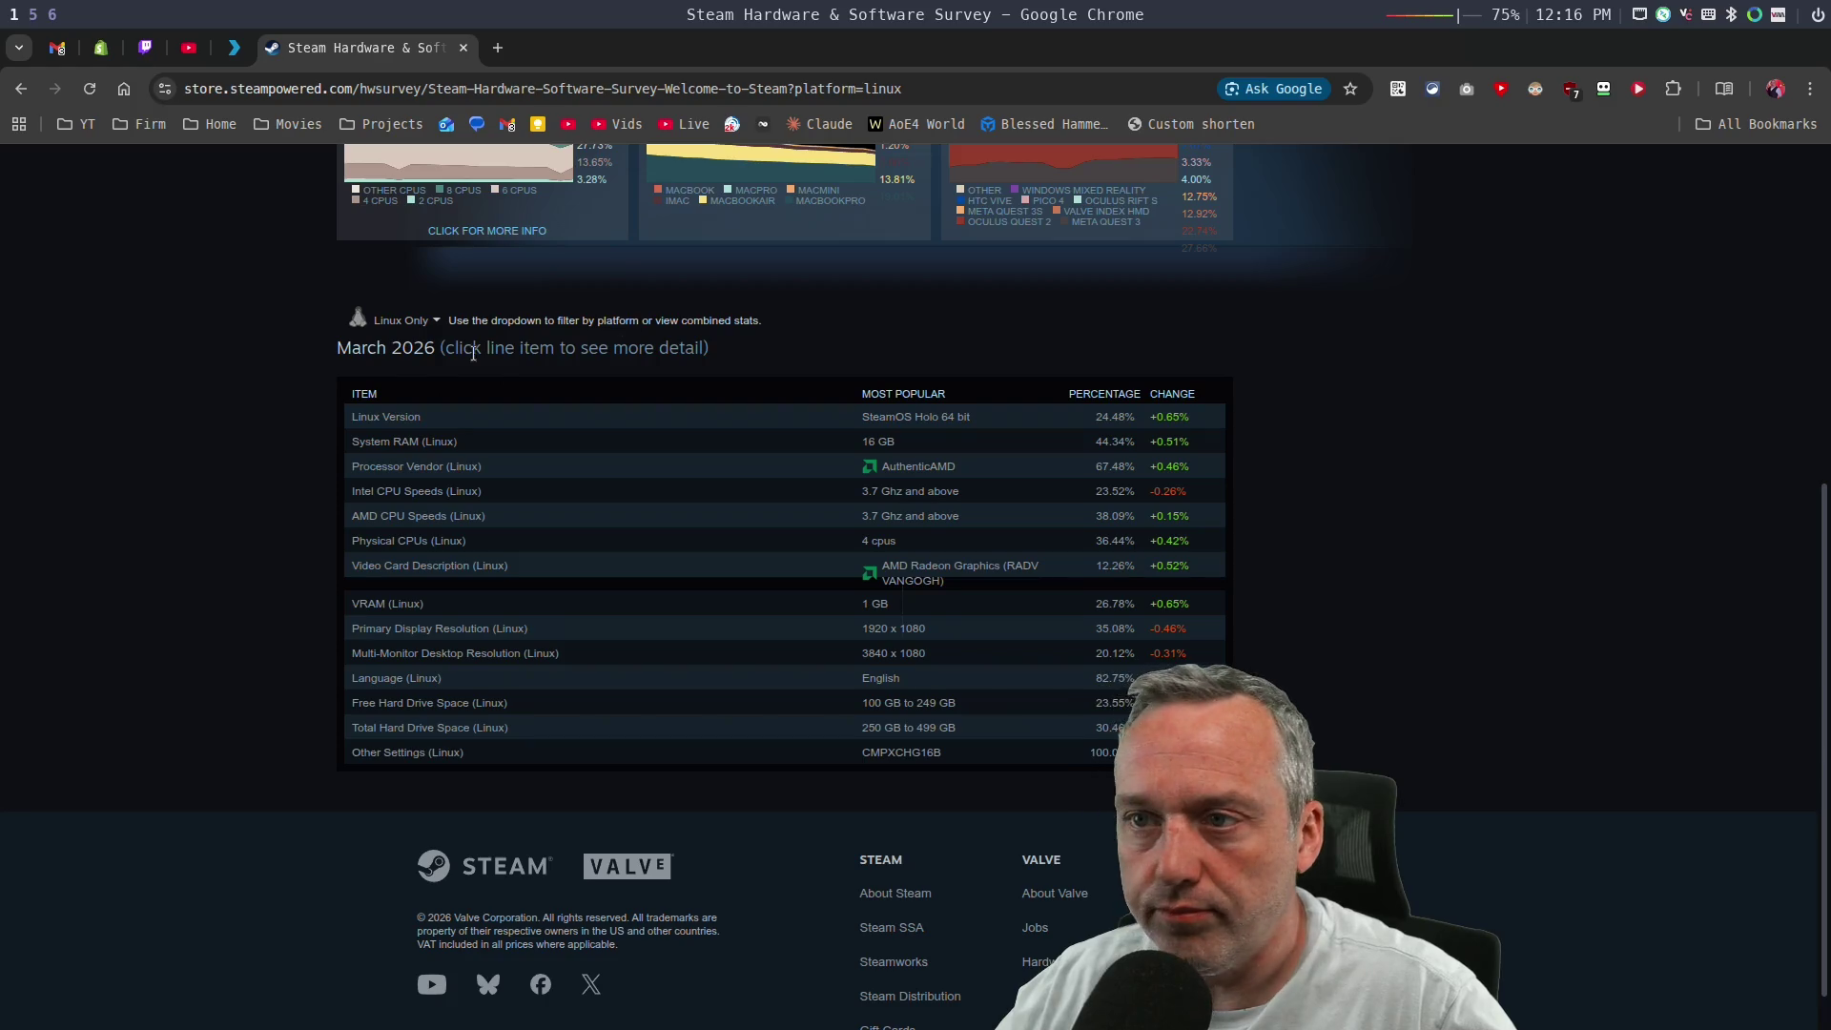
Expand Linux Version and highlight the Other, SteamOS Holo and 0 64 bit rows.
{"action": "left_click", "coordinate": [392, 414]}
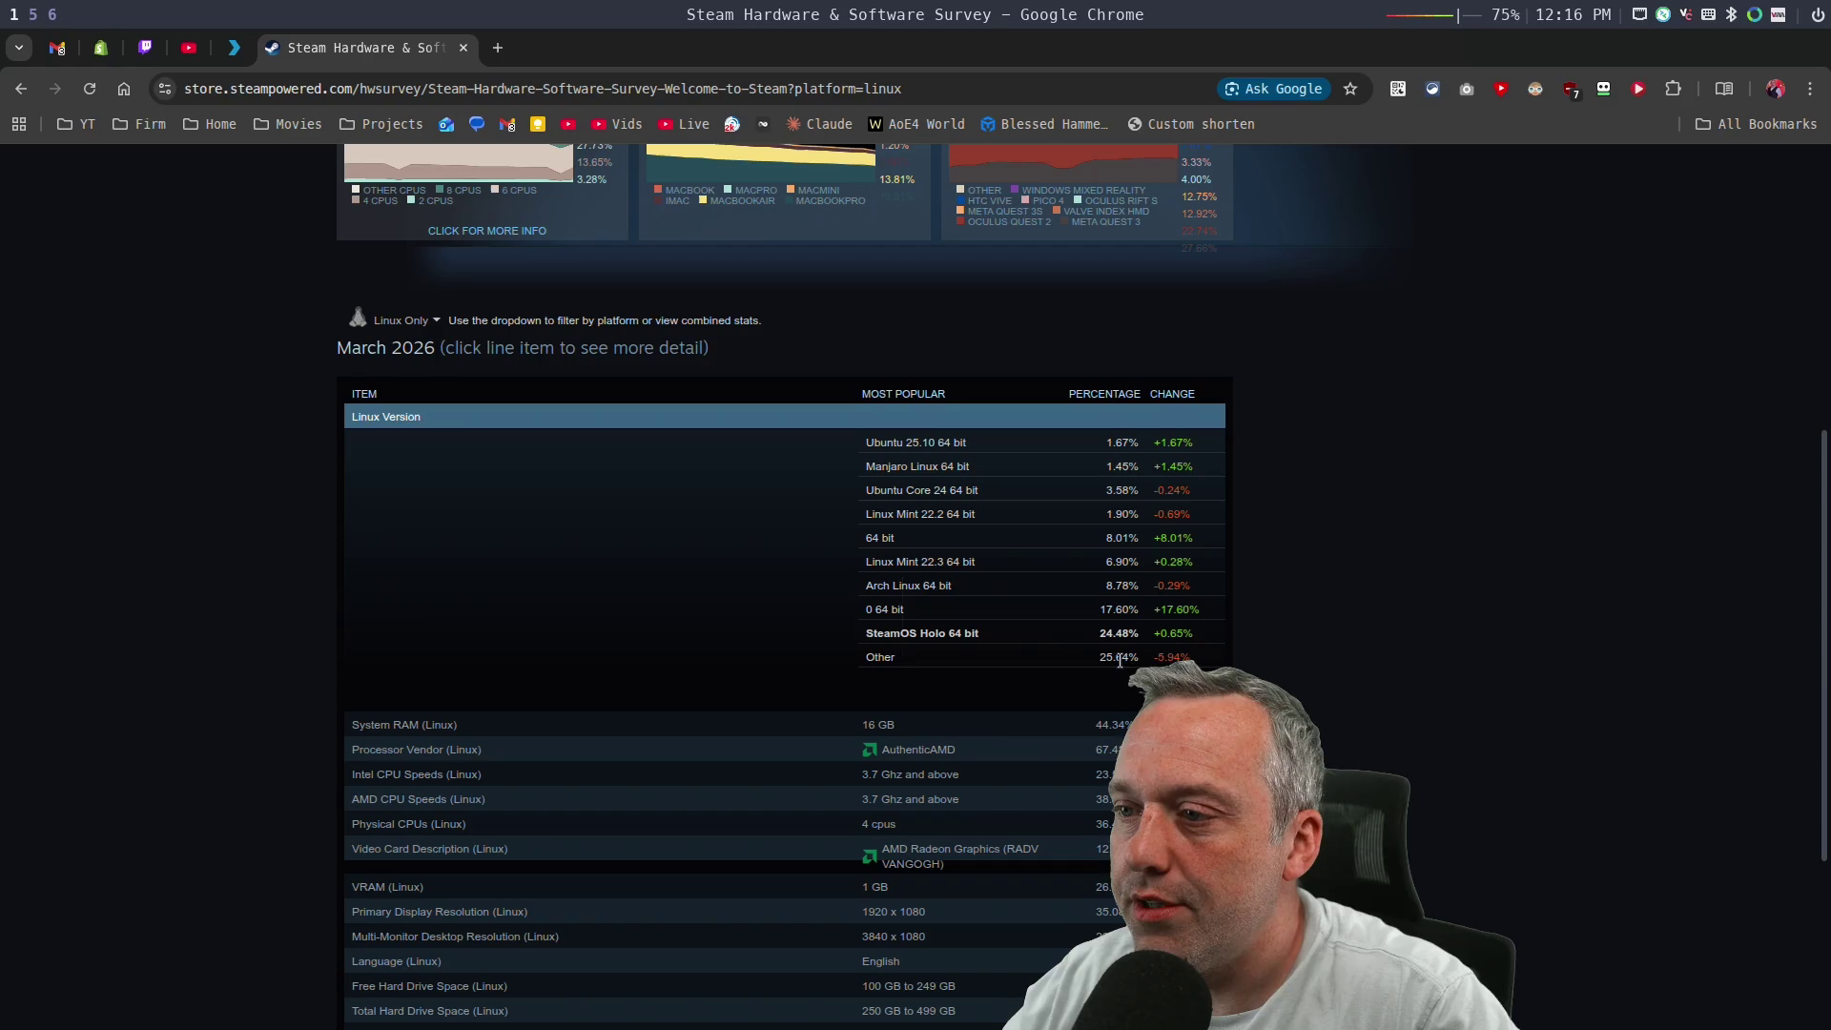
{"action": "mouse_move", "coordinate": [1198, 649]}
{"action": "left_mouse_down"}
{"action": "mouse_move", "coordinate": [829, 647]}
{"action": "mouse_move", "coordinate": [984, 656]}
{"action": "mouse_move", "coordinate": [864, 658]}
{"action": "left_mouse_up"}
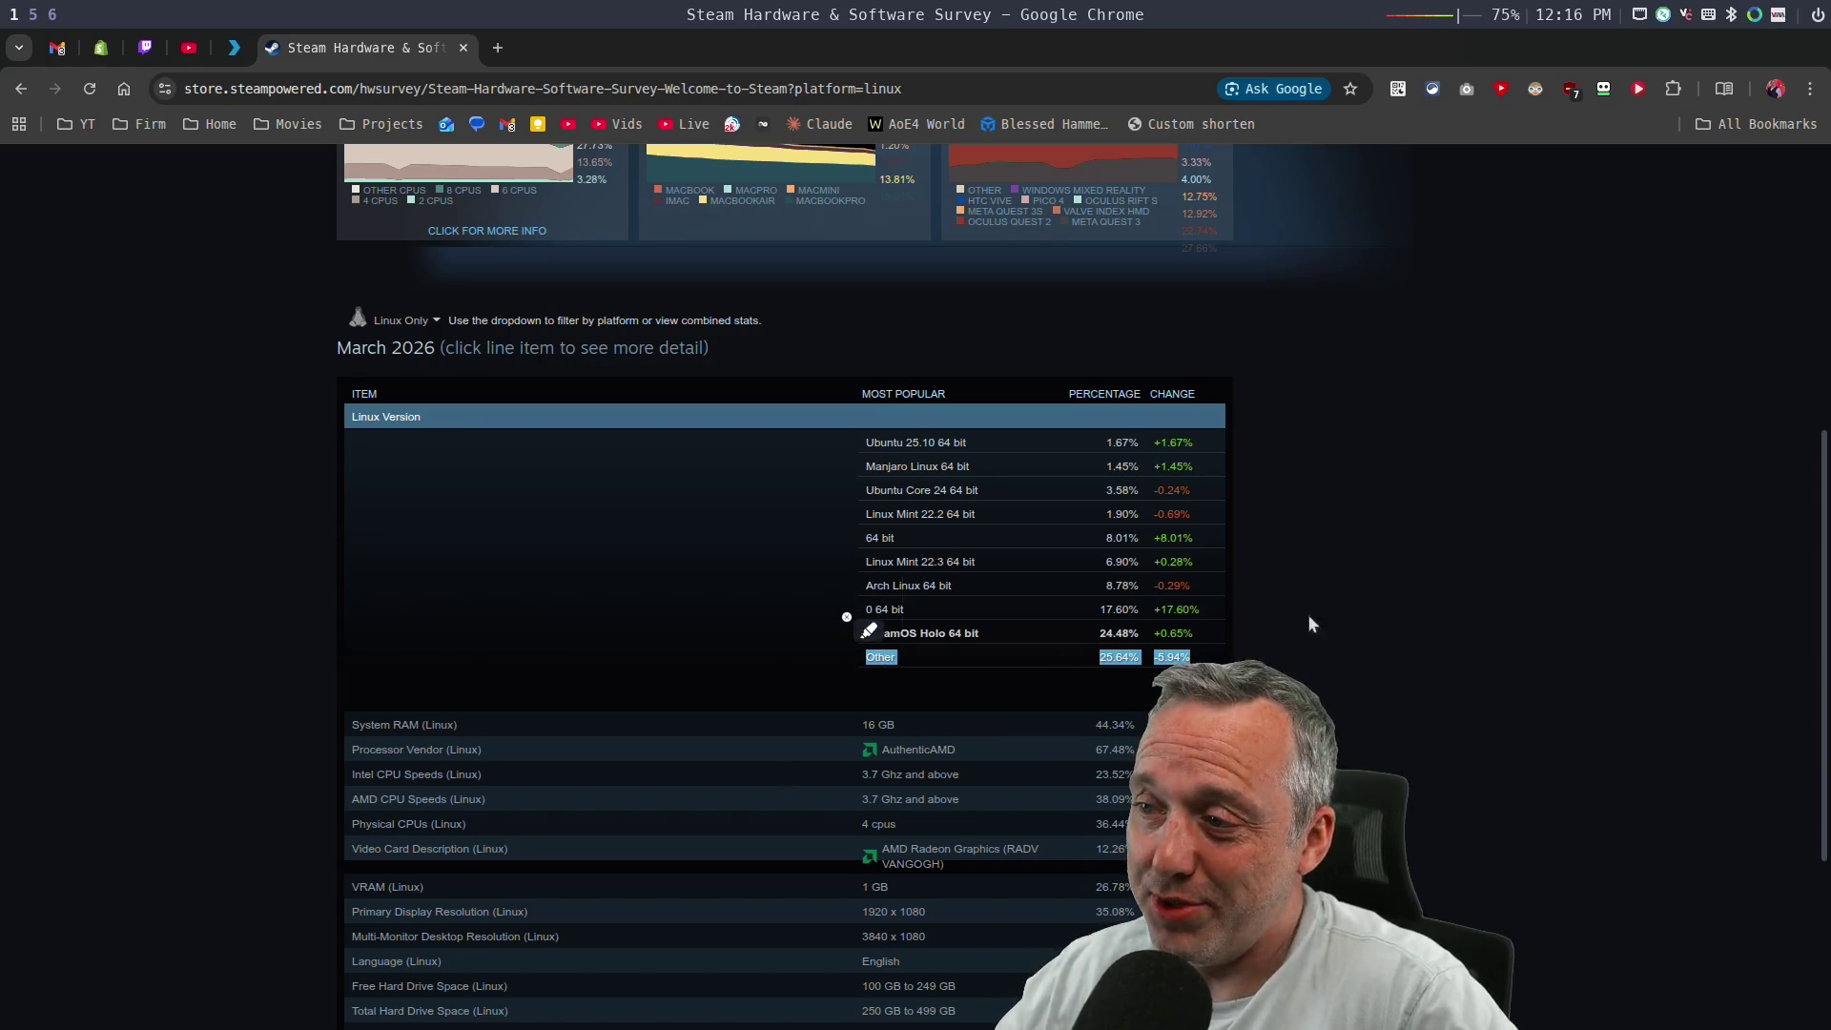
{"action": "left_click", "coordinate": [1415, 607]}
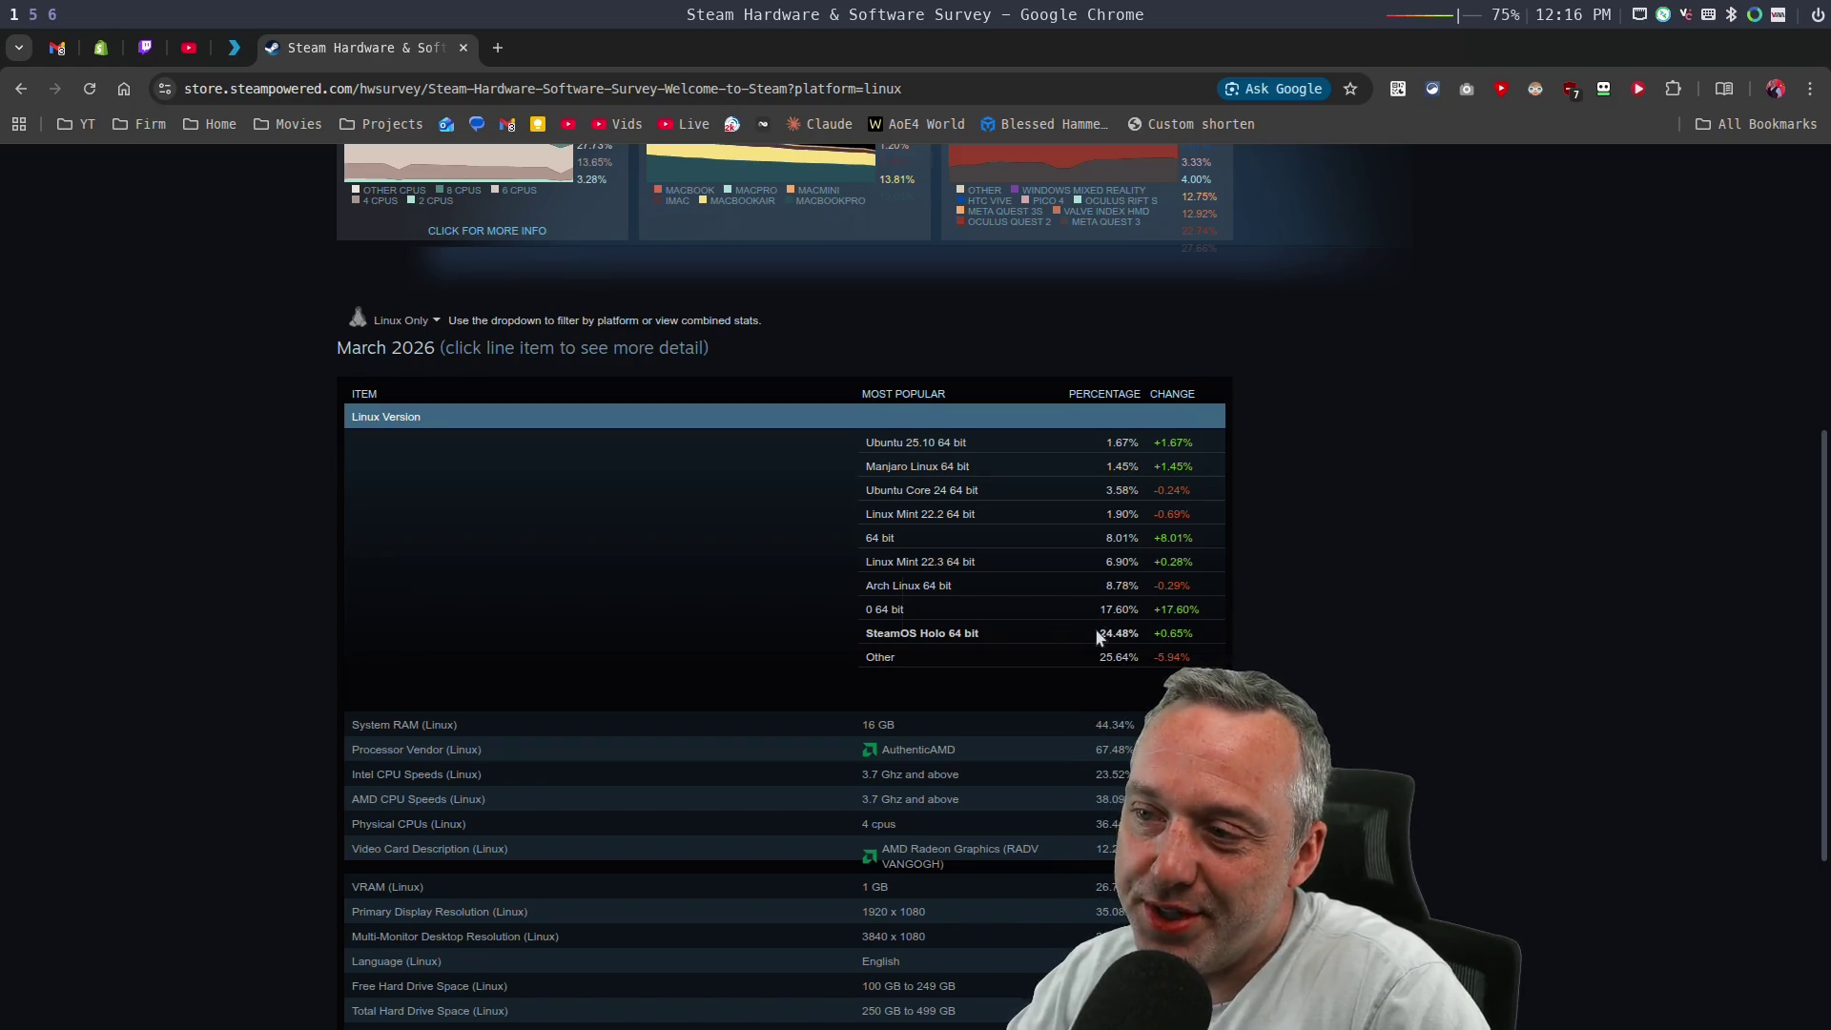
{"action": "left_click_drag", "start_coordinate": [963, 634], "coordinate": [865, 631]}
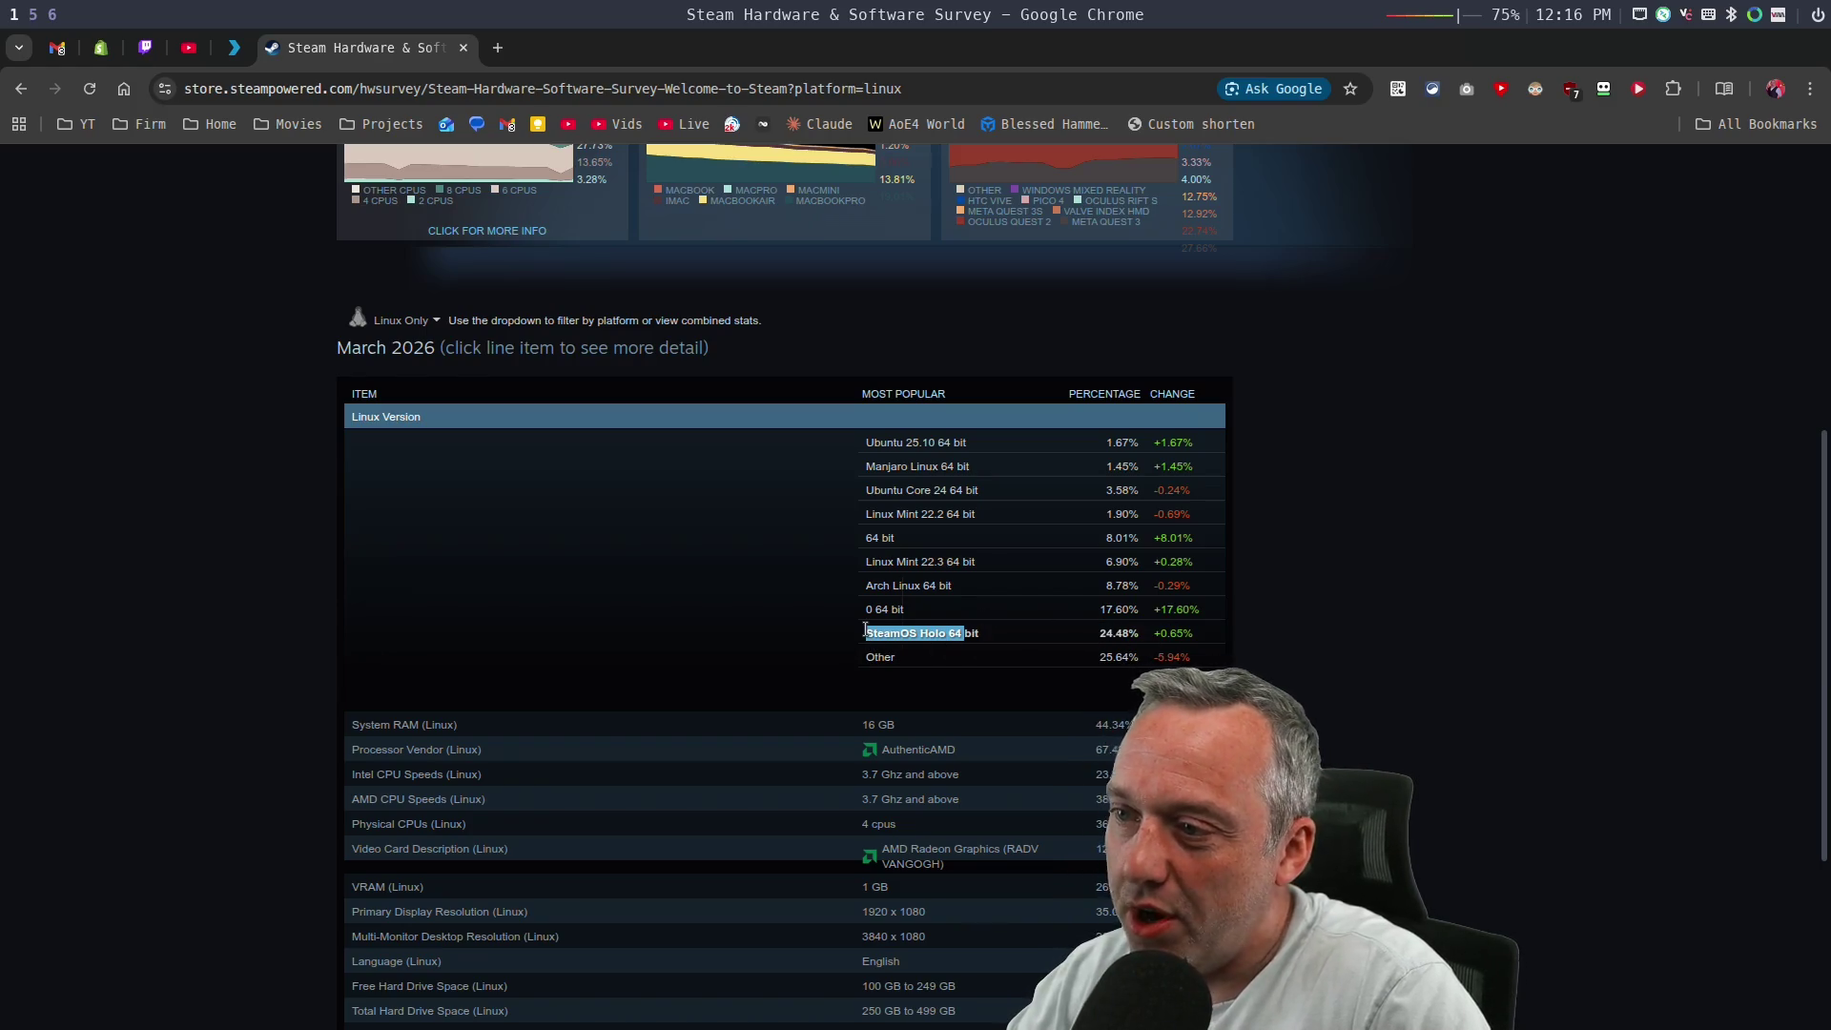
{"action": "left_click", "coordinate": [868, 633]}
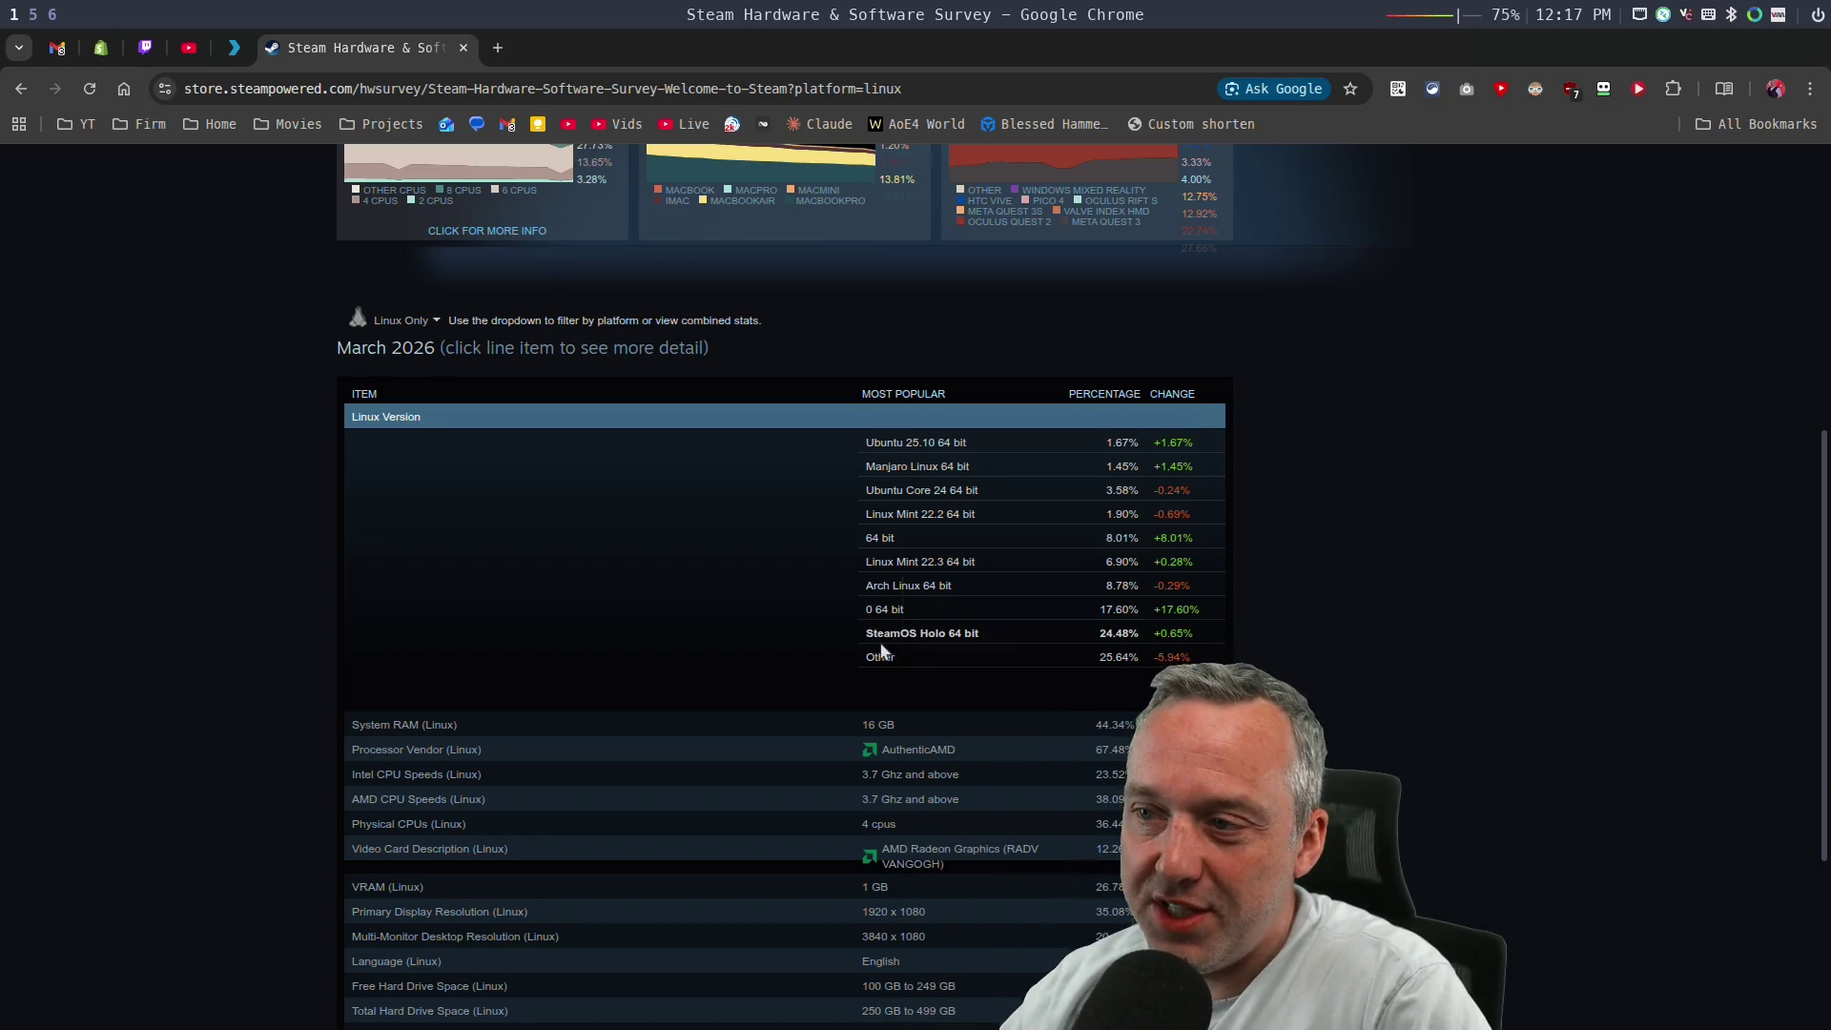
{"action": "left_click_drag", "start_coordinate": [906, 615], "coordinate": [865, 611]}
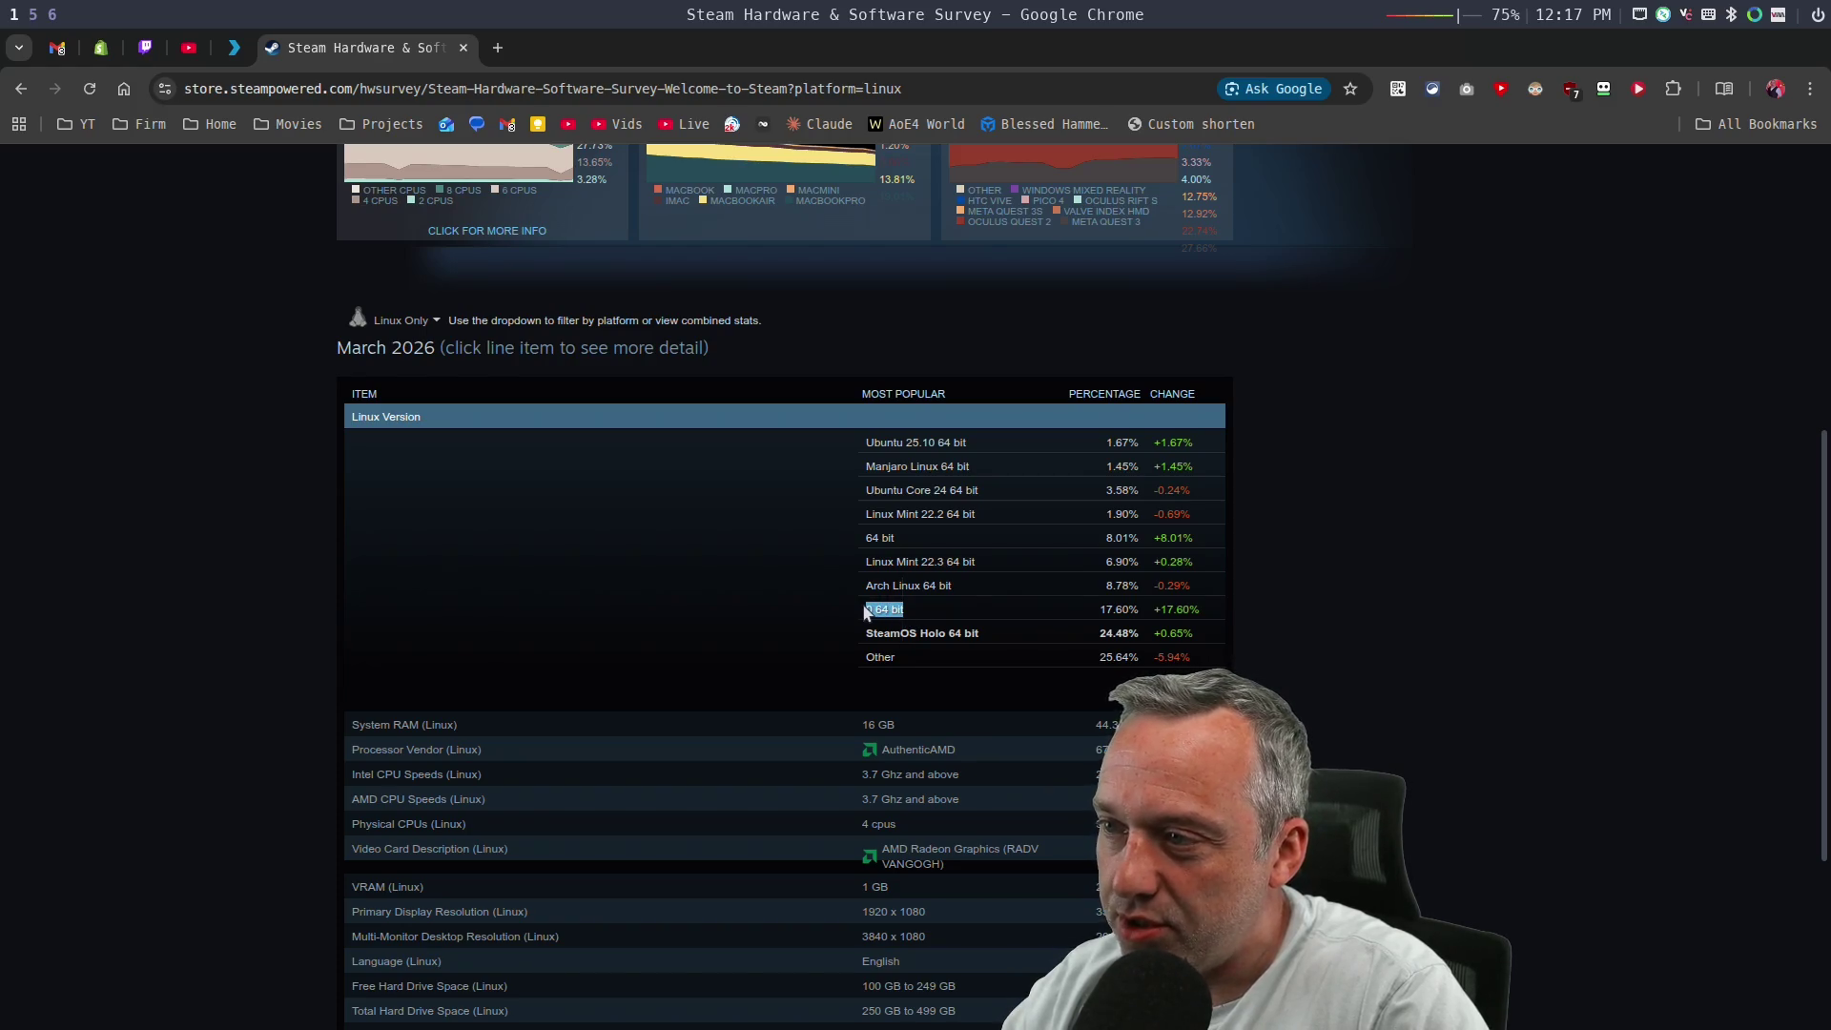
{"action": "left_click", "coordinate": [900, 607]}
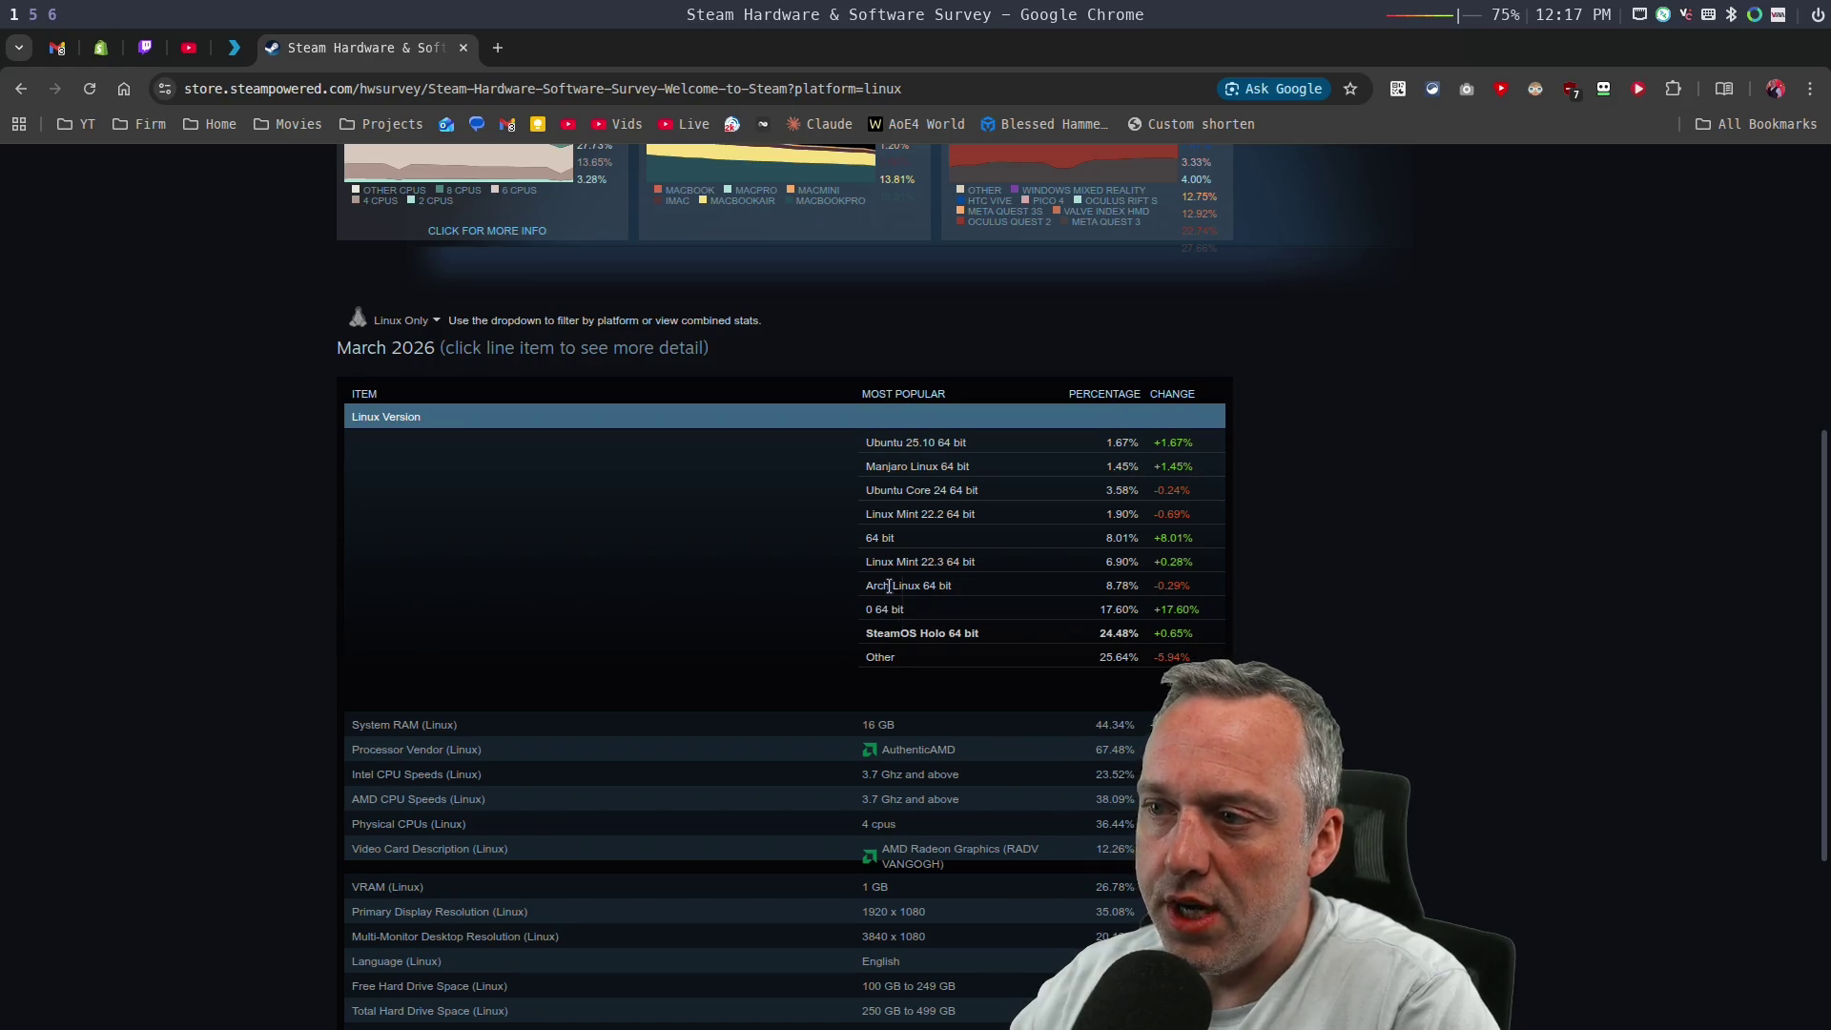
Highlight the Arch Linux, Linux Mint 22.2/22.3 and Ubuntu Core 24 entries, then switch to the live chat.
{"action": "left_click_drag", "start_coordinate": [875, 586], "coordinate": [866, 585]}
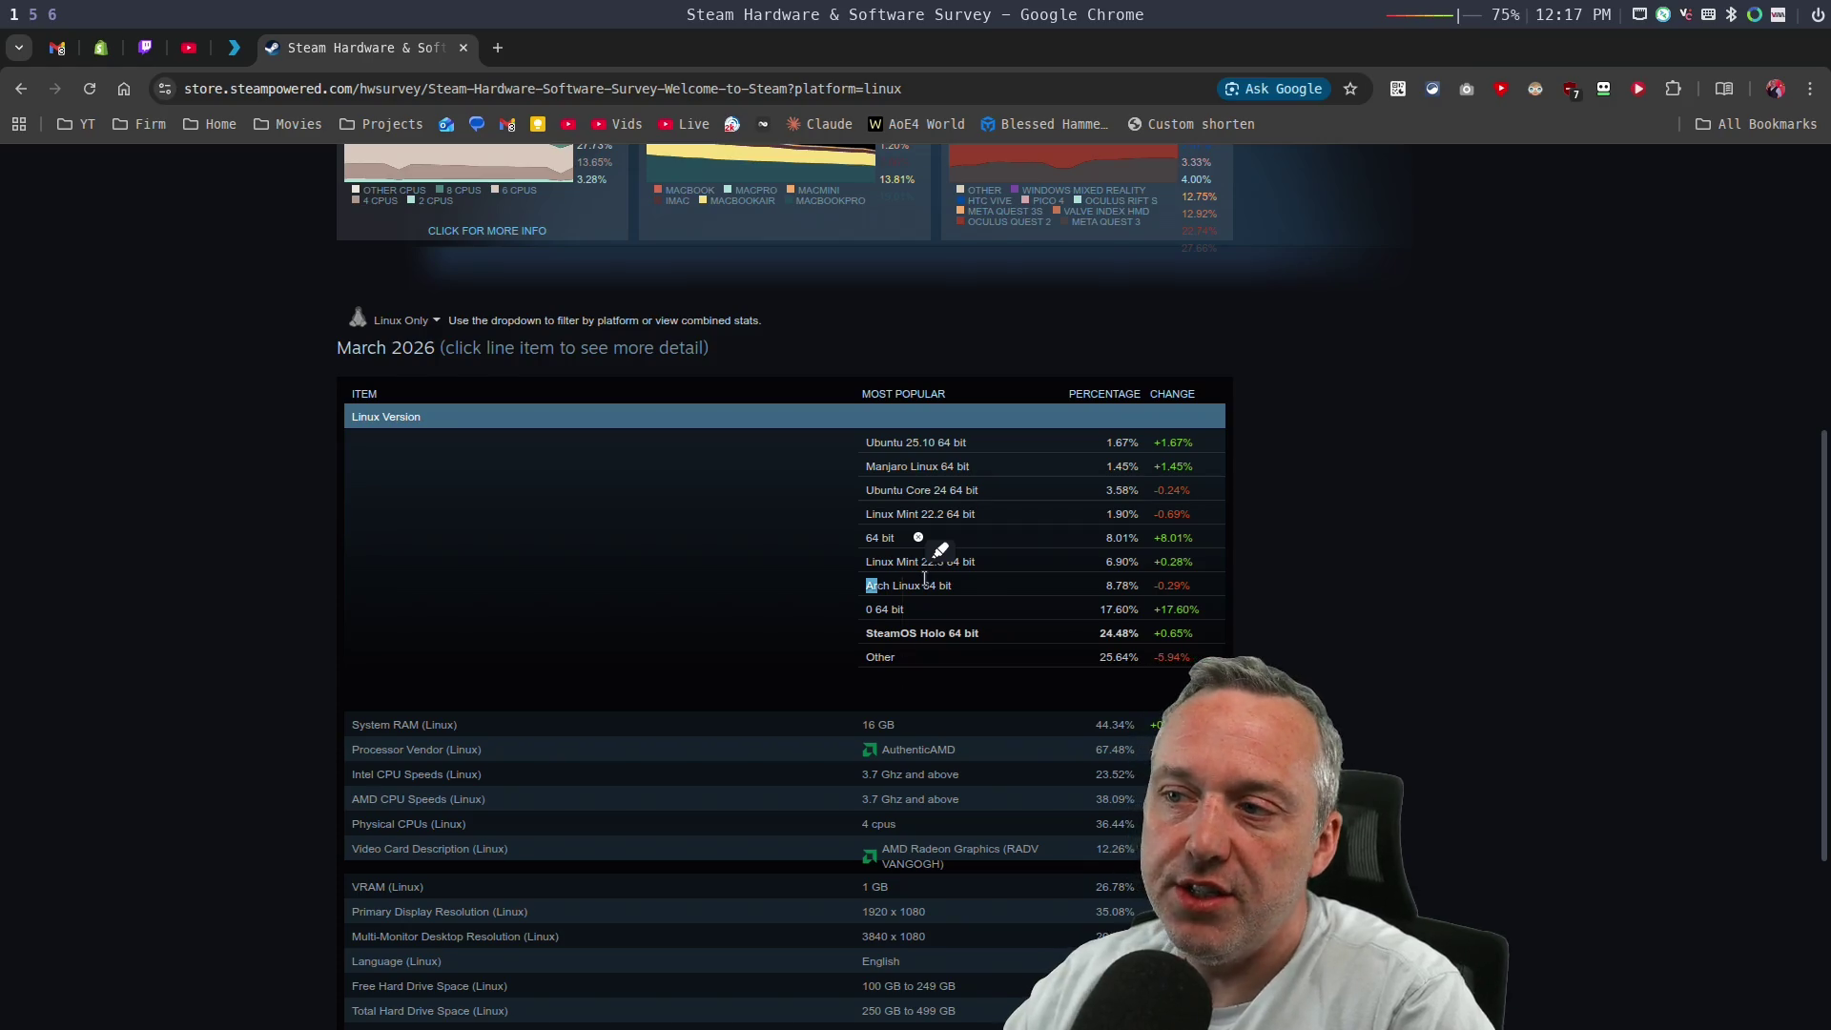
{"action": "left_click", "coordinate": [988, 624]}
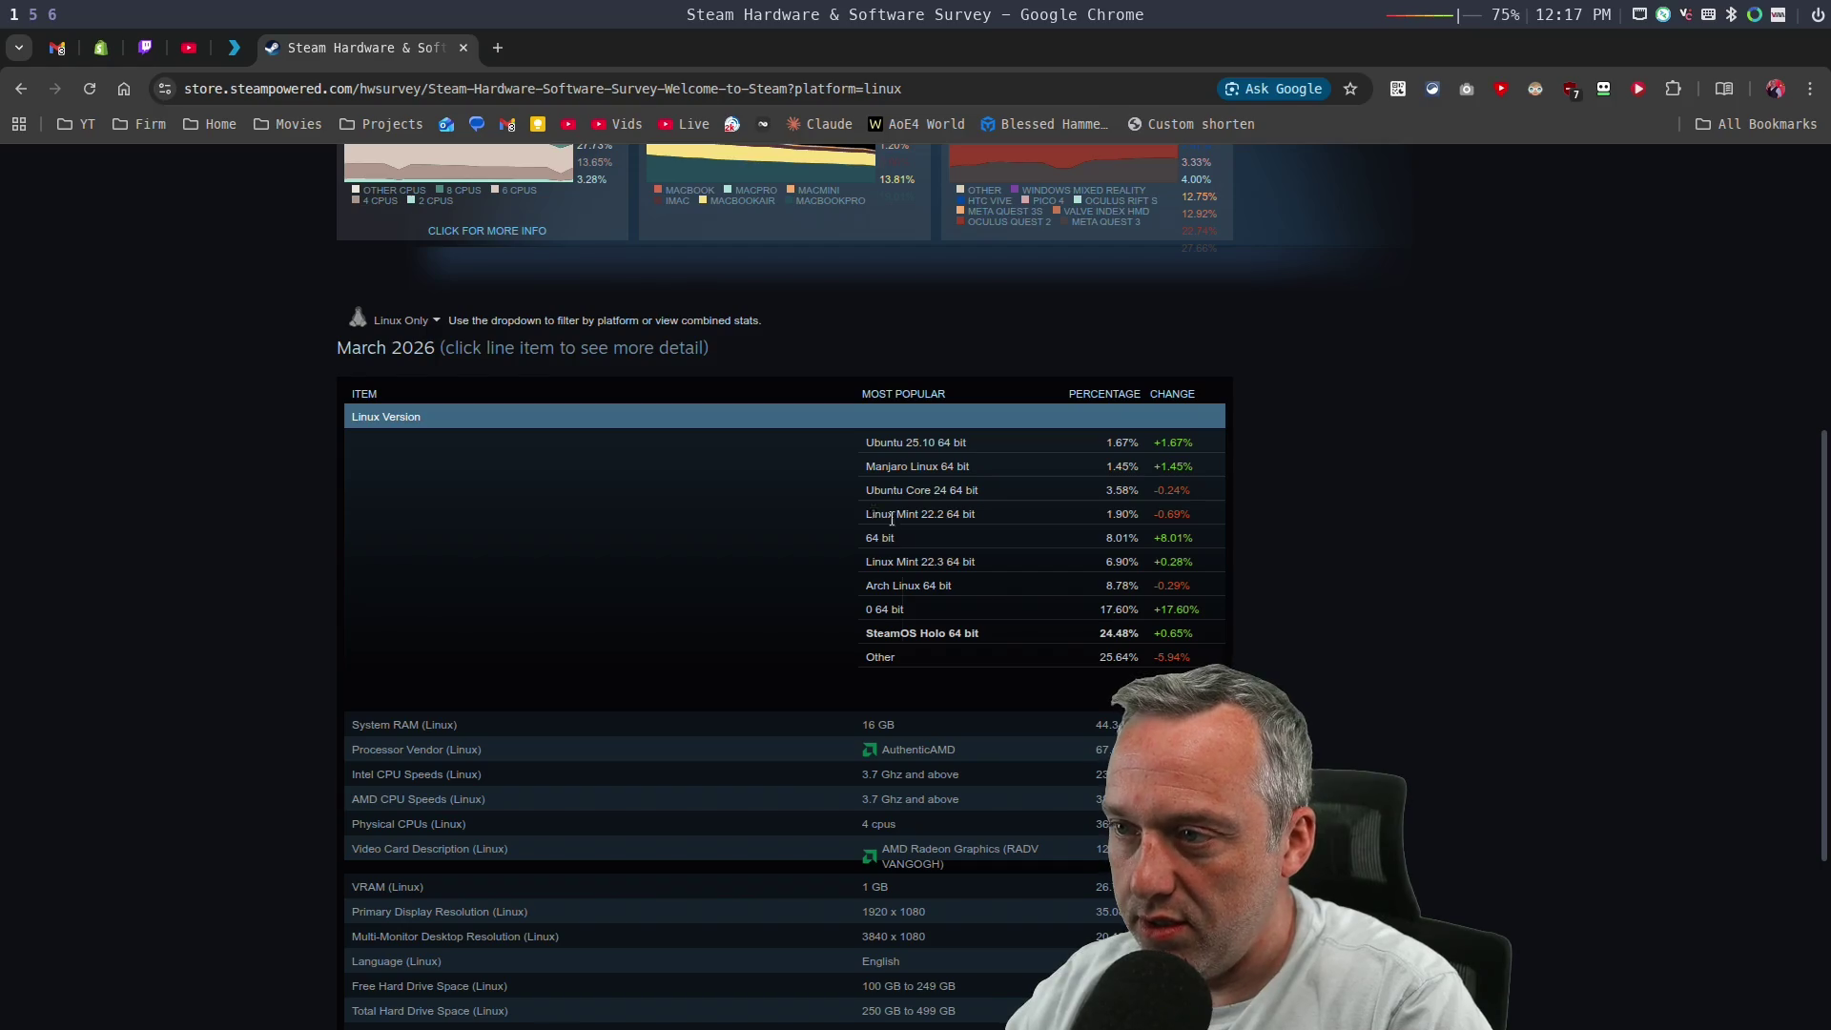
{"action": "left_click_drag", "start_coordinate": [874, 514], "coordinate": [967, 561]}
{"action": "left_click", "coordinate": [962, 561]}
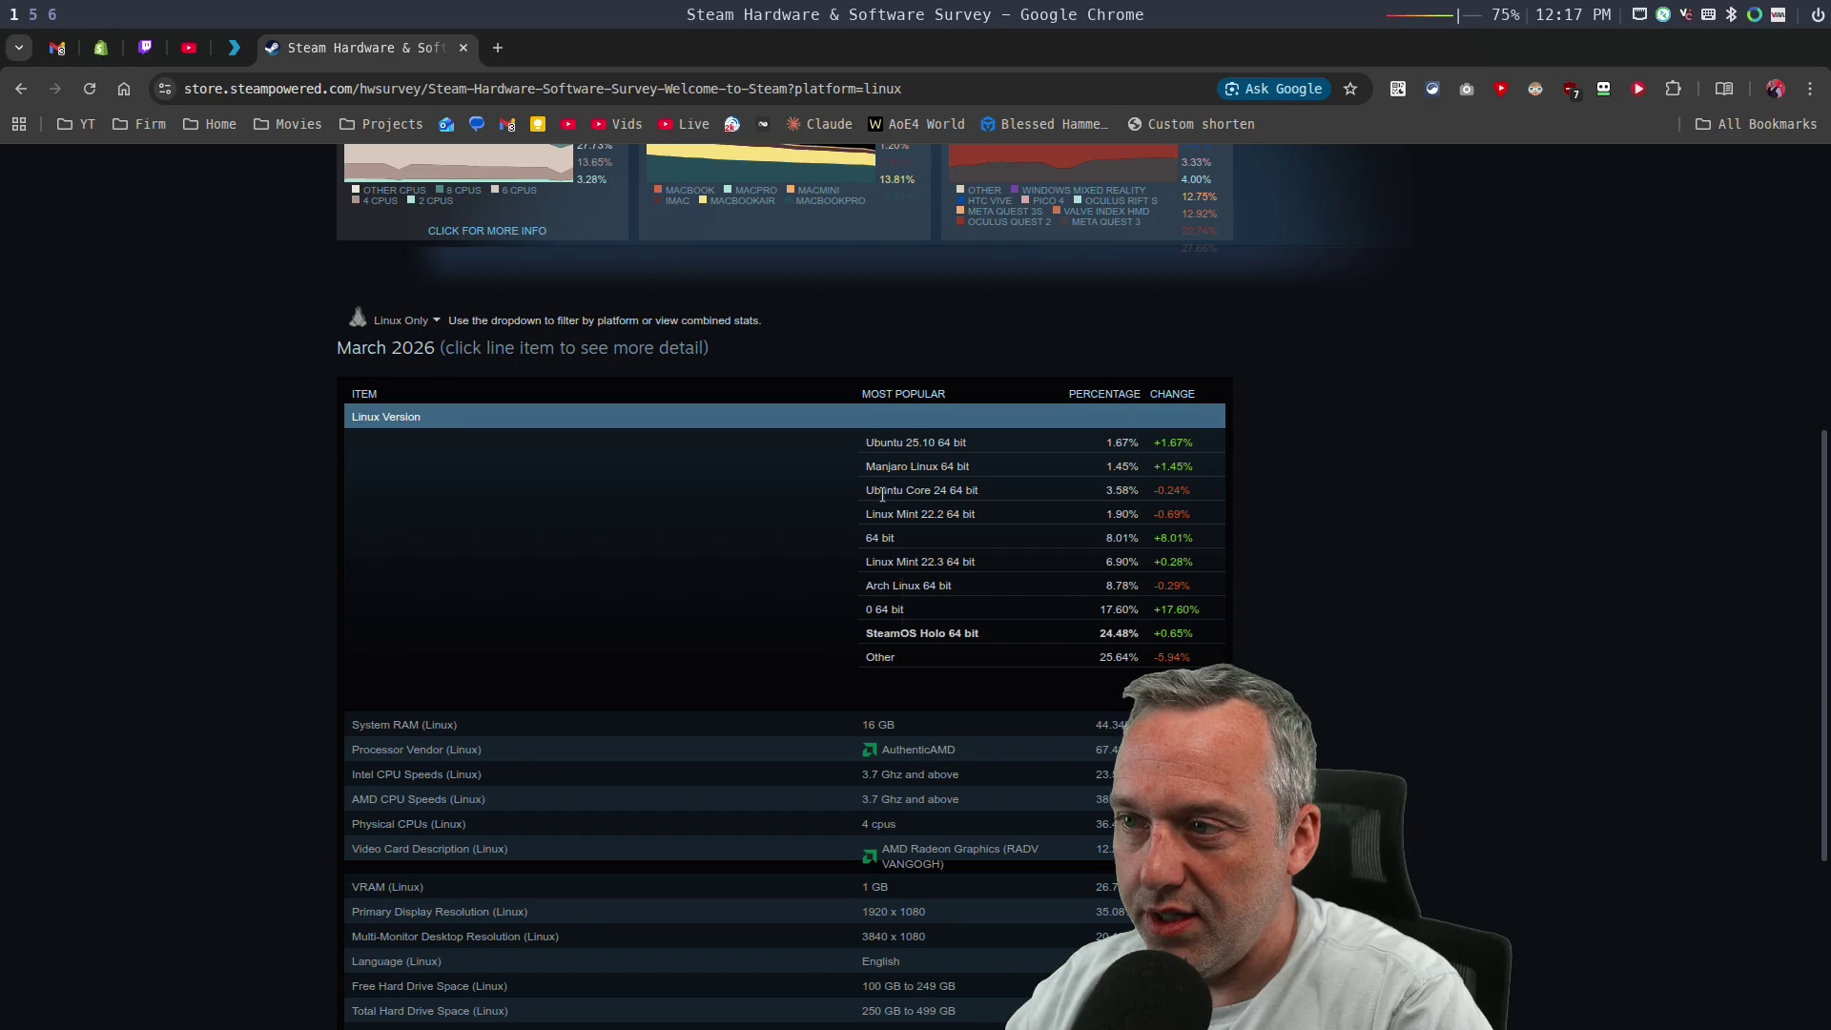
{"action": "left_click_drag", "start_coordinate": [879, 491], "coordinate": [977, 490]}
{"action": "left_click", "coordinate": [939, 481]}
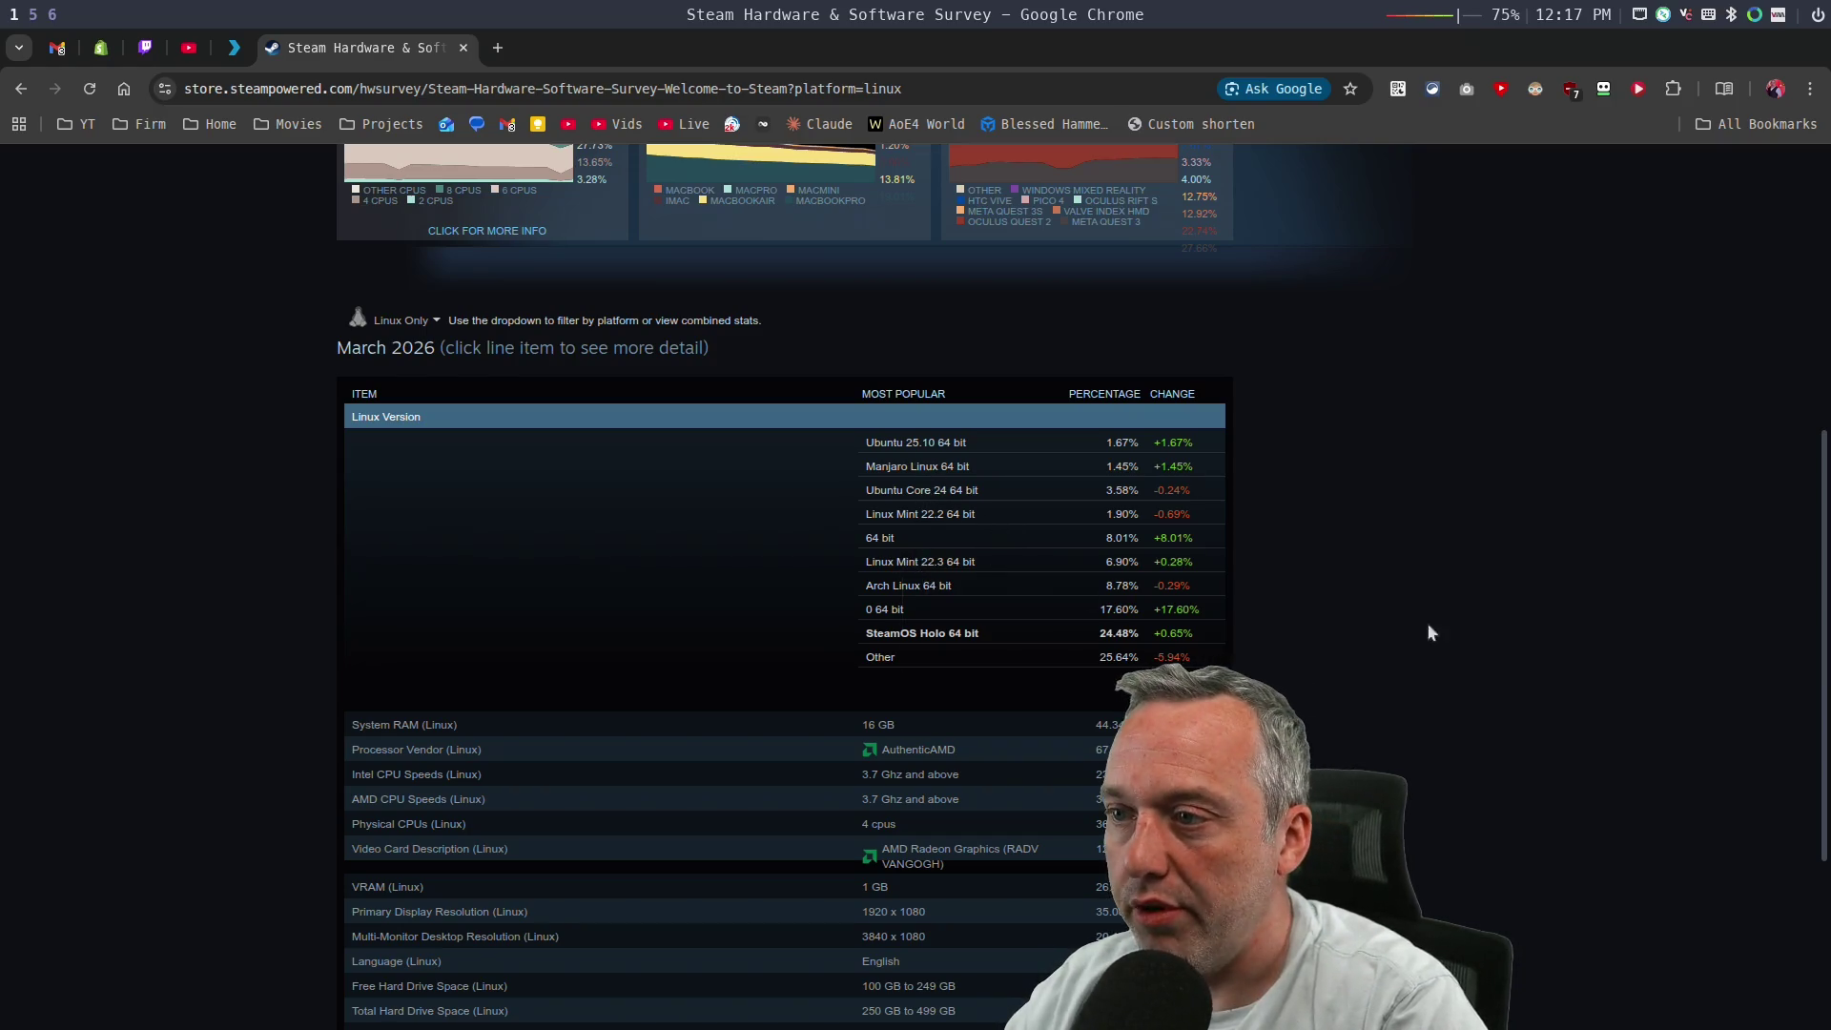
{"action": "scroll", "coordinate": [954, 608], "scroll_direction": "down", "scroll_amount": 4}
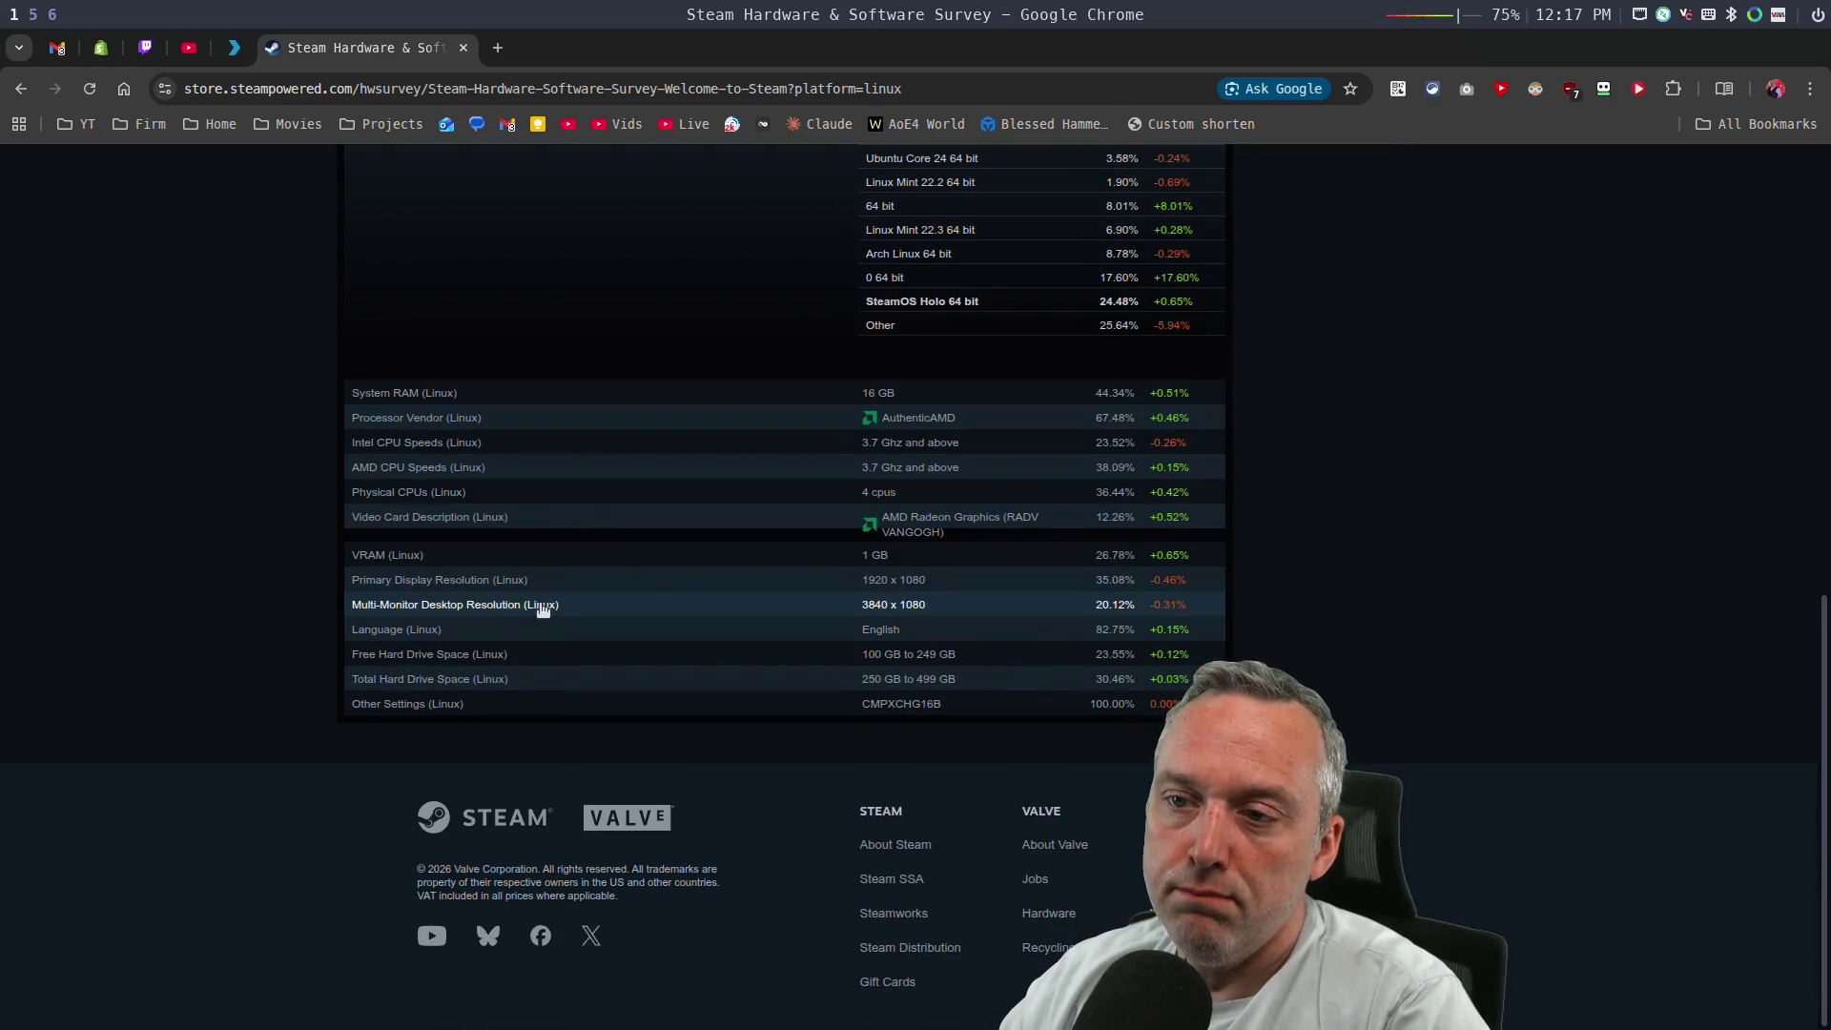
{"action": "scroll", "coordinate": [544, 604], "scroll_direction": "up", "scroll_amount": 7}
{"action": "key", "text": "super+5"}
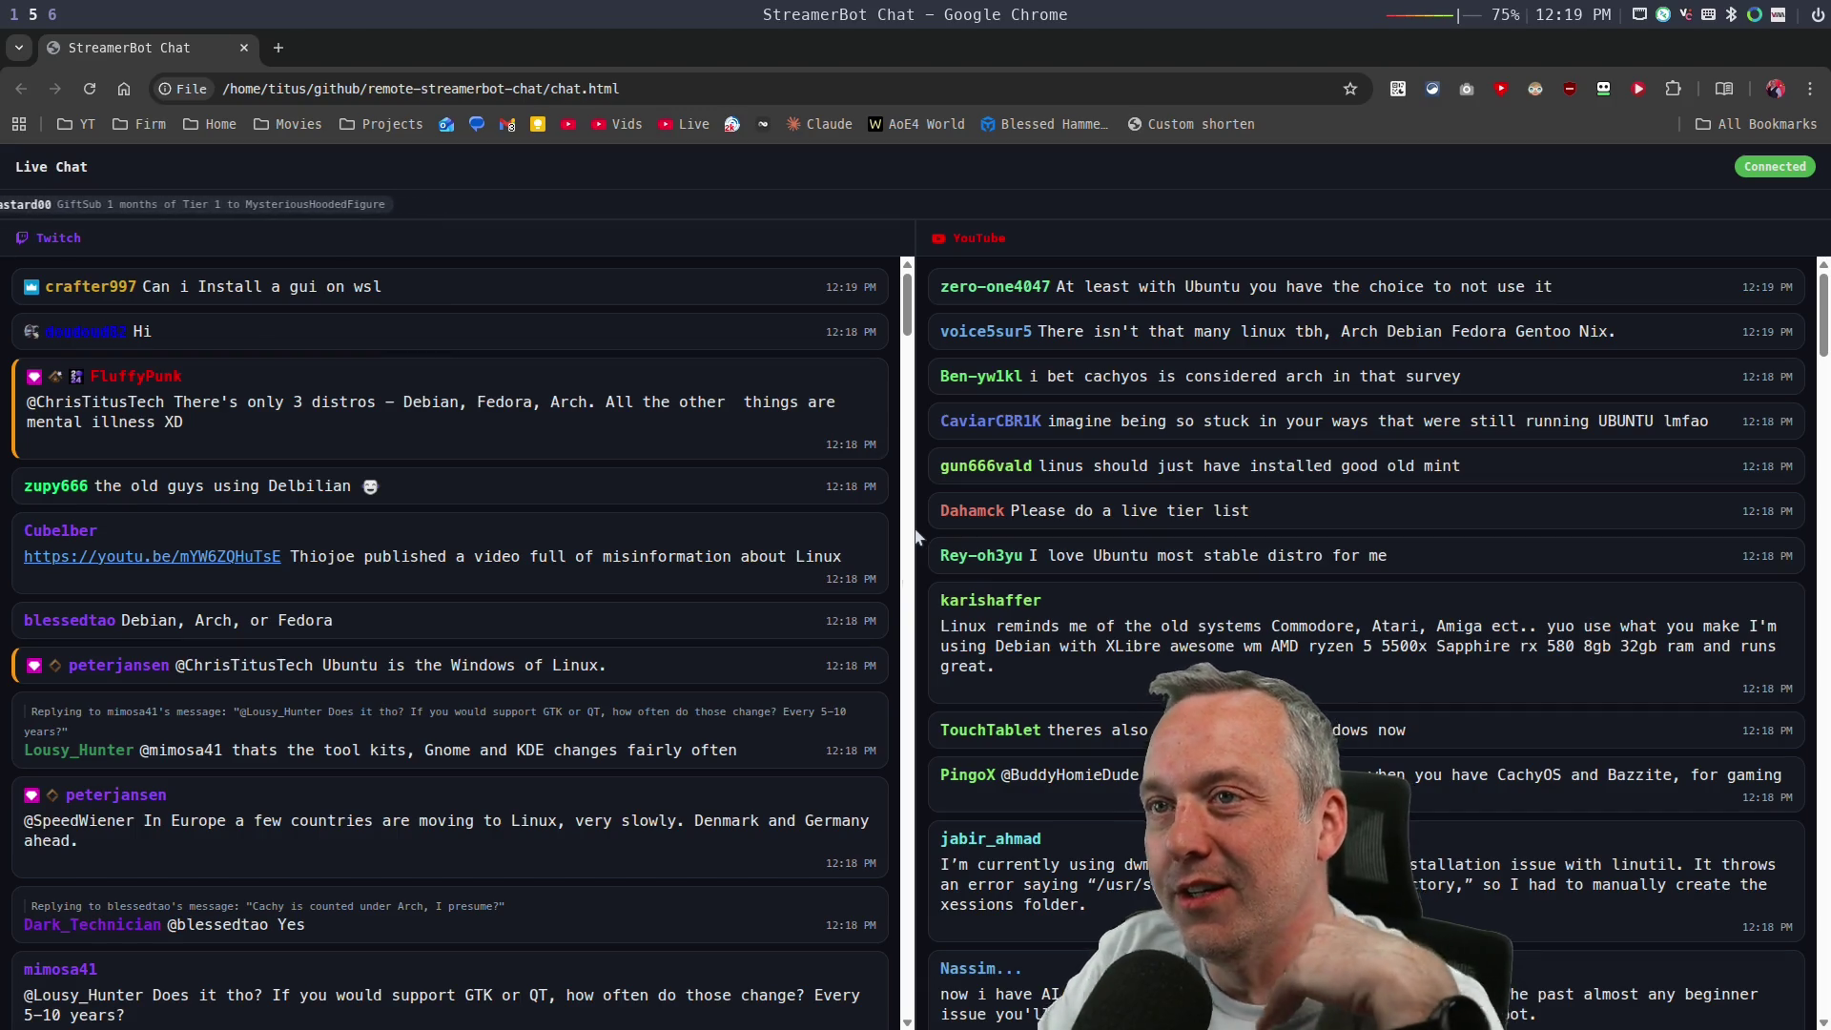
Back in Chrome, search Google for 'linux tier list' in a new tab.
{"action": "key", "text": "super+1"}
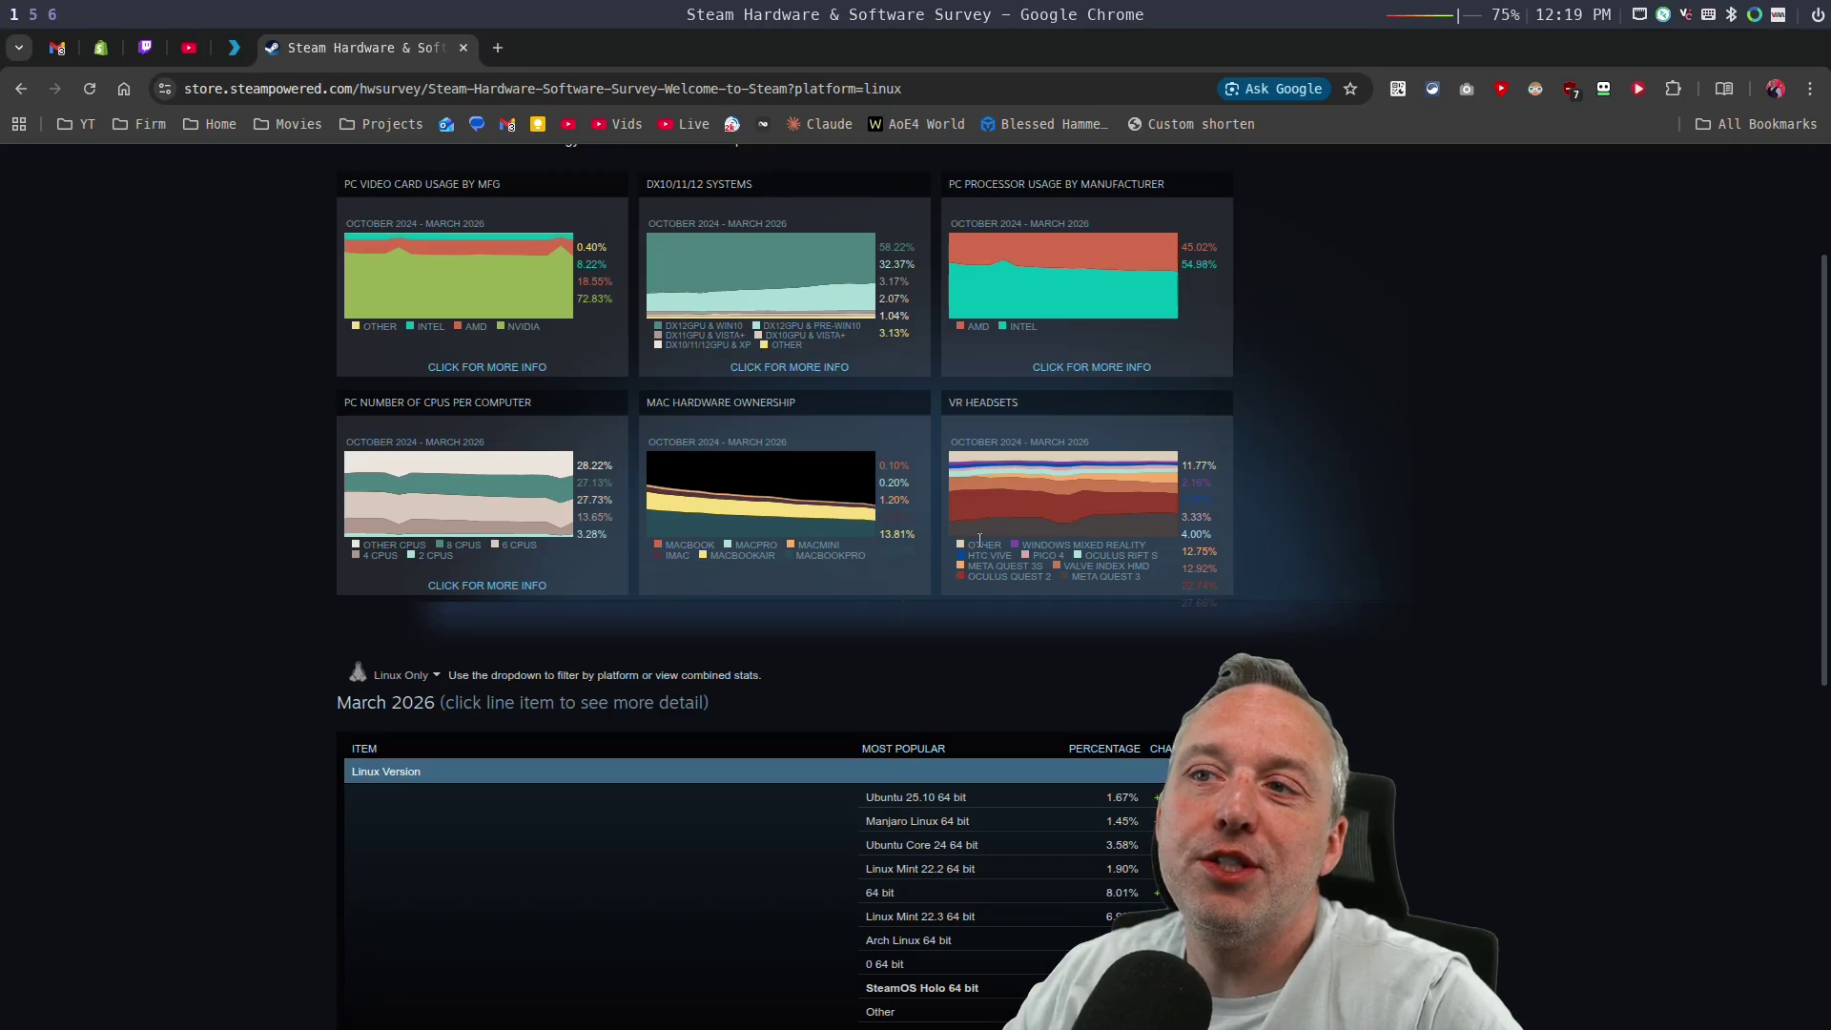
{"action": "left_click", "coordinate": [501, 47]}
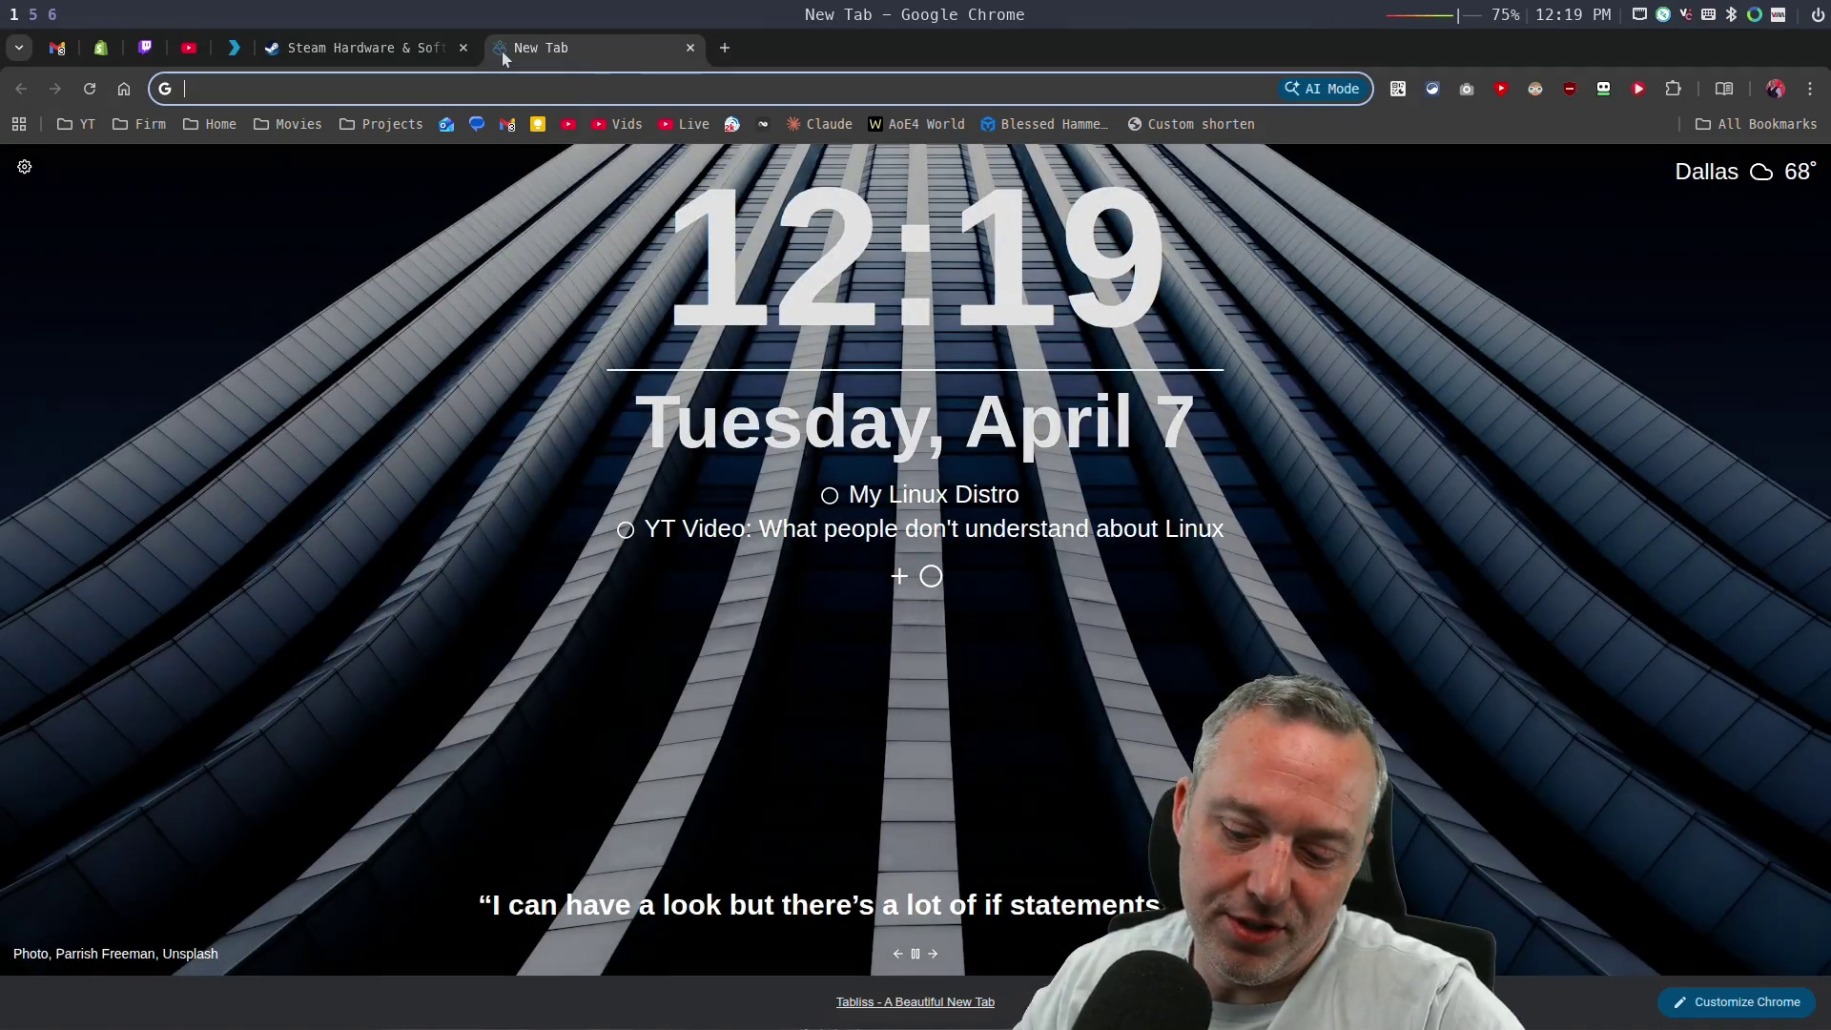
{"action": "type", "text": "linux"}
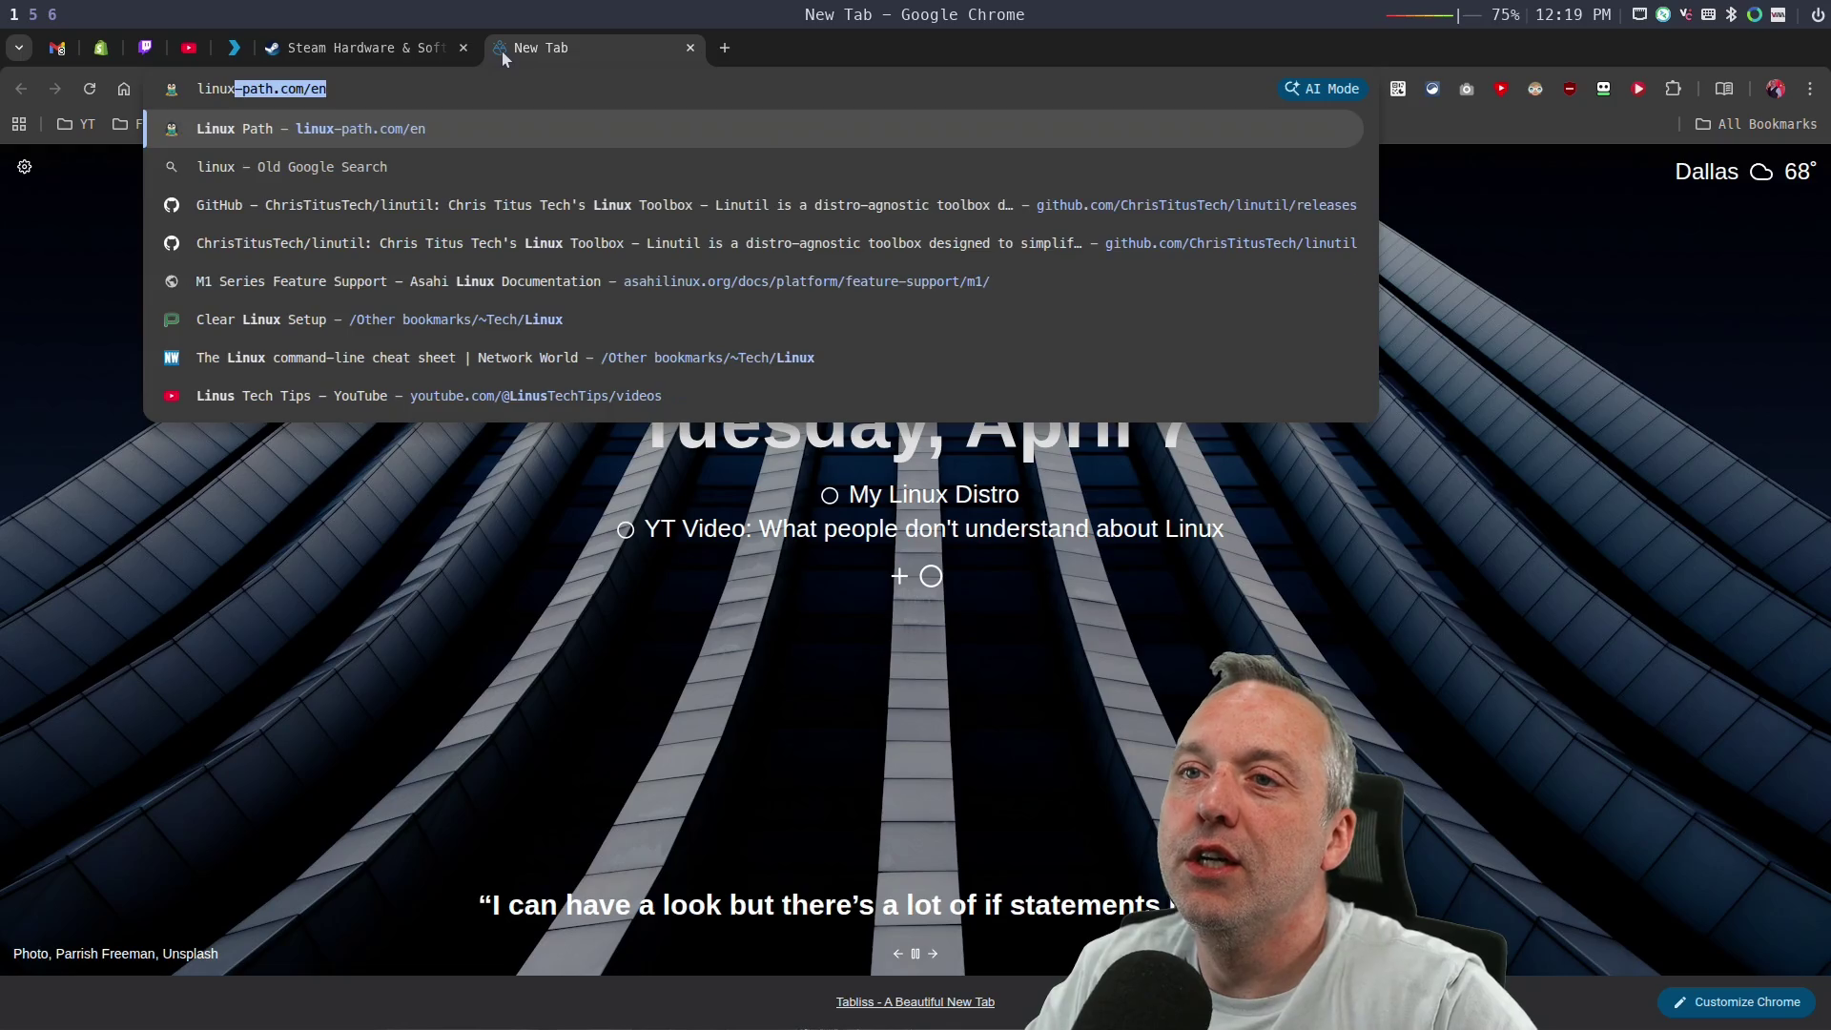
{"action": "type", "text": " tier list"}
{"action": "key", "text": "Return"}
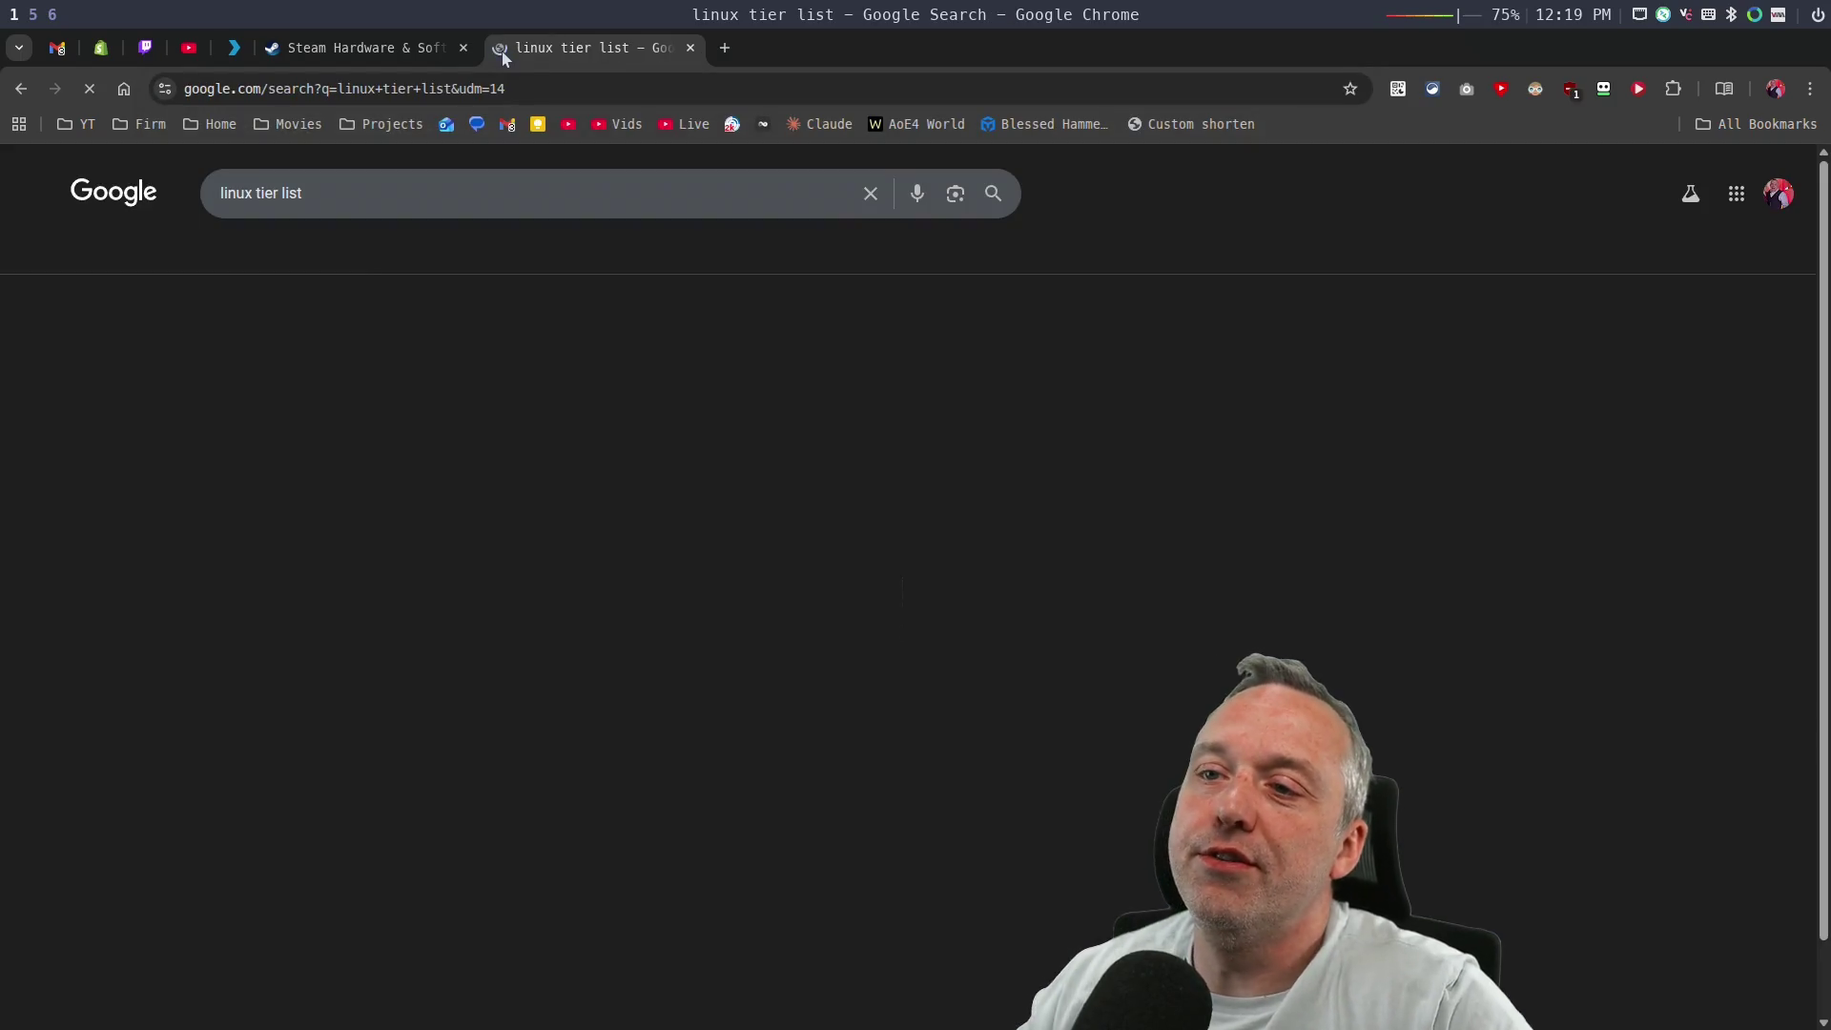
Open the Linux Distributions by Titus rankings and scroll through the averaged tier list.
{"action": "left_click", "coordinate": [515, 355]}
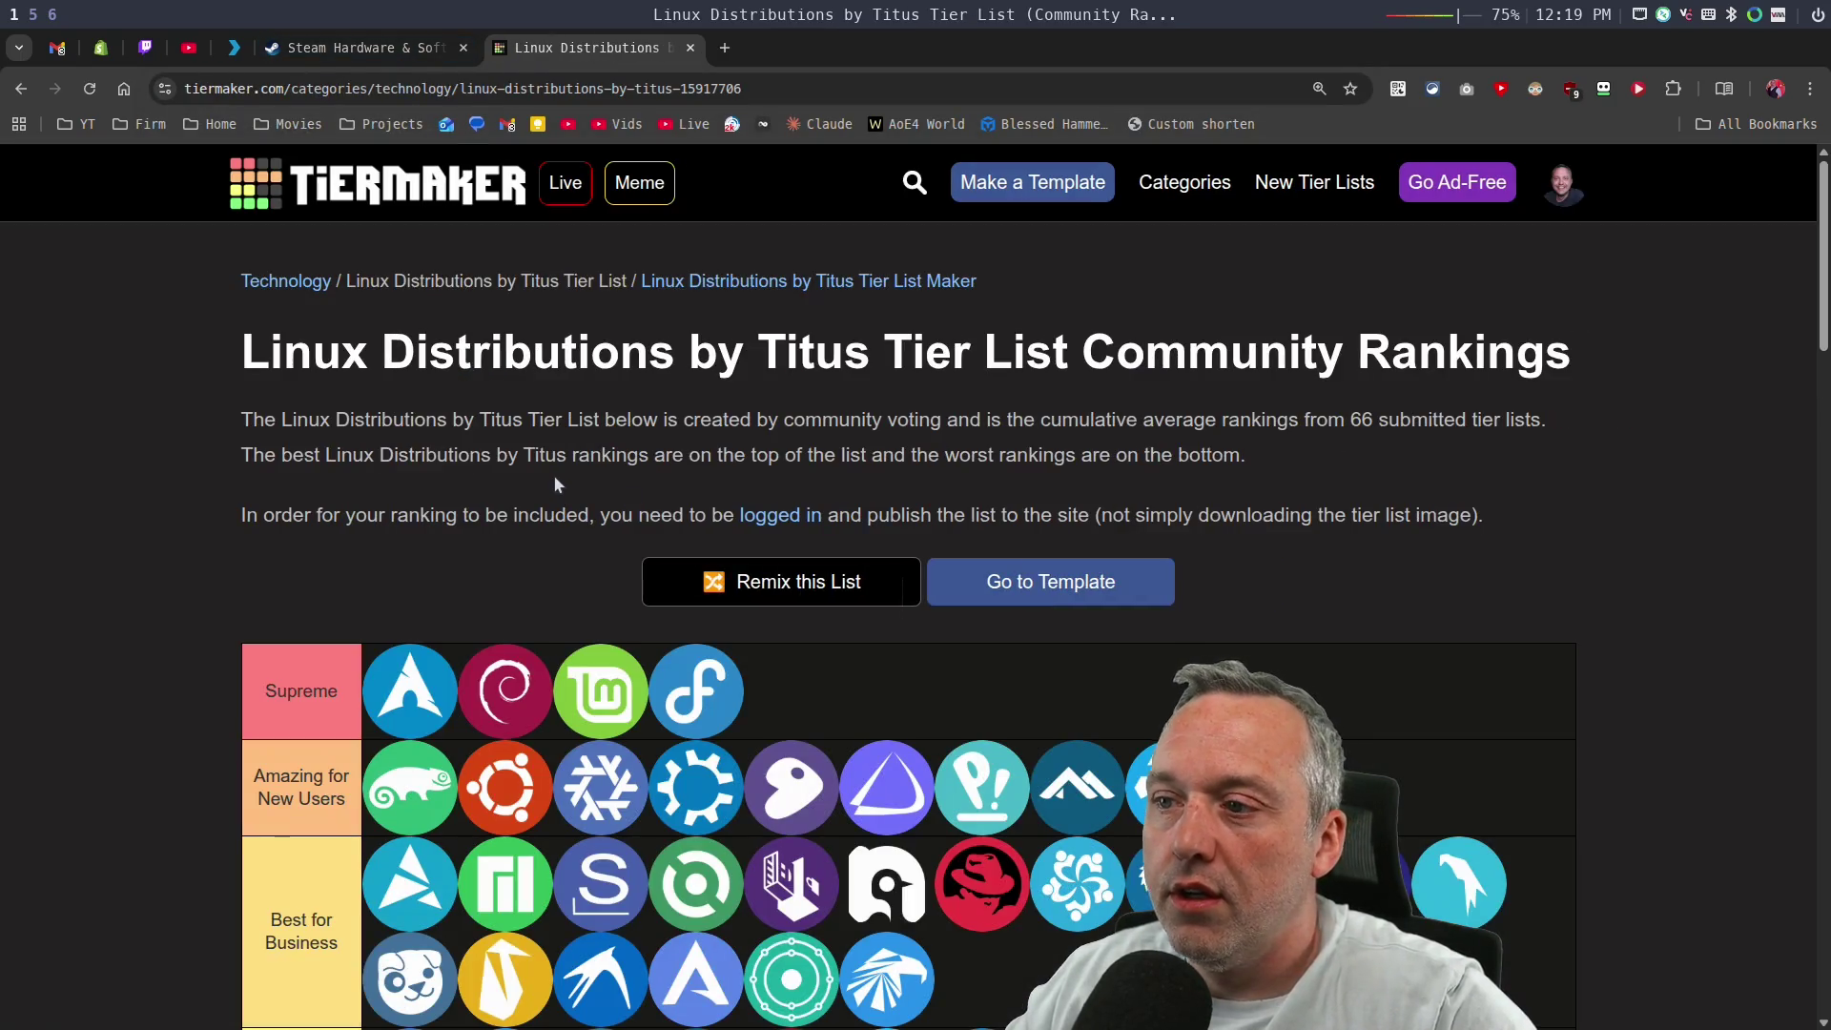
{"action": "scroll", "coordinate": [515, 450], "scroll_direction": "down", "scroll_amount": 3}
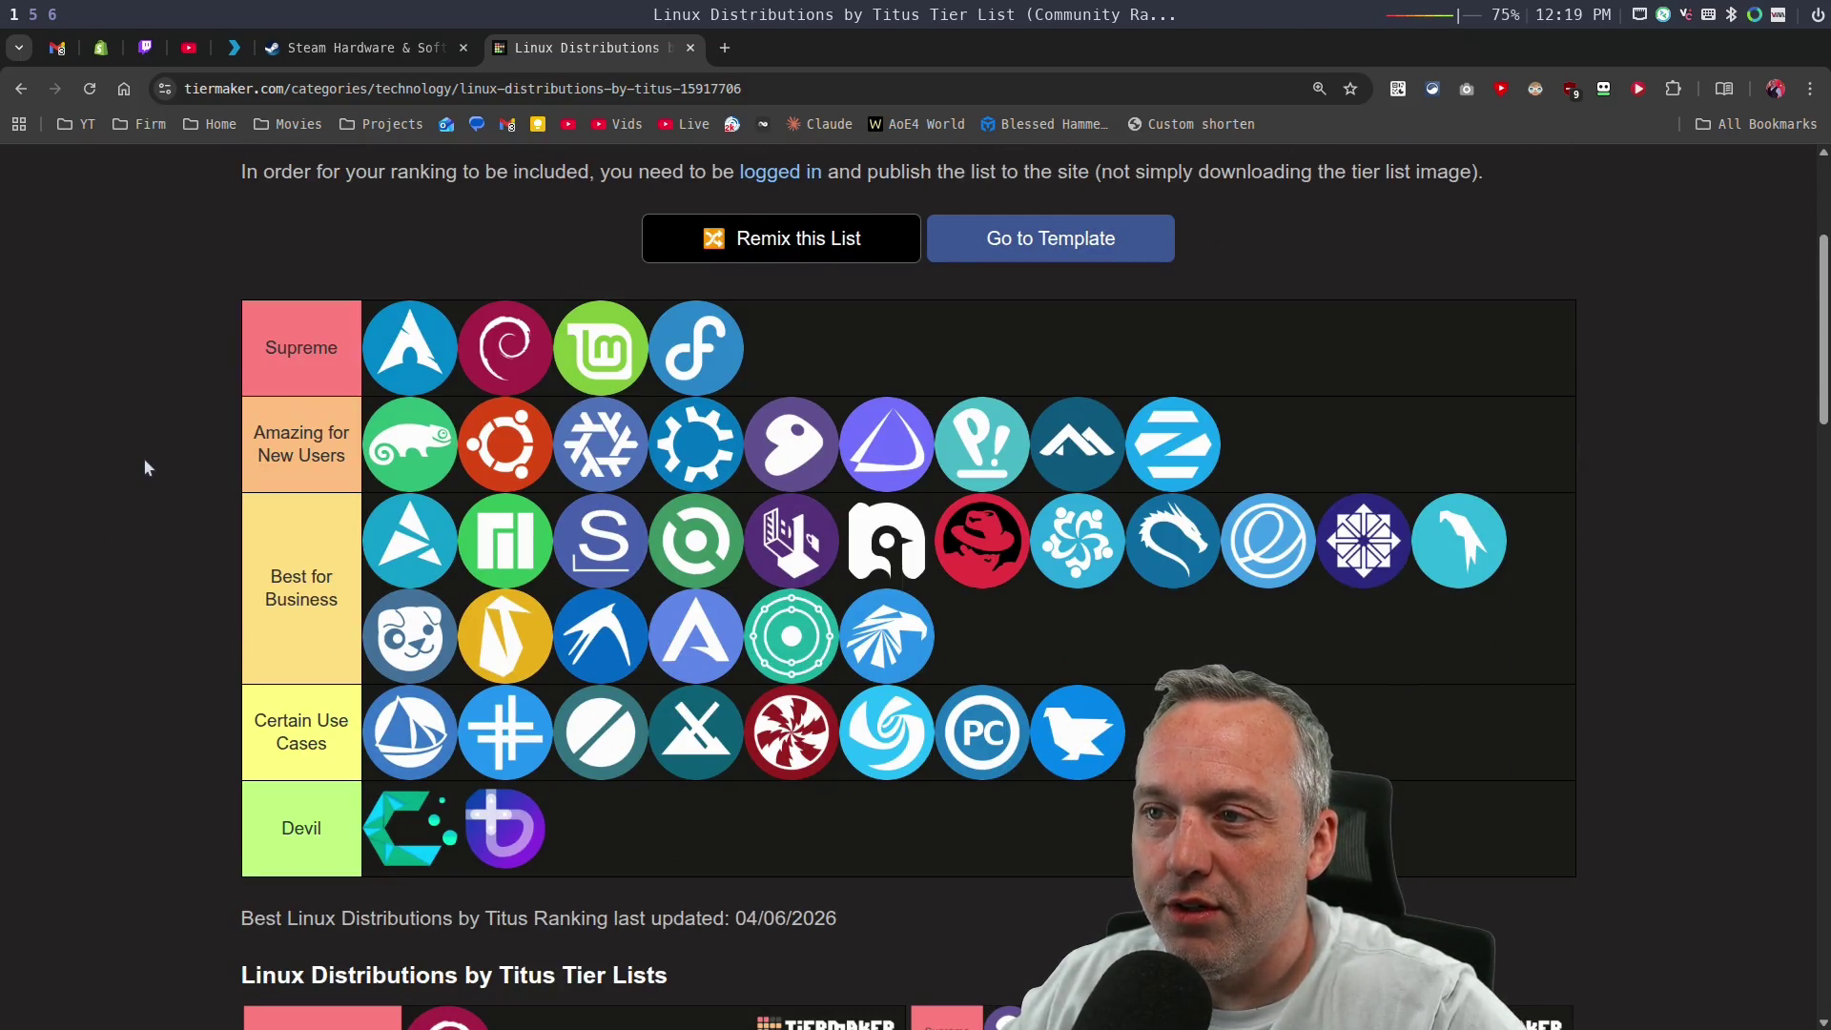
{"action": "scroll", "coordinate": [140, 467], "scroll_direction": "up", "scroll_amount": 3}
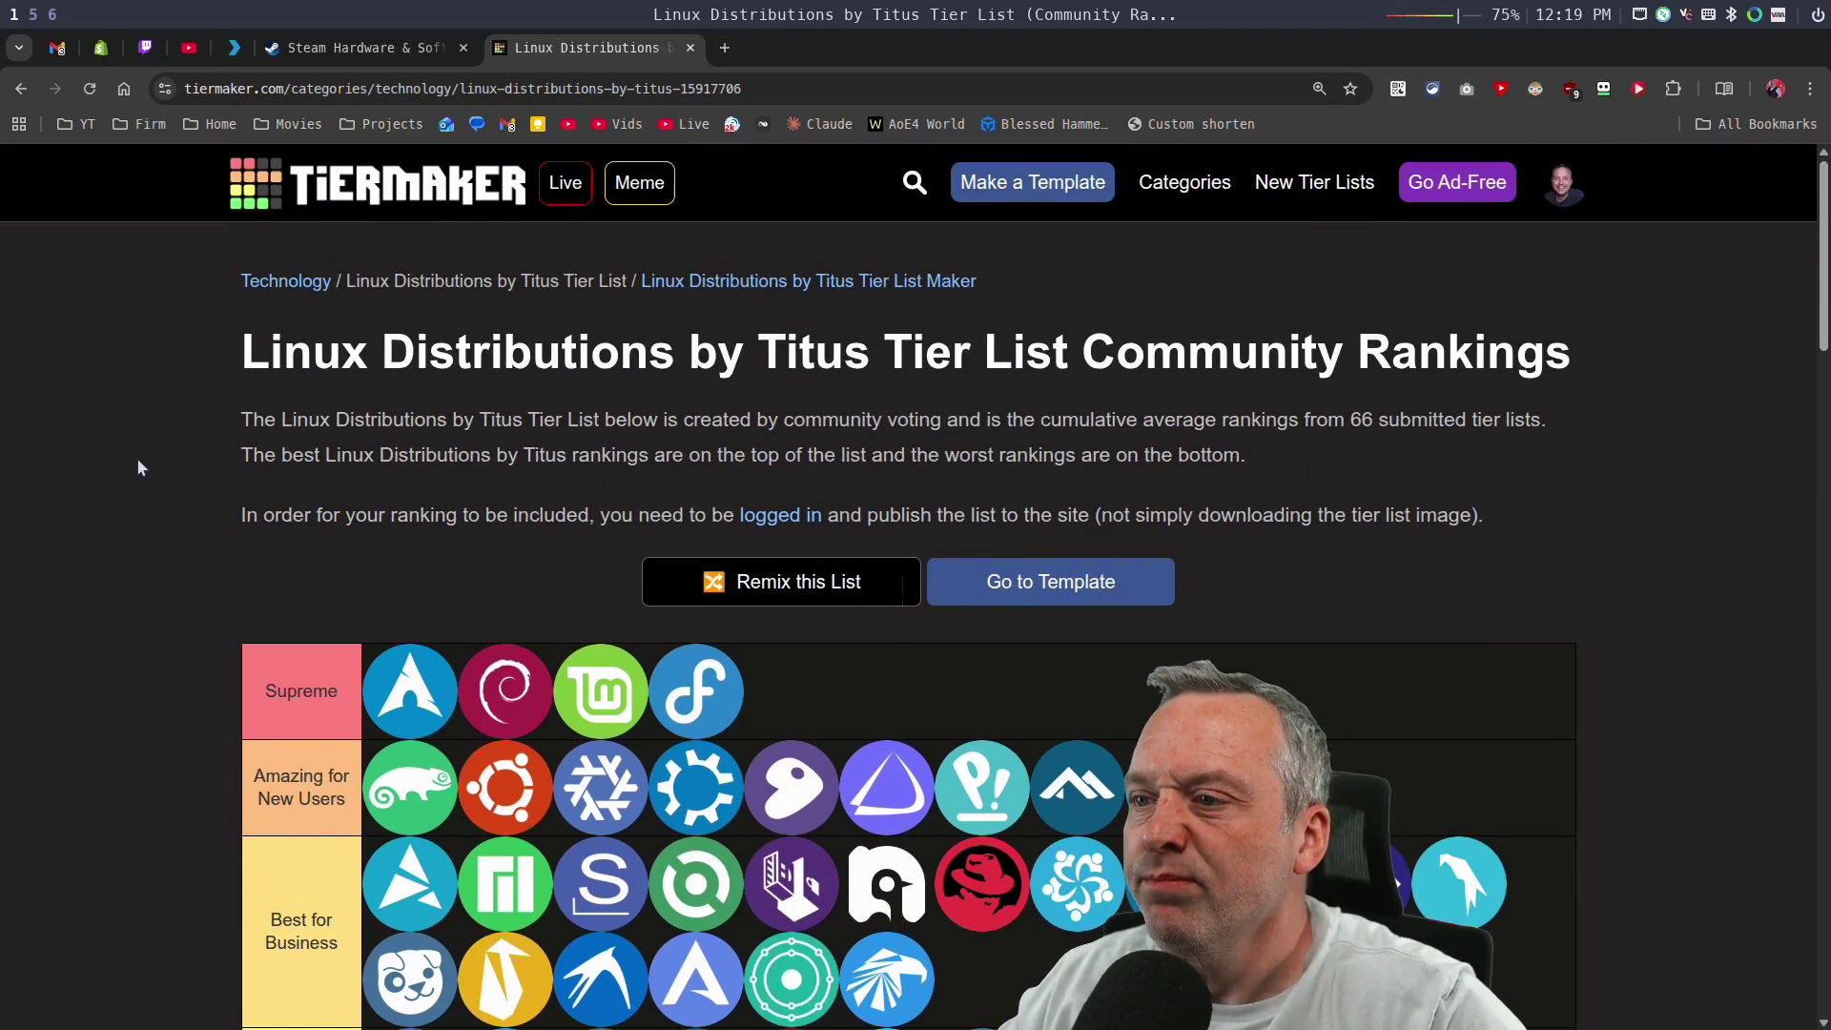
{"action": "scroll", "coordinate": [138, 466], "scroll_direction": "down", "scroll_amount": 5}
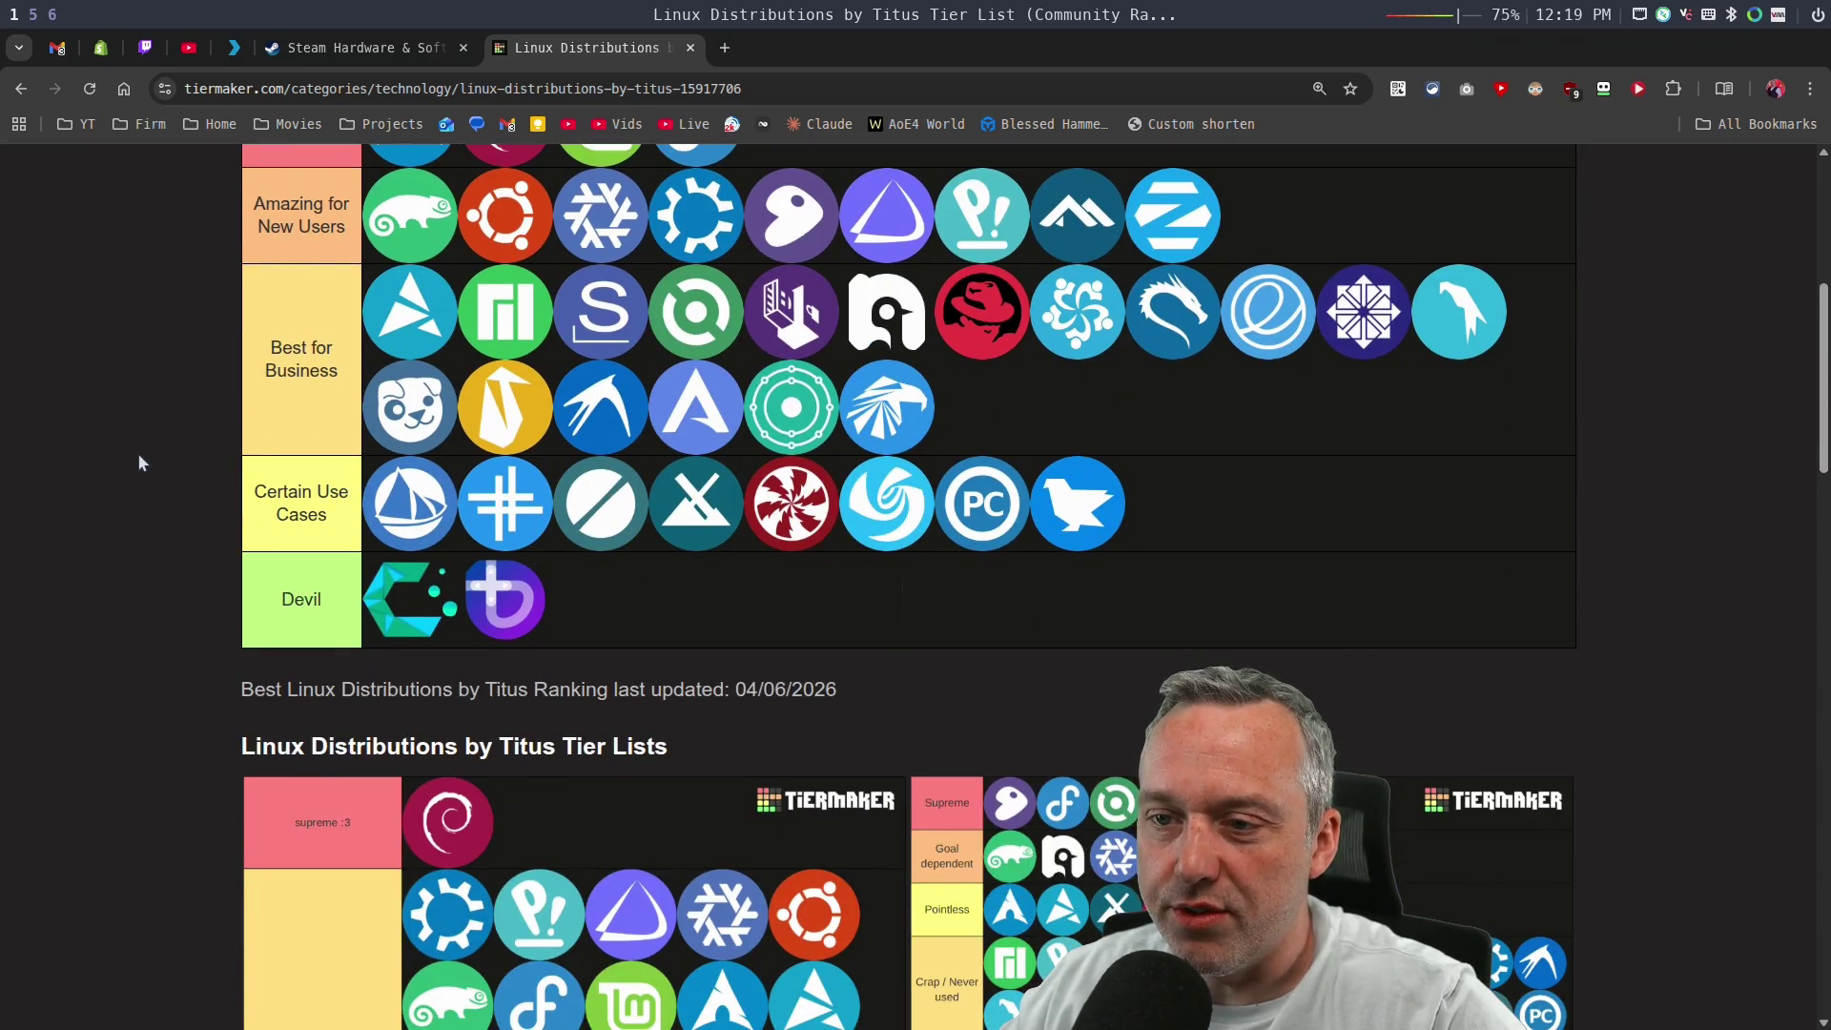
{"action": "scroll", "coordinate": [139, 464], "scroll_direction": "down", "scroll_amount": 2}
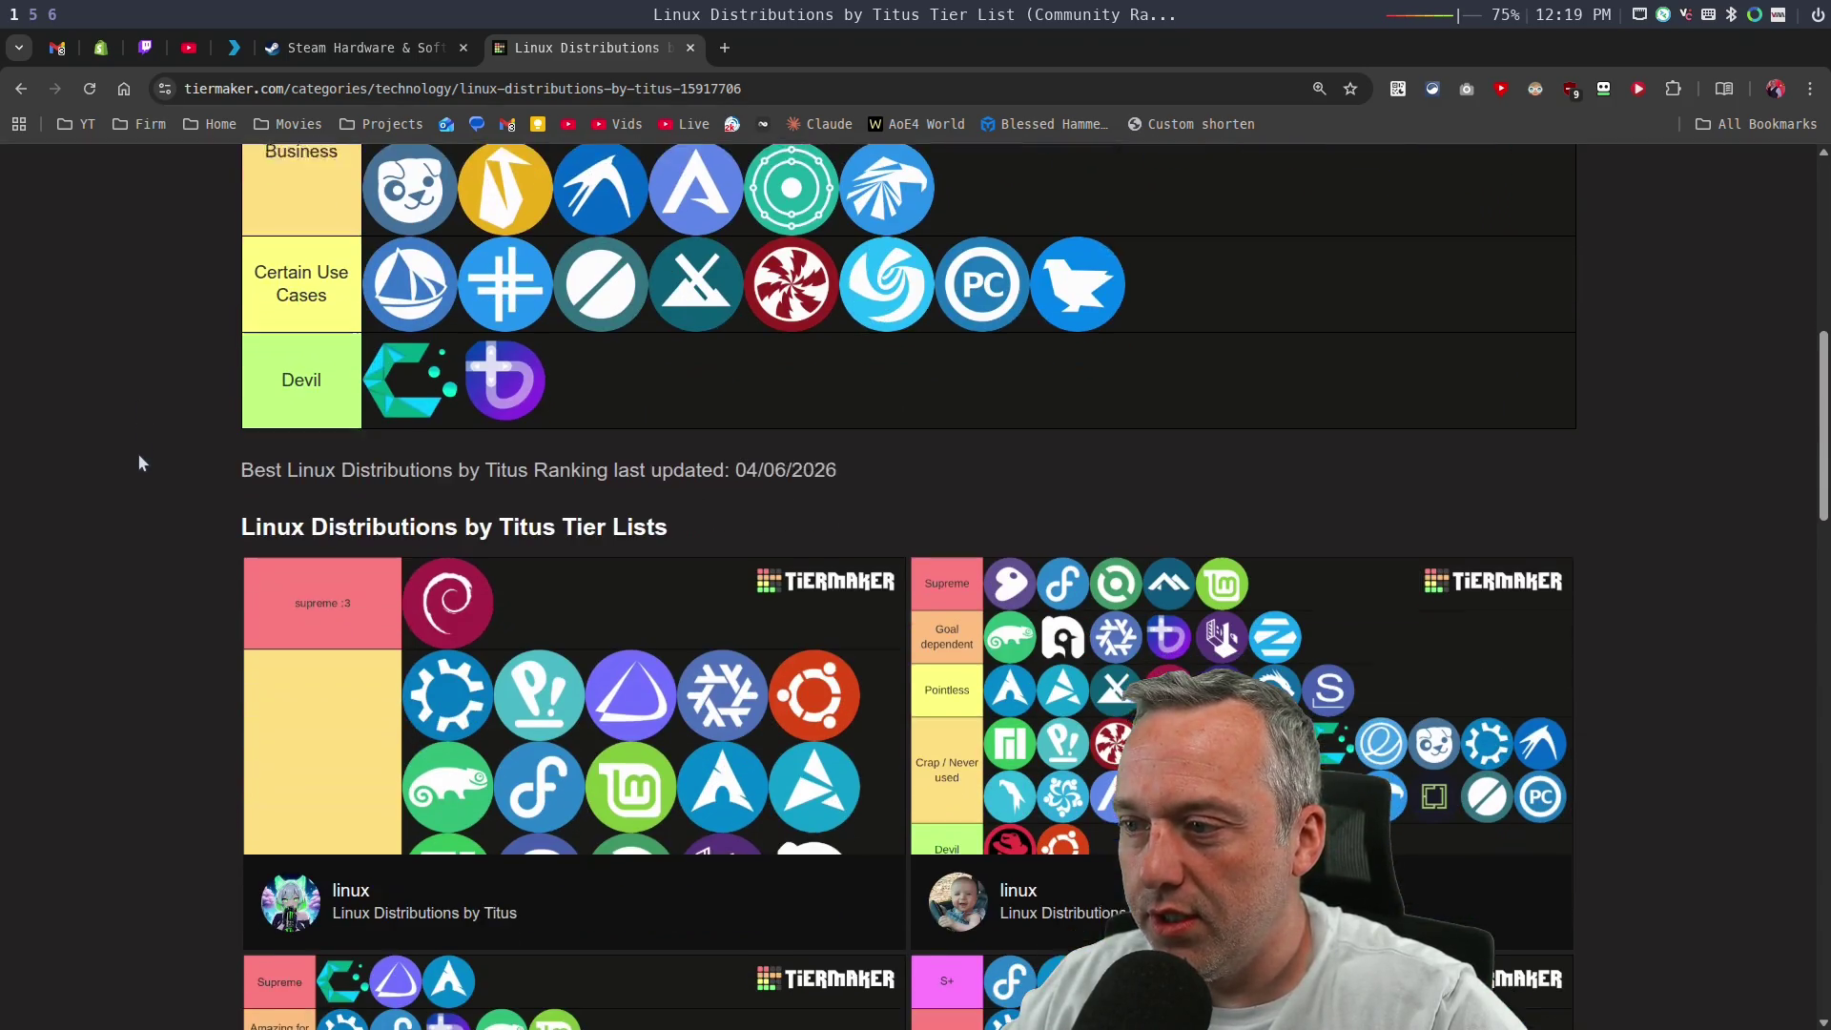
{"action": "scroll", "coordinate": [139, 462], "scroll_direction": "down", "scroll_amount": 4}
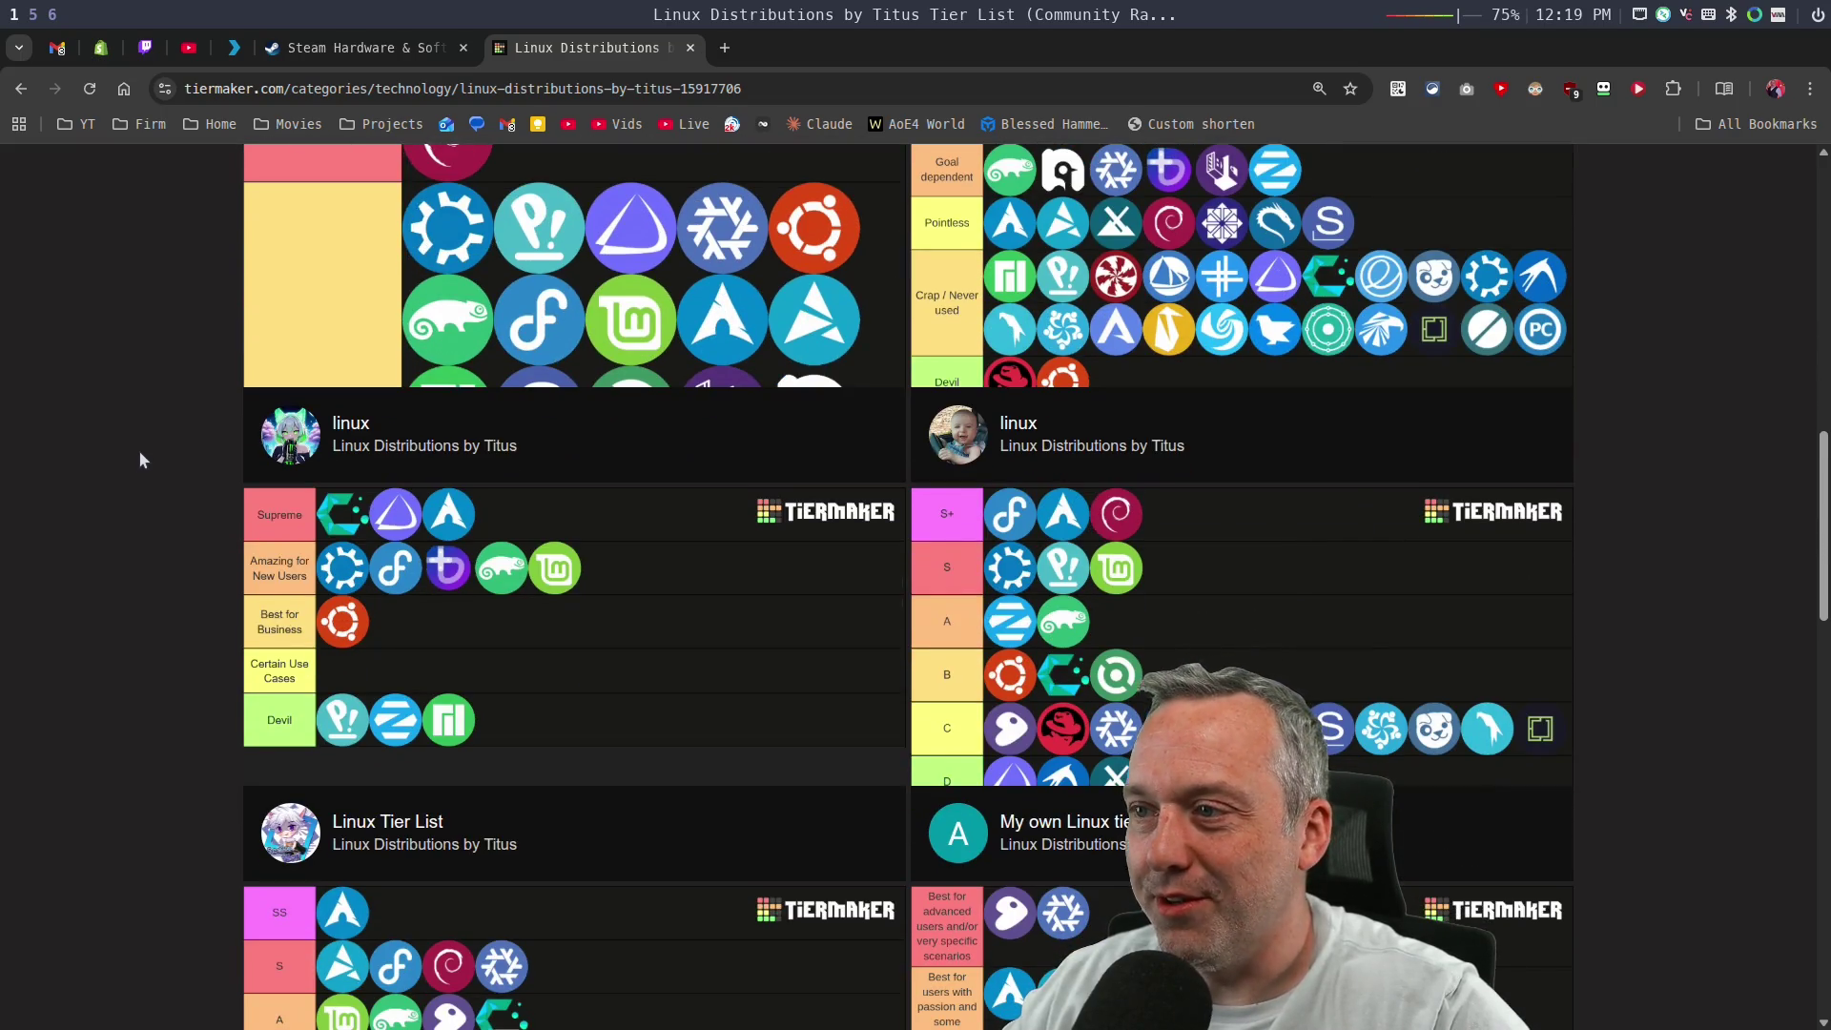
{"action": "scroll", "coordinate": [139, 460], "scroll_direction": "down", "scroll_amount": 3}
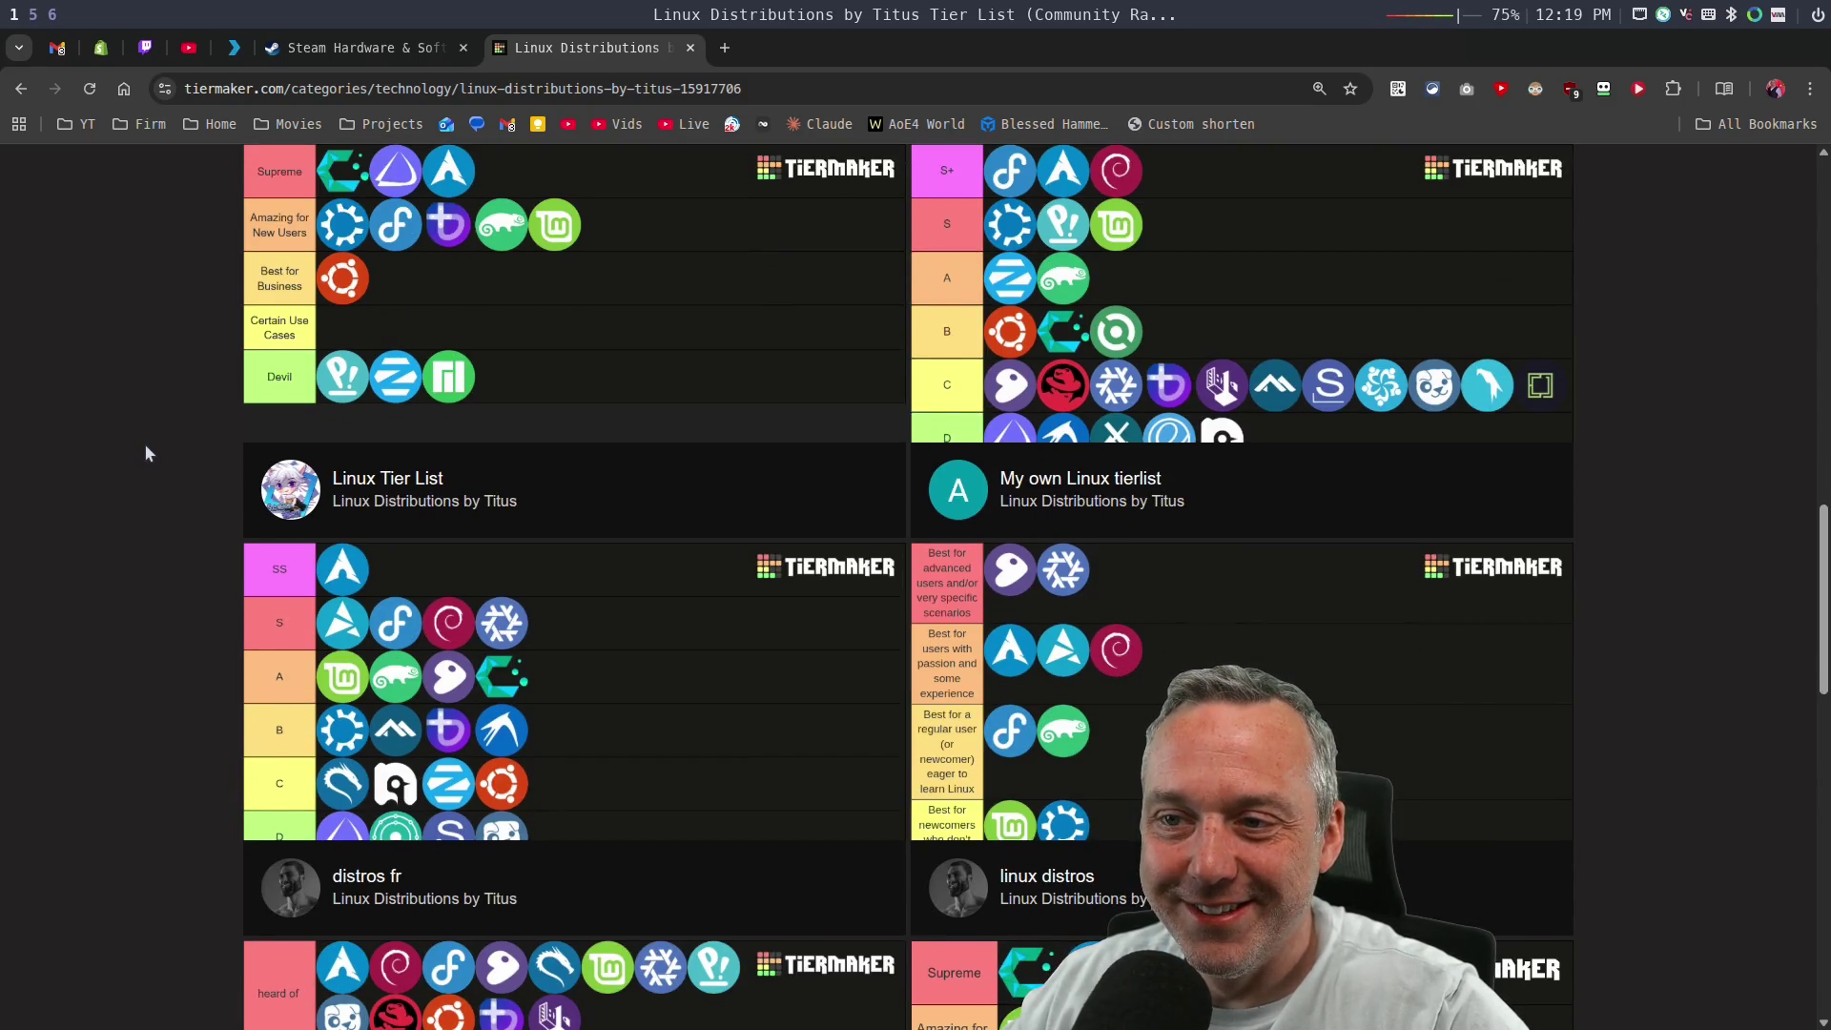
{"action": "scroll", "coordinate": [145, 444], "scroll_direction": "up", "scroll_amount": 15}
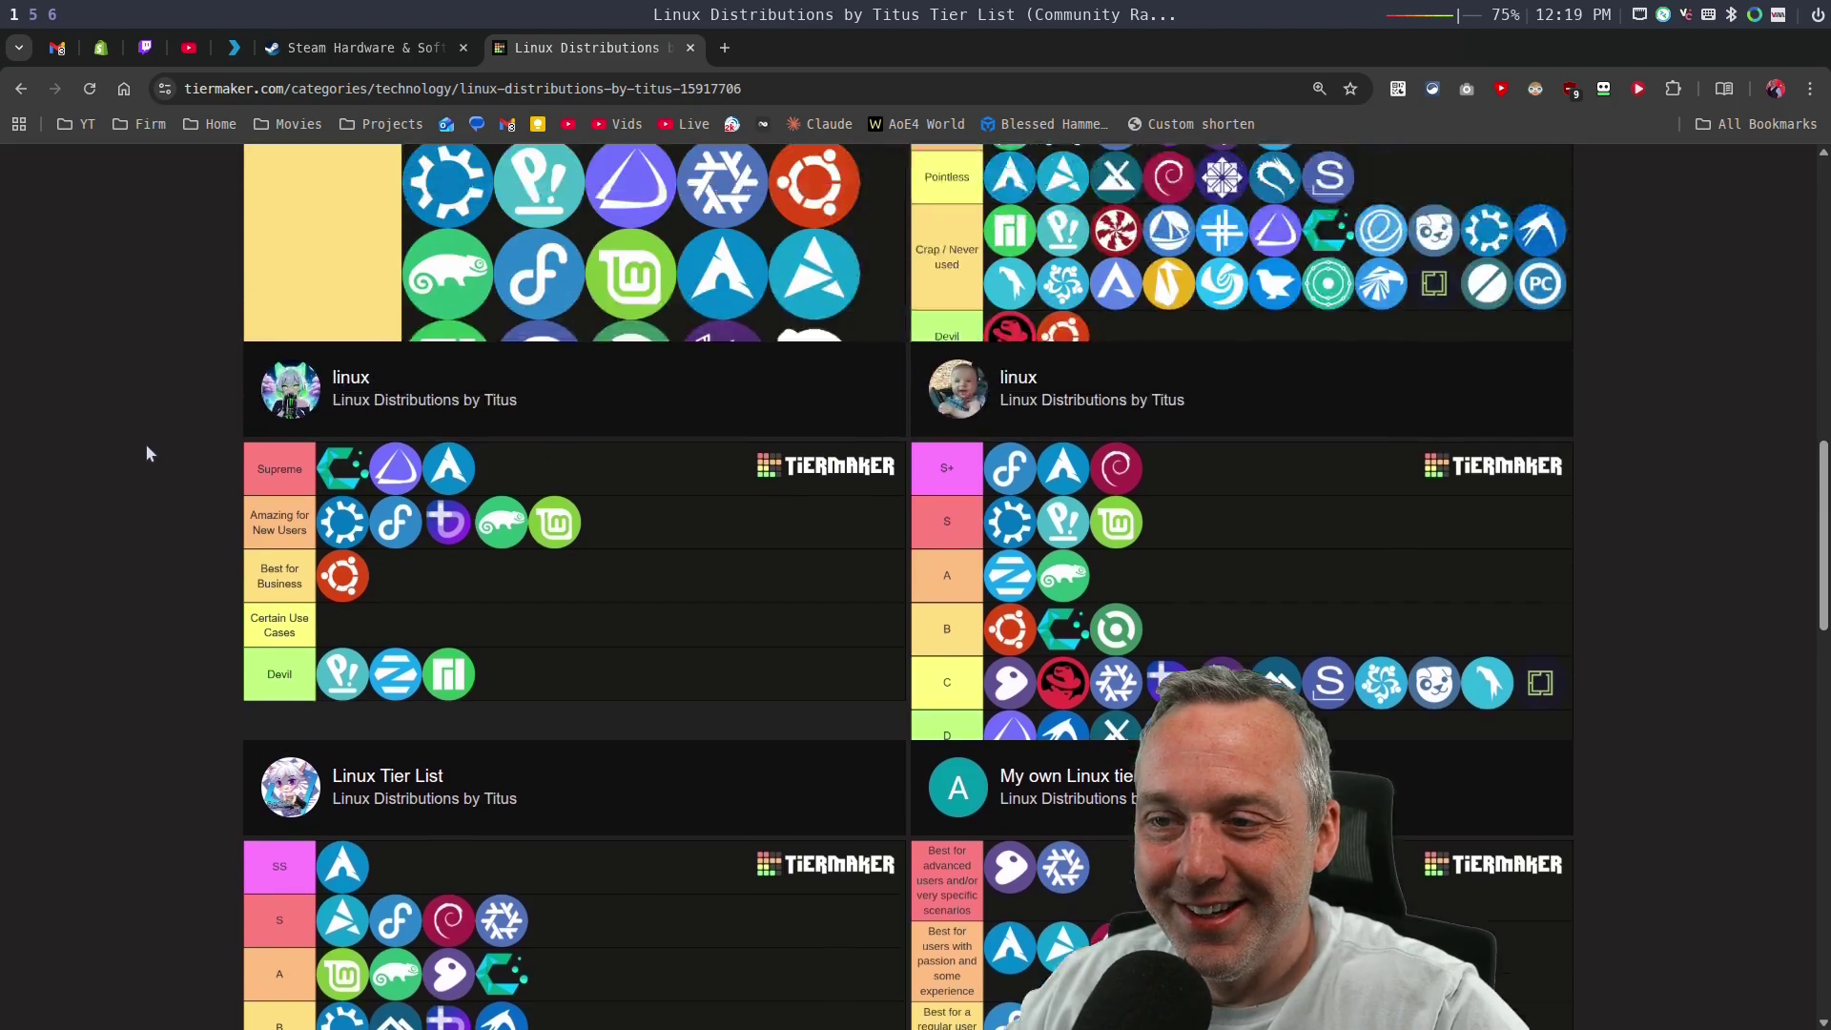
{"action": "scroll", "coordinate": [165, 457], "scroll_direction": "up", "scroll_amount": 3}
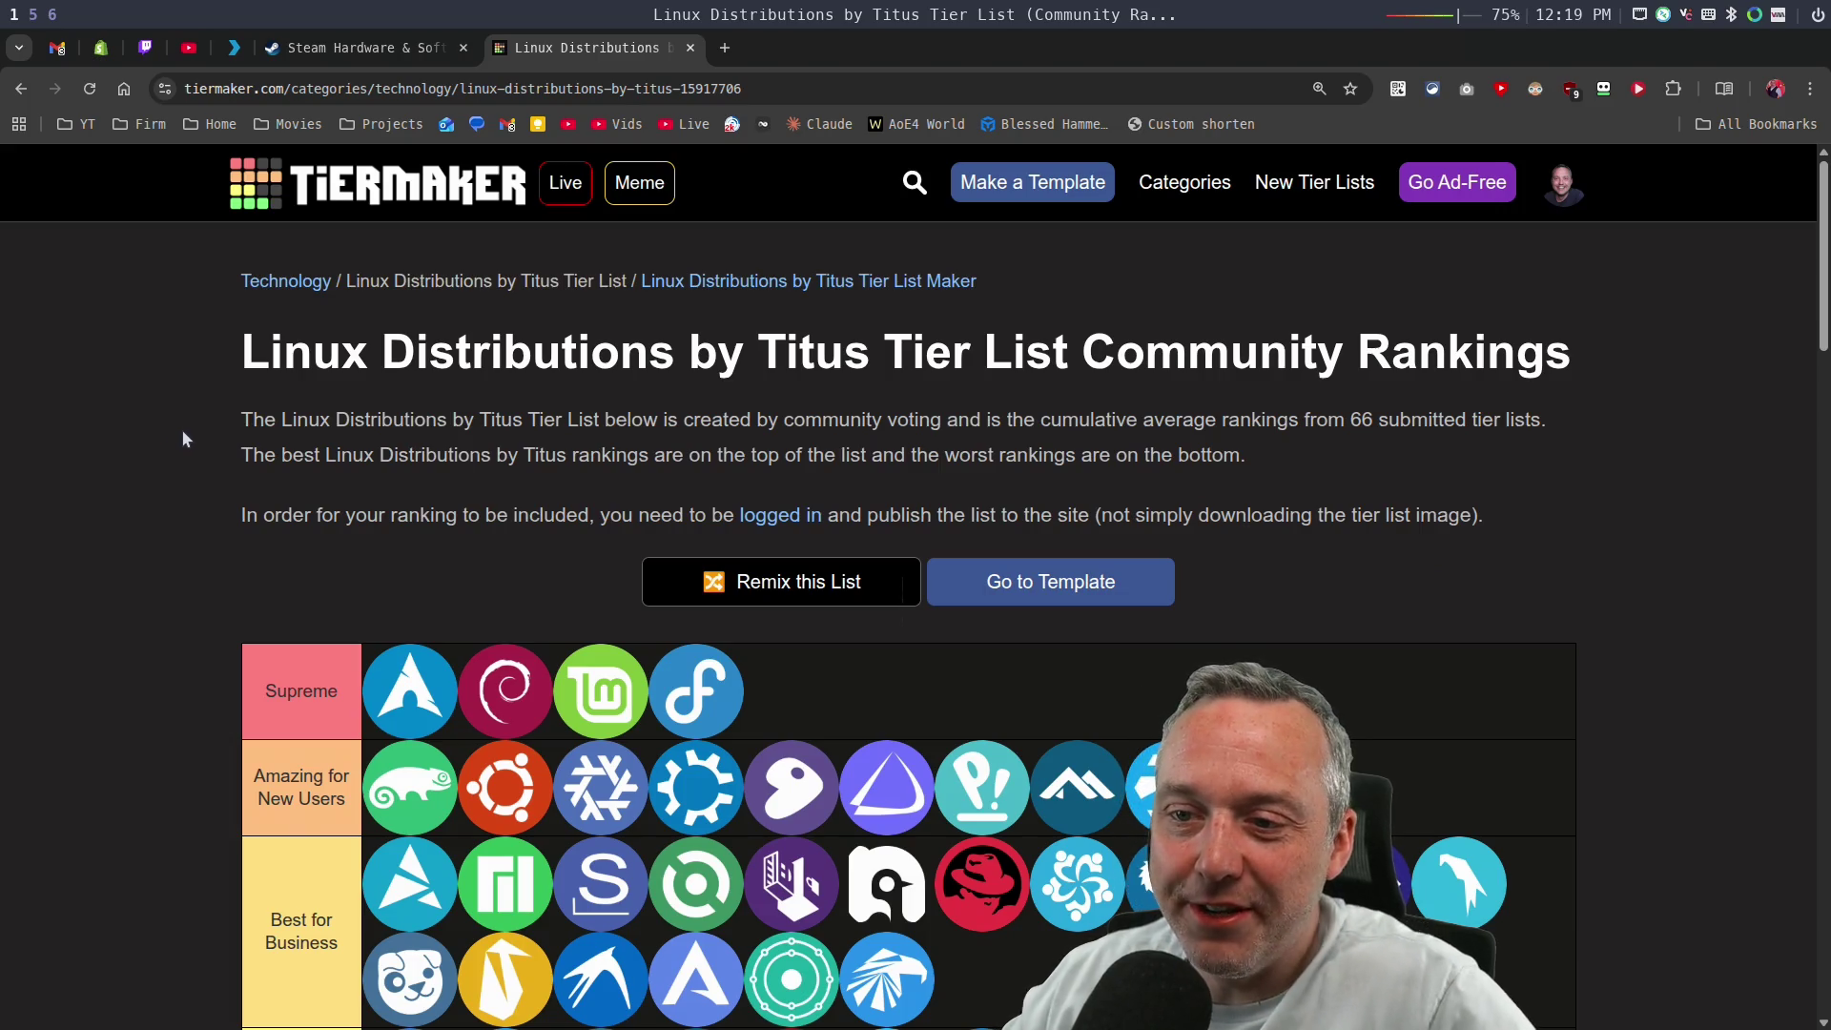
{"action": "scroll", "coordinate": [182, 432], "scroll_direction": "down", "scroll_amount": 1}
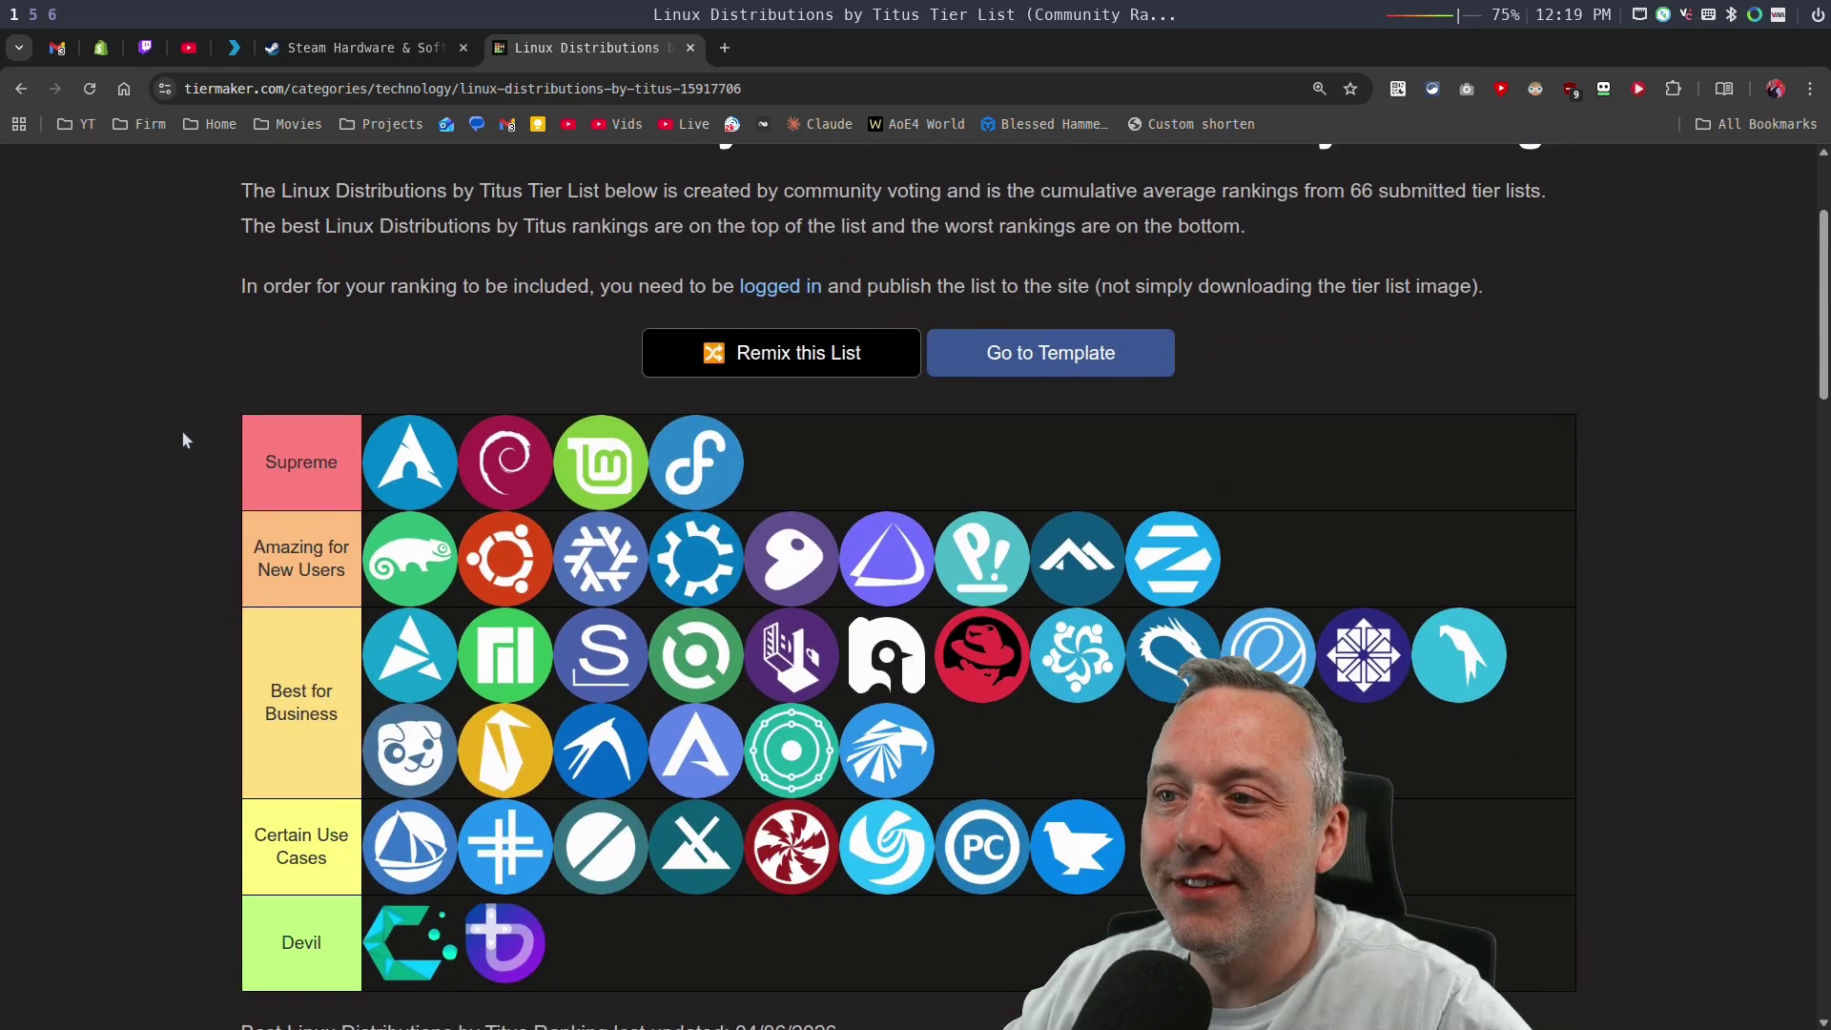
{"action": "scroll", "coordinate": [181, 429], "scroll_direction": "down", "scroll_amount": 2}
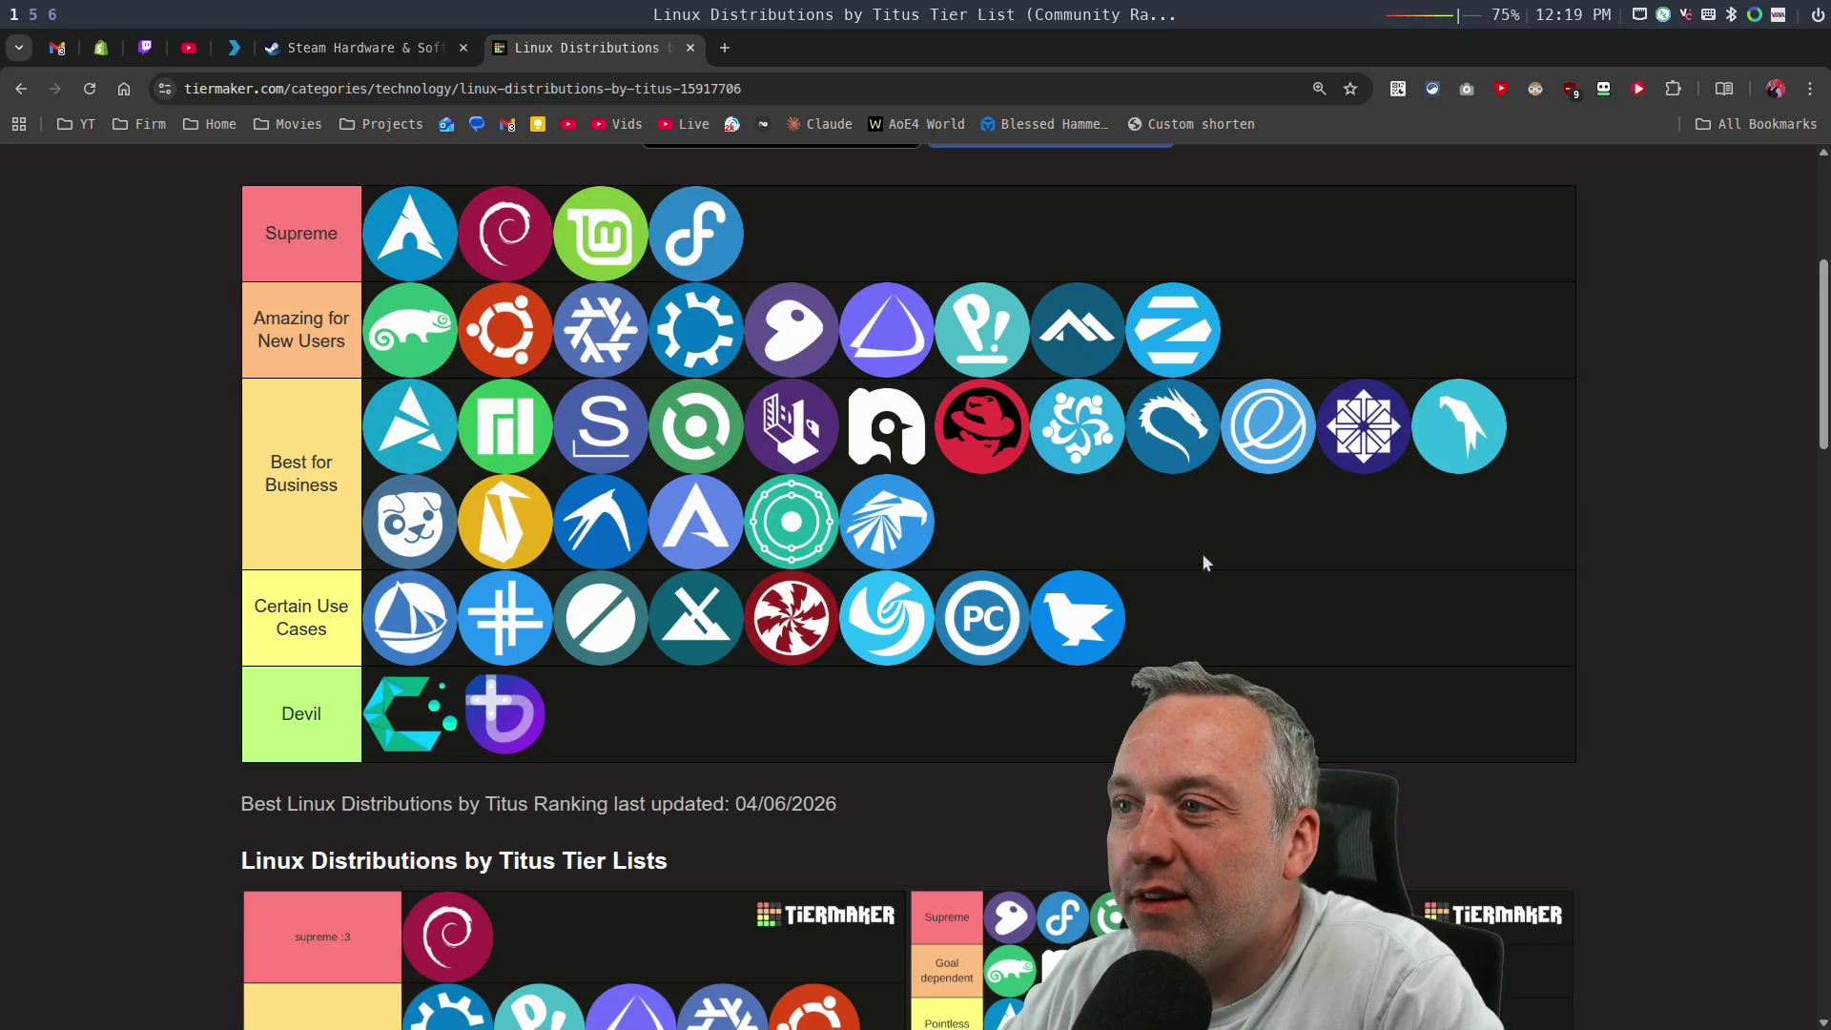
Highlight the Best for Business and Certain Use Cases tier labels.
{"action": "mouse_move", "coordinate": [972, 341]}
{"action": "left_mouse_down"}
{"action": "mouse_move", "coordinate": [1307, 646]}
{"action": "mouse_move", "coordinate": [981, 540]}
{"action": "left_mouse_up"}
{"action": "scroll", "coordinate": [711, 697], "scroll_direction": "up", "scroll_amount": 3}
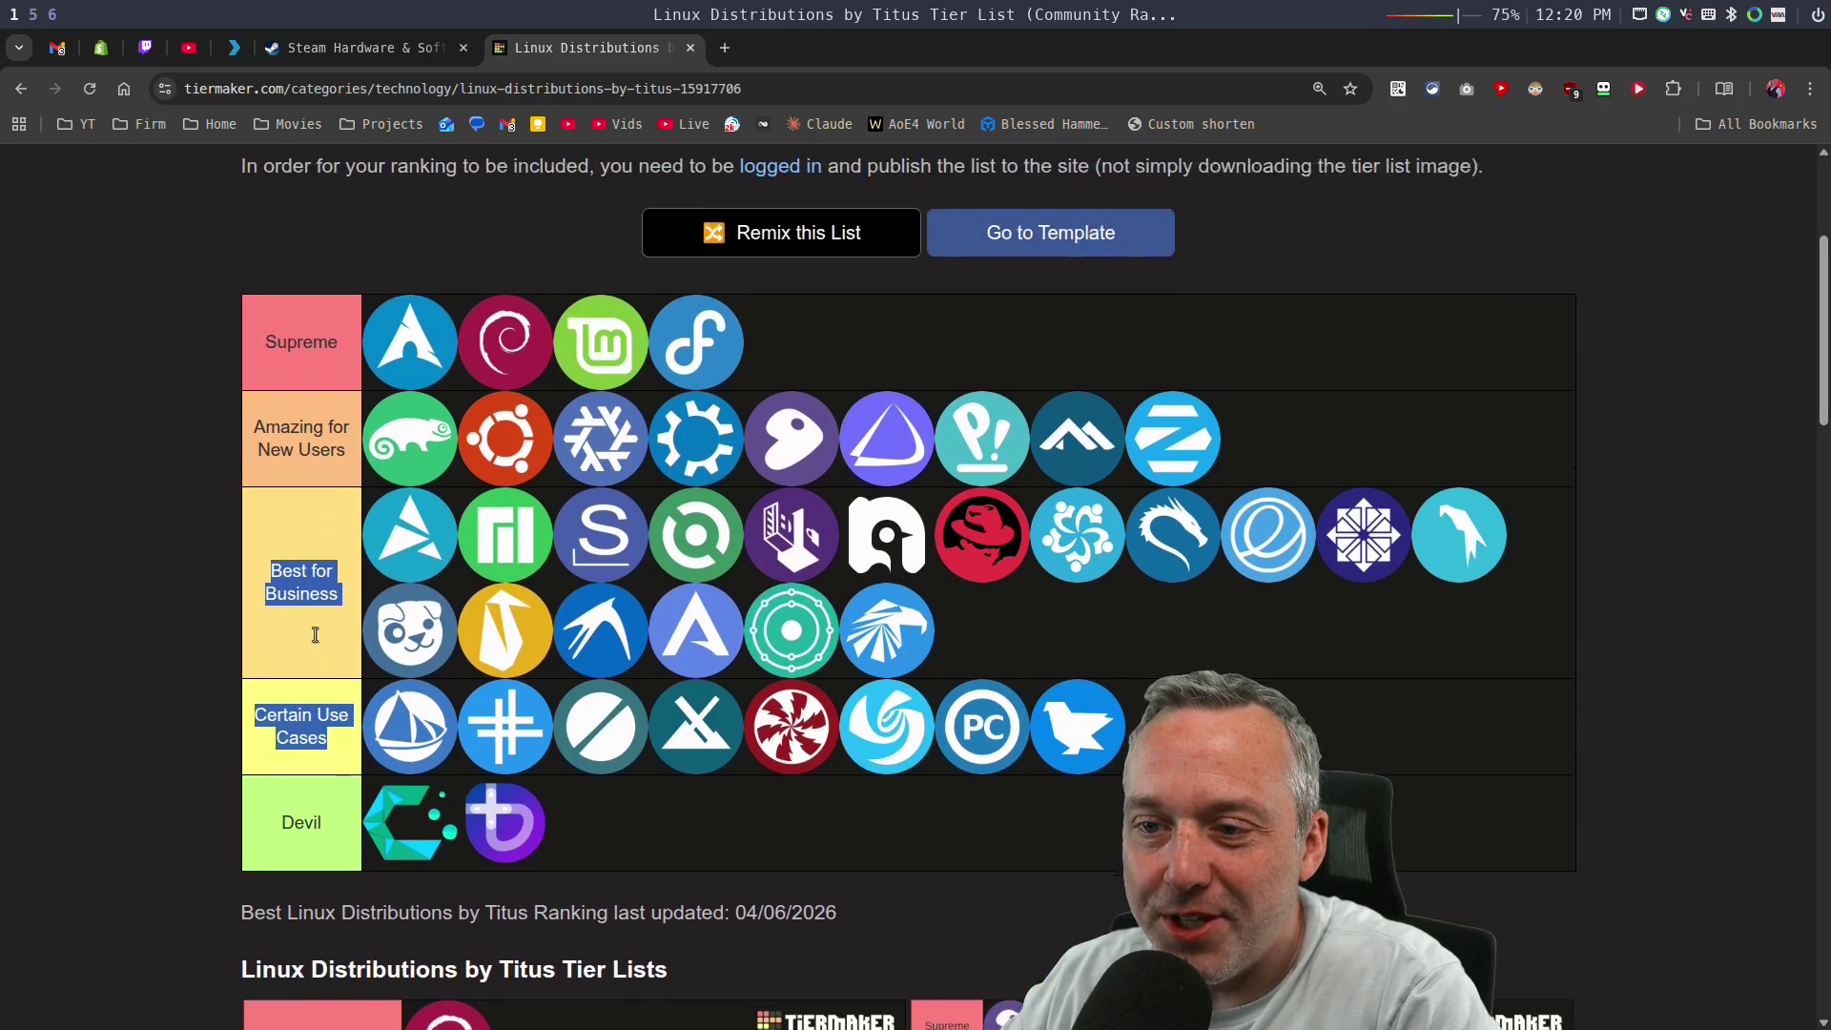
{"action": "left_click", "coordinate": [163, 630]}
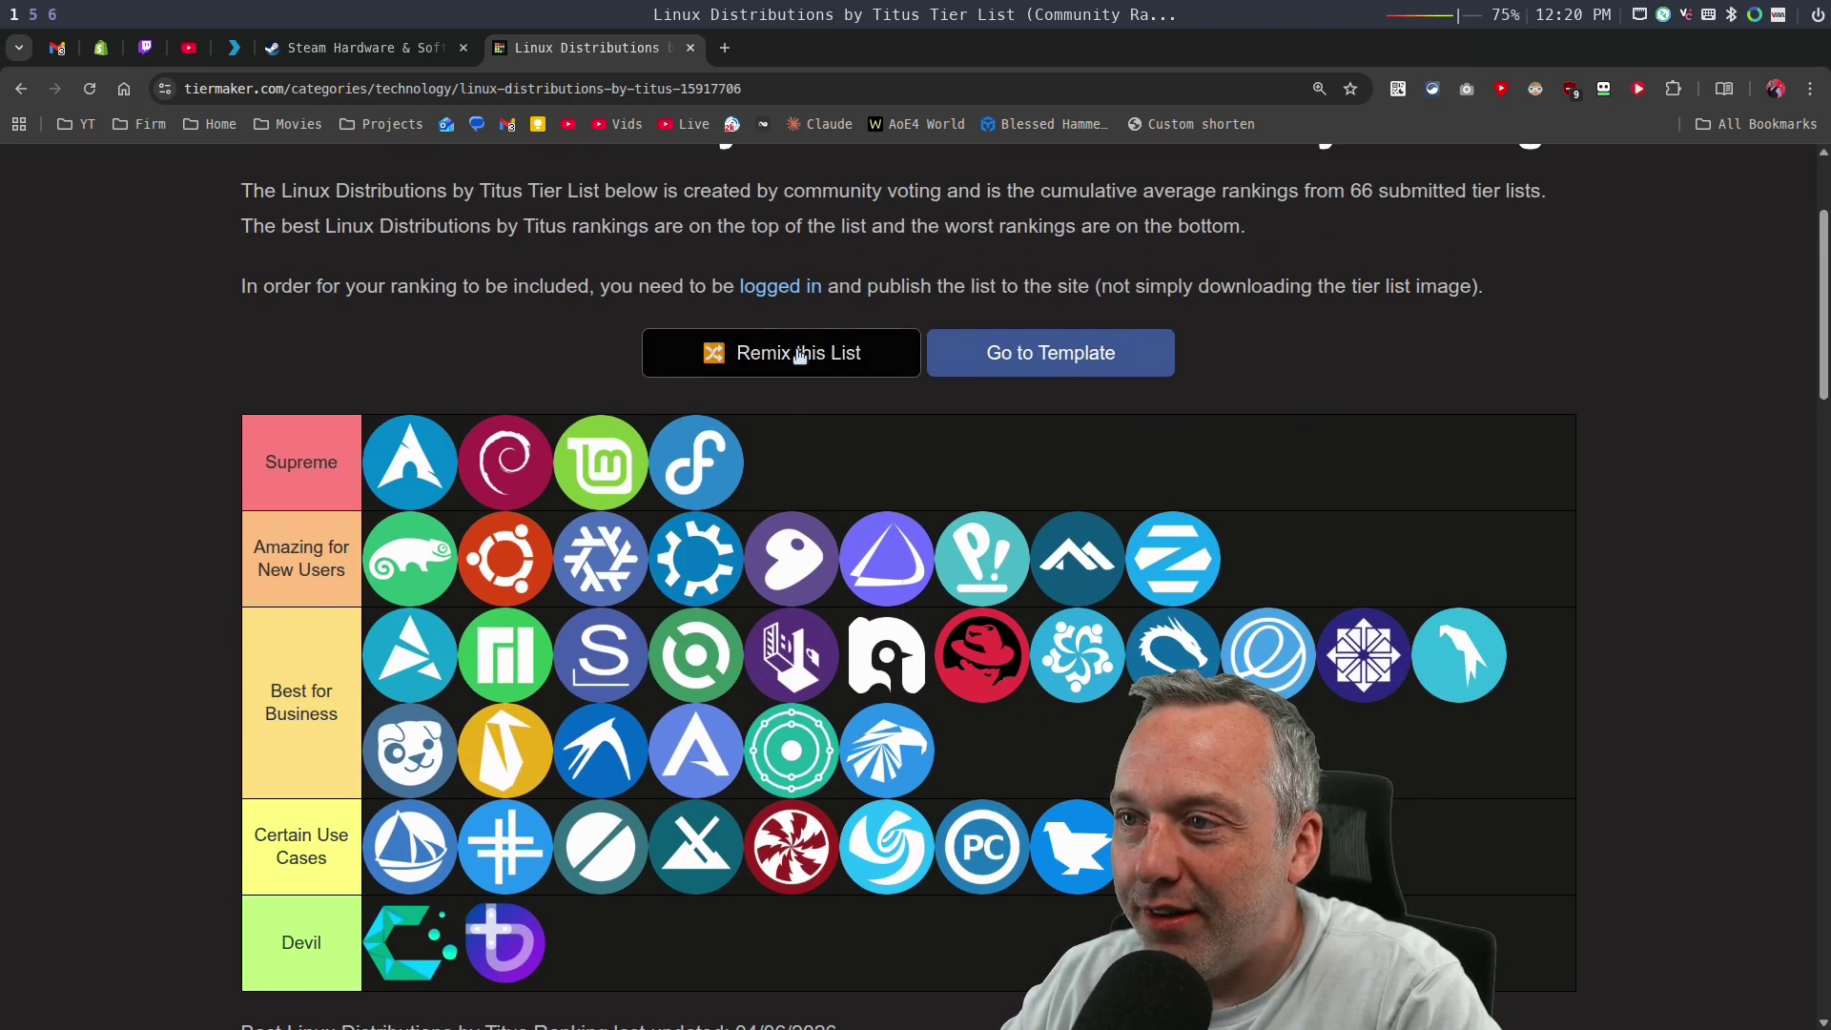
Remix the list: GNOME and Pop!_OS to Devil, the purple +b distro and CachyOS to Amazing for New Users.
{"action": "left_click", "coordinate": [1049, 353]}
{"action": "scroll", "coordinate": [143, 458], "scroll_direction": "down", "scroll_amount": 7}
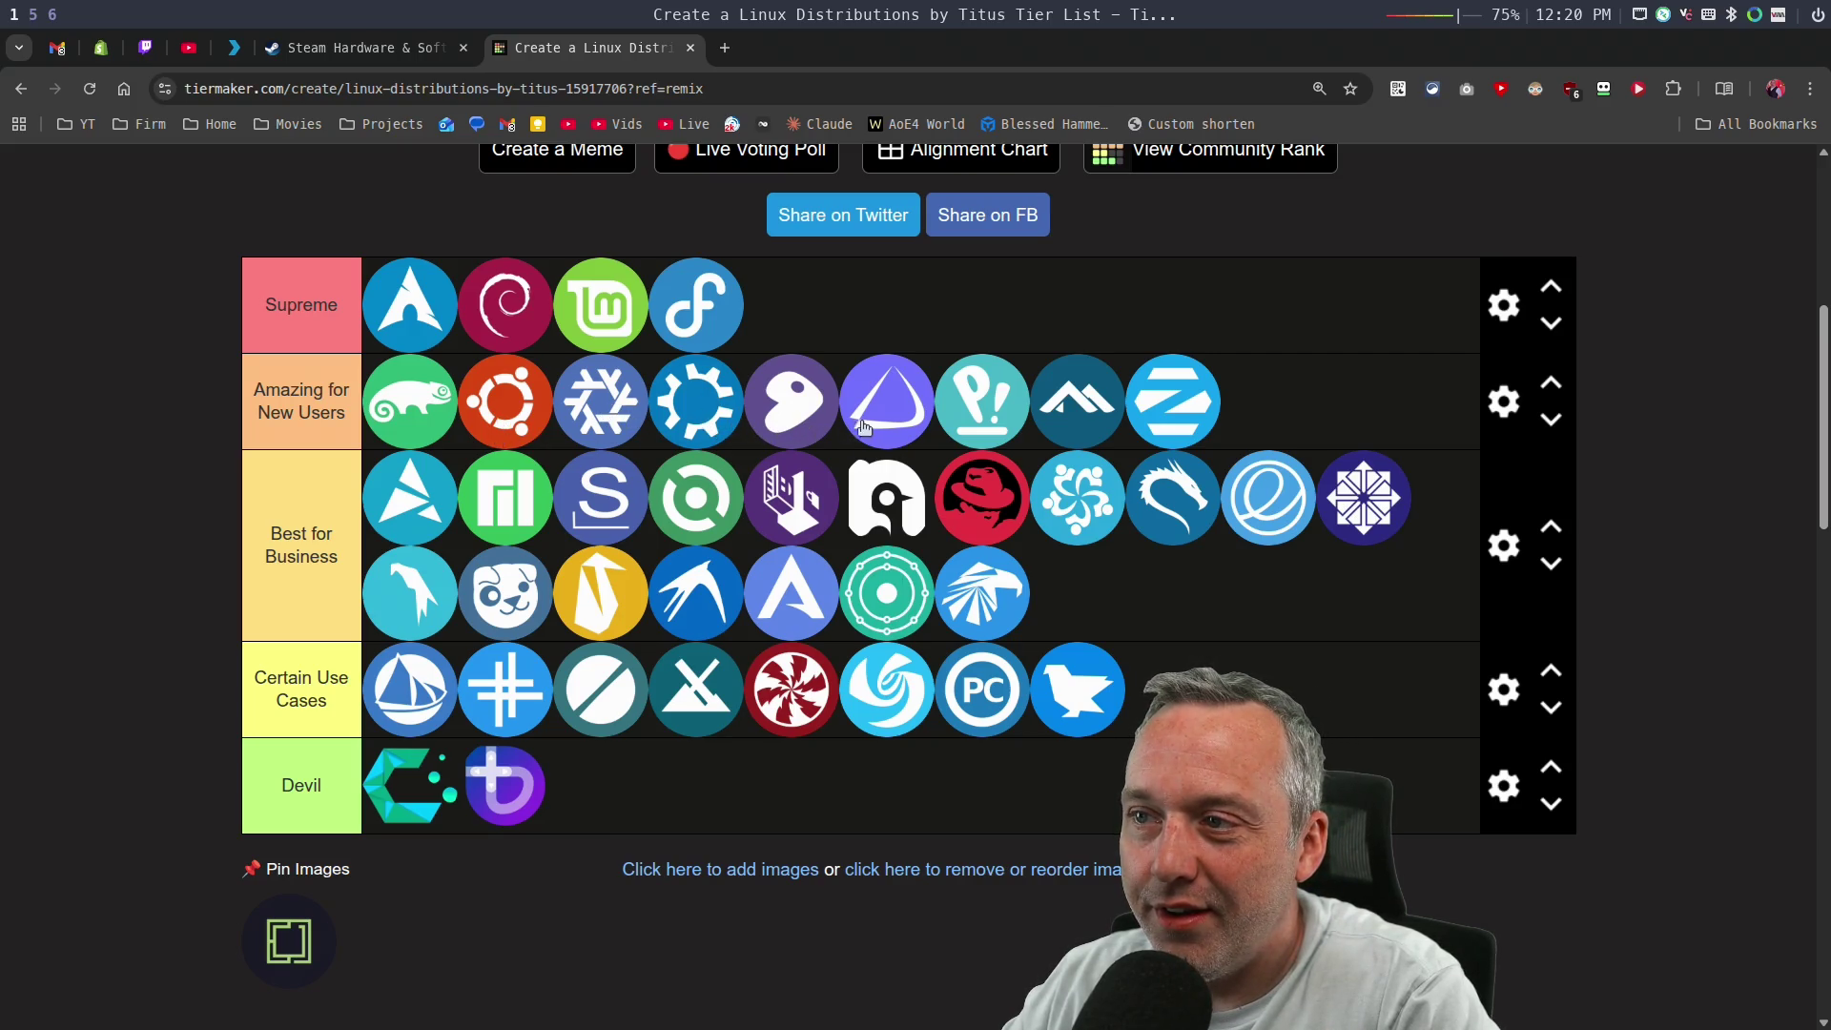
{"action": "mouse_move", "coordinate": [812, 427]}
{"action": "left_mouse_down"}
{"action": "mouse_move", "coordinate": [779, 407]}
{"action": "mouse_move", "coordinate": [762, 610]}
{"action": "mouse_move", "coordinate": [684, 765]}
{"action": "mouse_move", "coordinate": [629, 808]}
{"action": "left_mouse_up"}
{"action": "mouse_move", "coordinate": [505, 784]}
{"action": "left_mouse_down"}
{"action": "mouse_move", "coordinate": [736, 641]}
{"action": "mouse_move", "coordinate": [780, 408]}
{"action": "left_mouse_up"}
{"action": "mouse_move", "coordinate": [982, 407]}
{"action": "left_mouse_down"}
{"action": "mouse_move", "coordinate": [610, 844]}
{"action": "mouse_move", "coordinate": [572, 806]}
{"action": "left_mouse_up"}
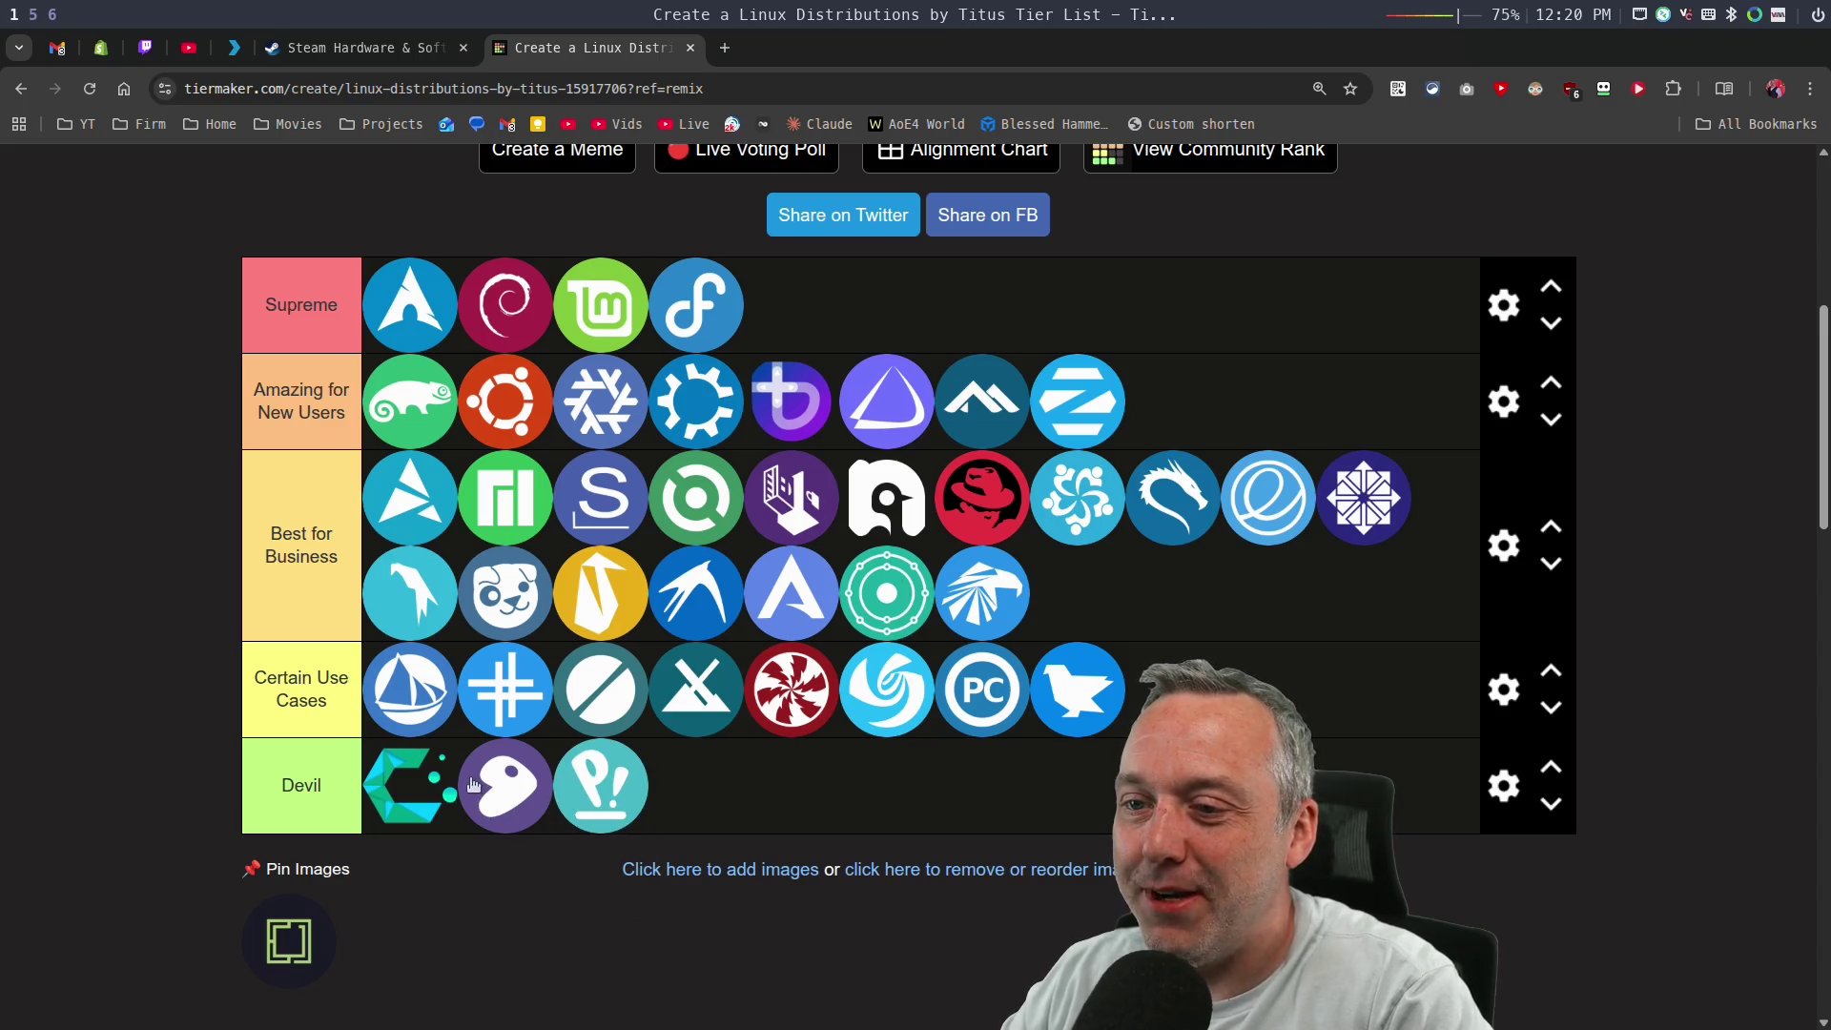
{"action": "mouse_move", "coordinate": [410, 796]}
{"action": "left_mouse_down"}
{"action": "mouse_move", "coordinate": [1049, 405]}
{"action": "mouse_move", "coordinate": [1141, 414]}
{"action": "left_mouse_up"}
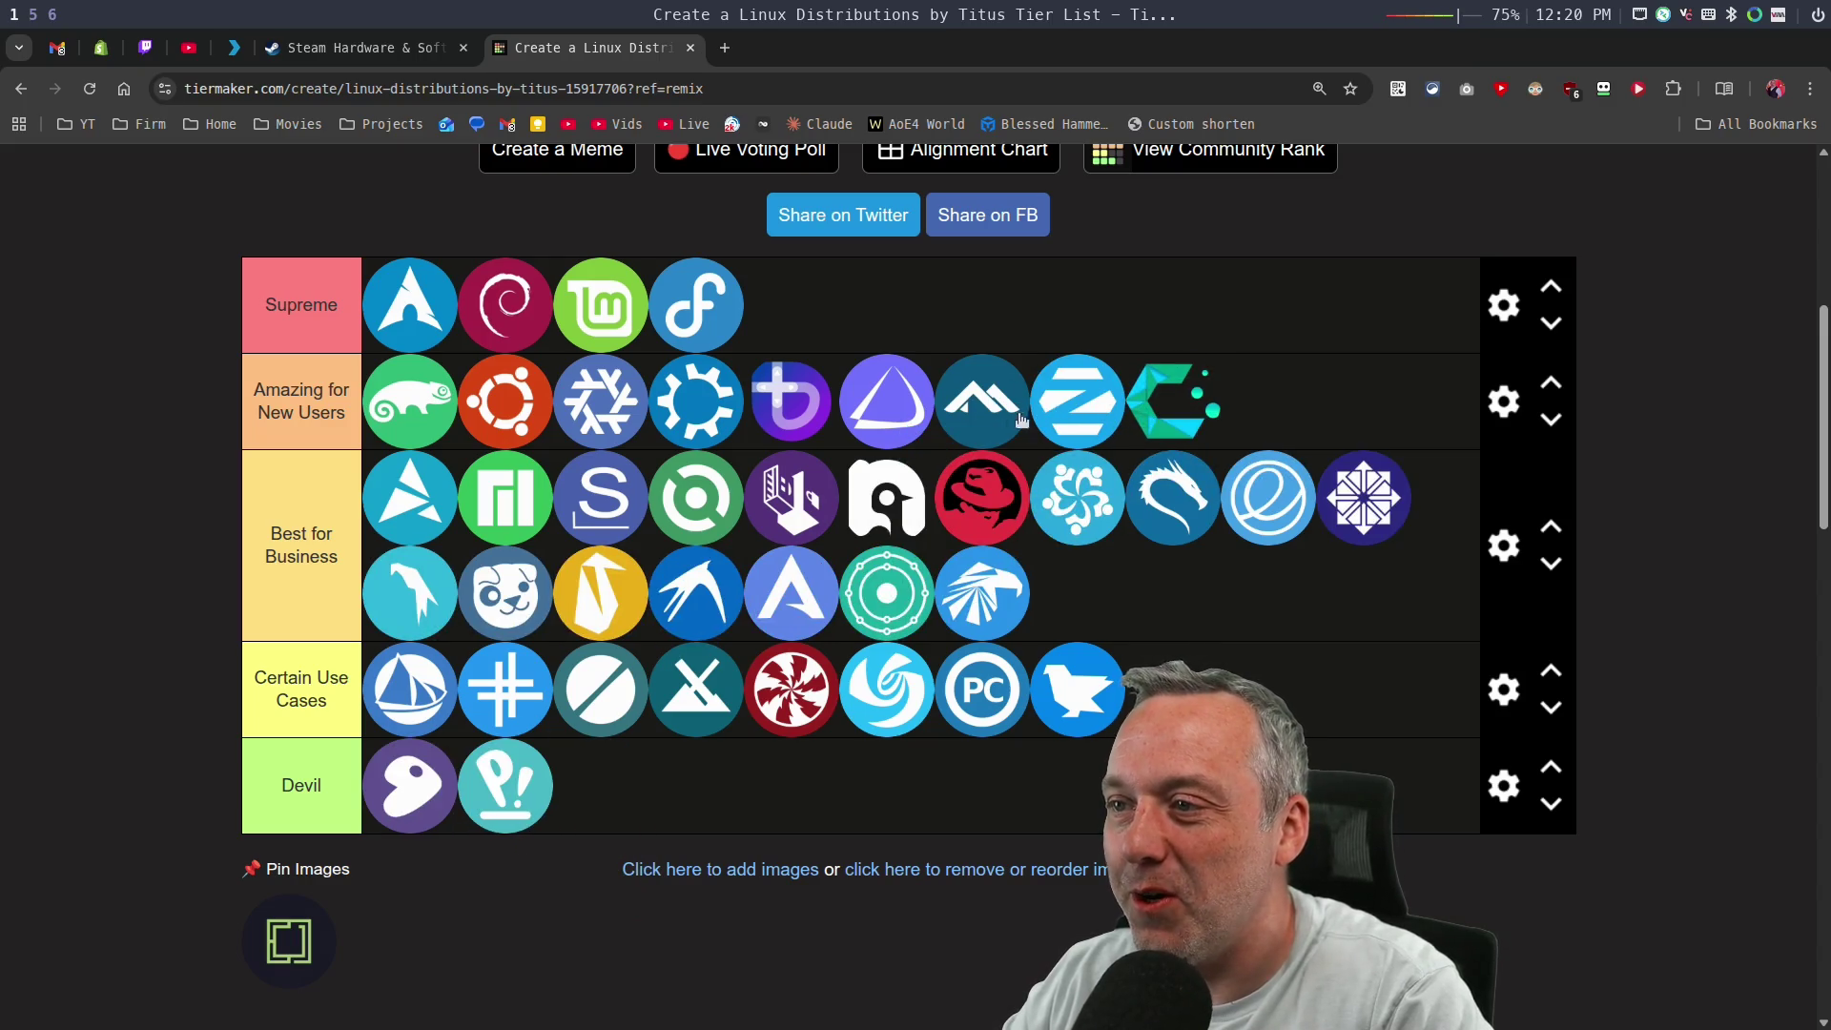
Move the teal mountain distro to Best for Business and one distro to Certain Use Cases, then return to rankings.
{"action": "mouse_move", "coordinate": [968, 405]}
{"action": "left_mouse_down"}
{"action": "mouse_move", "coordinate": [1180, 583]}
{"action": "mouse_move", "coordinate": [1230, 496]}
{"action": "mouse_move", "coordinate": [1211, 553]}
{"action": "mouse_move", "coordinate": [1154, 610]}
{"action": "left_mouse_up"}
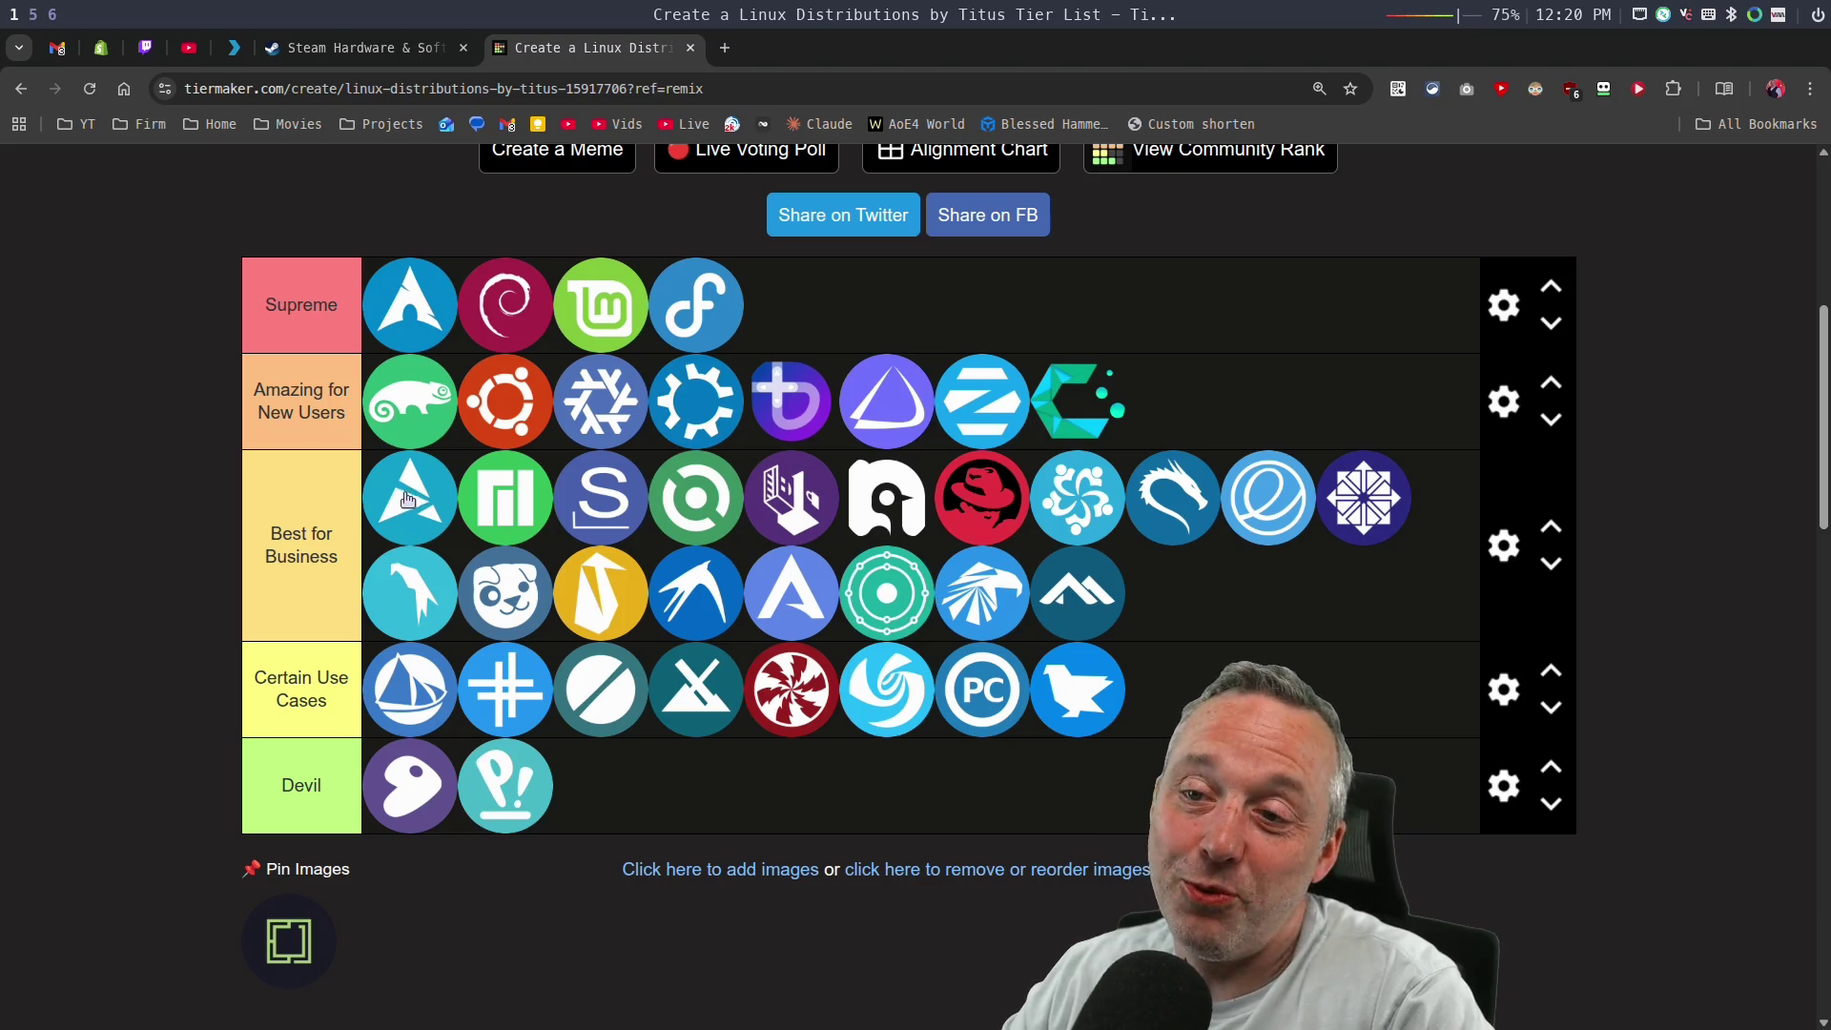
{"action": "mouse_move", "coordinate": [386, 527]}
{"action": "left_mouse_down"}
{"action": "mouse_move", "coordinate": [1125, 753]}
{"action": "mouse_move", "coordinate": [1173, 687]}
{"action": "left_mouse_up"}
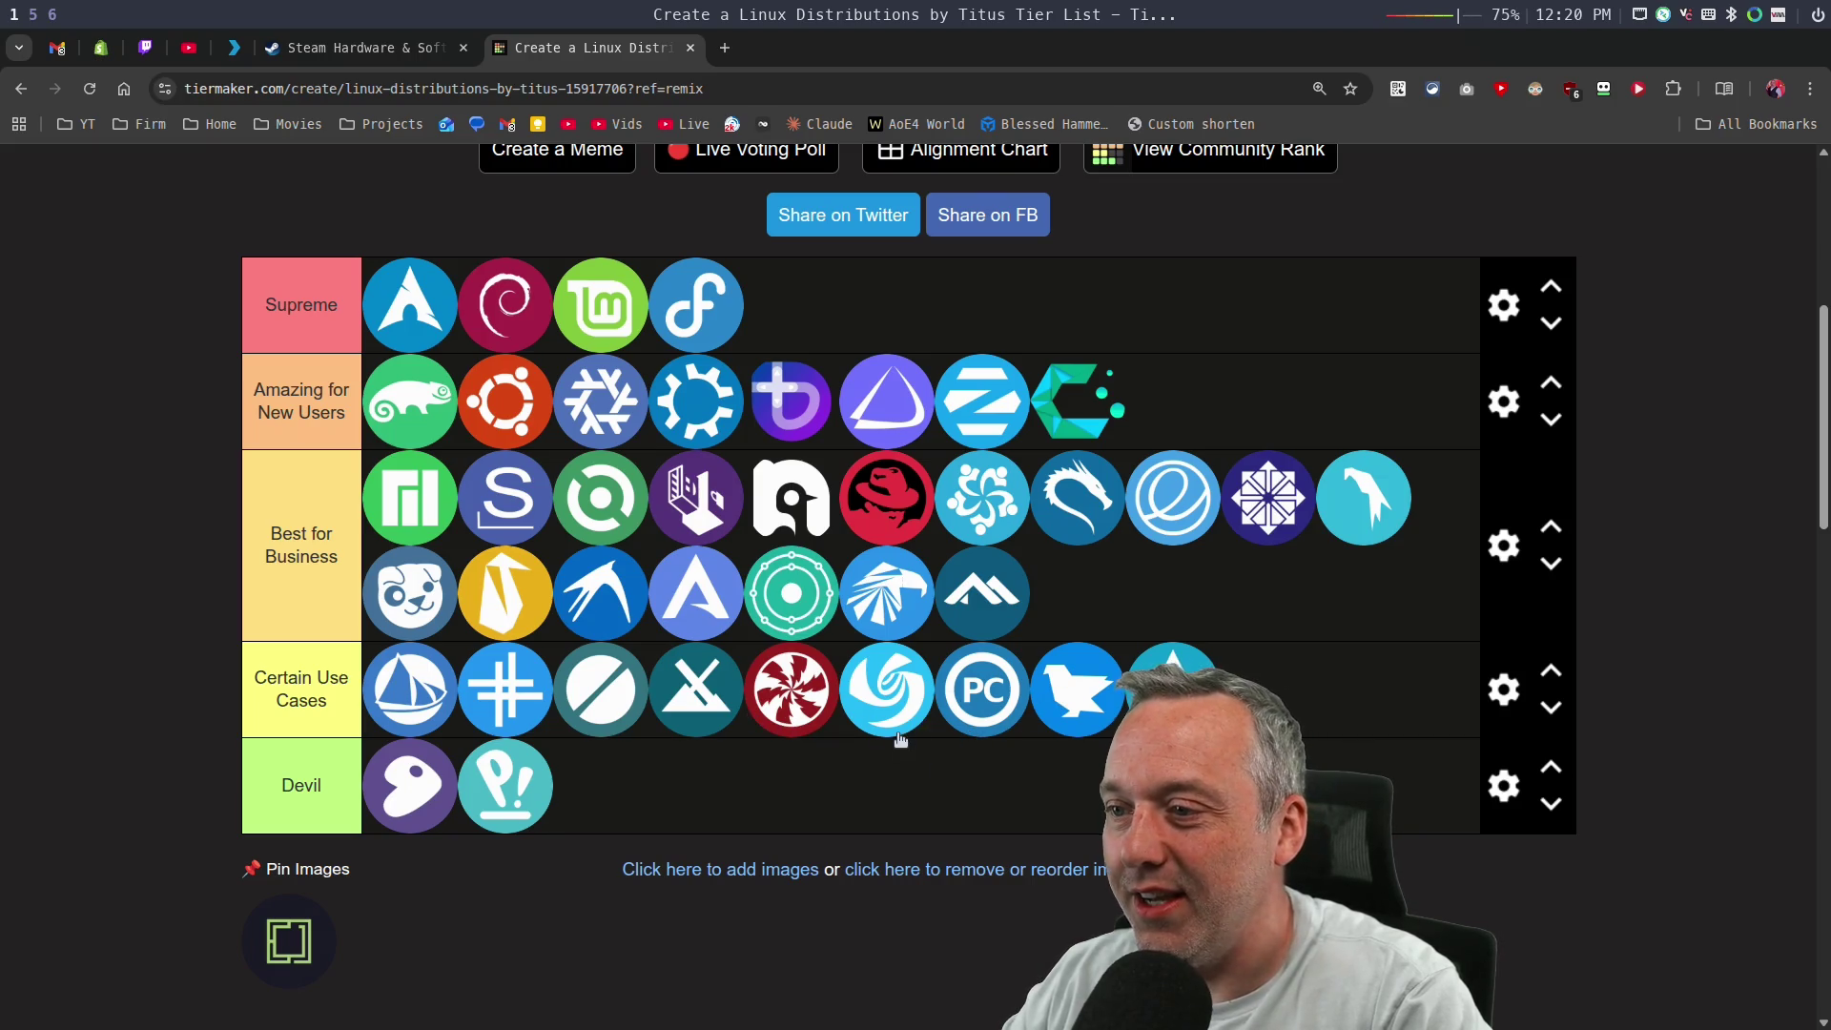
{"action": "scroll", "coordinate": [457, 930], "scroll_direction": "down", "scroll_amount": 5}
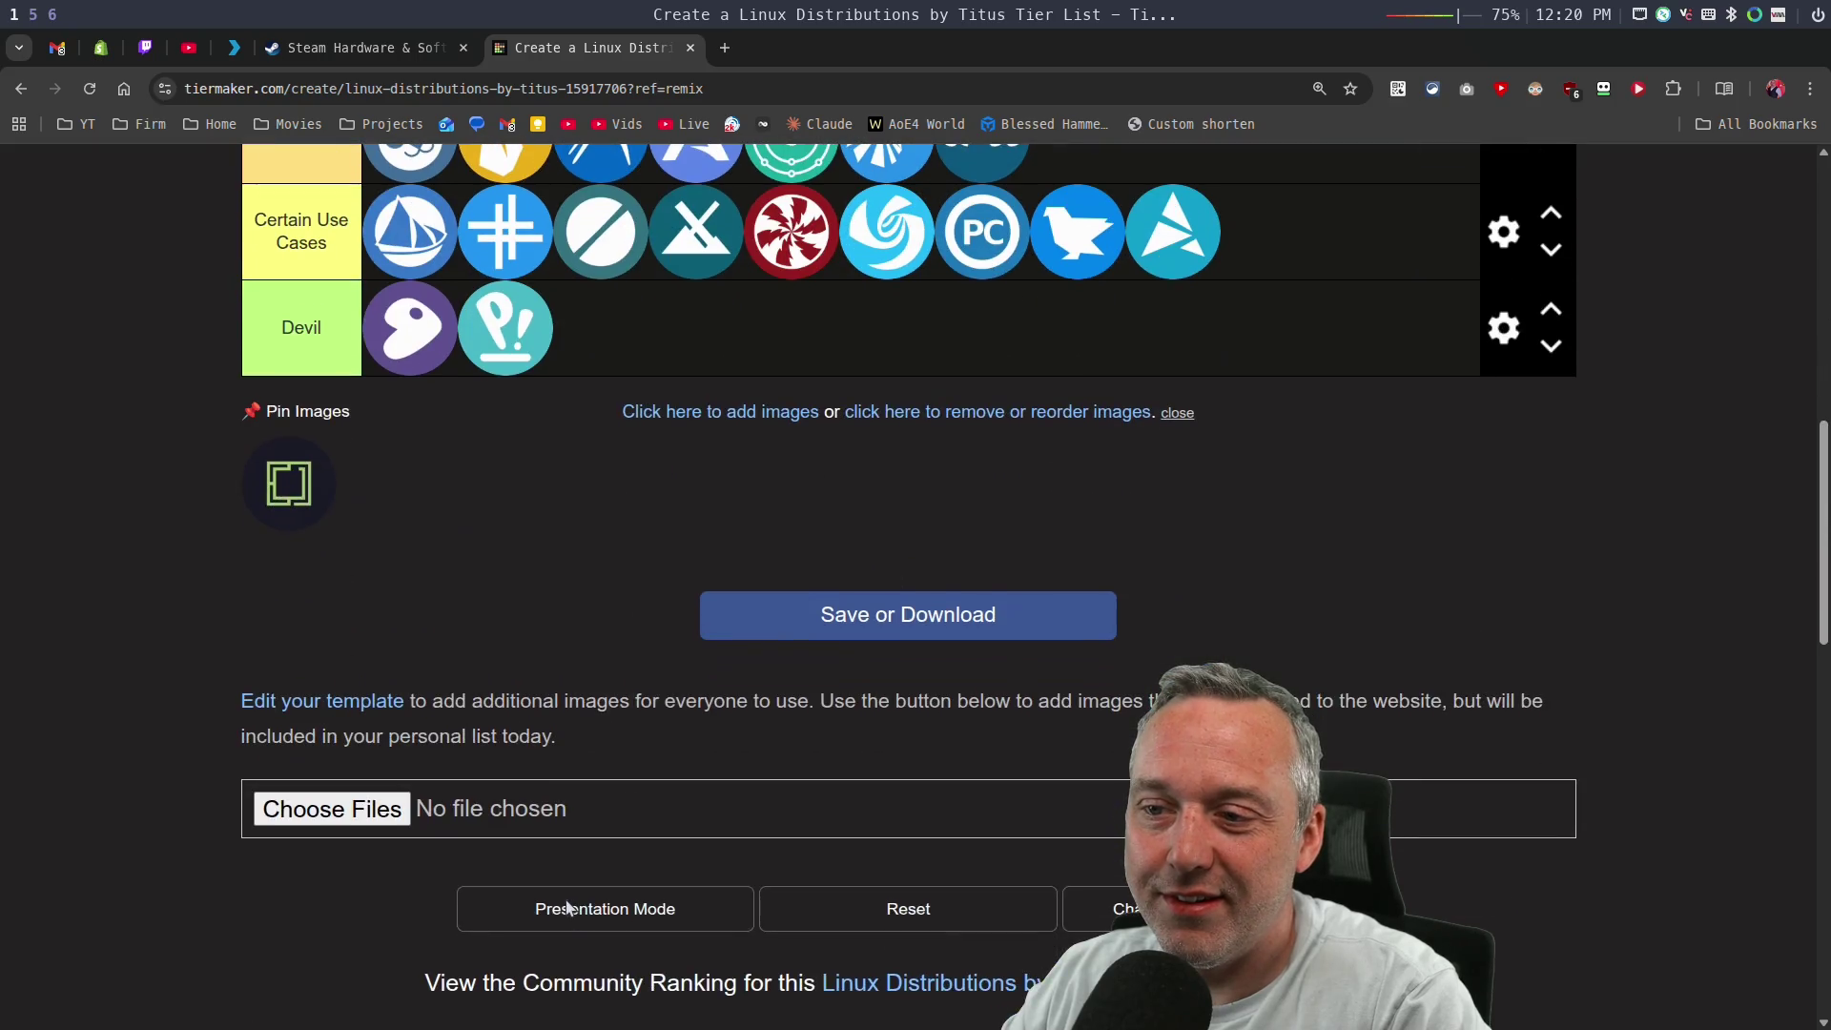
{"action": "scroll", "coordinate": [562, 901], "scroll_direction": "up", "scroll_amount": 6}
{"action": "scroll", "coordinate": [565, 906], "scroll_direction": "up", "scroll_amount": 5}
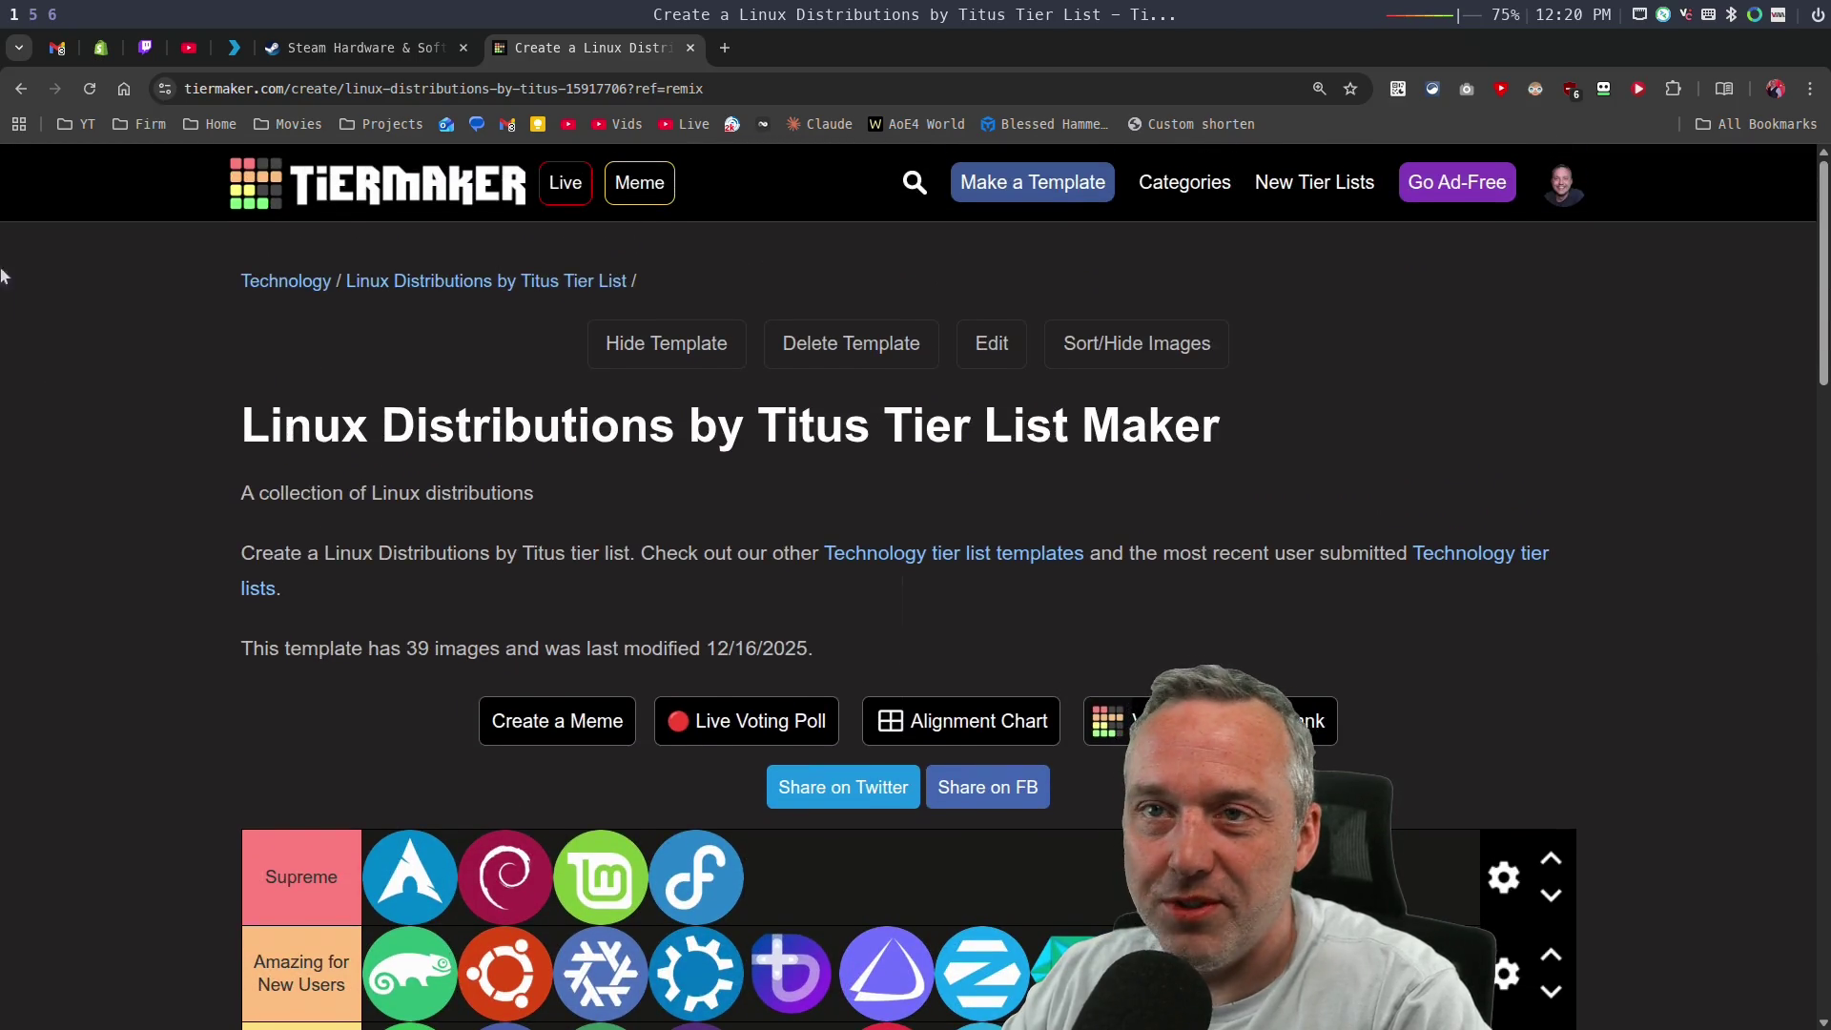
{"action": "left_click", "coordinate": [9, 88]}
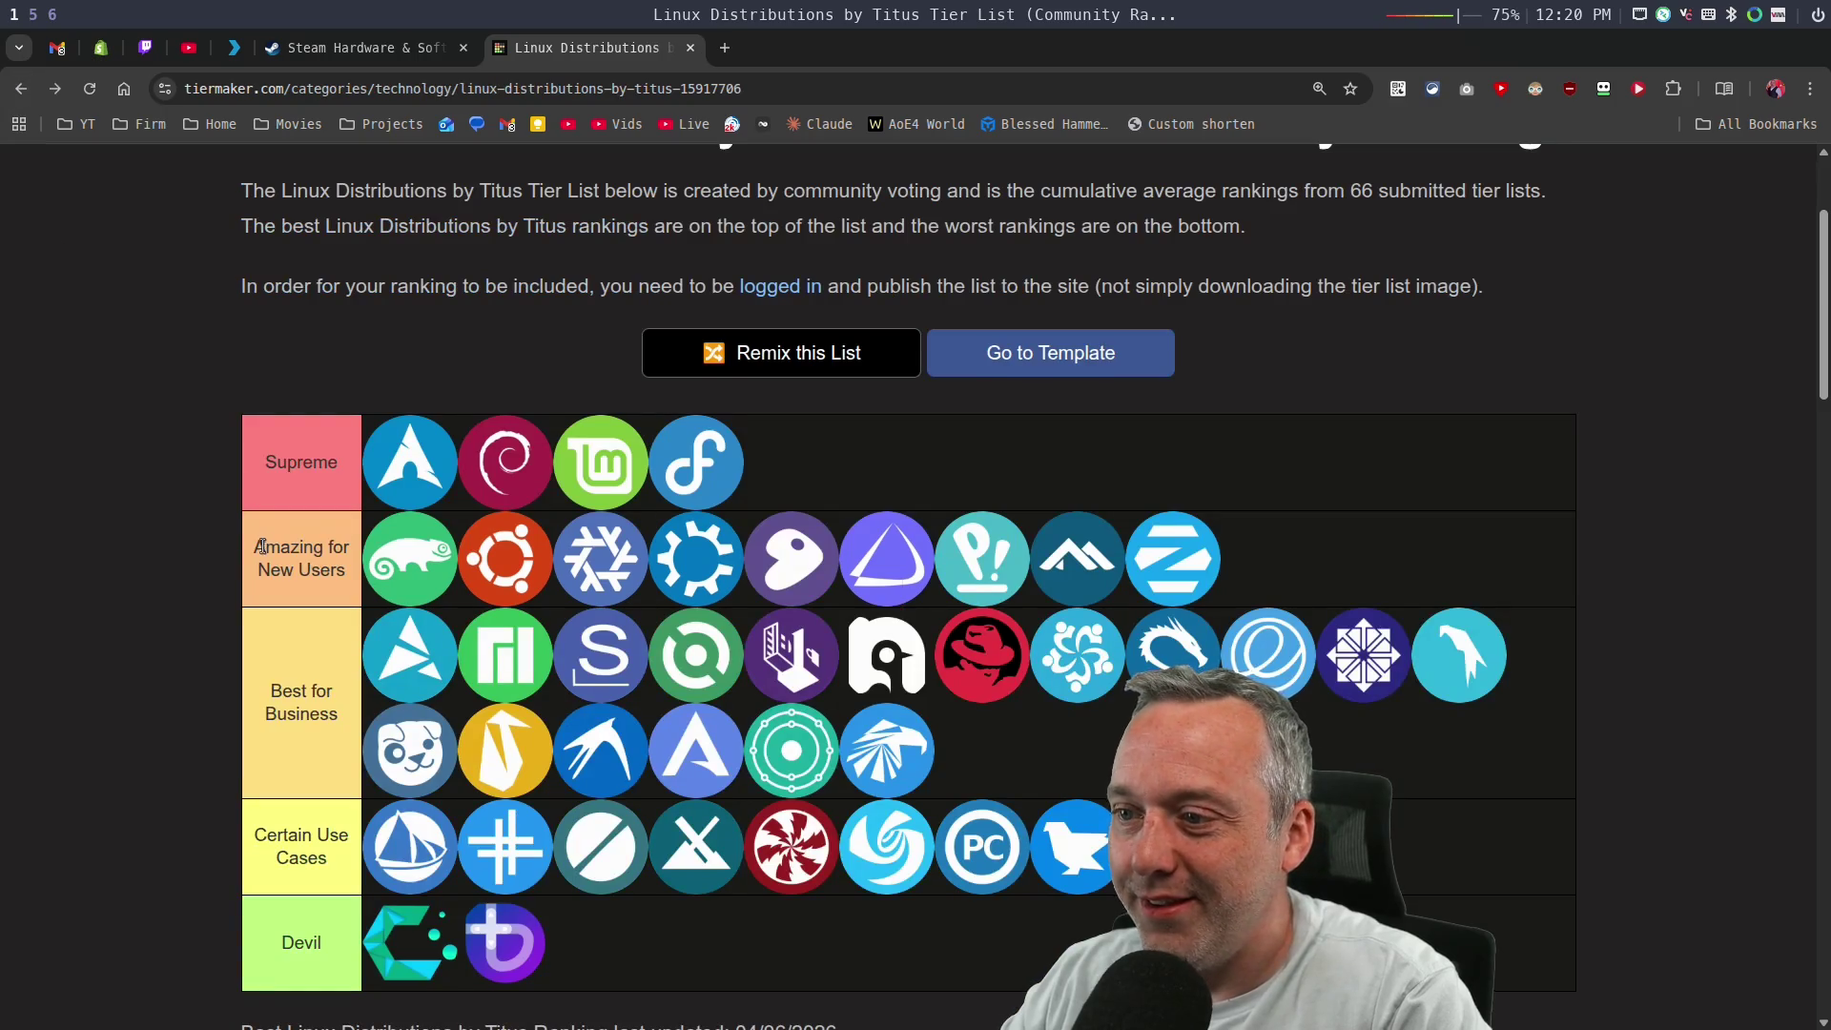
{"action": "scroll", "coordinate": [253, 534], "scroll_direction": "down", "scroll_amount": 5}
{"action": "scroll", "coordinate": [243, 537], "scroll_direction": "down", "scroll_amount": 4}
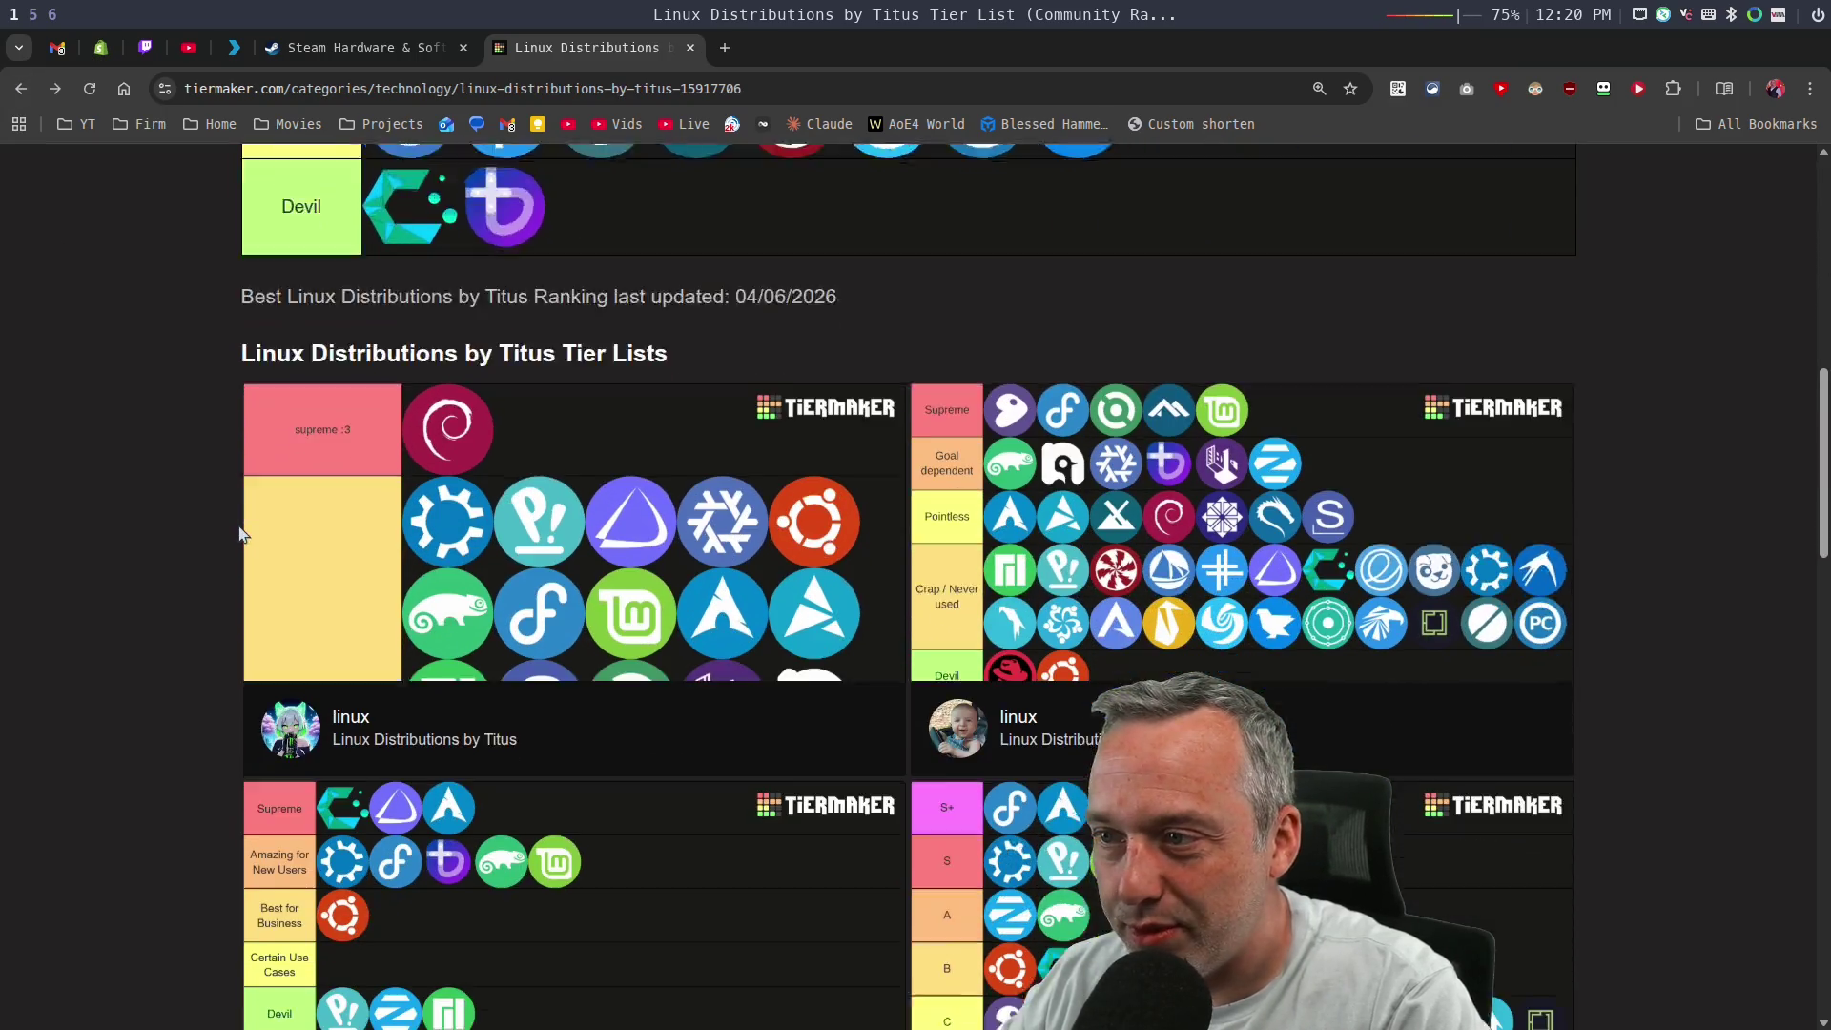
{"action": "scroll", "coordinate": [192, 565], "scroll_direction": "down", "scroll_amount": 3}
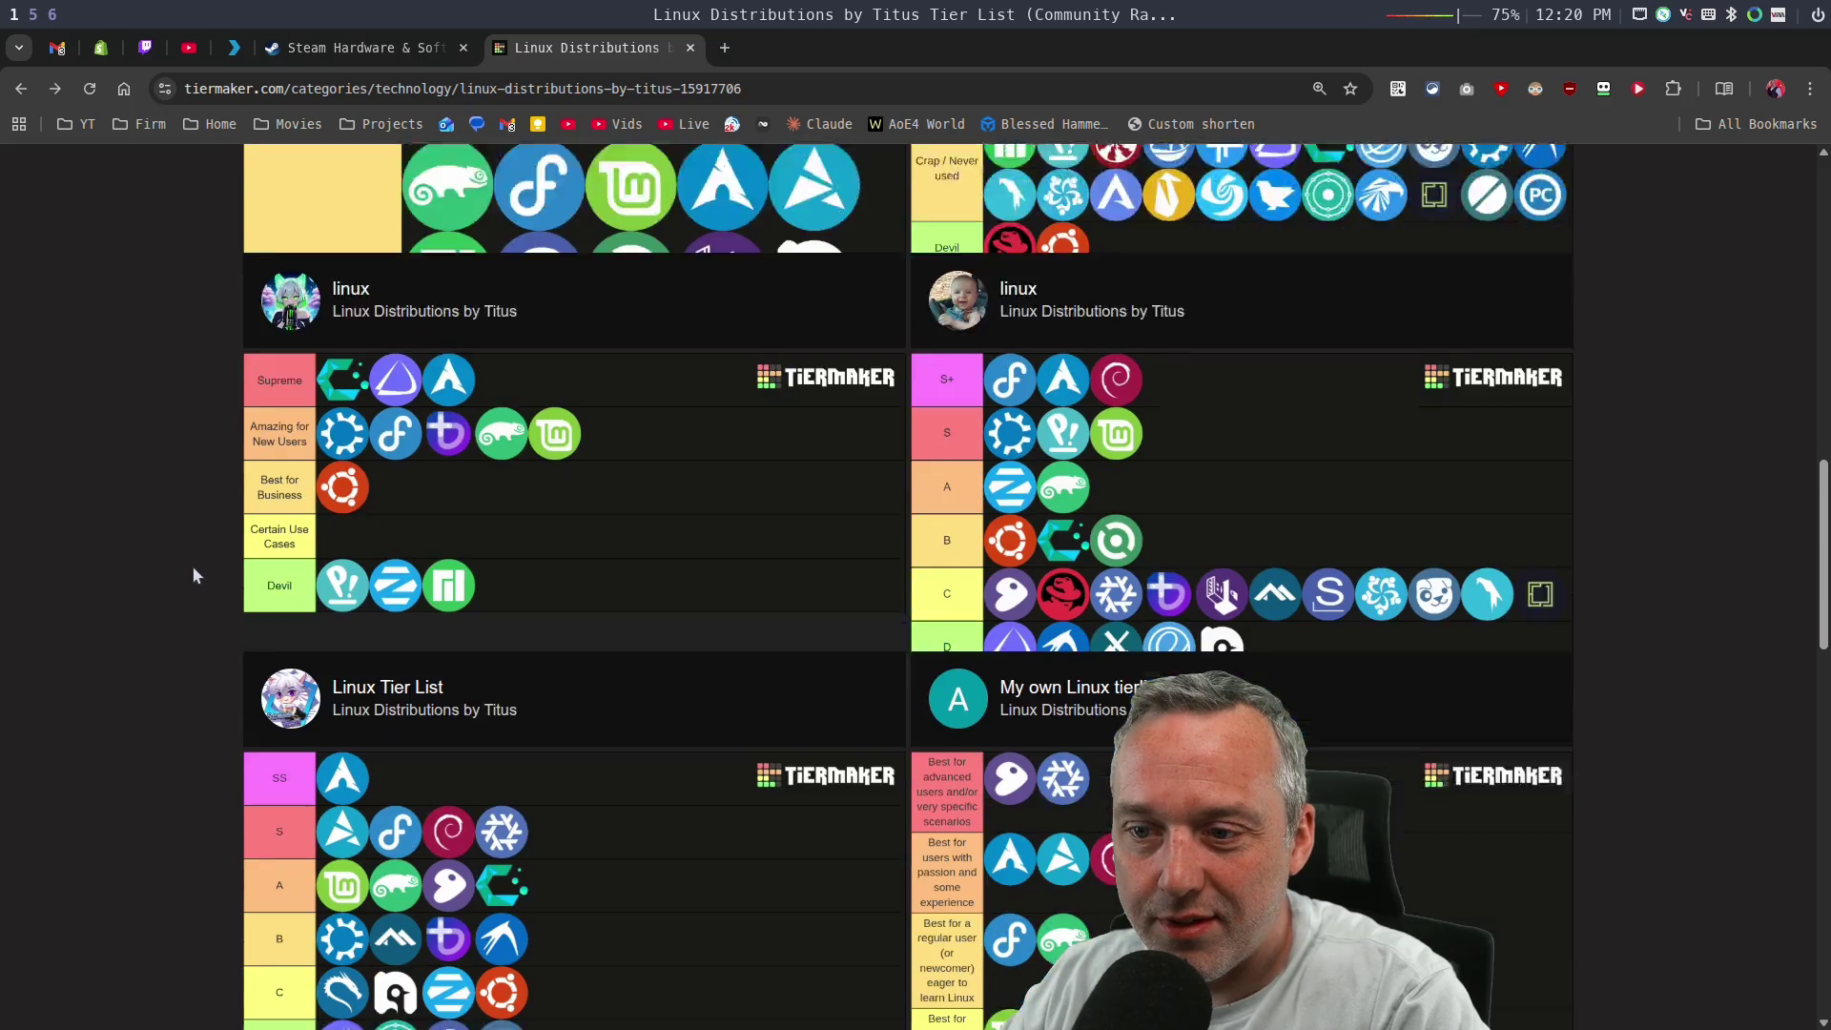
Open the user-submitted 'distros fr' list, browse its SS-to-idk tiers, and go back.
{"action": "left_click", "coordinate": [648, 757]}
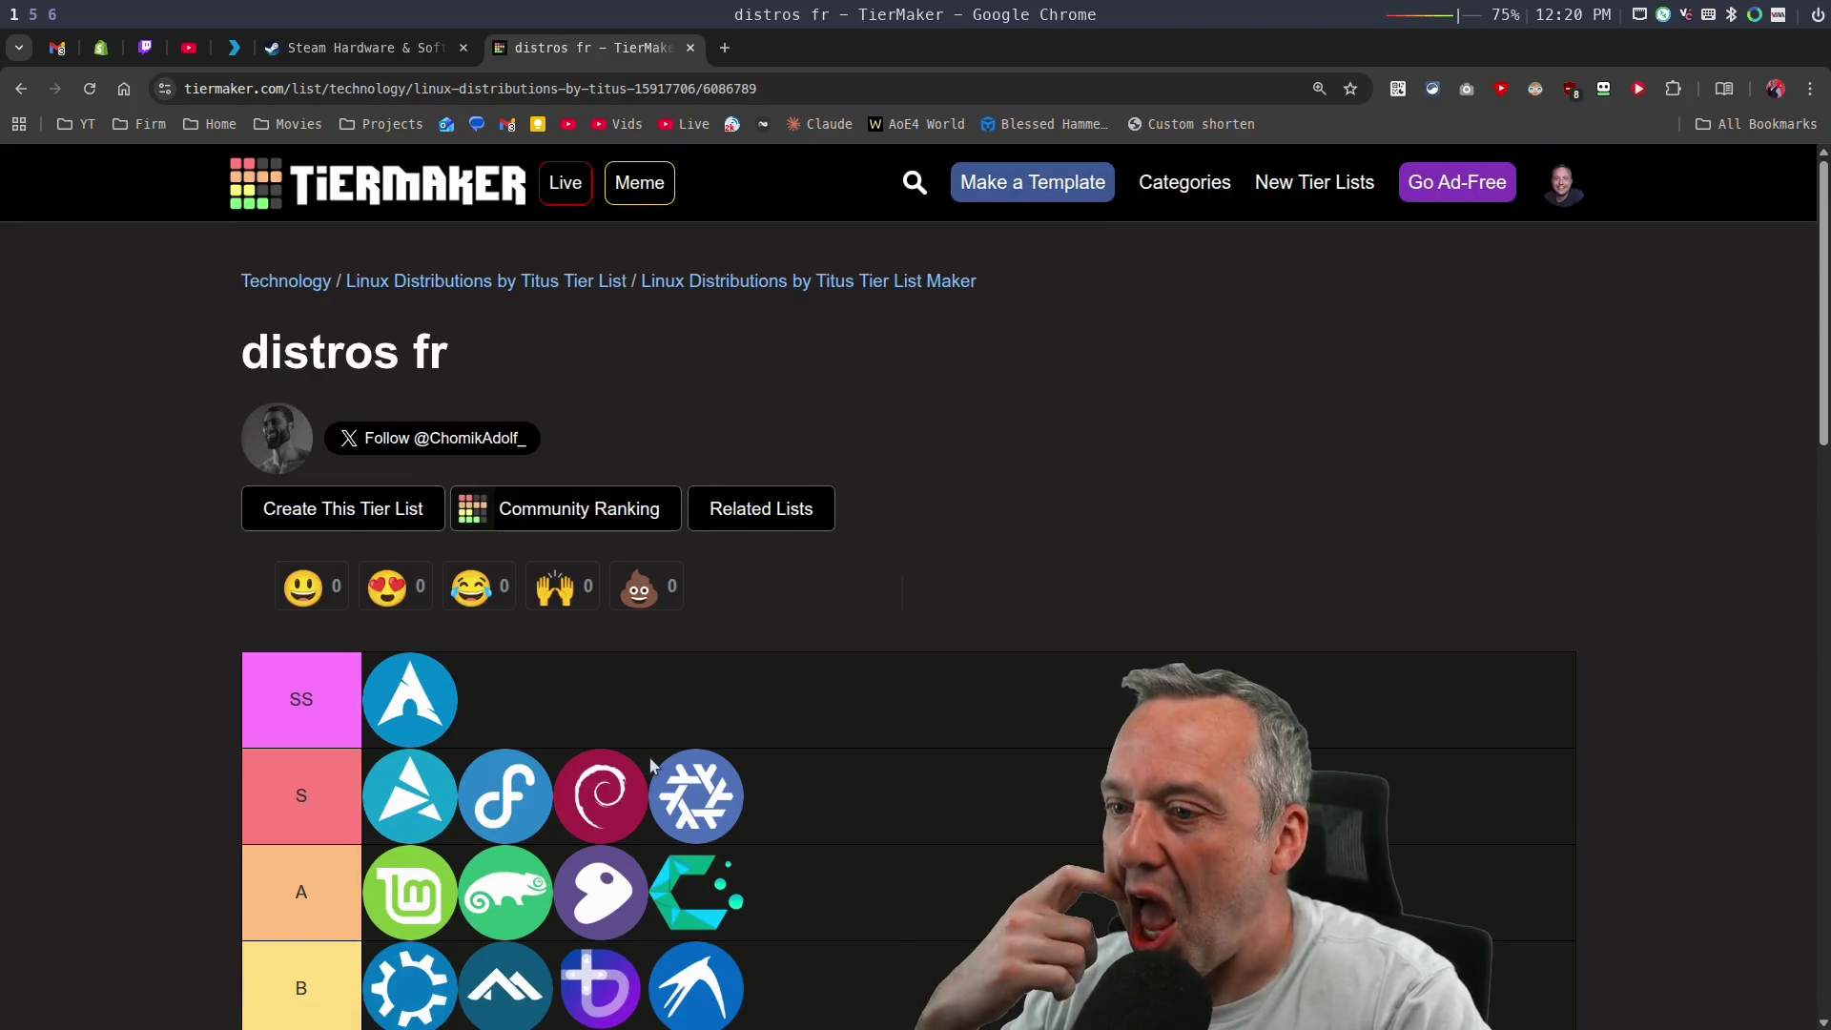
{"action": "scroll", "coordinate": [143, 621], "scroll_direction": "down", "scroll_amount": 4}
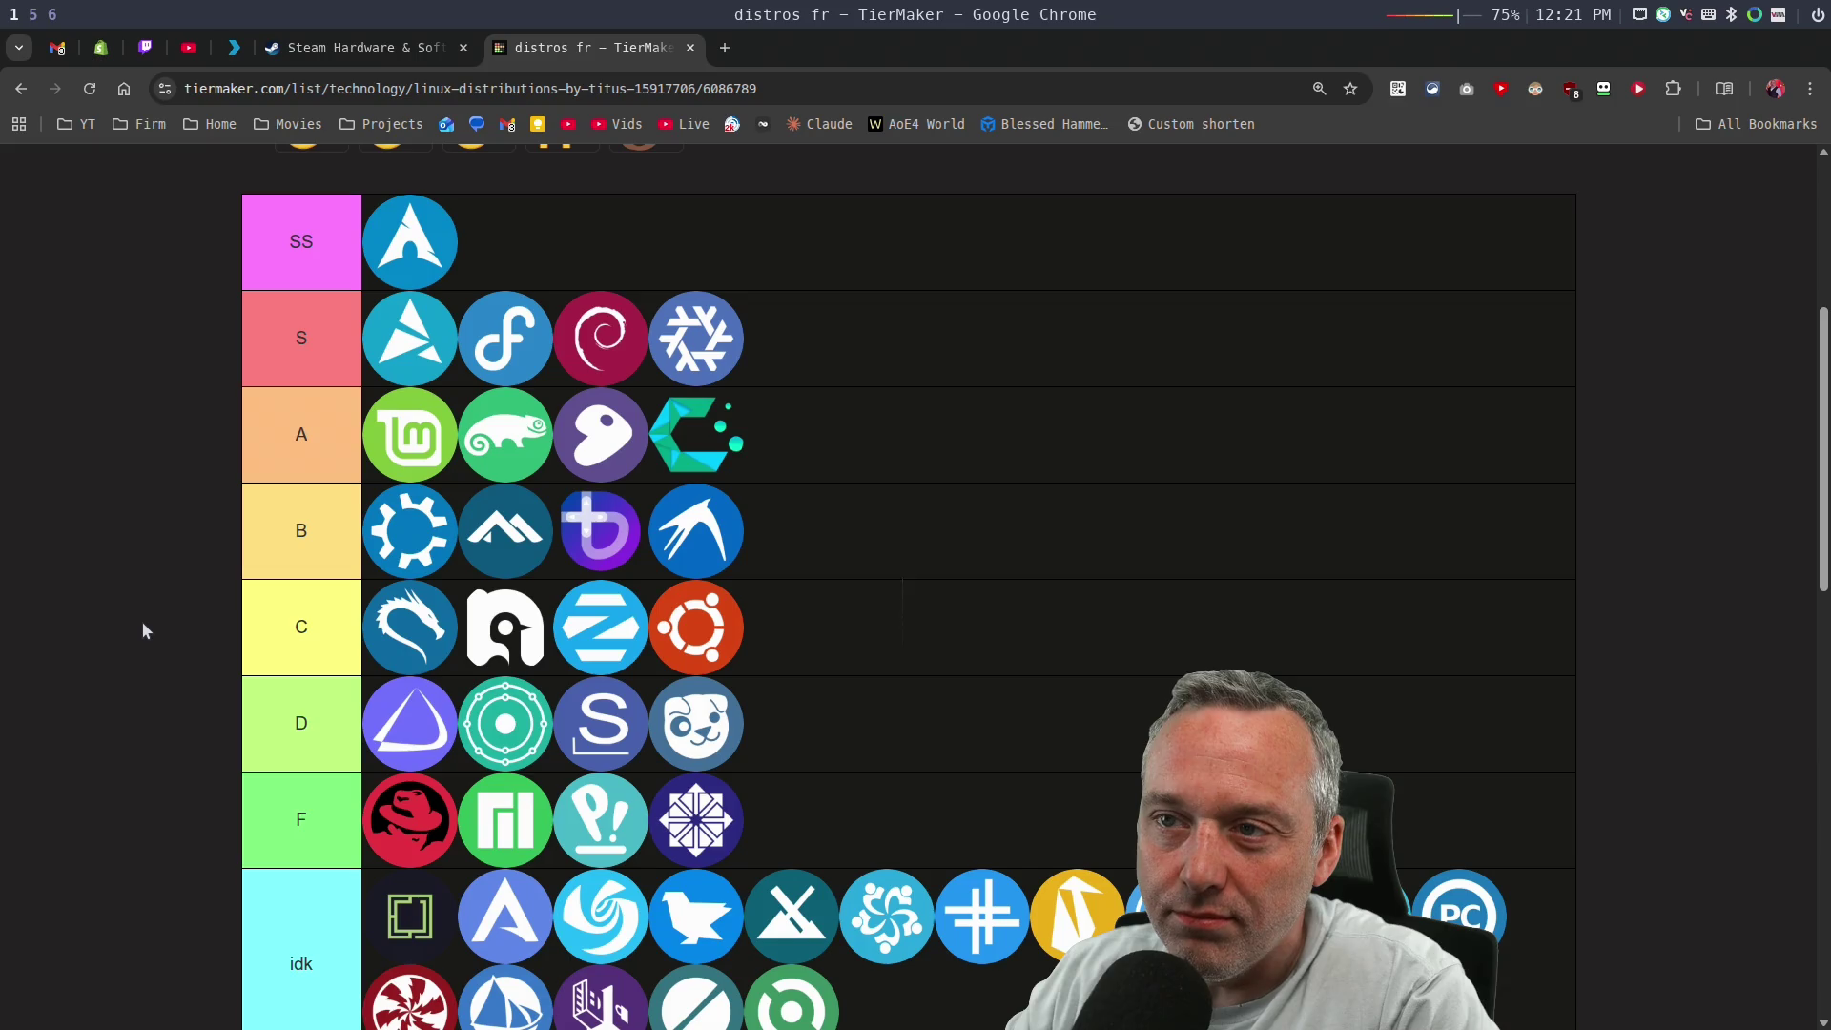
{"action": "scroll", "coordinate": [142, 622], "scroll_direction": "down", "scroll_amount": 1}
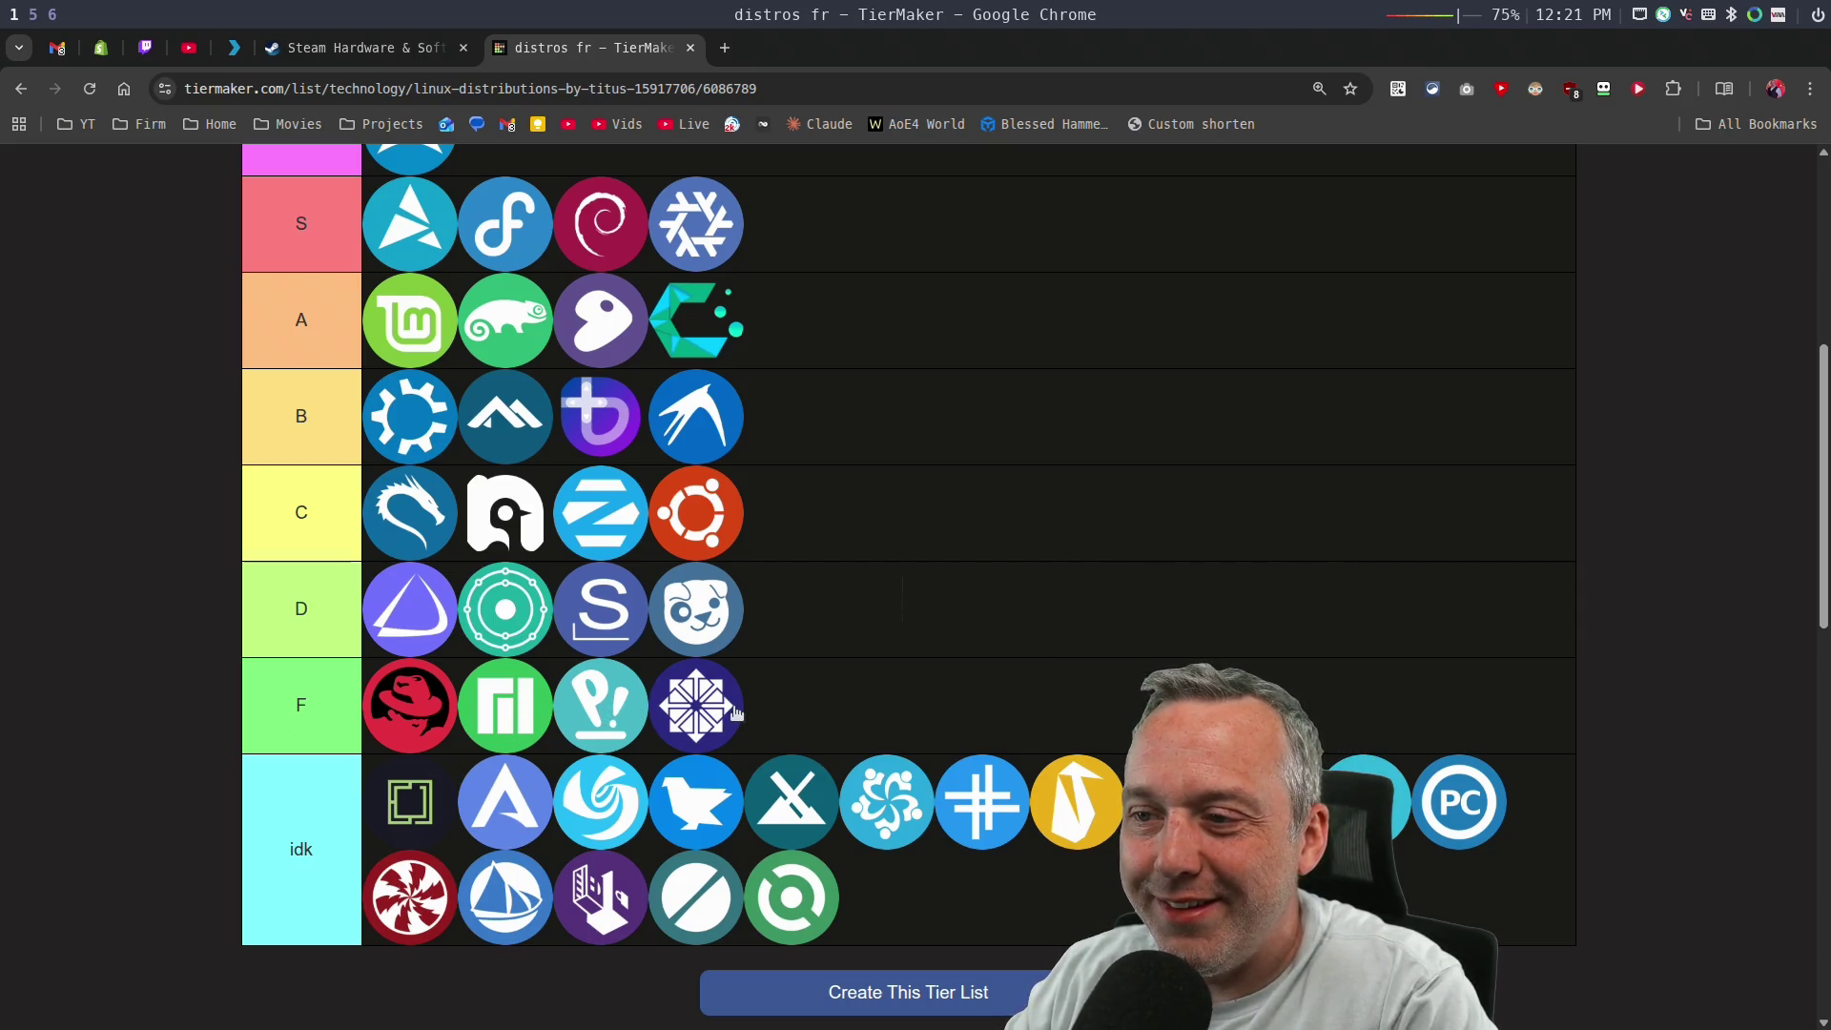
{"action": "scroll", "coordinate": [1020, 644], "scroll_direction": "up", "scroll_amount": 1}
{"action": "scroll", "coordinate": [1020, 645], "scroll_direction": "up", "scroll_amount": 4}
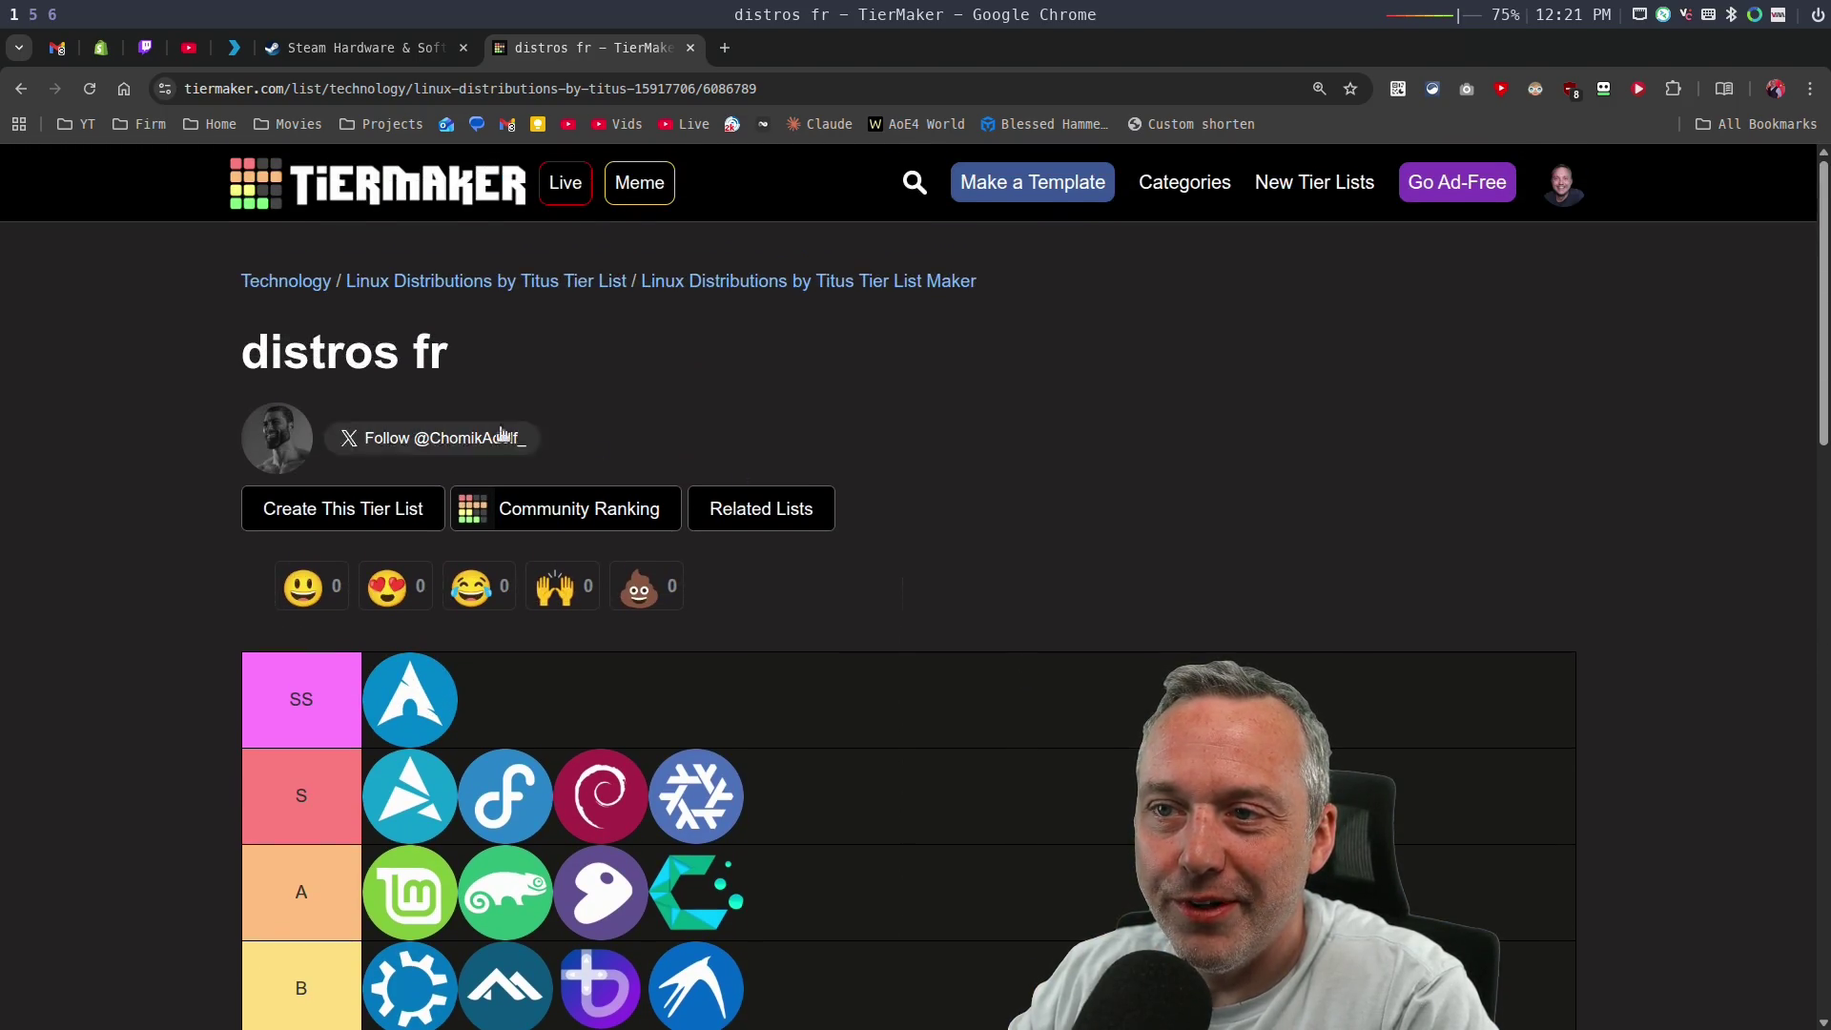
{"action": "scroll", "coordinate": [1013, 564], "scroll_direction": "down", "scroll_amount": 3}
{"action": "scroll", "coordinate": [1205, 628], "scroll_direction": "down", "scroll_amount": 2}
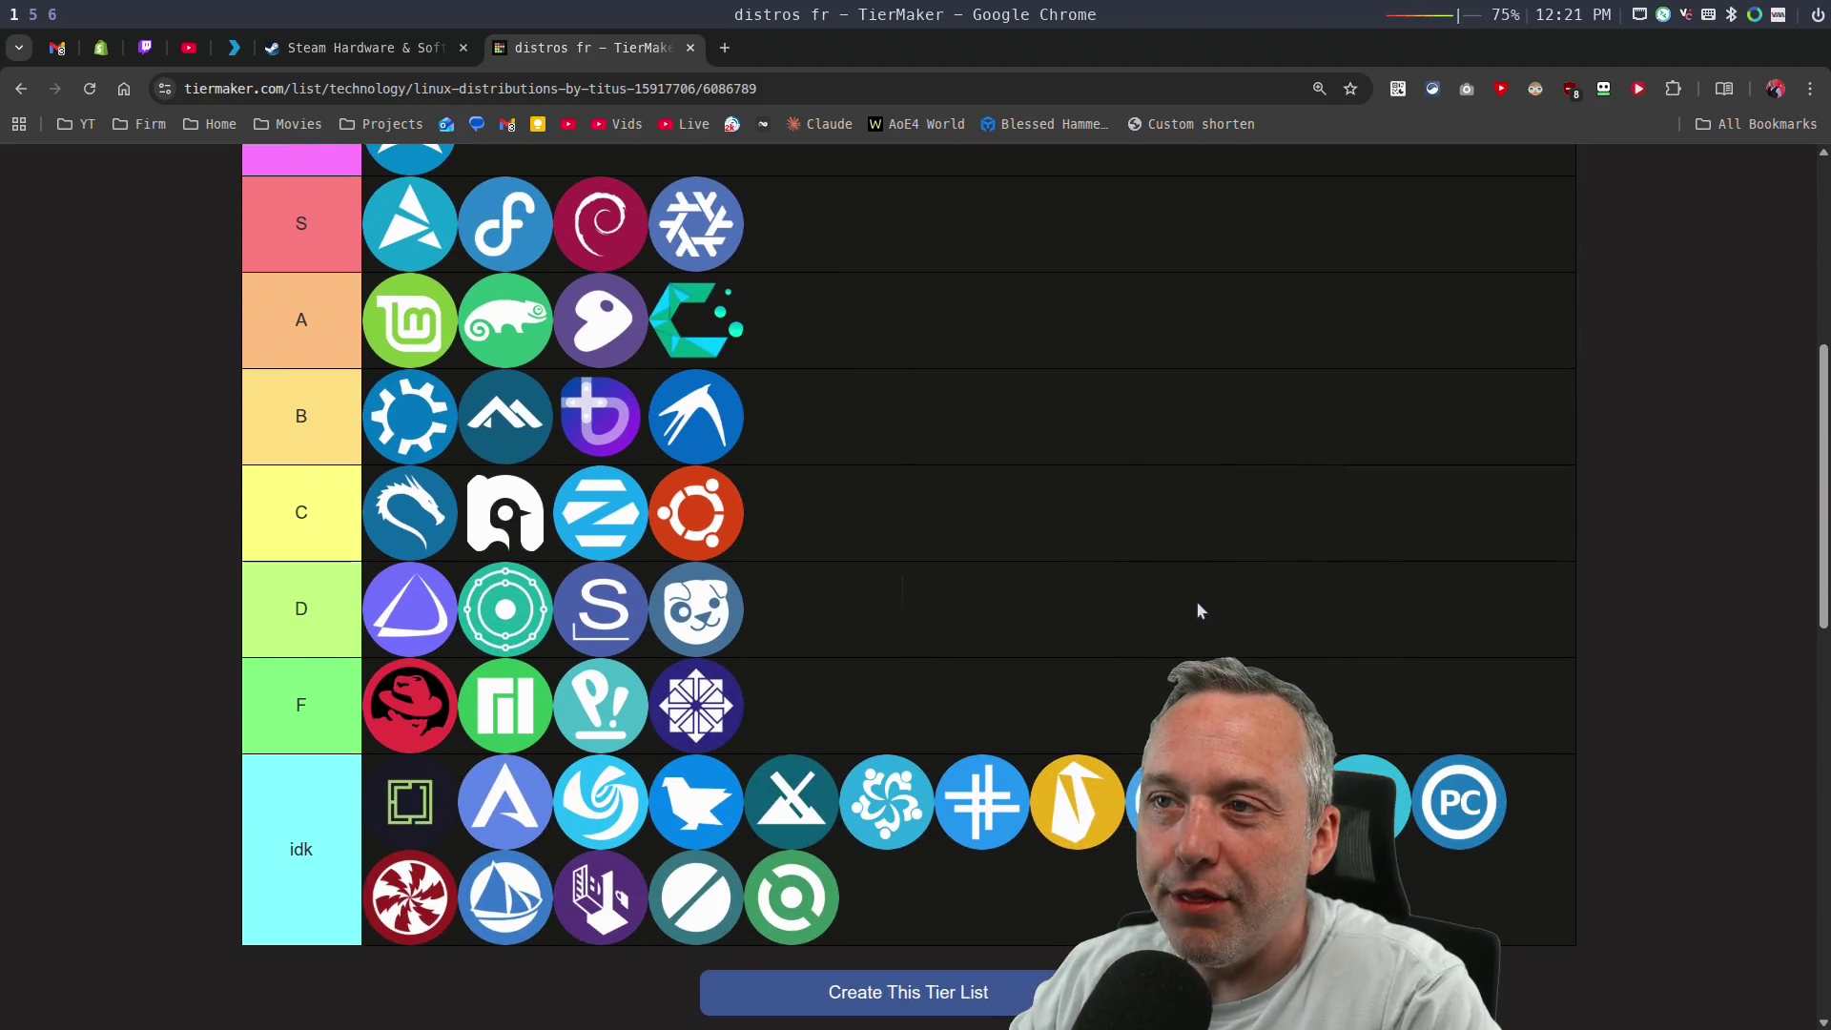
{"action": "scroll", "coordinate": [1195, 601], "scroll_direction": "up", "scroll_amount": 1}
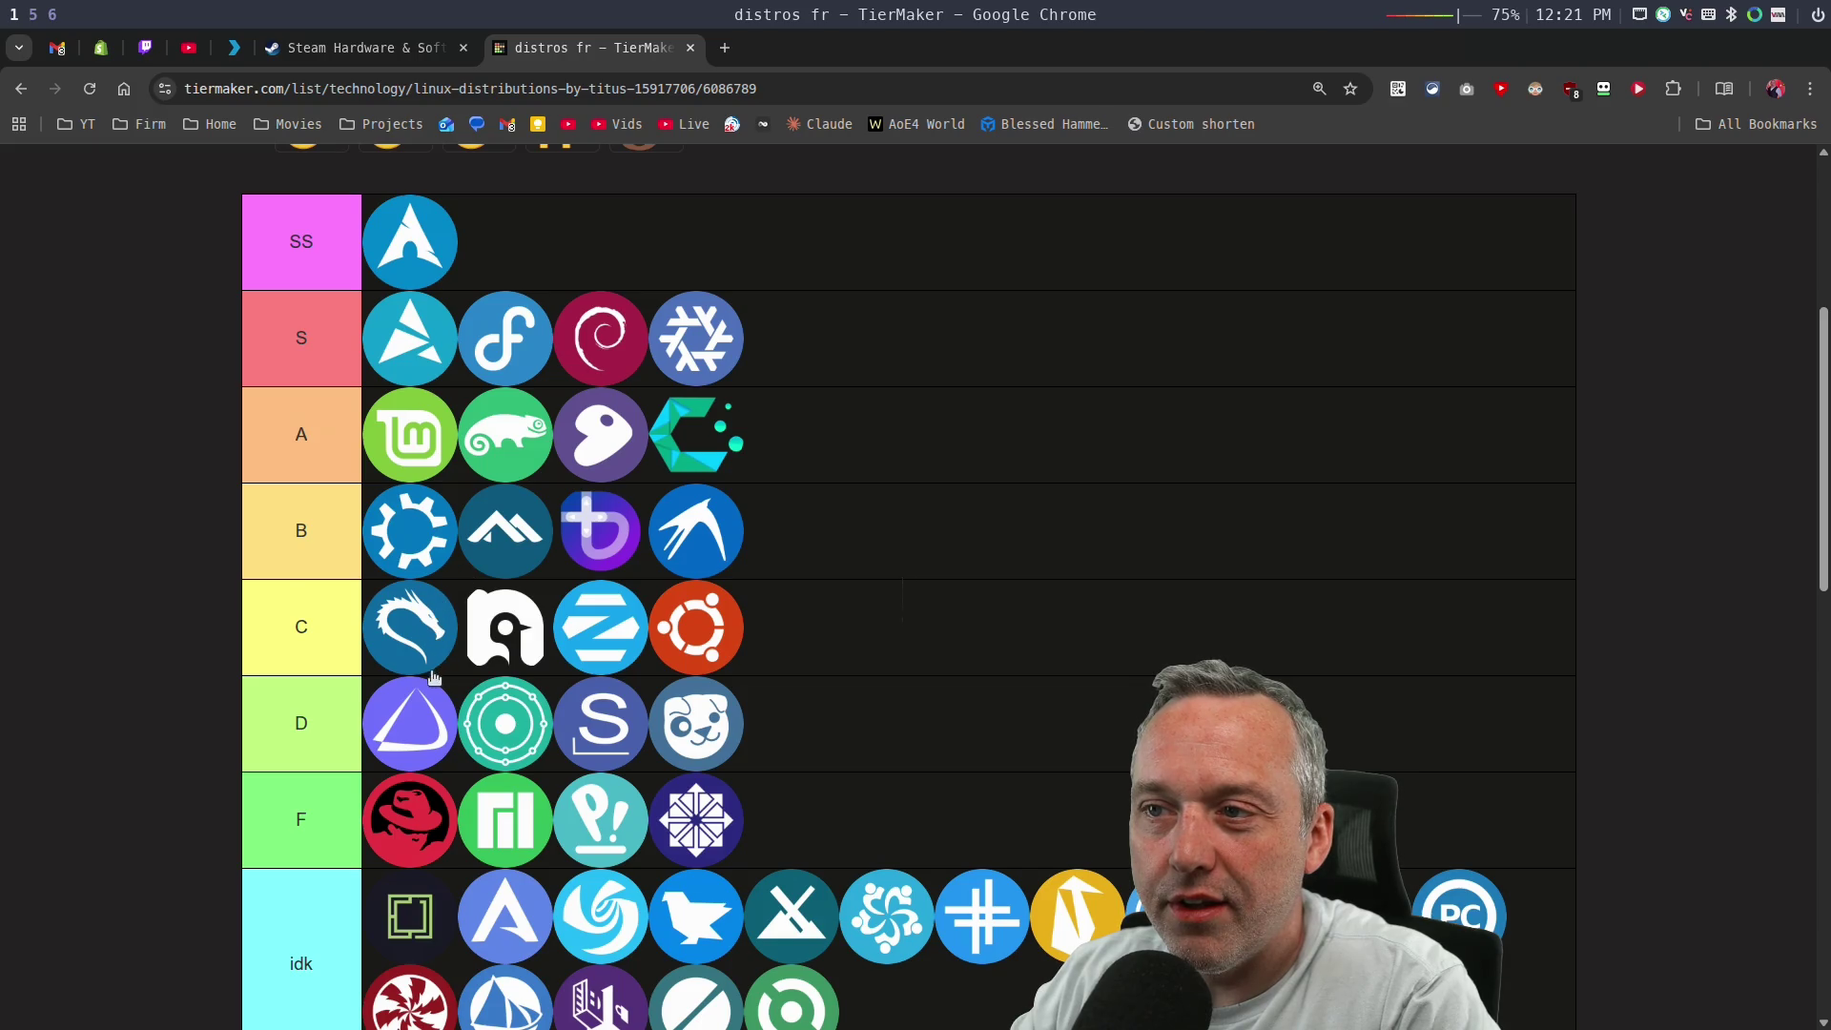
{"action": "scroll", "coordinate": [287, 699], "scroll_direction": "down", "scroll_amount": 2}
{"action": "left_click", "coordinate": [20, 88]}
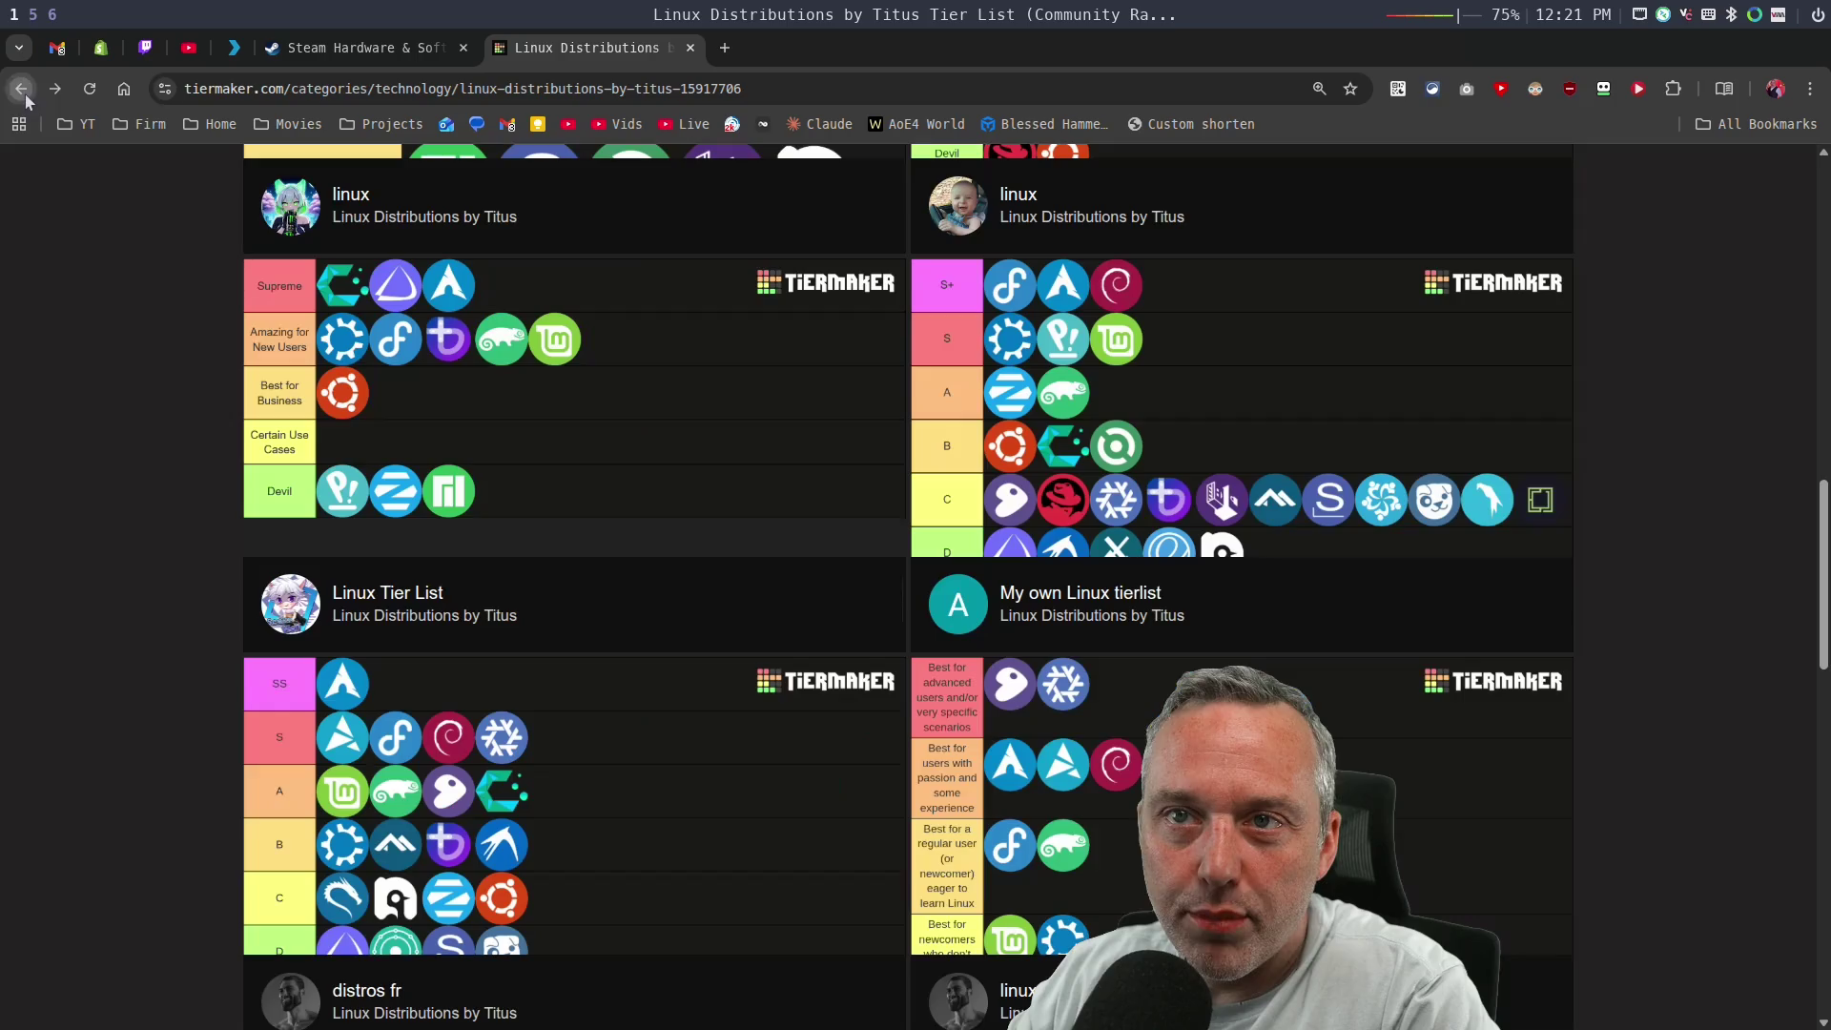
Reopen the 'distros fr' list from the community lists and start a remix of it.
{"action": "scroll", "coordinate": [746, 601], "scroll_direction": "down", "scroll_amount": 2}
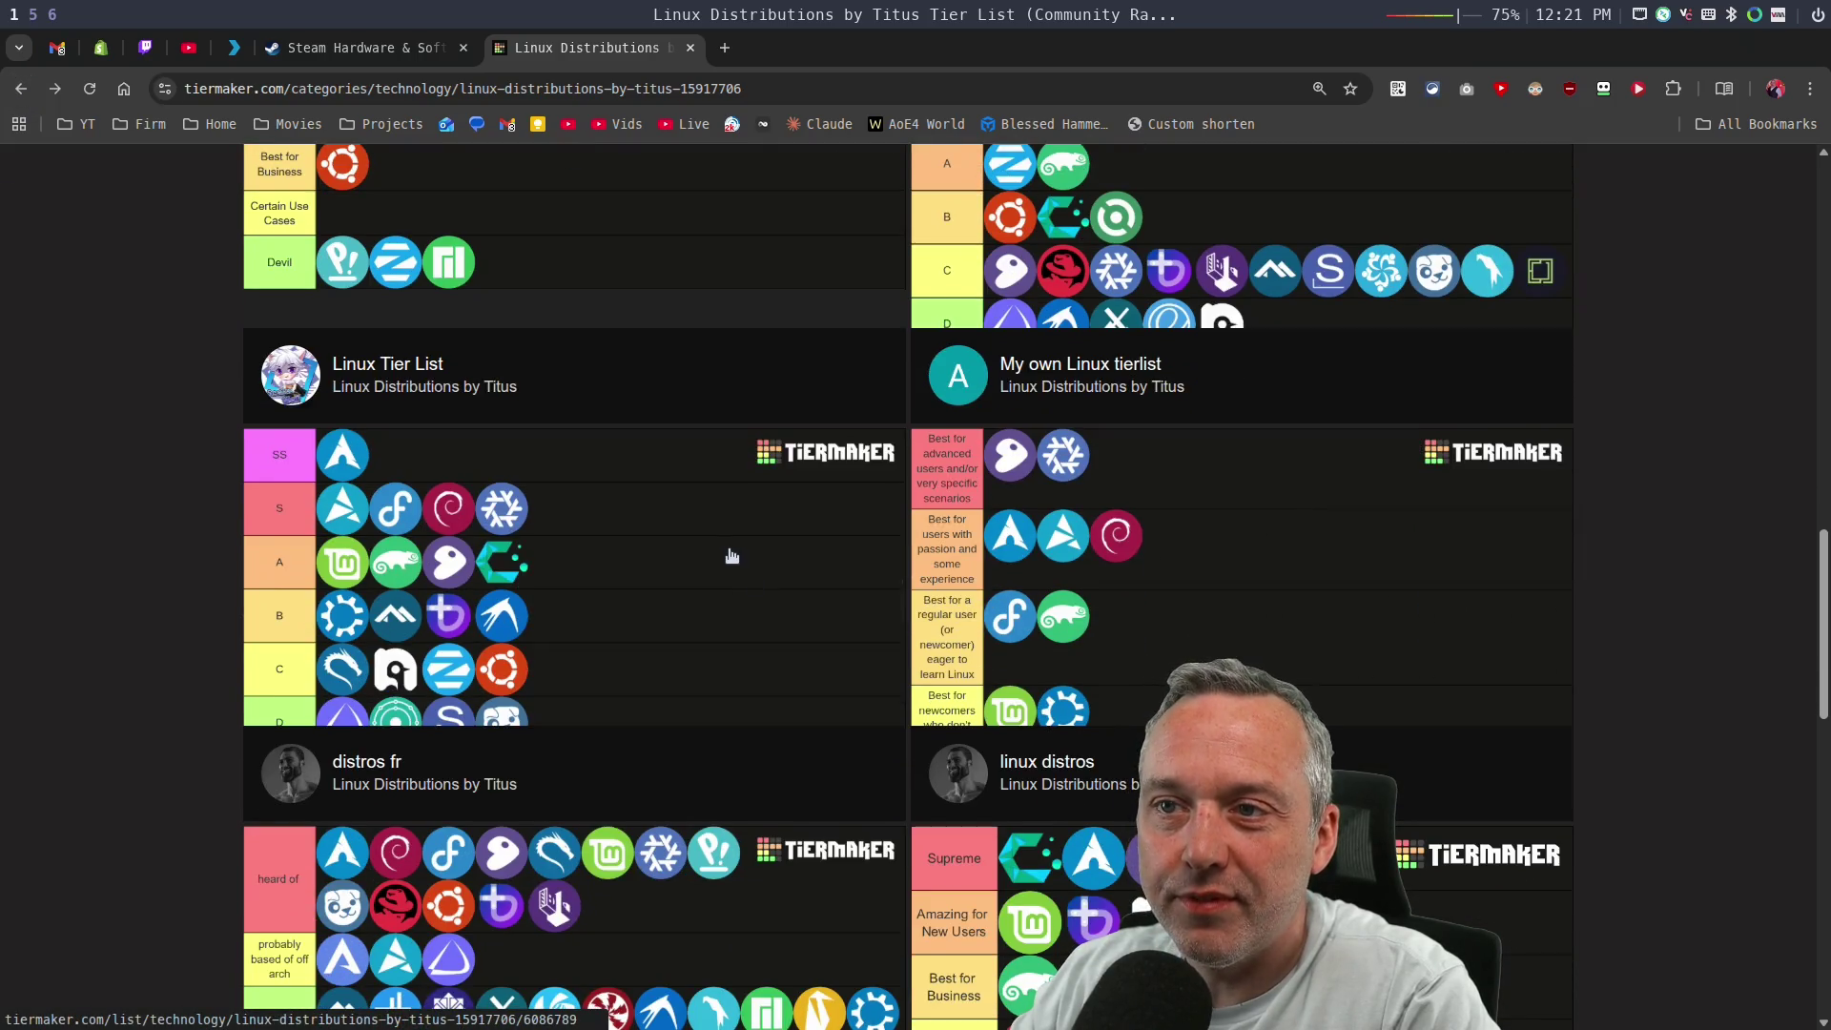
{"action": "scroll", "coordinate": [727, 560], "scroll_direction": "down", "scroll_amount": 4}
{"action": "scroll", "coordinate": [693, 599], "scroll_direction": "down", "scroll_amount": 5}
{"action": "scroll", "coordinate": [580, 740], "scroll_direction": "up", "scroll_amount": 10}
{"action": "scroll", "coordinate": [495, 610], "scroll_direction": "up", "scroll_amount": 5}
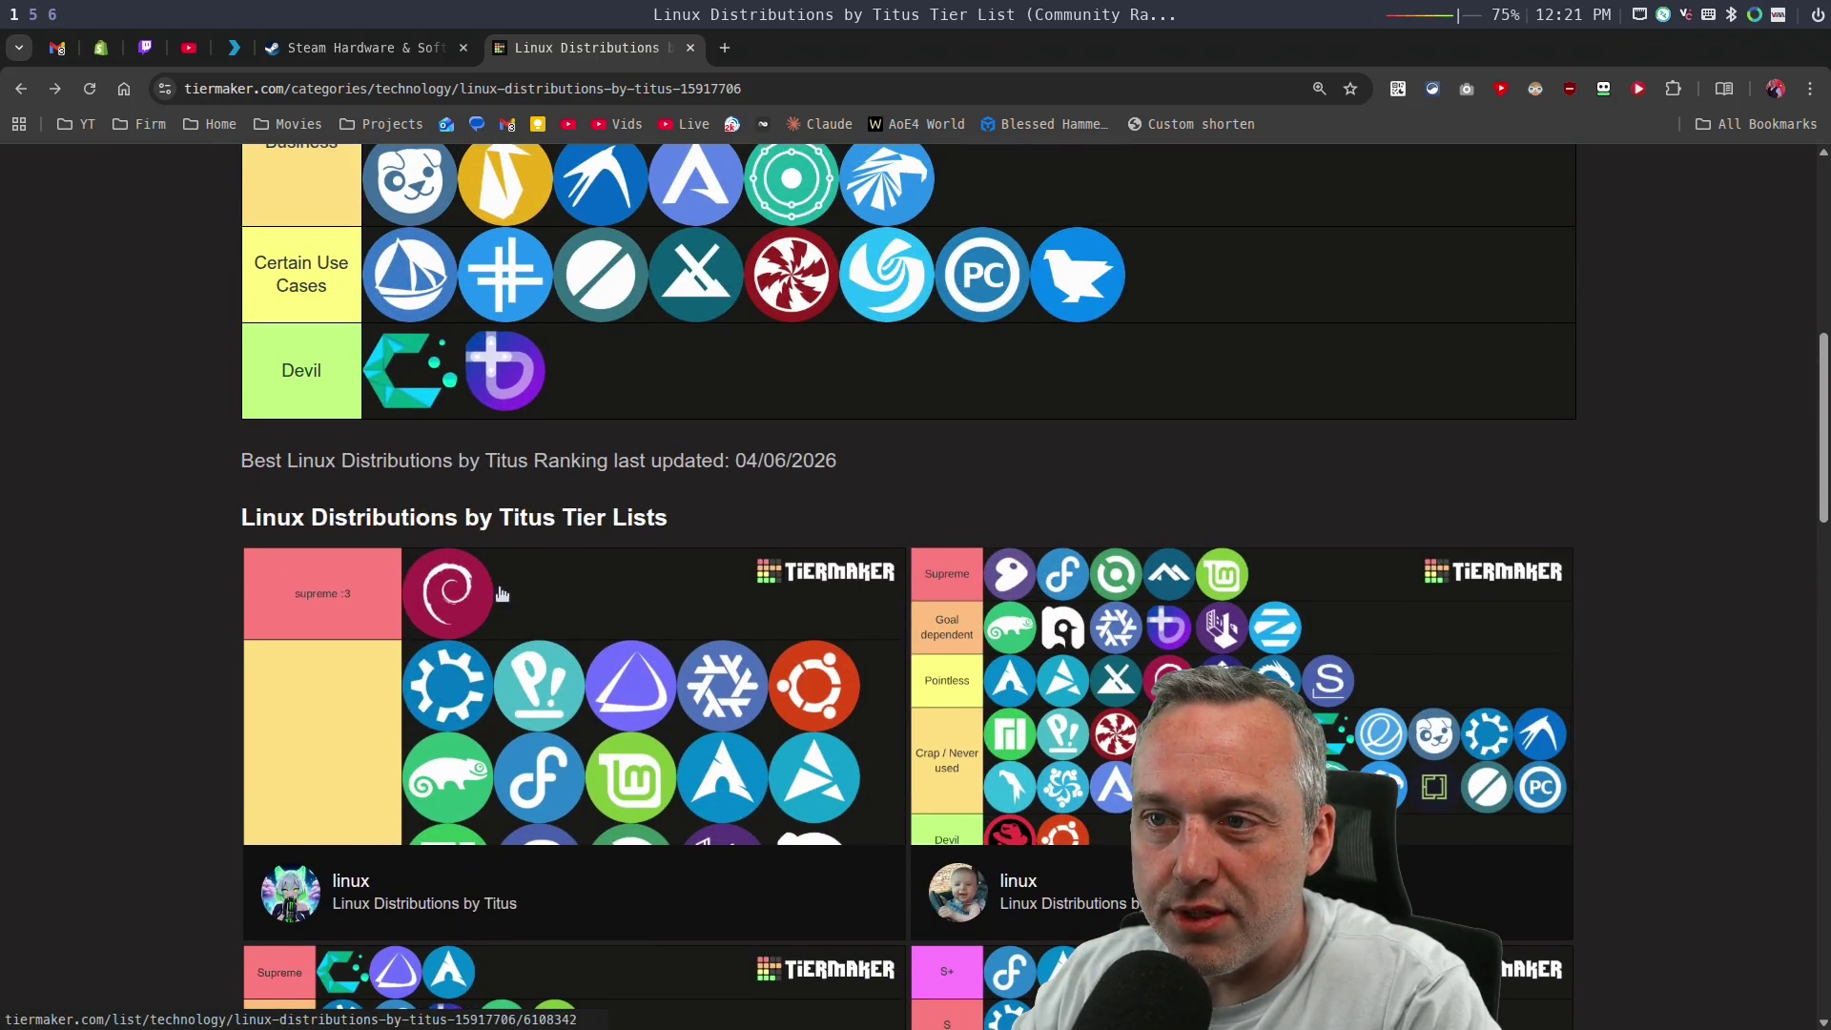
{"action": "scroll", "coordinate": [498, 601], "scroll_direction": "up", "scroll_amount": 5}
{"action": "scroll", "coordinate": [512, 601], "scroll_direction": "down", "scroll_amount": 6}
{"action": "scroll", "coordinate": [512, 601], "scroll_direction": "down", "scroll_amount": 6}
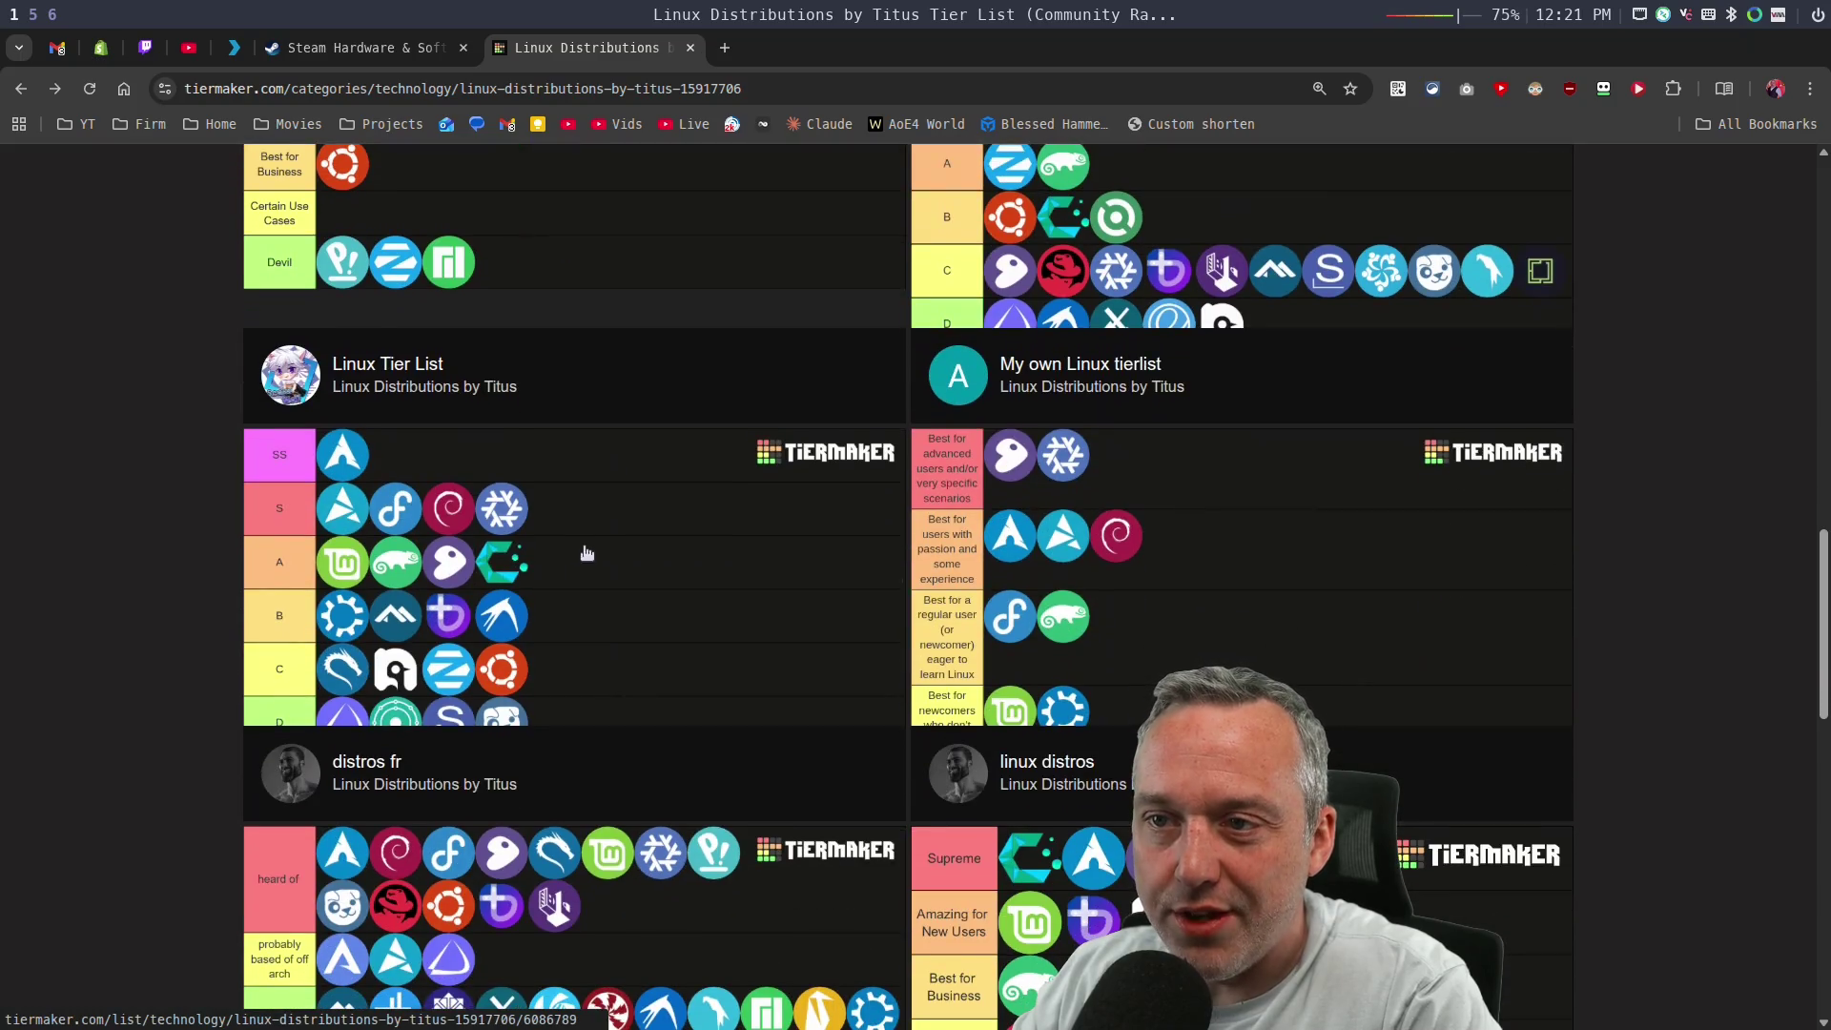
{"action": "left_click", "coordinate": [613, 559]}
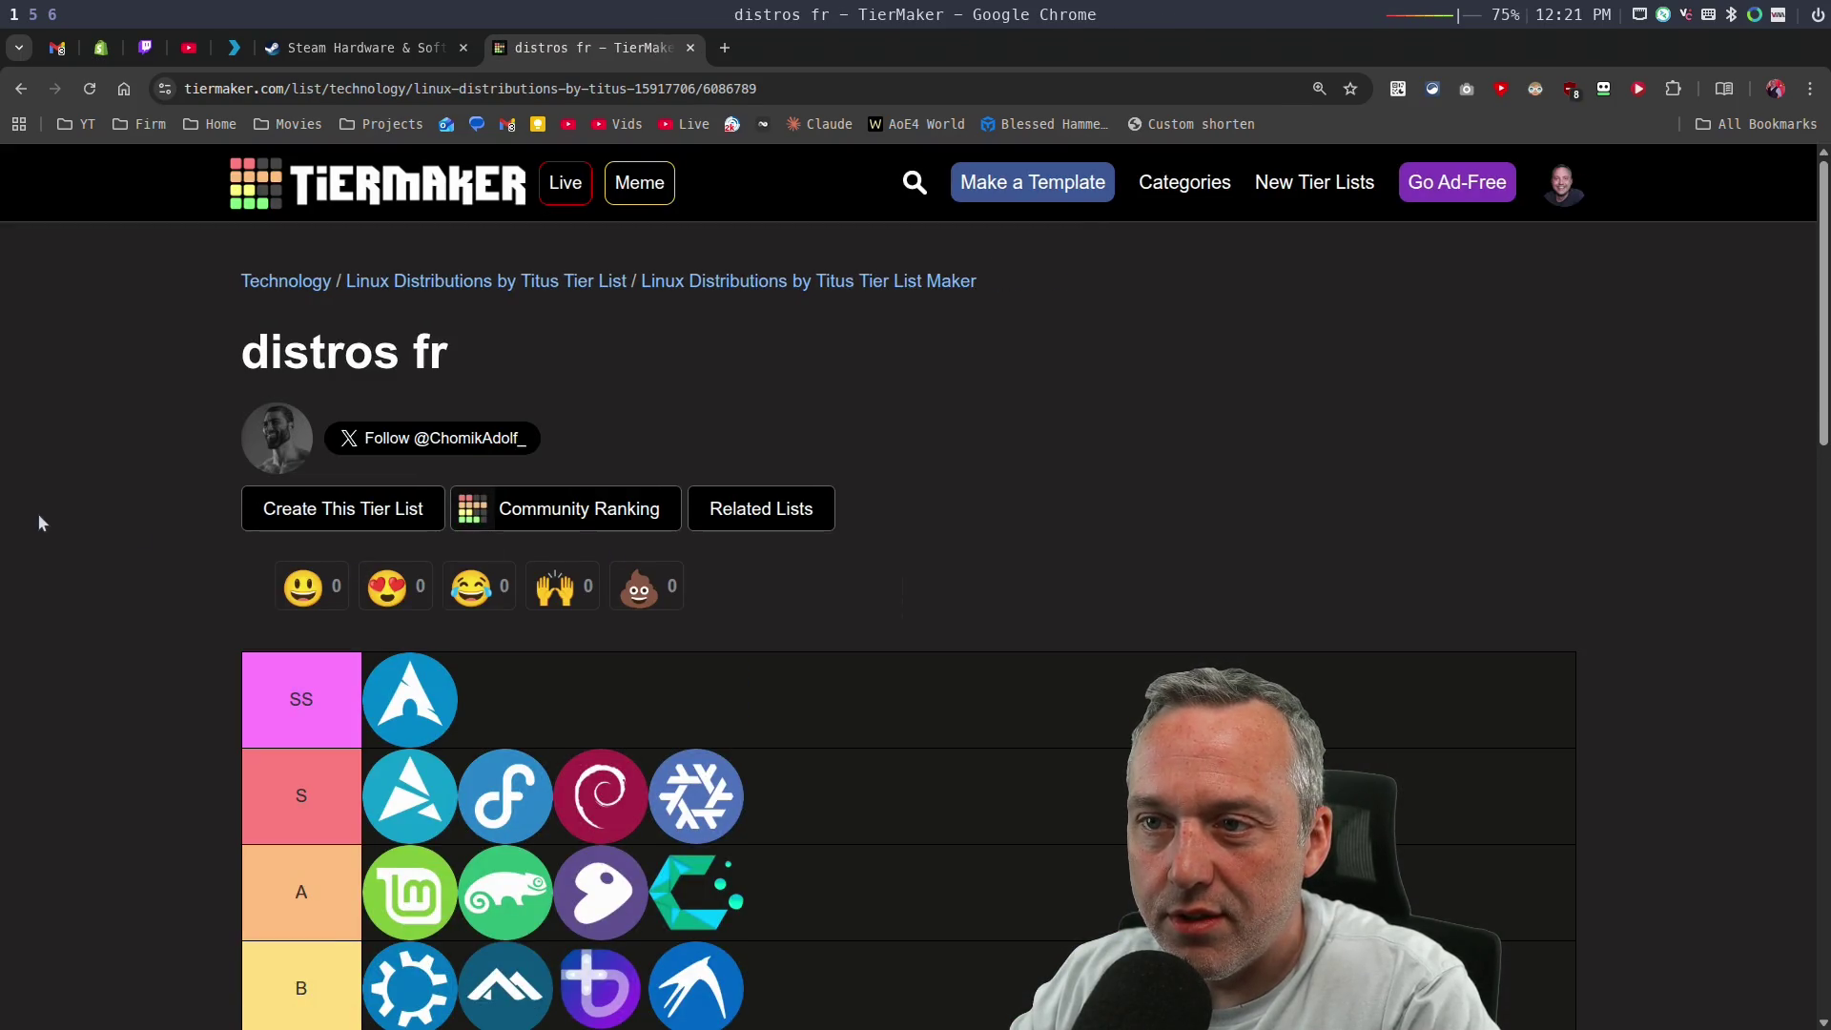
{"action": "scroll", "coordinate": [139, 490], "scroll_direction": "down", "scroll_amount": 10}
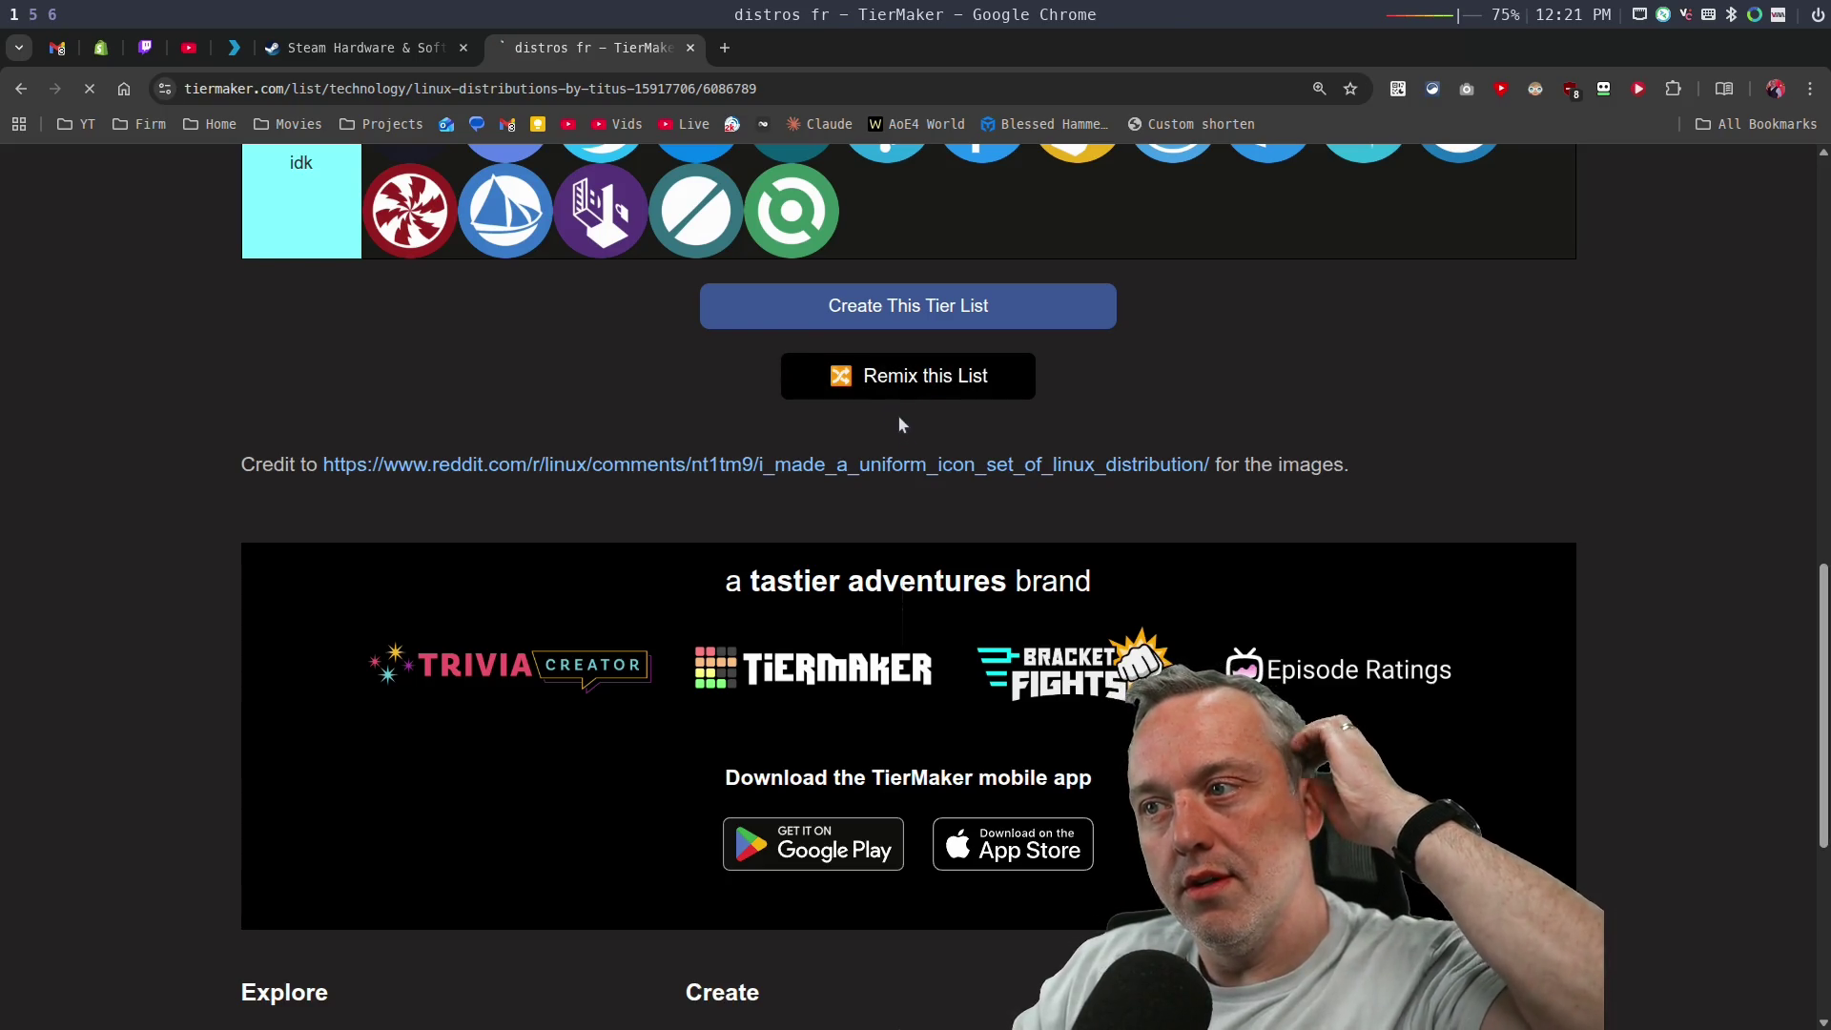
{"action": "left_click", "coordinate": [896, 389]}
Drop Gnome from tier A to D and promote KDE, the purple b and blue bird icons into A.
{"action": "scroll", "coordinate": [180, 547], "scroll_direction": "down", "scroll_amount": 2}
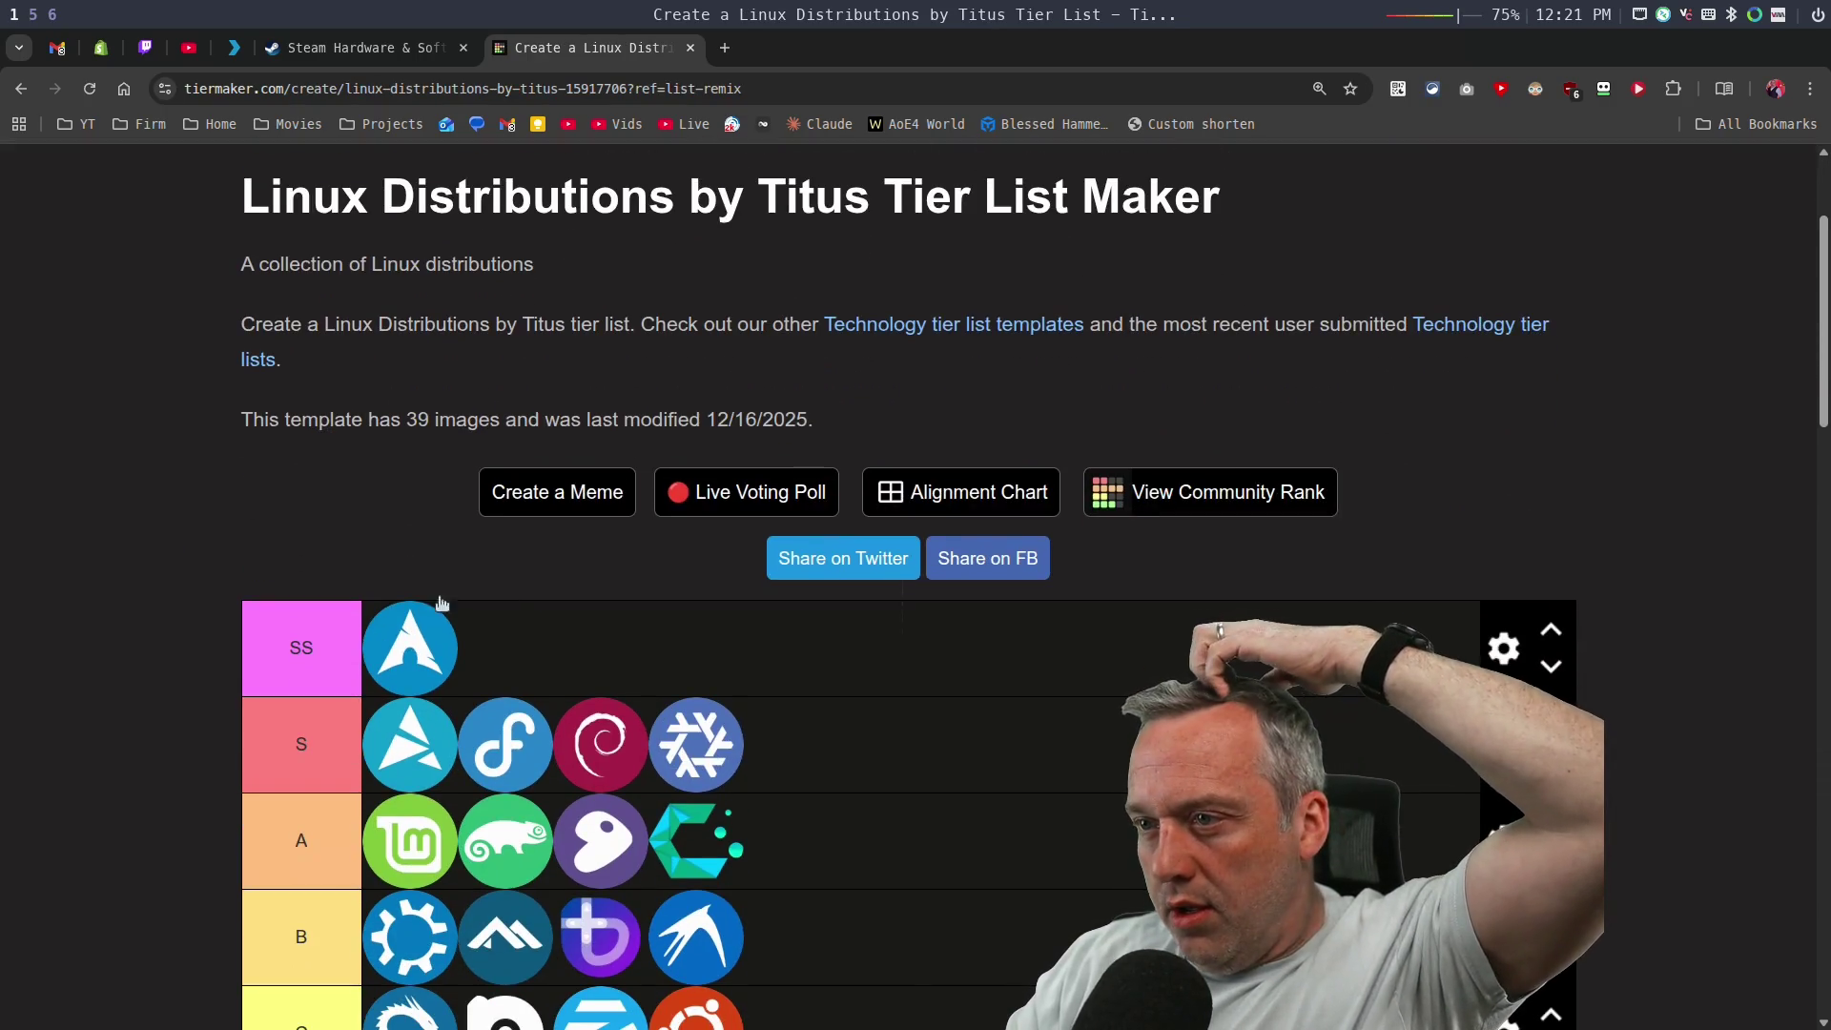
{"action": "scroll", "coordinate": [416, 437], "scroll_direction": "down", "scroll_amount": 4}
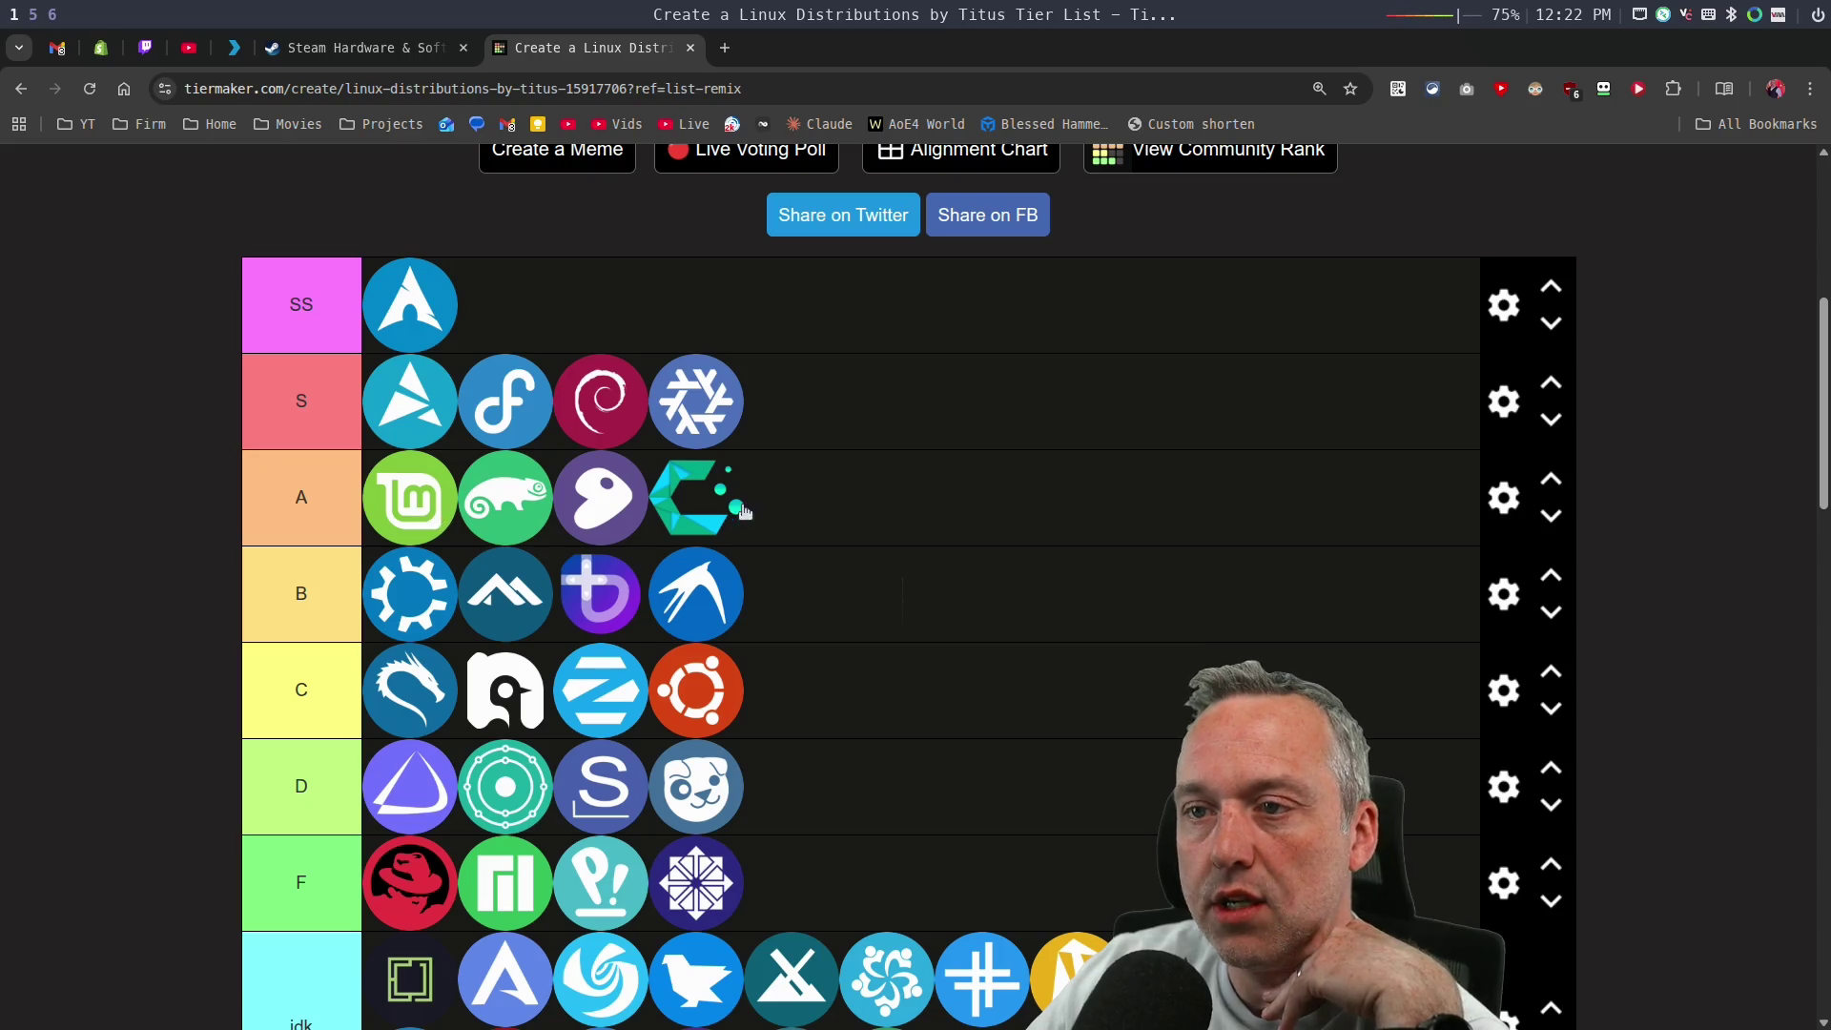
{"action": "mouse_move", "coordinate": [596, 513]}
{"action": "left_mouse_down"}
{"action": "mouse_move", "coordinate": [792, 887]}
{"action": "mouse_move", "coordinate": [1018, 882]}
{"action": "mouse_move", "coordinate": [1072, 787]}
{"action": "mouse_move", "coordinate": [980, 689]}
{"action": "mouse_move", "coordinate": [961, 799]}
{"action": "mouse_move", "coordinate": [952, 717]}
{"action": "mouse_move", "coordinate": [968, 779]}
{"action": "mouse_move", "coordinate": [980, 712]}
{"action": "mouse_move", "coordinate": [921, 801]}
{"action": "mouse_move", "coordinate": [1001, 703]}
{"action": "mouse_move", "coordinate": [812, 793]}
{"action": "mouse_move", "coordinate": [893, 773]}
{"action": "mouse_move", "coordinate": [839, 791]}
{"action": "left_mouse_up"}
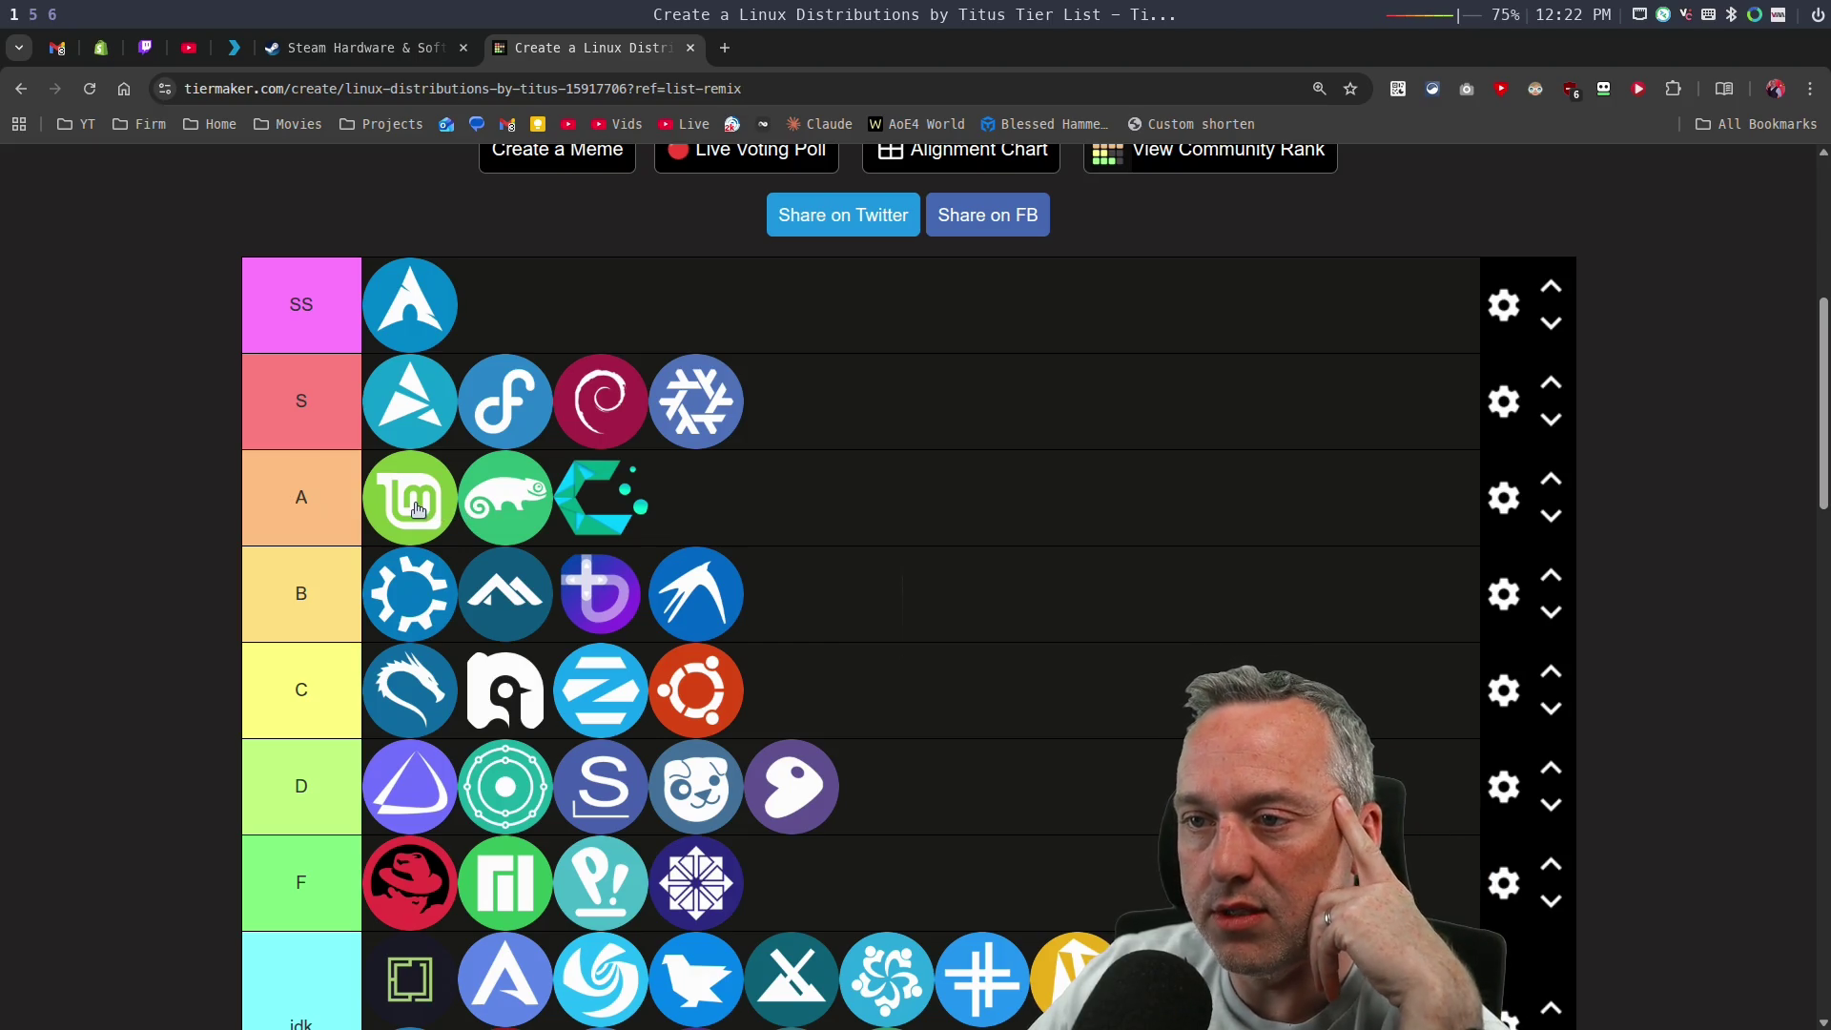
{"action": "left_click_drag", "start_coordinate": [415, 586], "coordinate": [699, 496]}
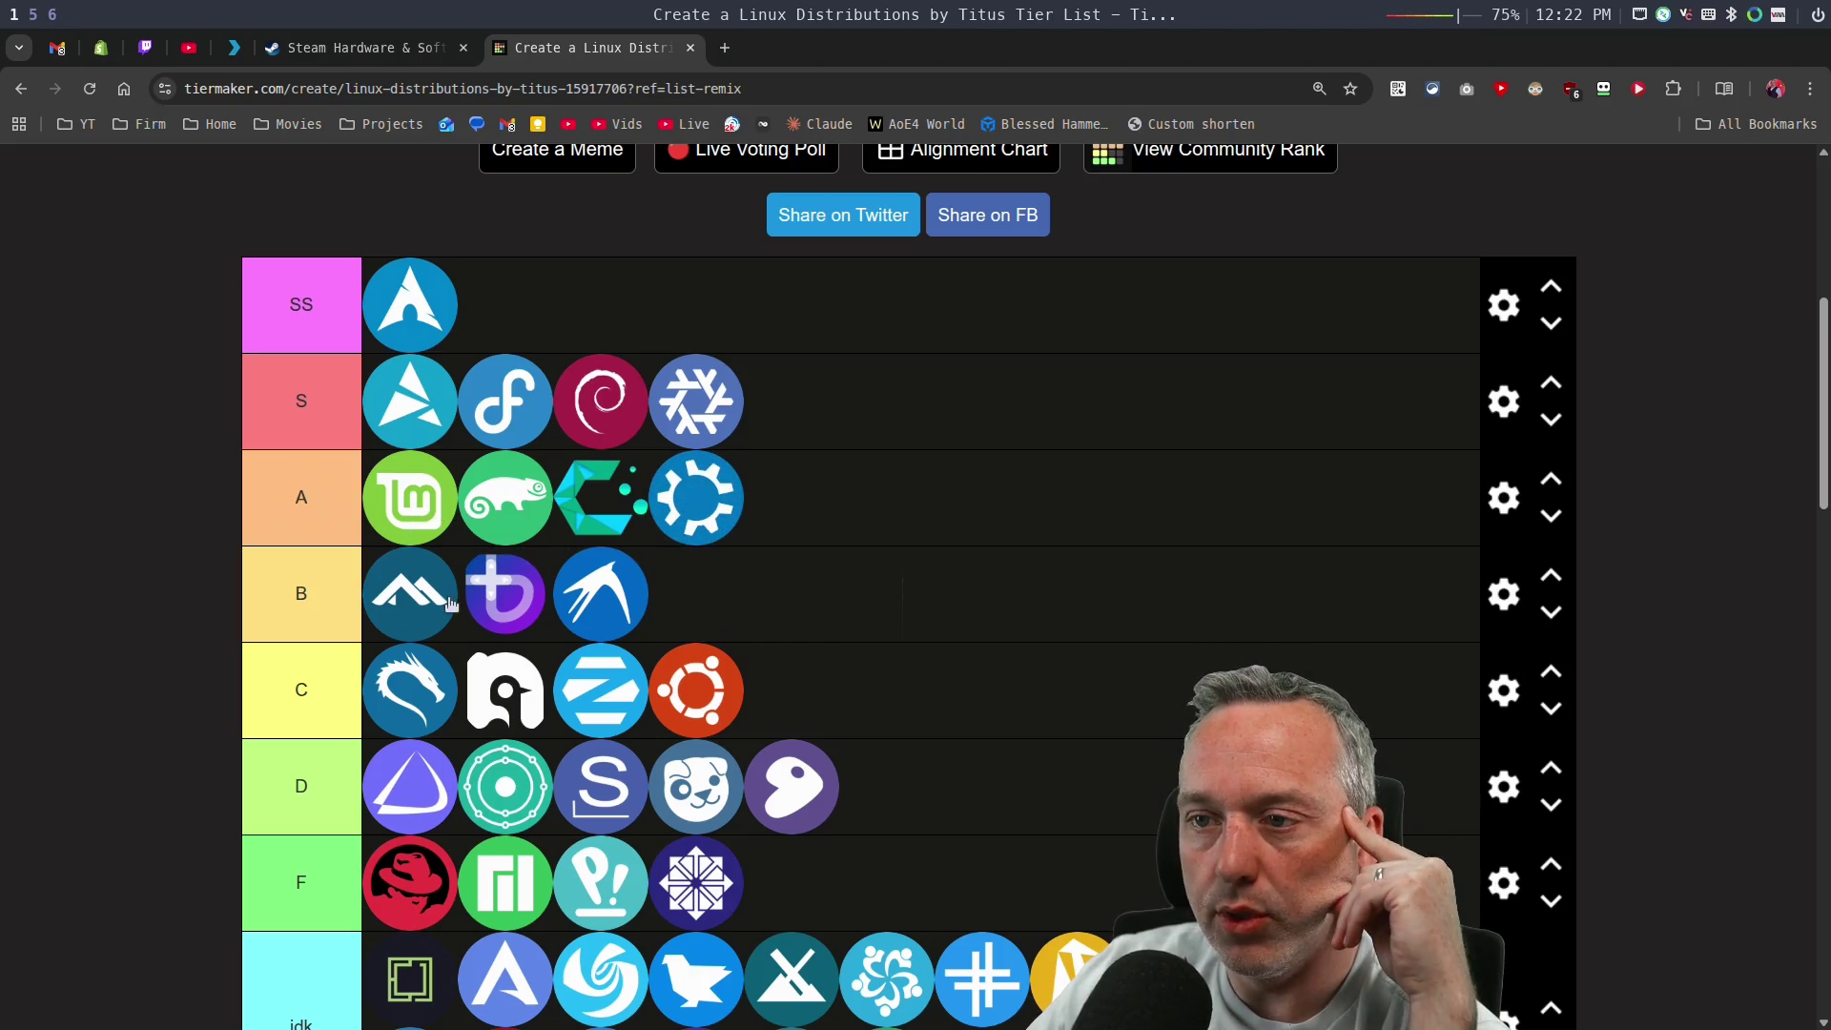
{"action": "left_click_drag", "start_coordinate": [519, 602], "coordinate": [887, 494]}
{"action": "mouse_move", "coordinate": [513, 607]}
{"action": "left_mouse_down"}
{"action": "mouse_move", "coordinate": [996, 491]}
{"action": "mouse_move", "coordinate": [906, 504]}
{"action": "left_mouse_up"}
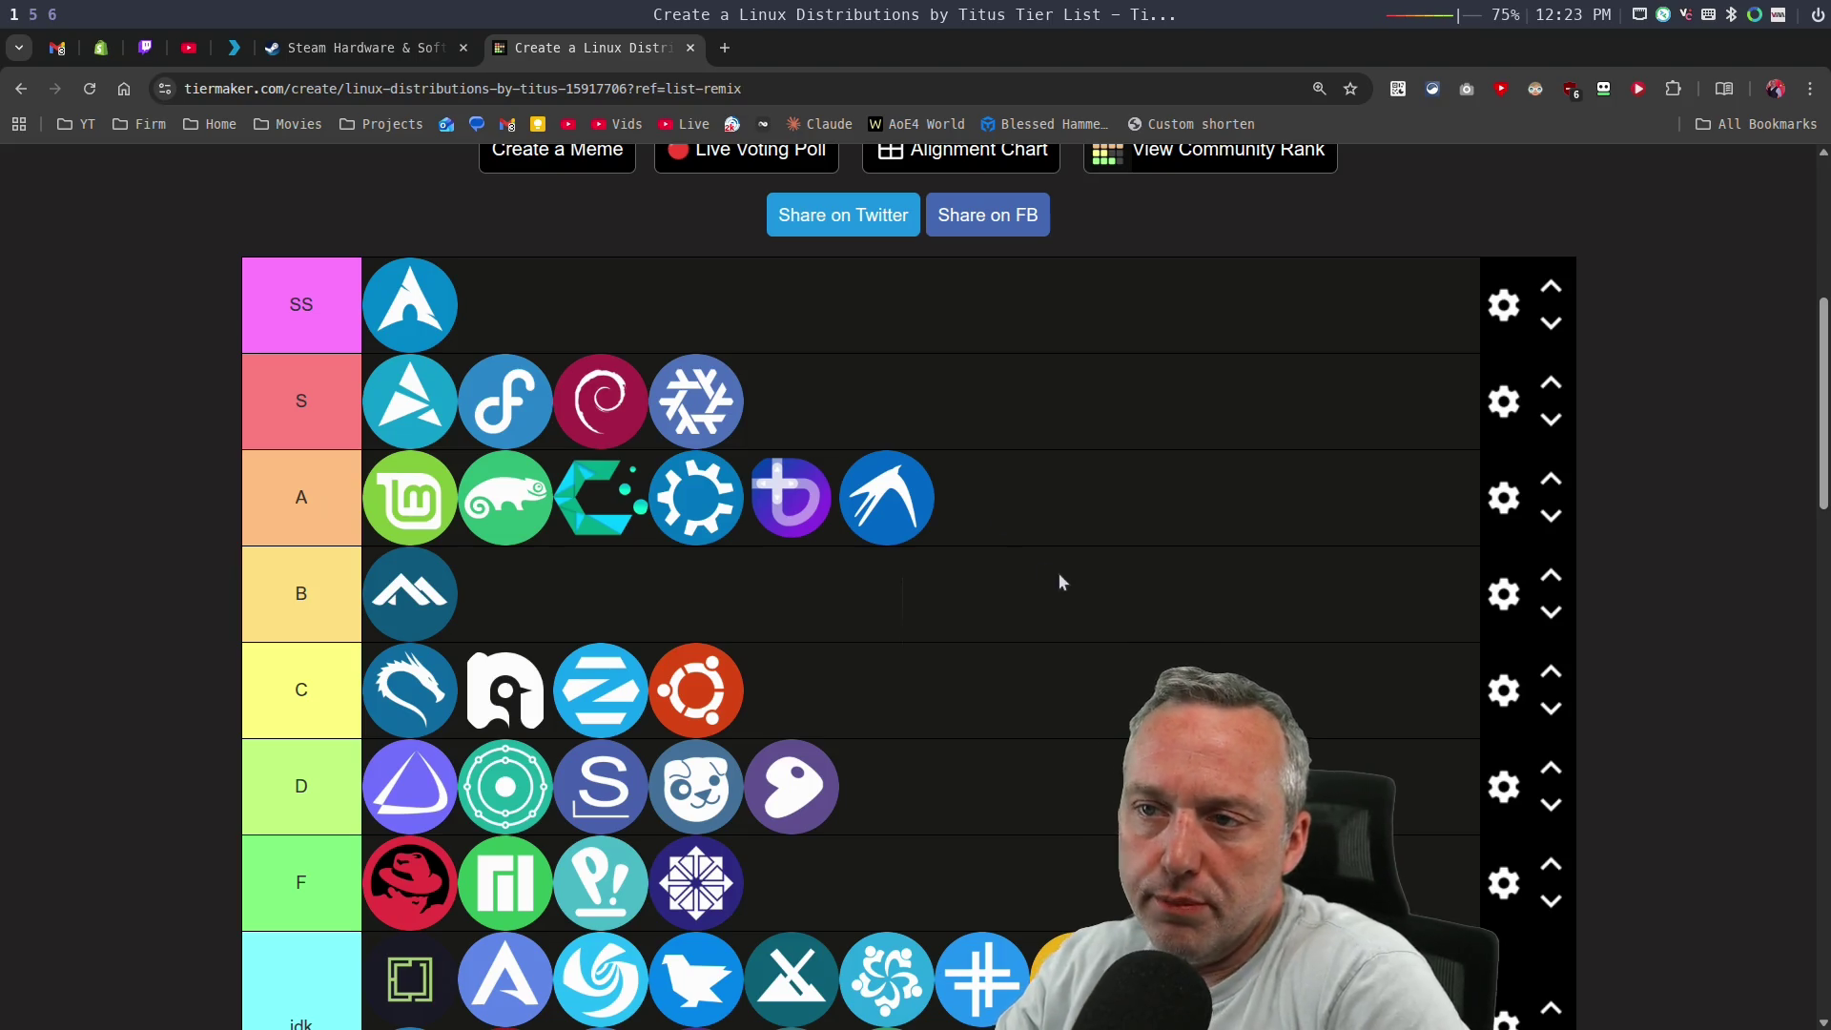
Relabel tiers as 'A - Great for Noobs' and 'B - Business', then move NixOS from S to B.
{"action": "left_click", "coordinate": [326, 498]}
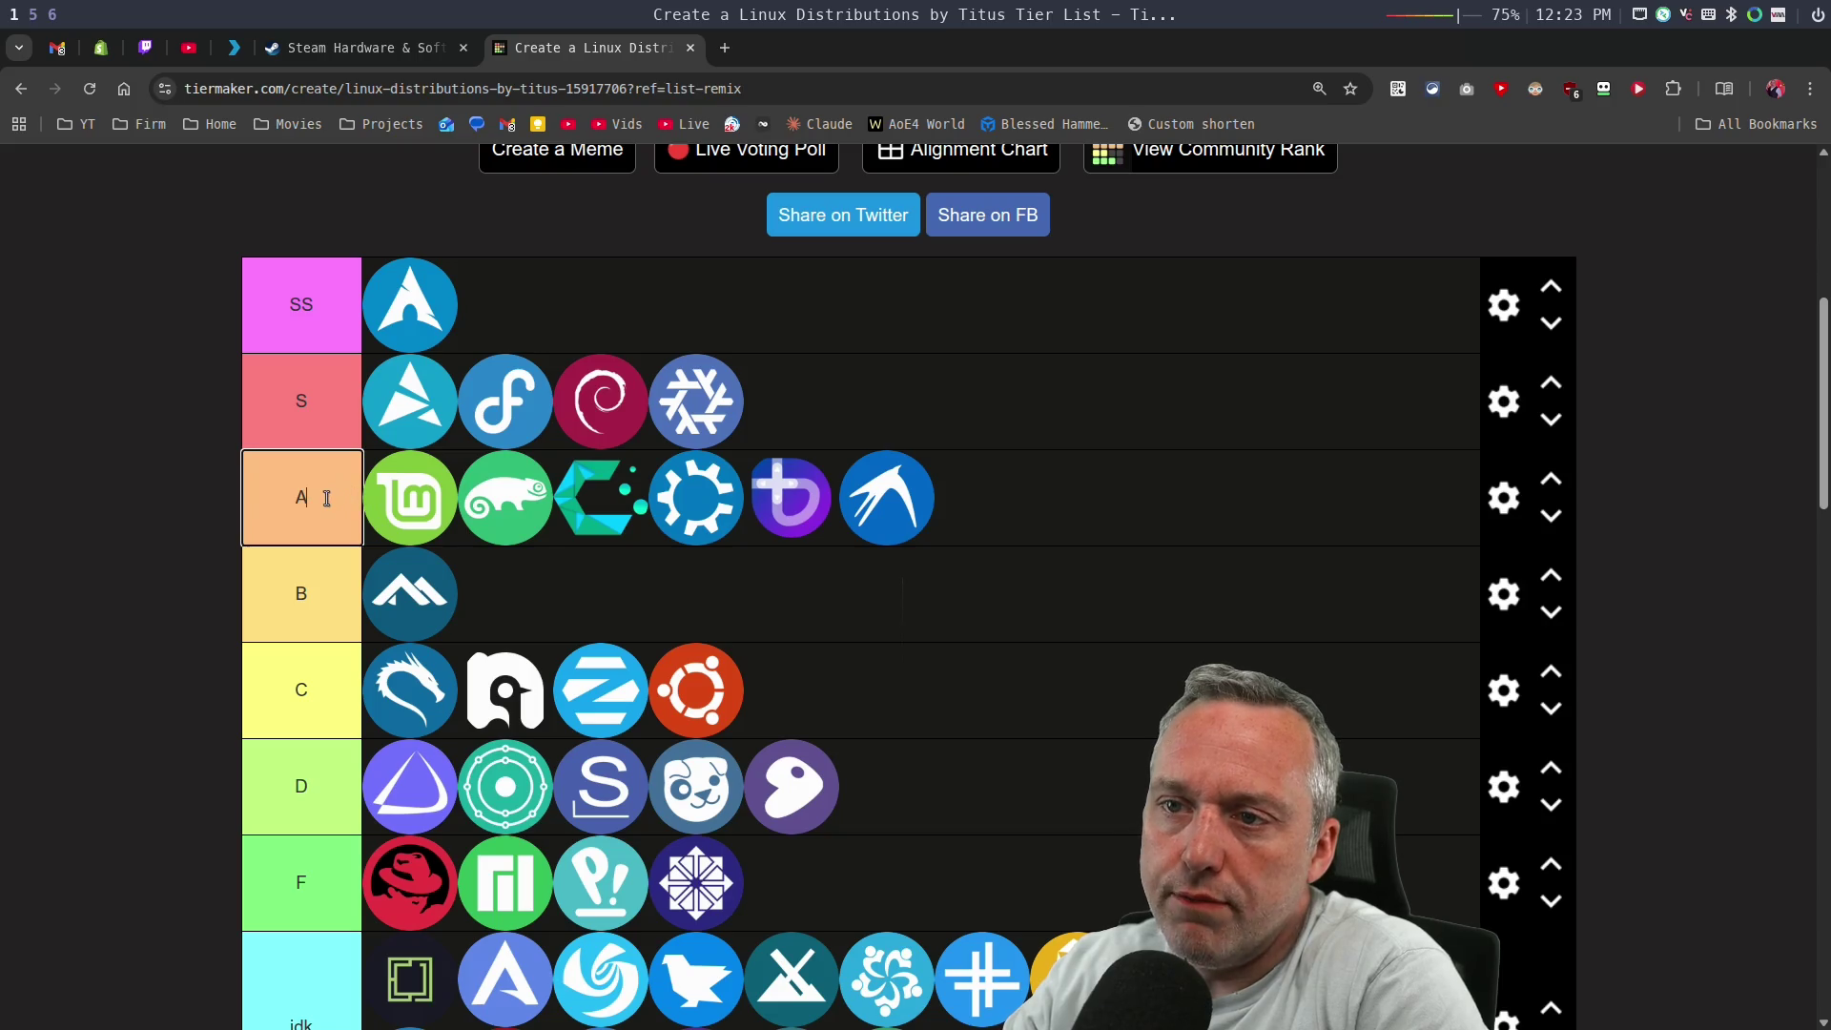
{"action": "type", "text": "-Great for Noobs"}
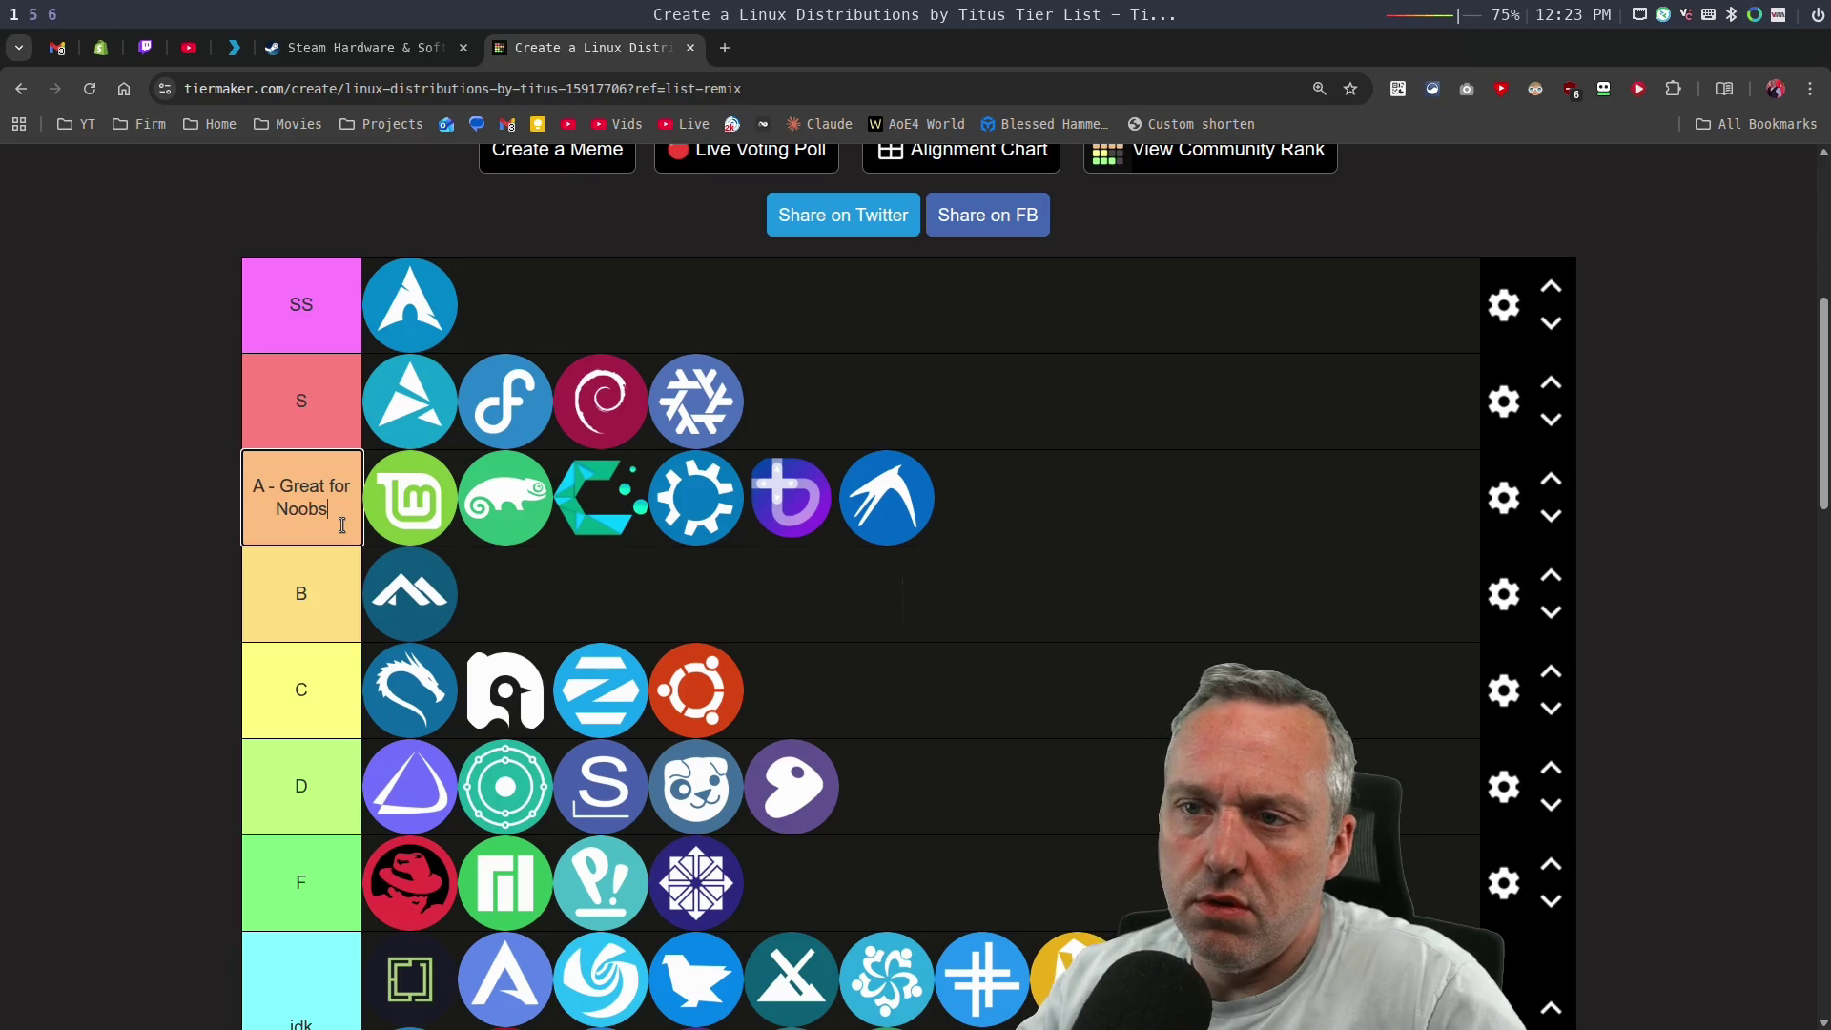
{"action": "left_click", "coordinate": [941, 605]}
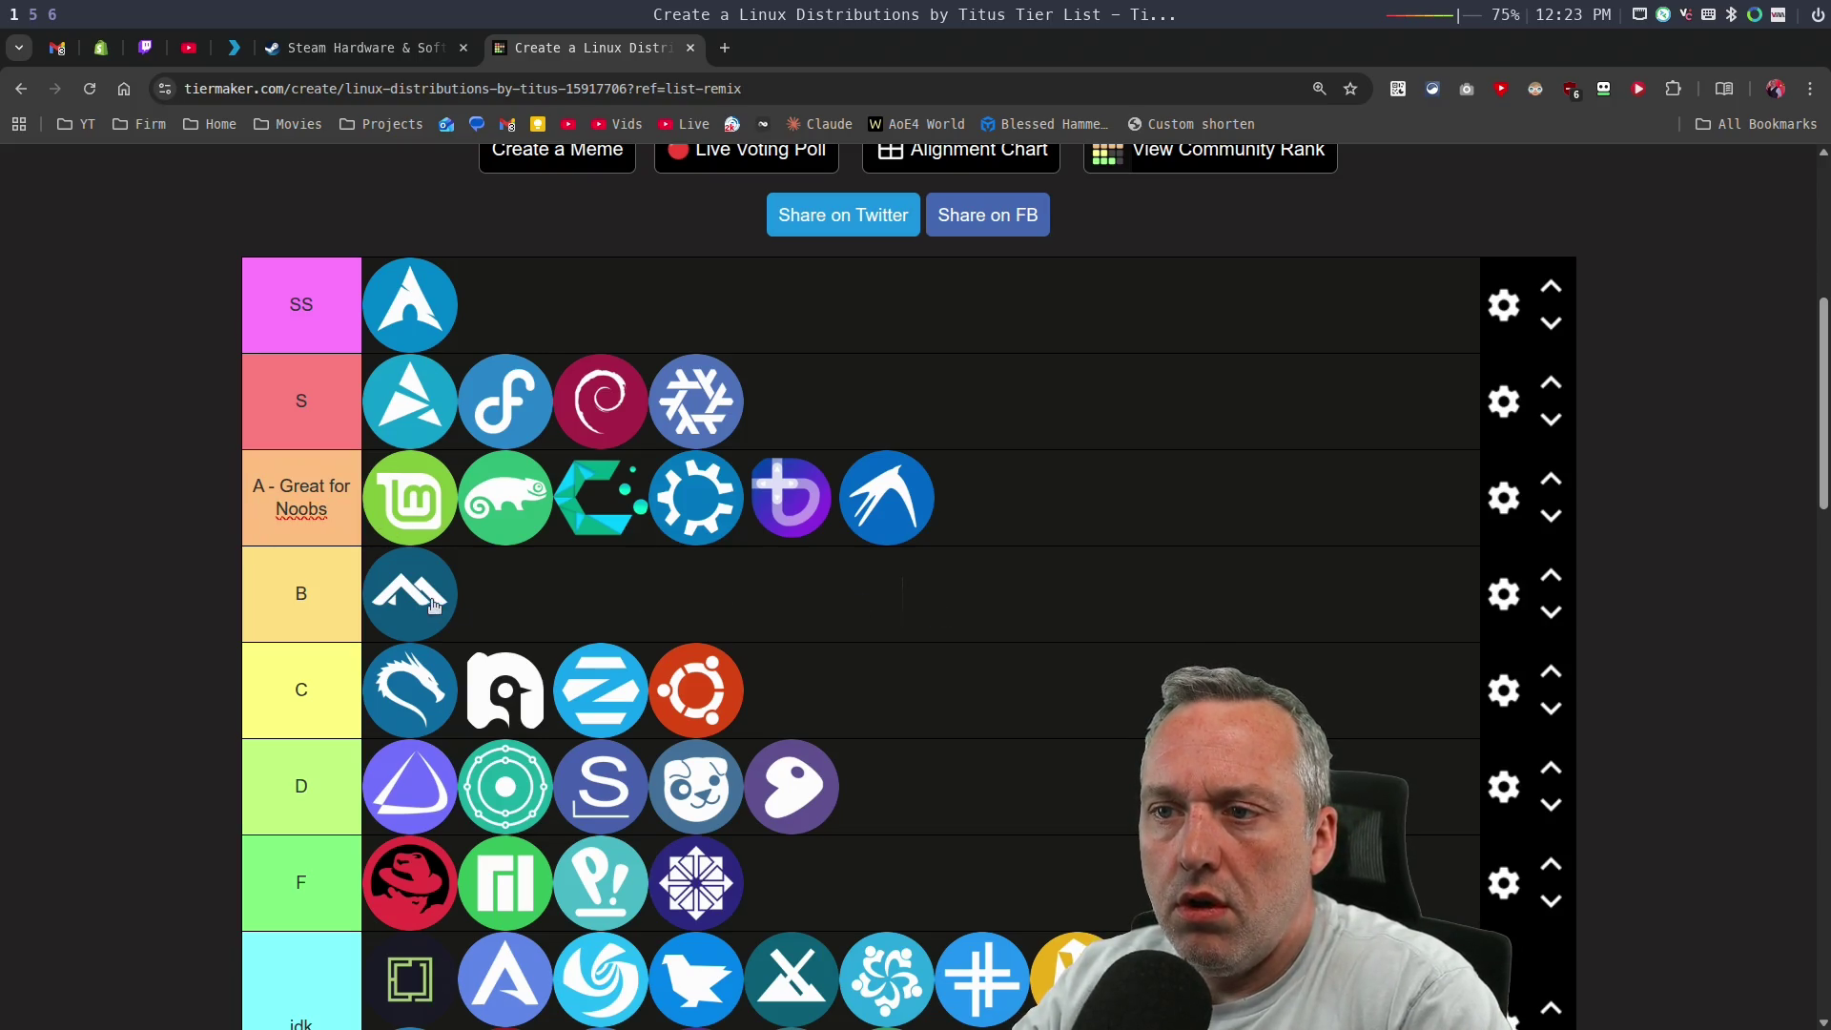
{"action": "left_click", "coordinate": [361, 611]}
{"action": "type", "text": "-"}
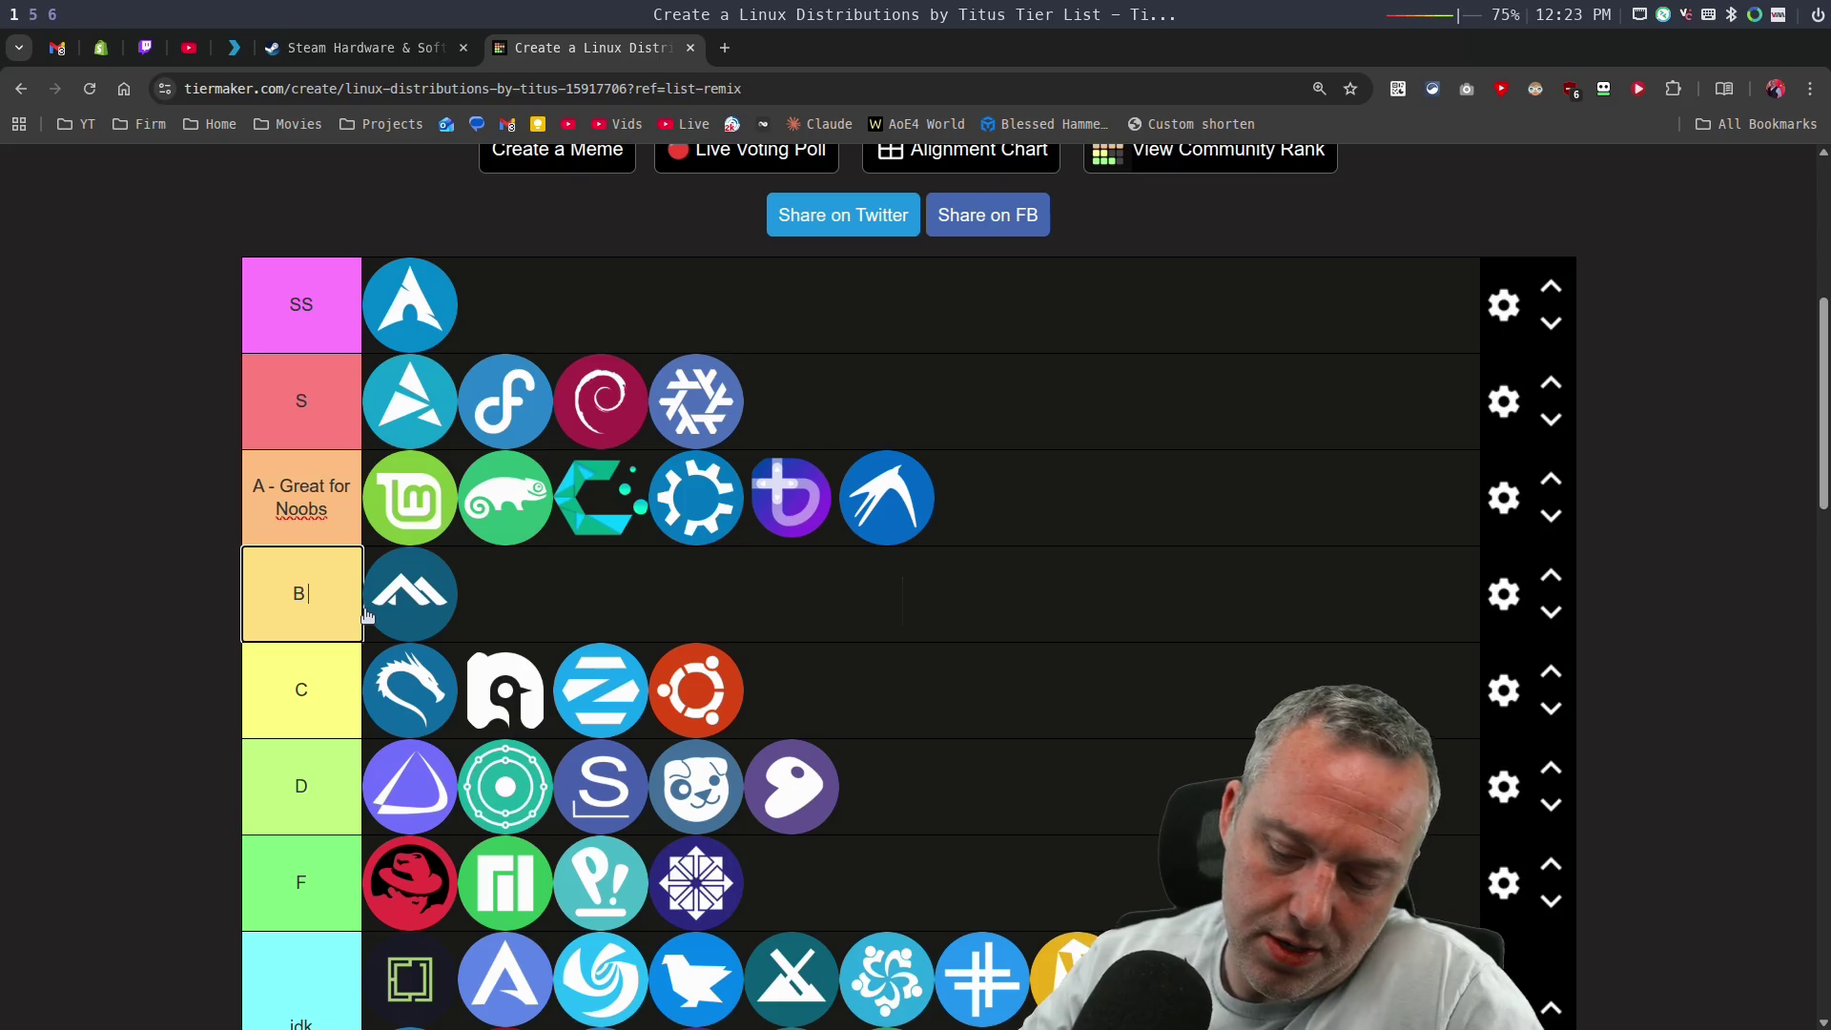
{"action": "type", "text": " Business"}
{"action": "left_click", "coordinate": [583, 641]}
{"action": "mouse_move", "coordinate": [694, 416]}
{"action": "left_mouse_down"}
{"action": "mouse_move", "coordinate": [804, 582]}
{"action": "mouse_move", "coordinate": [633, 600]}
{"action": "left_mouse_up"}
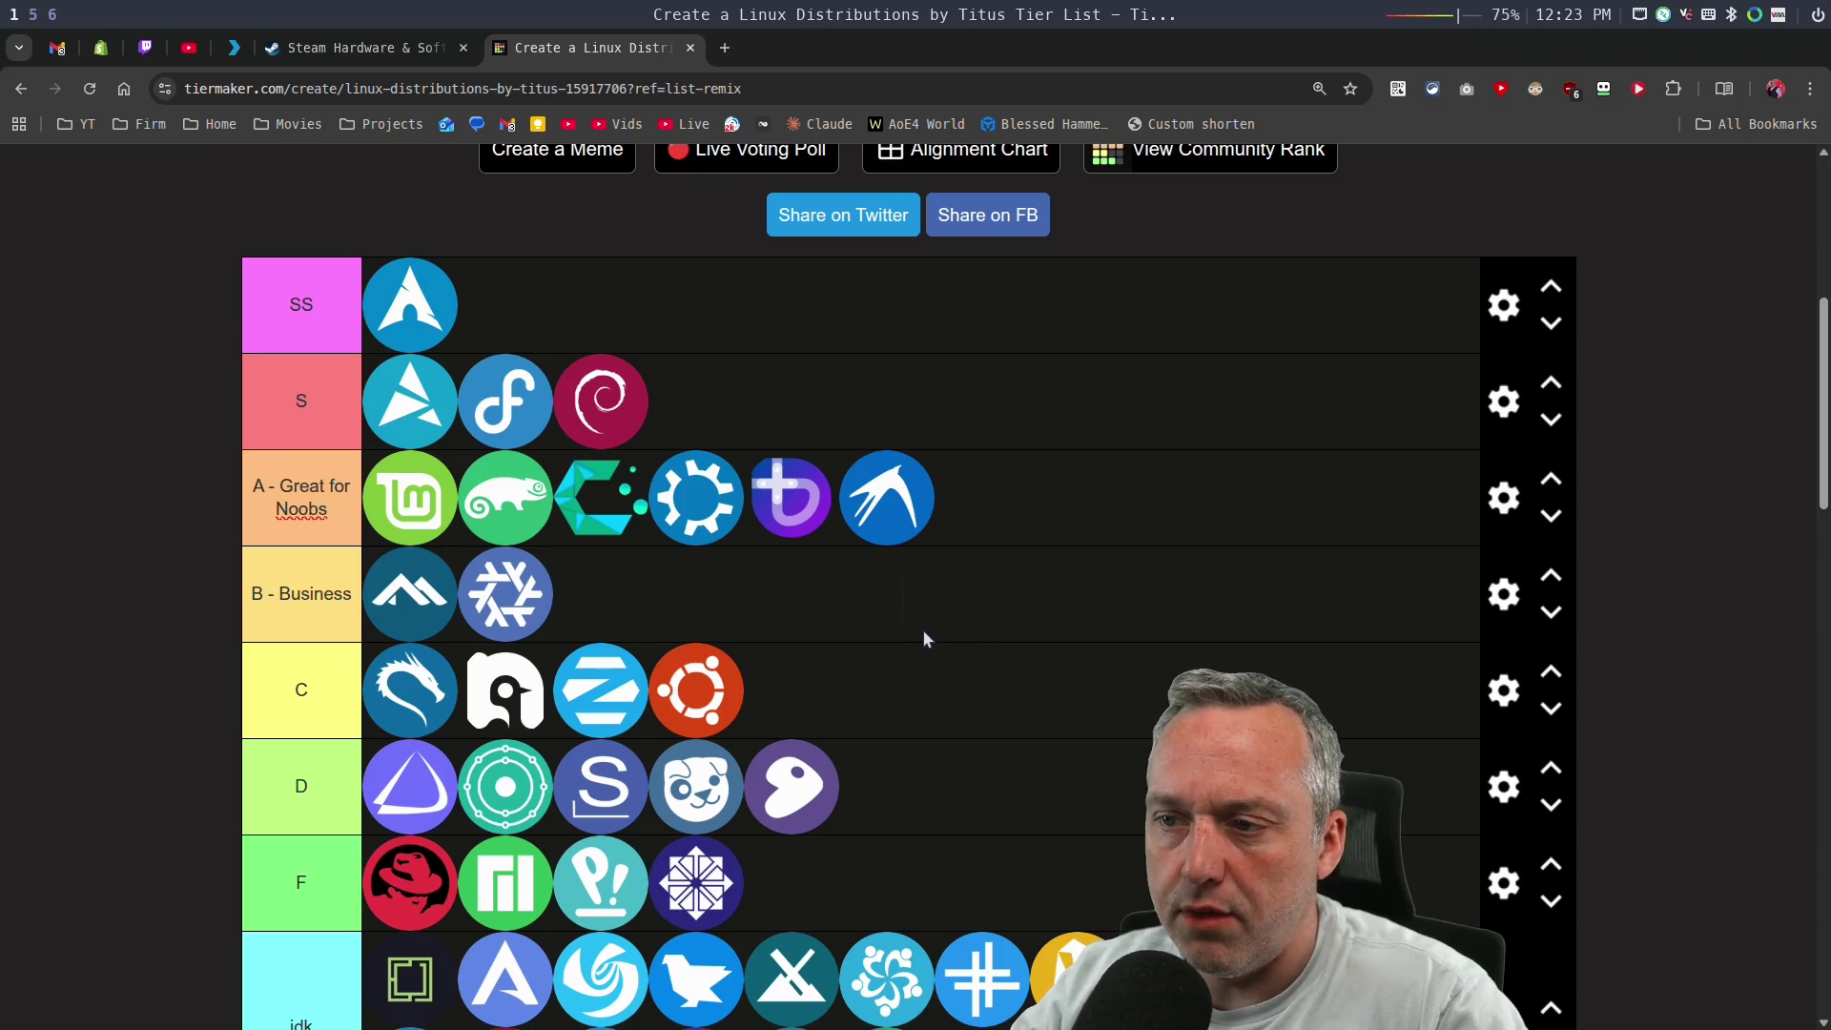
{"action": "scroll", "coordinate": [931, 635], "scroll_direction": "down", "scroll_amount": 1}
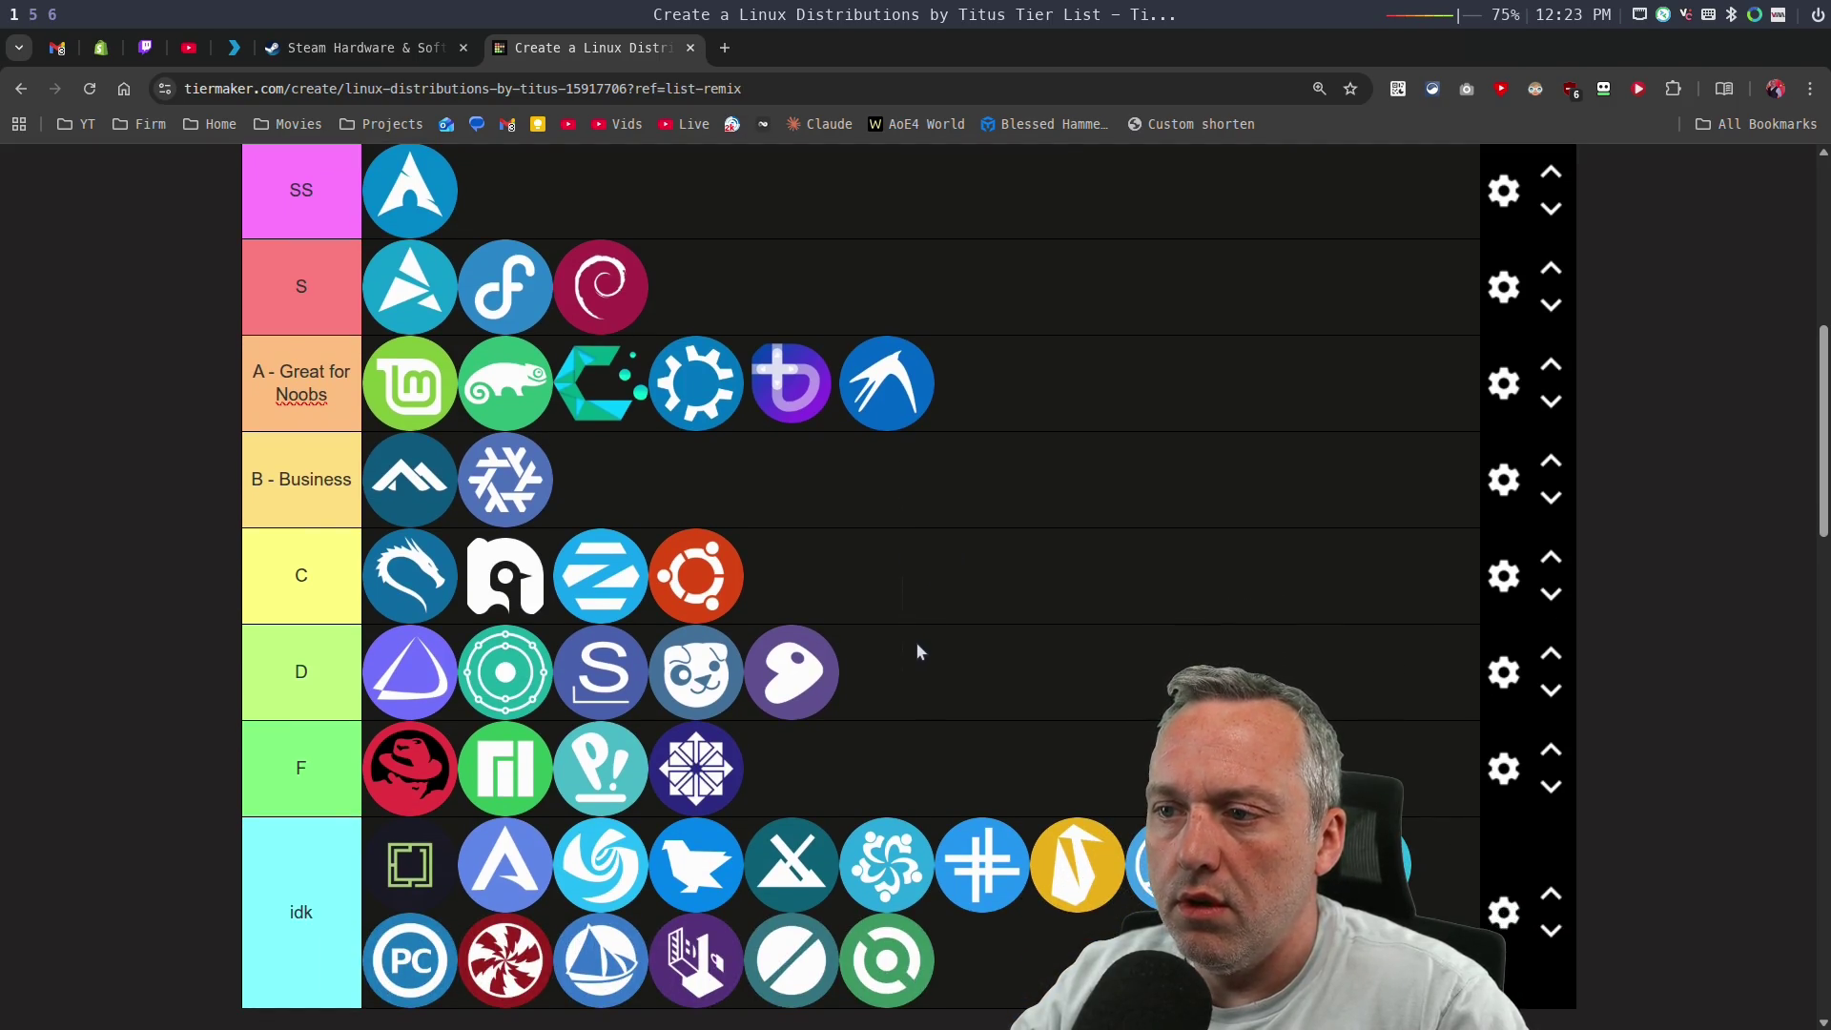
{"action": "scroll", "coordinate": [915, 642], "scroll_direction": "down", "scroll_amount": 1}
{"action": "left_click_drag", "start_coordinate": [437, 632], "coordinate": [600, 365]}
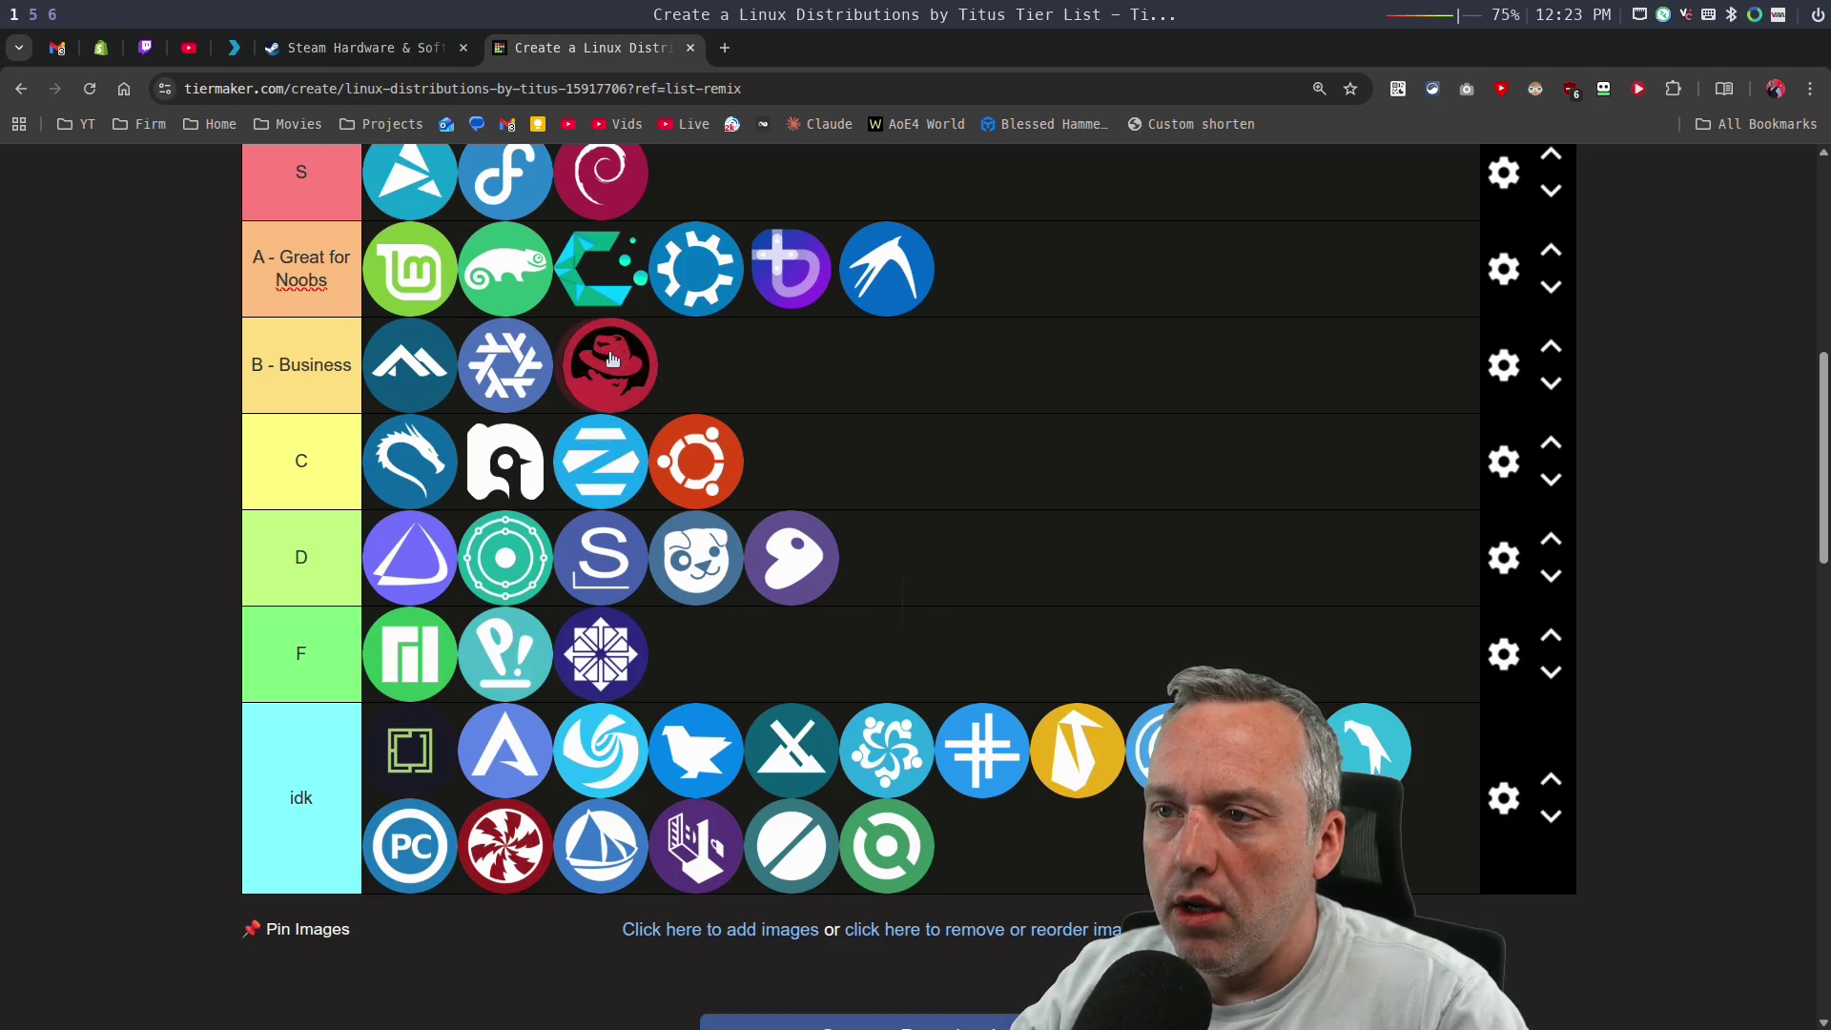
{"action": "left_click_drag", "start_coordinate": [697, 461], "coordinate": [716, 381]}
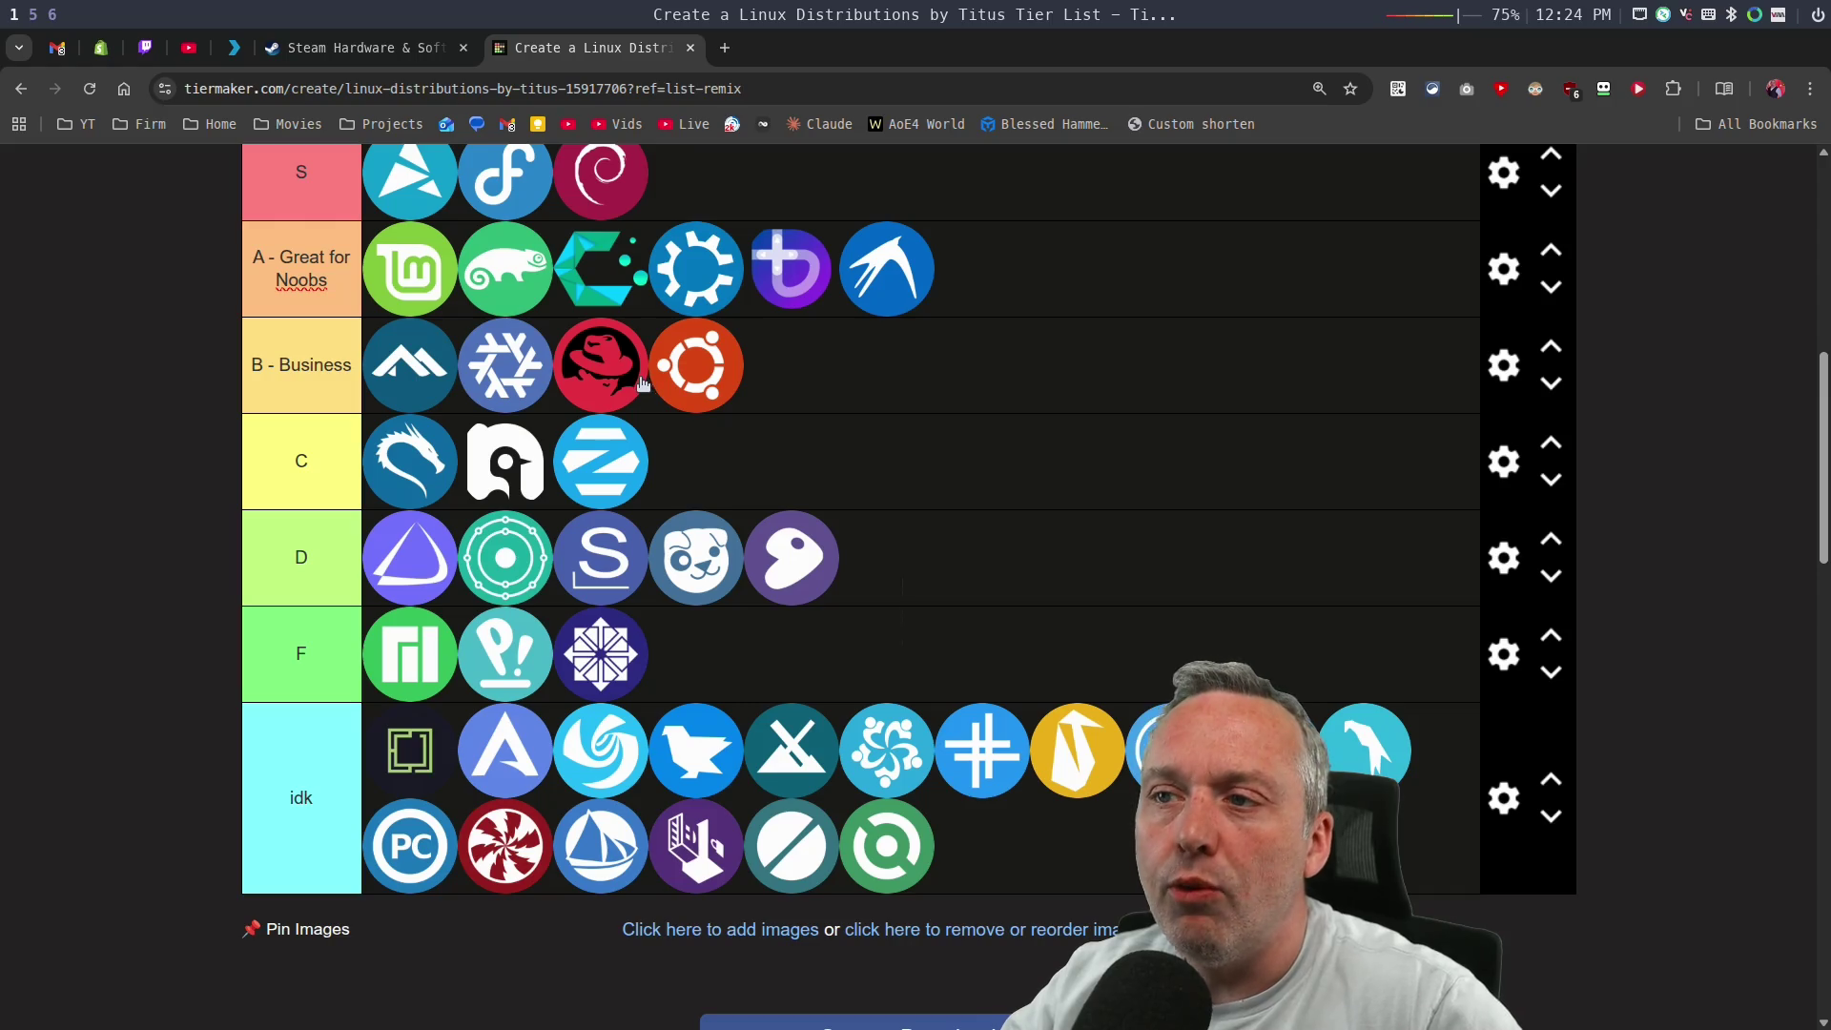
{"action": "mouse_move", "coordinate": [630, 196]}
{"action": "left_mouse_down"}
{"action": "mouse_move", "coordinate": [834, 401]}
{"action": "mouse_move", "coordinate": [777, 390]}
{"action": "mouse_move", "coordinate": [639, 203]}
{"action": "left_mouse_up"}
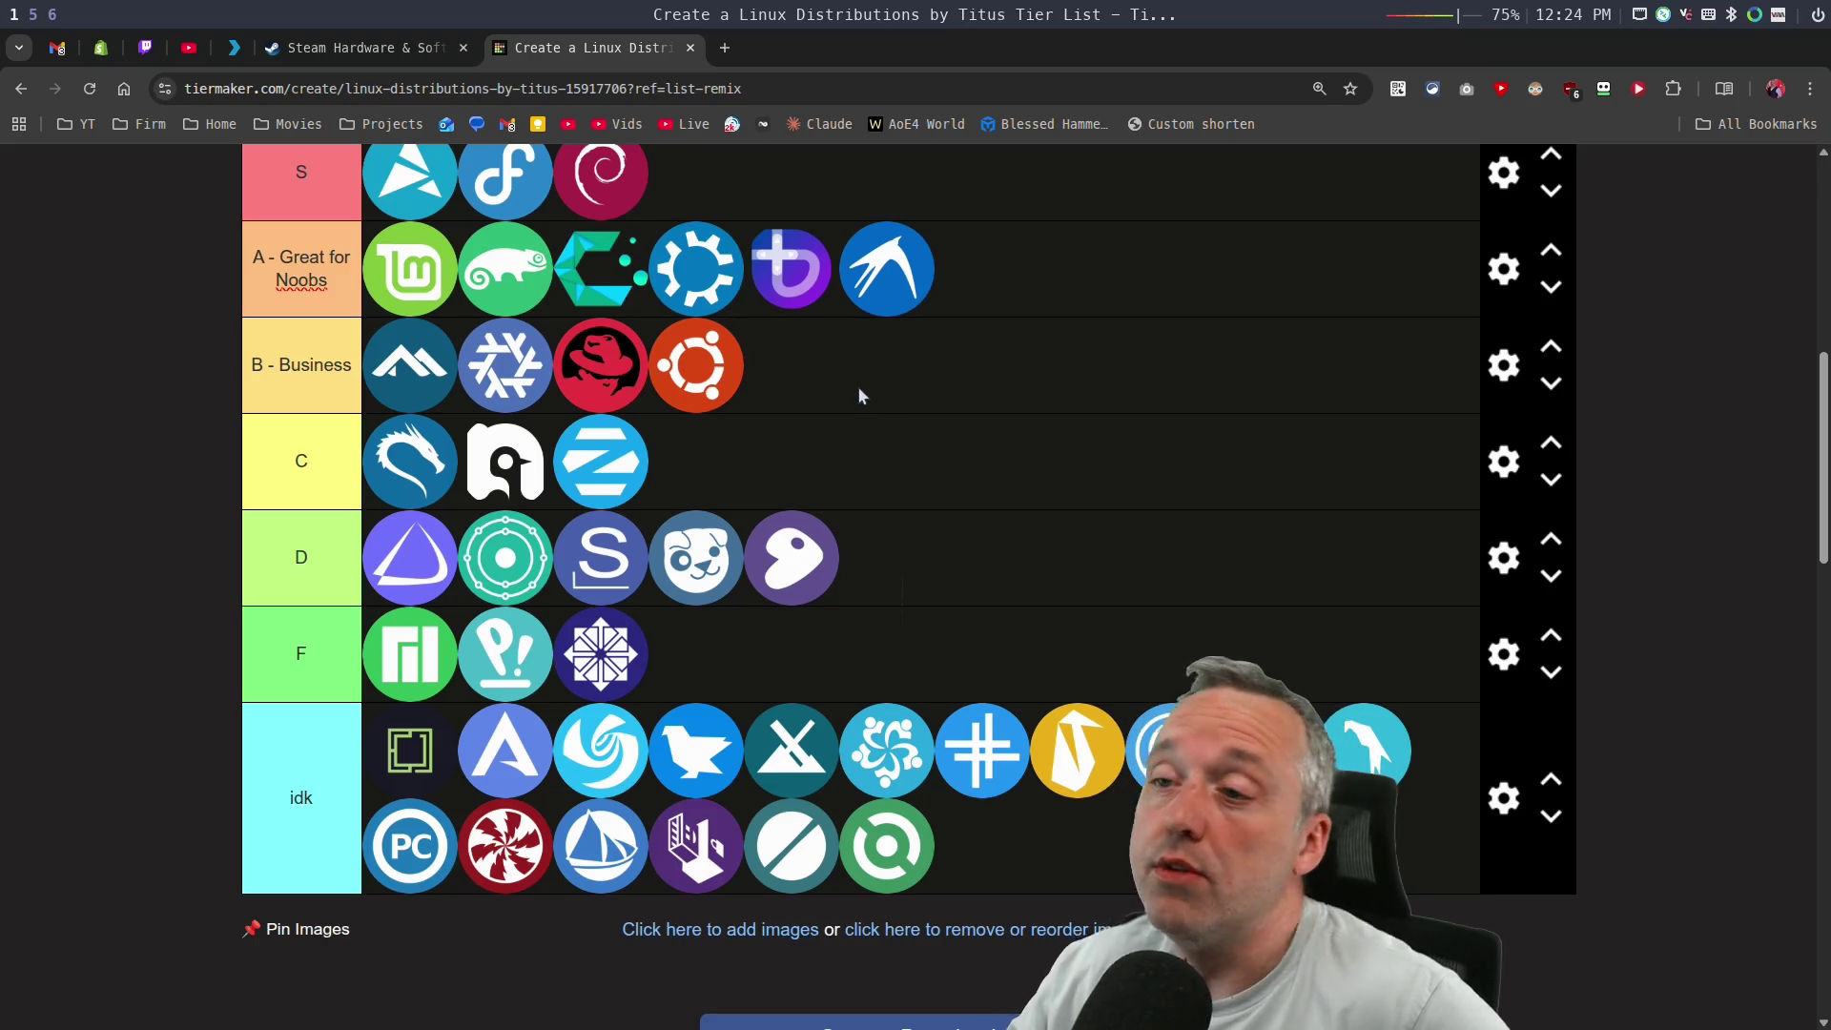
{"action": "scroll", "coordinate": [858, 388], "scroll_direction": "up", "scroll_amount": 1}
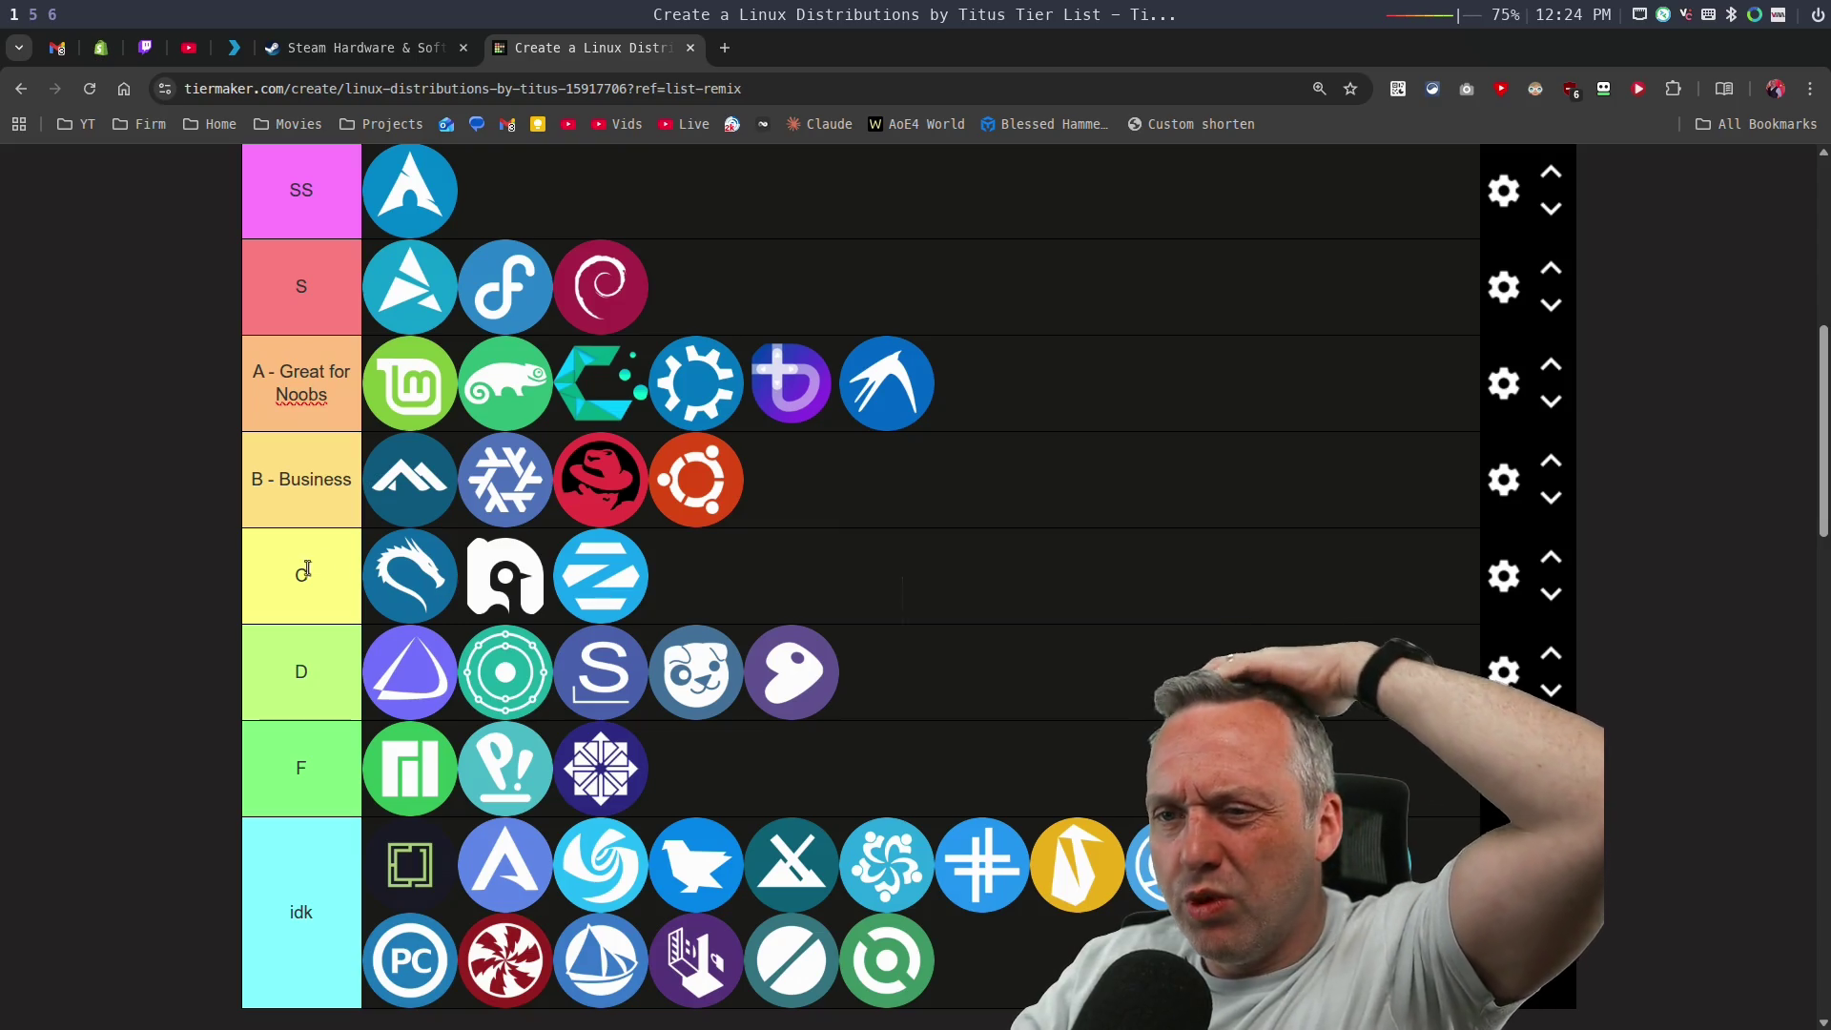
Relabel the C tier as 'C - Bloated, but has tons of utility'.
{"action": "left_click", "coordinate": [348, 577]}
{"action": "type", "text": "Bloated, bu"}
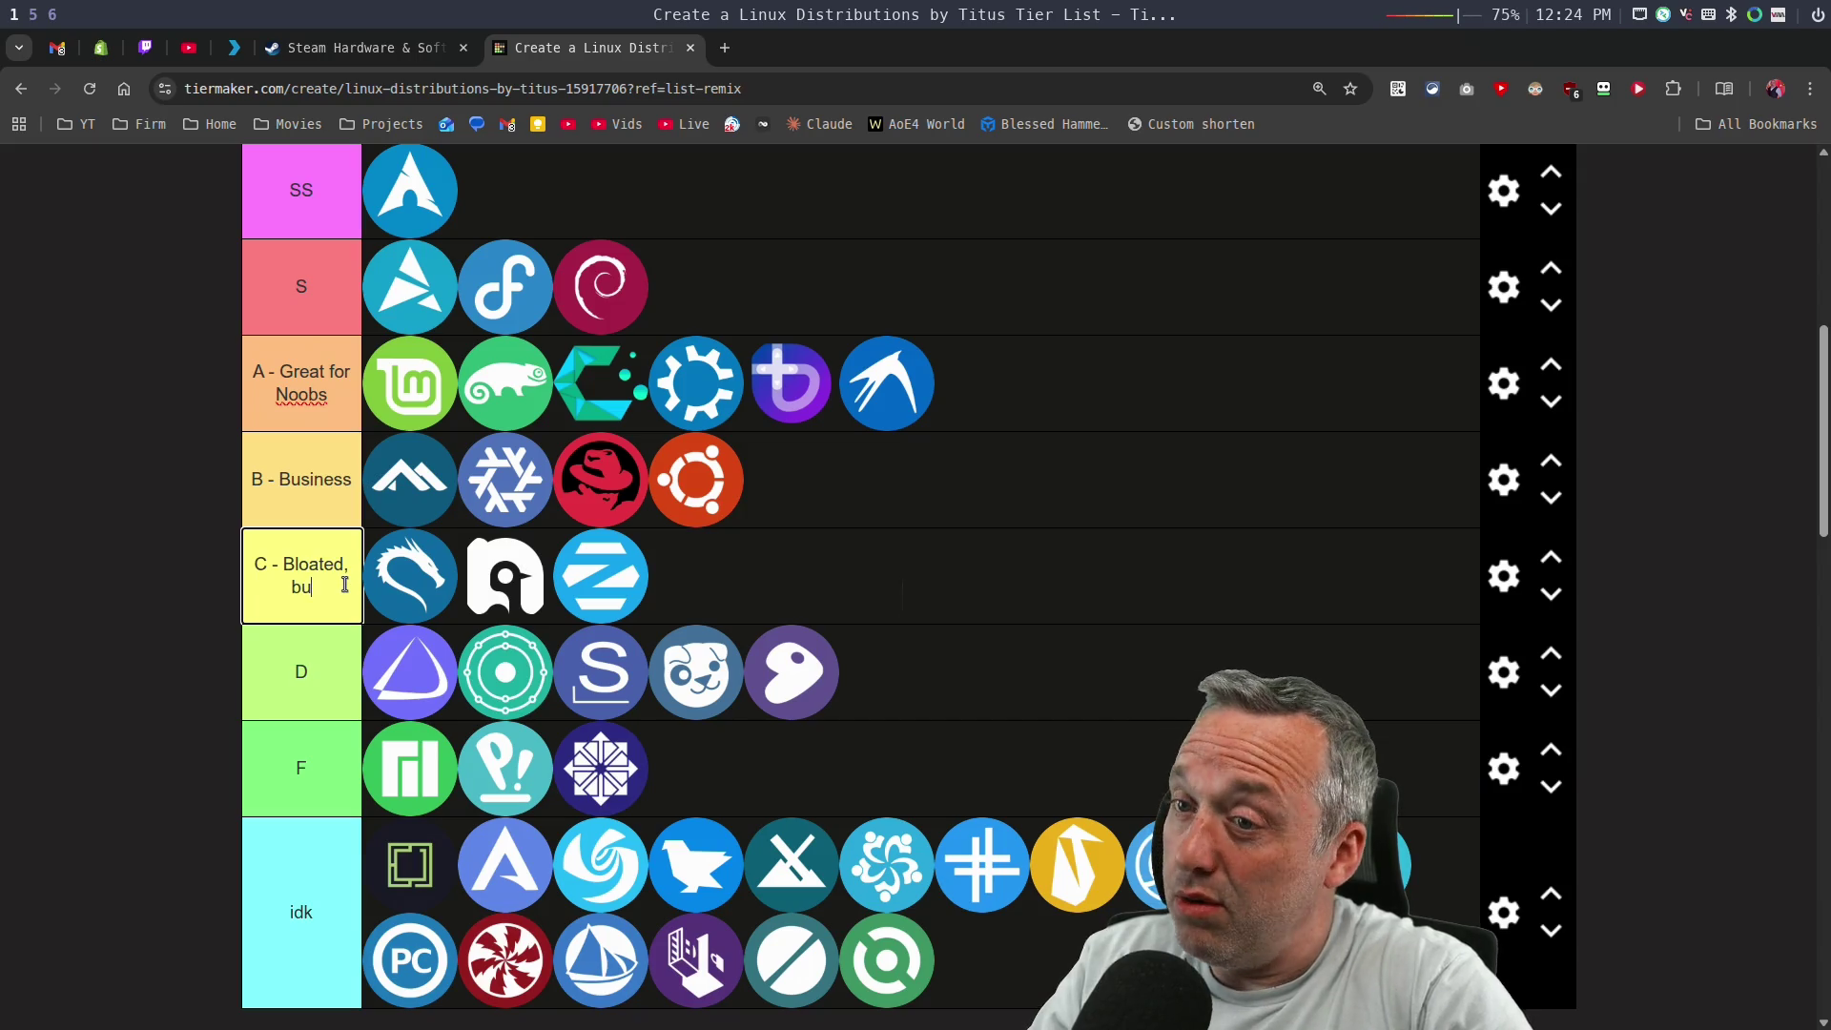
{"action": "type", "text": "t has tons of utility"}
{"action": "left_click", "coordinate": [703, 581]}
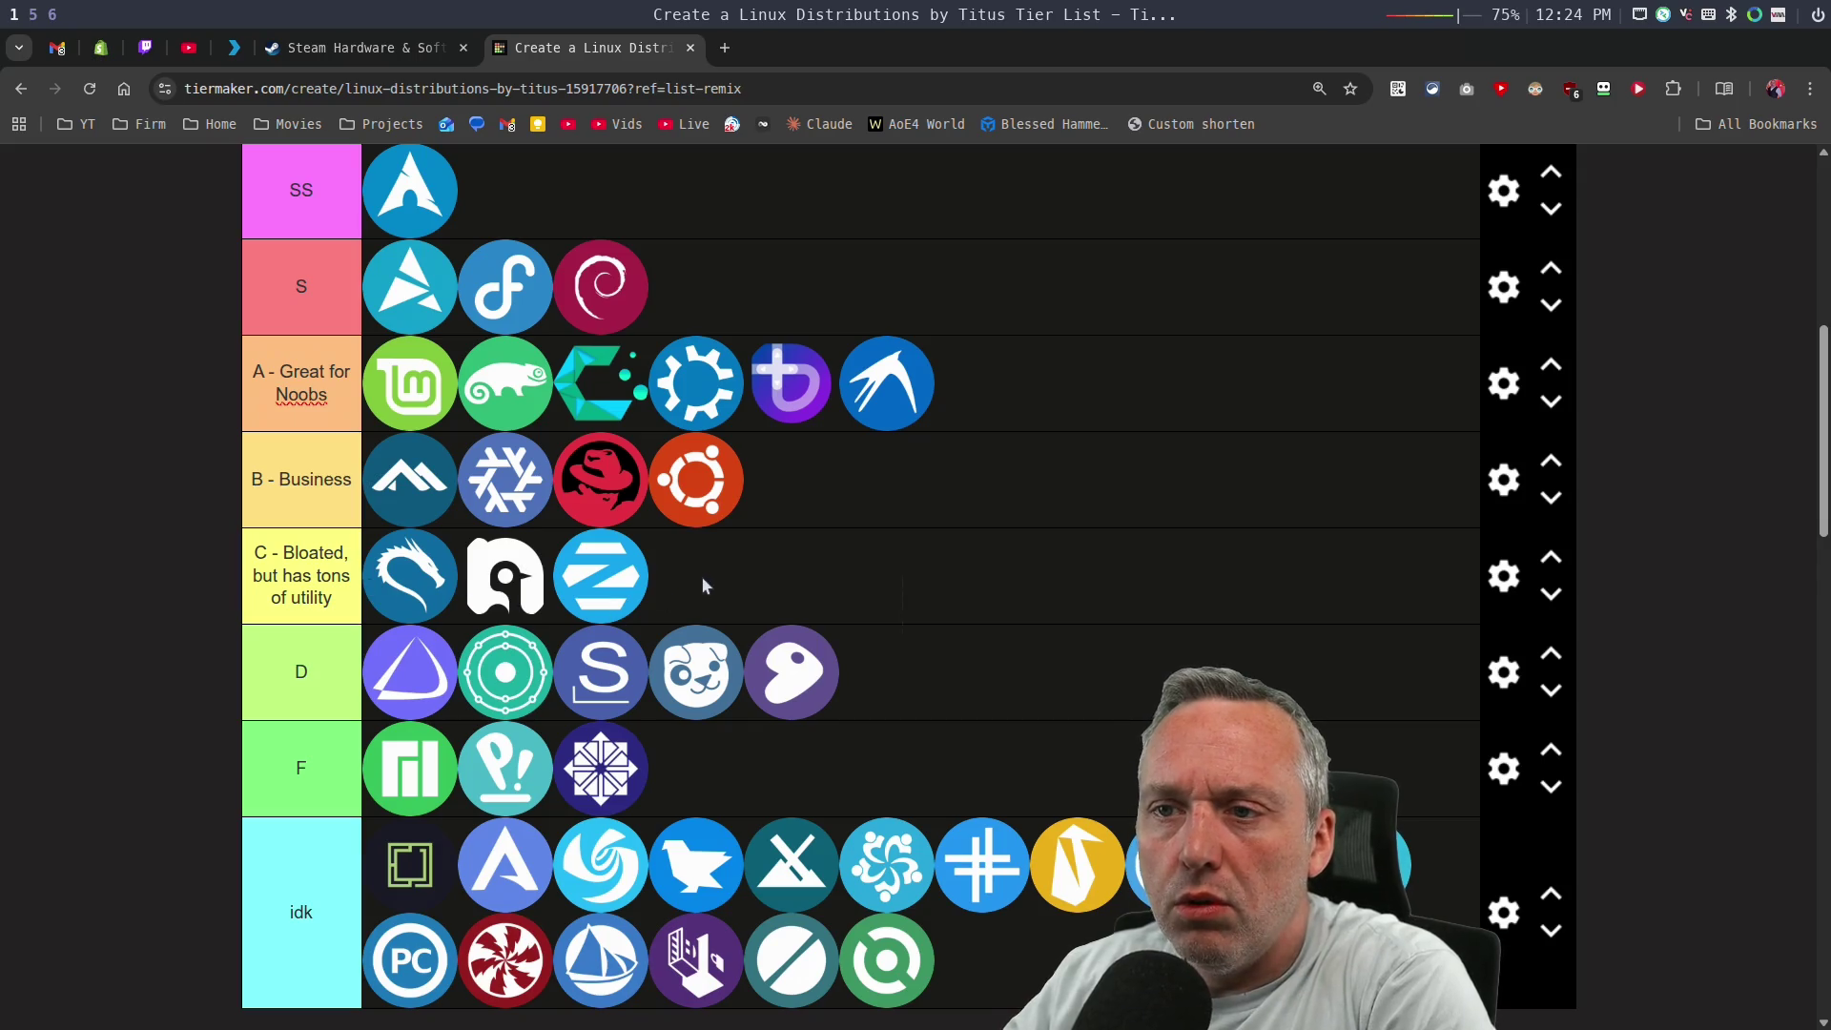
Move the purple distro to the end of A and put the teal distro second in C.
{"action": "mouse_move", "coordinate": [792, 391]}
{"action": "left_mouse_down"}
{"action": "mouse_move", "coordinate": [801, 569]}
{"action": "mouse_move", "coordinate": [753, 419]}
{"action": "mouse_move", "coordinate": [1030, 351]}
{"action": "mouse_move", "coordinate": [1024, 377]}
{"action": "left_mouse_up"}
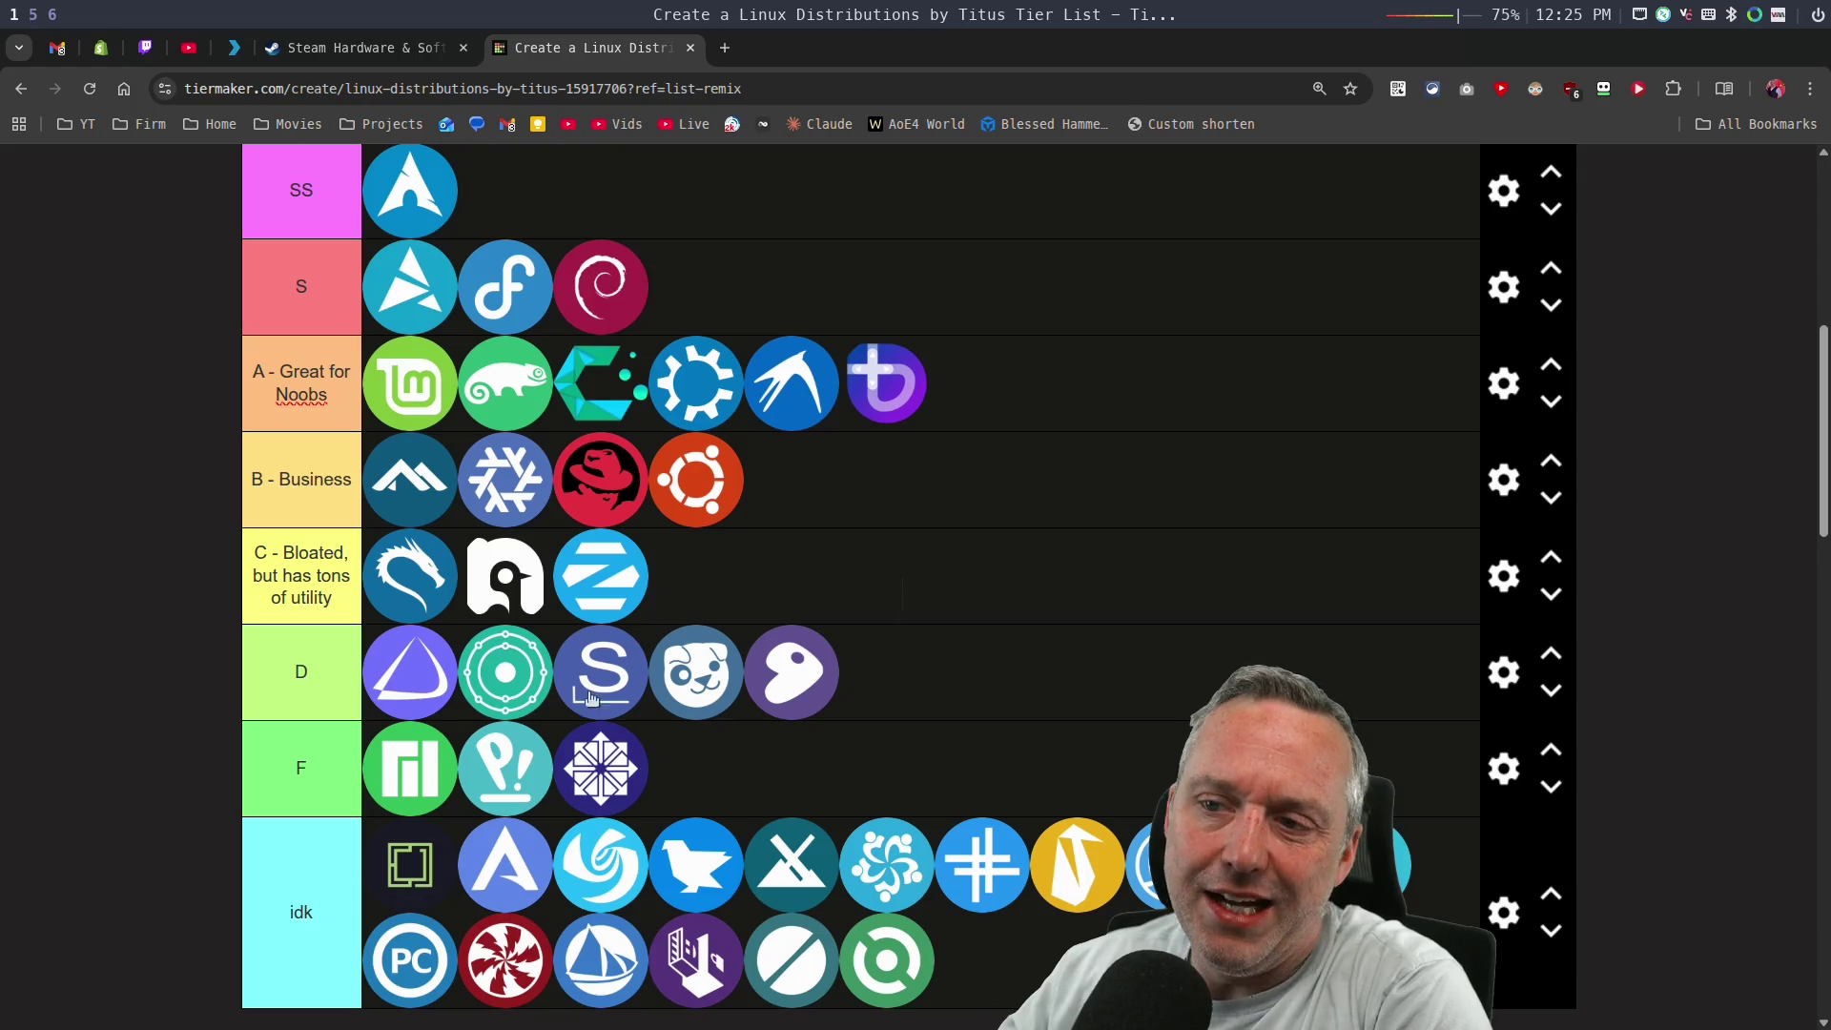
{"action": "left_click_drag", "start_coordinate": [1268, 865], "coordinate": [750, 580]}
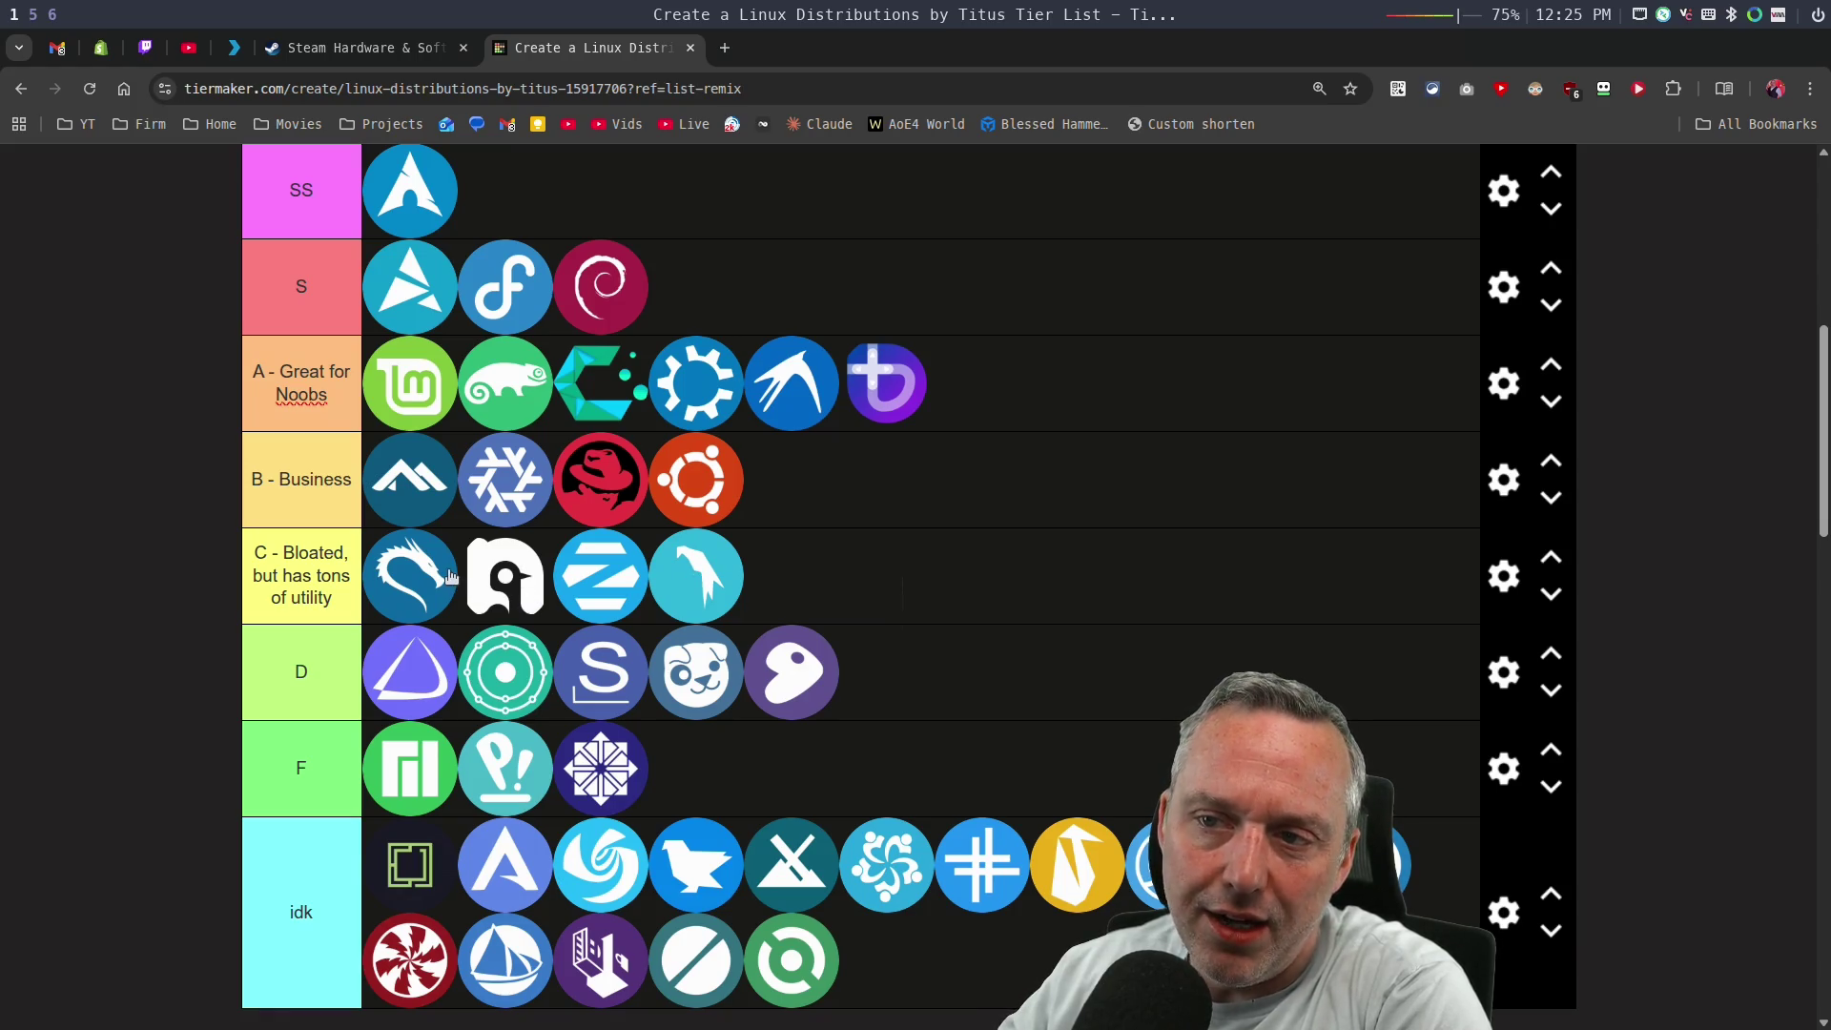
{"action": "left_click_drag", "start_coordinate": [684, 576], "coordinate": [506, 577]}
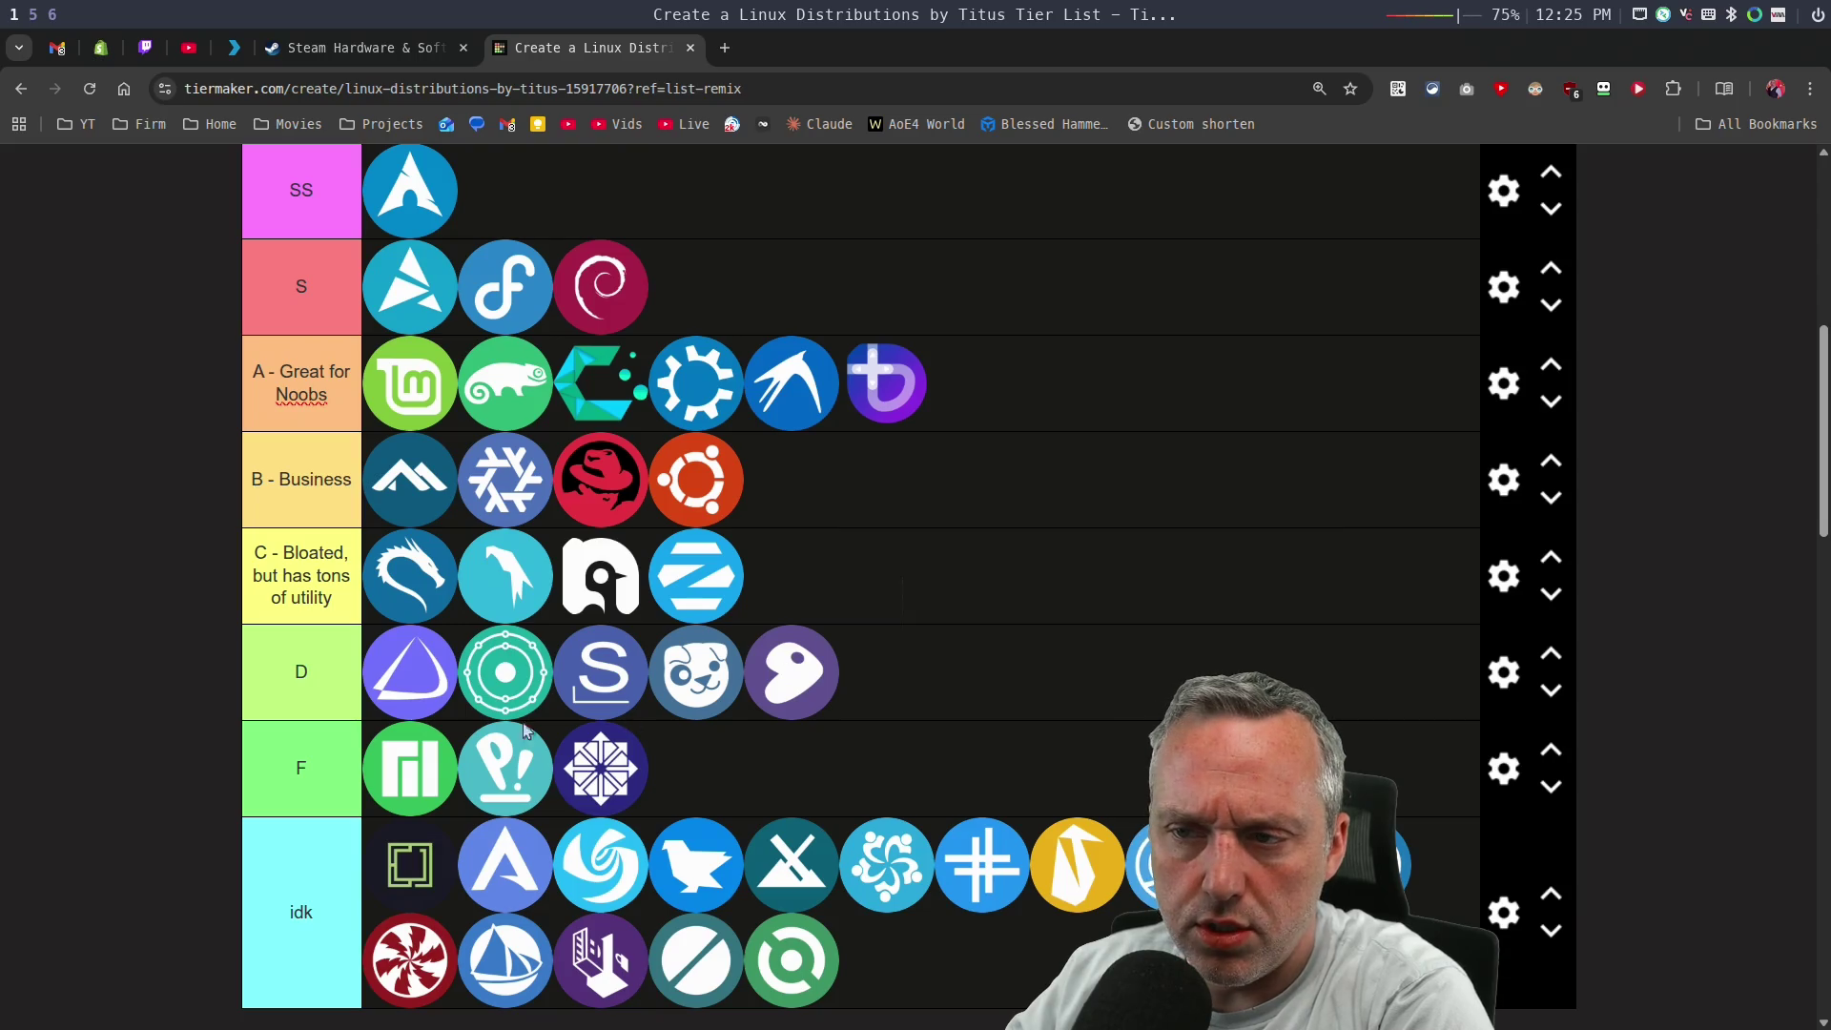
Inspect a D-tier distro, move the green-ring distro to F and the square-outline distro into A.
{"action": "right_click", "coordinate": [508, 670]}
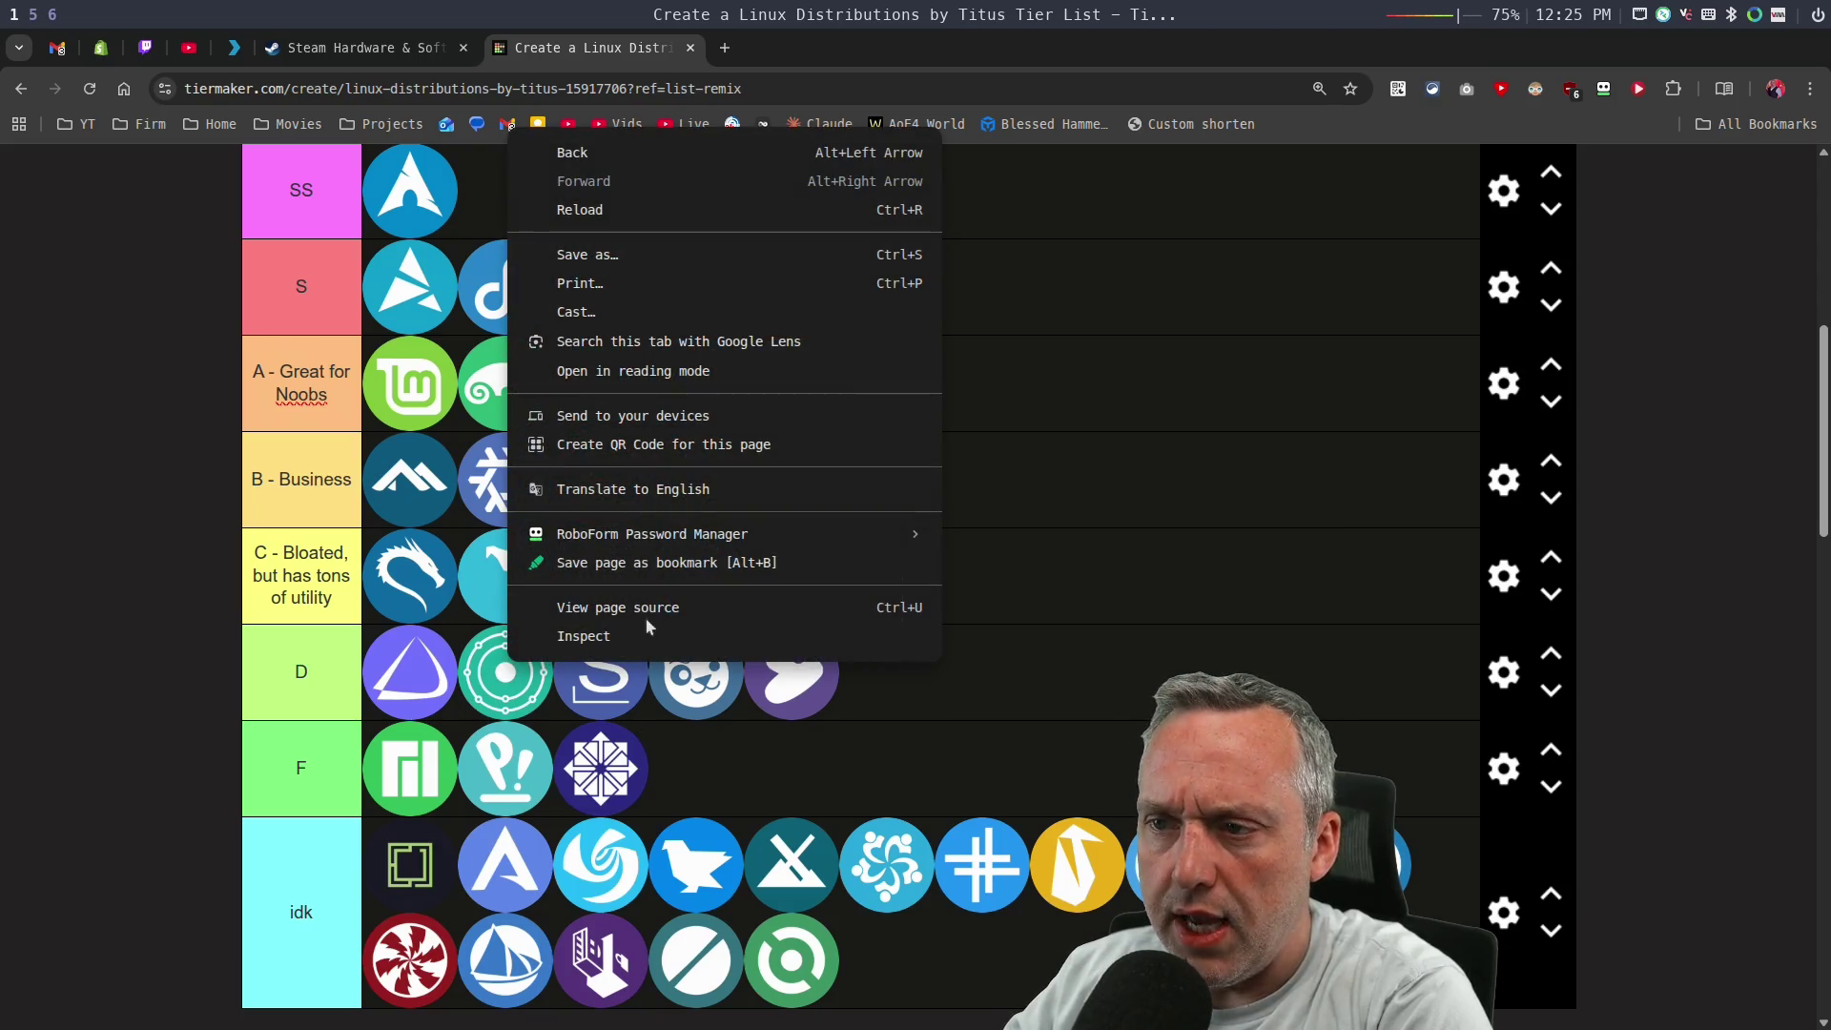
{"action": "left_click", "coordinate": [610, 636]}
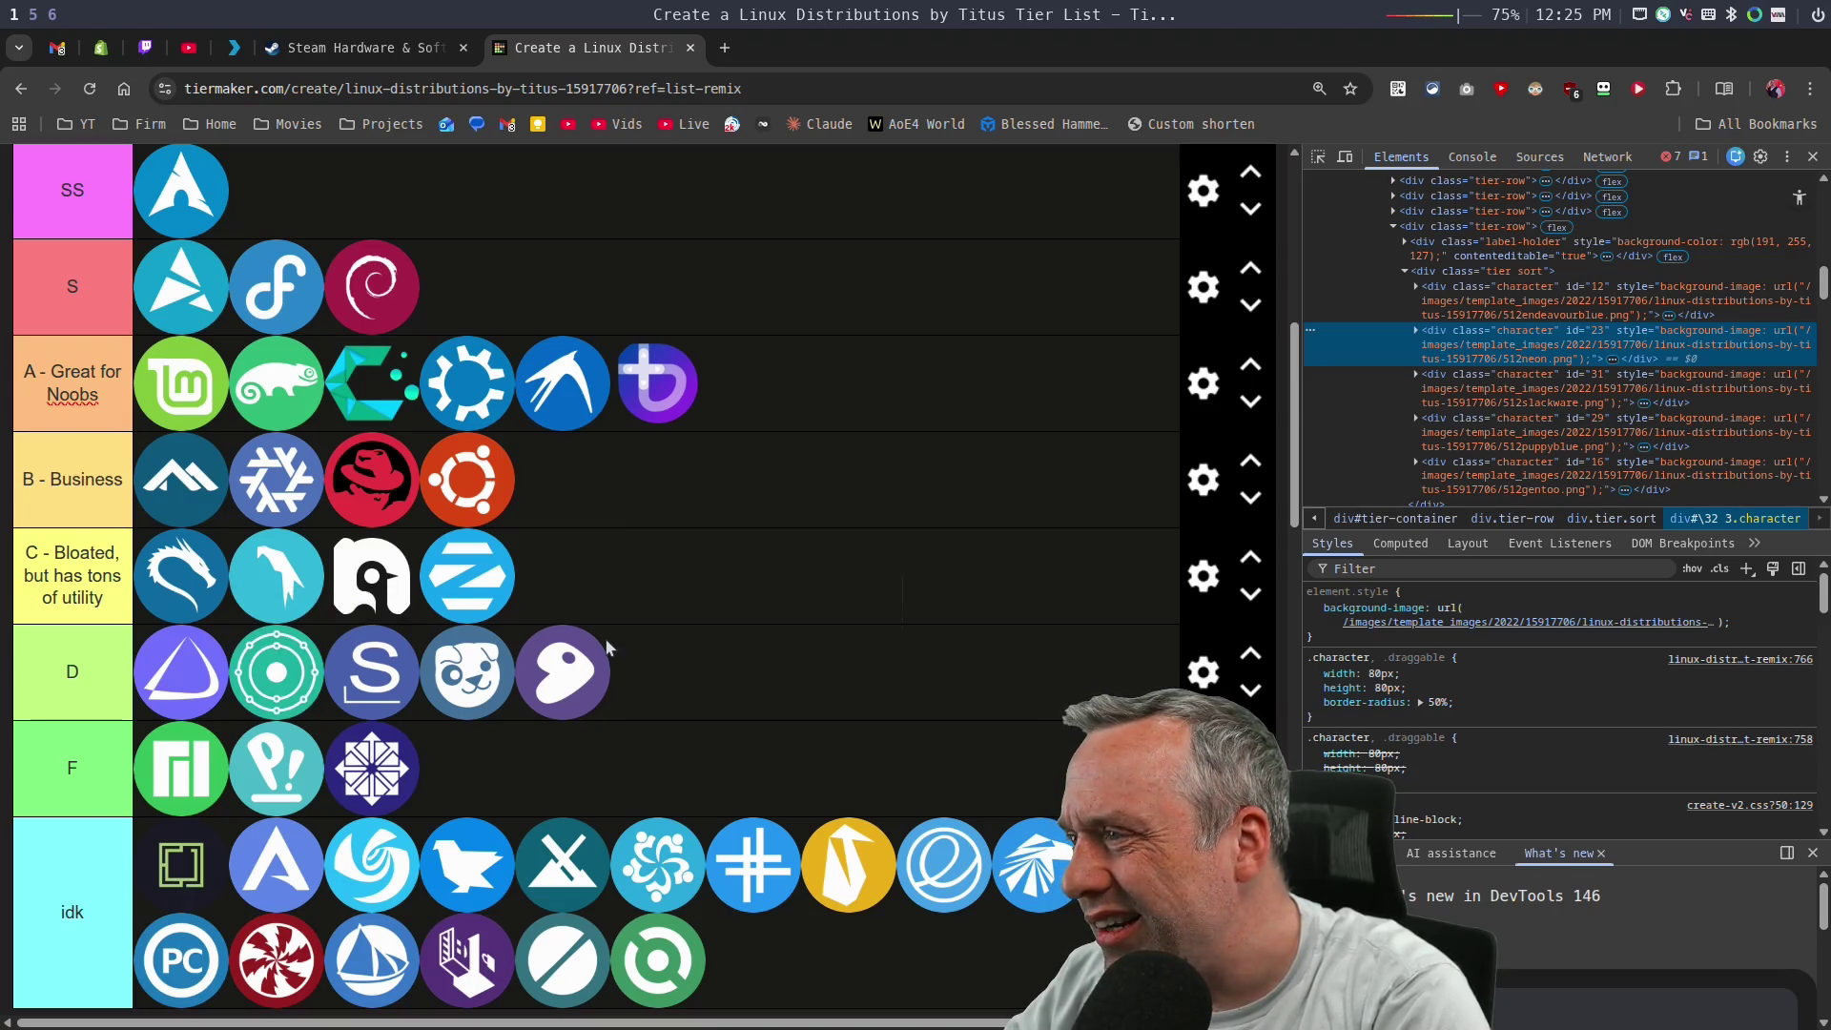
{"action": "left_click_drag", "start_coordinate": [298, 677], "coordinate": [510, 782]}
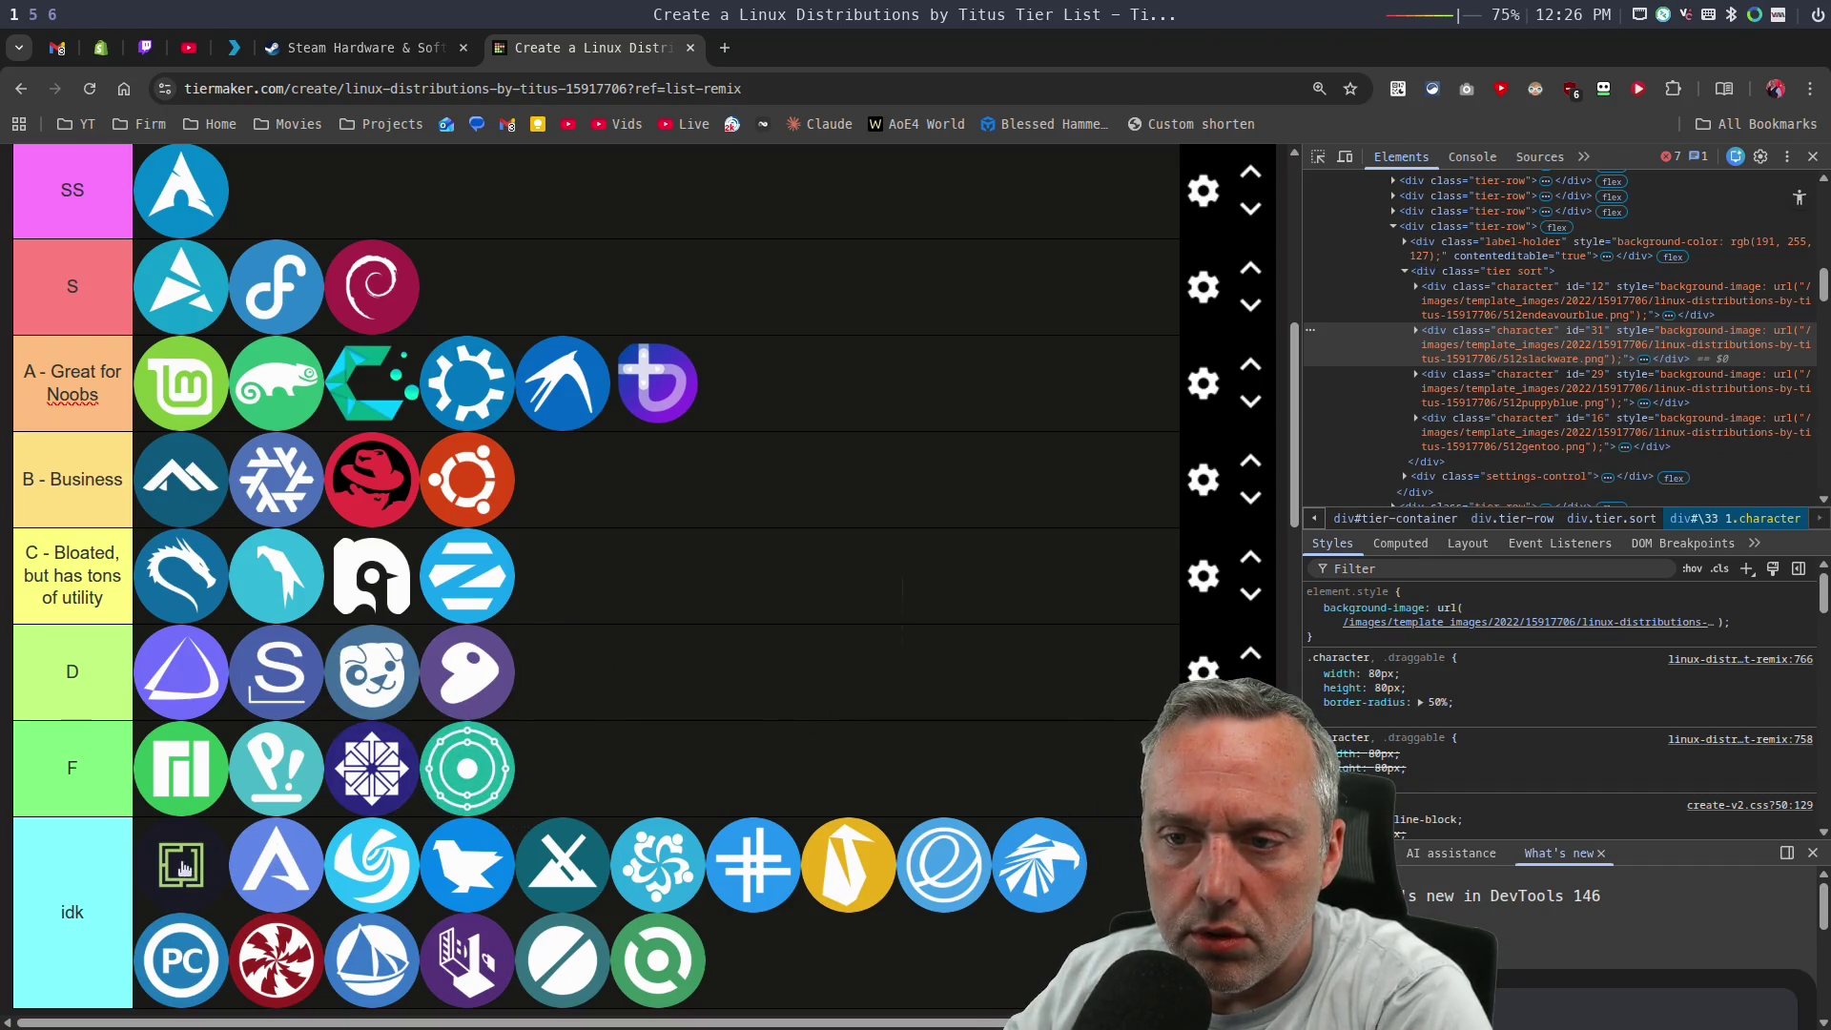
{"action": "mouse_move", "coordinate": [184, 868]}
{"action": "left_mouse_down"}
{"action": "mouse_move", "coordinate": [613, 642]}
{"action": "mouse_move", "coordinate": [624, 572]}
{"action": "mouse_move", "coordinate": [782, 381]}
{"action": "left_mouse_up"}
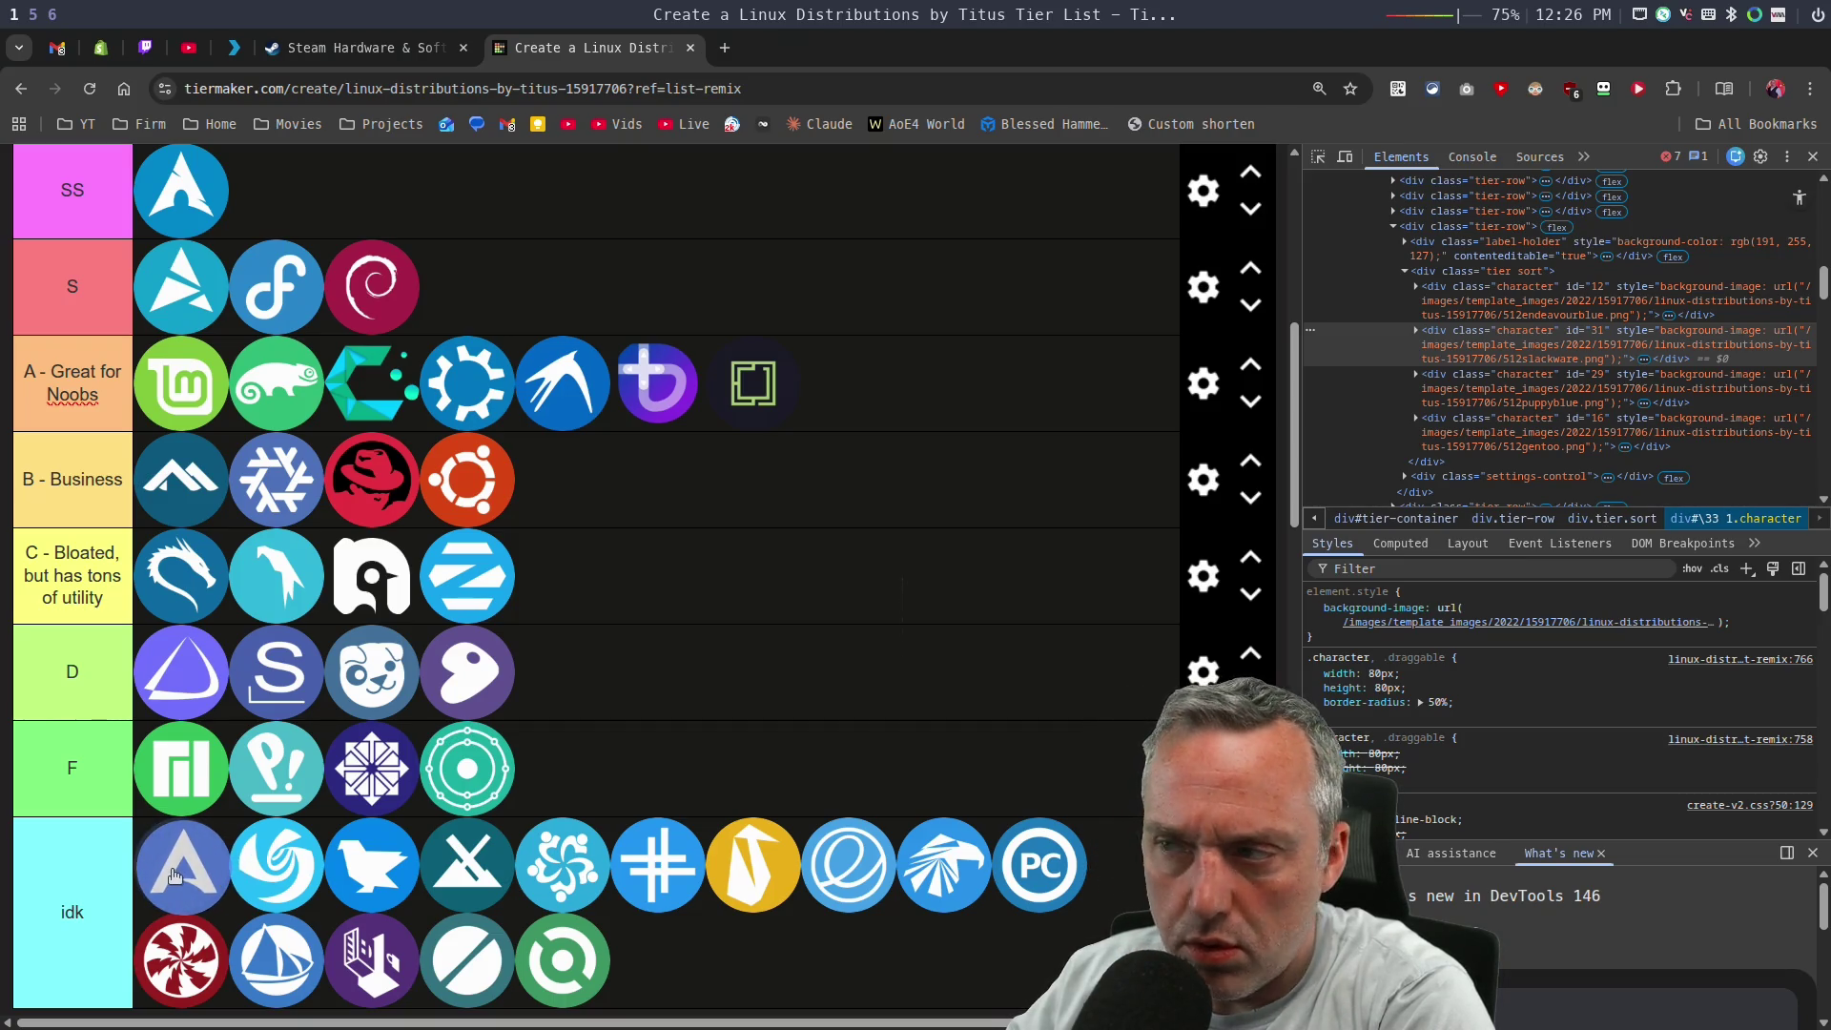
Identify idk distros with the element picker, putting the blue swirl at A's end and the bird in D.
{"action": "left_click", "coordinate": [1318, 156]}
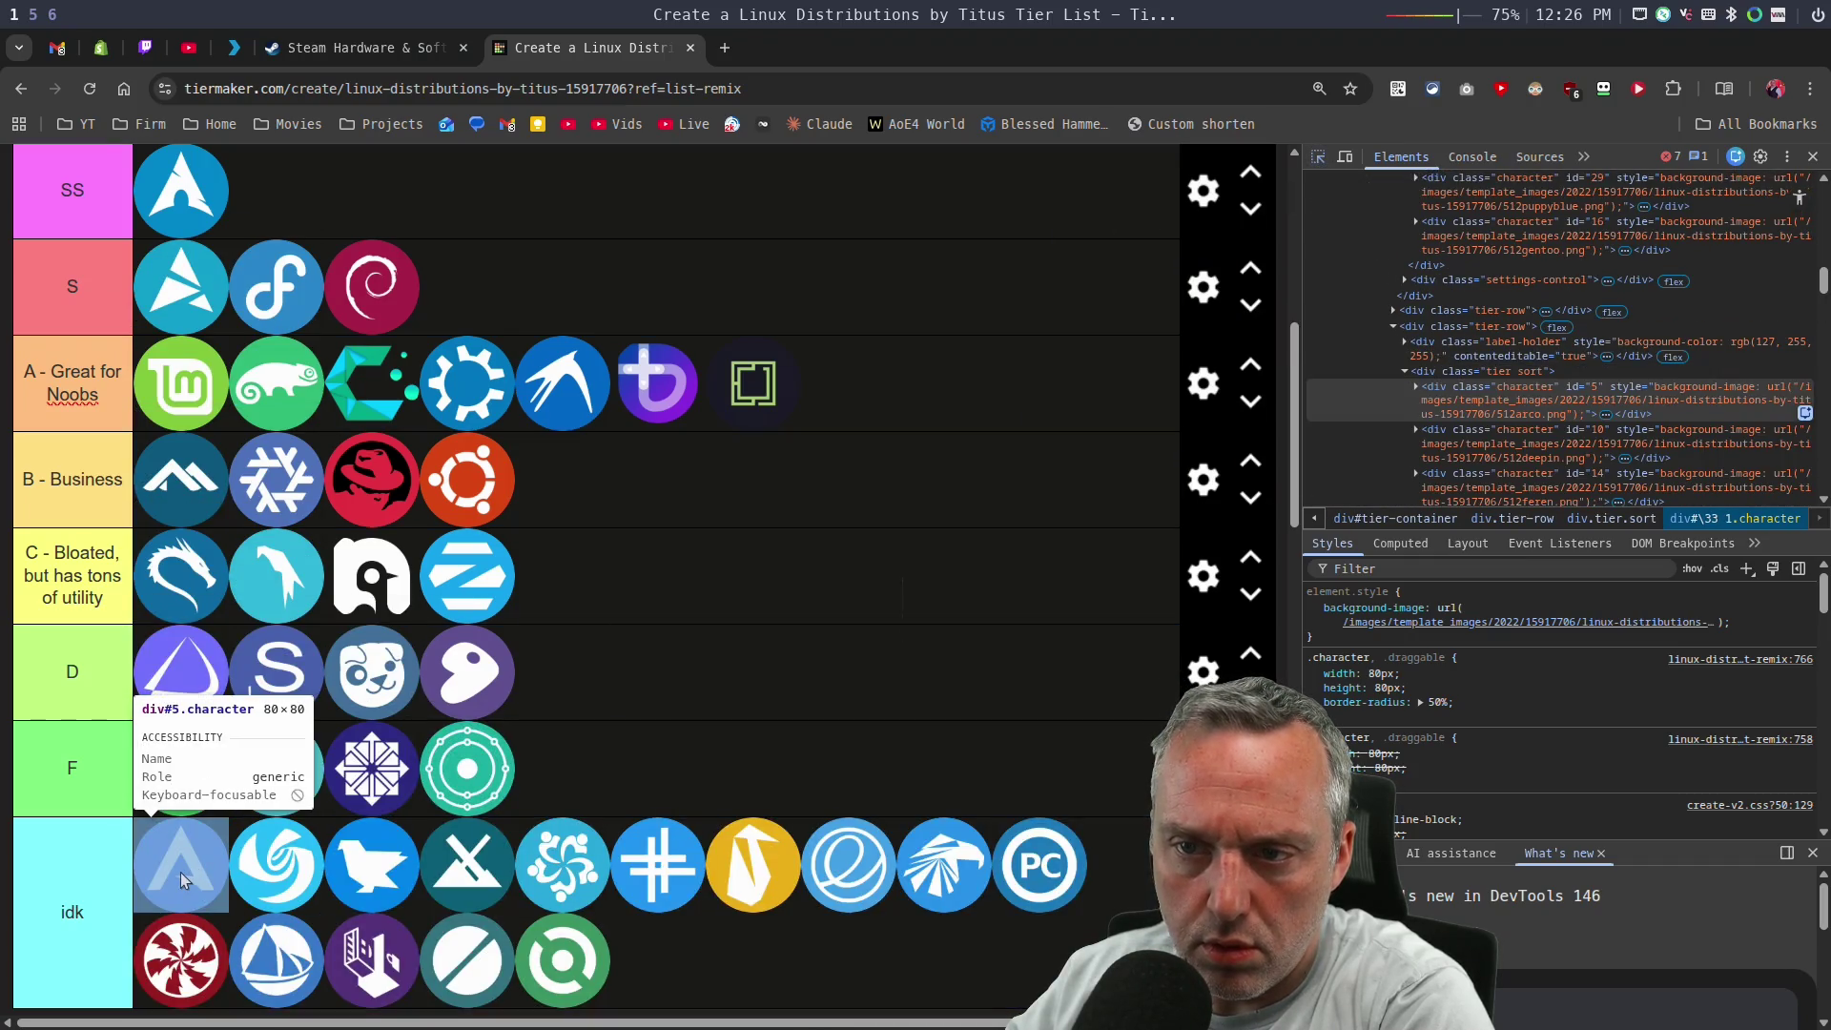
{"action": "left_click", "coordinate": [180, 872]}
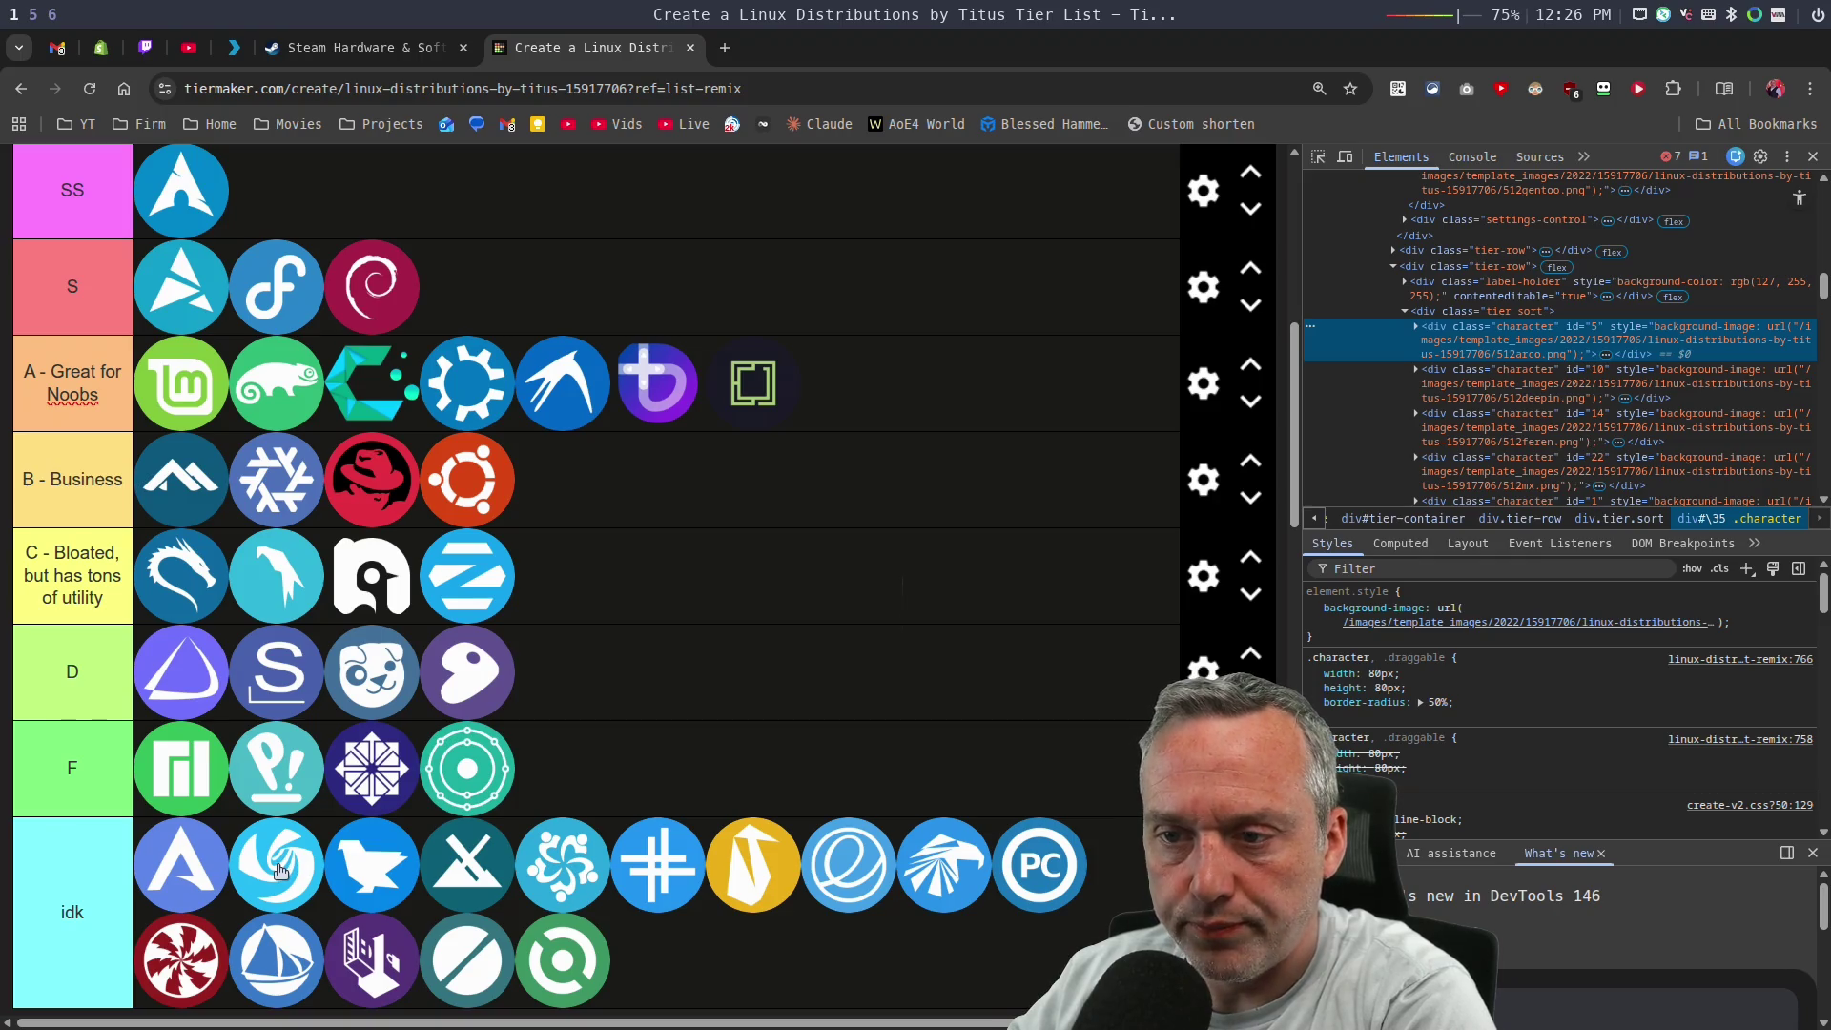
{"action": "mouse_move", "coordinate": [279, 870]}
{"action": "left_mouse_down"}
{"action": "mouse_move", "coordinate": [565, 673]}
{"action": "mouse_move", "coordinate": [871, 389]}
{"action": "left_mouse_up"}
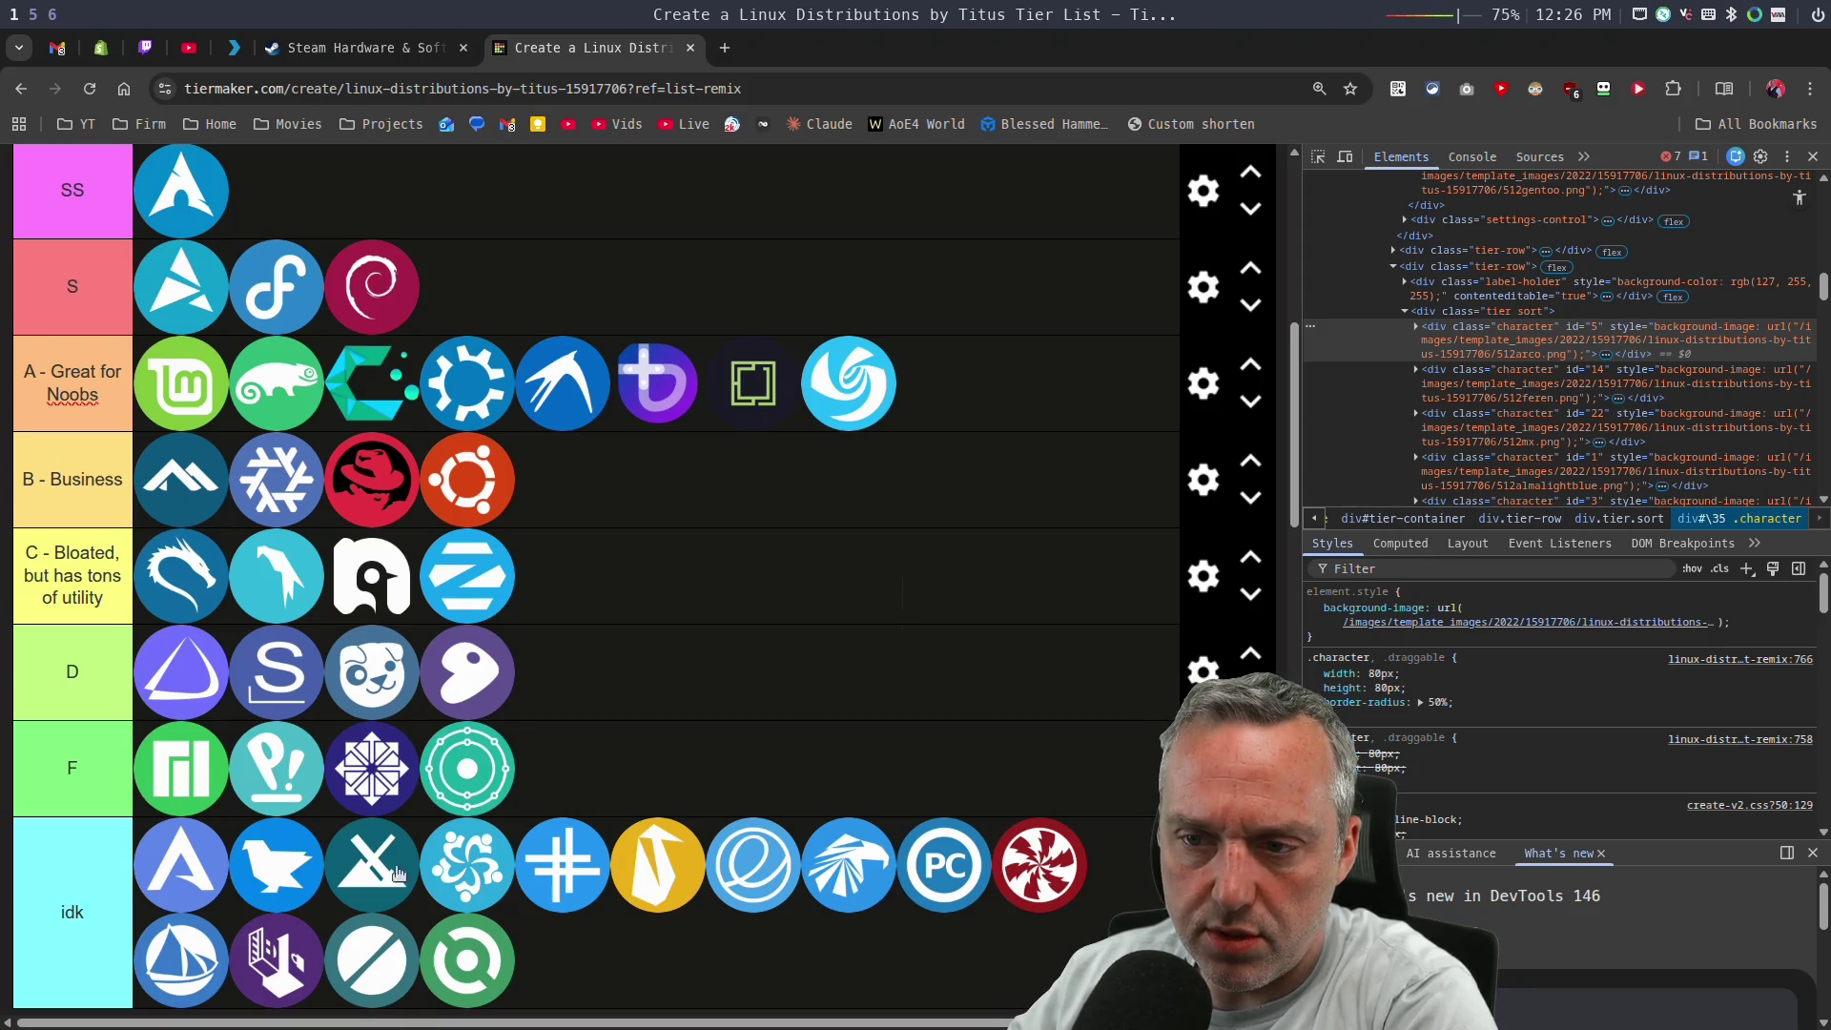
{"action": "mouse_move", "coordinate": [282, 864]}
{"action": "left_mouse_down"}
{"action": "mouse_move", "coordinate": [648, 772]}
{"action": "mouse_move", "coordinate": [591, 675]}
{"action": "left_mouse_up"}
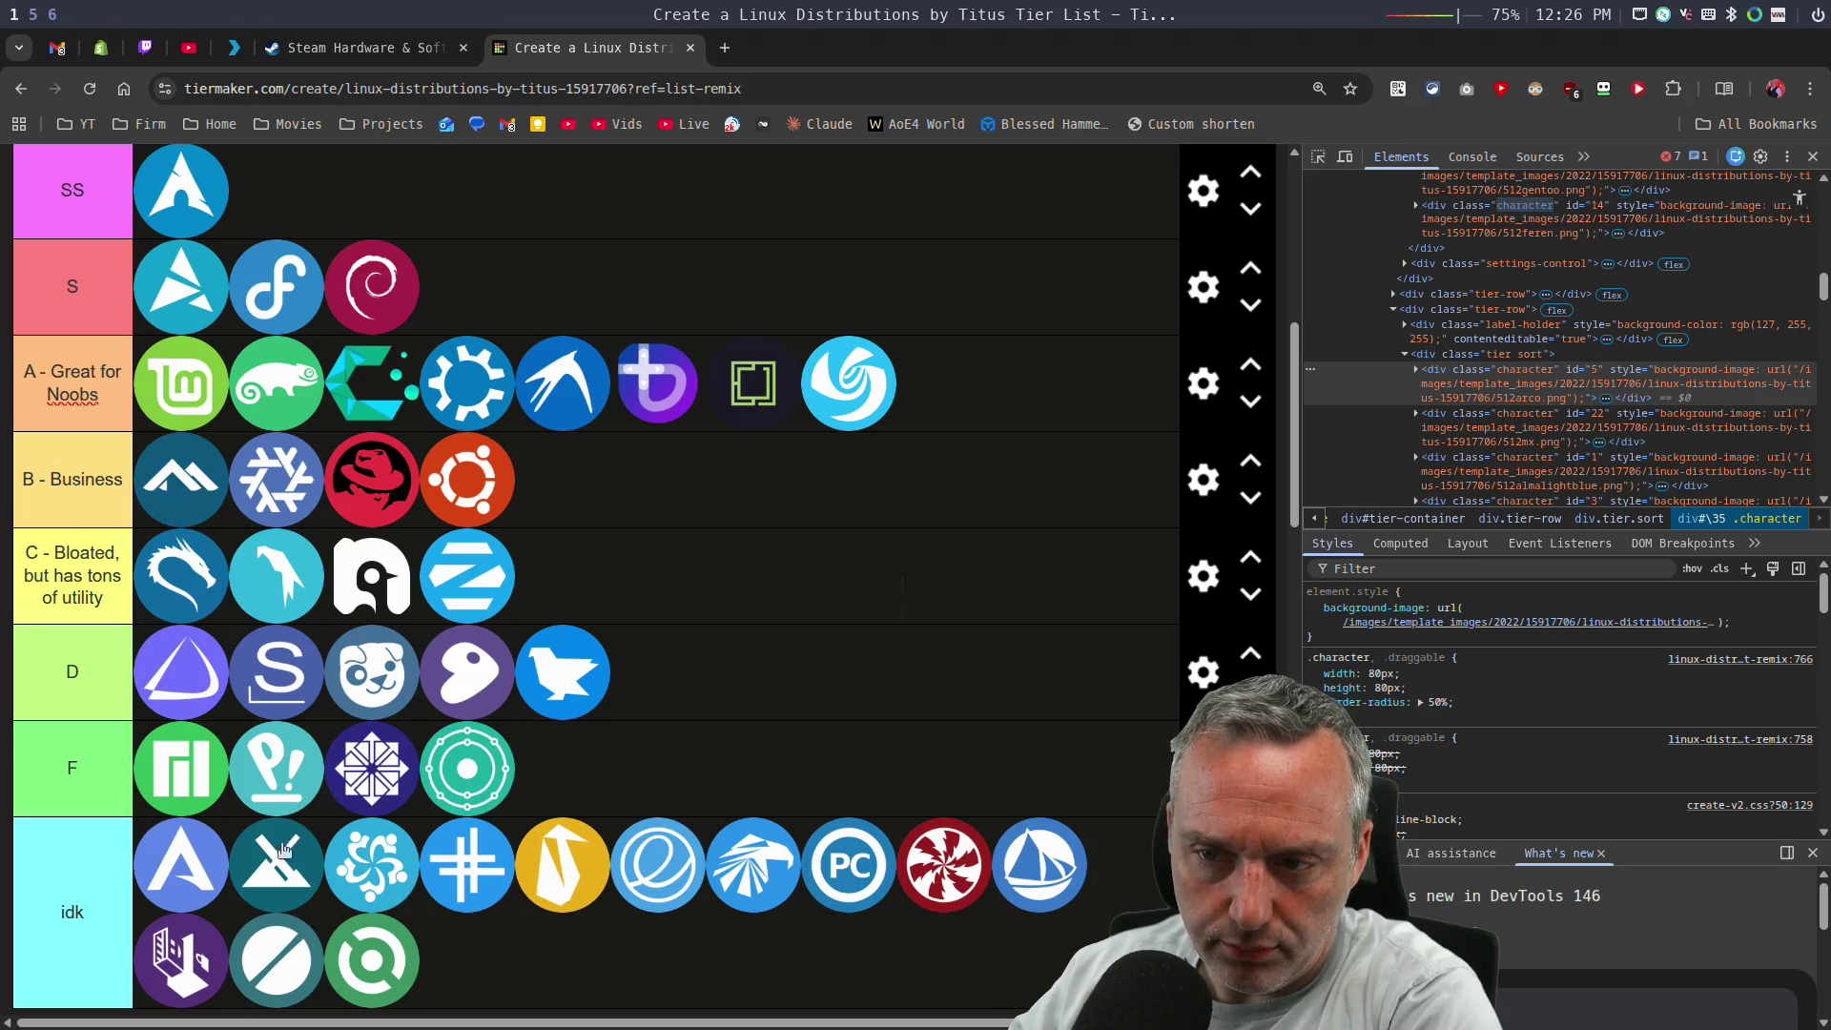
{"action": "key", "text": "ctrl+shift+c"}
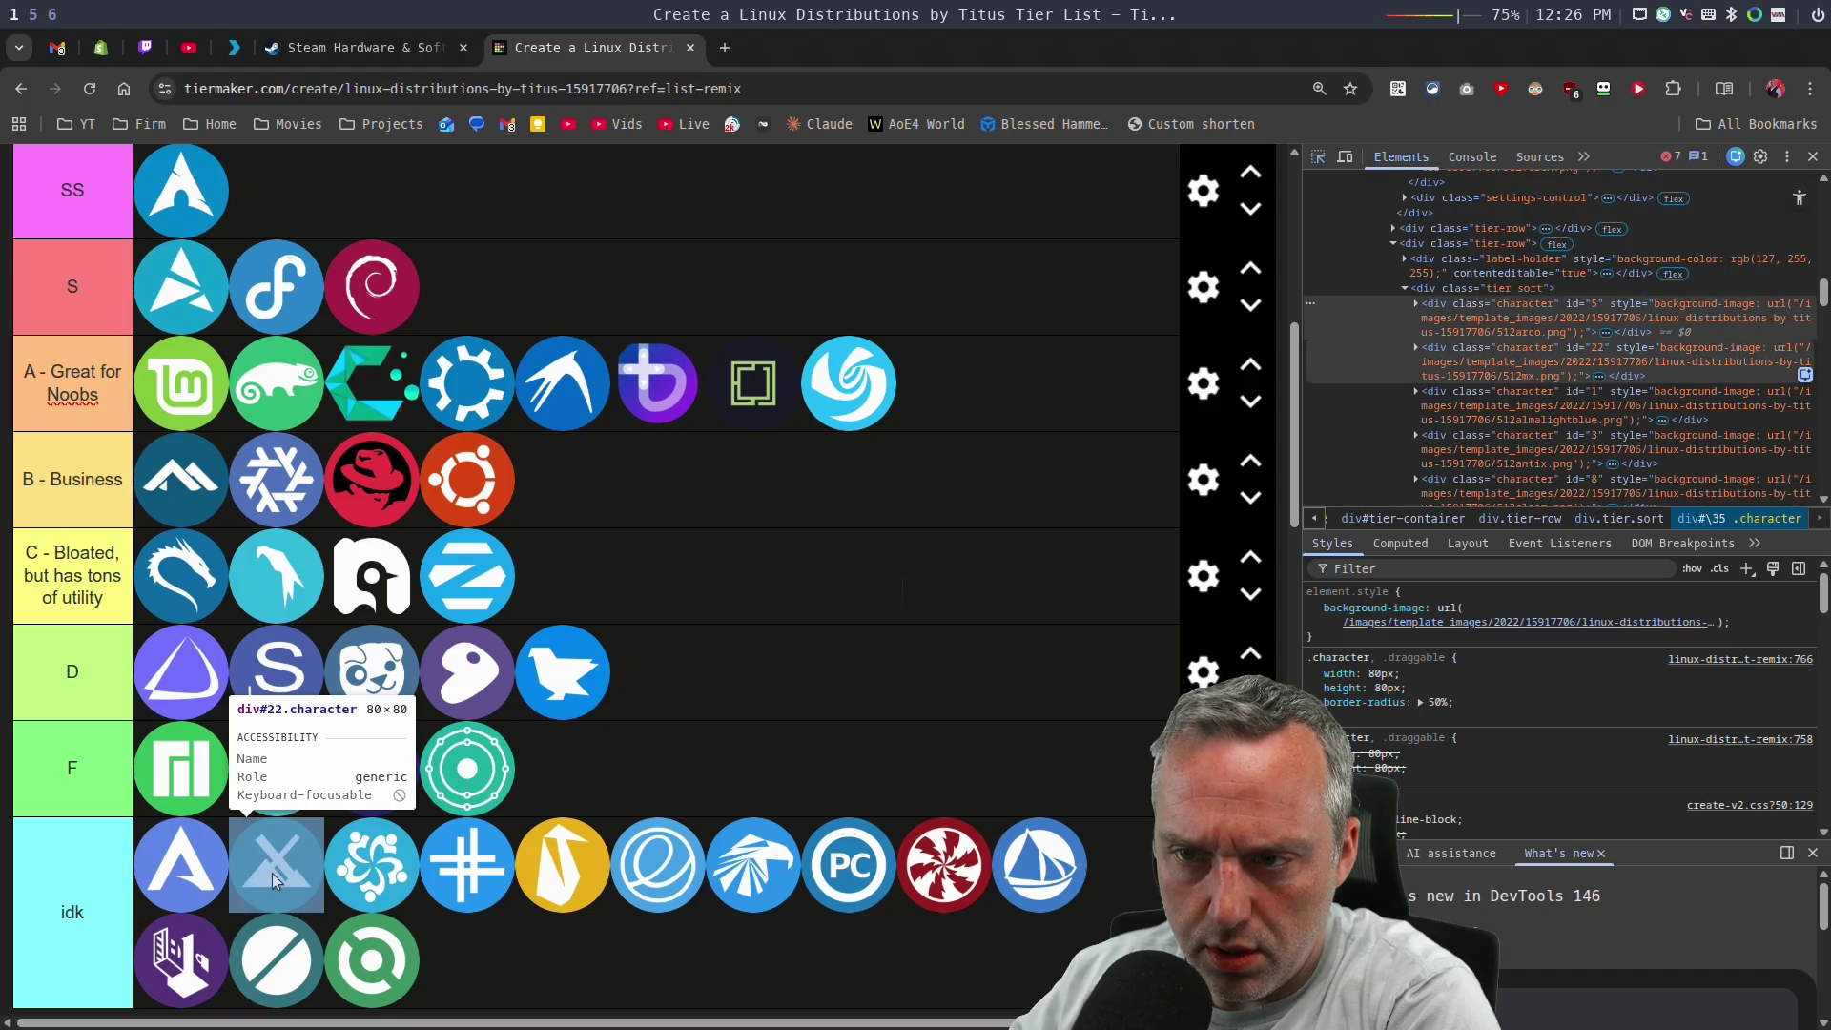
{"action": "left_click", "coordinate": [256, 896]}
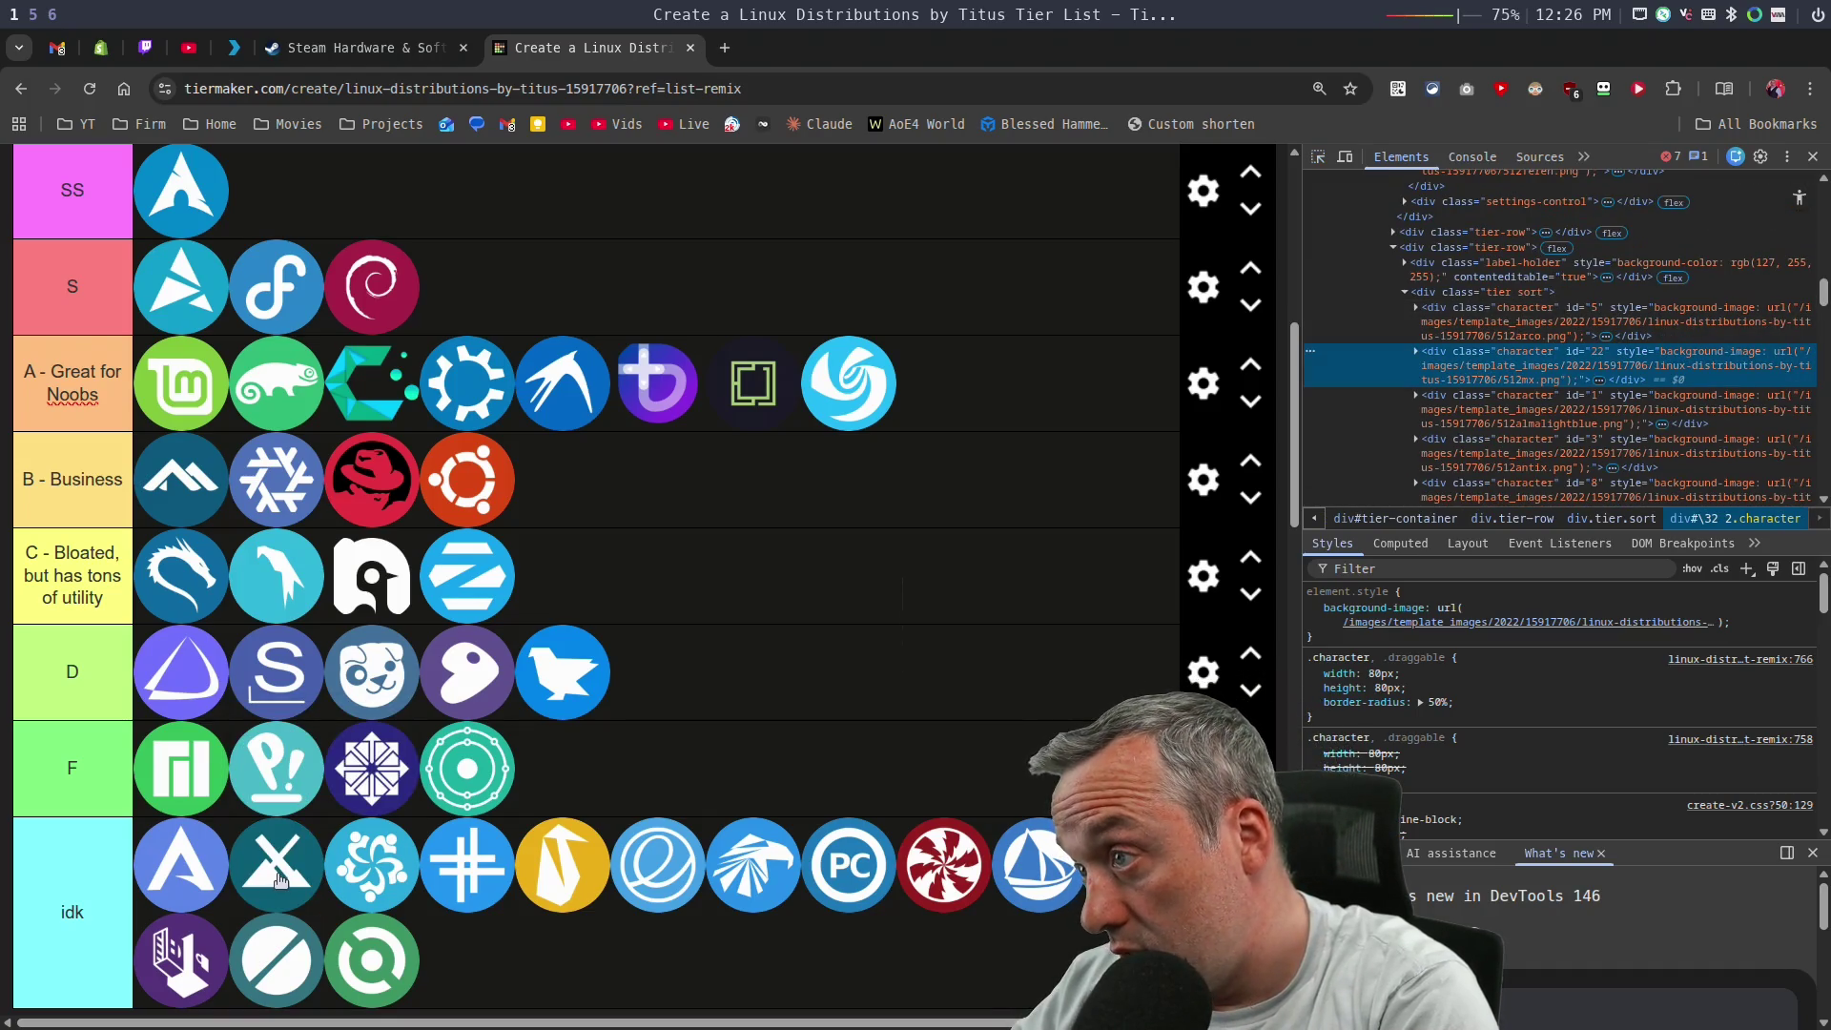
Sort MX Linux and the blue plus into D, the blue flower into B, and elementary OS into F.
{"action": "mouse_move", "coordinate": [293, 885]}
{"action": "left_mouse_down"}
{"action": "mouse_move", "coordinate": [629, 679]}
{"action": "mouse_move", "coordinate": [719, 682]}
{"action": "mouse_move", "coordinate": [672, 687]}
{"action": "left_mouse_up"}
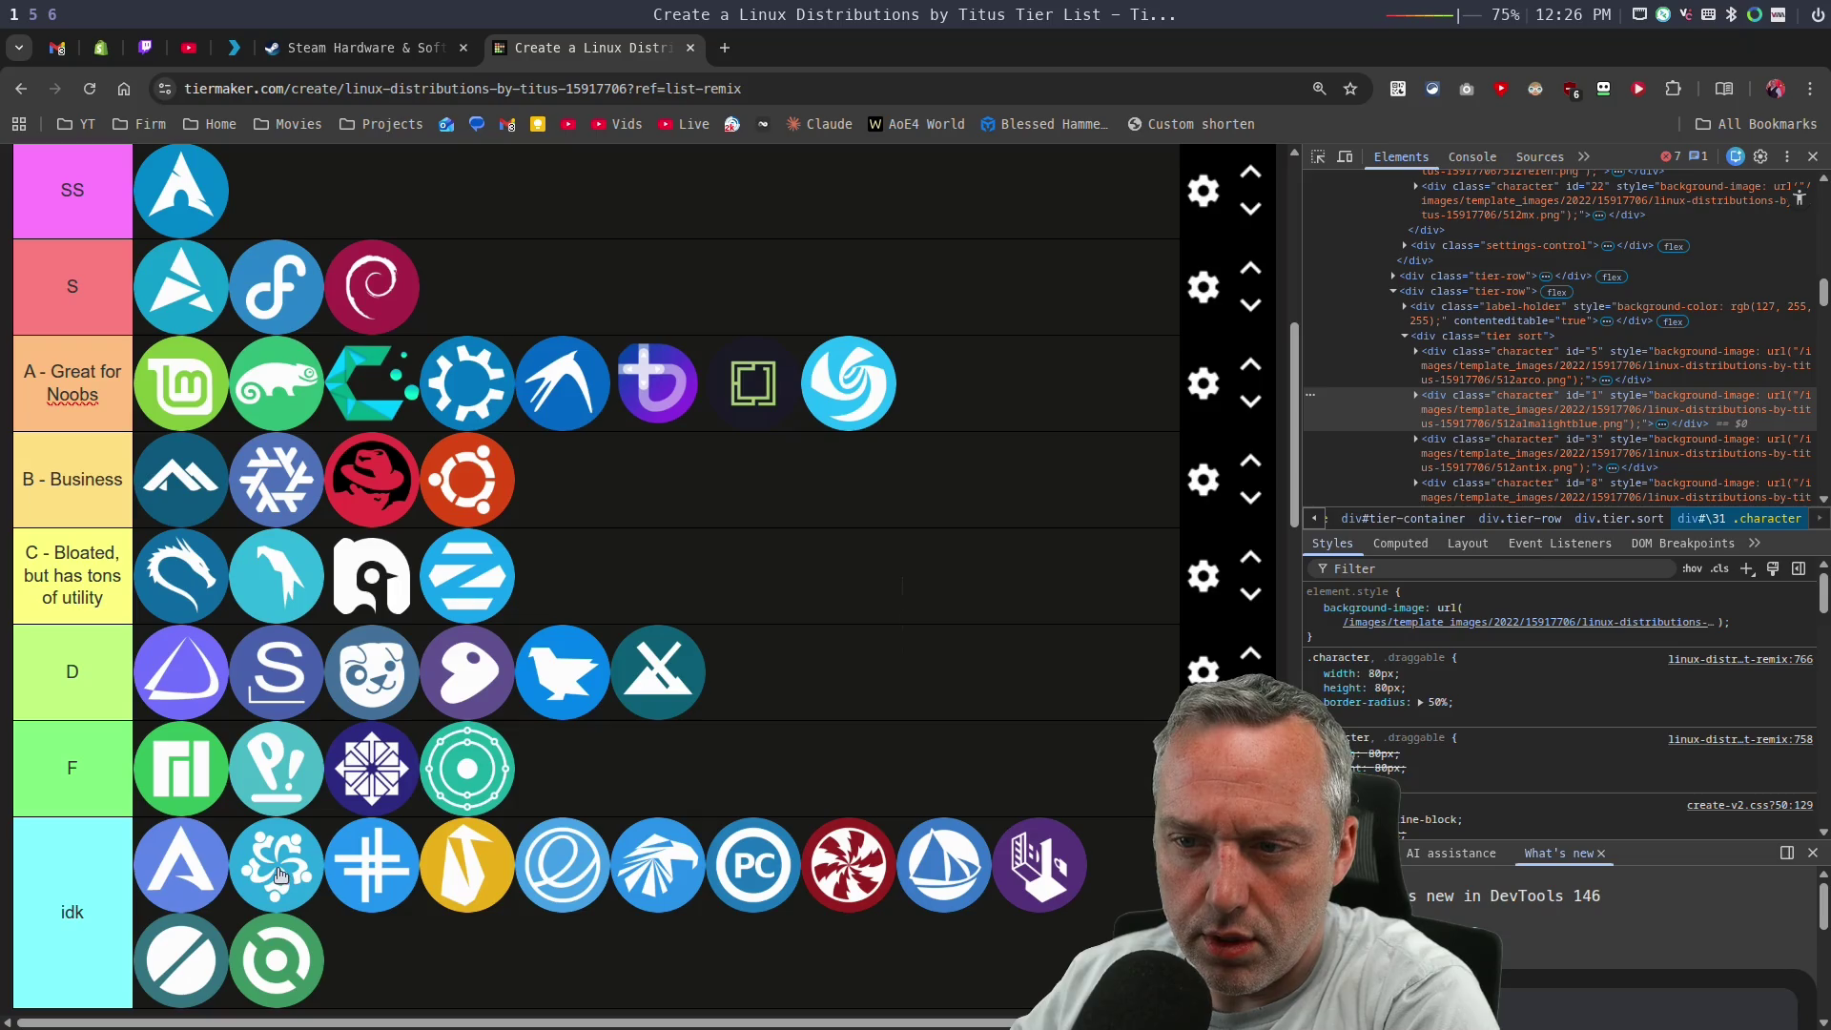
{"action": "left_click_drag", "start_coordinate": [280, 876], "coordinate": [683, 498]}
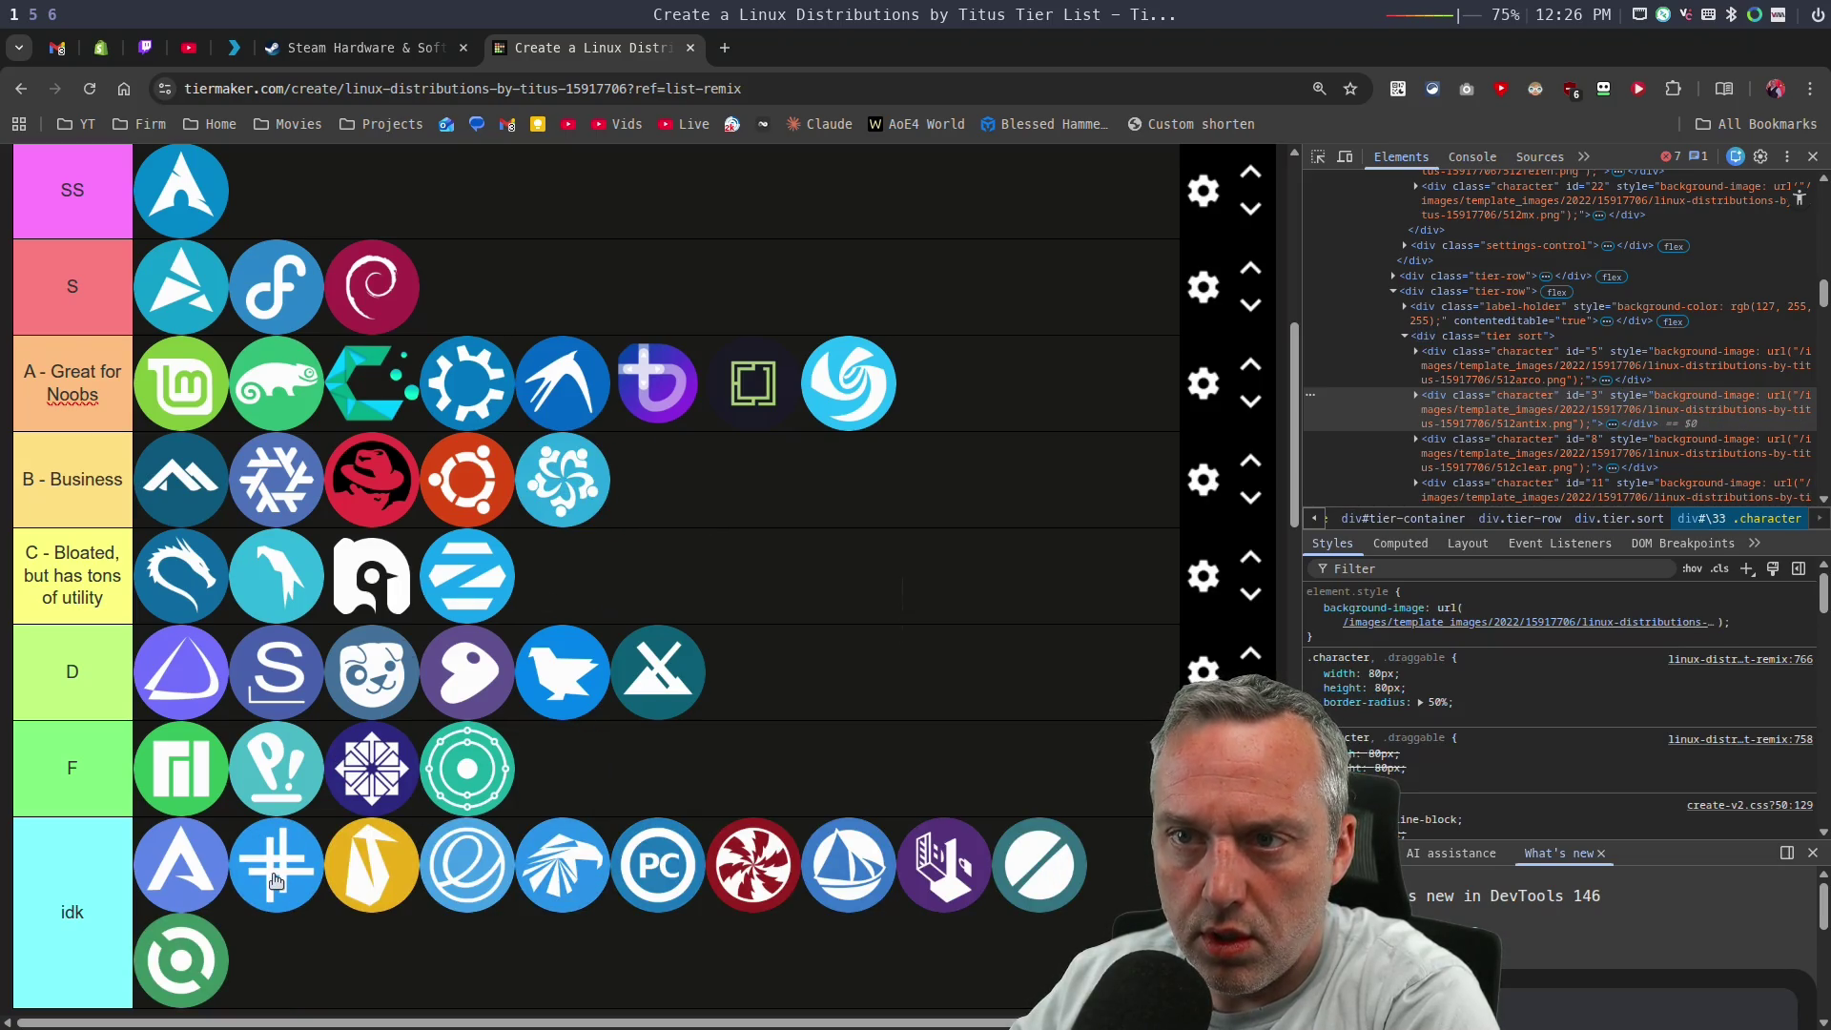
{"action": "mouse_move", "coordinate": [276, 879]}
{"action": "left_mouse_down"}
{"action": "mouse_move", "coordinate": [878, 560]}
{"action": "mouse_move", "coordinate": [789, 588]}
{"action": "mouse_move", "coordinate": [813, 688]}
{"action": "mouse_move", "coordinate": [832, 685]}
{"action": "mouse_move", "coordinate": [804, 685]}
{"action": "mouse_move", "coordinate": [963, 400]}
{"action": "mouse_move", "coordinate": [796, 706]}
{"action": "mouse_move", "coordinate": [768, 701]}
{"action": "left_mouse_up"}
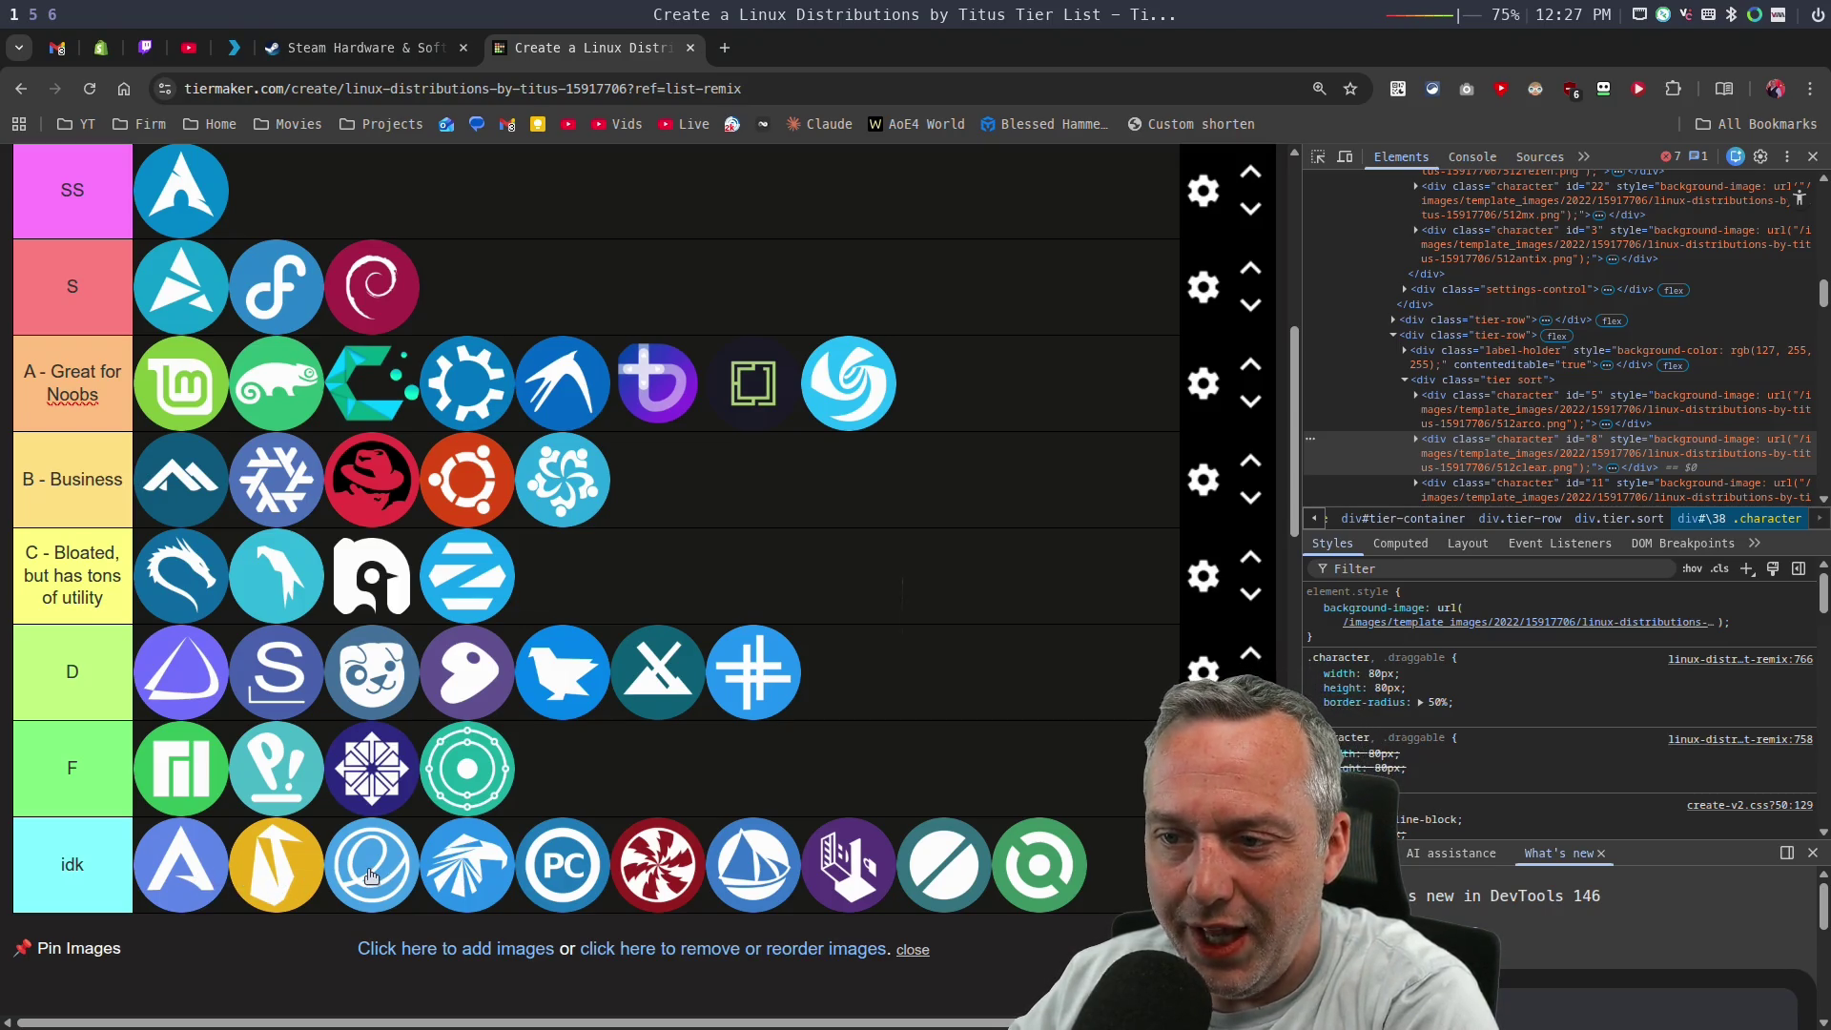
{"action": "left_click_drag", "start_coordinate": [372, 876], "coordinate": [563, 769]}
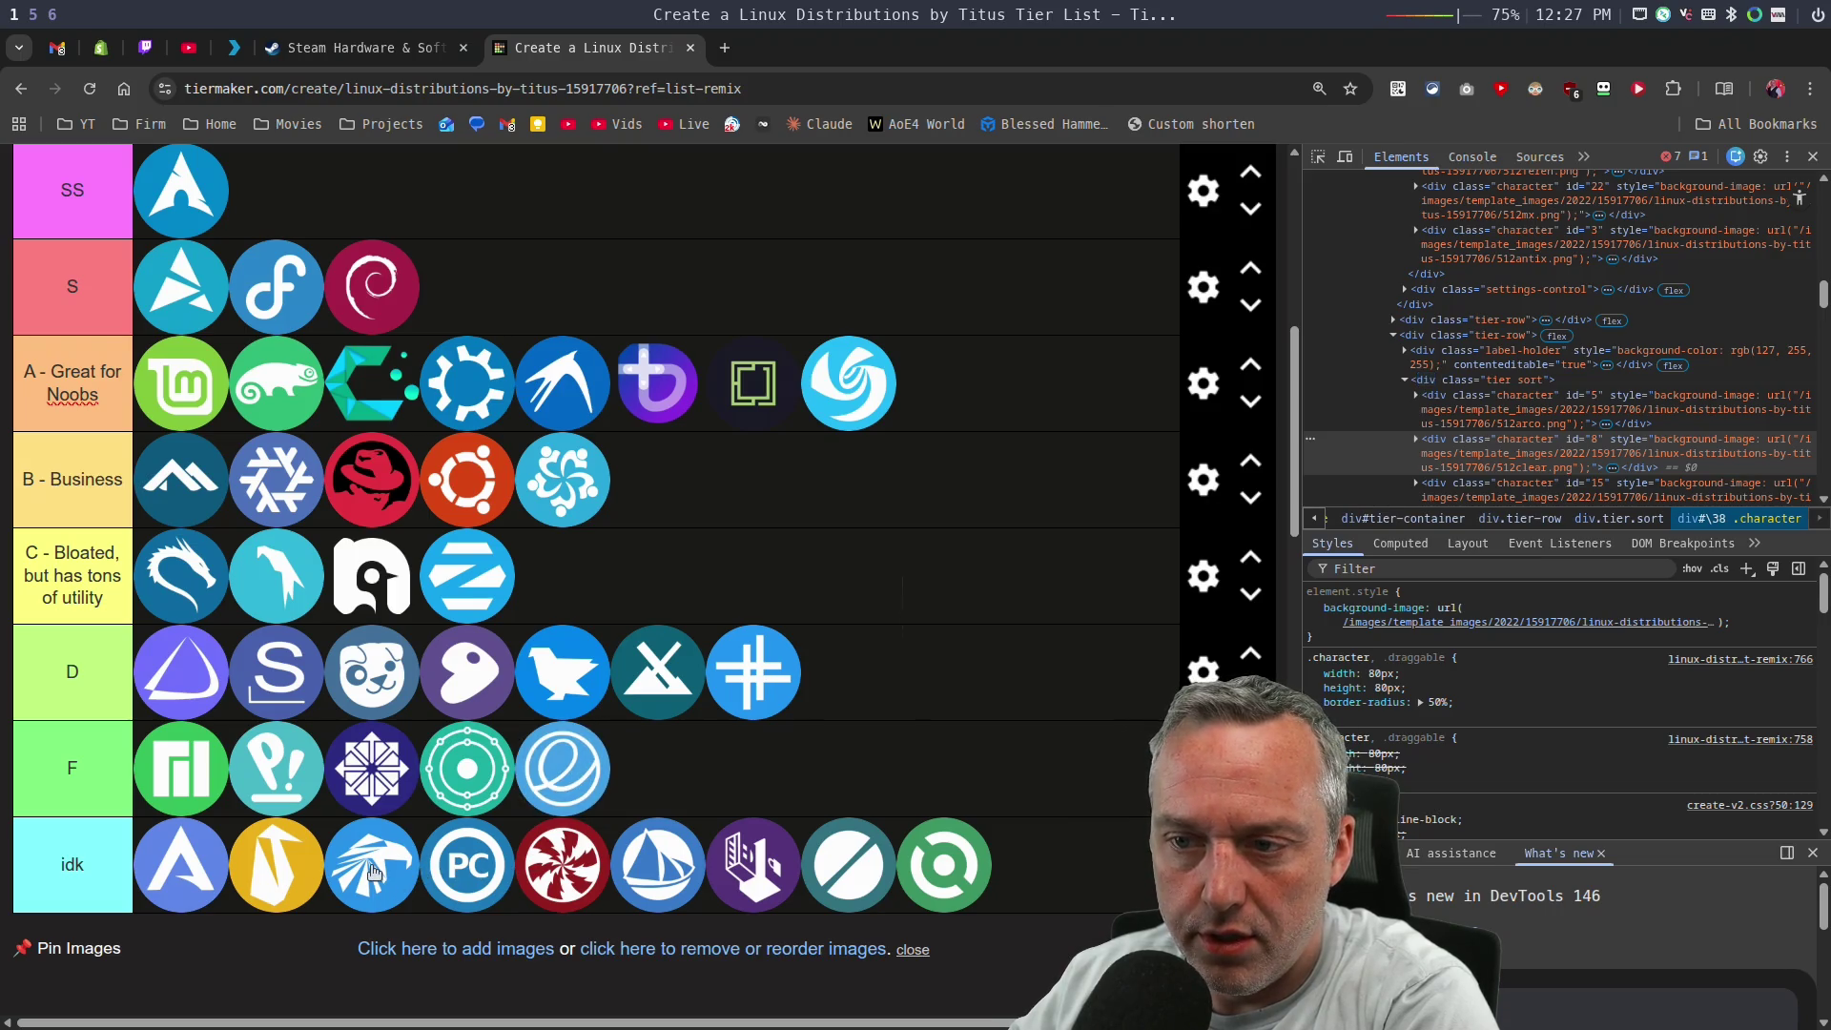
Identify Garuda, move it and the PC distro into D, and put the red swirl at A's end.
{"action": "left_click", "coordinate": [1317, 156]}
{"action": "left_click", "coordinate": [389, 870]}
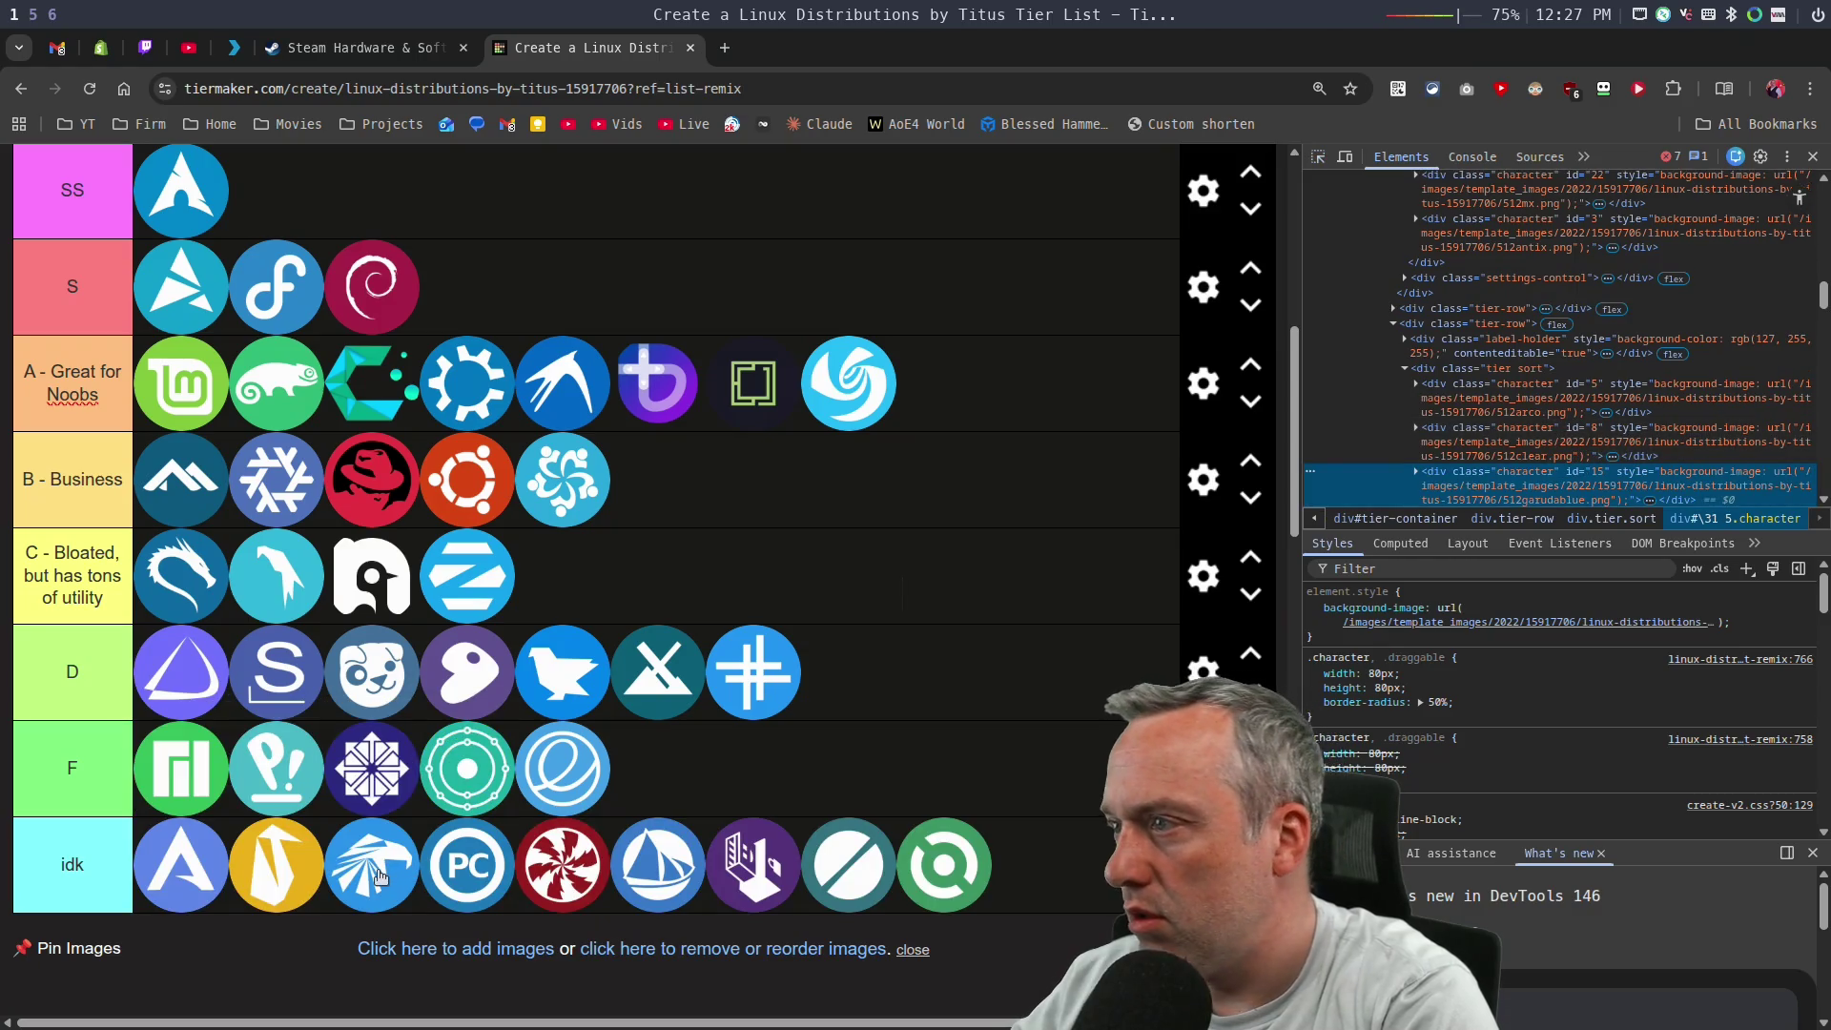
{"action": "mouse_move", "coordinate": [372, 877]}
{"action": "left_mouse_down"}
{"action": "mouse_move", "coordinate": [1010, 639]}
{"action": "mouse_move", "coordinate": [948, 685]}
{"action": "left_mouse_up"}
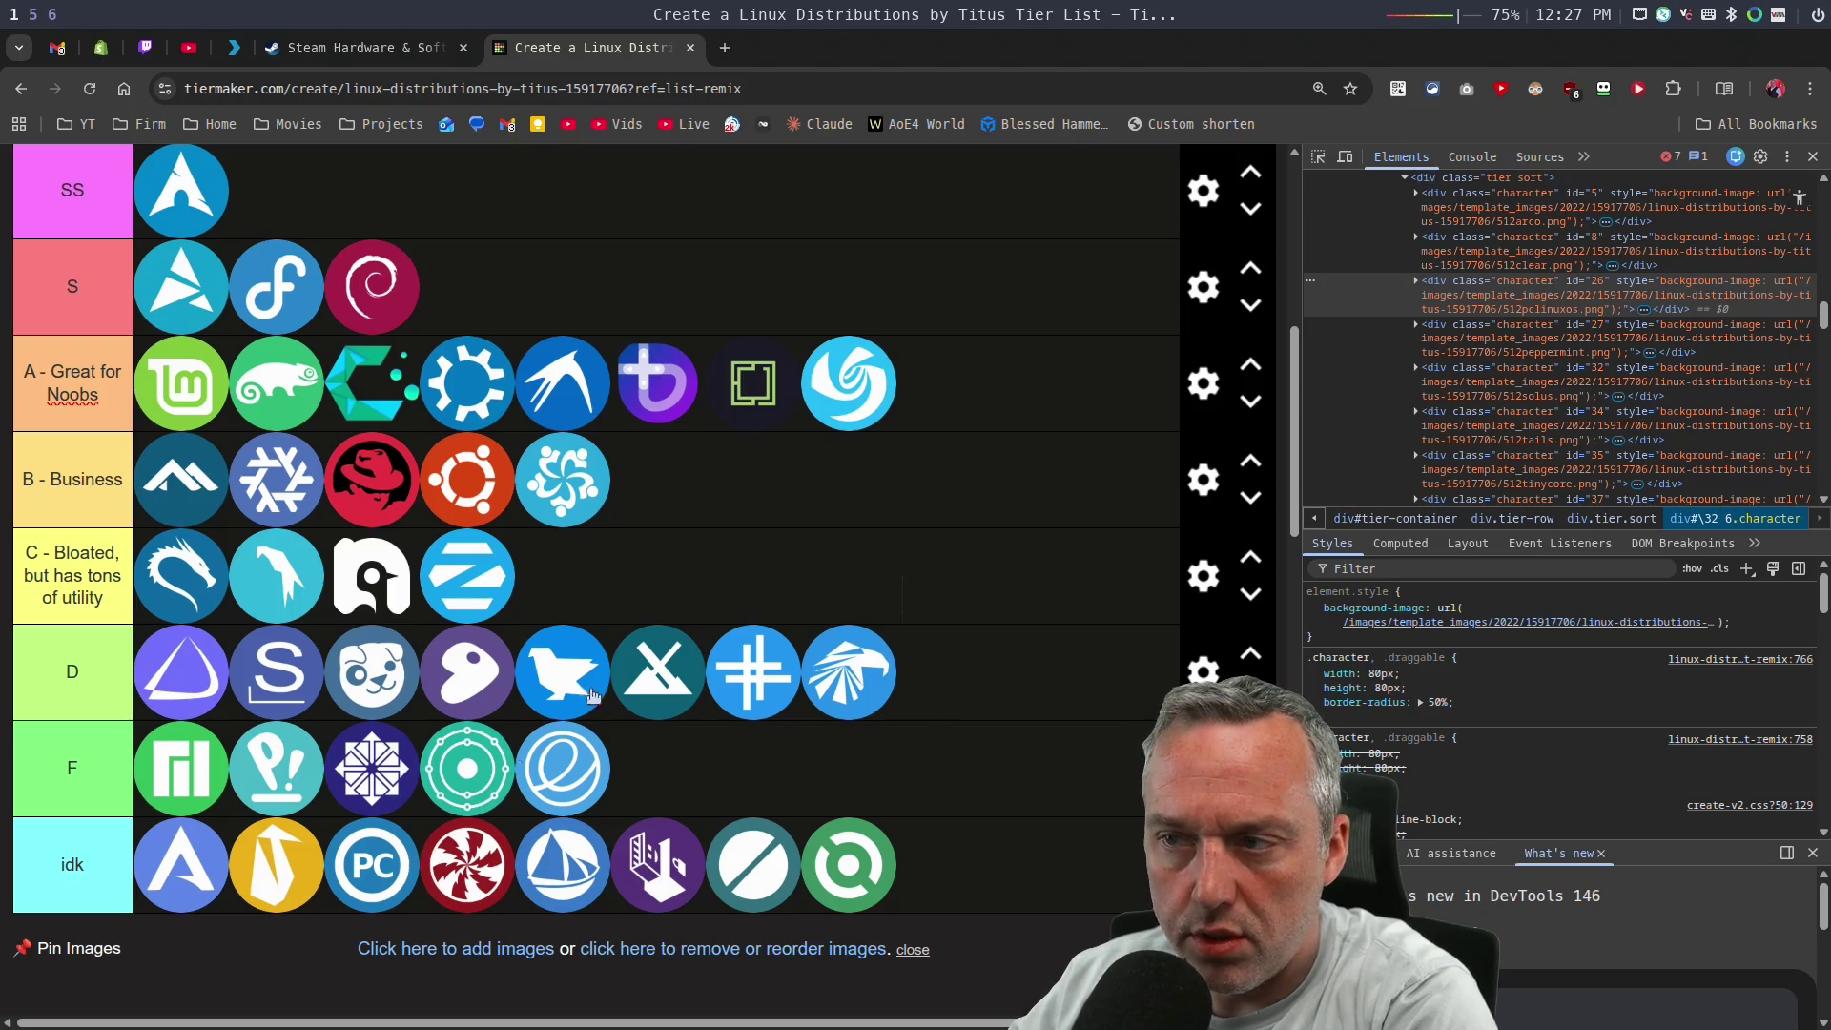
{"action": "mouse_move", "coordinate": [399, 867]}
{"action": "left_mouse_down"}
{"action": "mouse_move", "coordinate": [909, 669]}
{"action": "mouse_move", "coordinate": [906, 696]}
{"action": "left_mouse_up"}
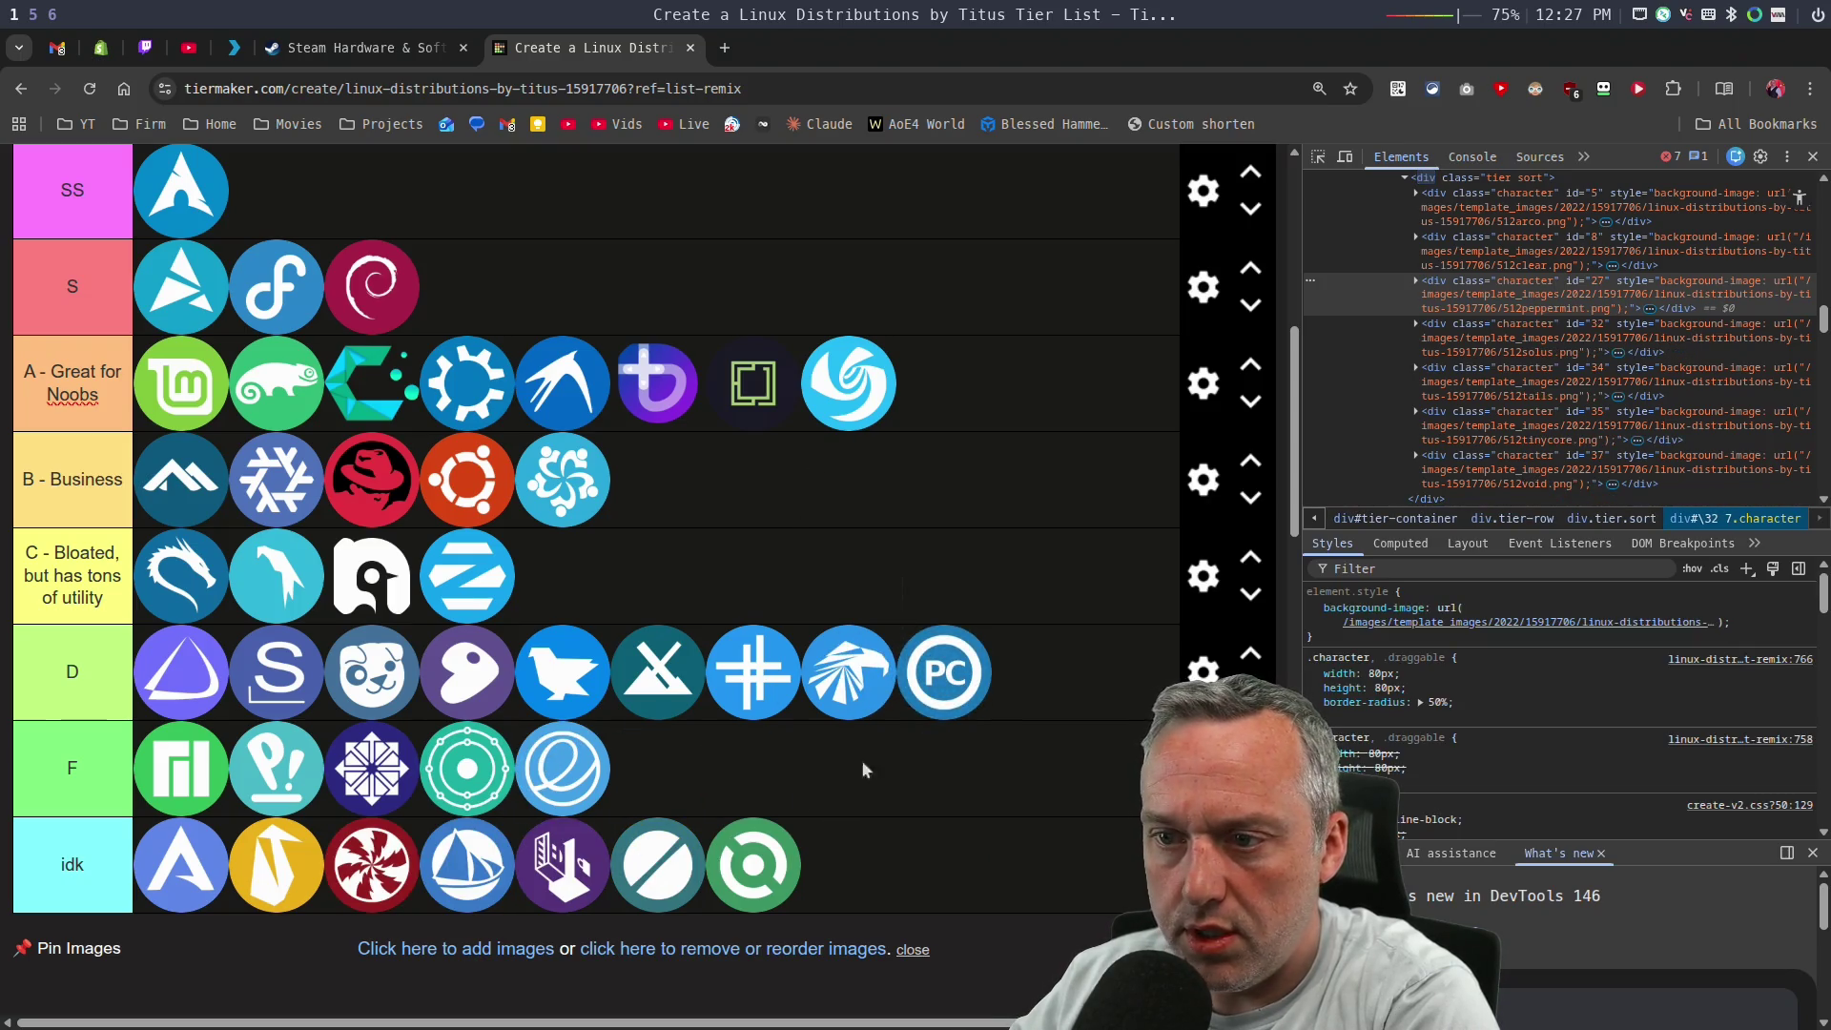
{"action": "mouse_move", "coordinate": [378, 874]}
{"action": "left_mouse_down"}
{"action": "mouse_move", "coordinate": [693, 459]}
{"action": "mouse_move", "coordinate": [1040, 377]}
{"action": "mouse_move", "coordinate": [953, 391]}
{"action": "left_mouse_up"}
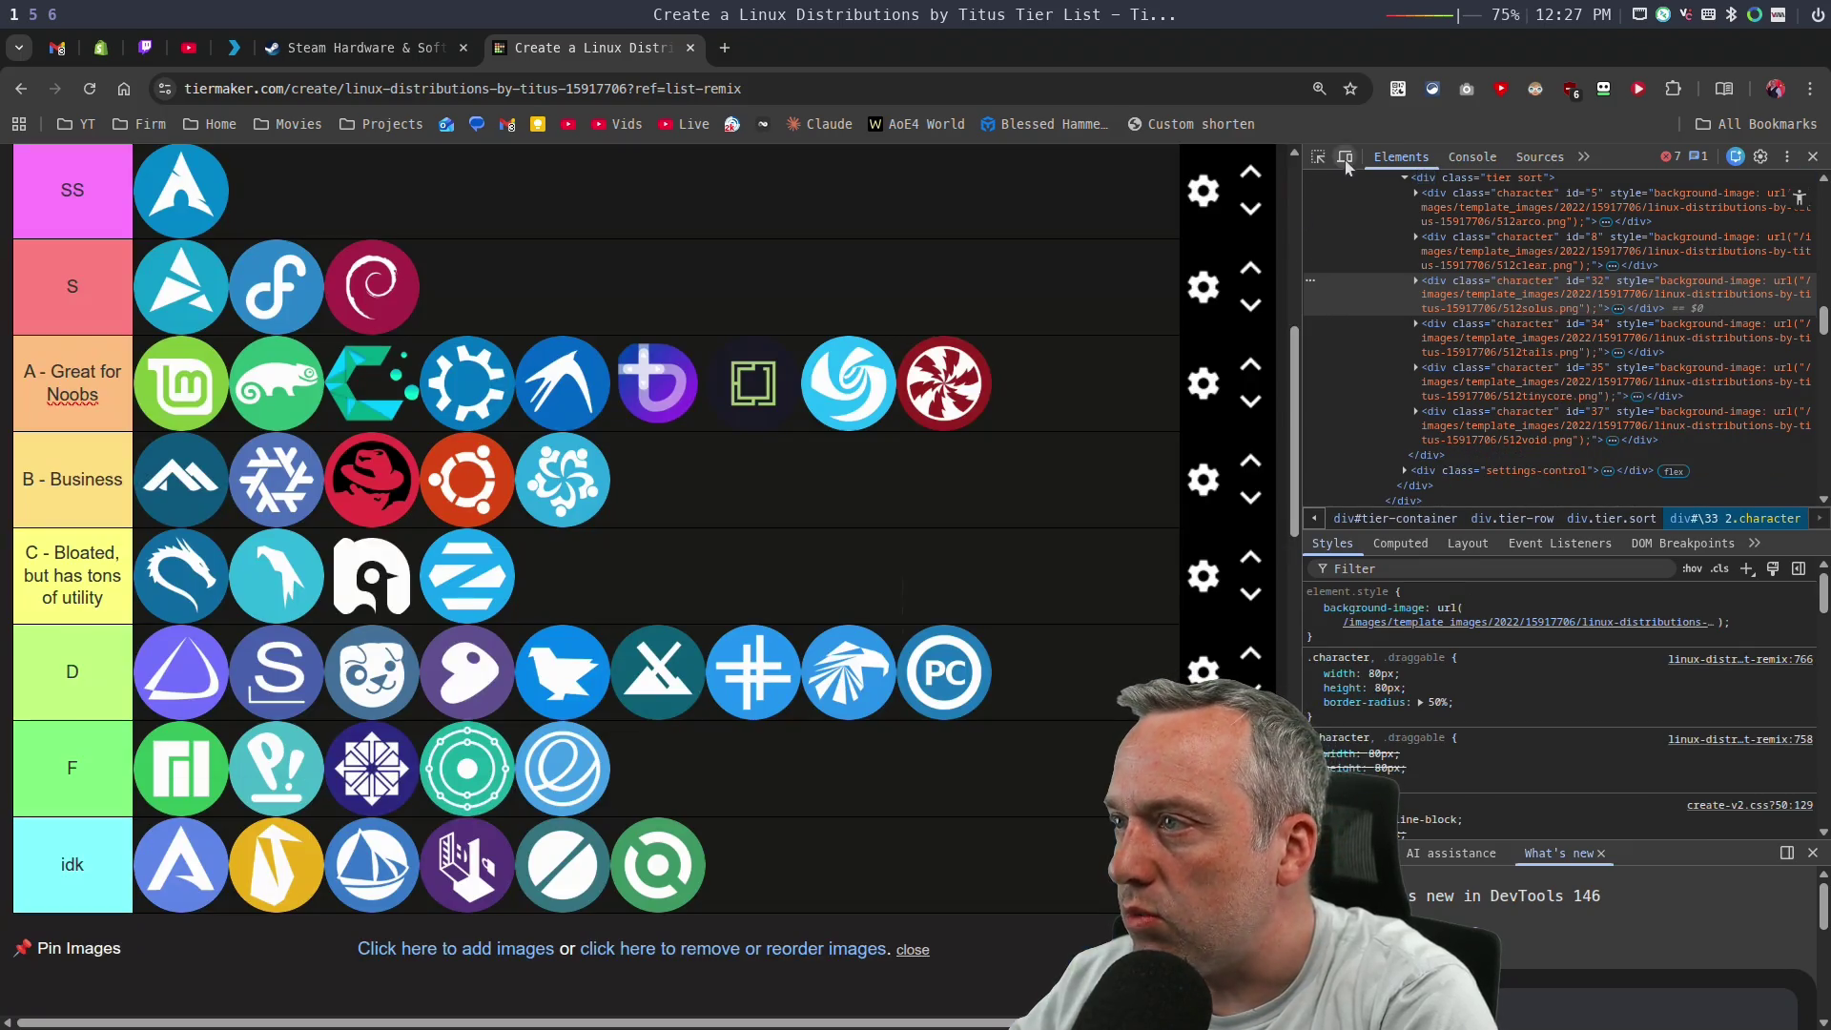
Inspect the Deepin icon and move it out of tier A down to tier F.
{"action": "left_click", "coordinate": [1318, 156]}
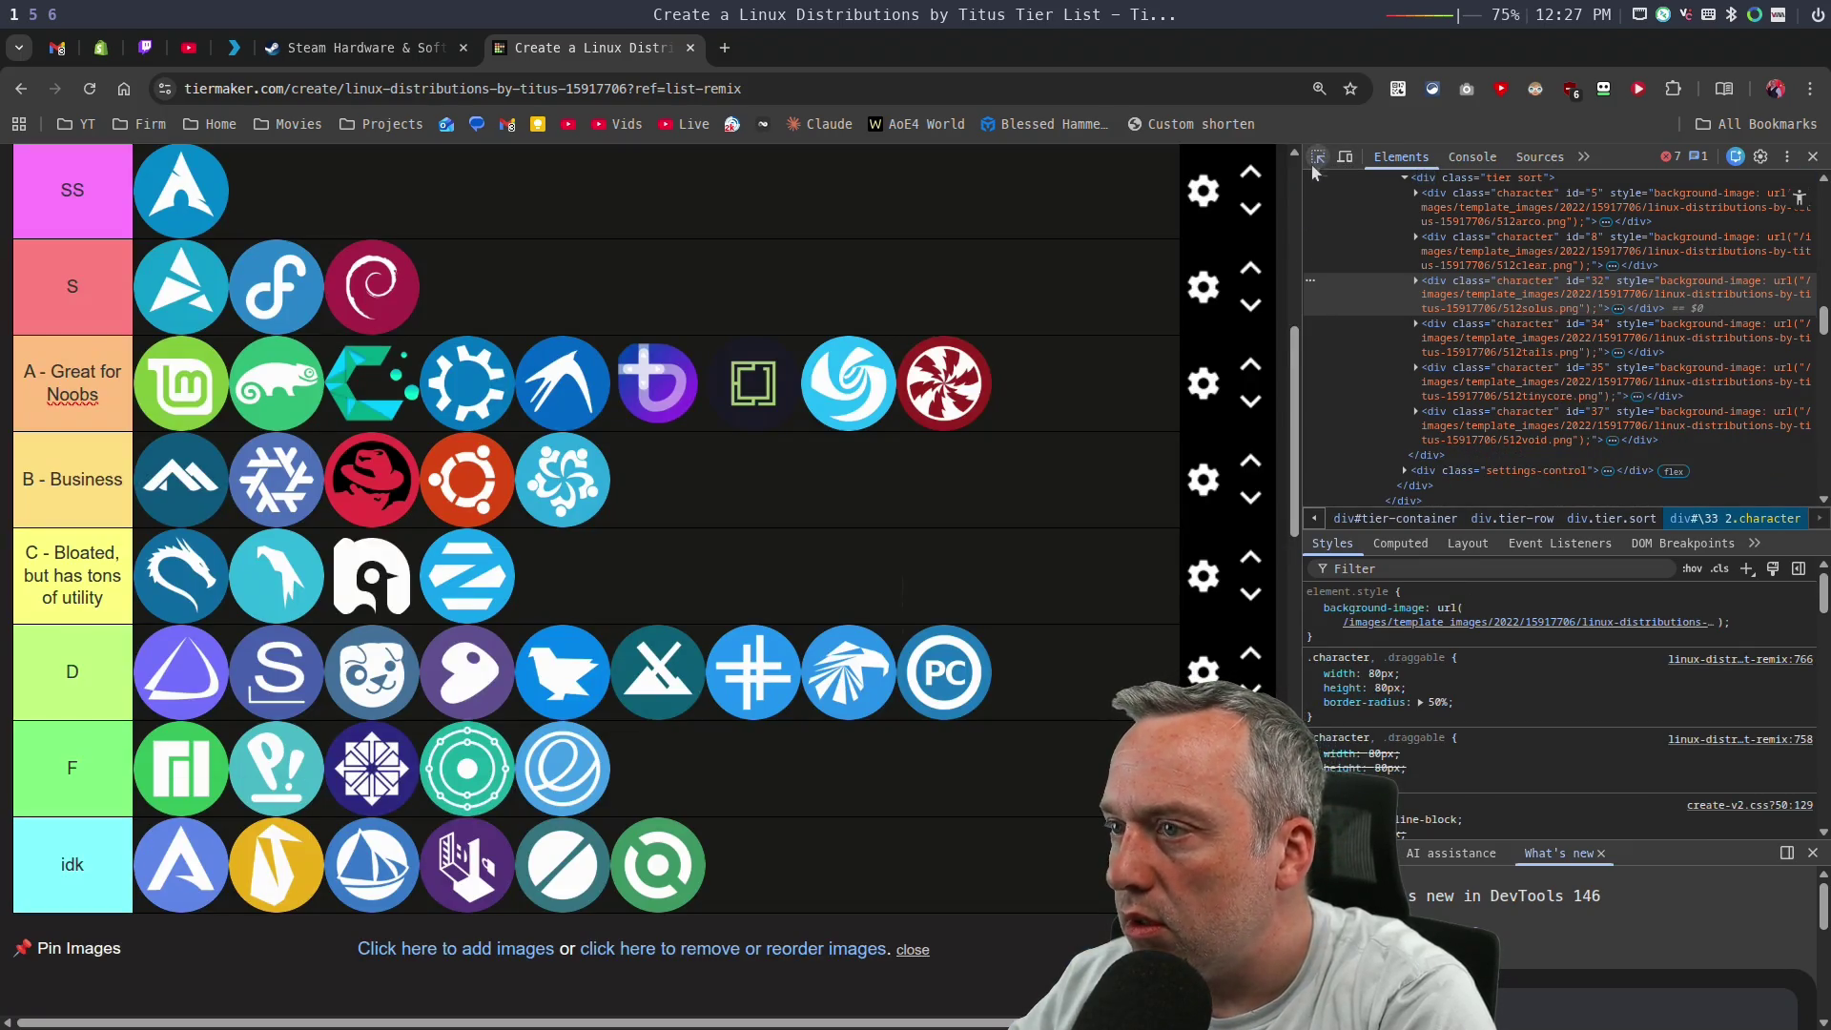
{"action": "left_click", "coordinate": [860, 394]}
{"action": "left_click", "coordinate": [860, 395]}
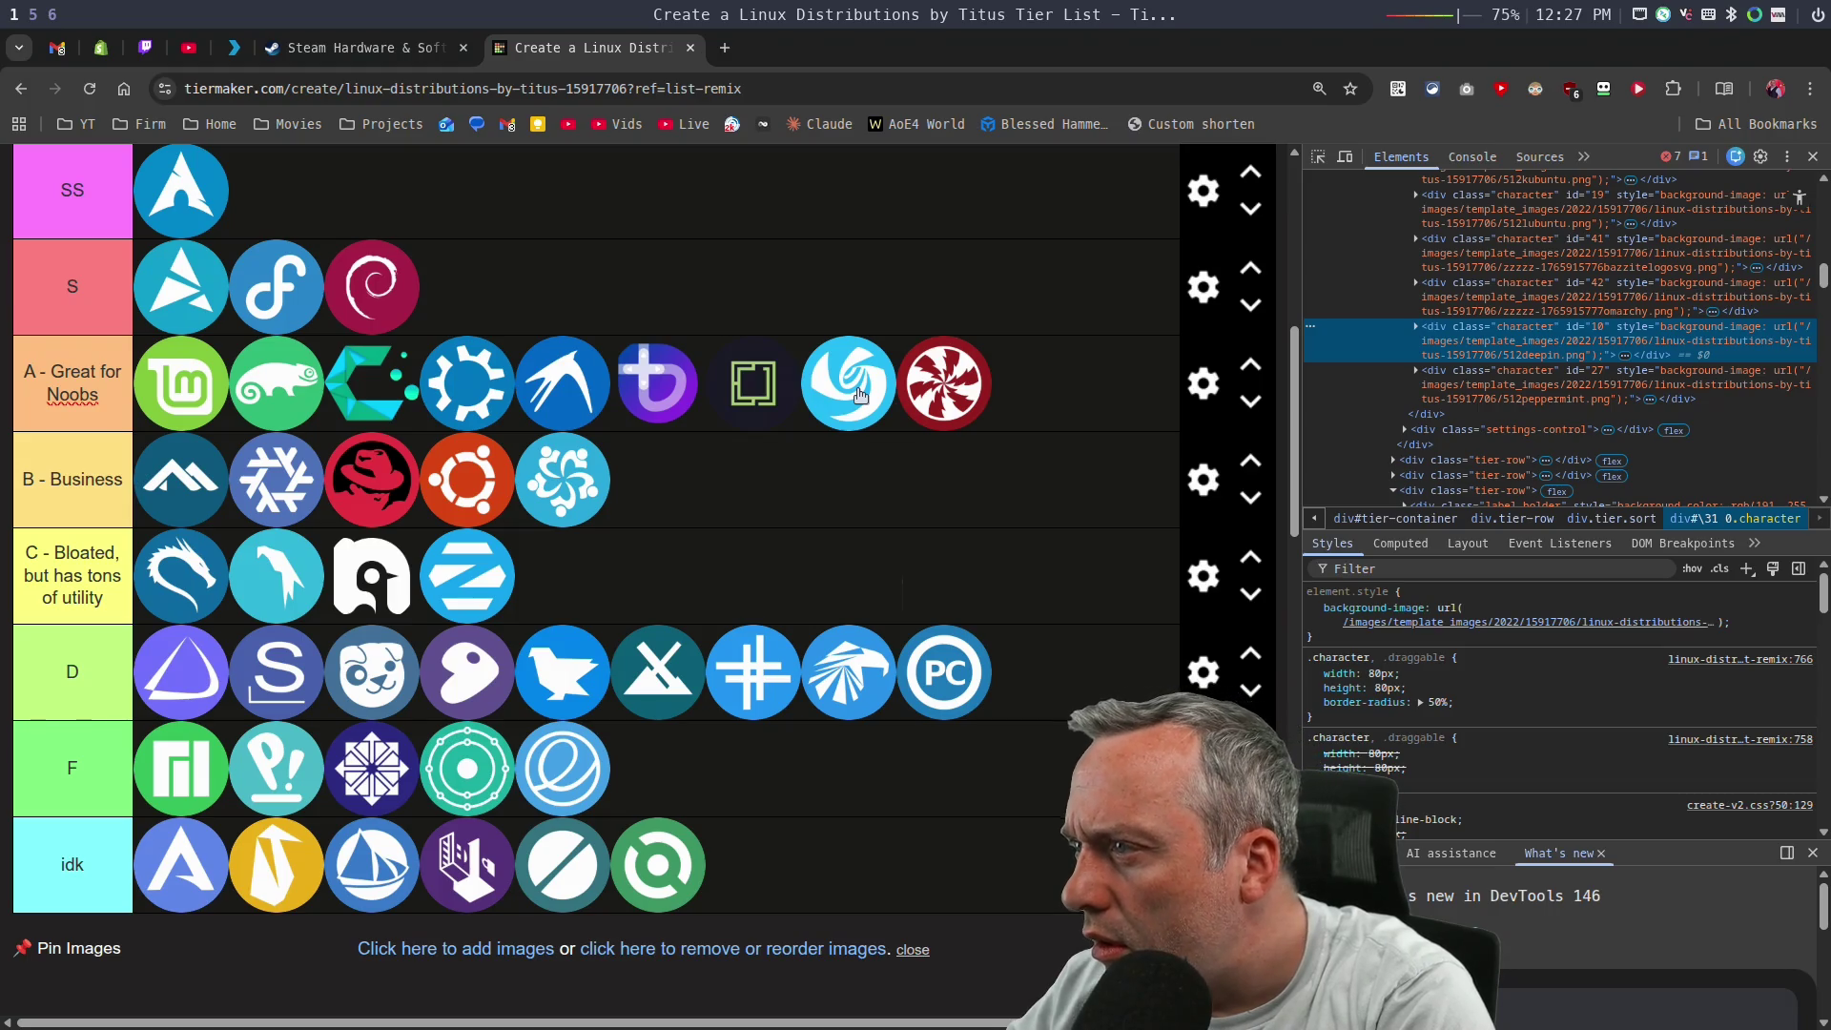
{"action": "left_click_drag", "start_coordinate": [1125, 730], "coordinate": [1073, 694]}
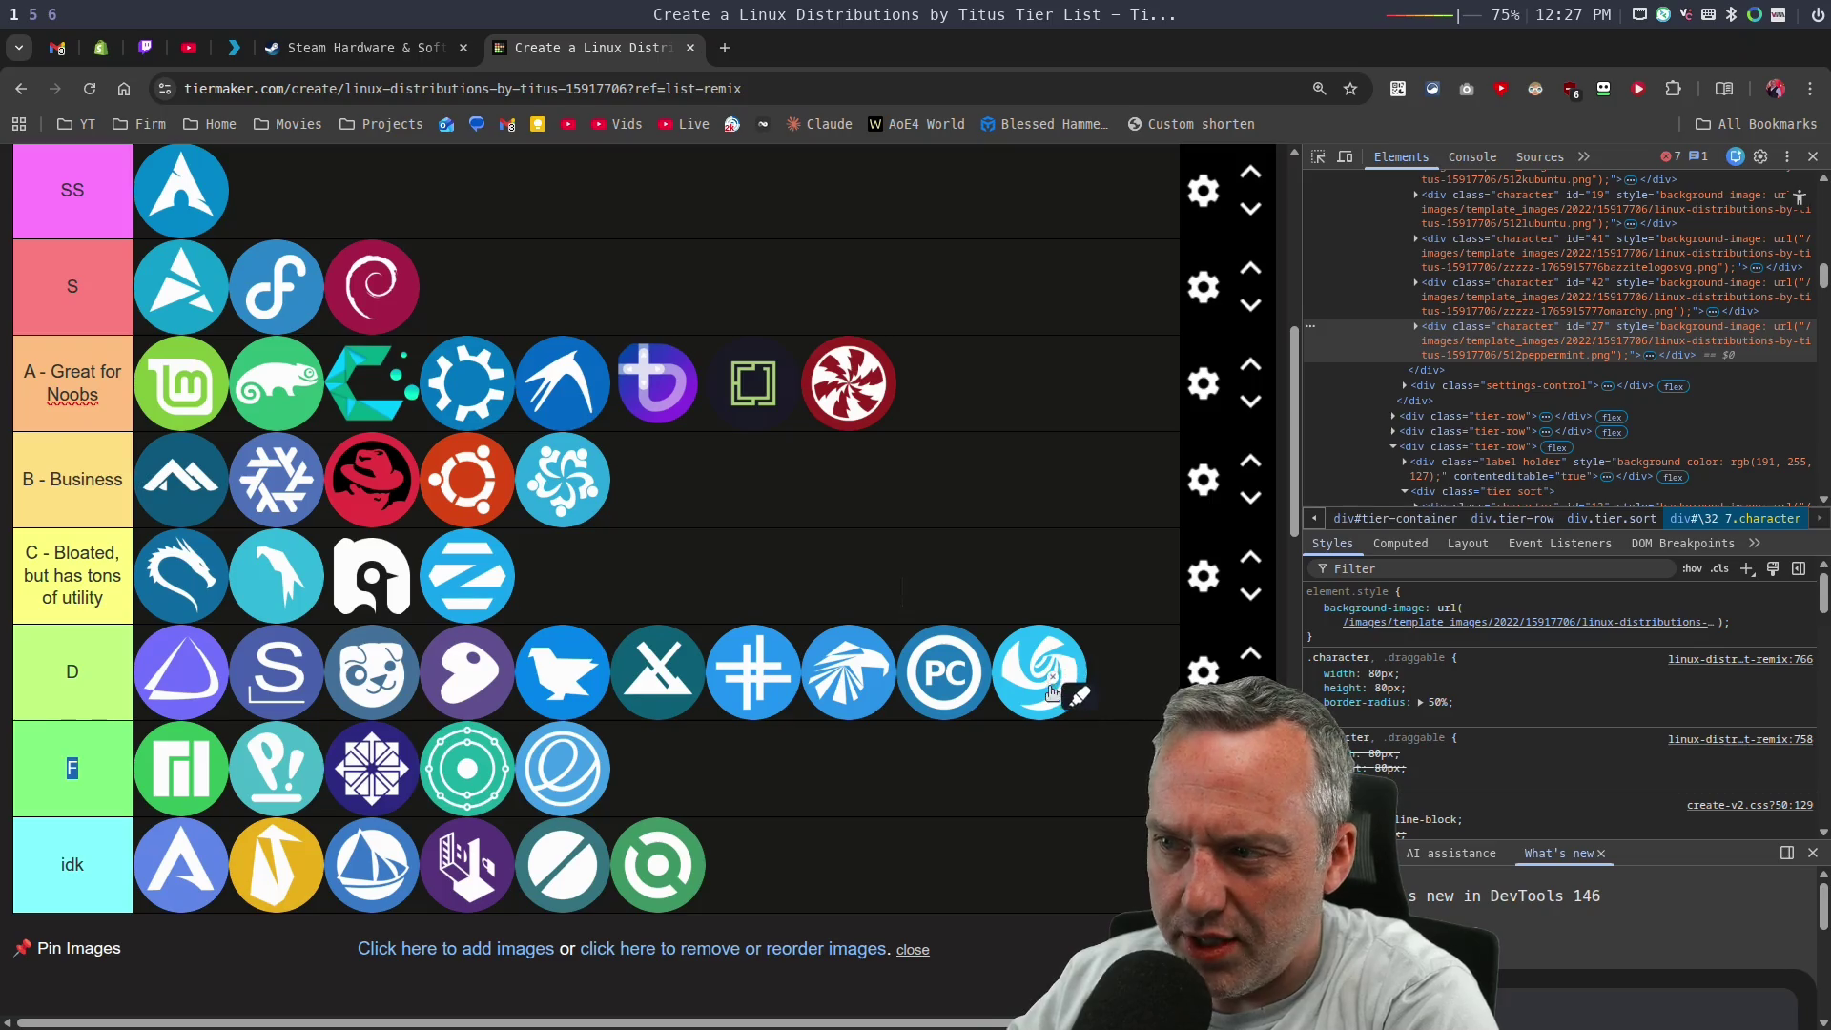
{"action": "mouse_move", "coordinate": [1049, 670]}
{"action": "left_mouse_down"}
{"action": "mouse_move", "coordinate": [1084, 694]}
{"action": "mouse_move", "coordinate": [658, 767]}
{"action": "left_mouse_up"}
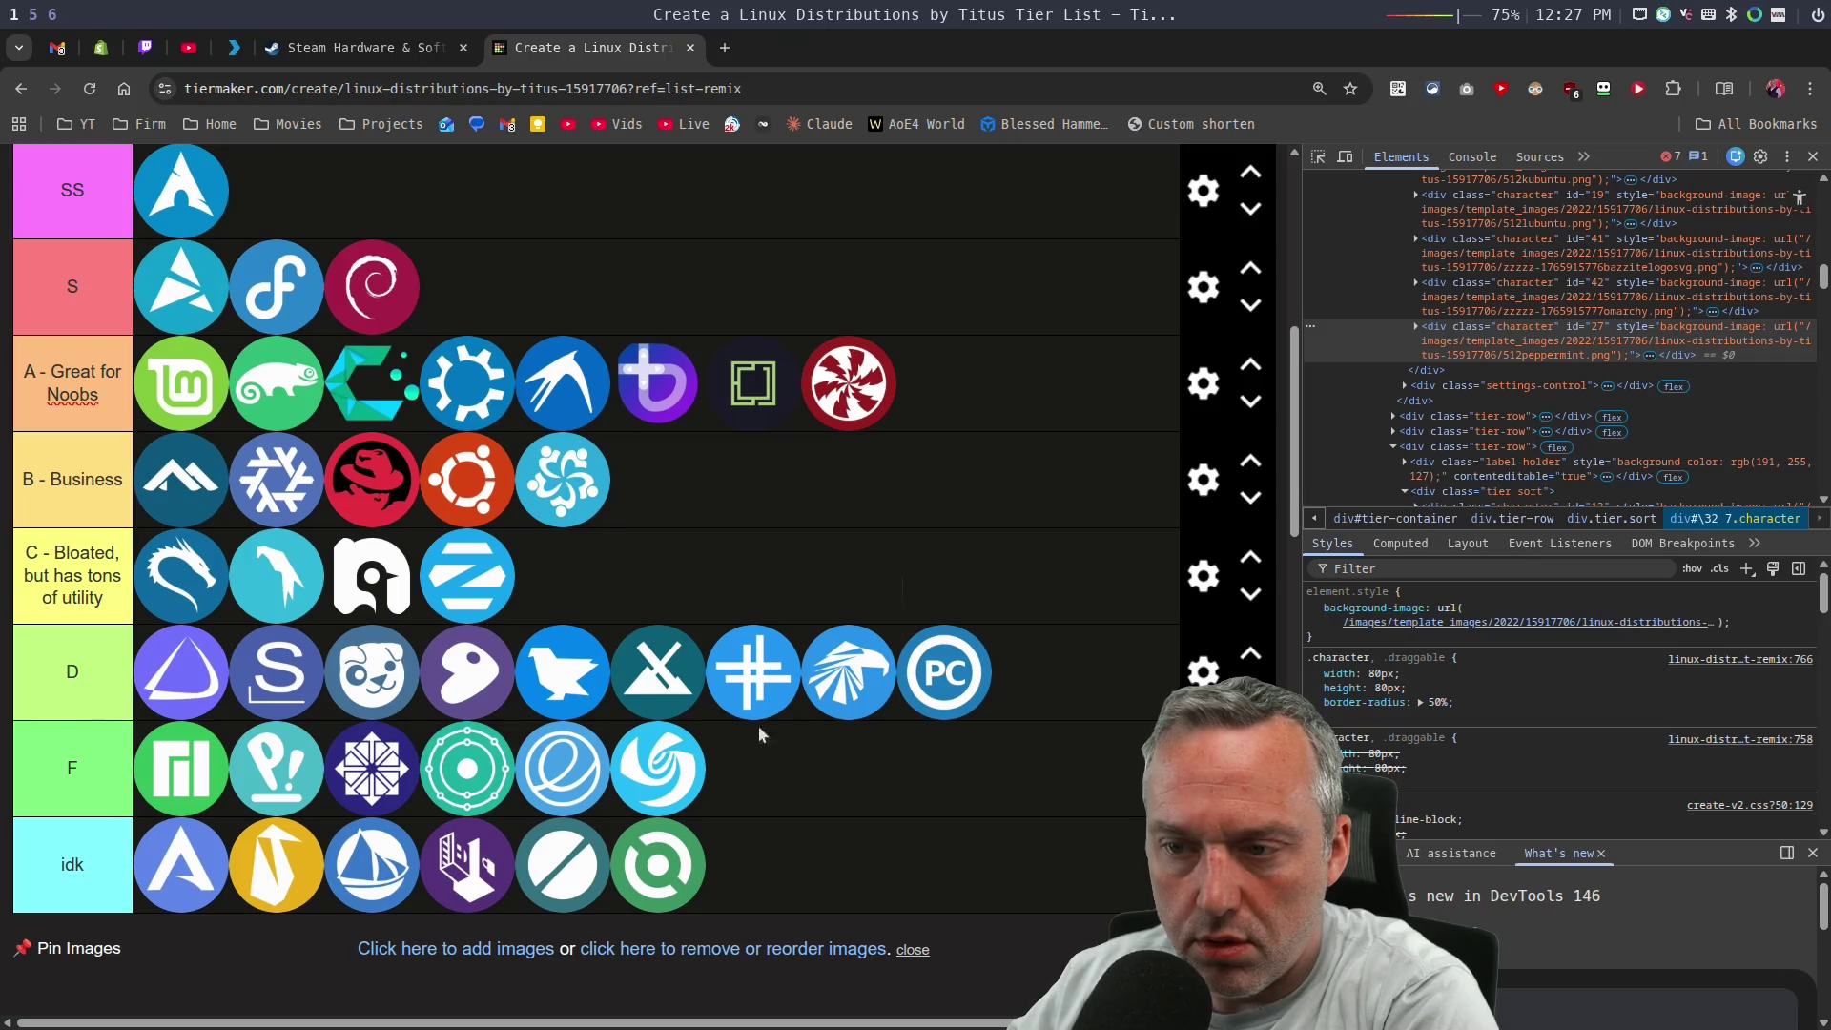
Move Solus from idk to the end of D, inspect it, and move the purple Tails icon into S.
{"action": "mouse_move", "coordinate": [354, 872]}
{"action": "left_mouse_down"}
{"action": "mouse_move", "coordinate": [686, 677]}
{"action": "mouse_move", "coordinate": [1040, 673]}
{"action": "left_mouse_up"}
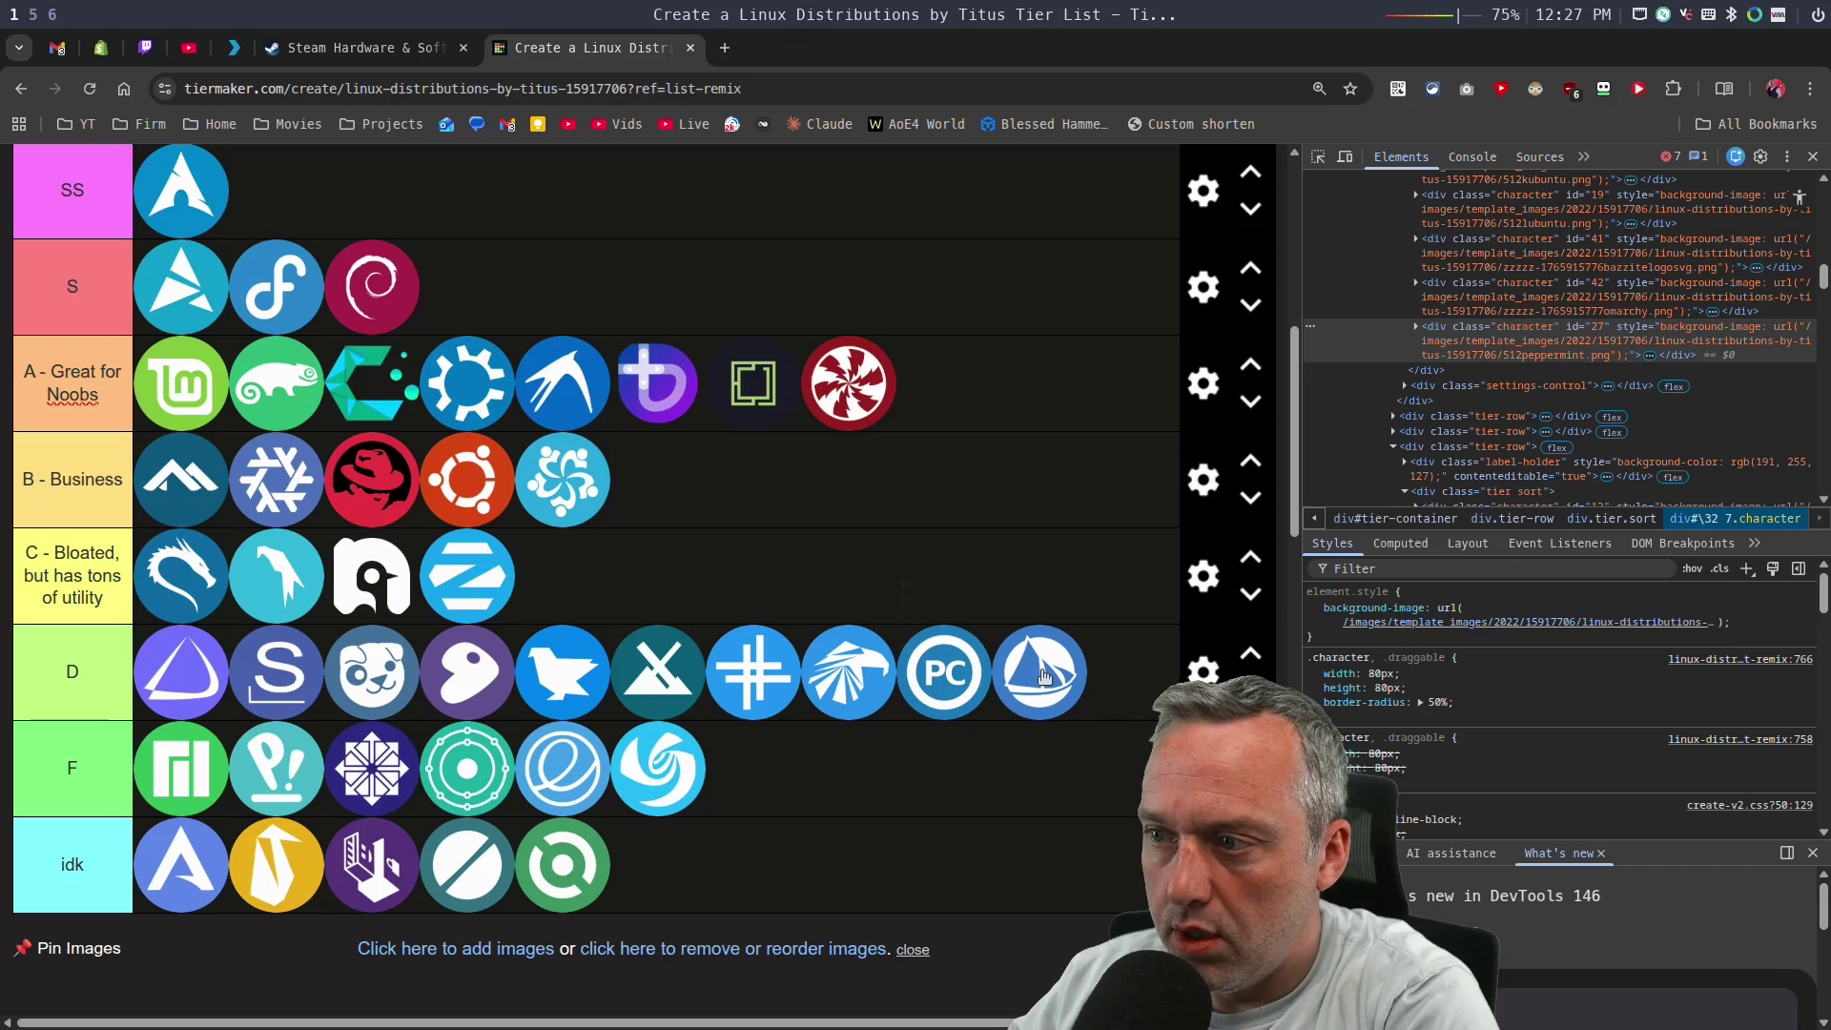
{"action": "left_click", "coordinate": [1317, 156]}
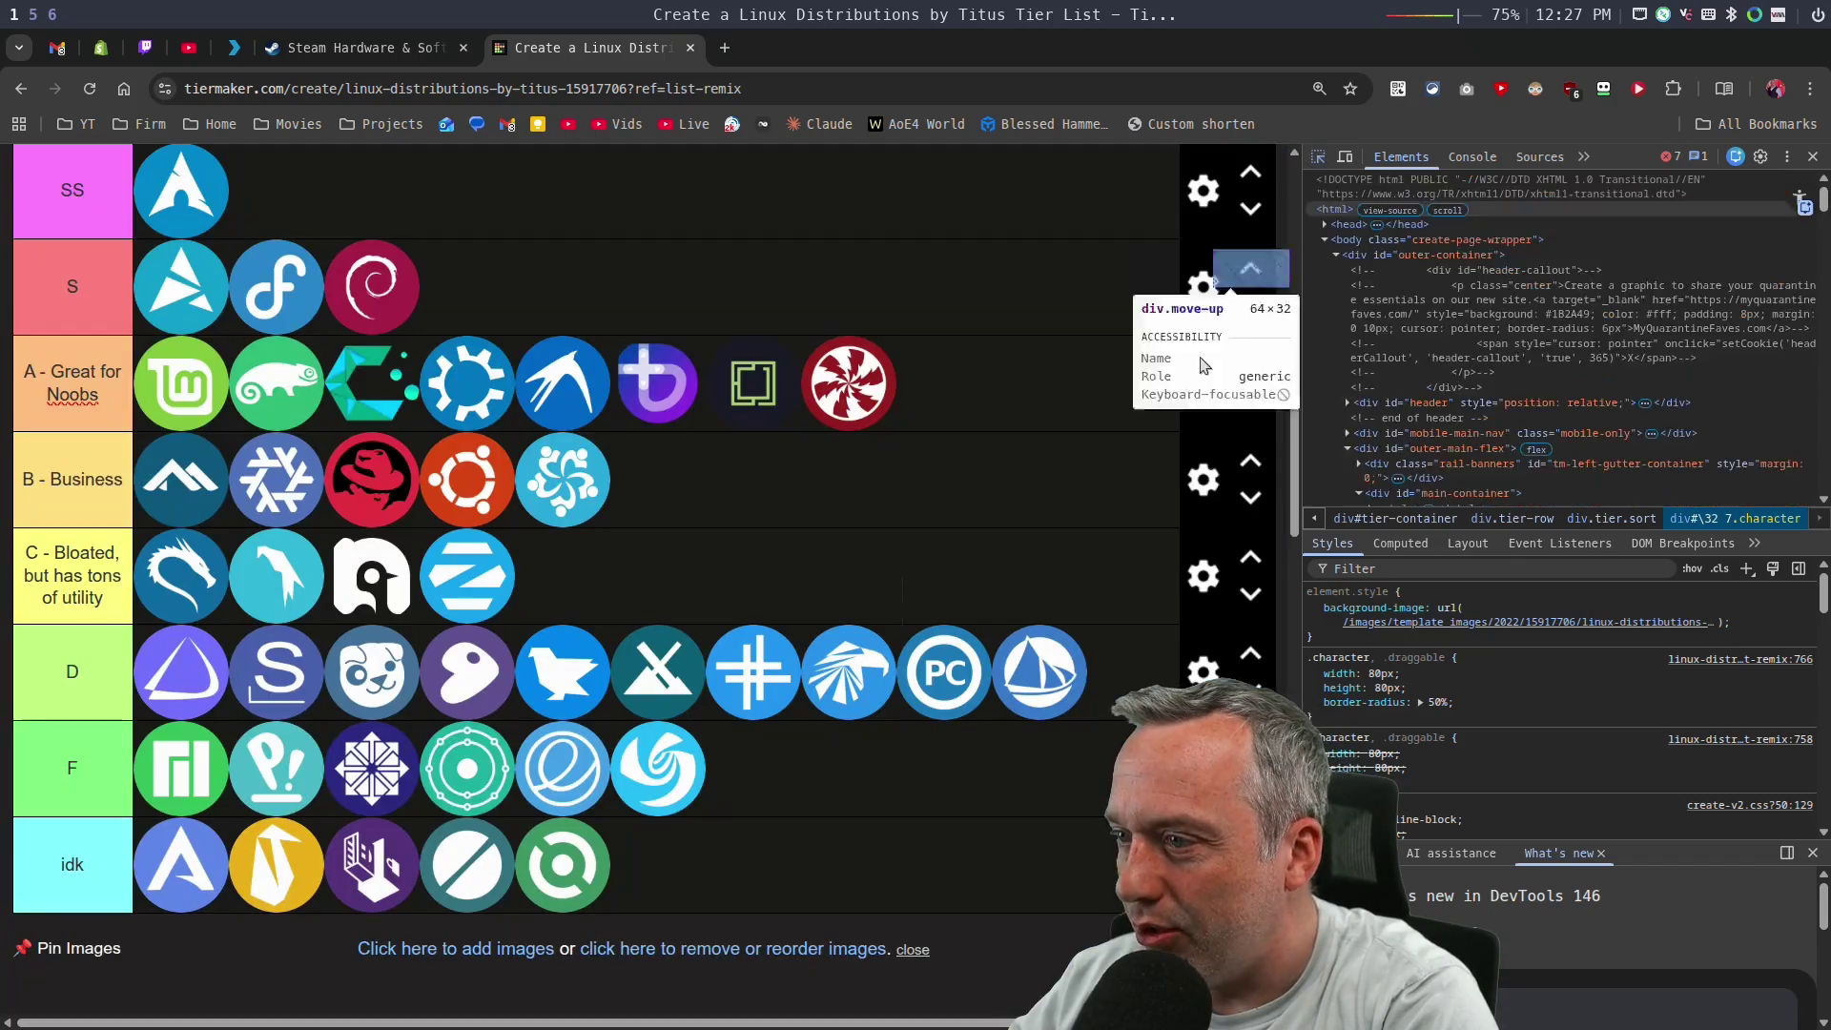
{"action": "left_click", "coordinate": [1054, 692]}
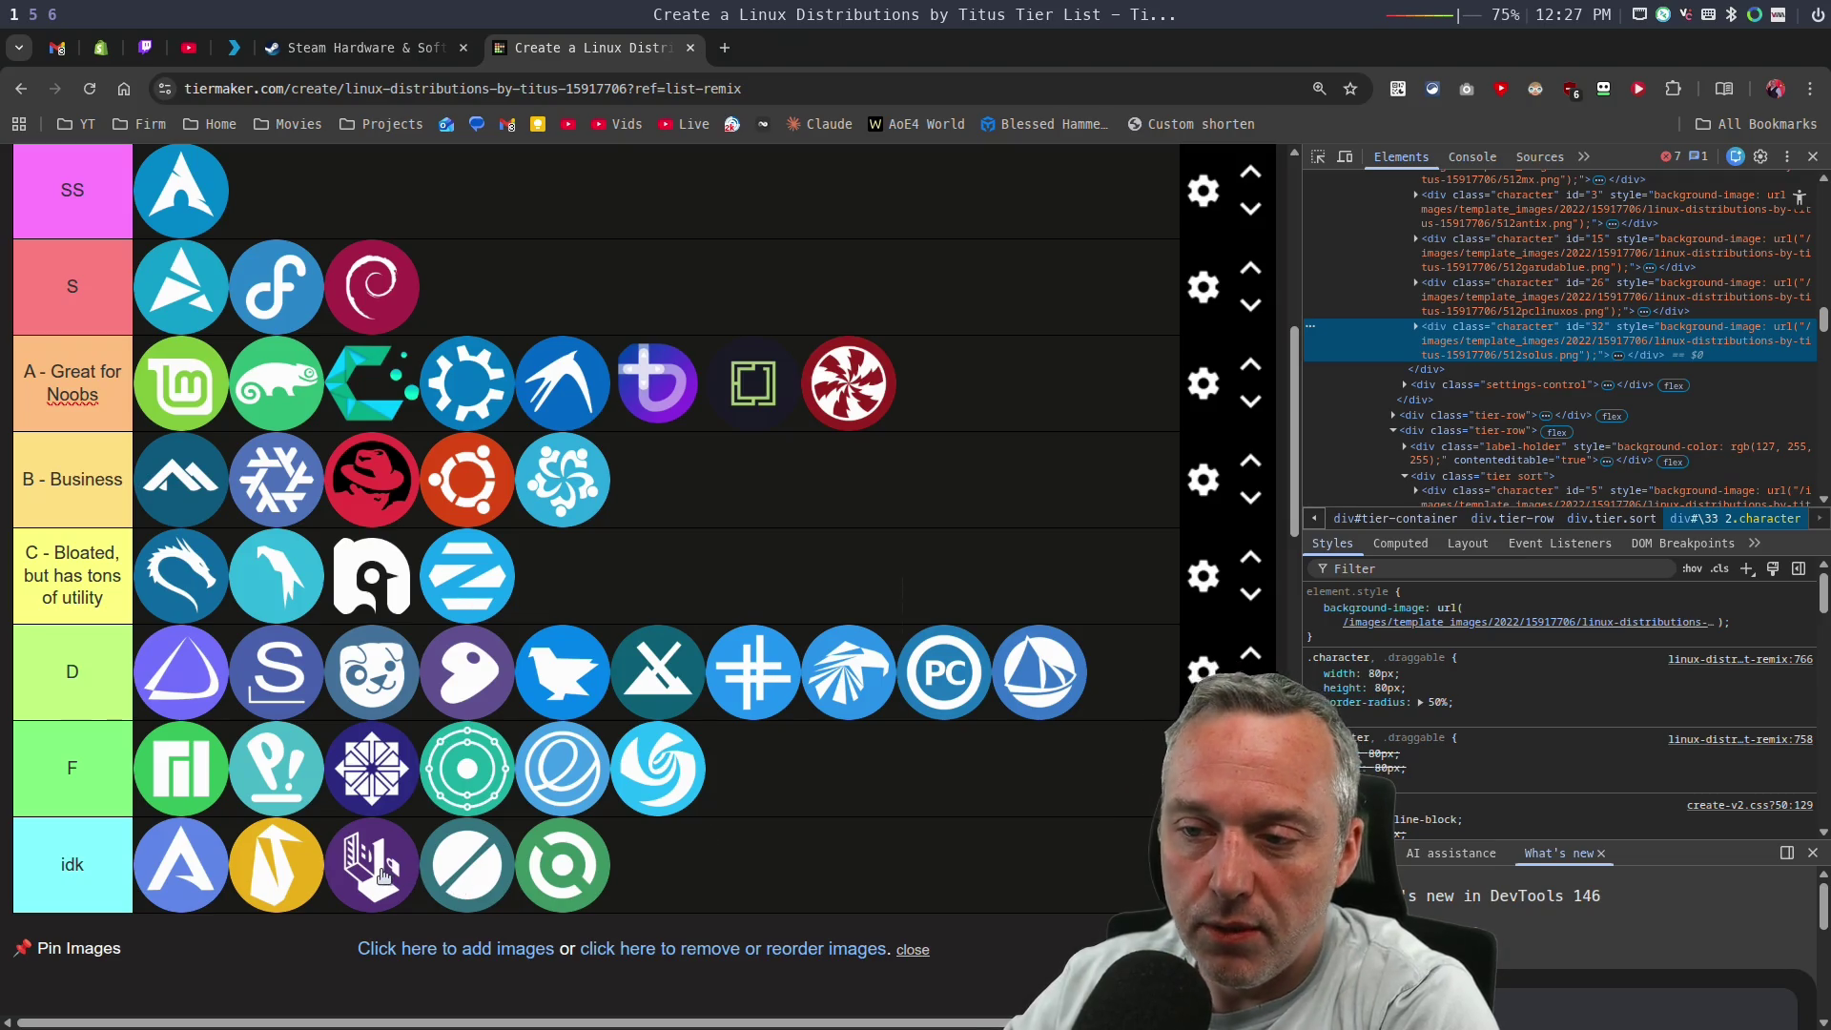
{"action": "mouse_move", "coordinate": [382, 874]}
{"action": "left_mouse_down"}
{"action": "mouse_move", "coordinate": [867, 517]}
{"action": "mouse_move", "coordinate": [724, 501]}
{"action": "mouse_move", "coordinate": [598, 317]}
{"action": "left_mouse_up"}
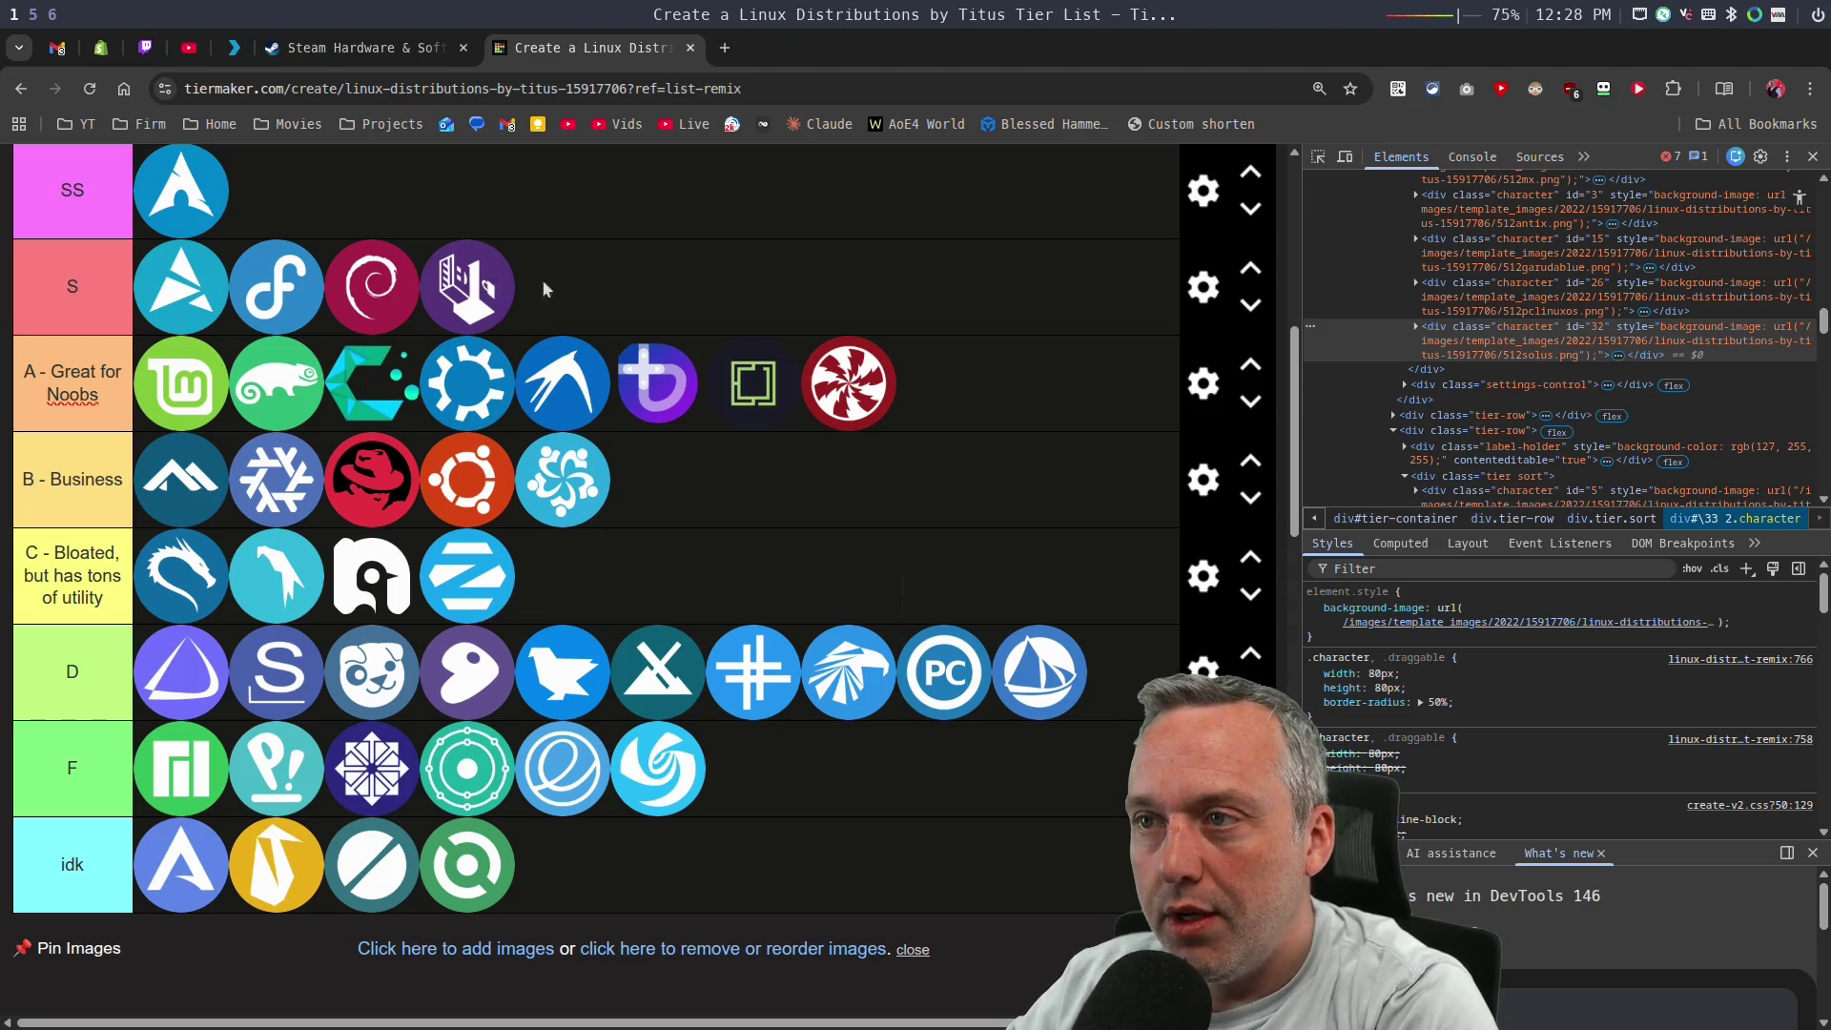
Inspect the Tails, Tiny Core and Void icons with DevTools' element picker.
{"action": "left_click", "coordinate": [1318, 156]}
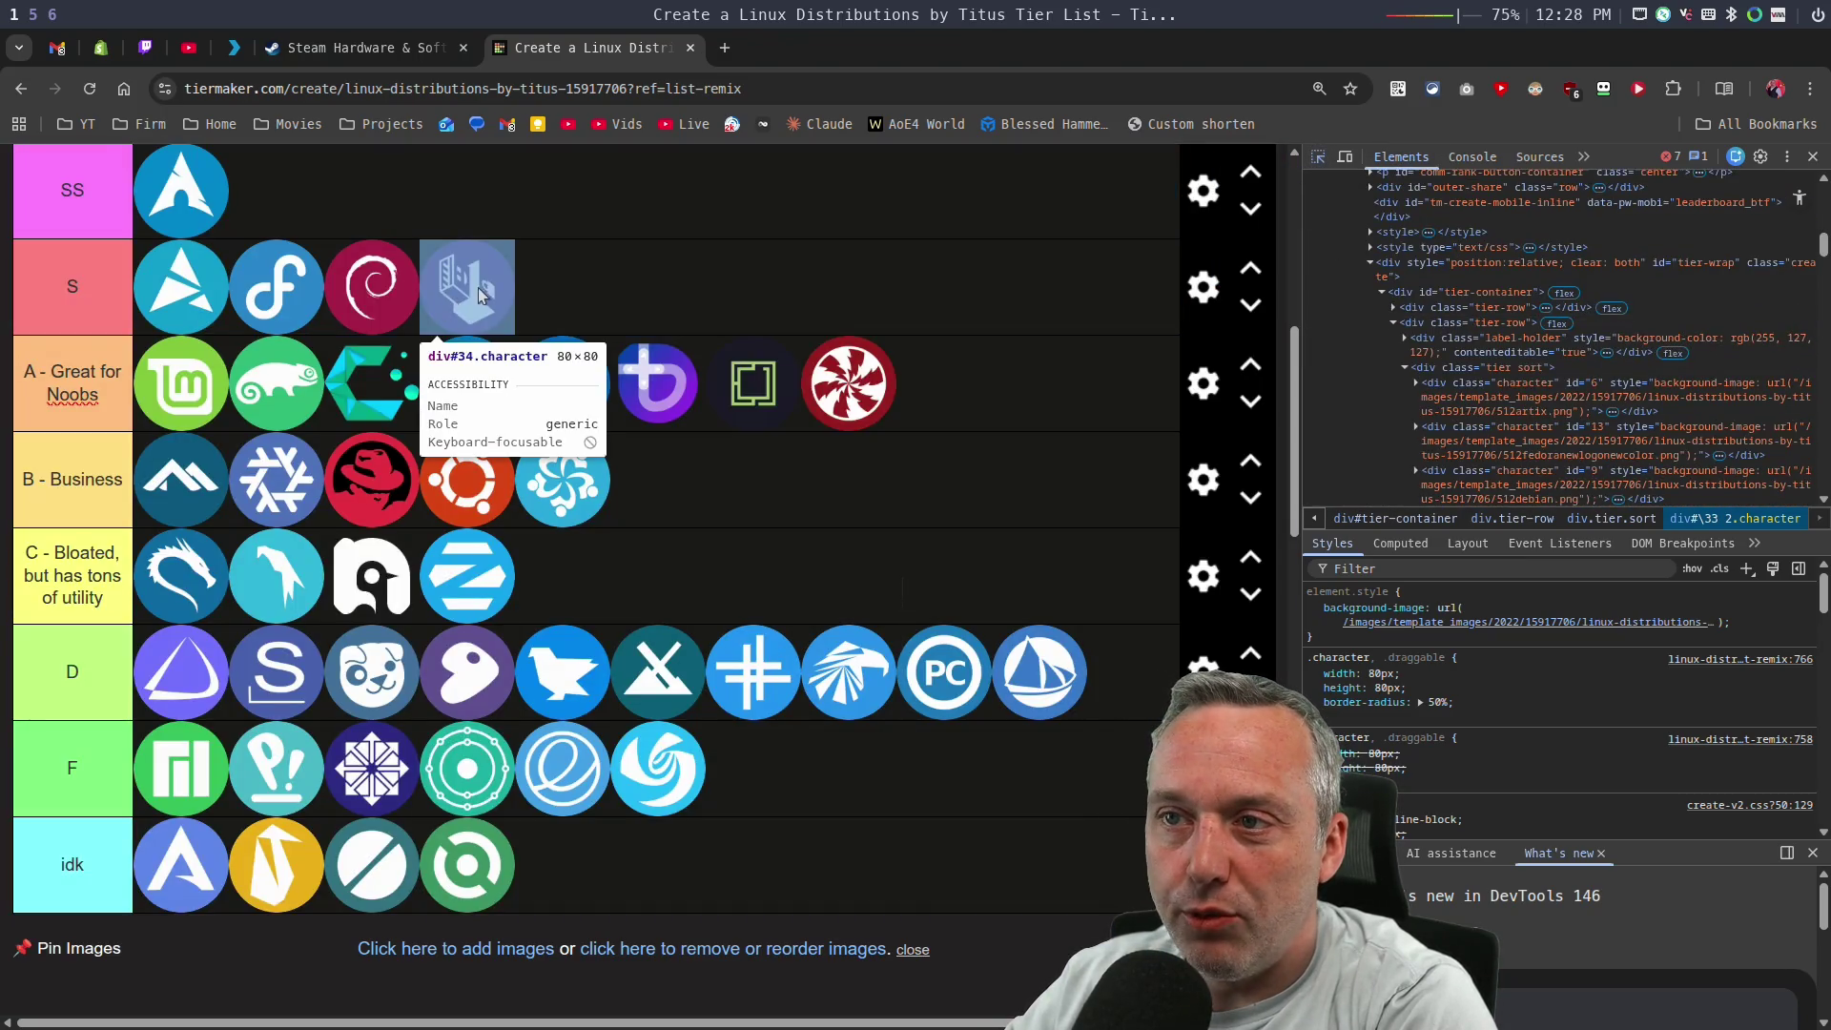
{"action": "left_click", "coordinate": [476, 293]}
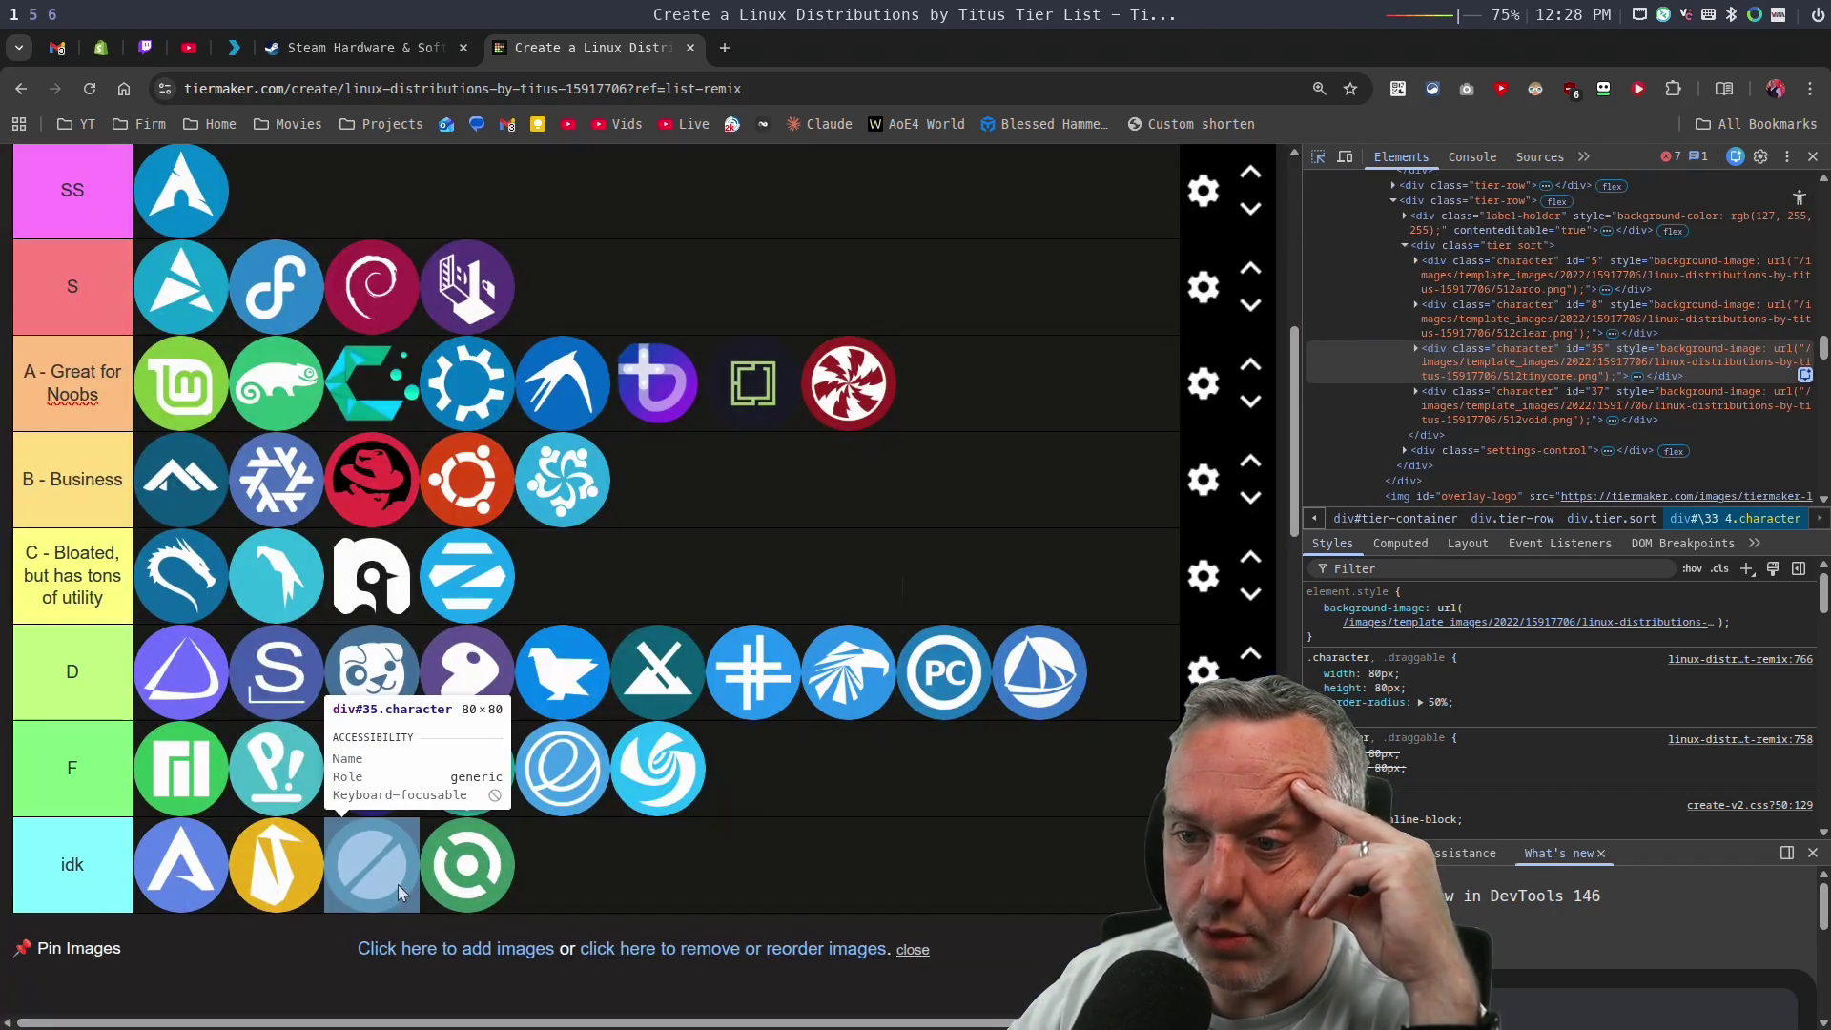
{"action": "left_click", "coordinate": [398, 894]}
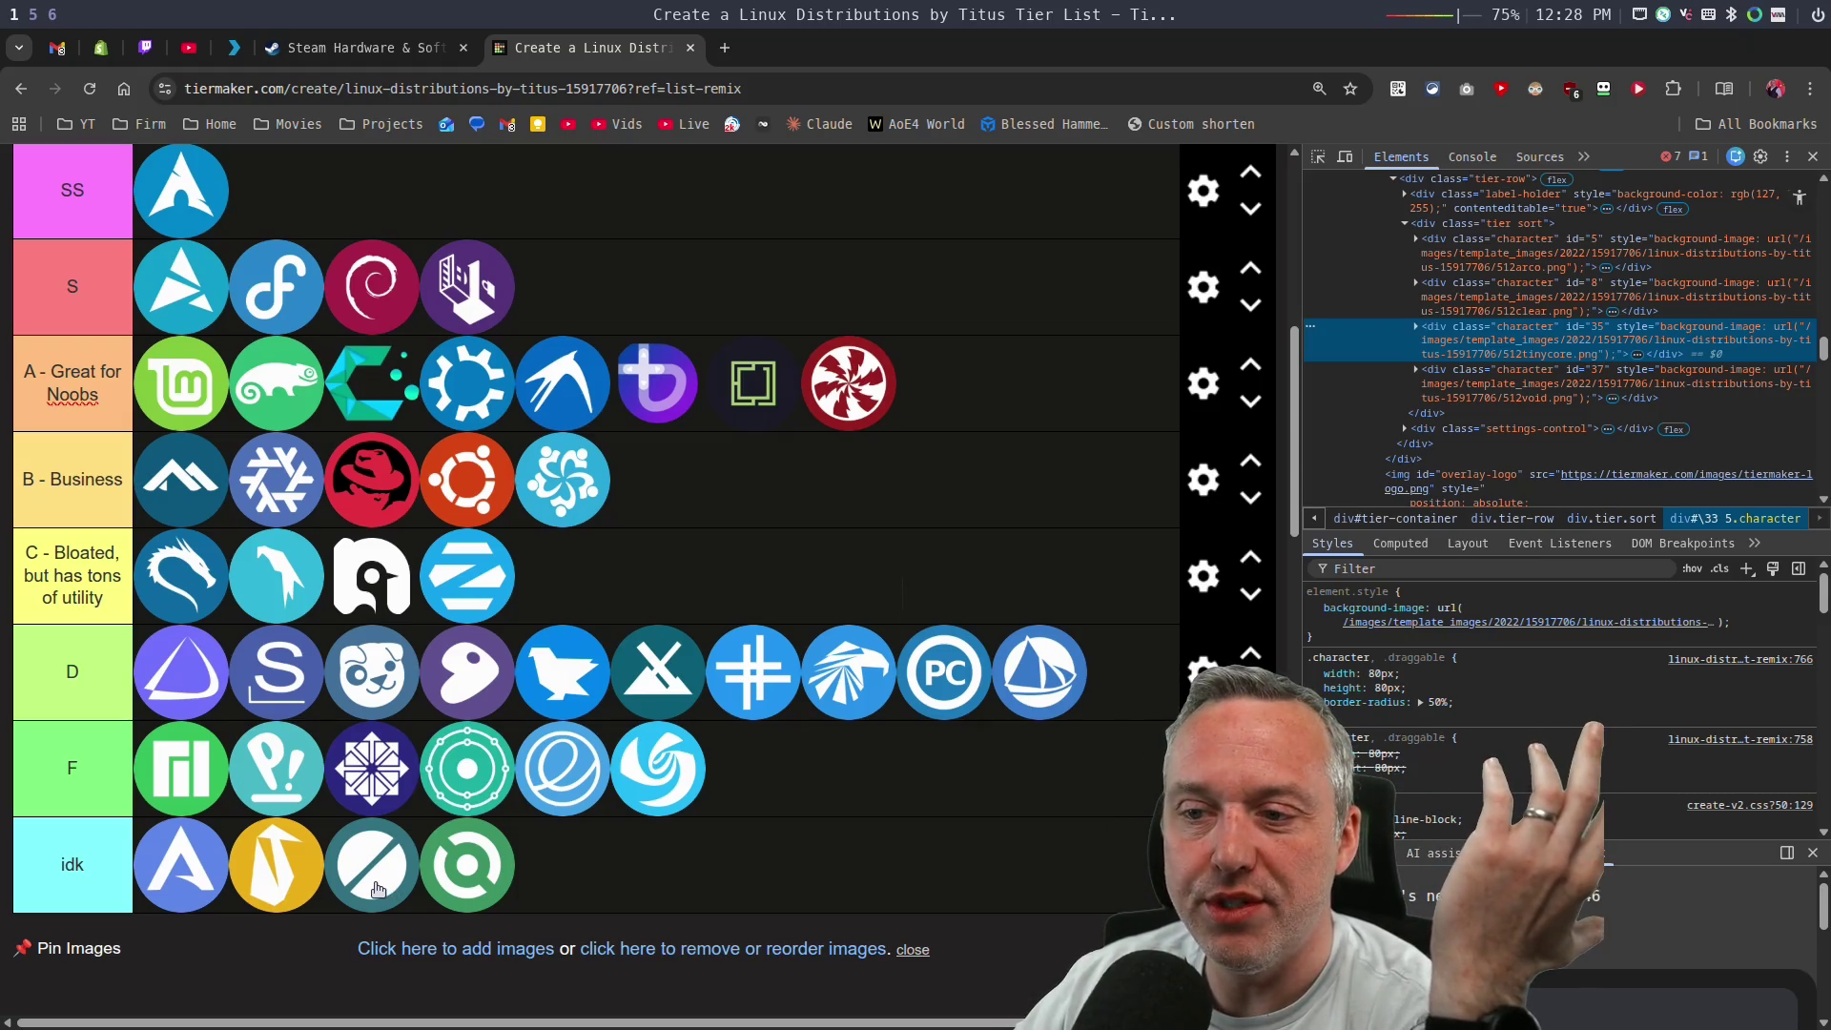
{"action": "key", "text": "ctrl+shift+c"}
{"action": "left_click", "coordinate": [479, 877]}
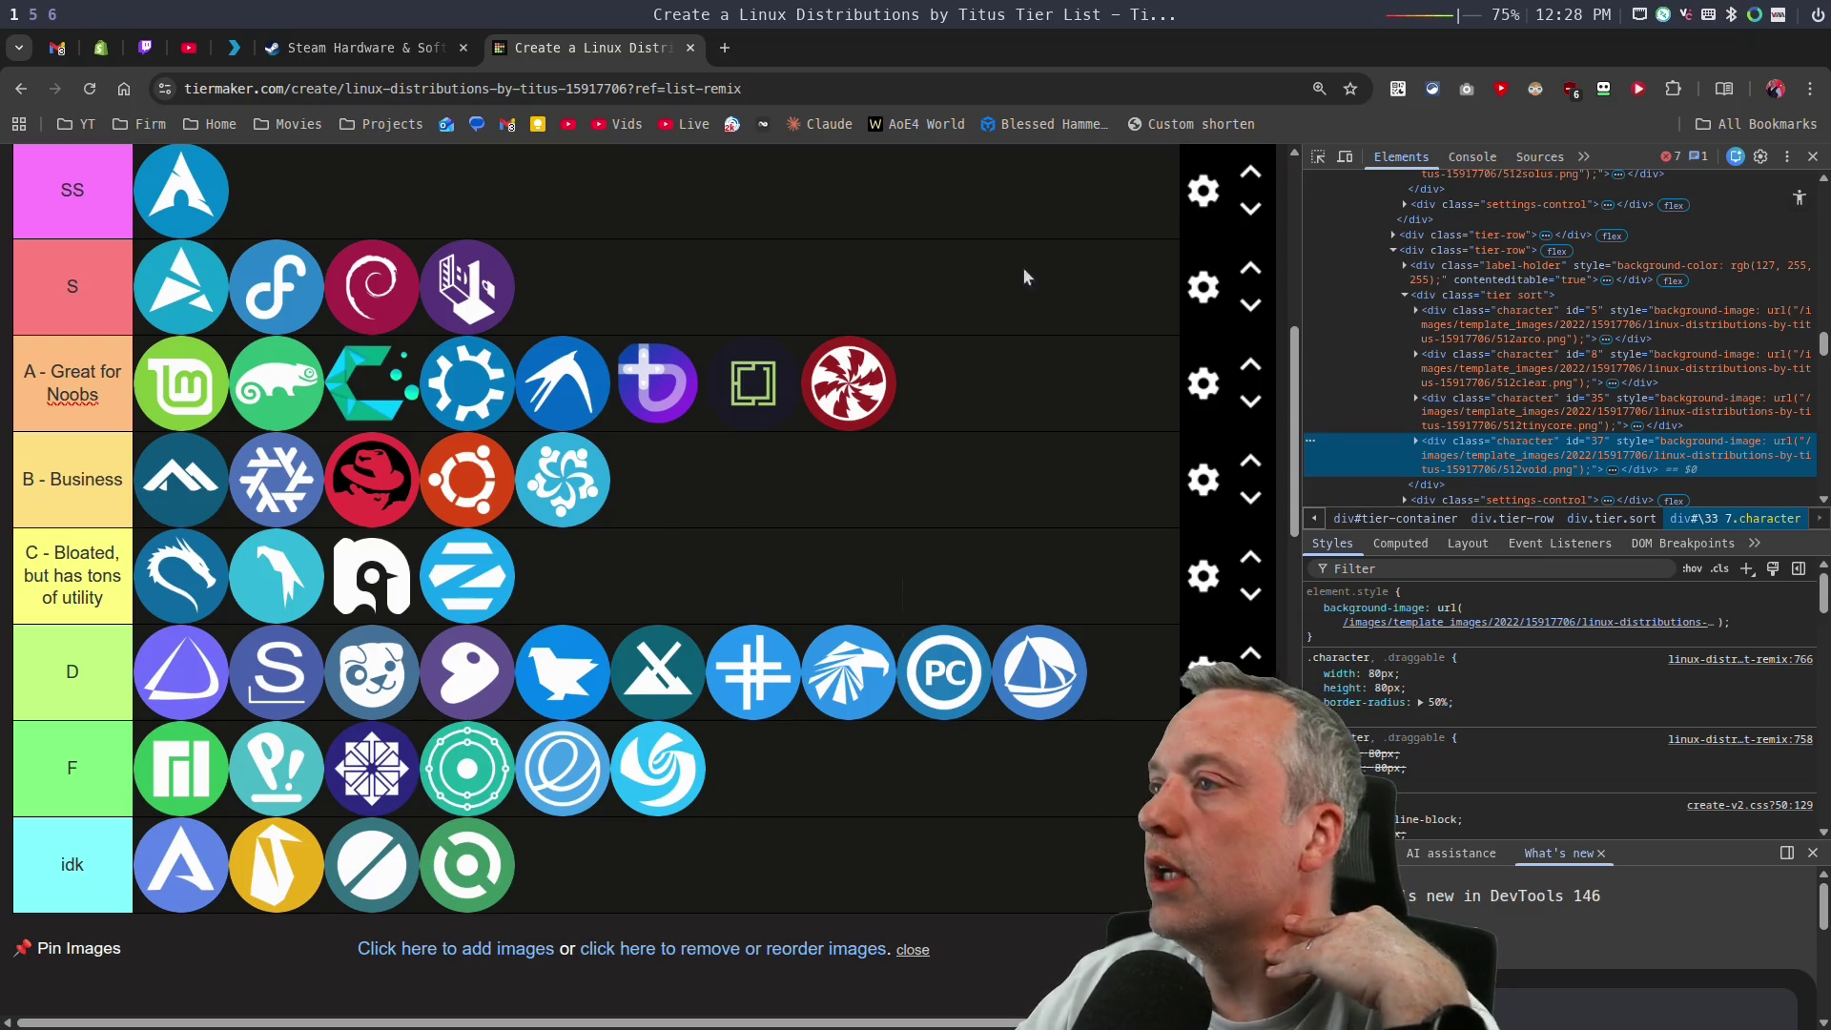
Close Chrome DevTools, glance at the StreamerBot chat on workspace 5, and return to the tier list.
{"action": "left_click", "coordinate": [1812, 156]}
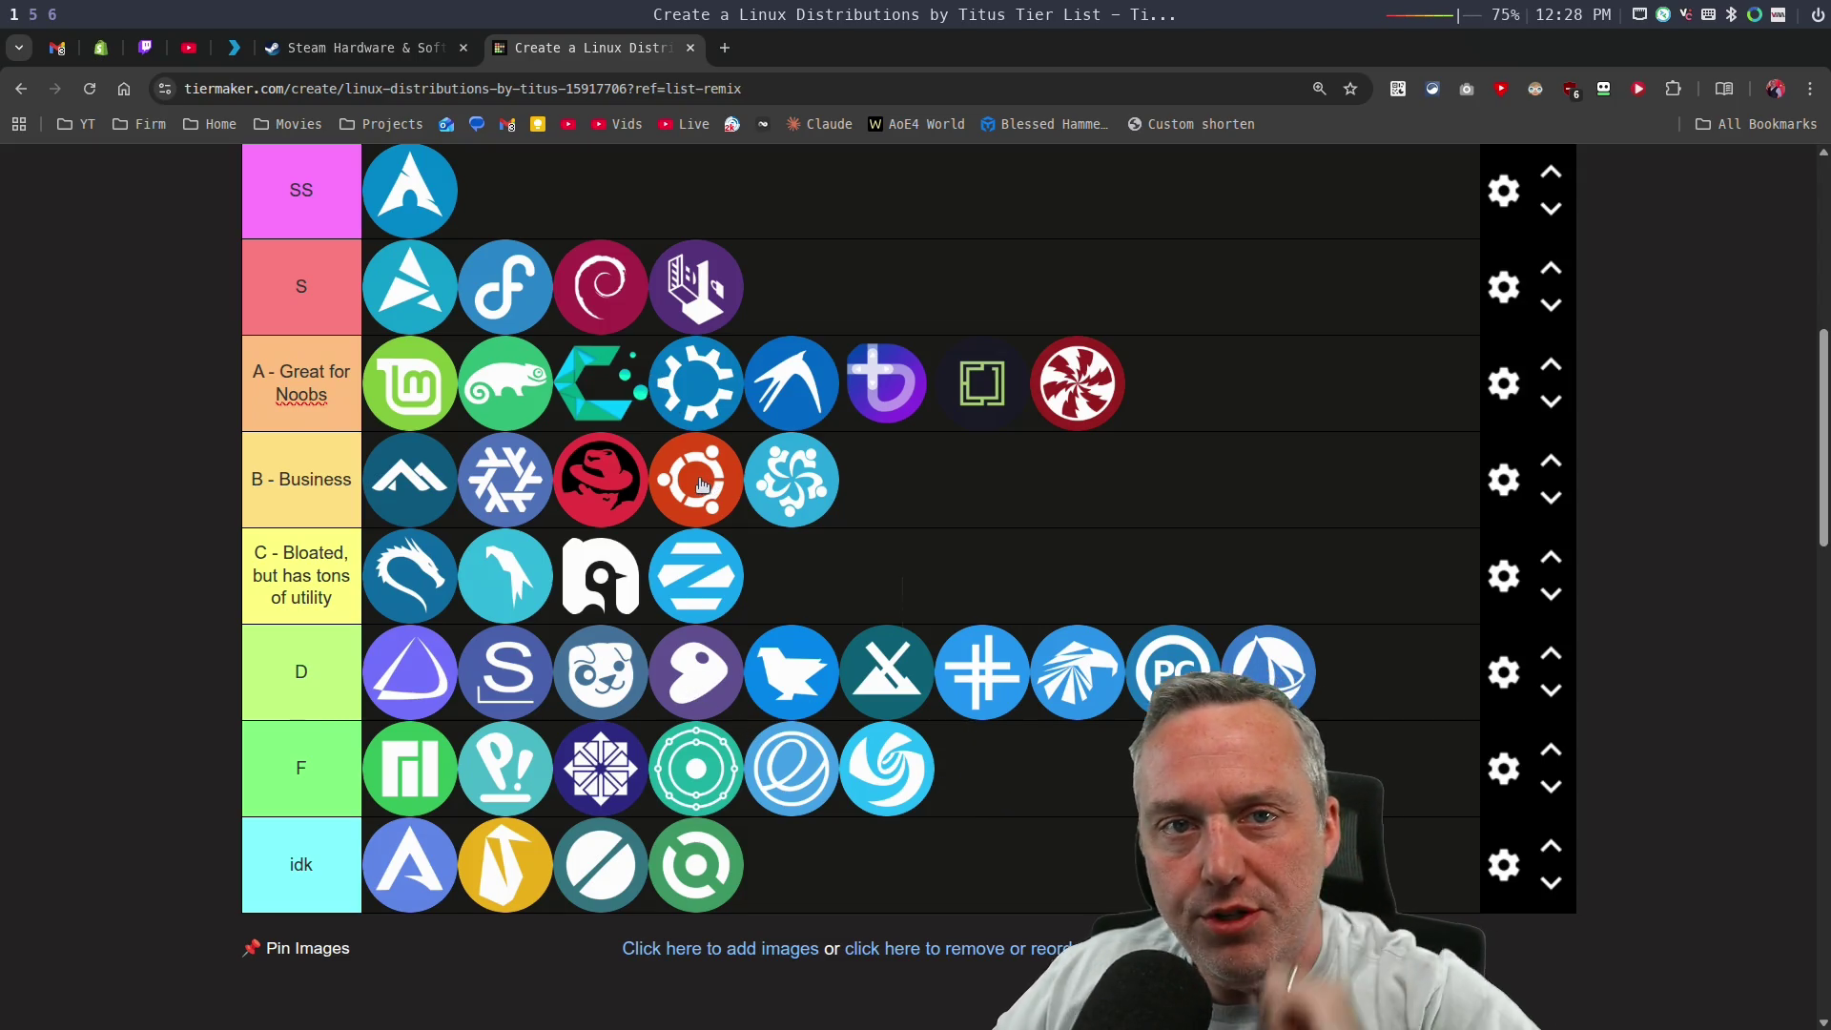
{"action": "key", "text": "super+5"}
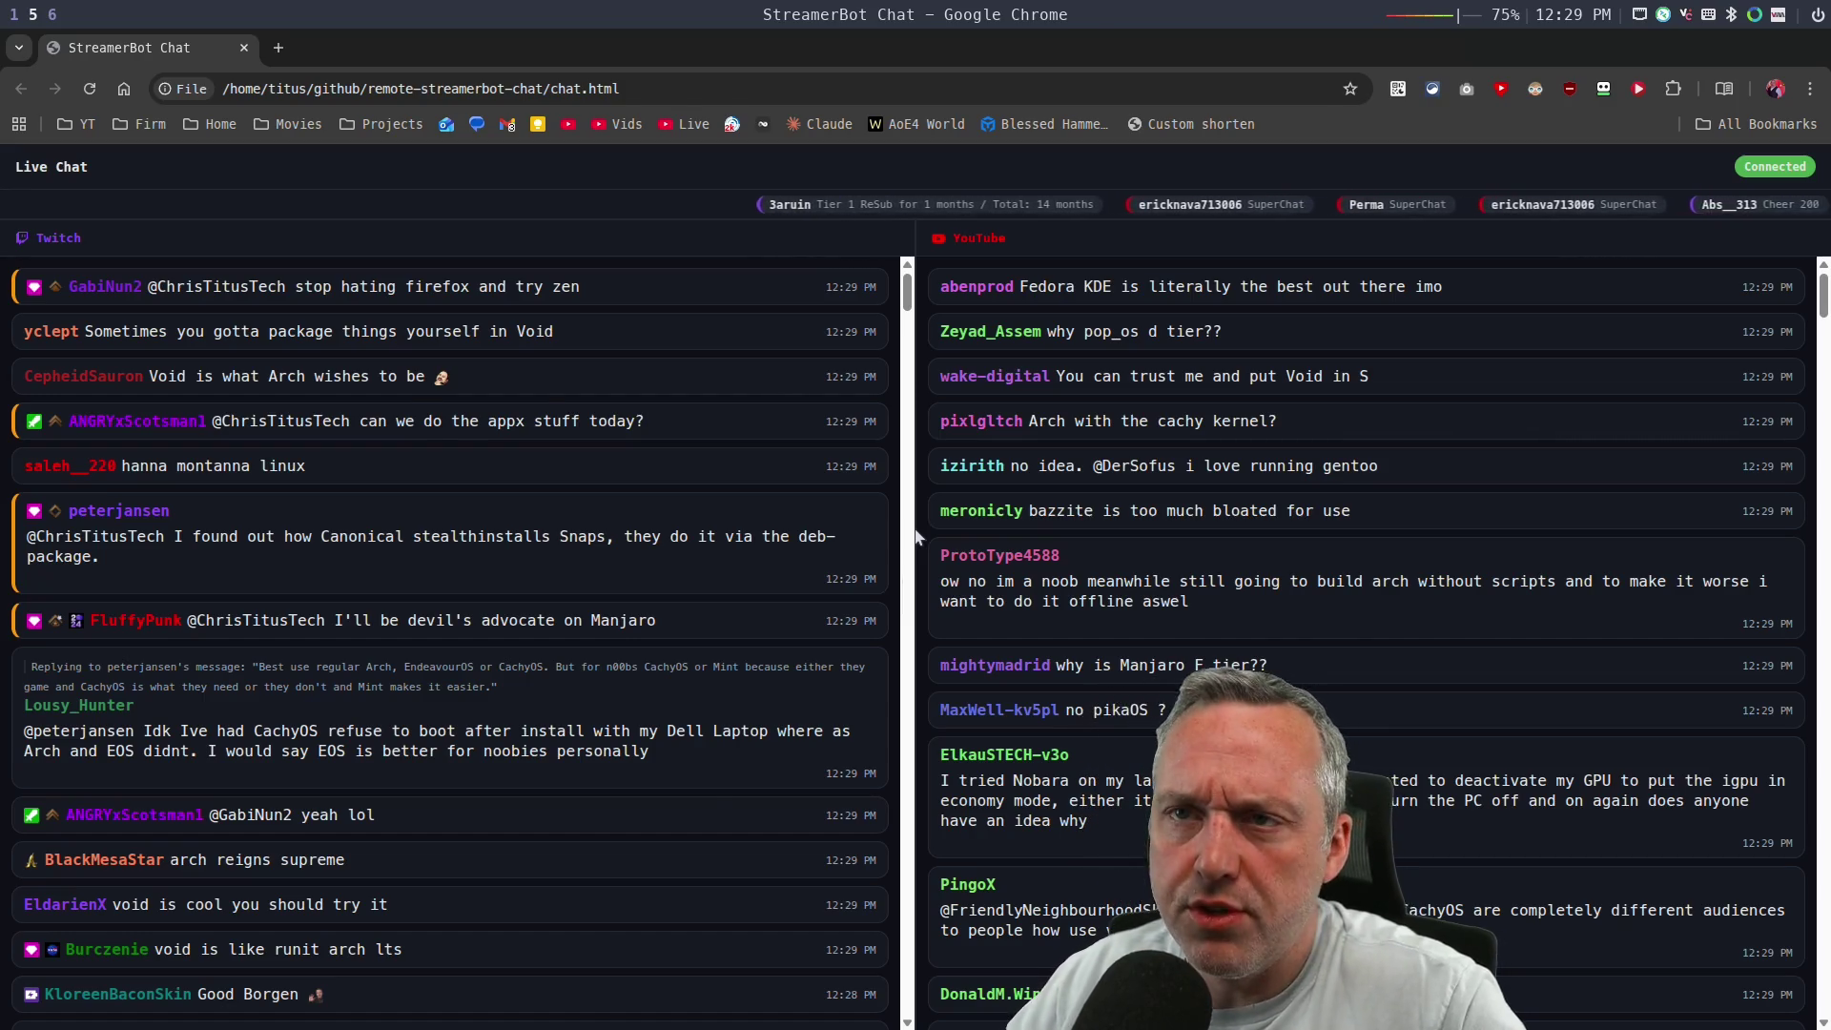
{"action": "key", "text": "alt+Tab"}
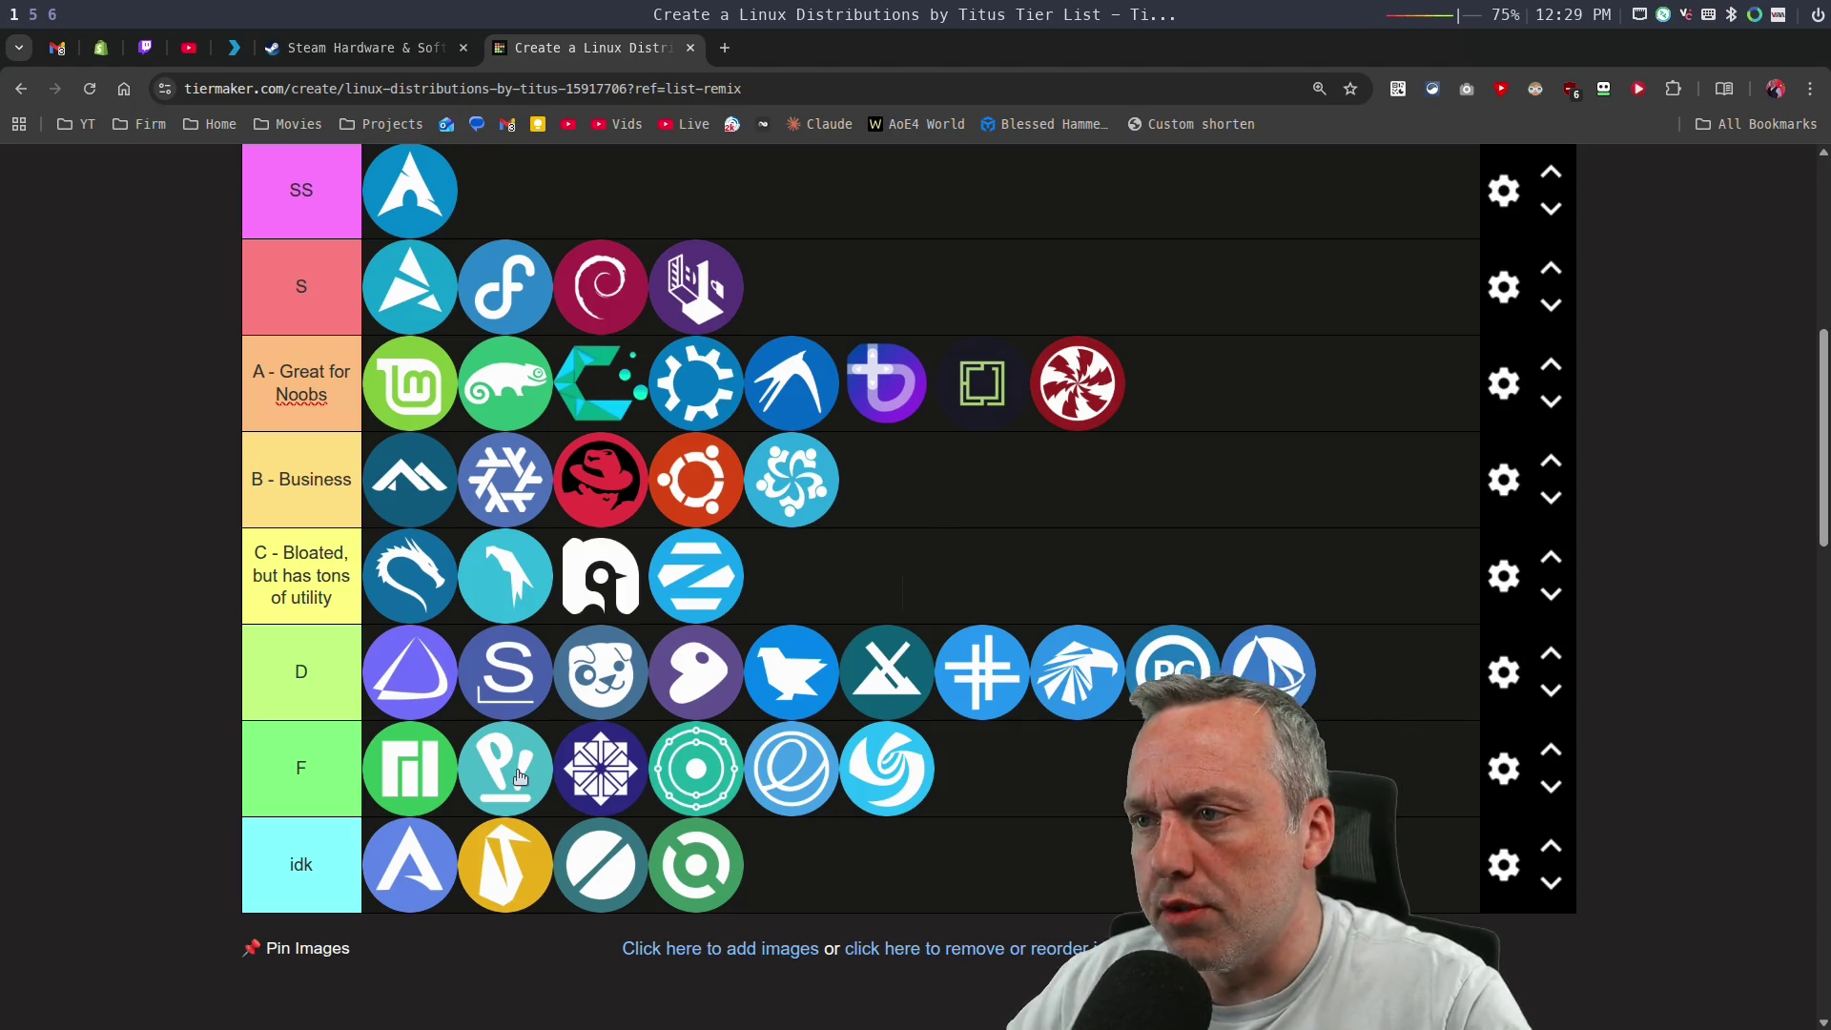
Alt+Tab over to the StreamerBot Chat window.
{"action": "key", "text": "alt+Tab"}
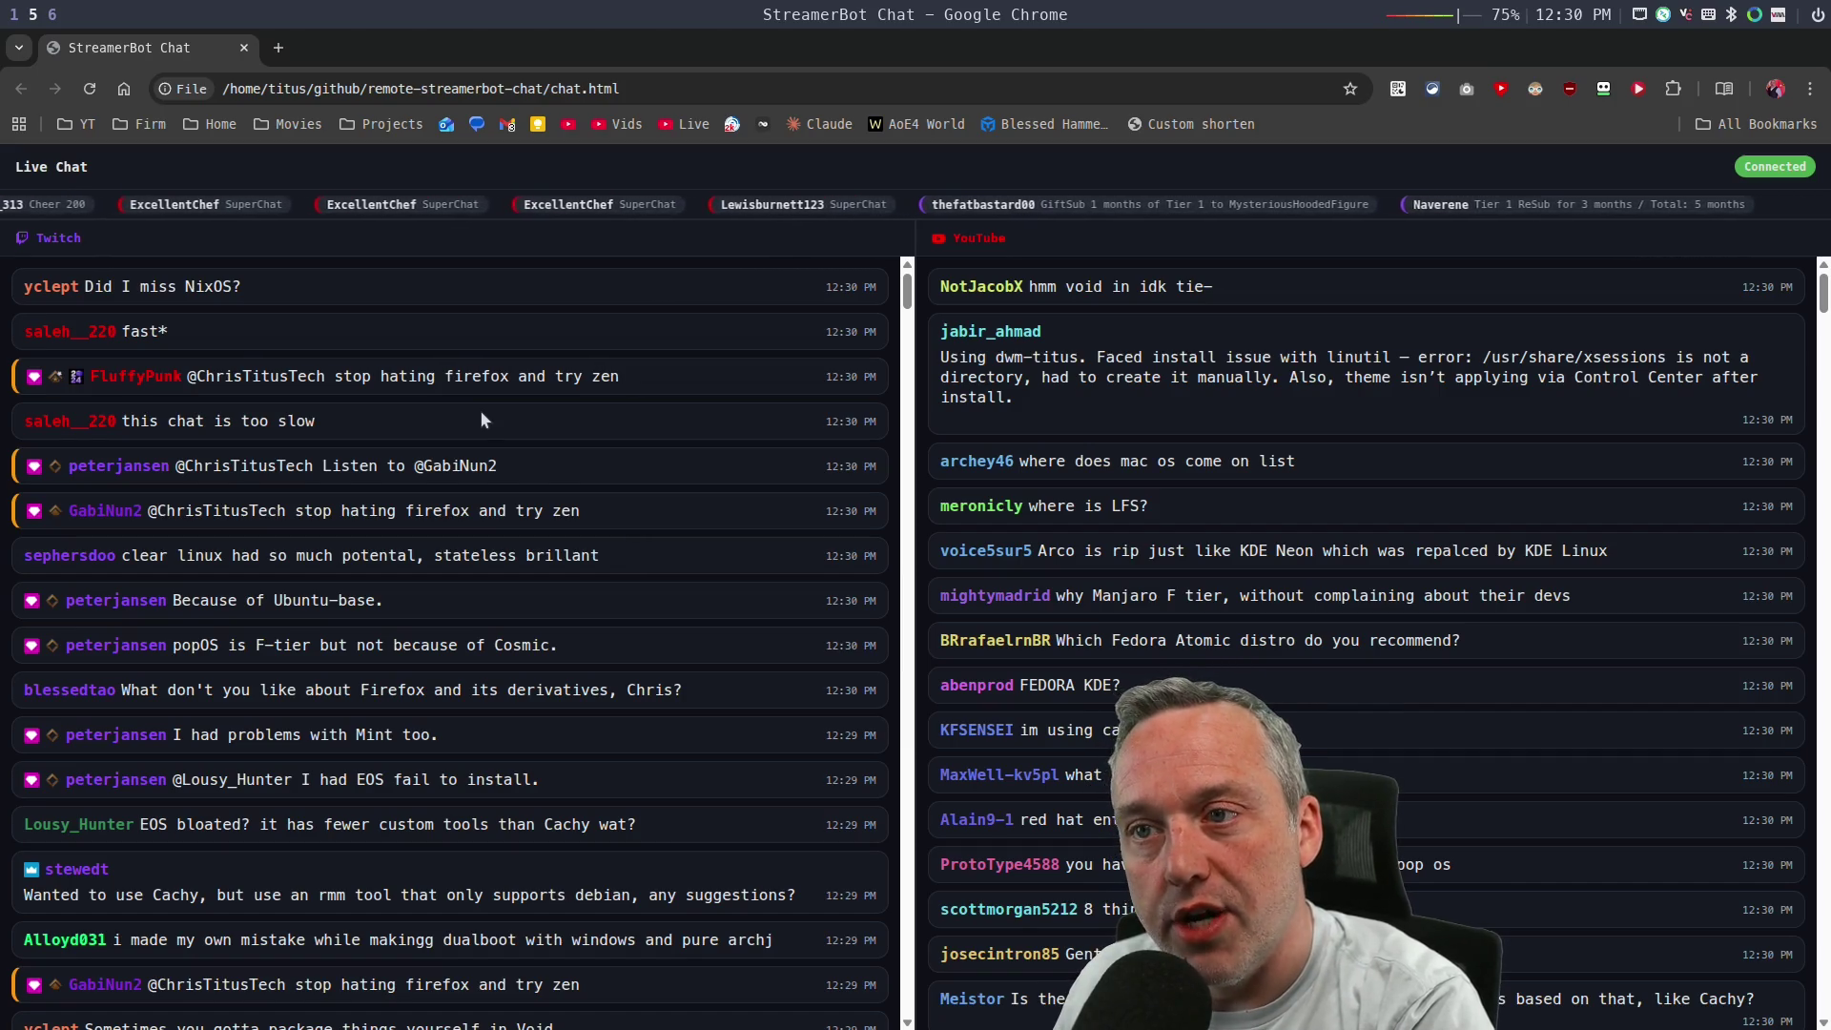
Jump to the Chrome tier list on workspace 1, then Alt+Tab back to StreamerBot Chat.
{"action": "key", "text": "super+1"}
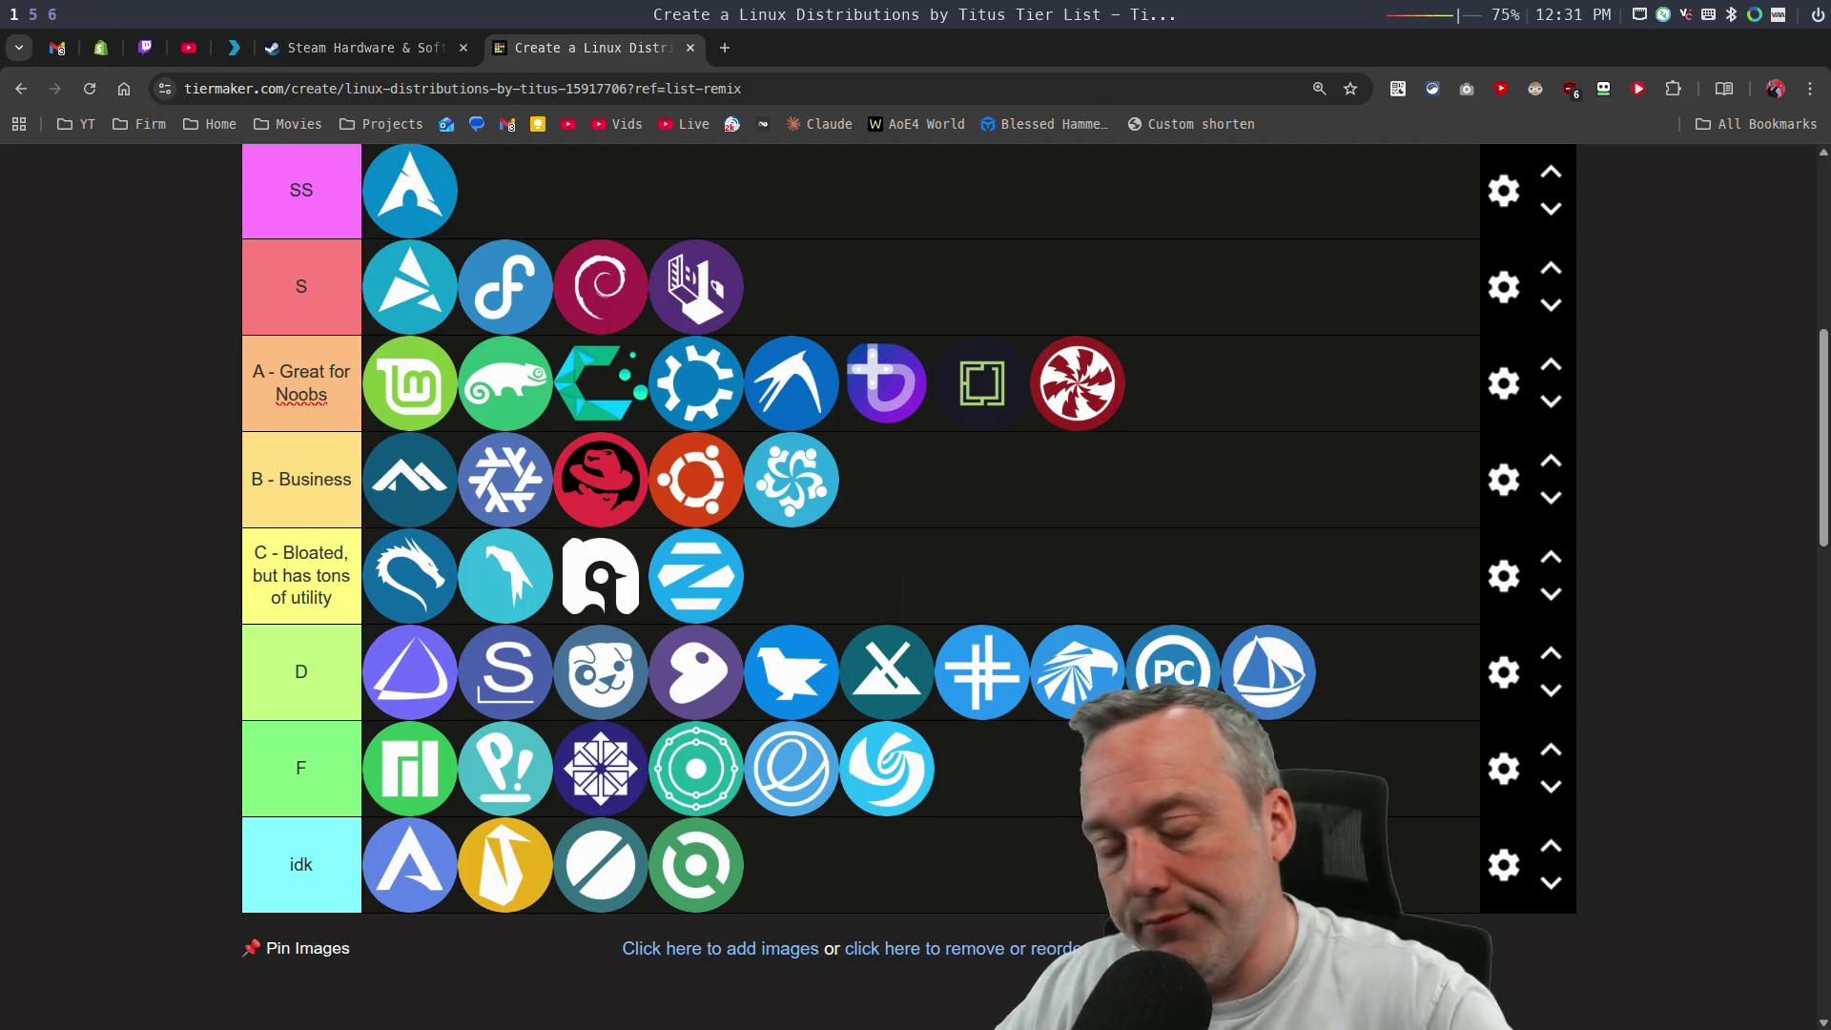
{"action": "key", "text": "alt+Tab"}
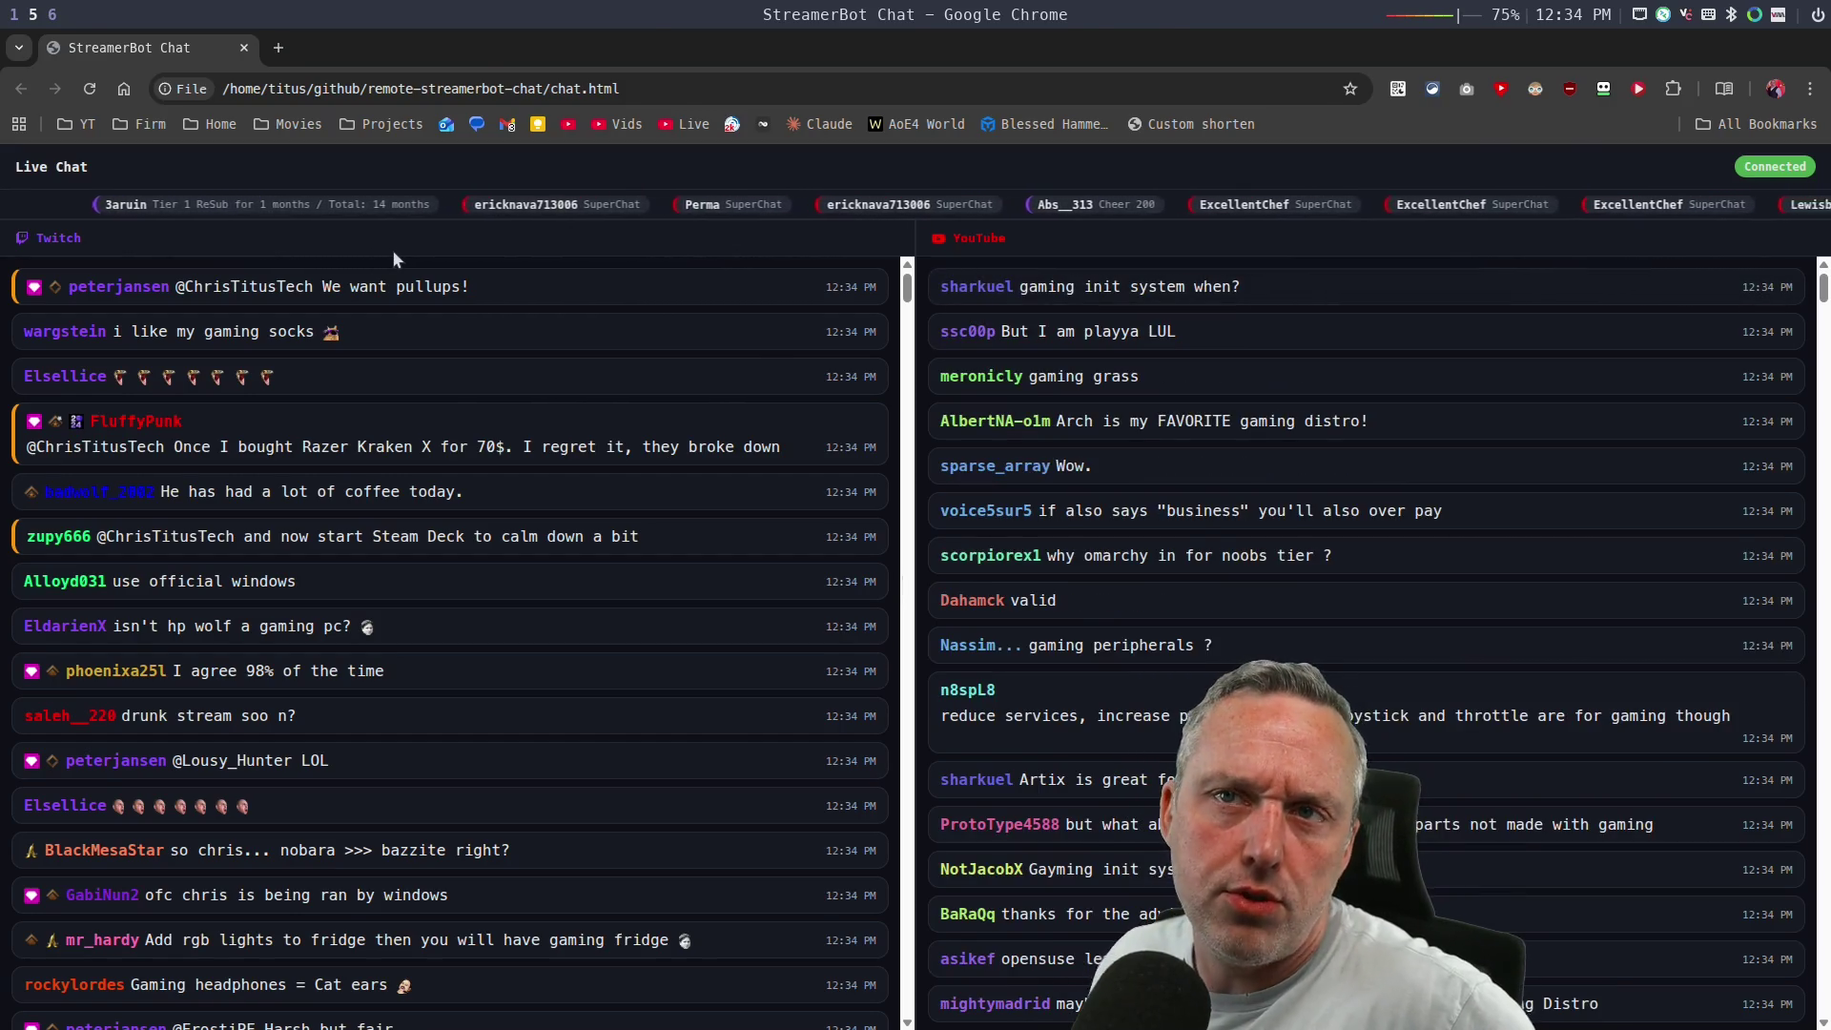
Put the square bracket distro after the red swirl at the end of tier A, then return to chat.
{"action": "key", "text": "super+1"}
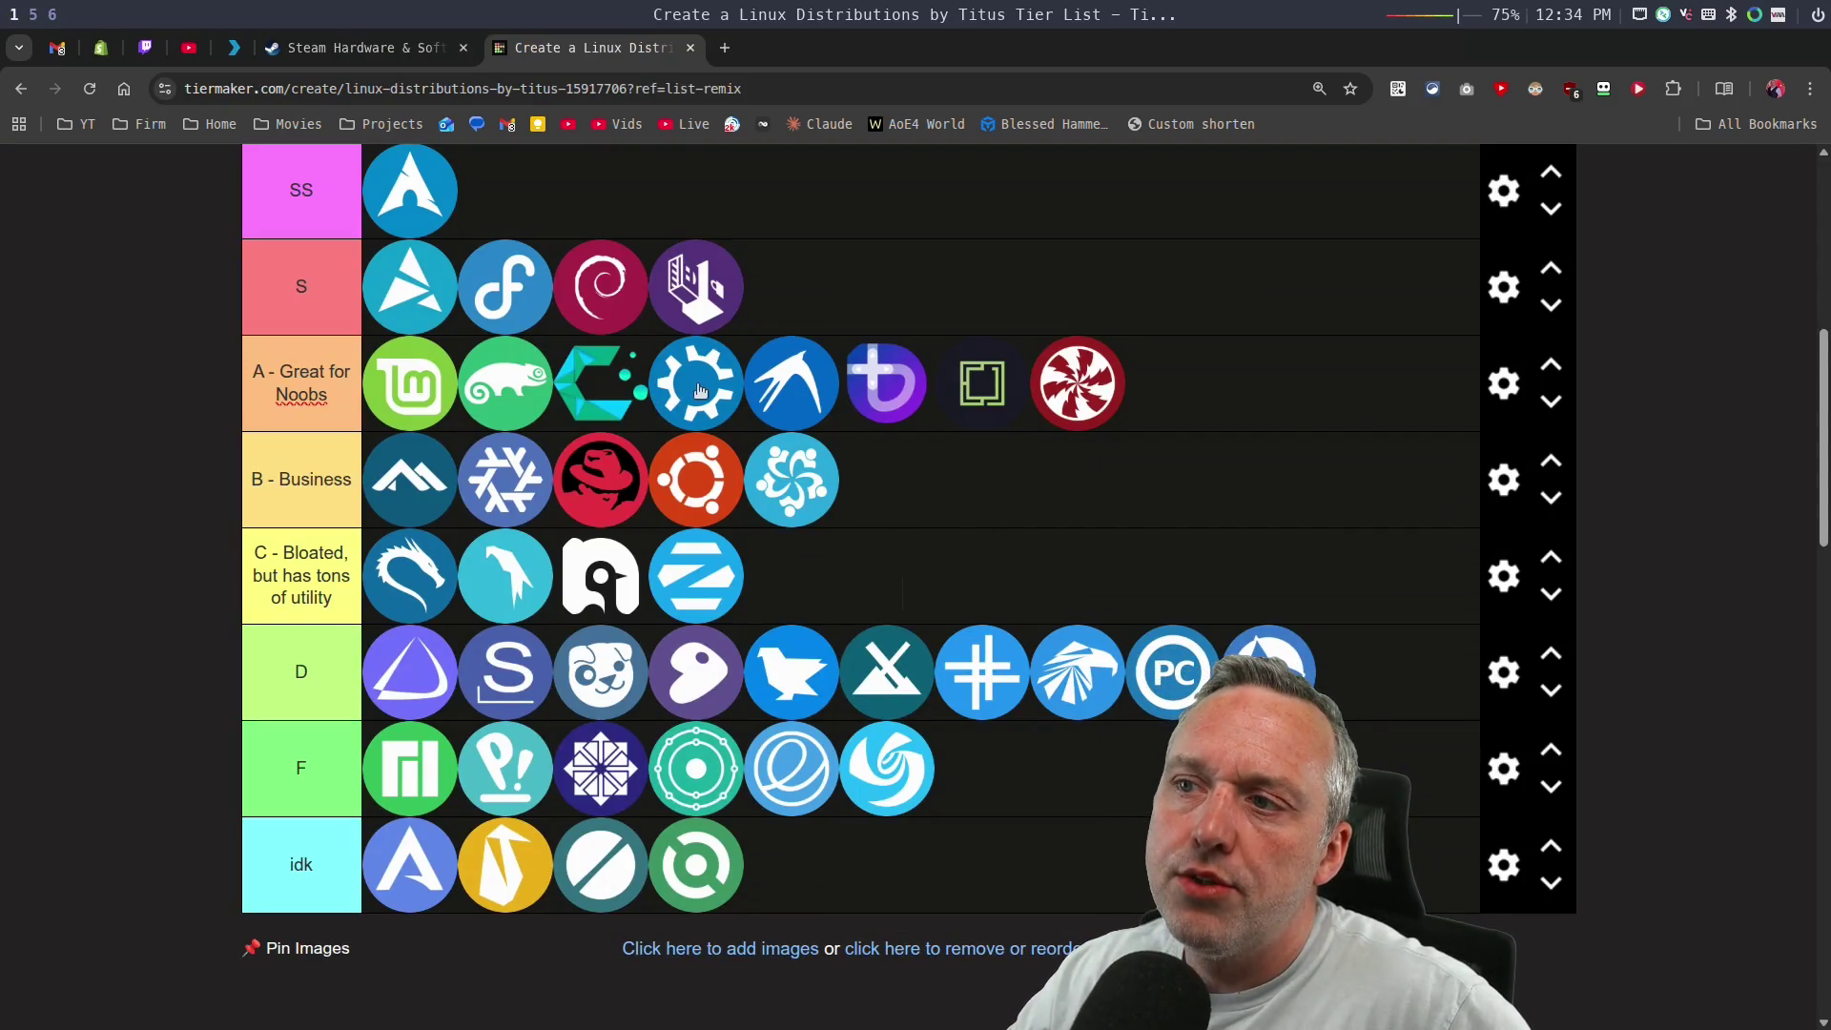
{"action": "left_click_drag", "start_coordinate": [987, 391], "coordinate": [1102, 389]}
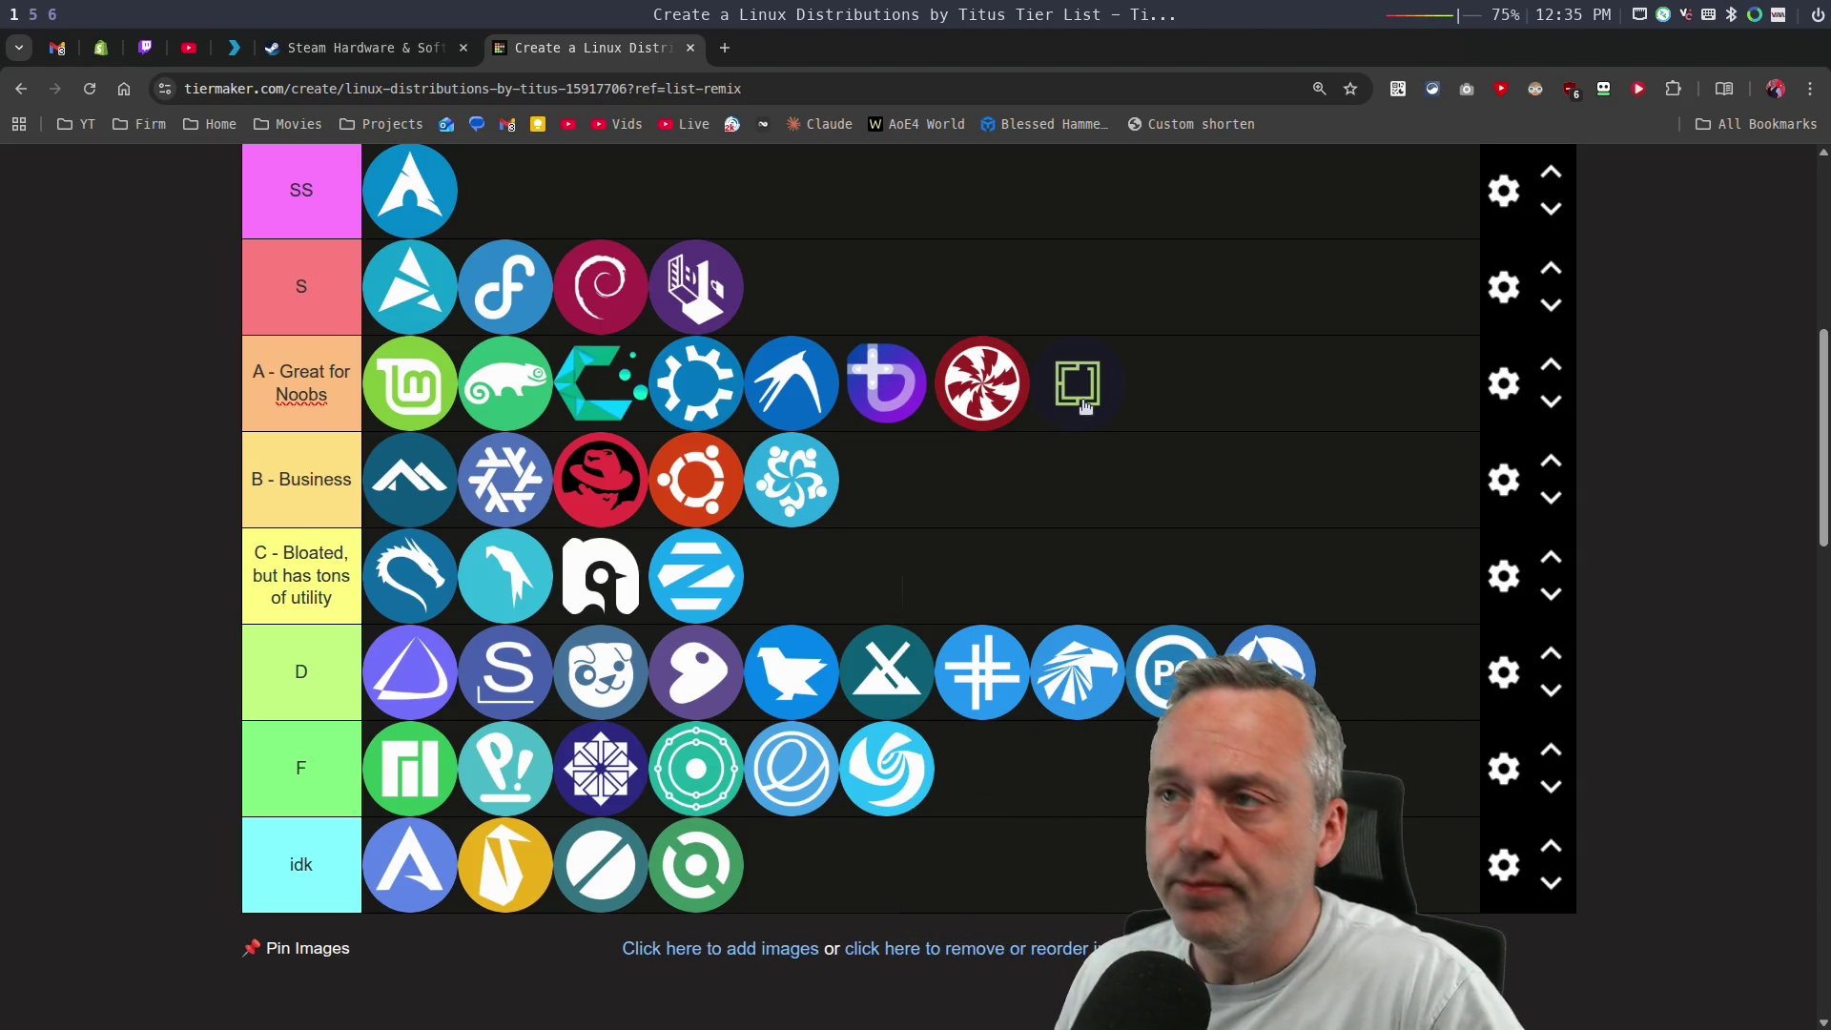
{"action": "key", "text": "super+5"}
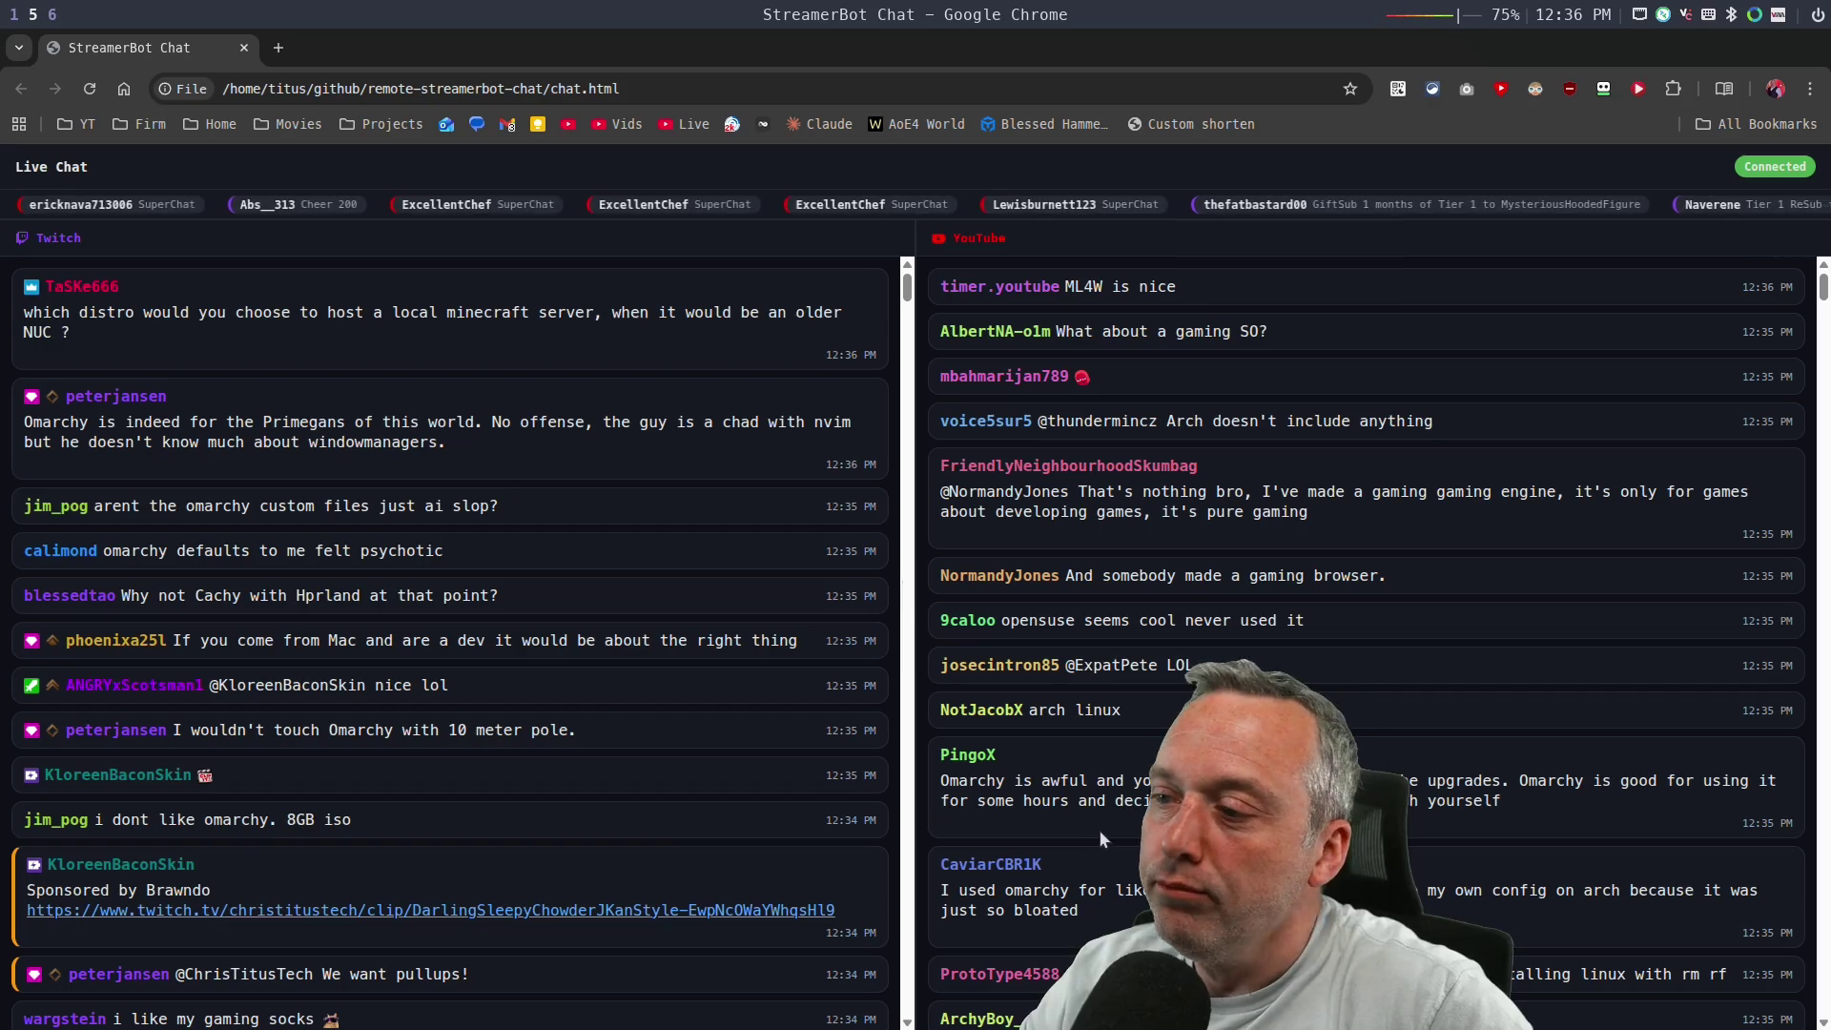
Move openSUSE to the end of the A tier, nudge the openSUSE and Red Hat icons, then return to chat.
{"action": "key", "text": "super+2"}
{"action": "key", "text": "super+1"}
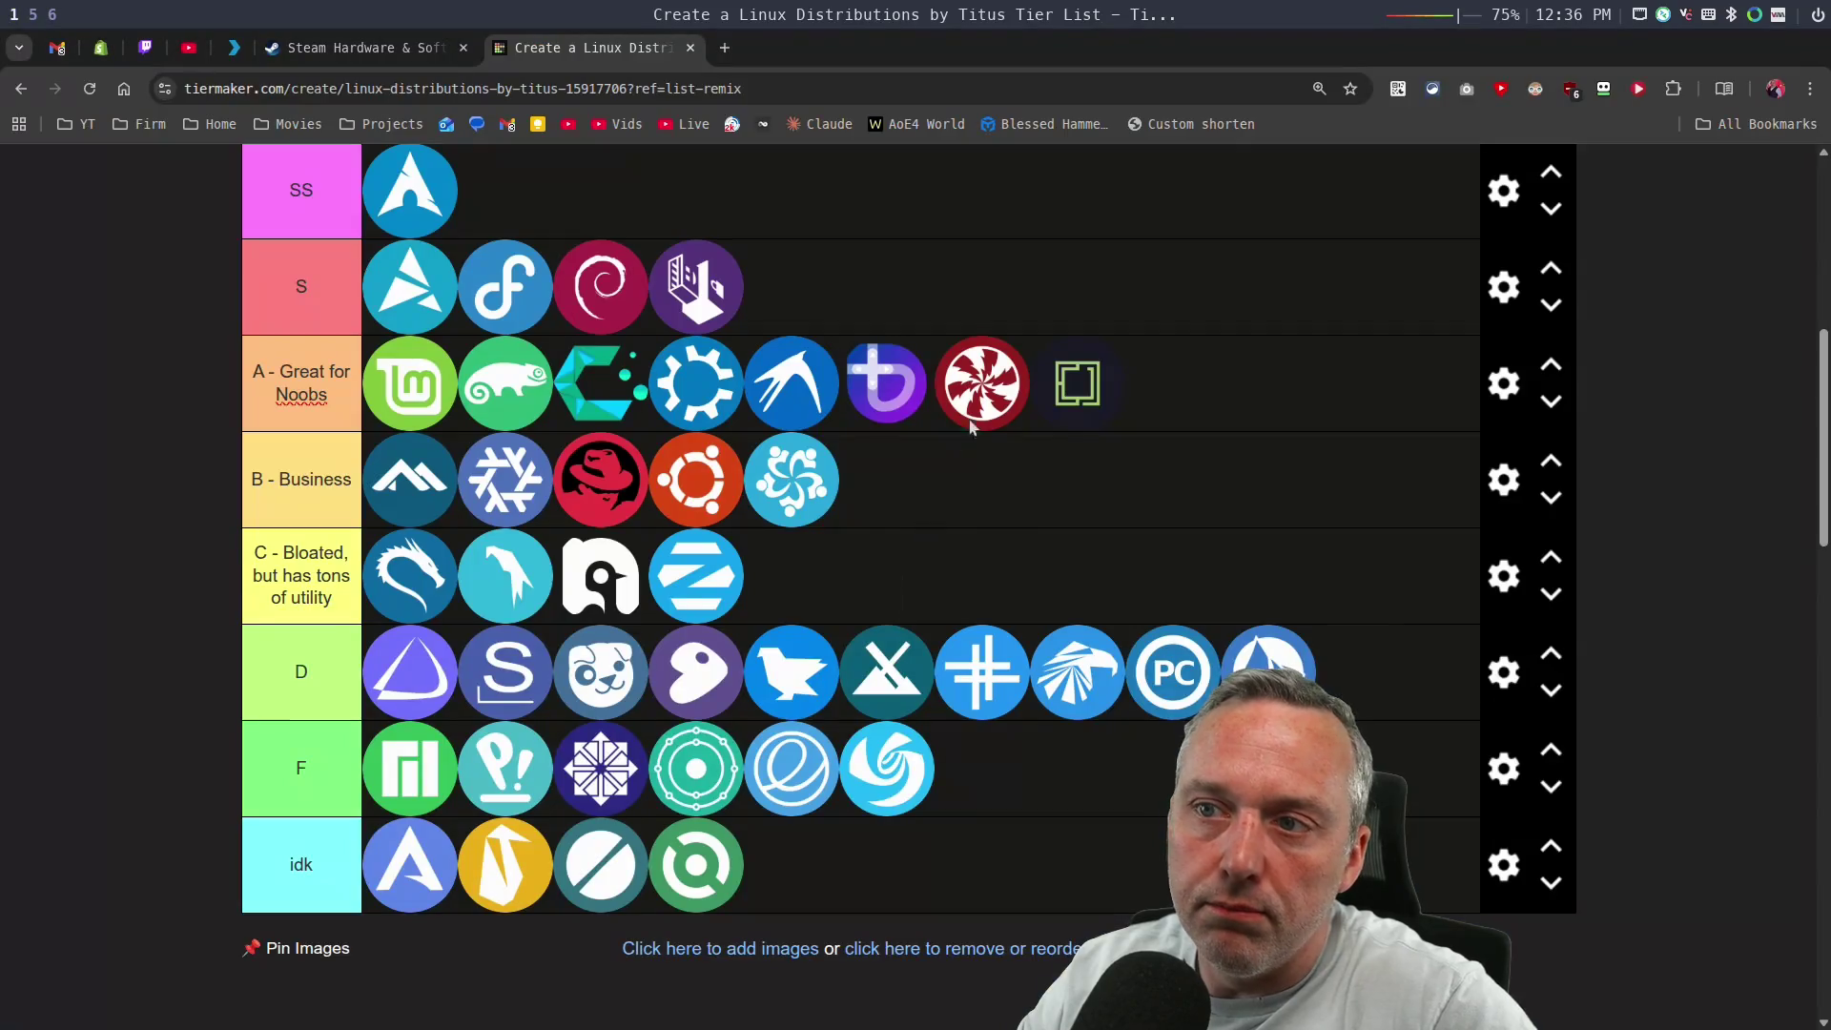
{"action": "mouse_move", "coordinate": [512, 392]}
{"action": "left_mouse_down"}
{"action": "mouse_move", "coordinate": [1106, 405]}
{"action": "mouse_move", "coordinate": [1110, 390]}
{"action": "left_mouse_up"}
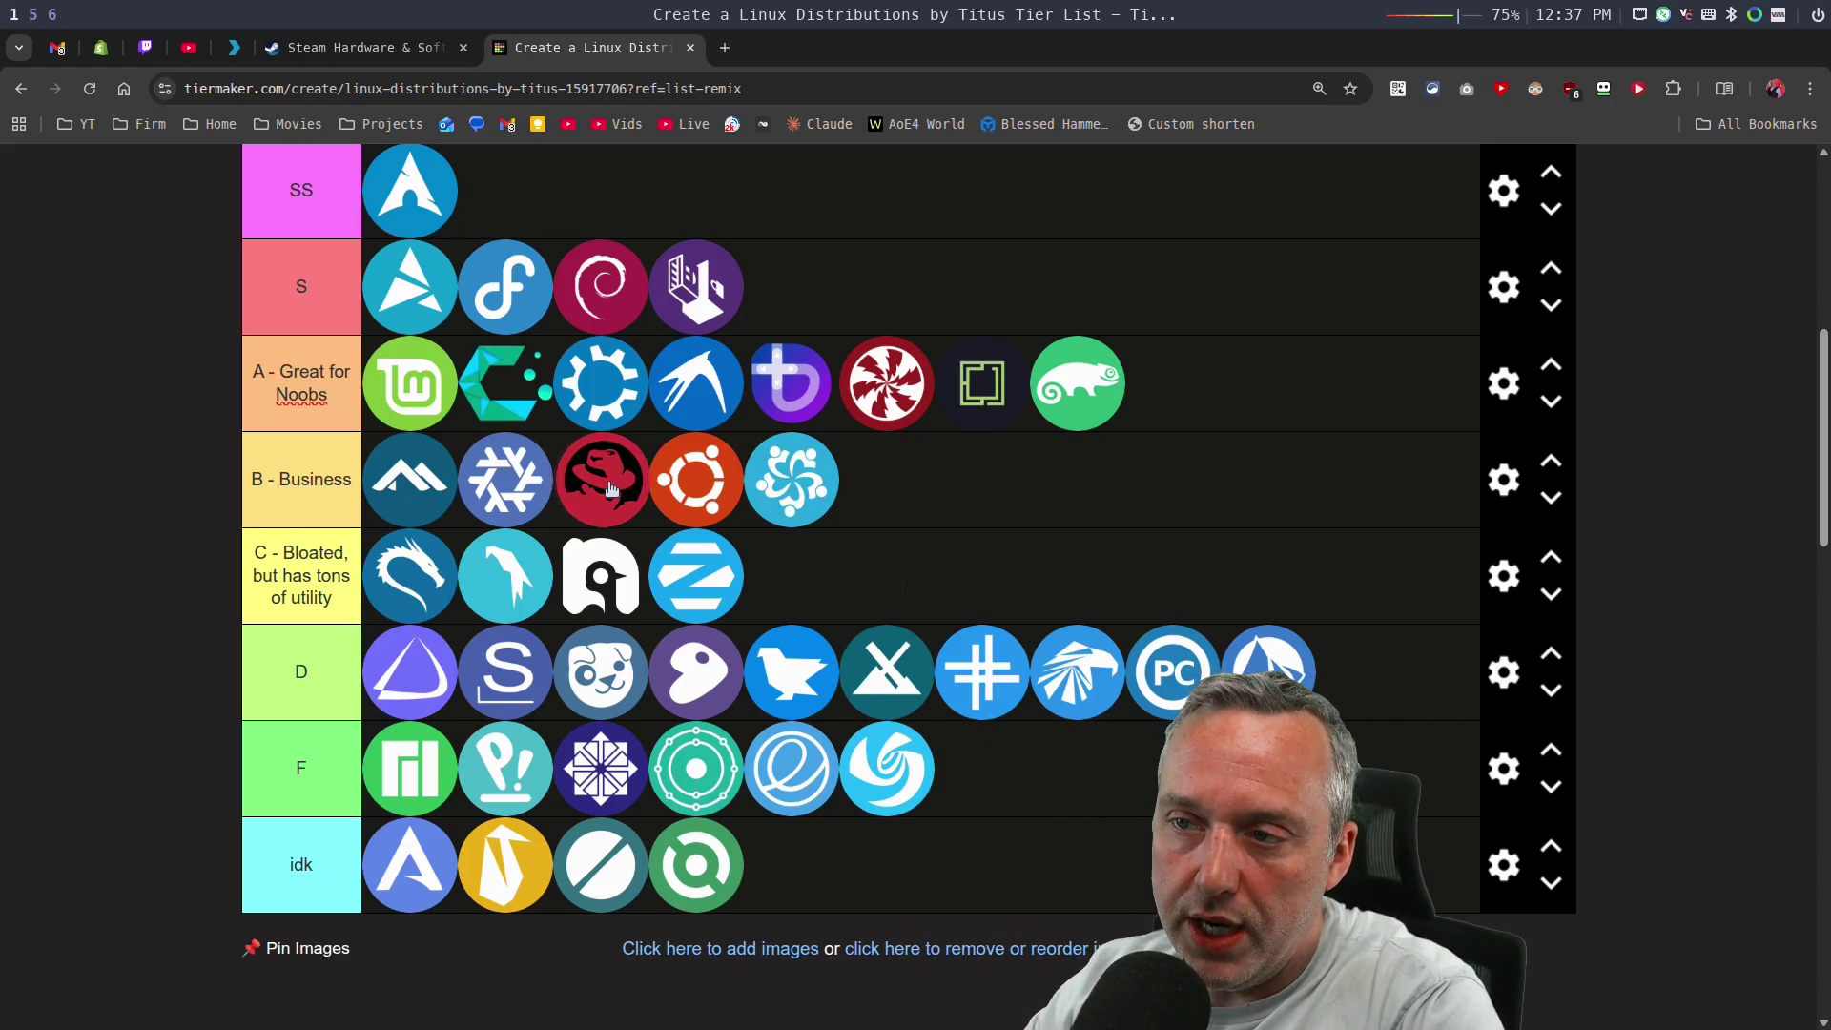
{"action": "left_click_drag", "start_coordinate": [1077, 399], "coordinate": [1092, 399]}
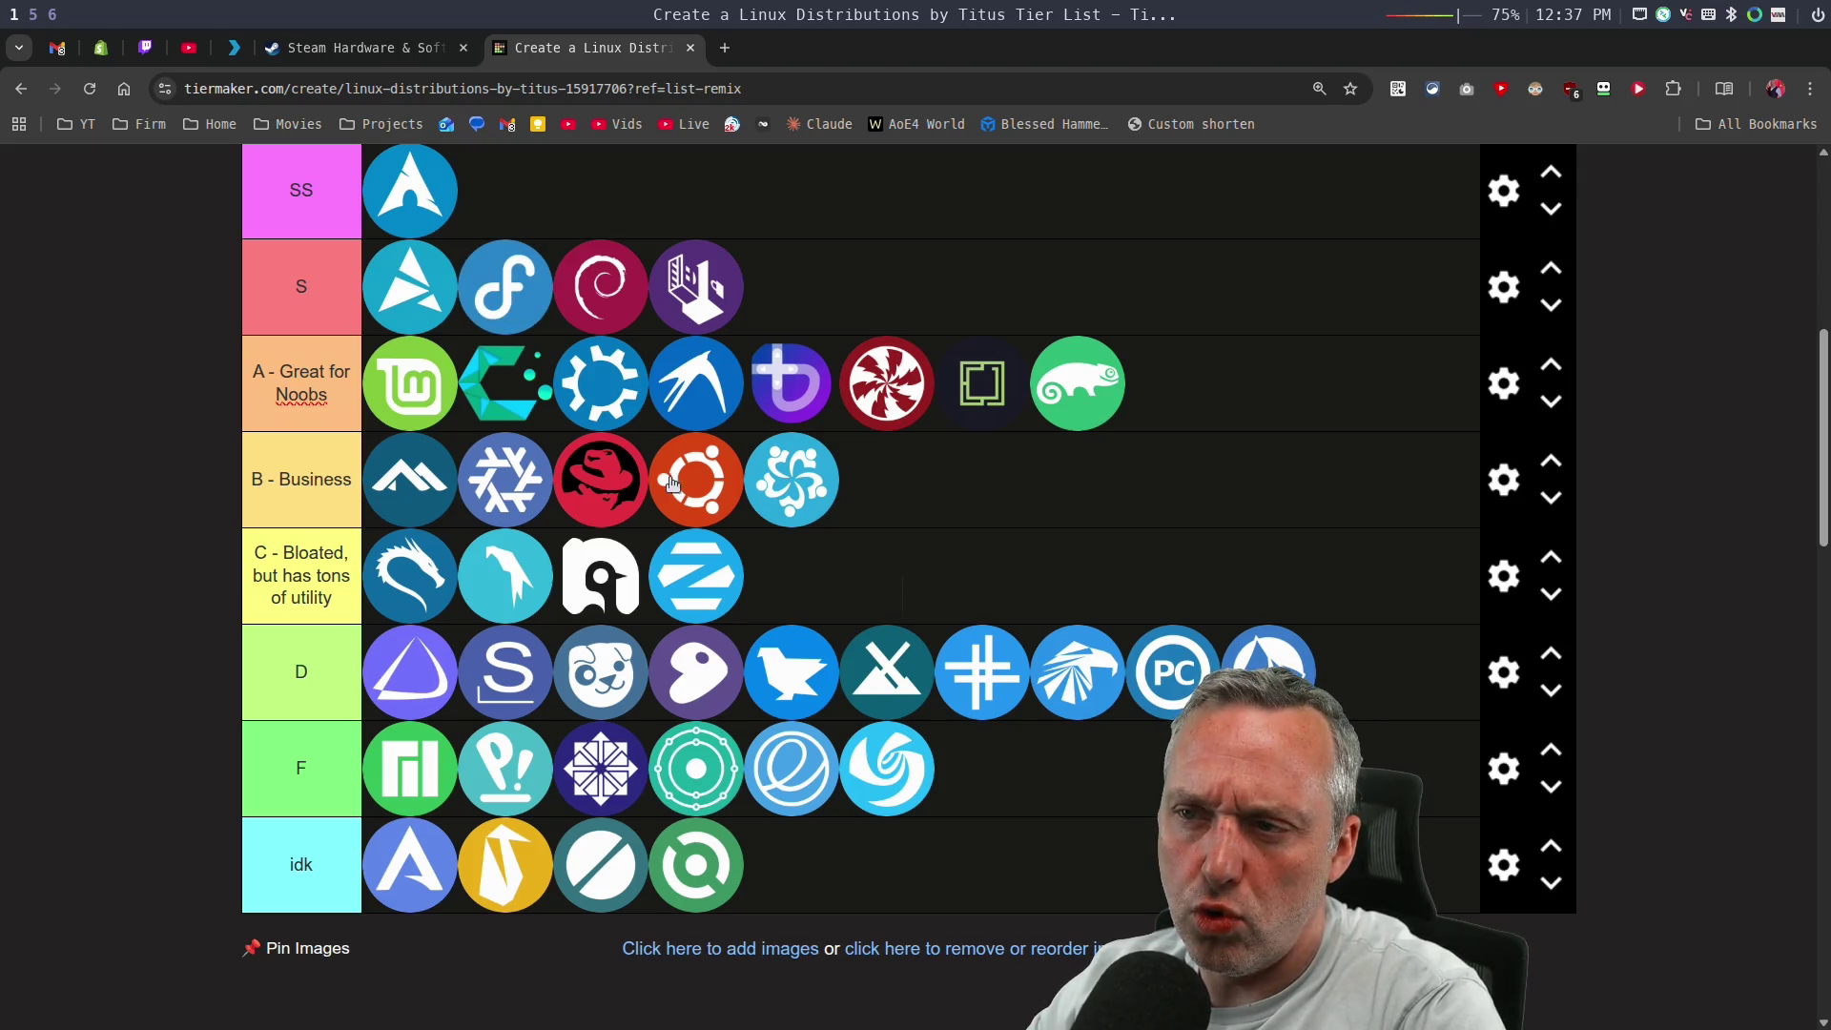
{"action": "left_click_drag", "start_coordinate": [598, 492], "coordinate": [603, 493]}
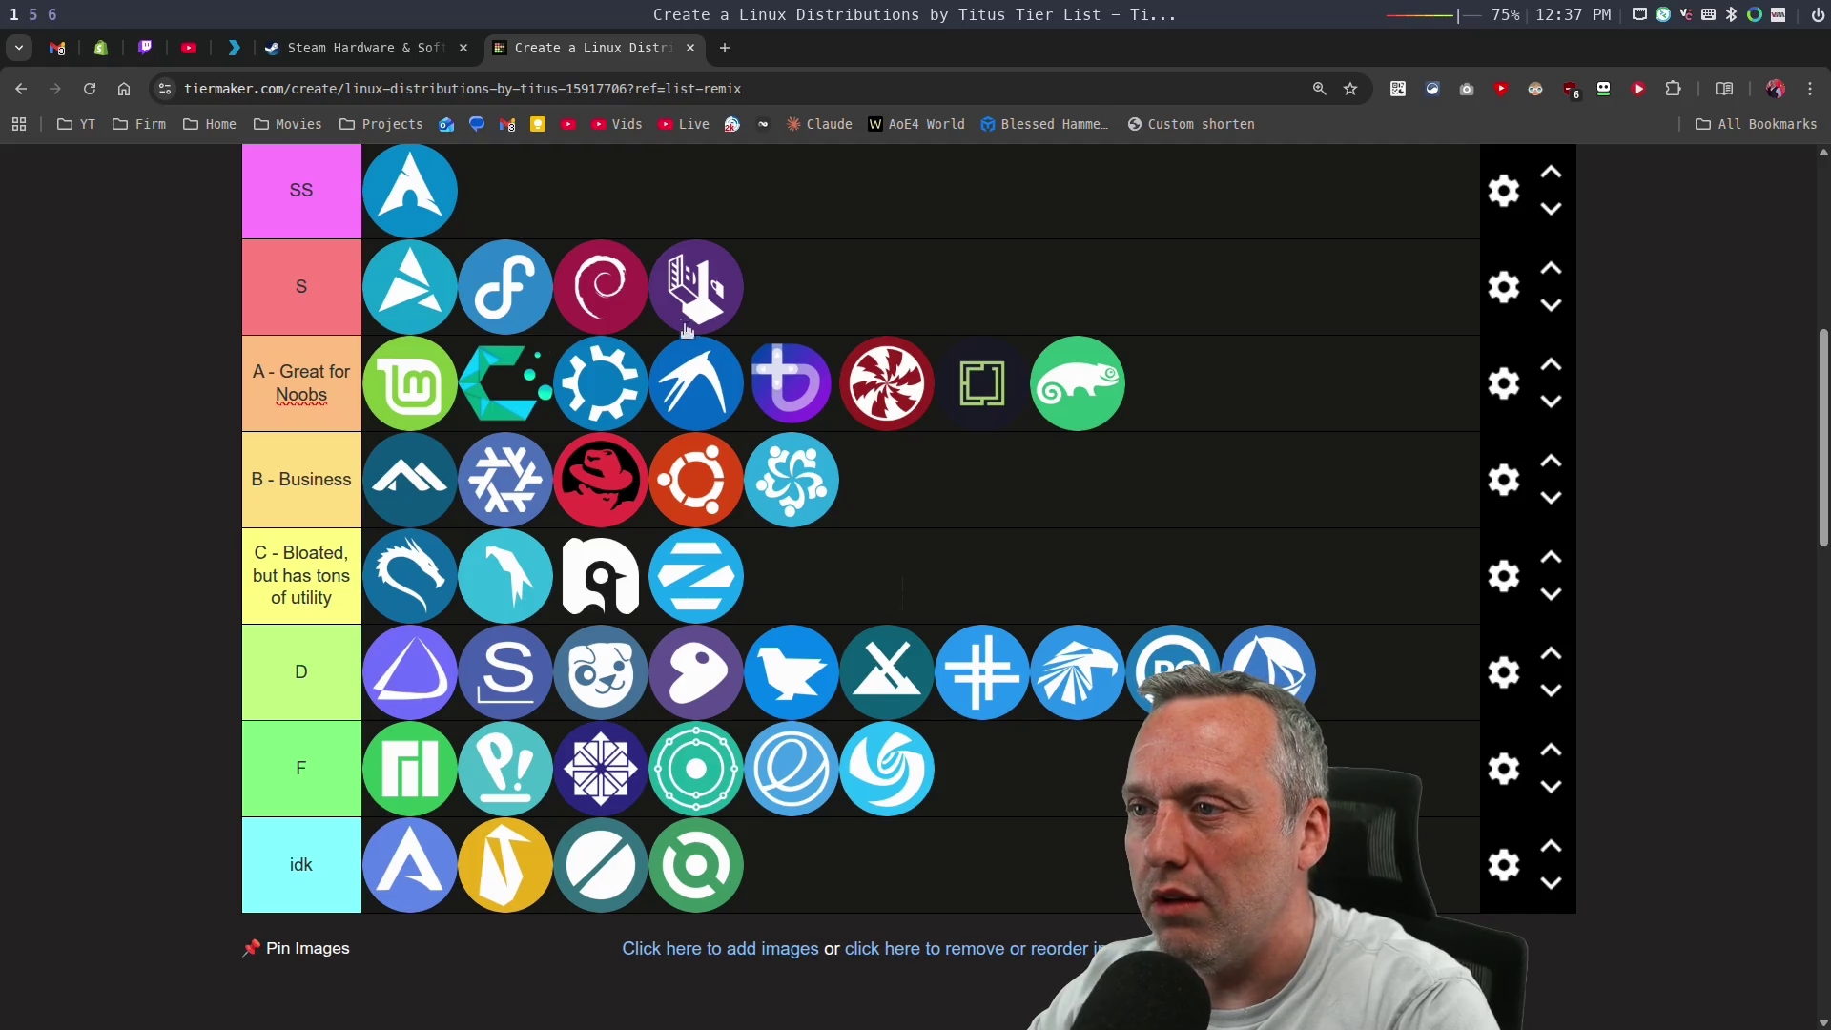
{"action": "key", "text": "super+5"}
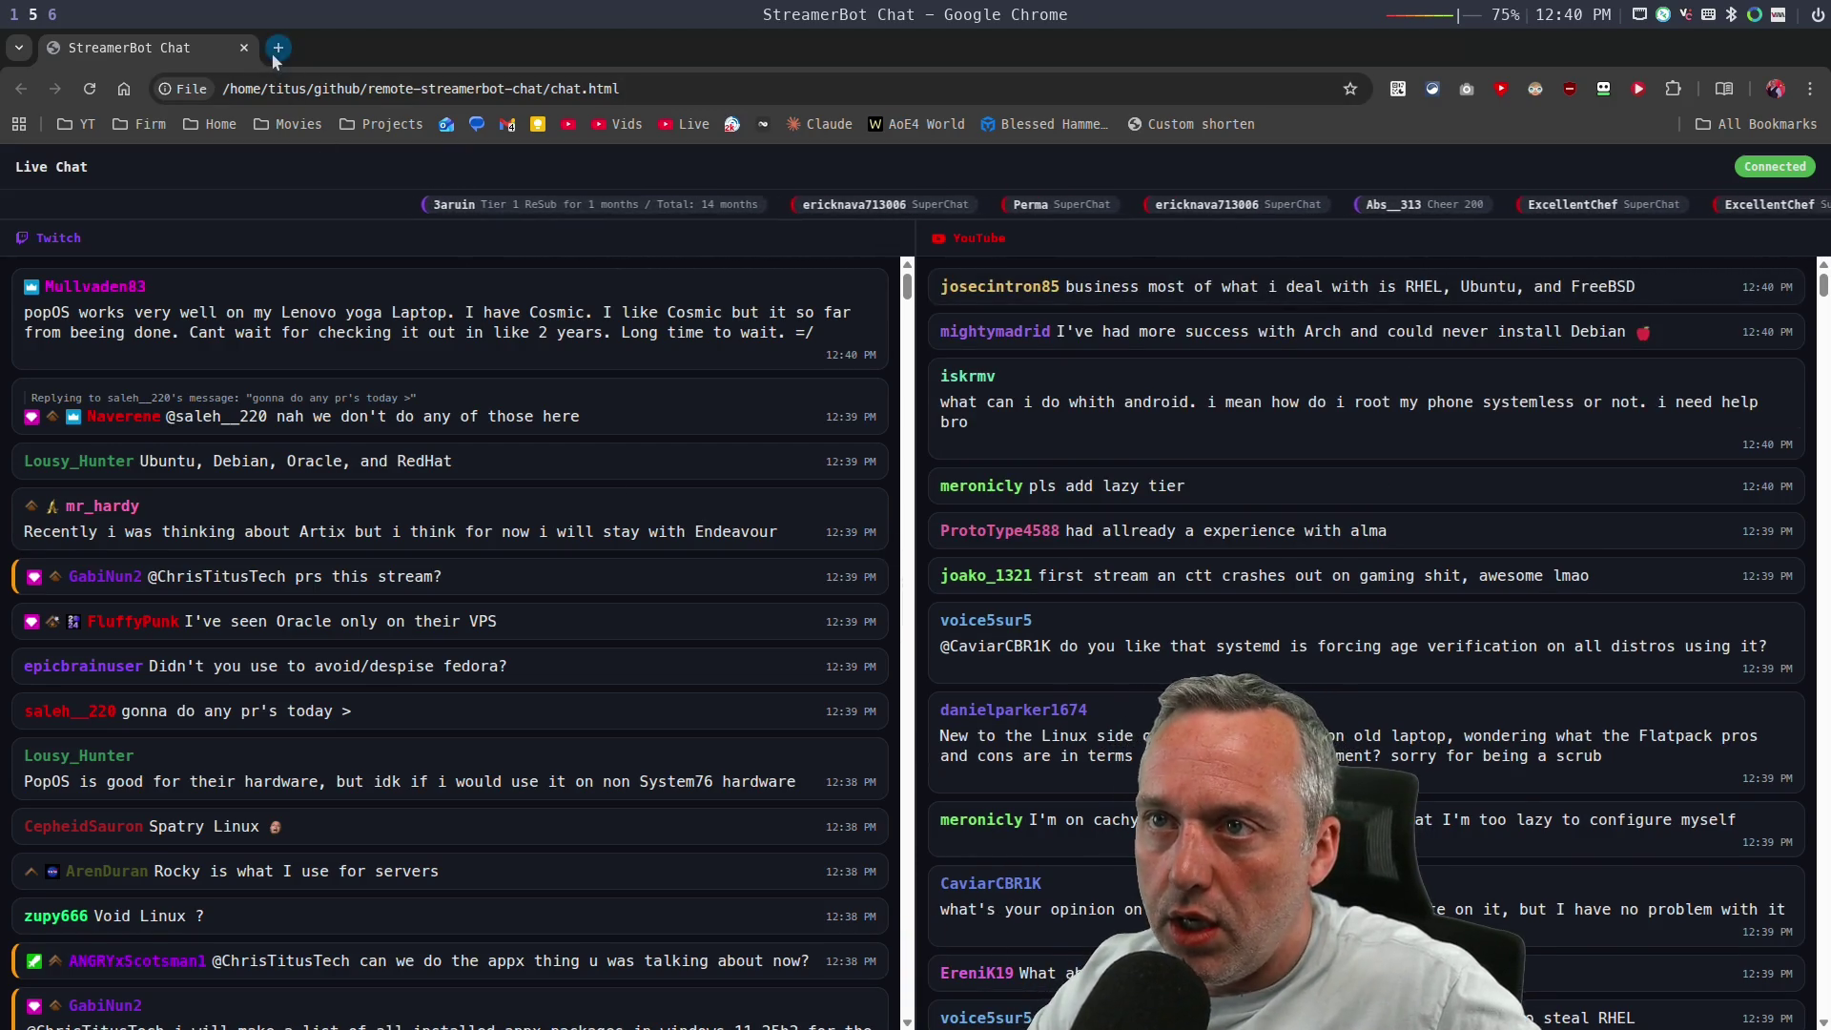
After reading the chat, Alt+Tab from StreamerBot Chat back to the Chrome tier list.
{"action": "key", "text": "alt+Tab"}
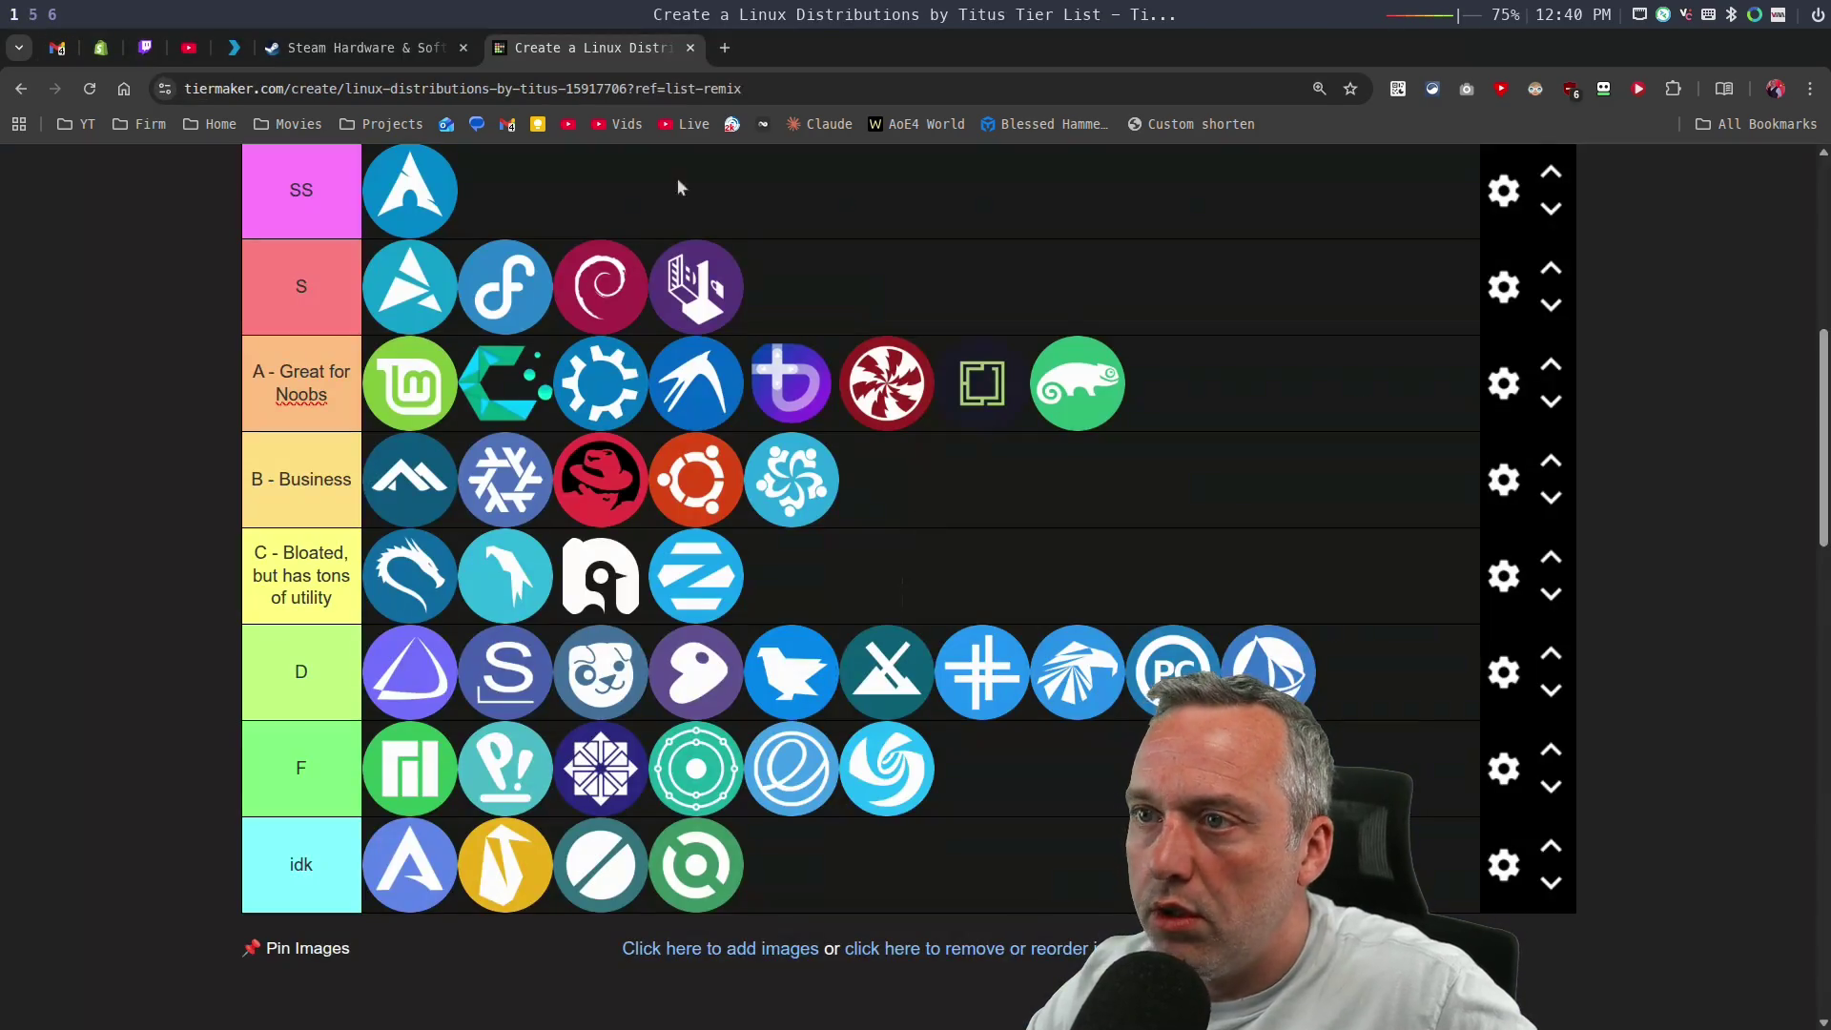
Go to github.com/christitustech/winutil and bring up pull request #4313, 'the worst could i have ever seen'.
{"action": "left_click", "coordinate": [585, 93]}
{"action": "type", "text": "wi"}
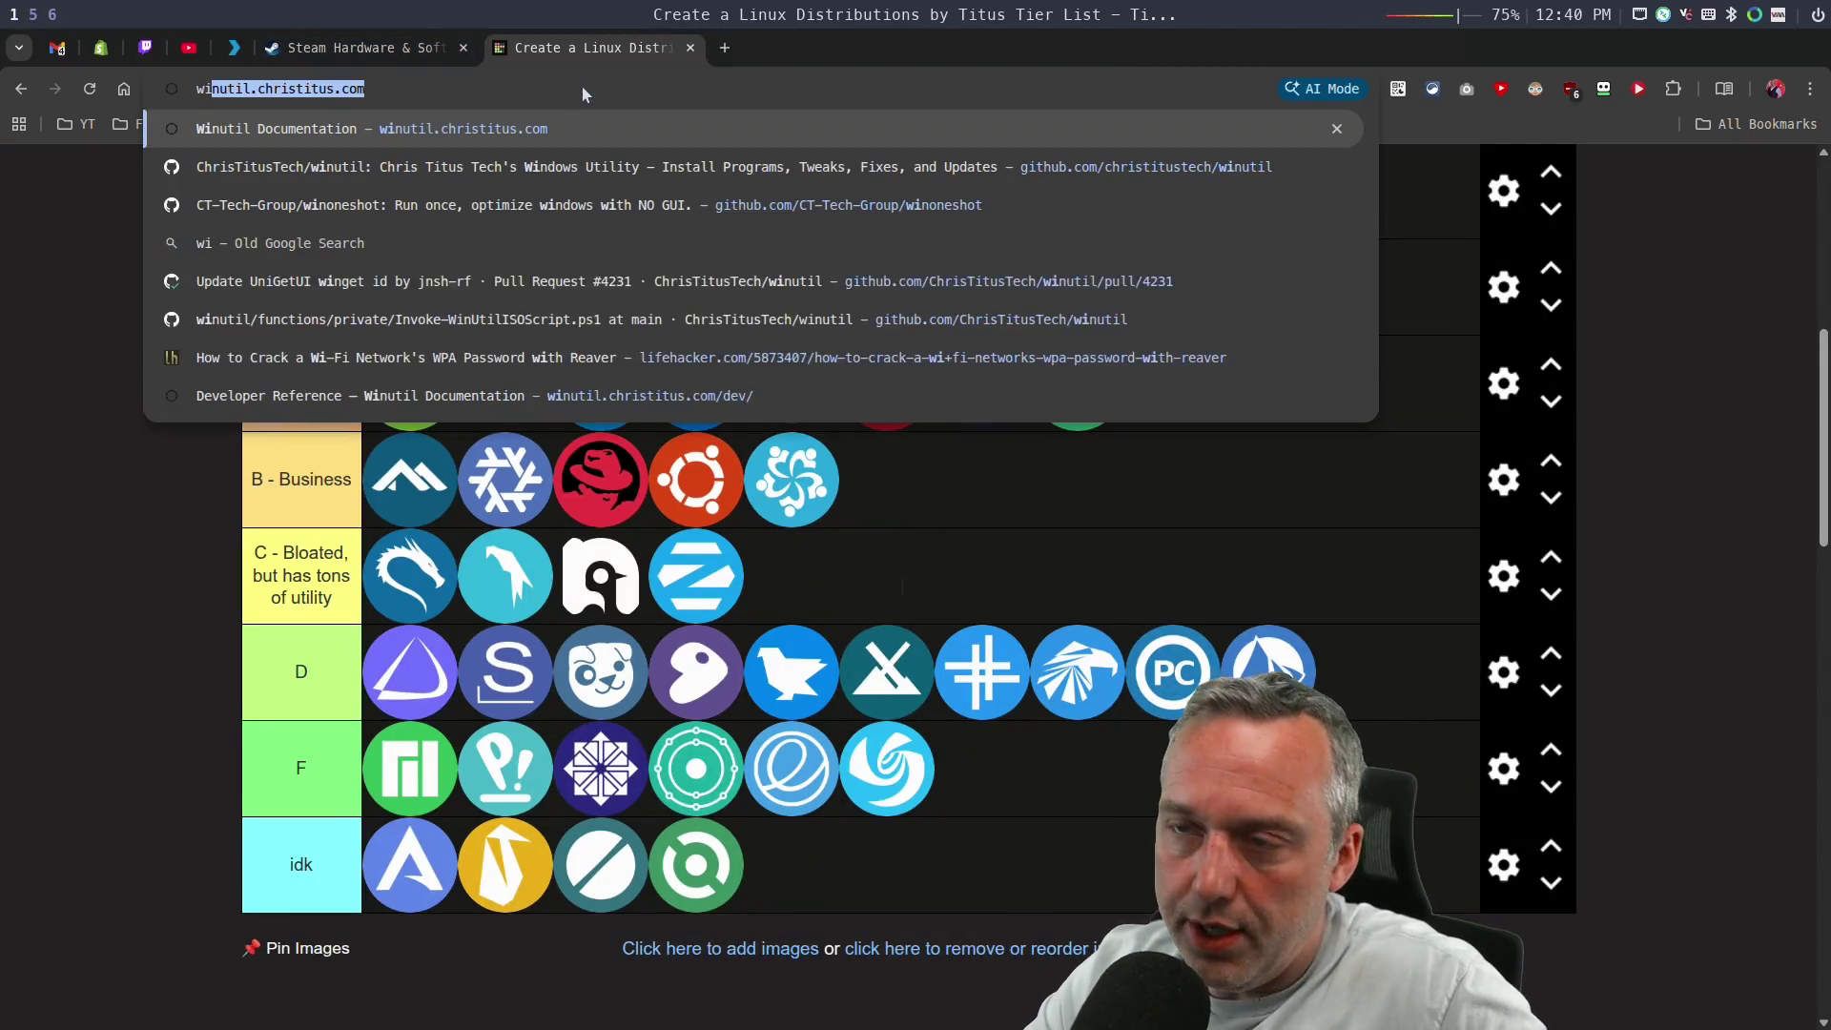
{"action": "type", "text": "nut"}
{"action": "key", "text": "Down"}
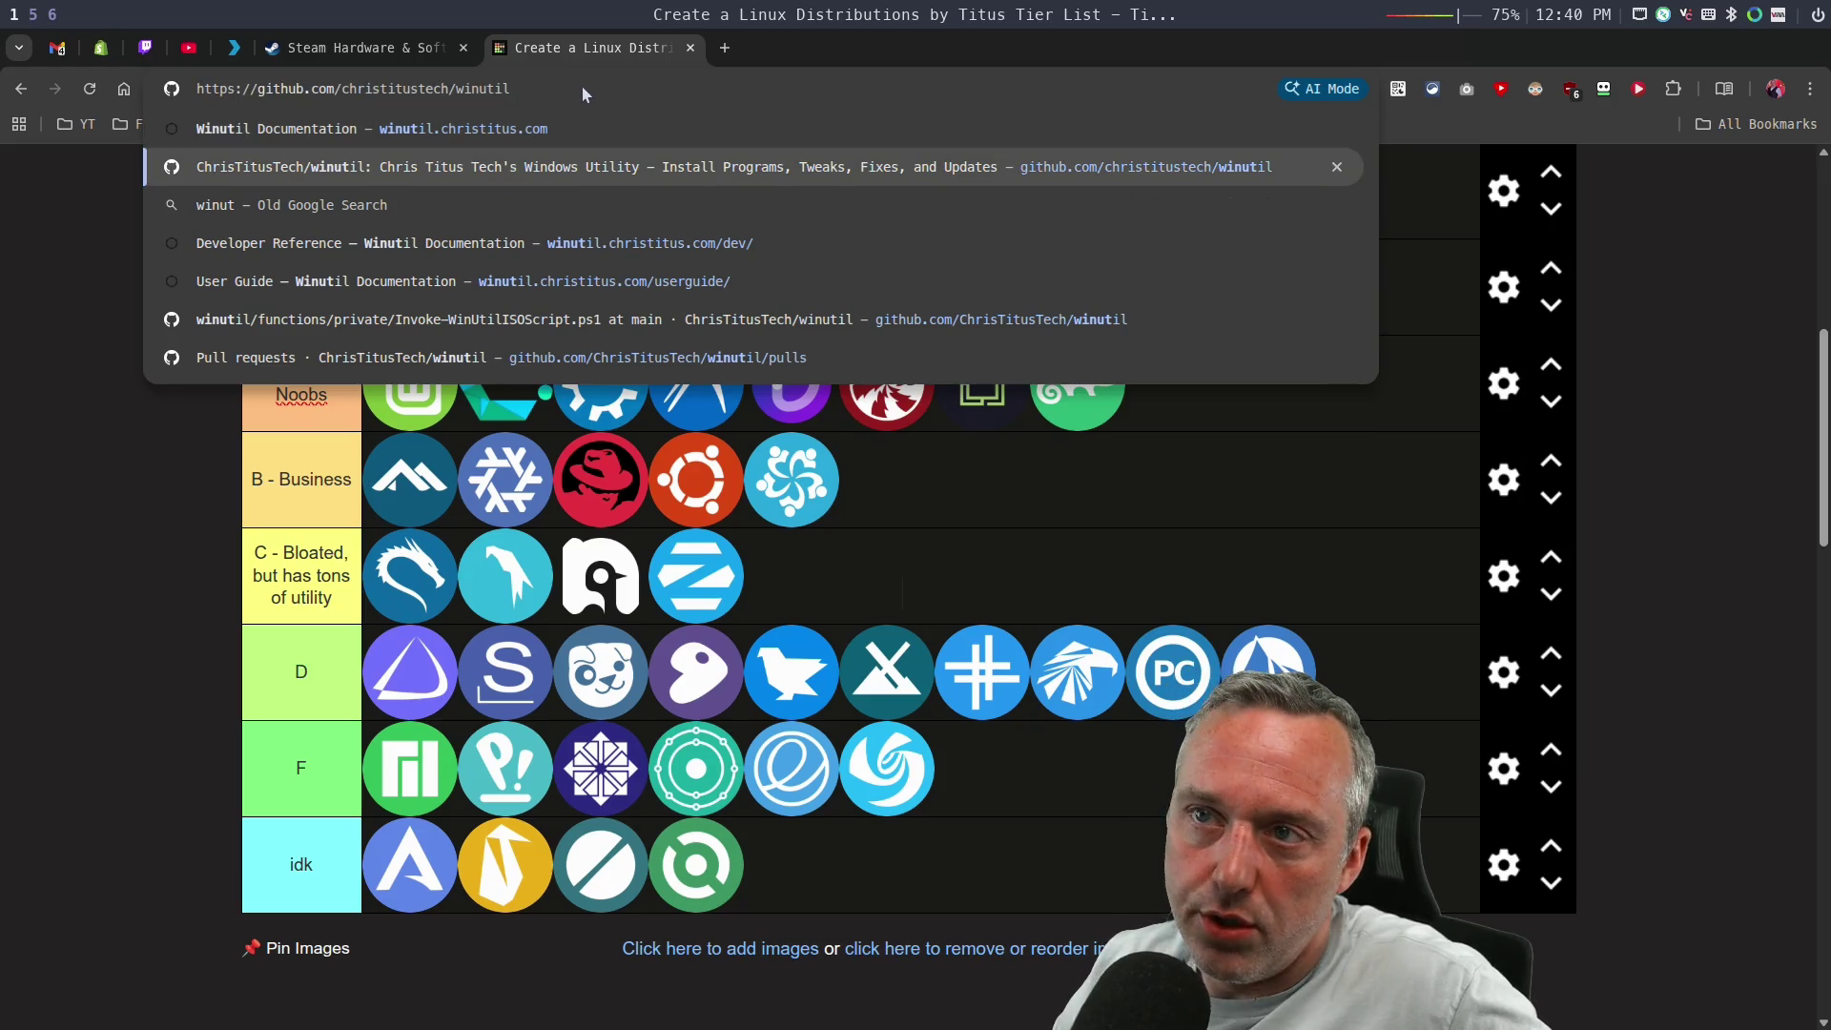
{"action": "key", "text": "Return"}
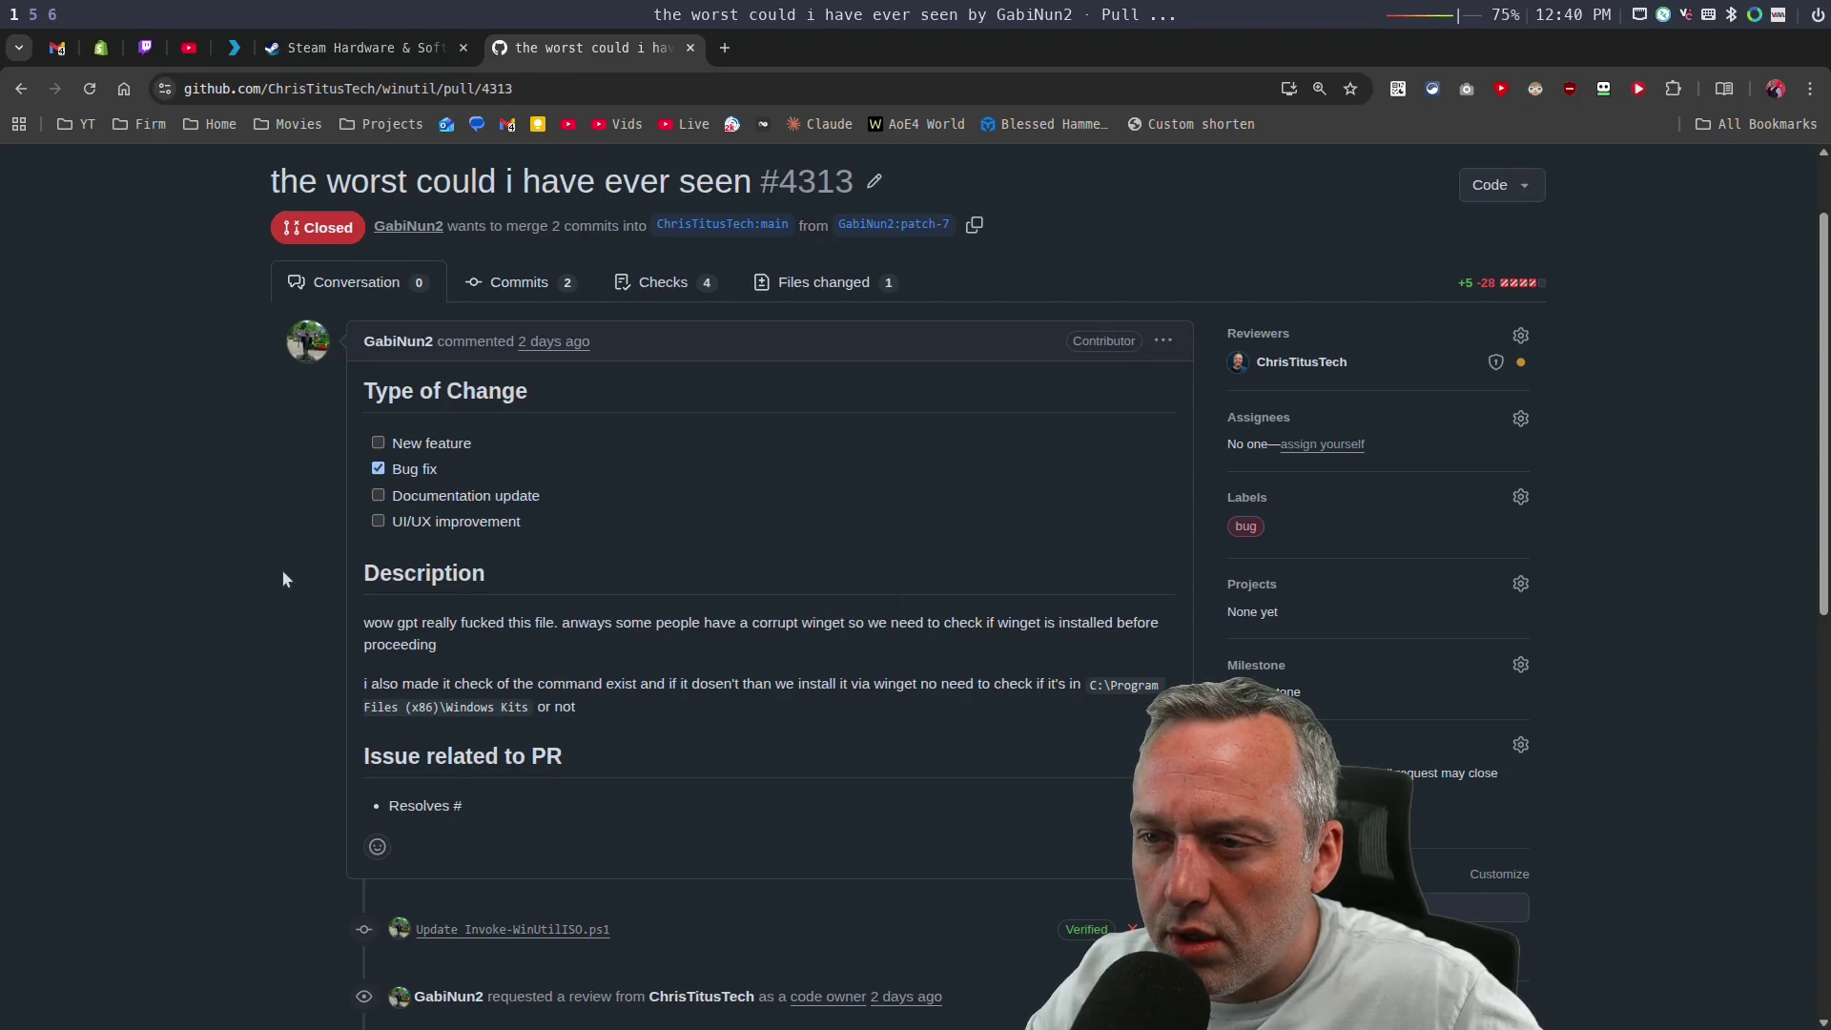
{"action": "scroll", "coordinate": [283, 572], "scroll_direction": "down", "scroll_amount": 6}
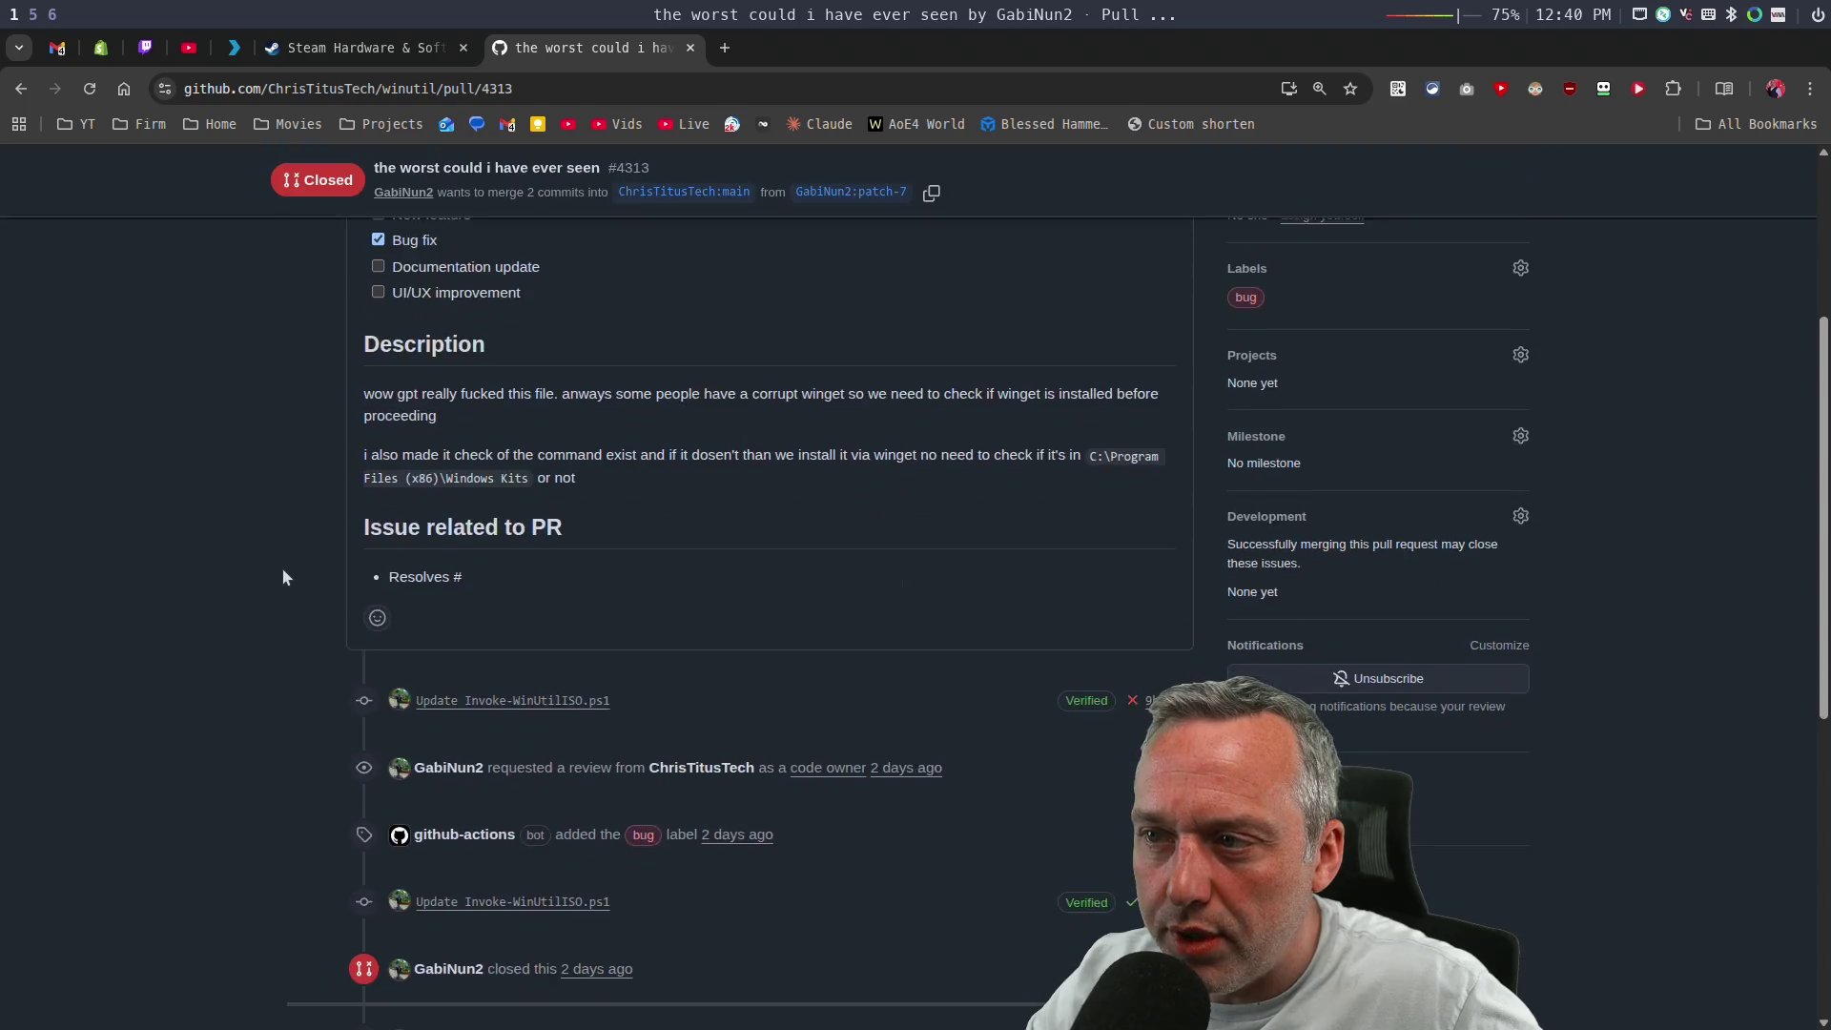
{"action": "scroll", "coordinate": [381, 524], "scroll_direction": "up", "scroll_amount": 7}
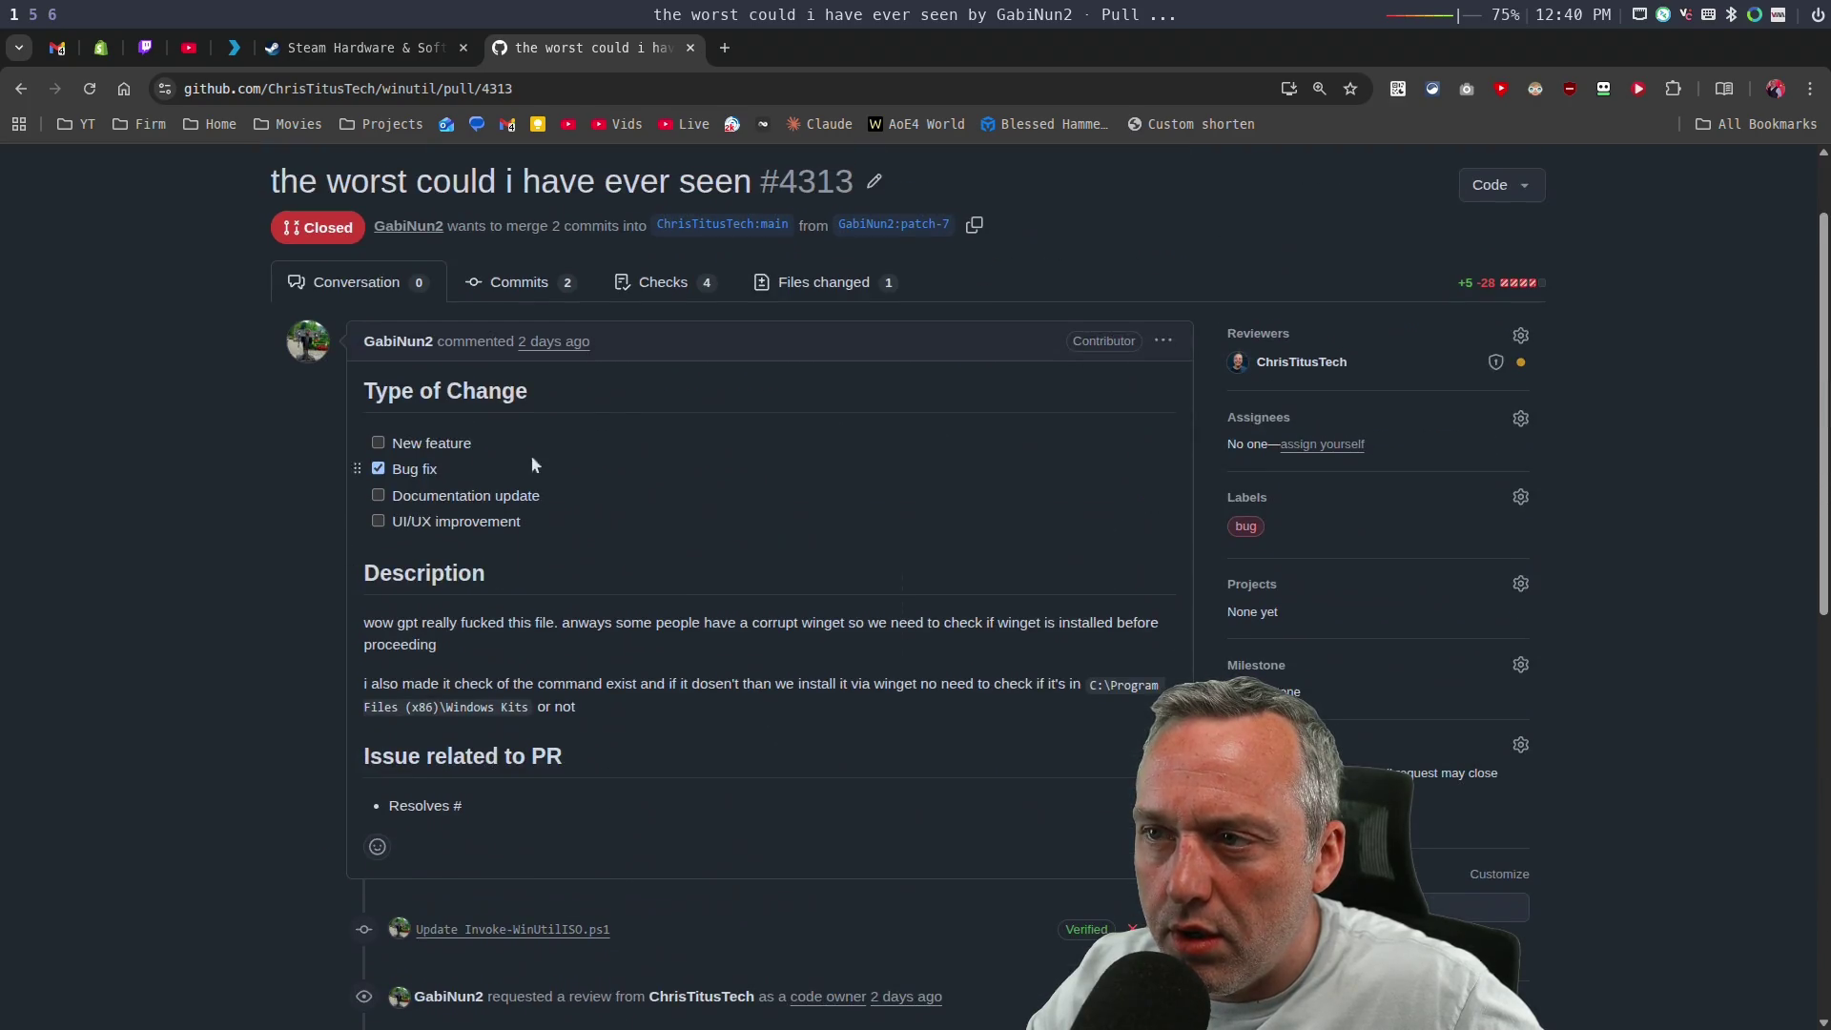
Scroll through PR #4313's Invoke-WinUtilISO.ps1 diff, then return to the closed pull requests list.
{"action": "left_click", "coordinate": [836, 286]}
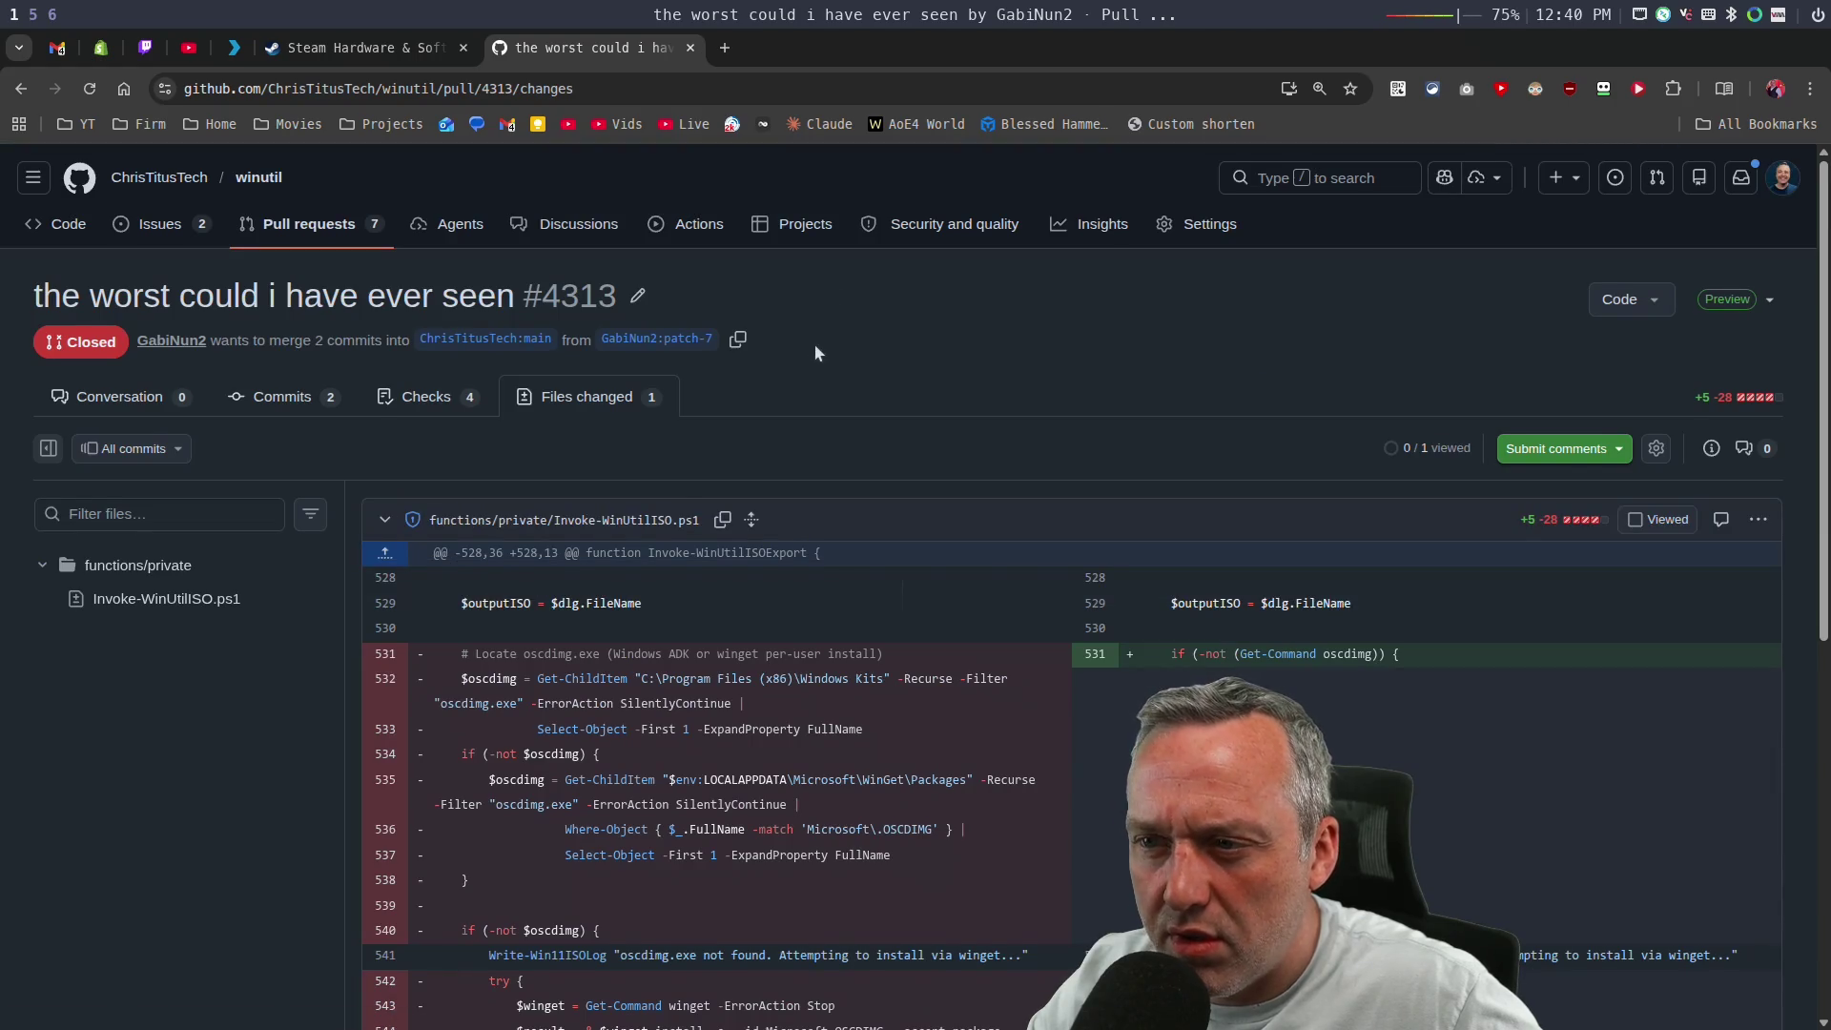
{"action": "scroll", "coordinate": [816, 352], "scroll_direction": "down", "scroll_amount": 2}
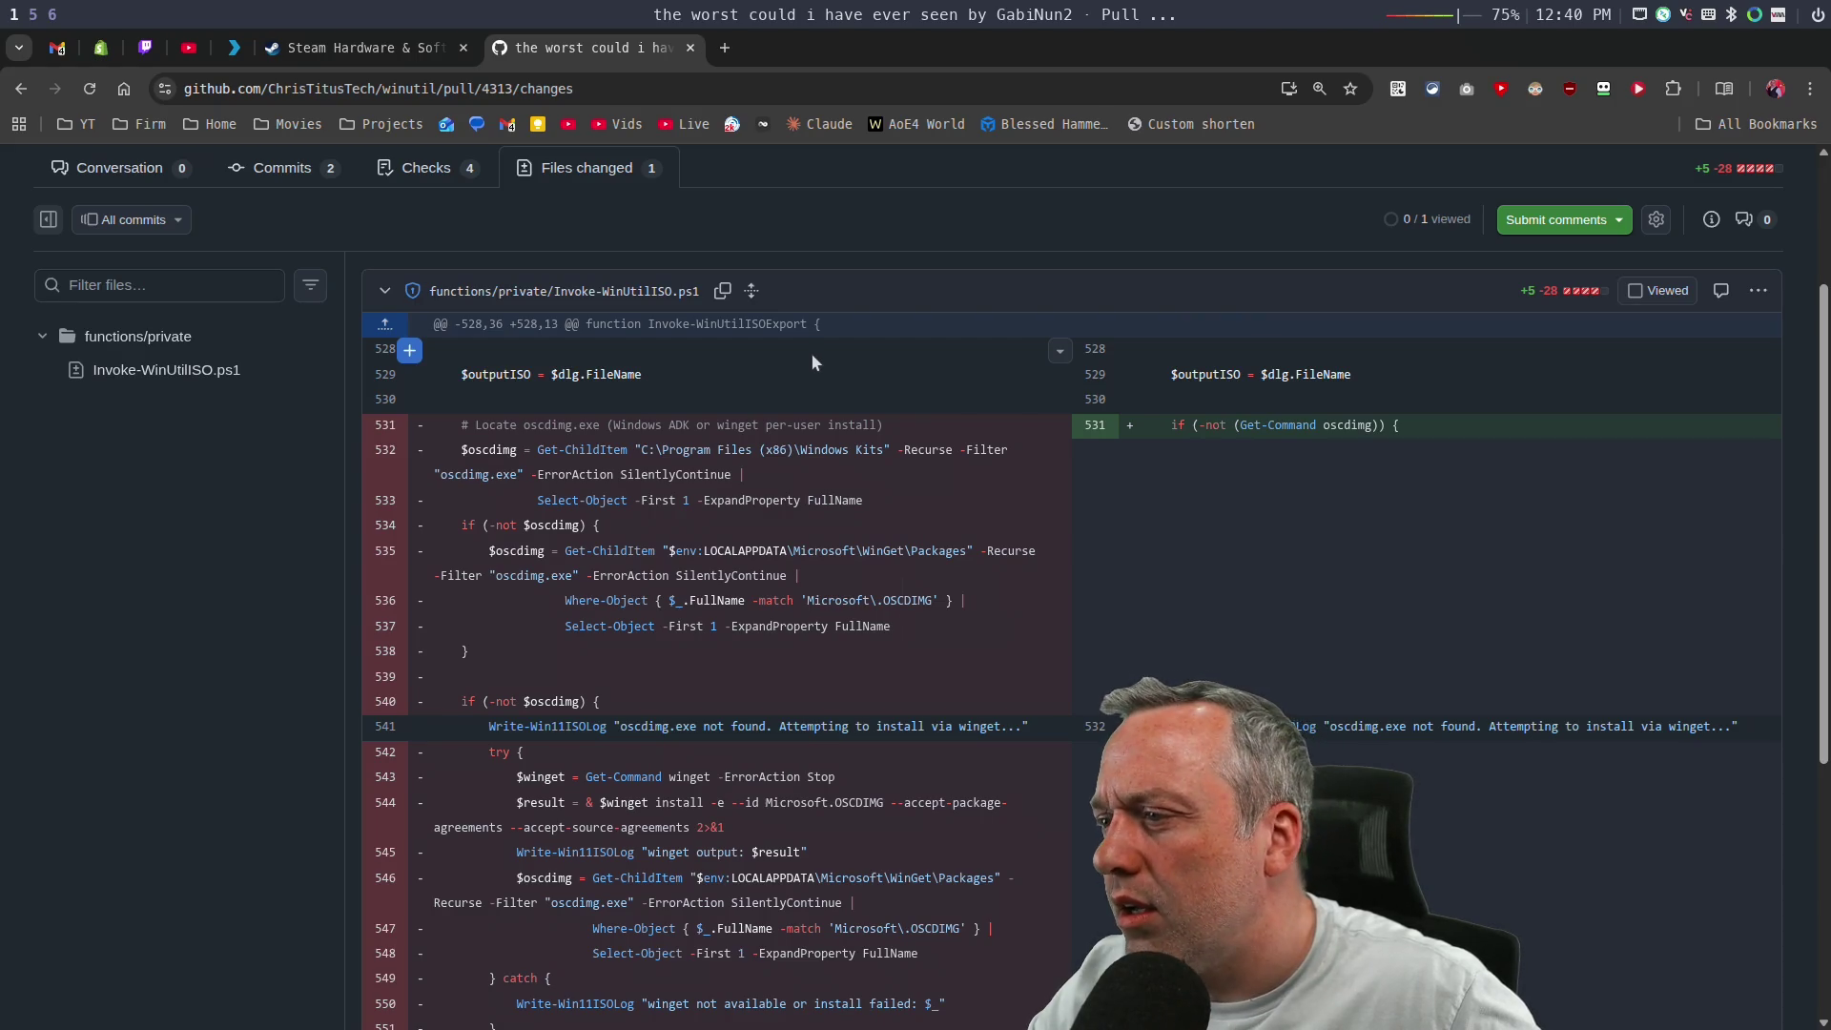
{"action": "scroll", "coordinate": [812, 361], "scroll_direction": "down", "scroll_amount": 3}
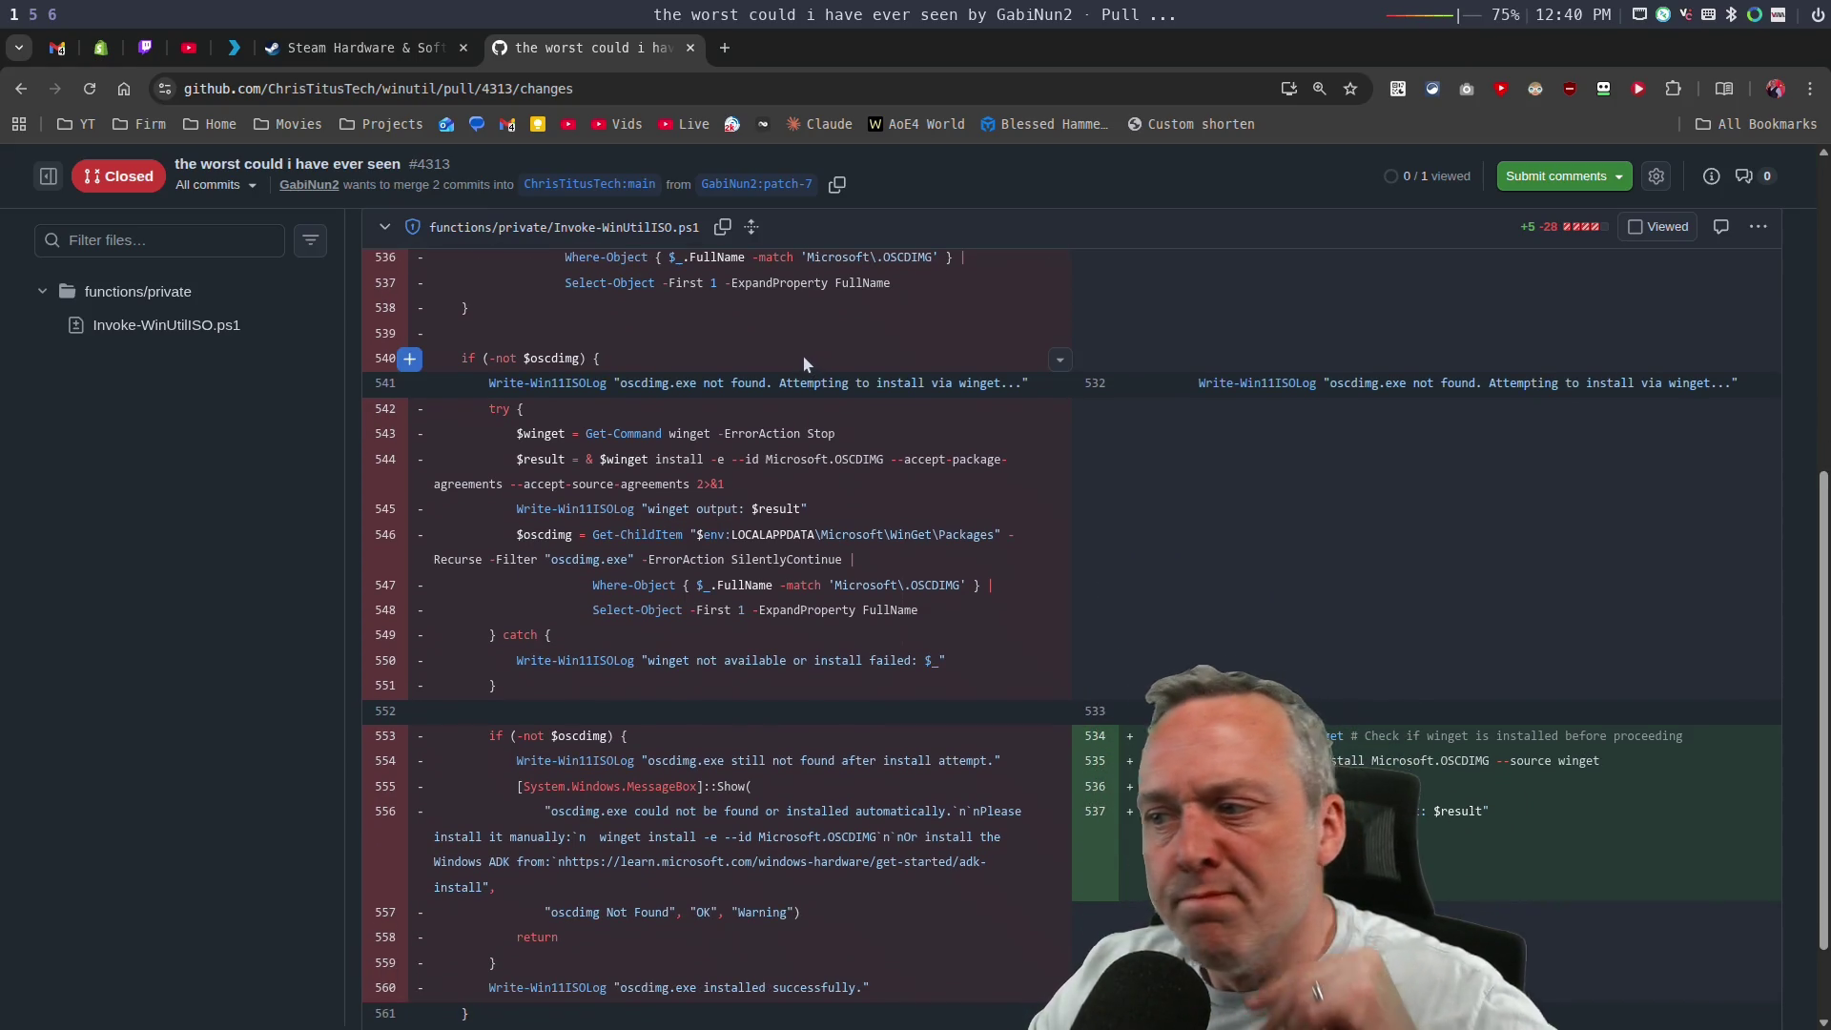
{"action": "scroll", "coordinate": [803, 363], "scroll_direction": "down", "scroll_amount": 1}
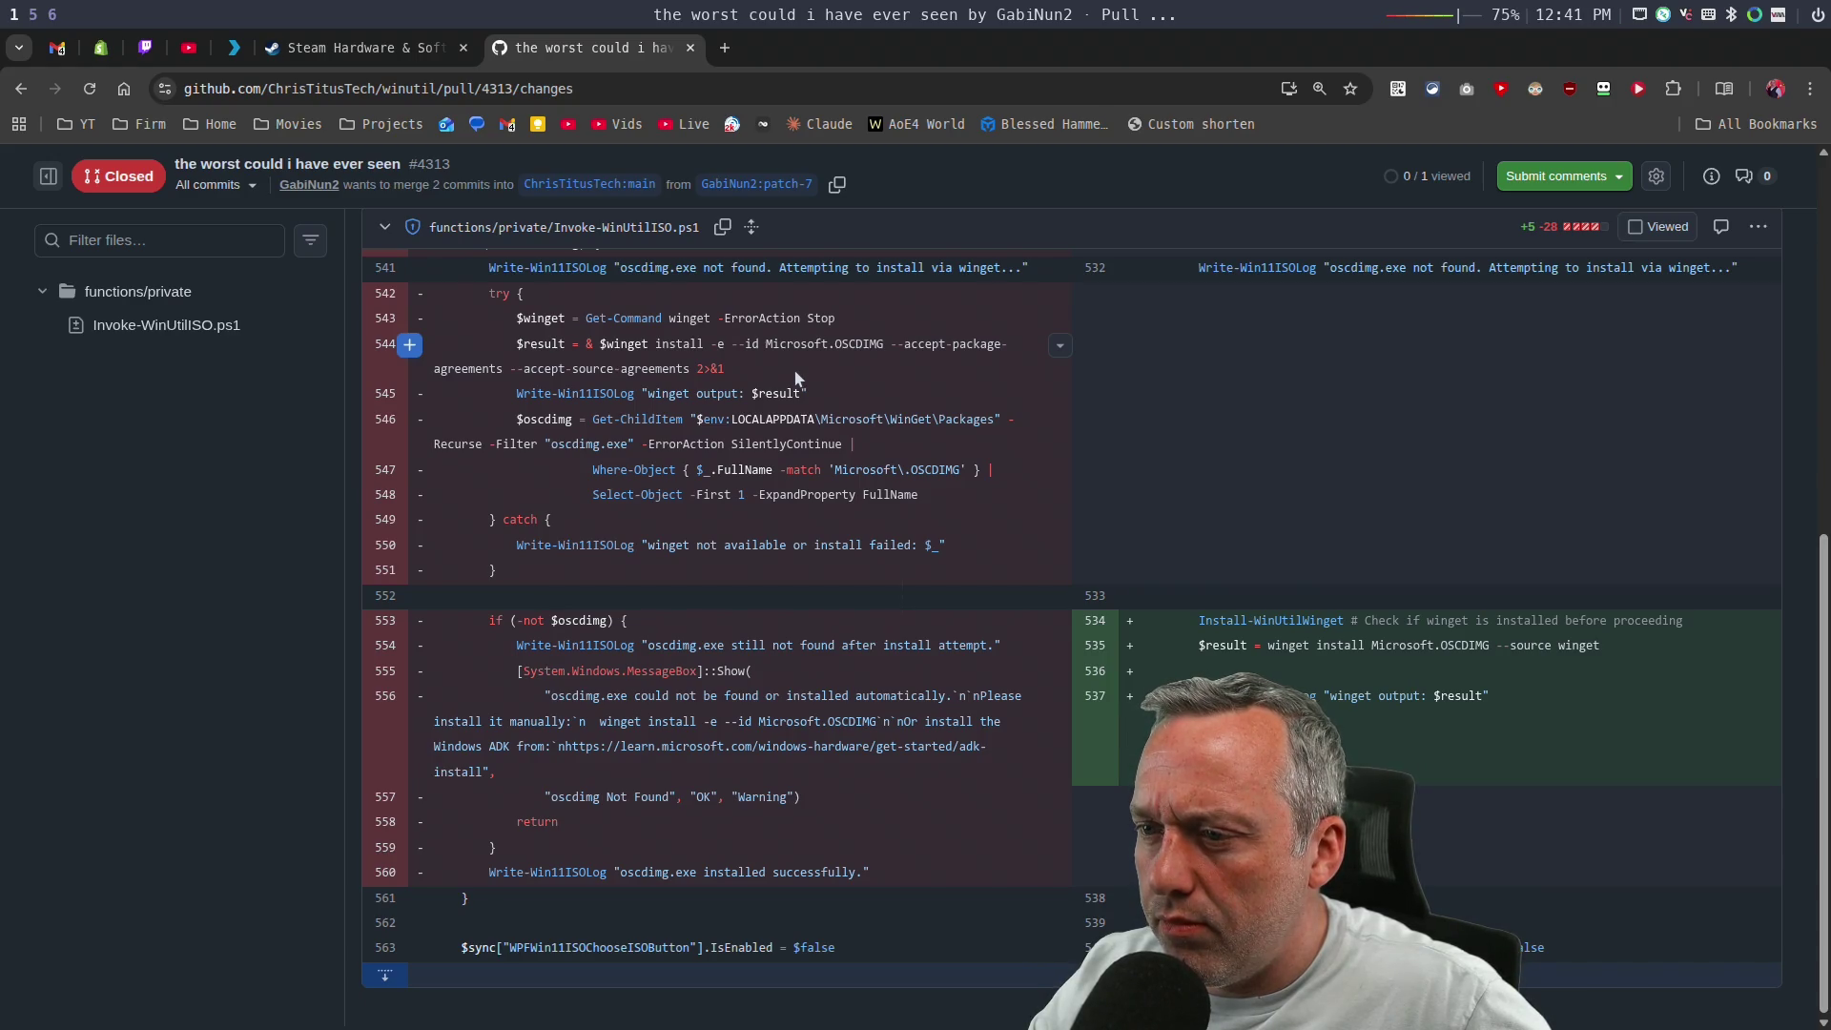
{"action": "scroll", "coordinate": [795, 374], "scroll_direction": "up", "scroll_amount": 2}
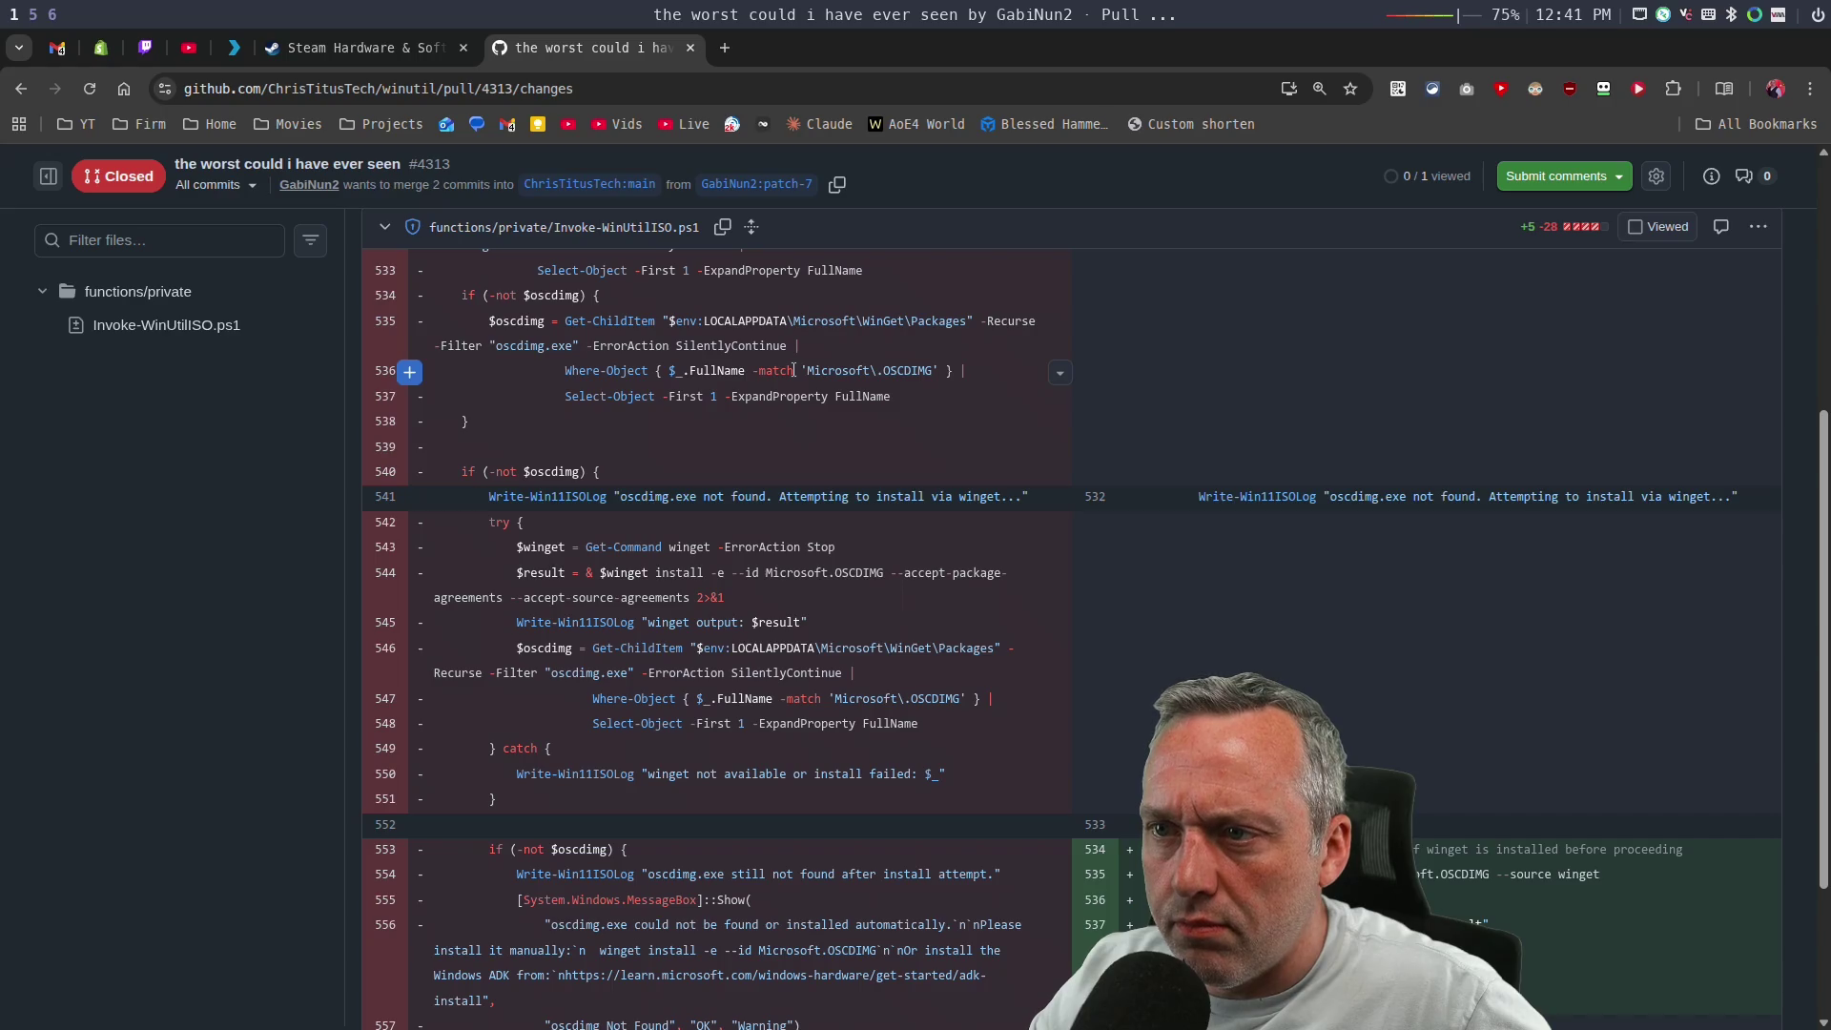
{"action": "scroll", "coordinate": [793, 369], "scroll_direction": "up", "scroll_amount": 2}
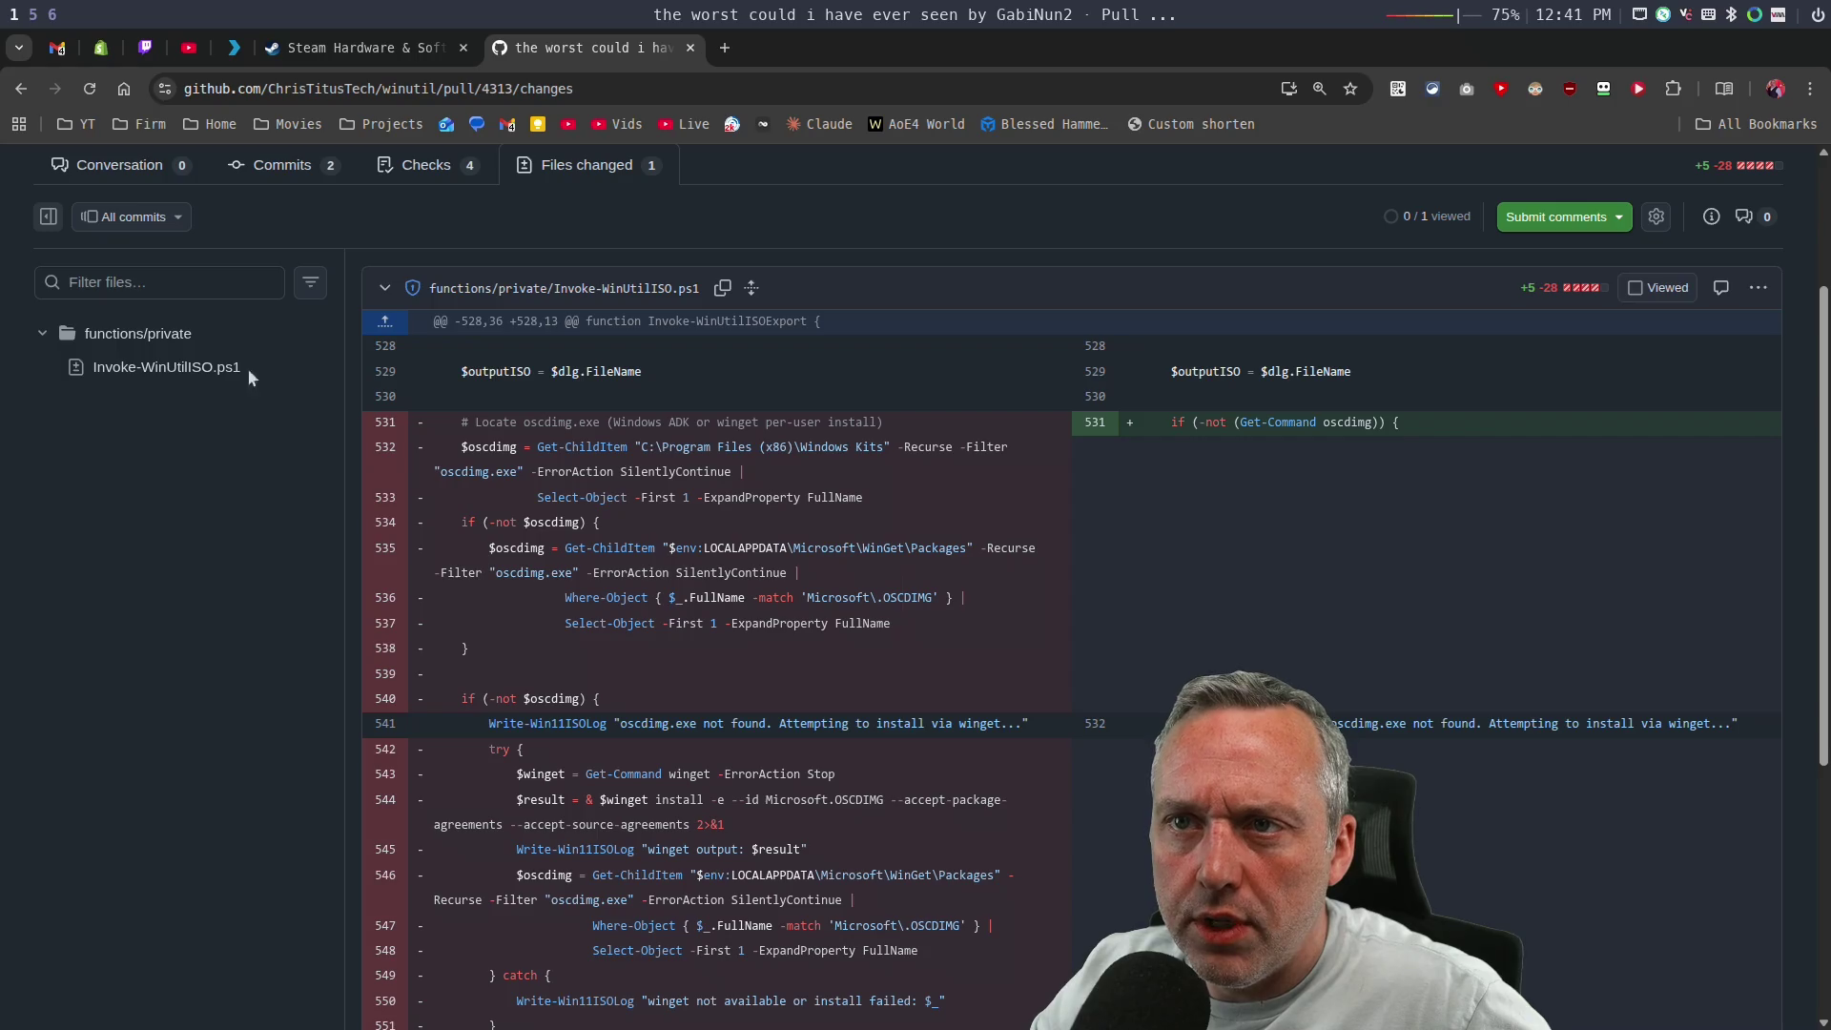
{"action": "left_click", "coordinate": [20, 88]}
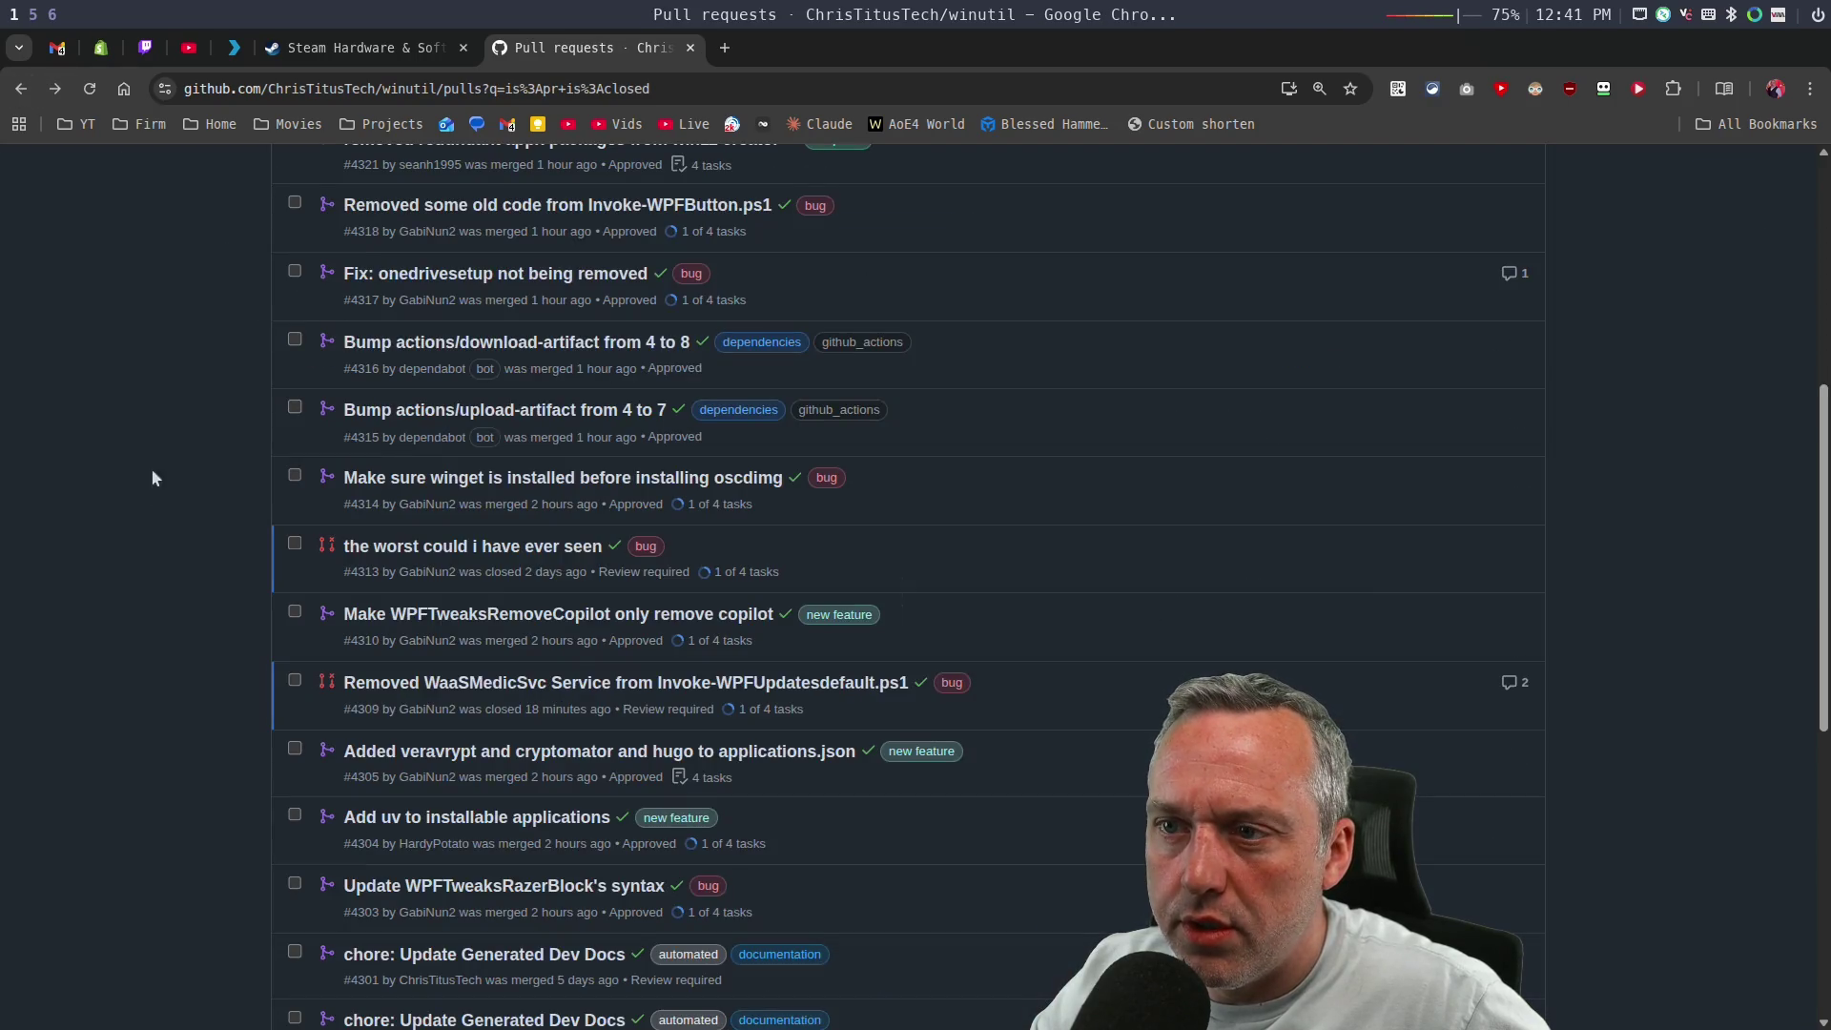
Read the comments on the WaaSMedicSvc removal PR #4309, then go back to the closed PRs.
{"action": "left_click", "coordinate": [522, 688]}
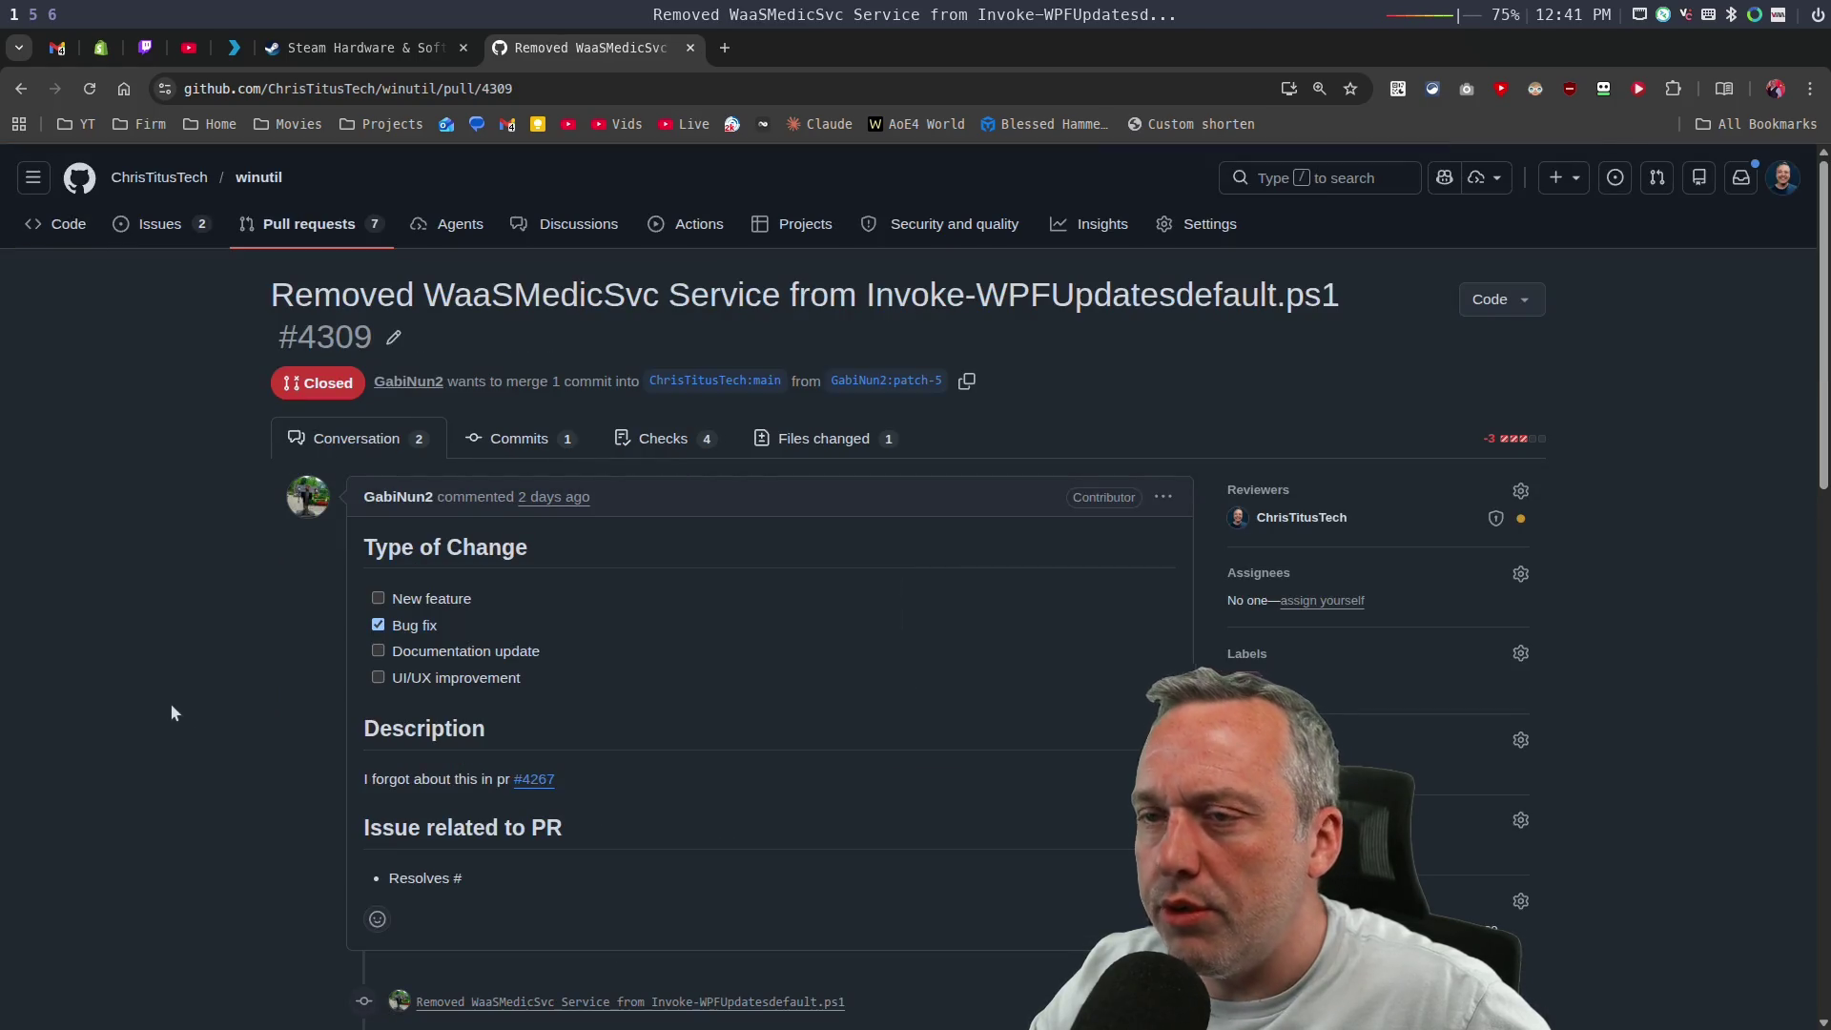
{"action": "scroll", "coordinate": [289, 625], "scroll_direction": "down", "scroll_amount": 5}
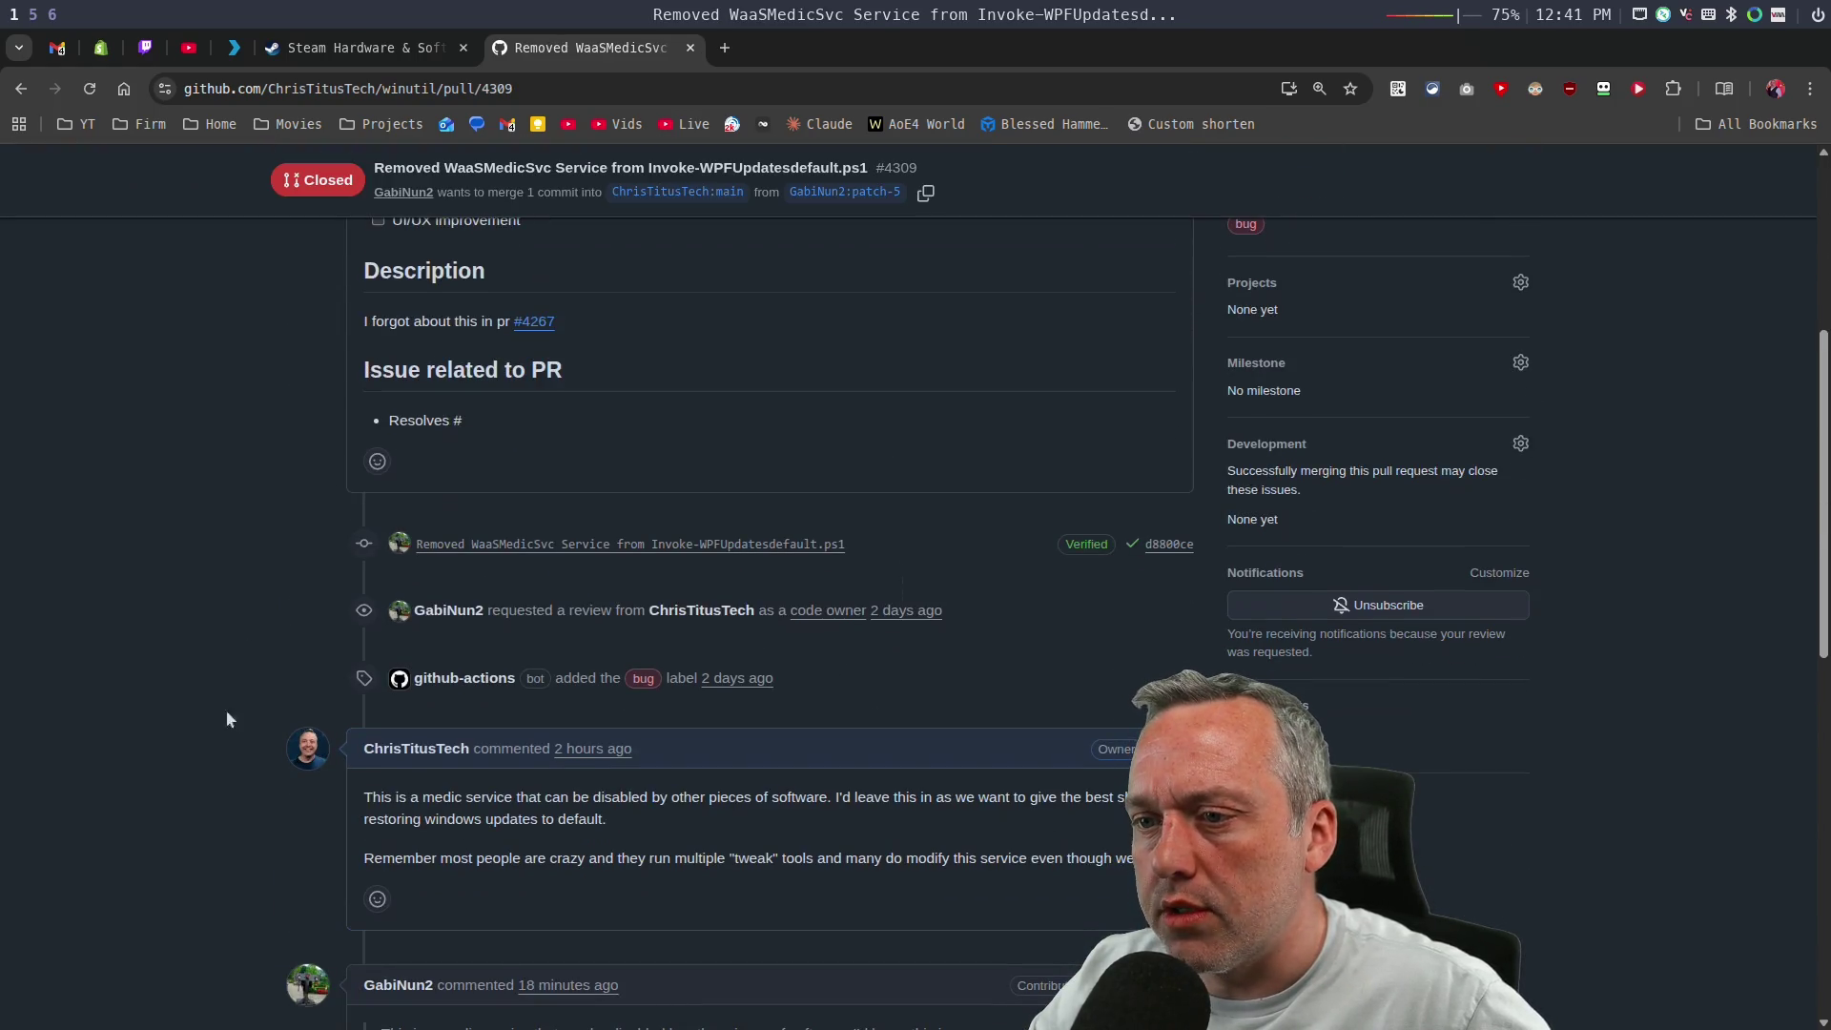
{"action": "scroll", "coordinate": [247, 705], "scroll_direction": "down", "scroll_amount": 3}
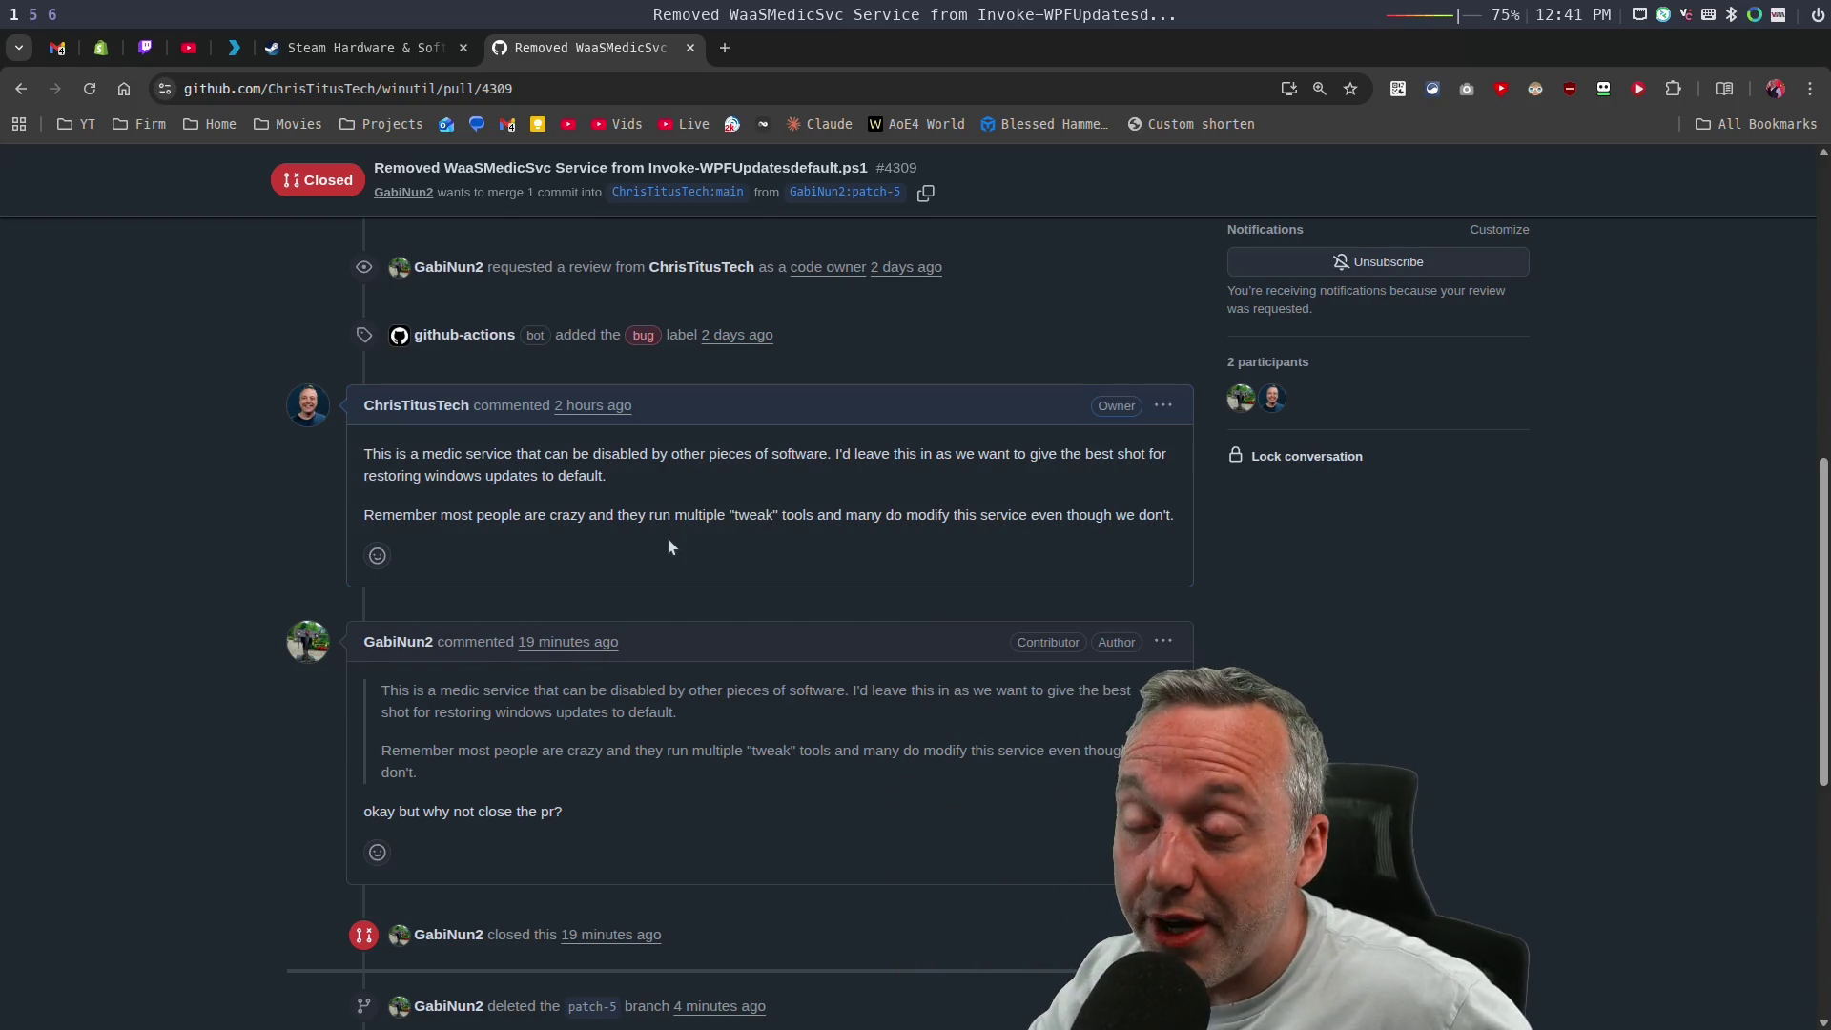
{"action": "left_click", "coordinate": [20, 88]}
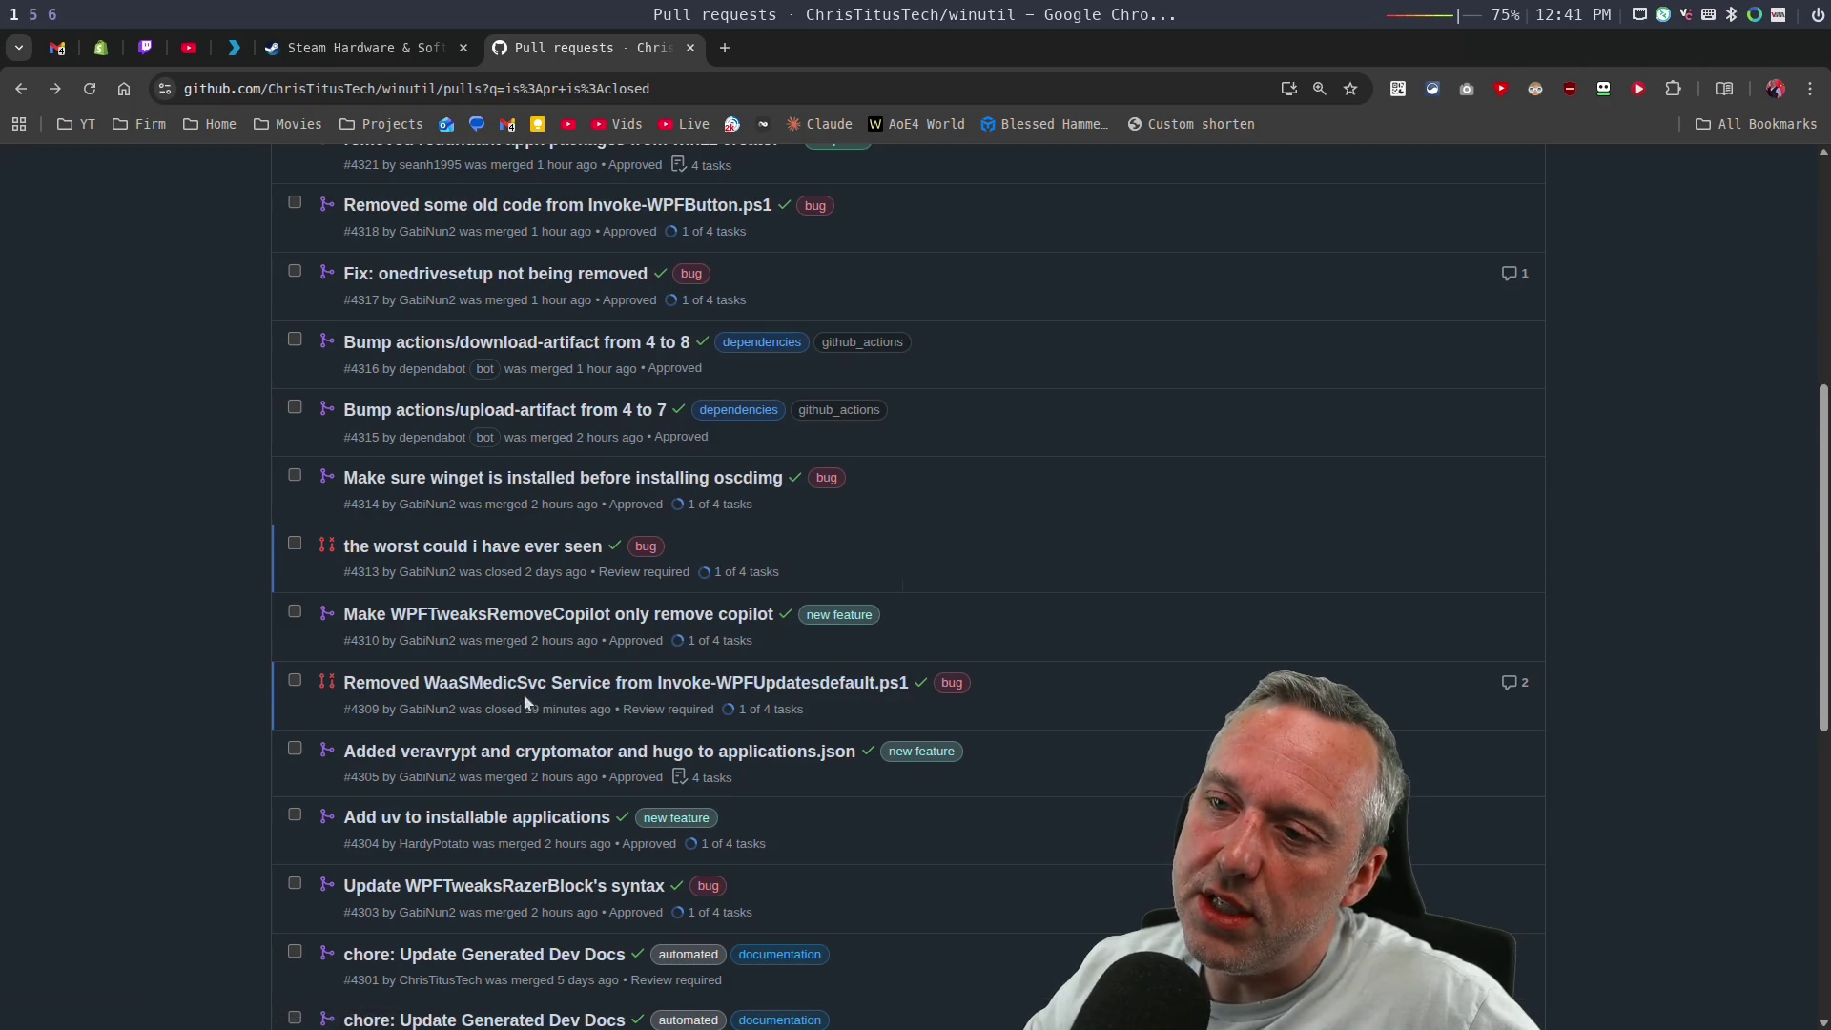
{"action": "mouse_move", "coordinate": [515, 699]}
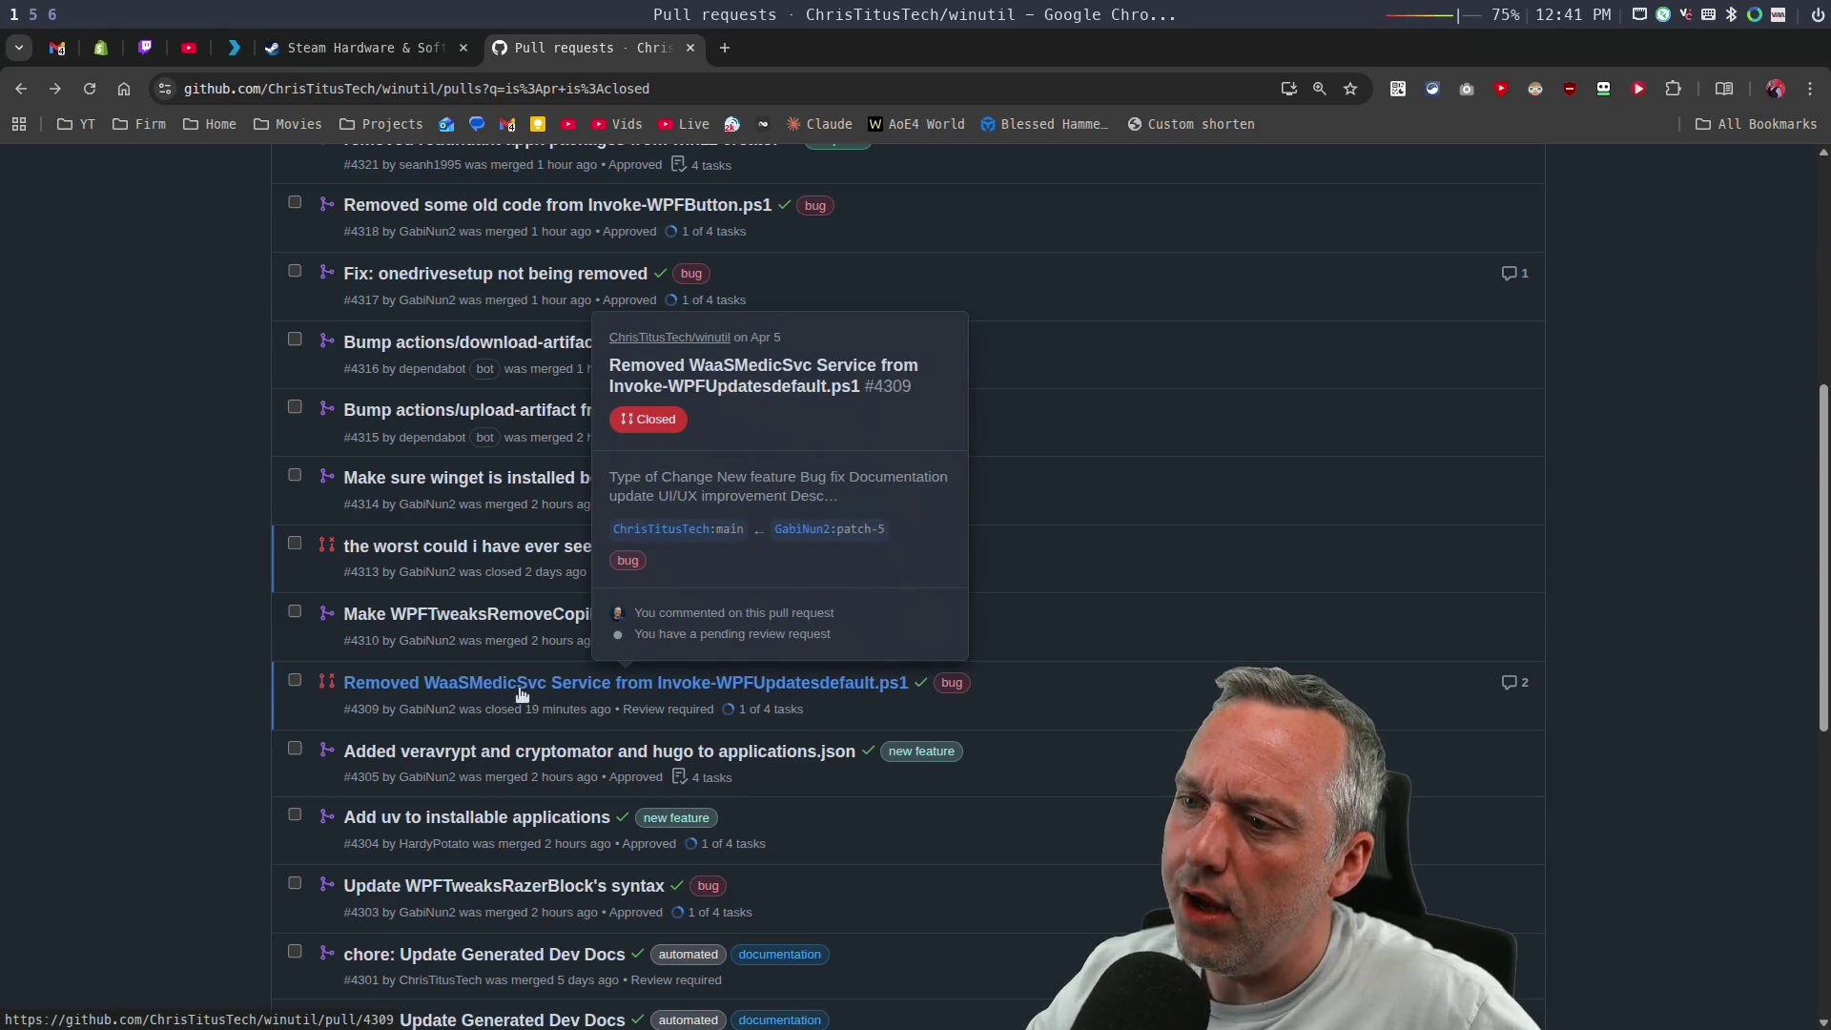
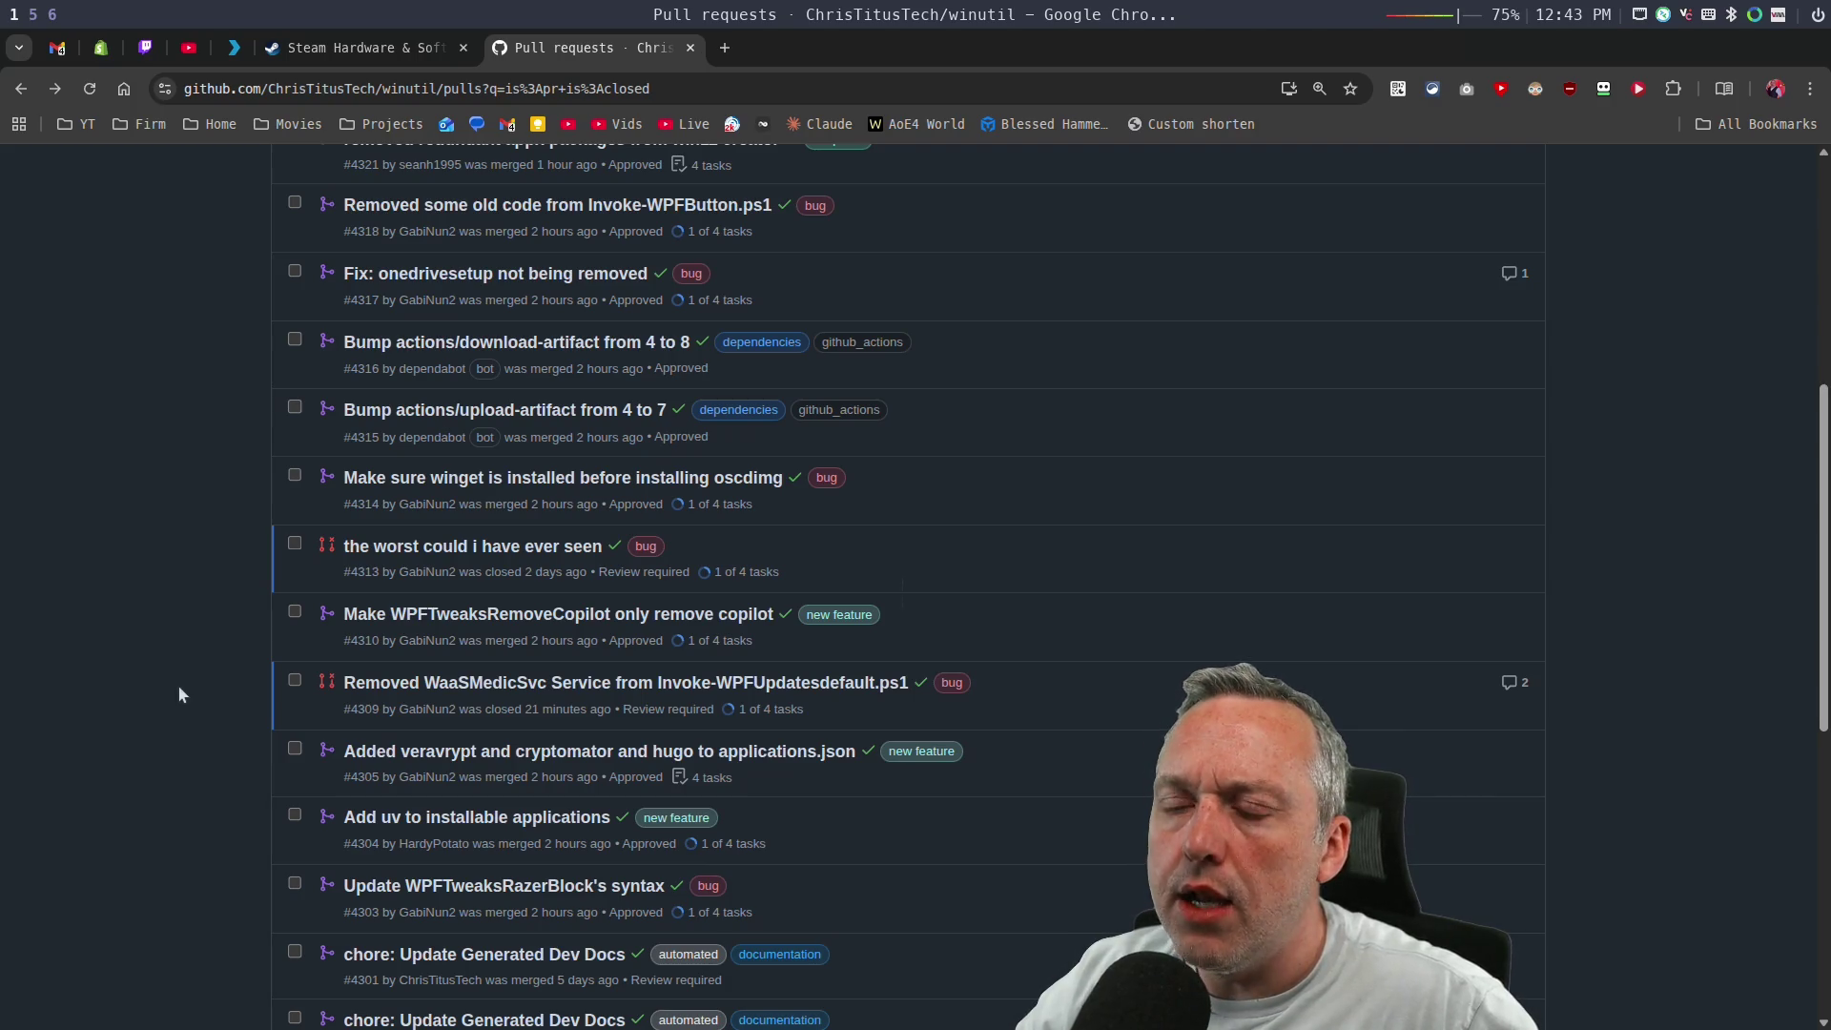
Look over the WaaSMedicSvc removal pull request, then return to the closed pull requests list.
{"action": "left_click", "coordinate": [492, 683]}
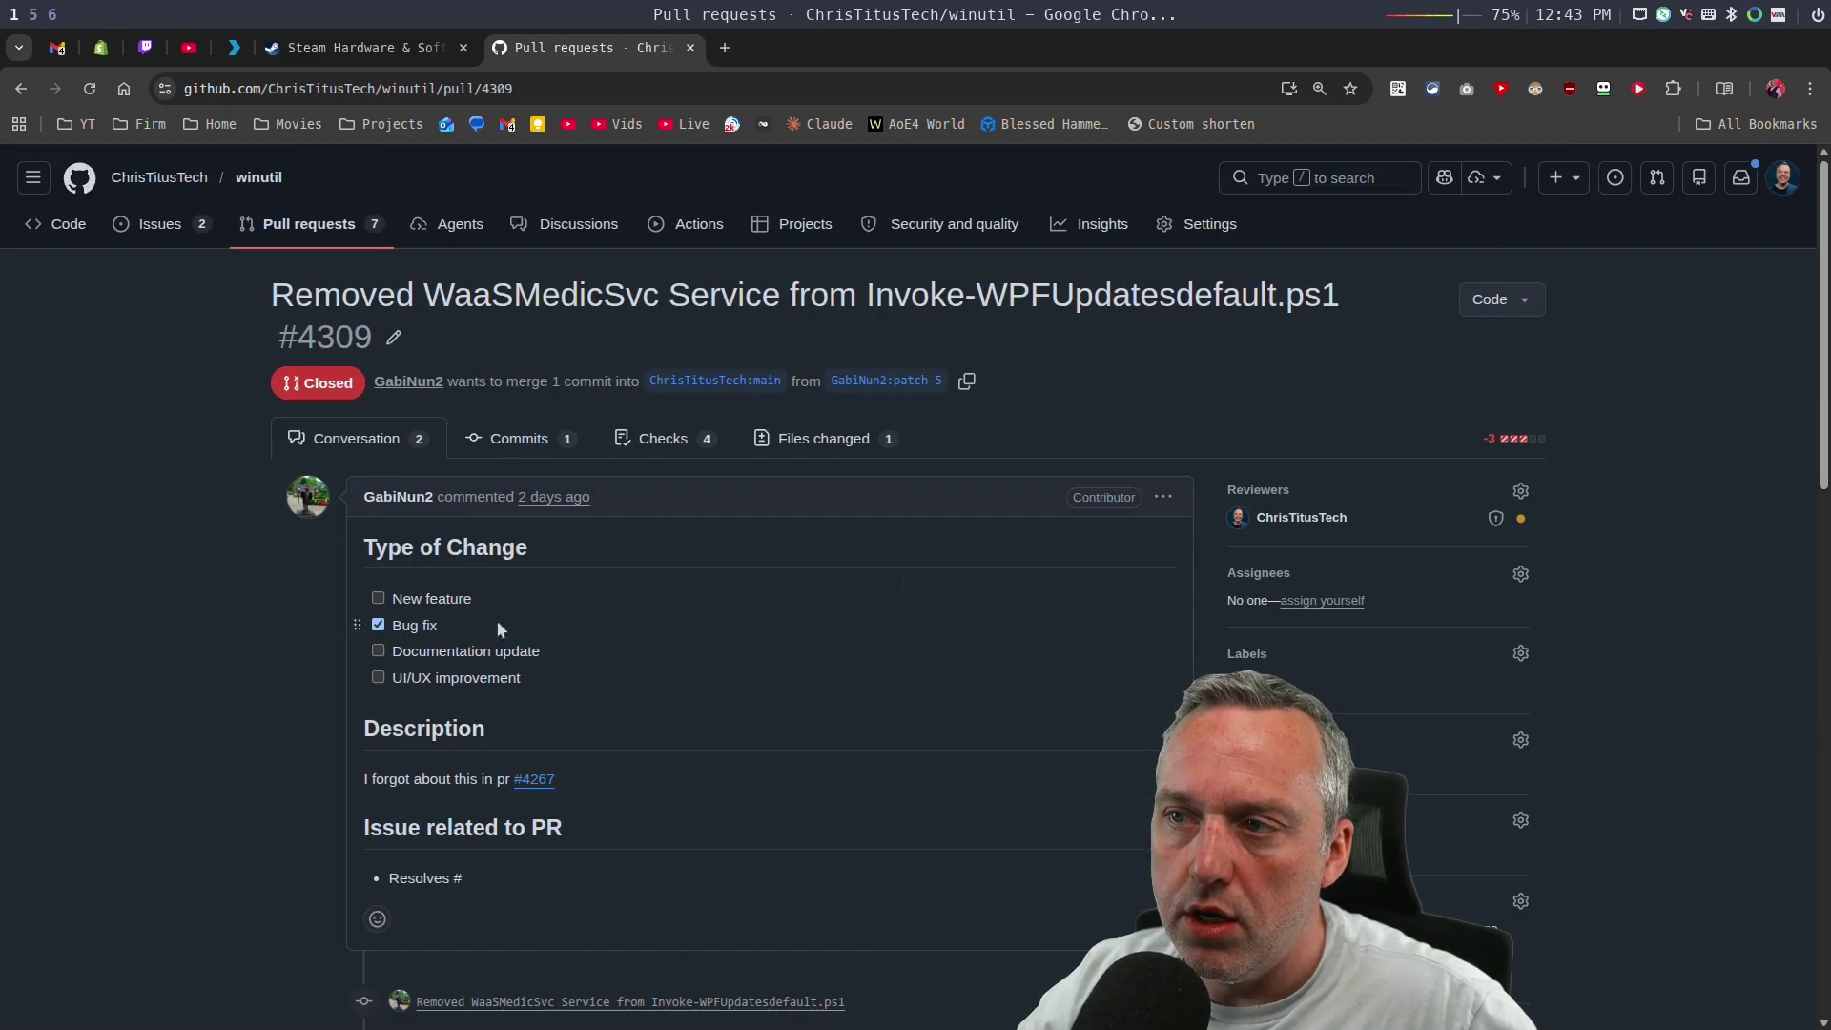
{"action": "left_click_drag", "start_coordinate": [461, 300], "coordinate": [515, 301]}
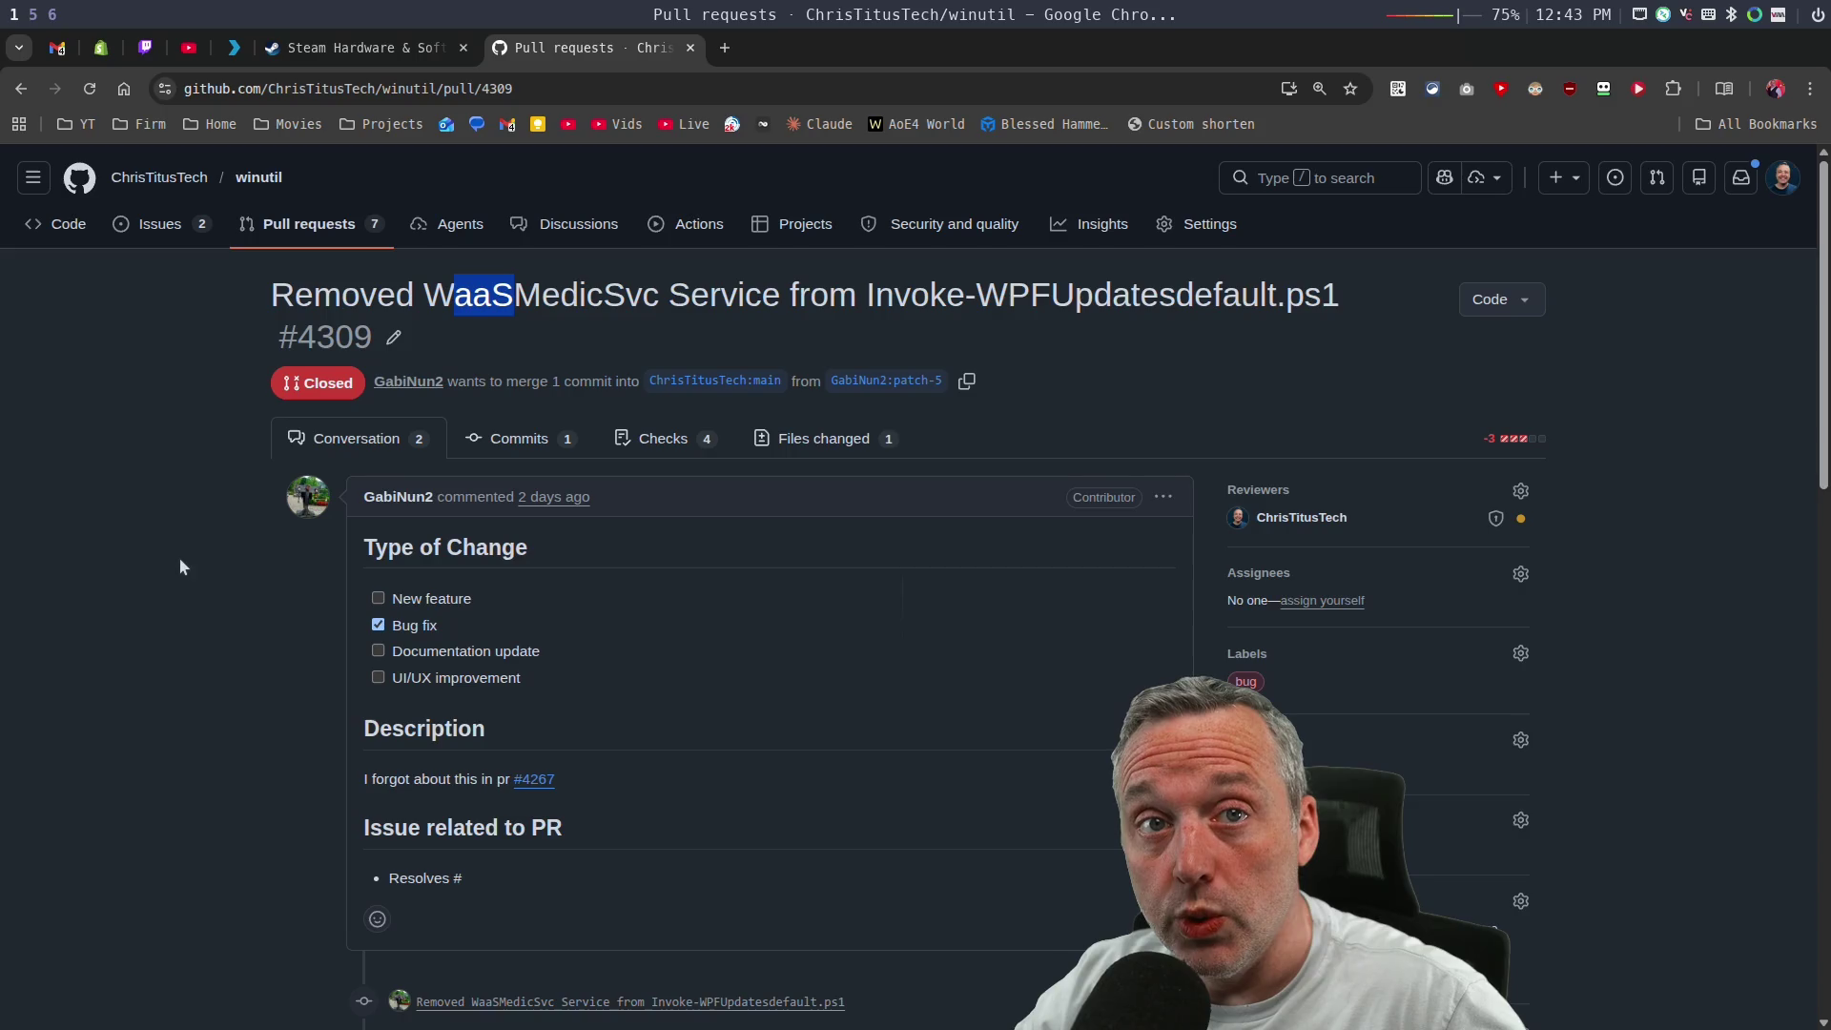
{"action": "left_click", "coordinate": [192, 760]}
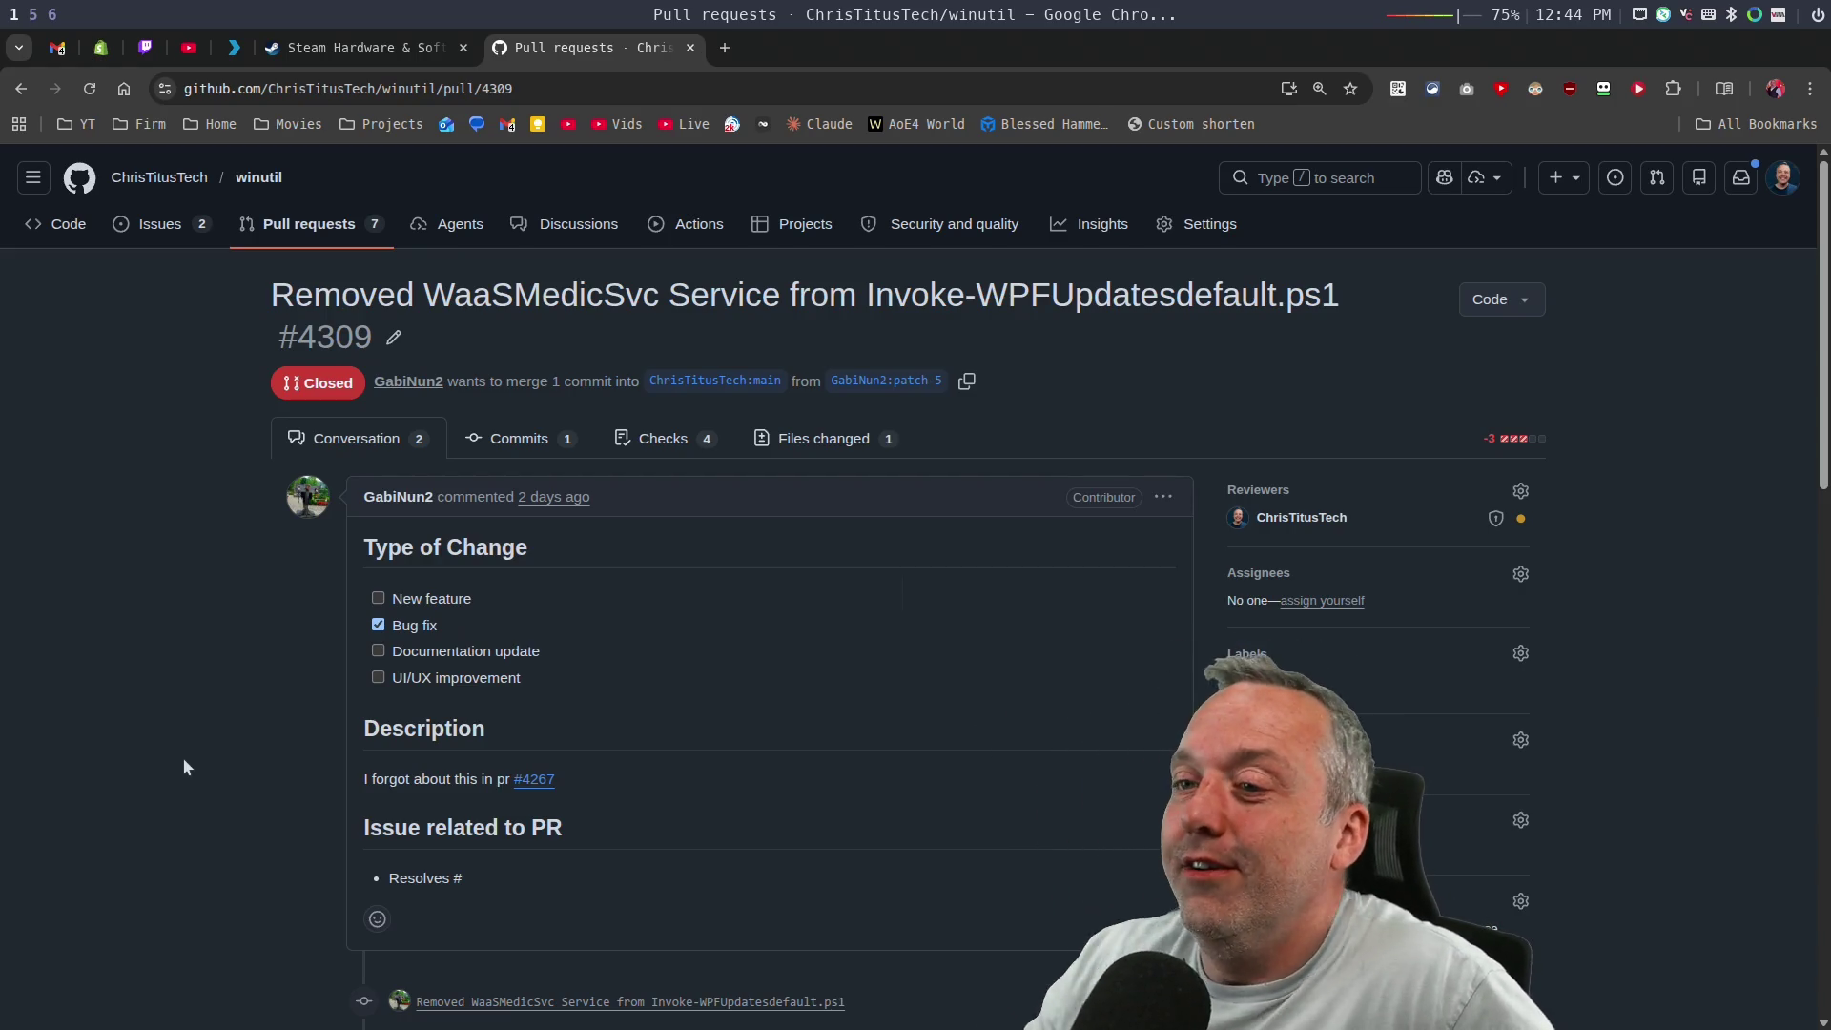
{"action": "left_click", "coordinate": [20, 88]}
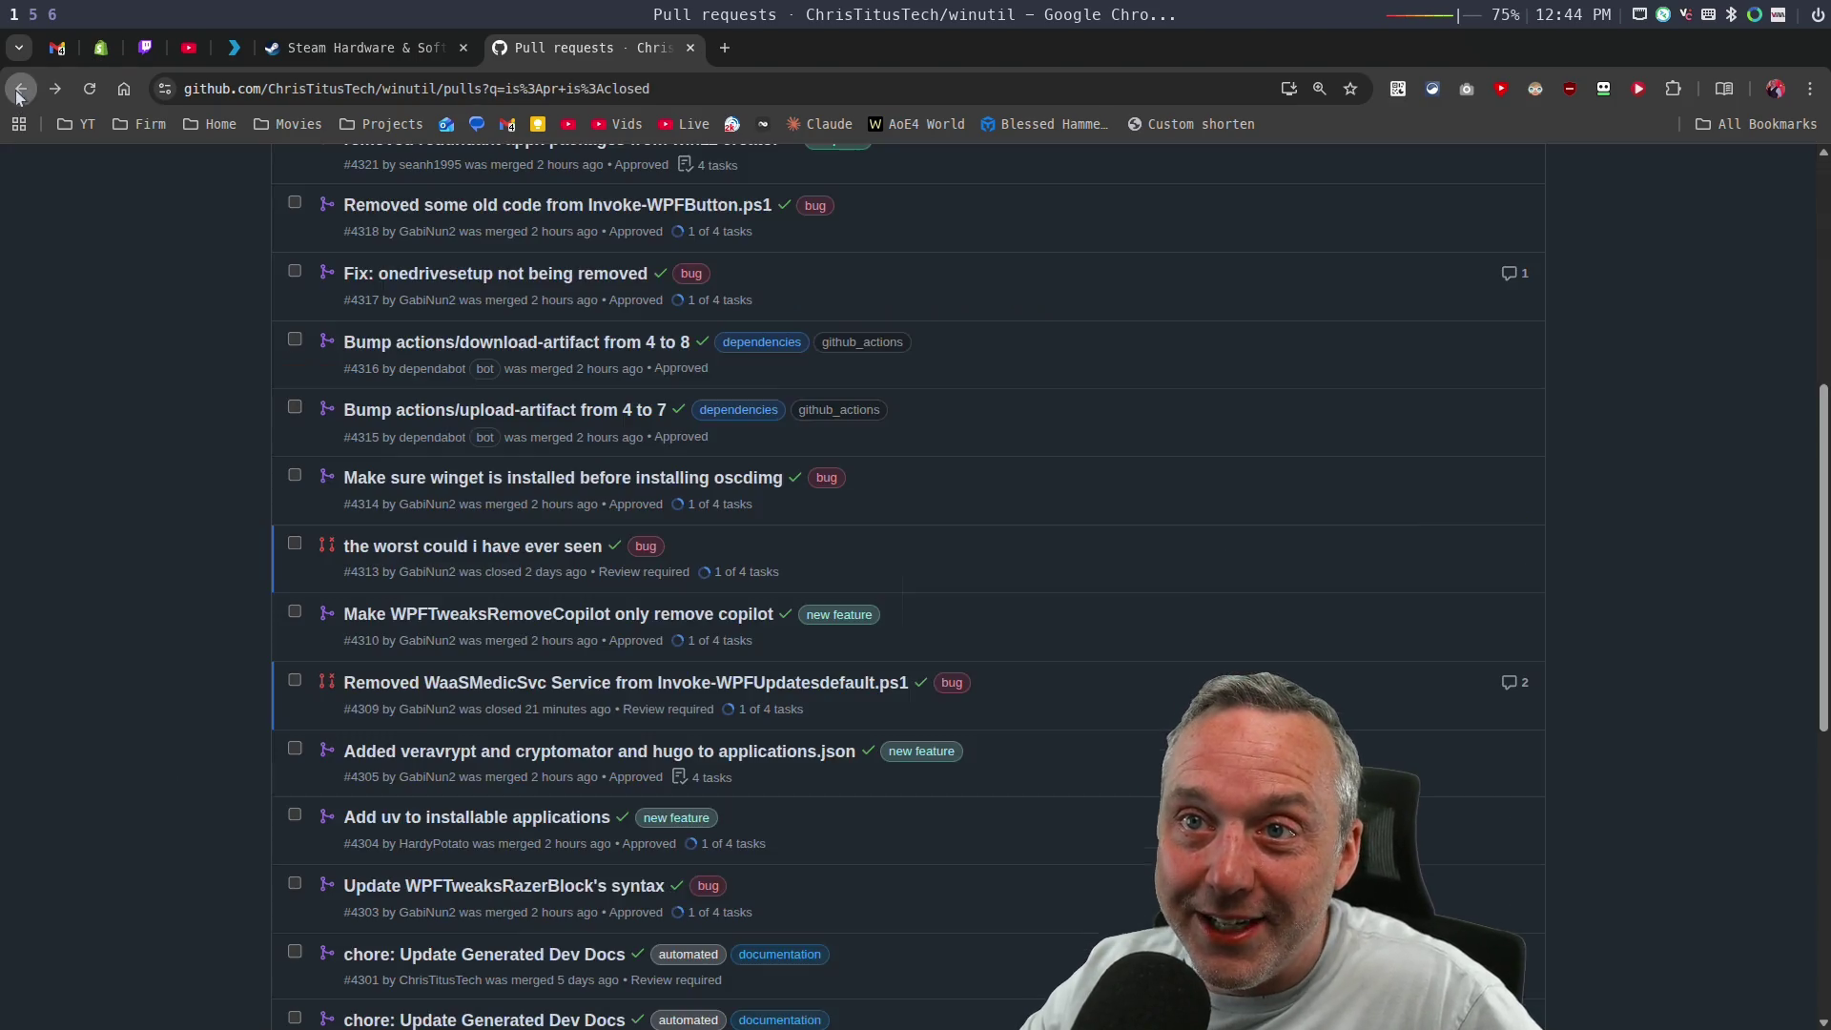
{"action": "scroll", "coordinate": [220, 701], "scroll_direction": "down", "scroll_amount": 3}
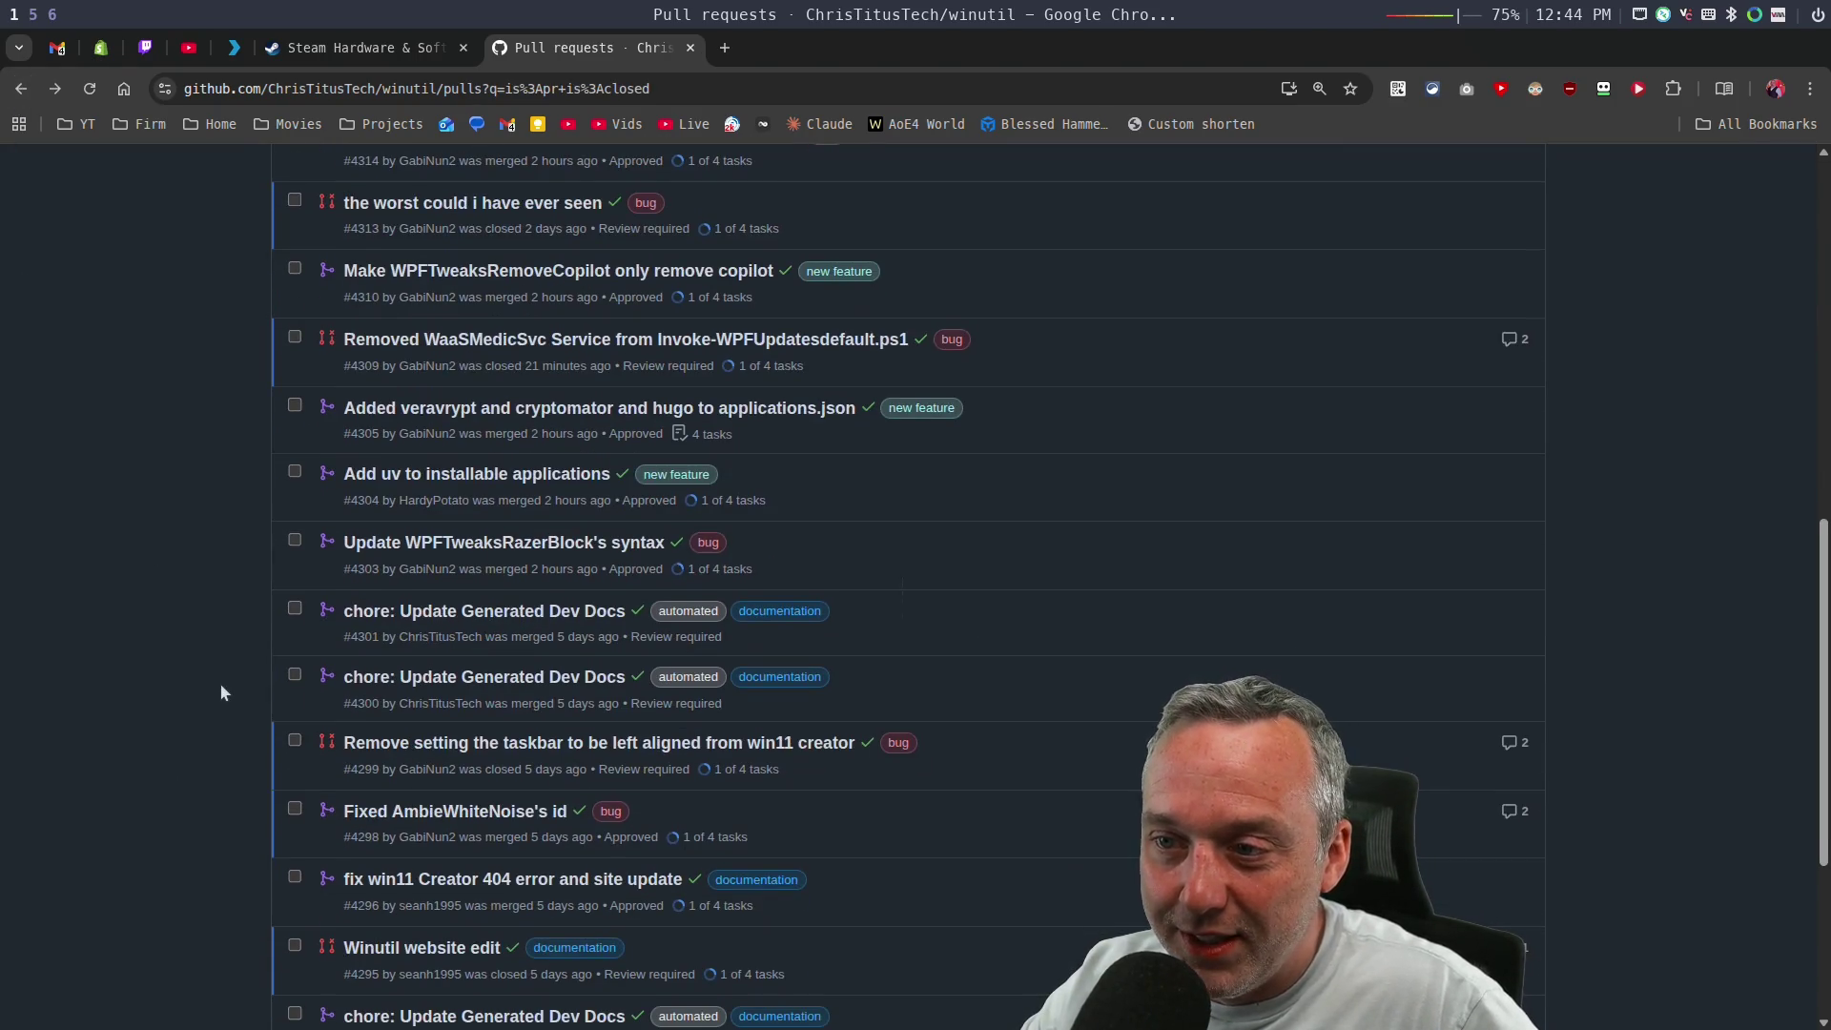
{"action": "scroll", "coordinate": [210, 687], "scroll_direction": "down", "scroll_amount": 3}
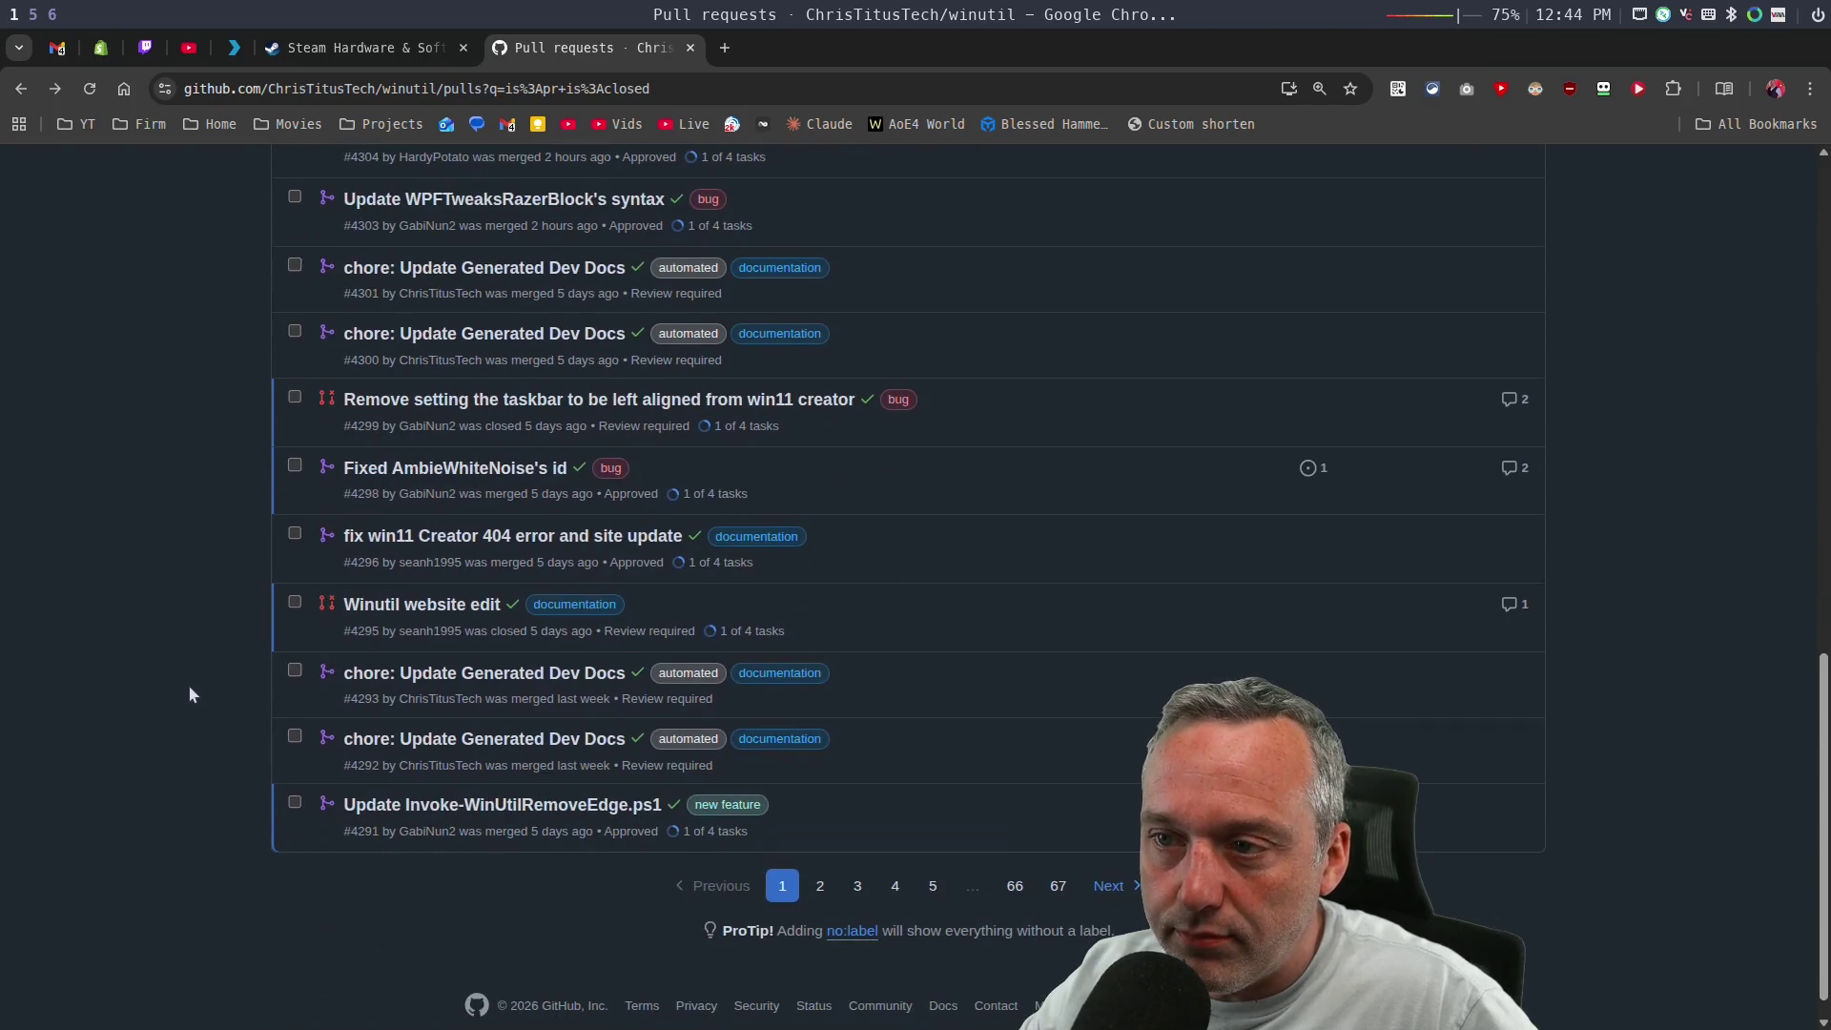
{"action": "scroll", "coordinate": [175, 690], "scroll_direction": "up", "scroll_amount": 11}
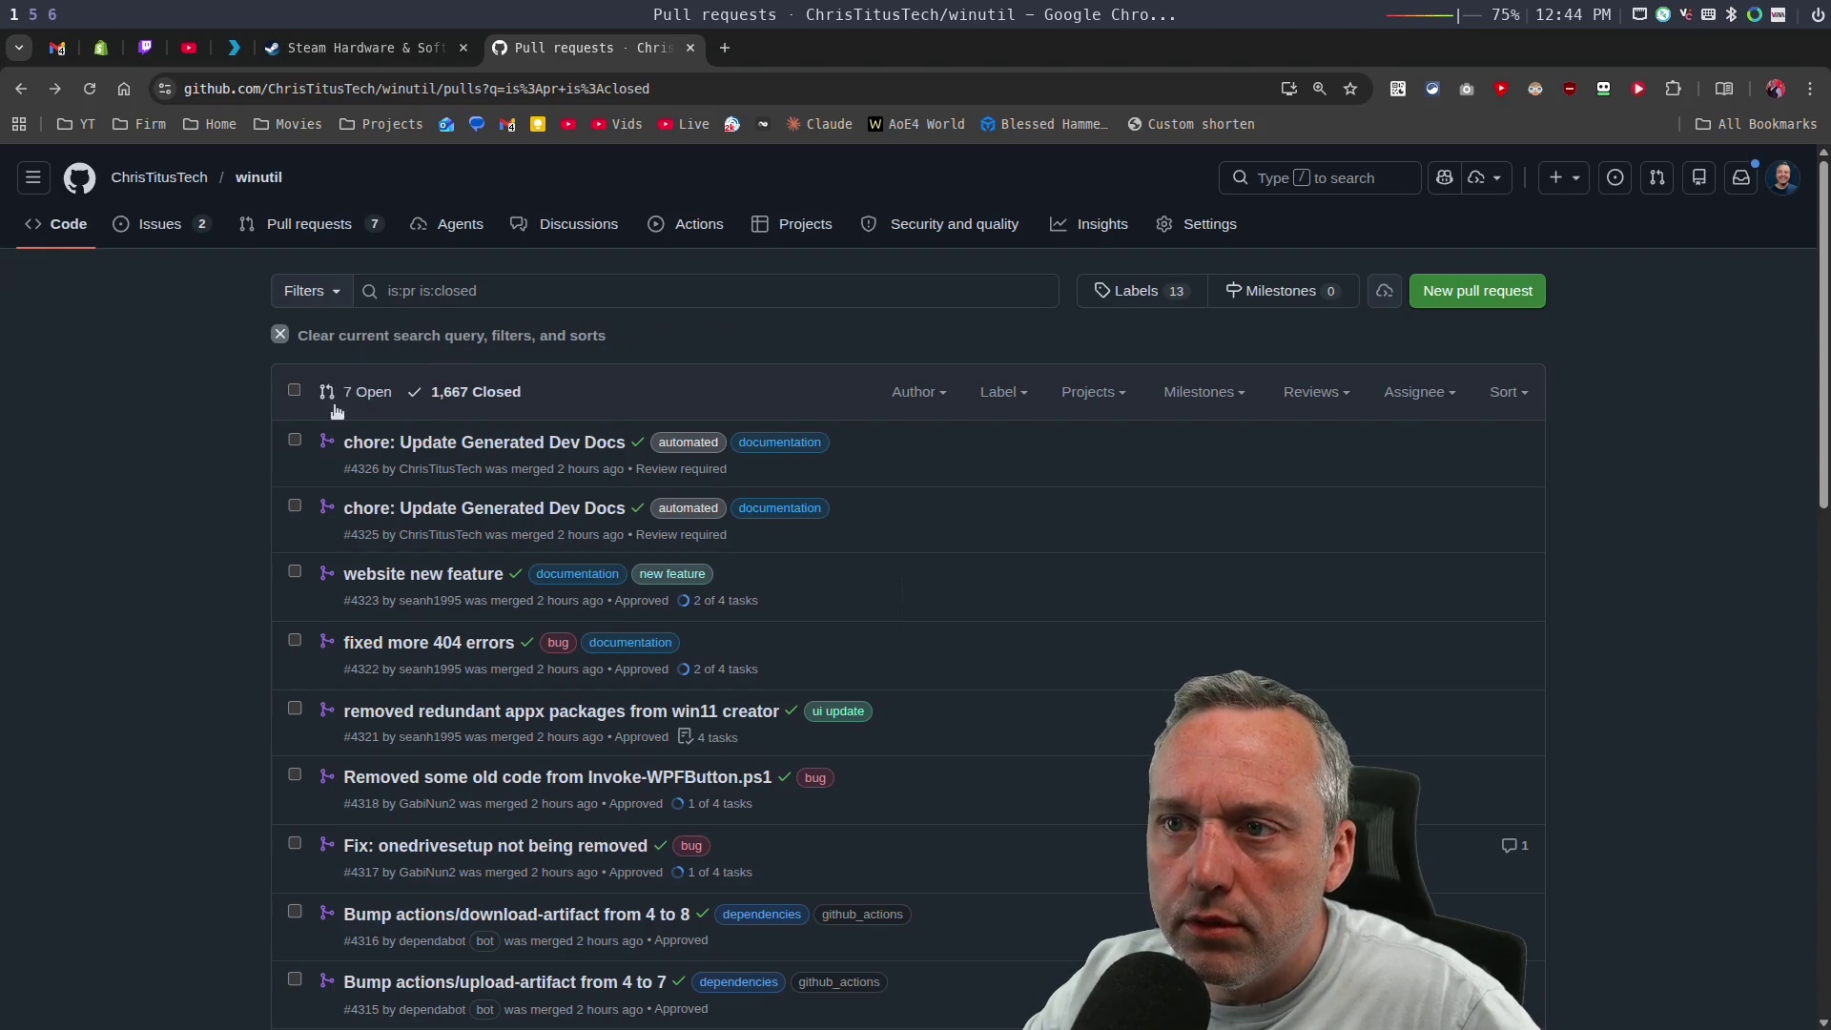
Open pull request #4306 on InitialKeyboardIndicators and review its tweaks.json diff, then switch to the VM.
{"action": "left_click", "coordinate": [355, 392]}
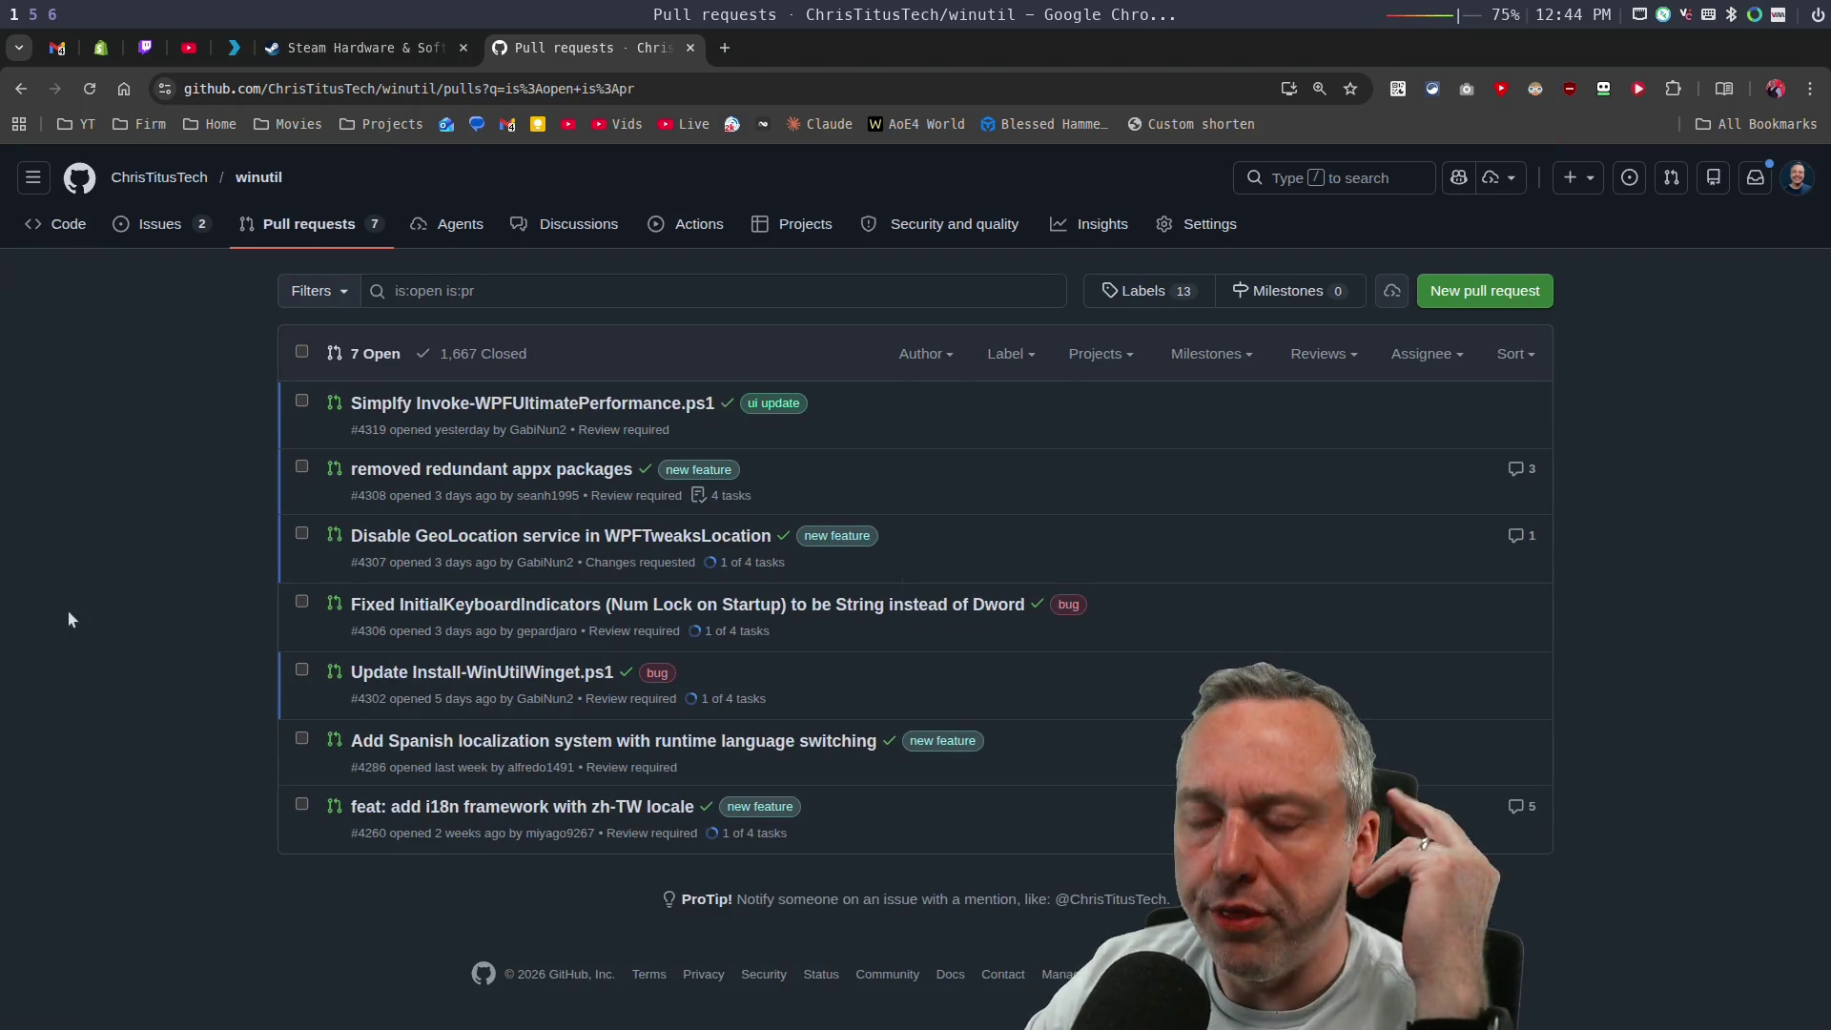
{"action": "left_click", "coordinate": [500, 611]}
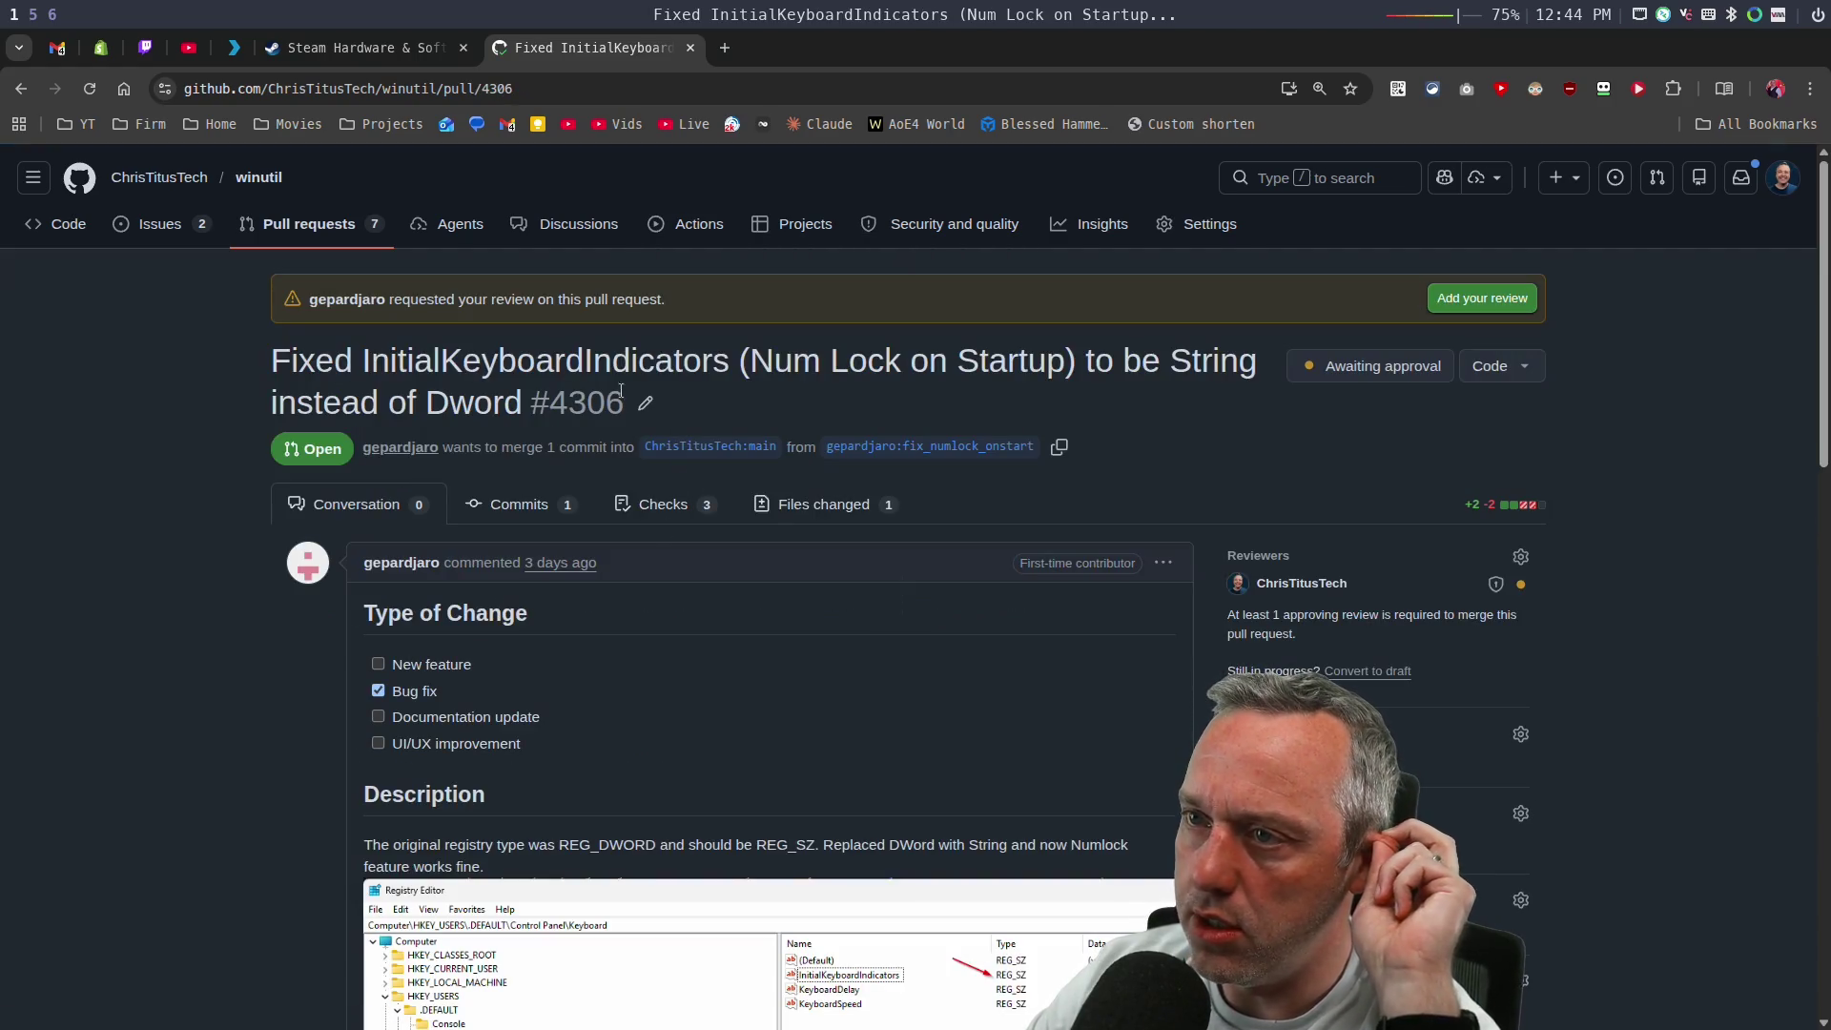
{"action": "scroll", "coordinate": [141, 643], "scroll_direction": "down", "scroll_amount": 5}
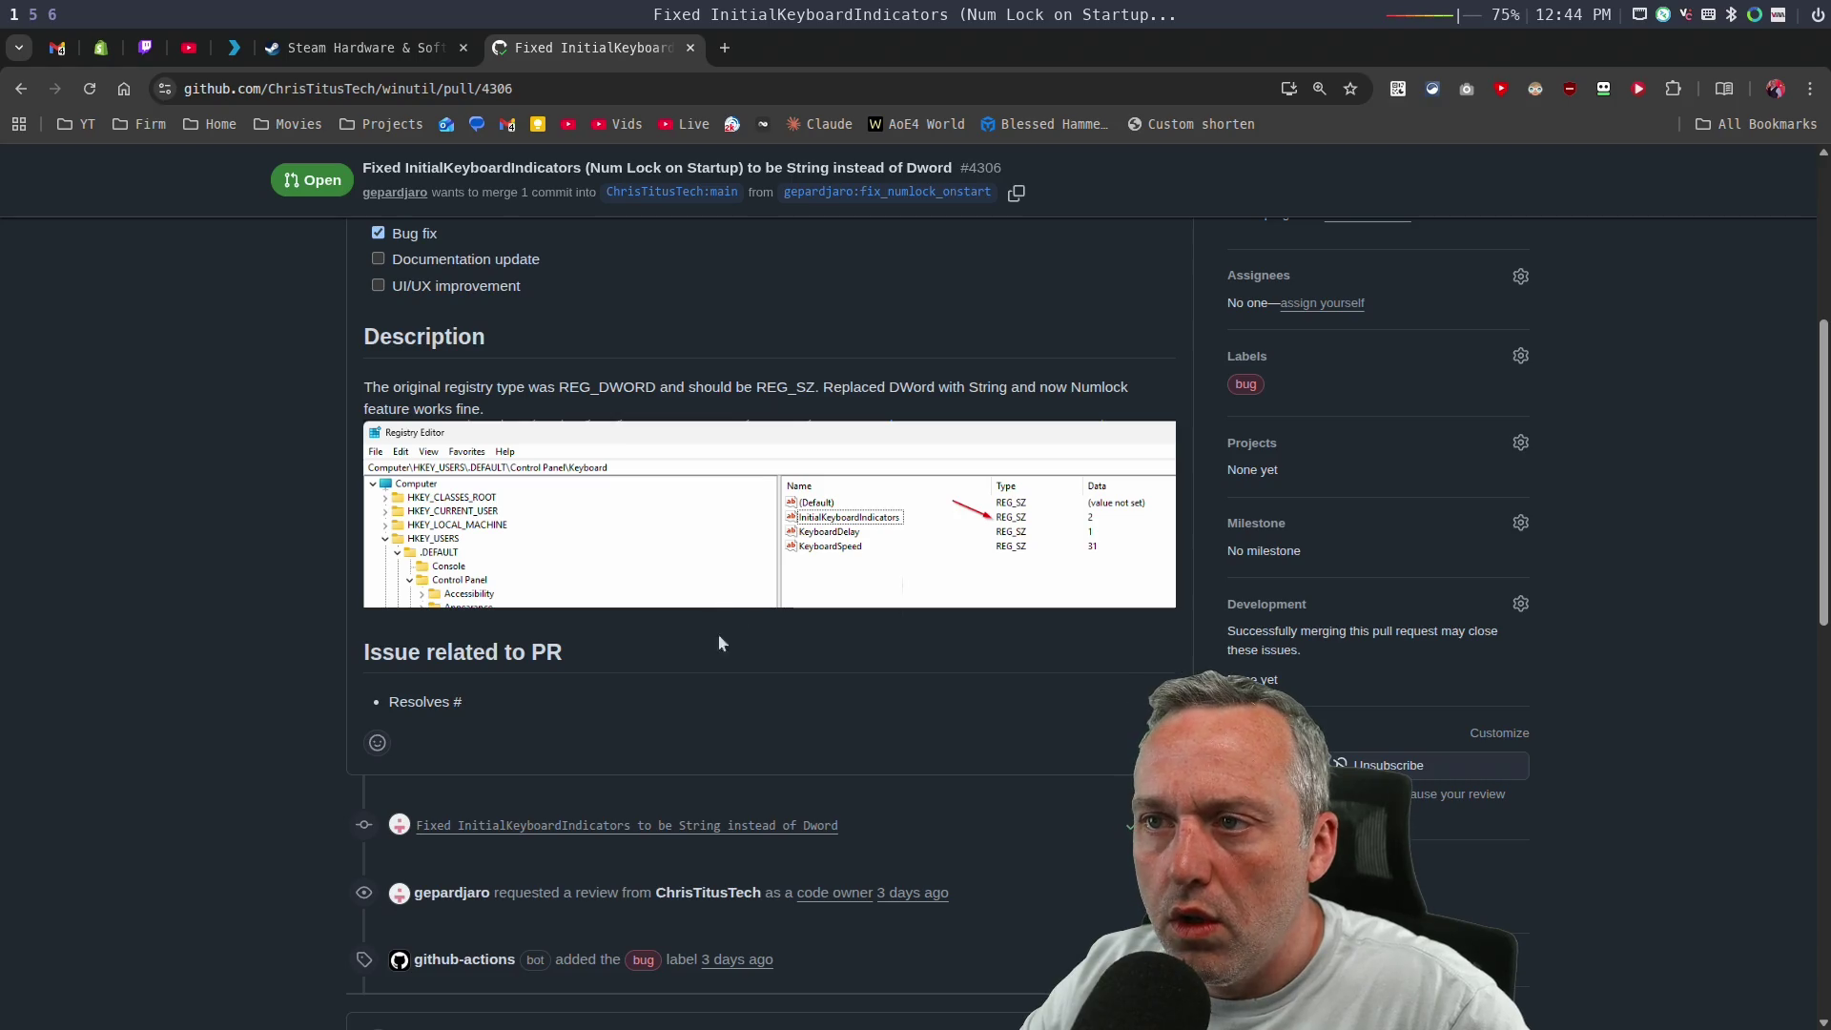
{"action": "scroll", "coordinate": [754, 656], "scroll_direction": "down", "scroll_amount": 2}
{"action": "scroll", "coordinate": [756, 658], "scroll_direction": "up", "scroll_amount": 10}
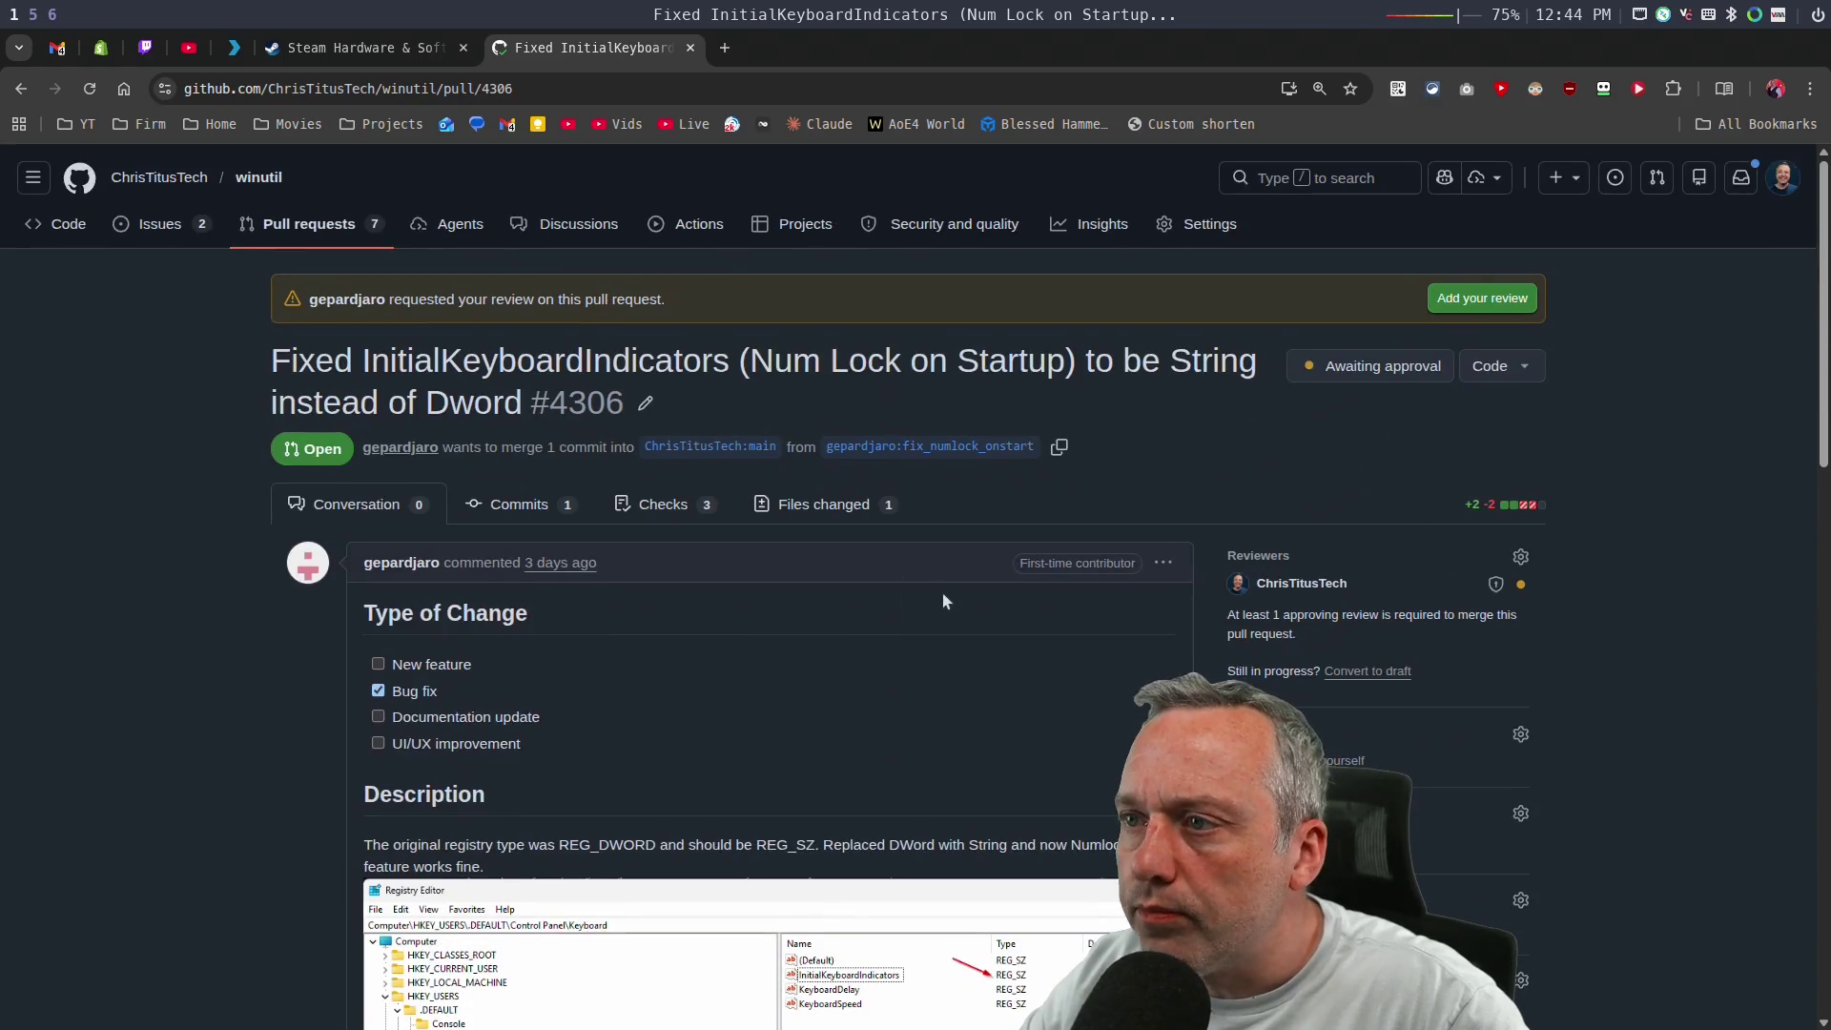
{"action": "left_click", "coordinate": [837, 508]}
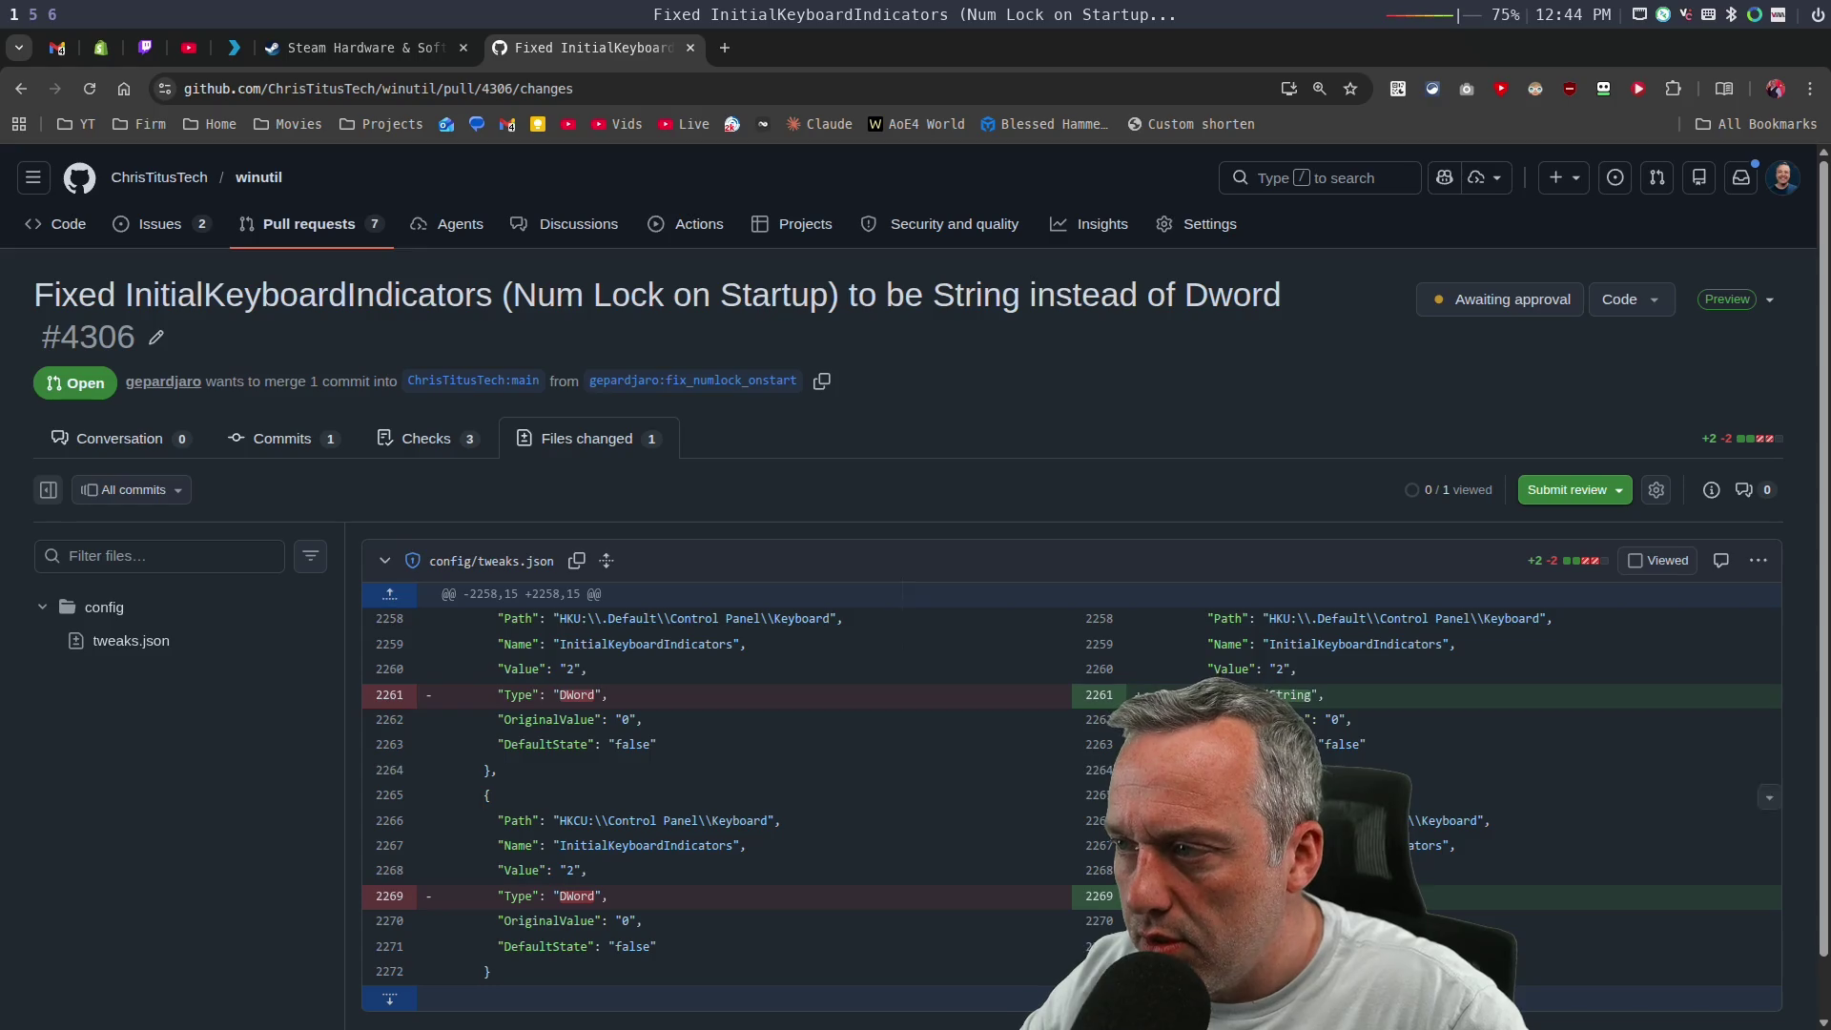
{"action": "scroll", "coordinate": [1369, 759], "scroll_direction": "down", "scroll_amount": 1}
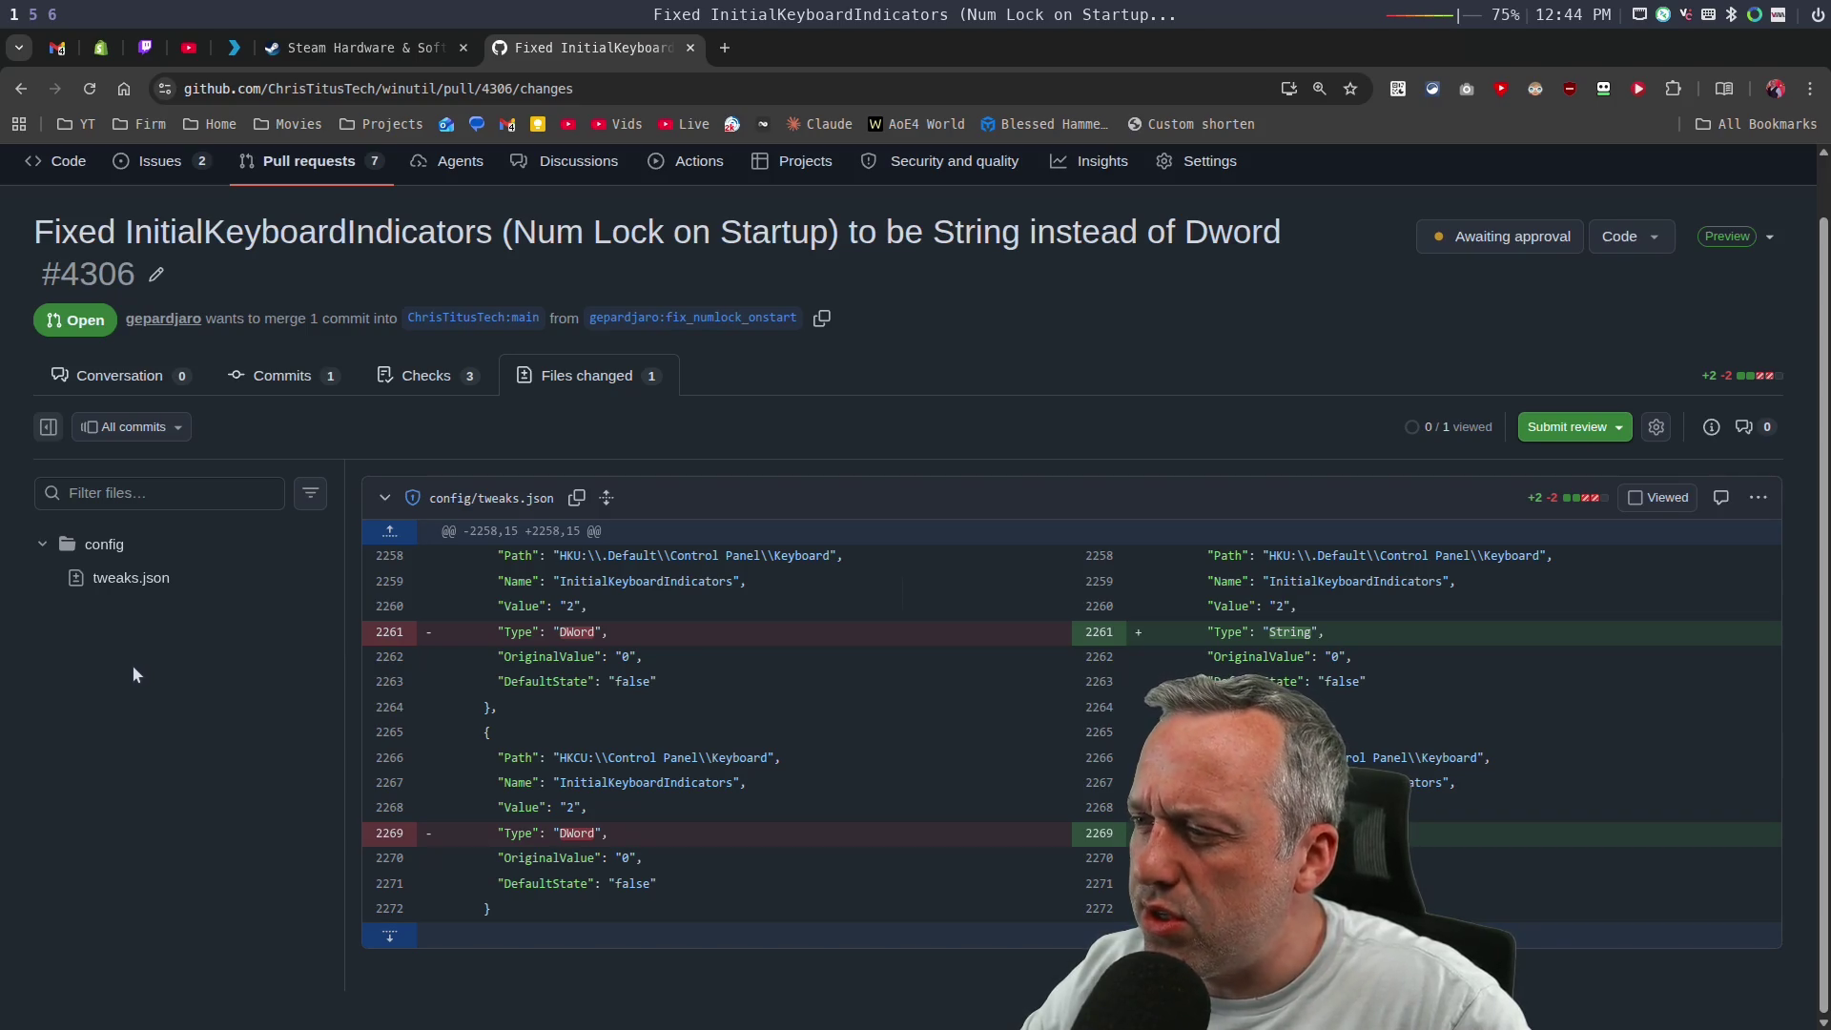
{"action": "key", "text": "super+2"}
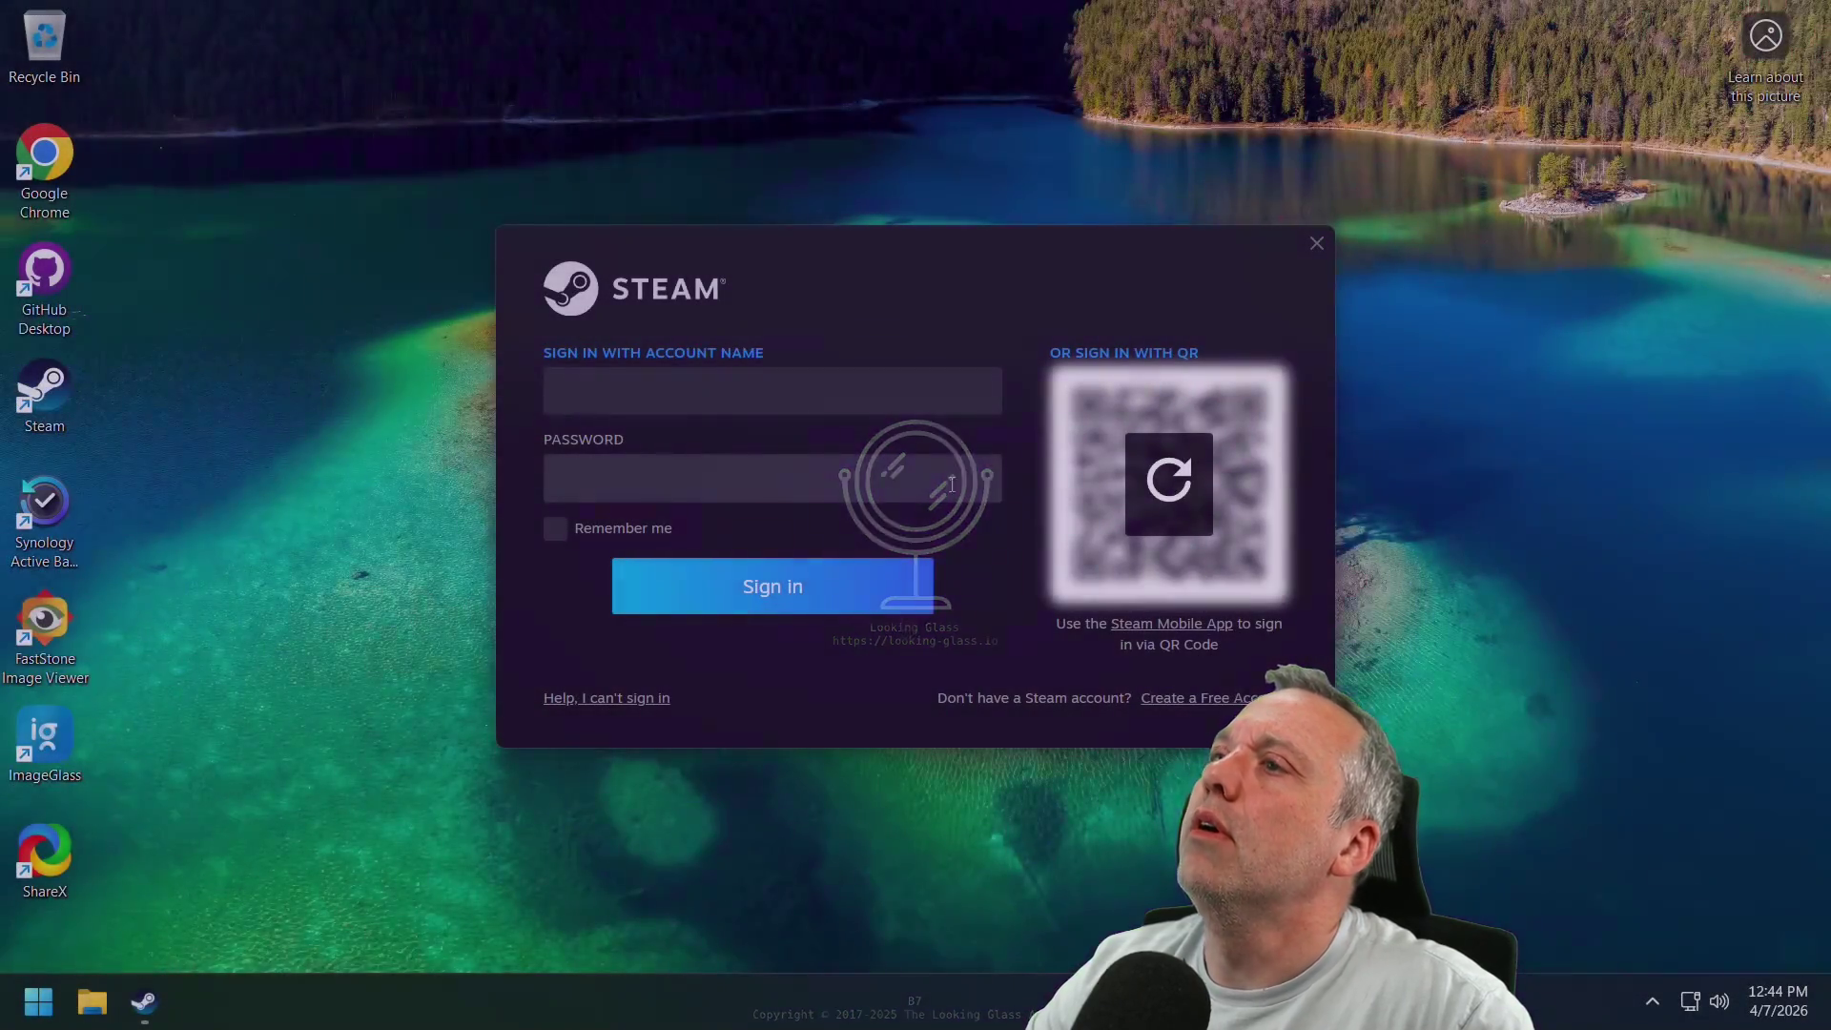
Close the Steam sign-in window and launch Registry Editor from the Run prompt.
{"action": "left_click", "coordinate": [1317, 243]}
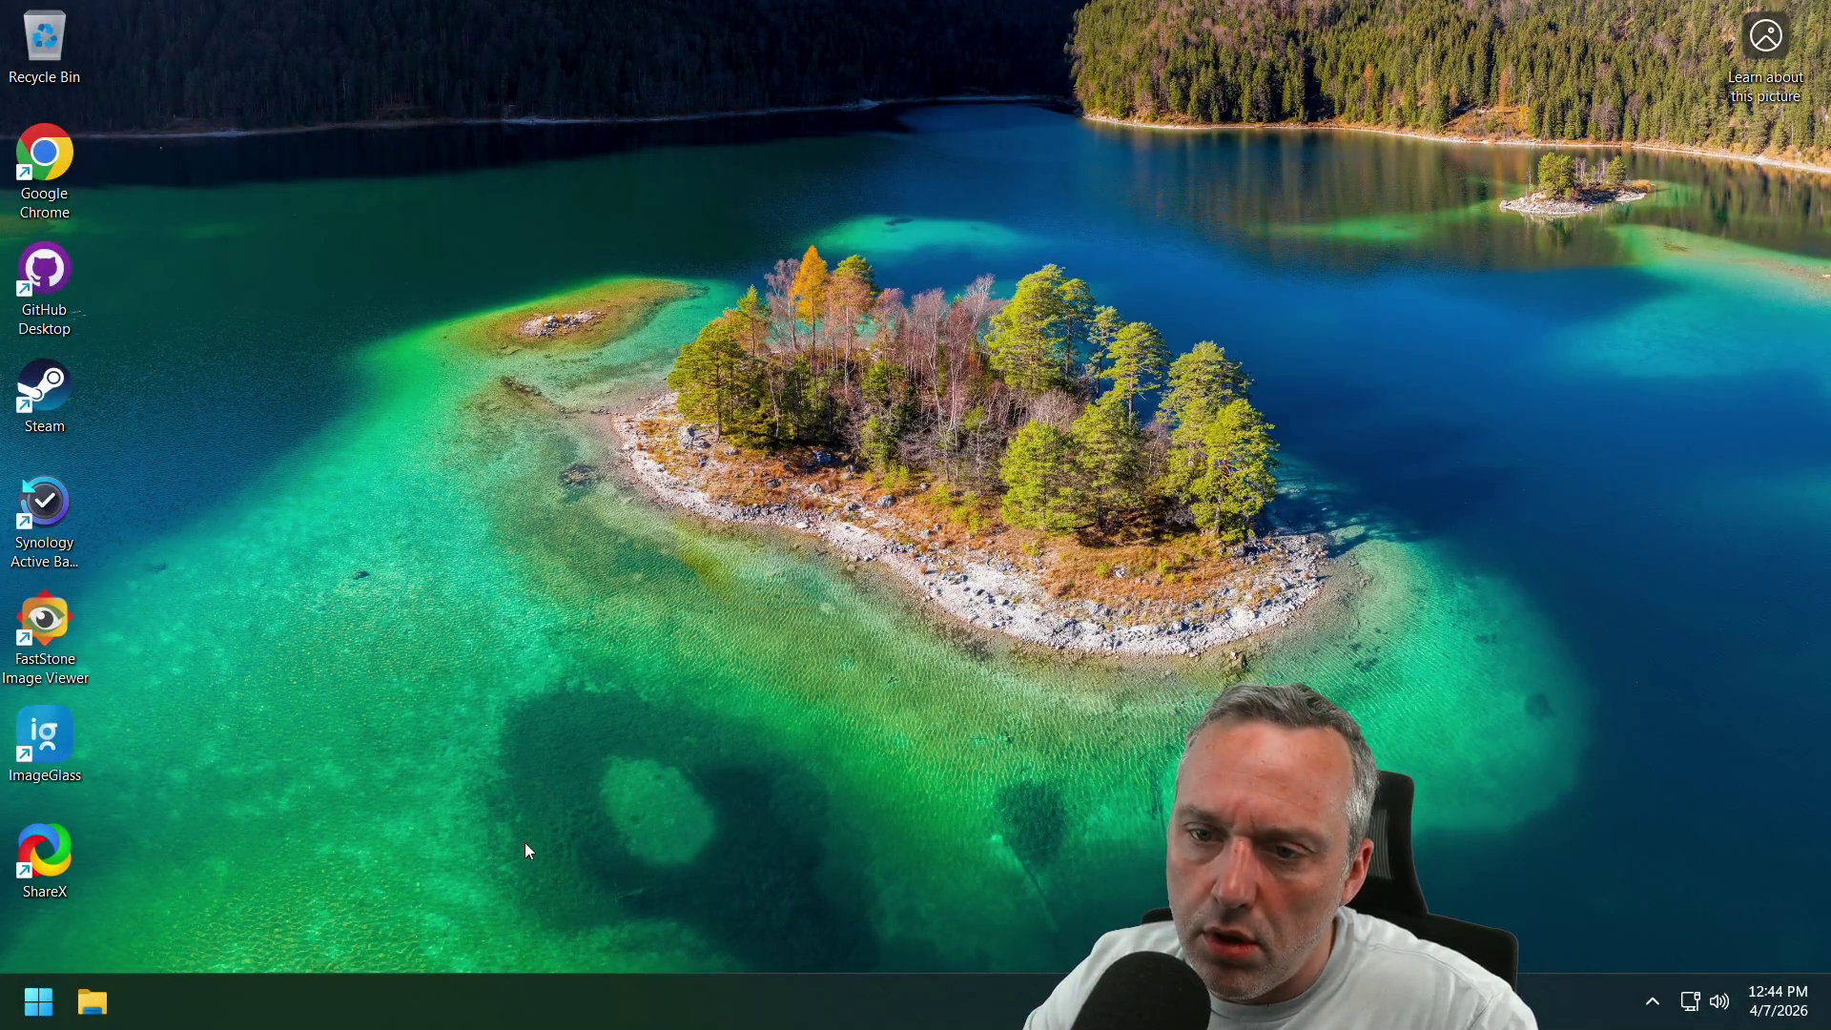
{"action": "right_click", "coordinate": [10, 1020]}
{"action": "left_click", "coordinate": [139, 864]}
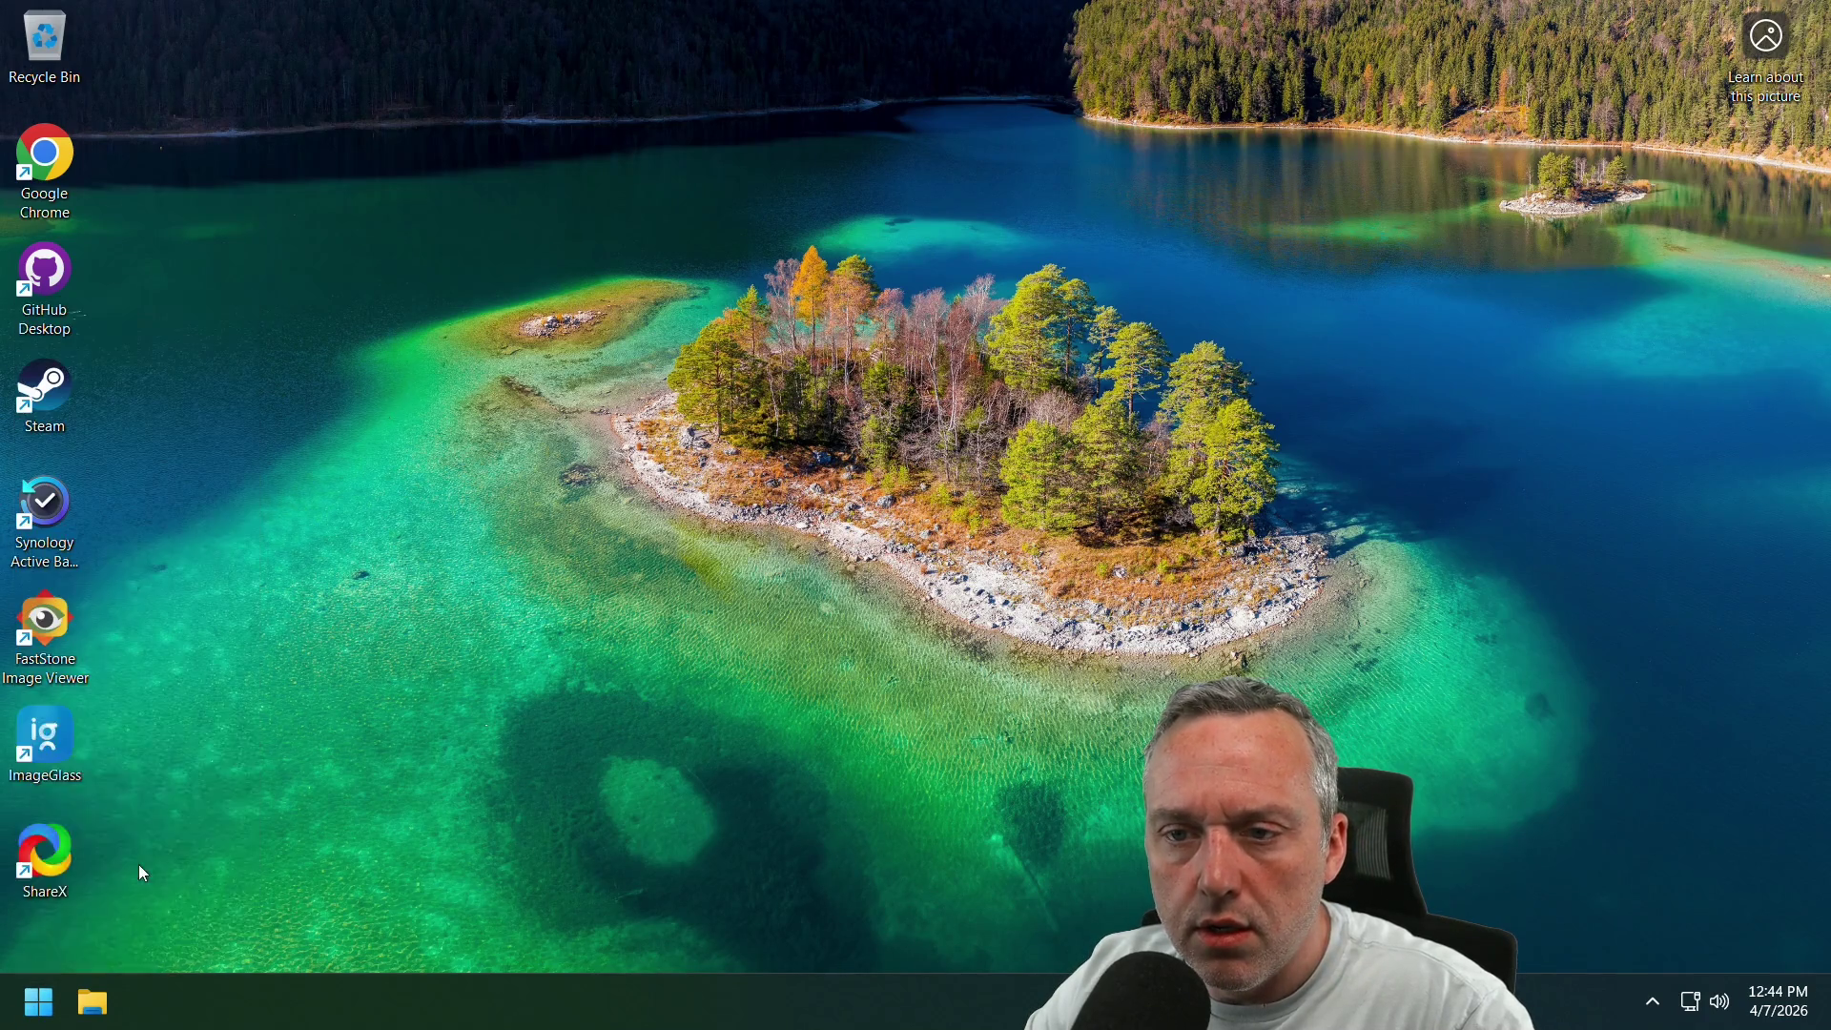
{"action": "type", "text": "regedo"}
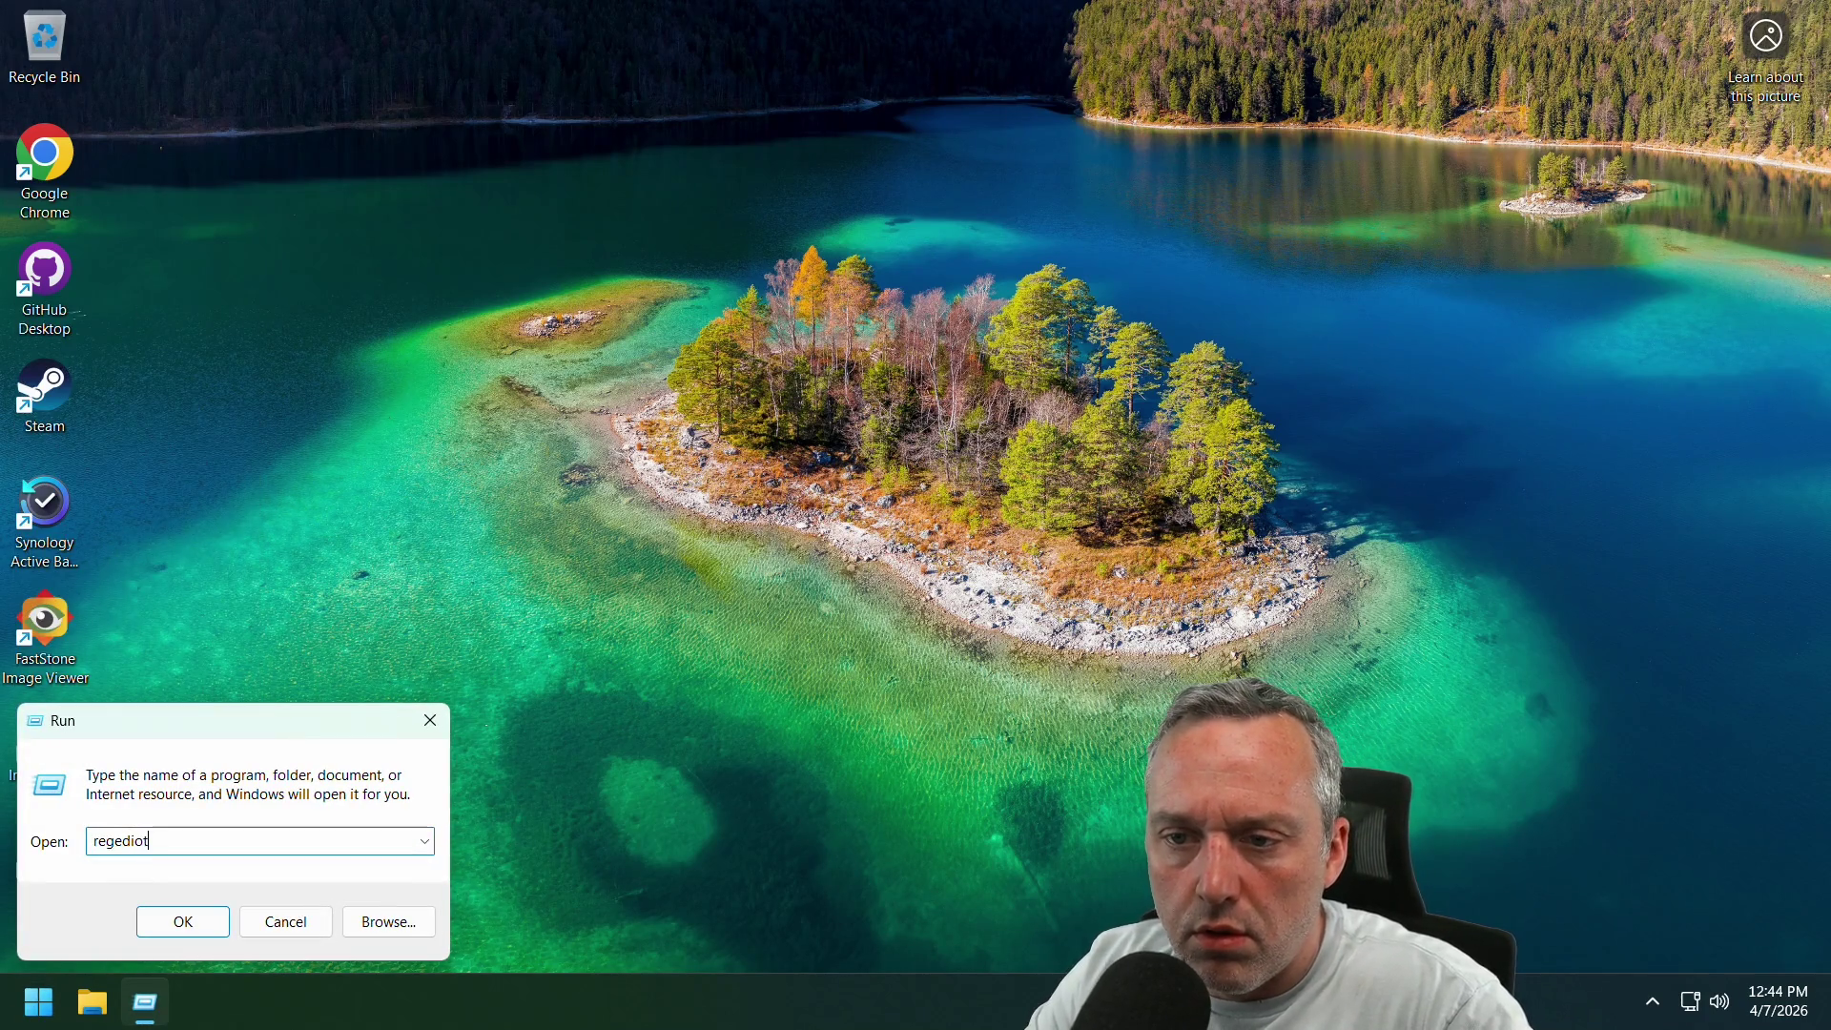
{"action": "key", "text": "Return"}
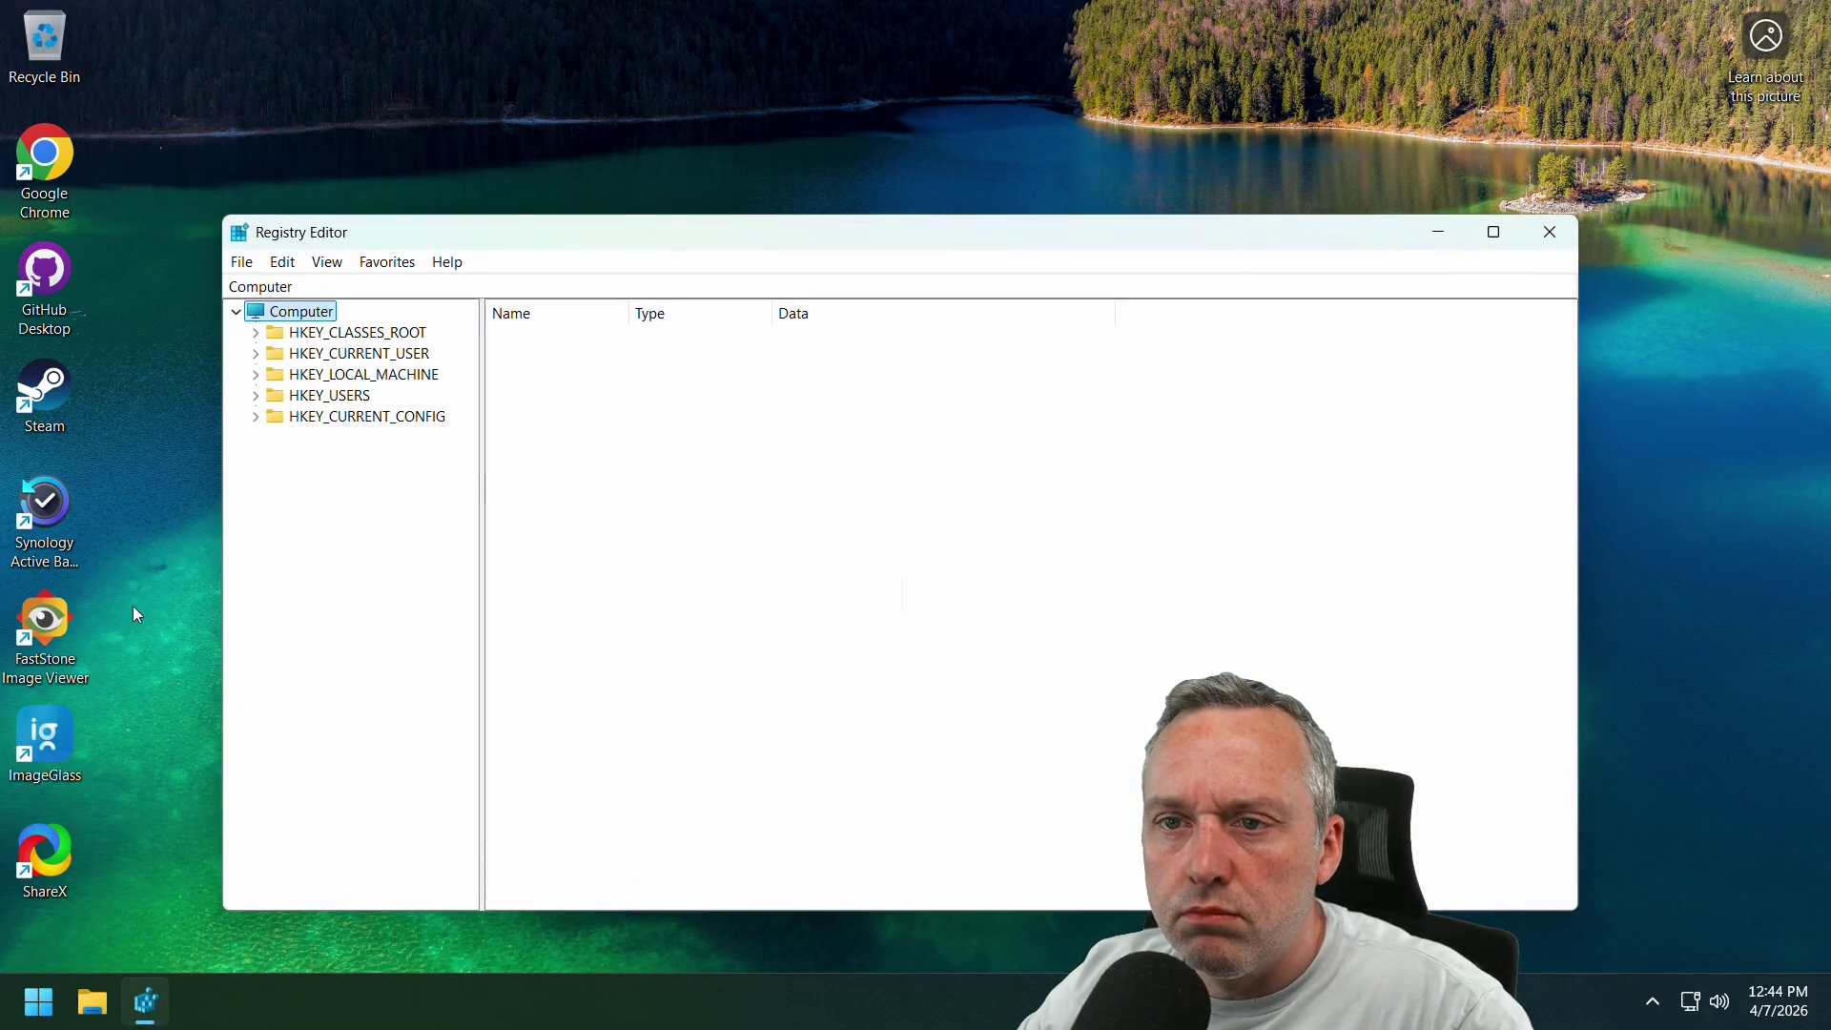
Empty the Recycle Bin, permanently deleting its 7 items.
{"action": "left_click_drag", "start_coordinate": [135, 163], "coordinate": [38, 942]}
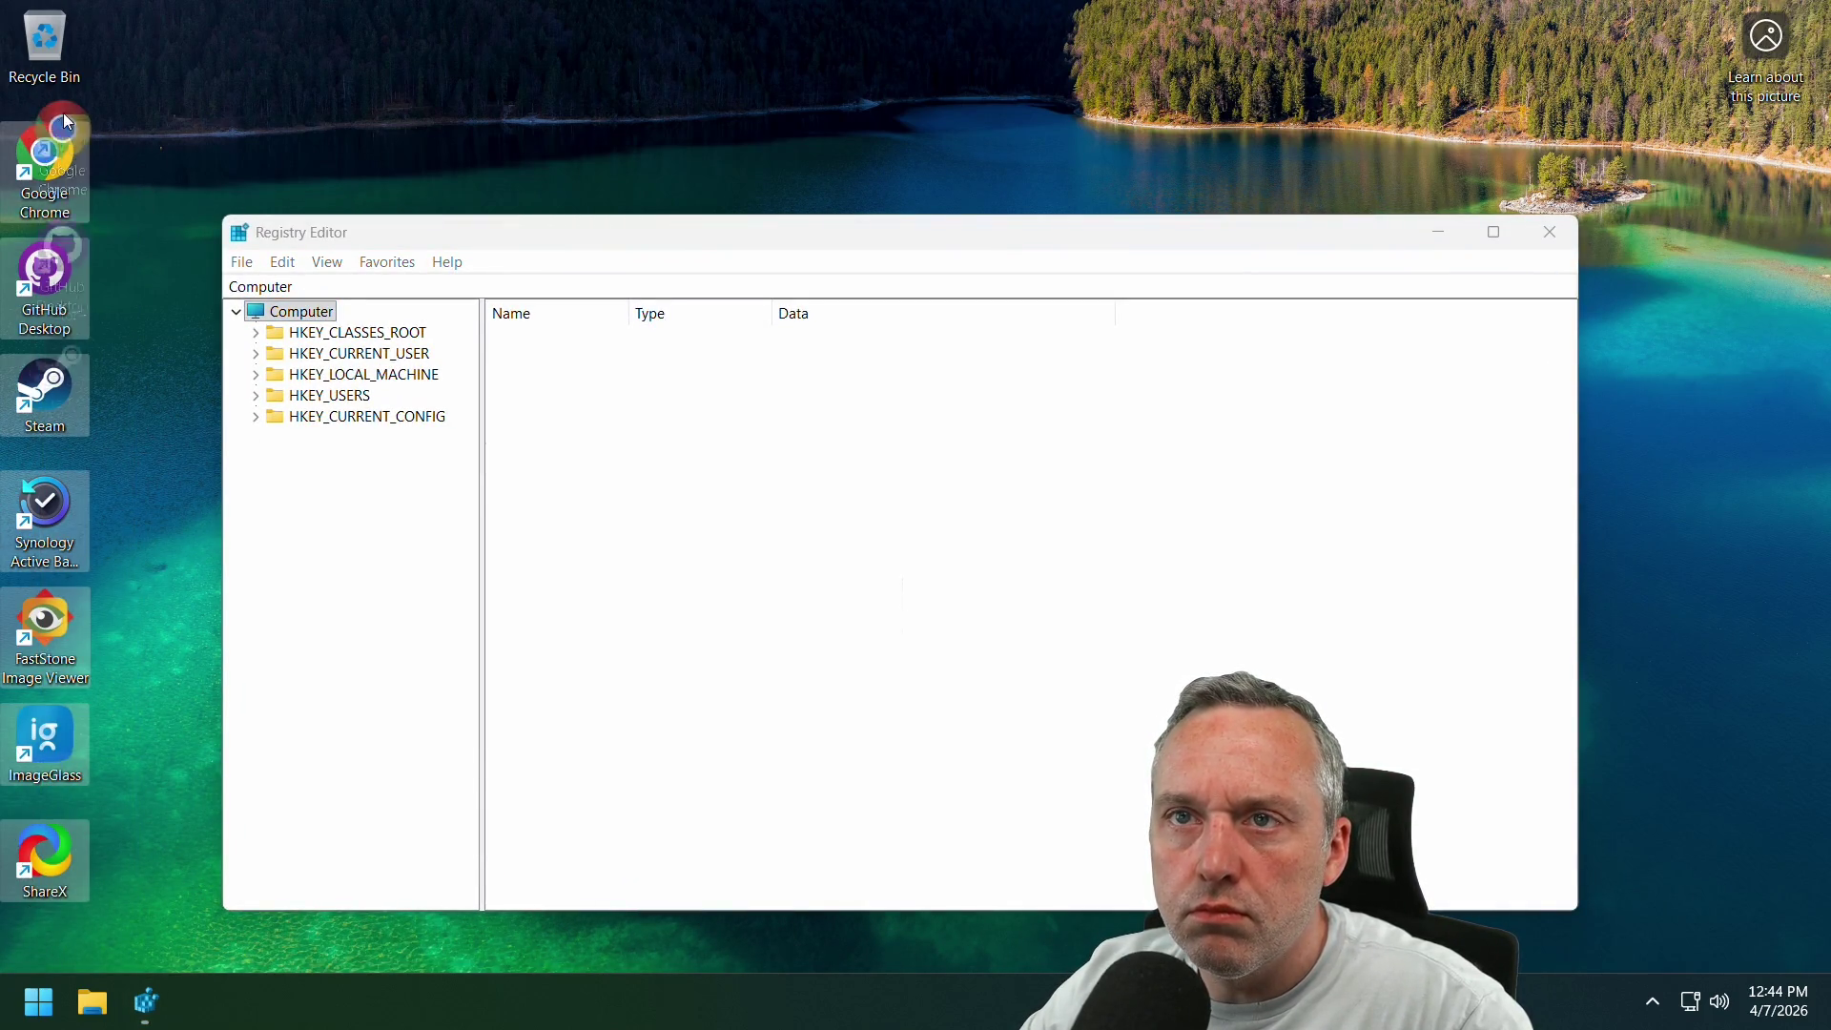
{"action": "left_click", "coordinate": [163, 220]}
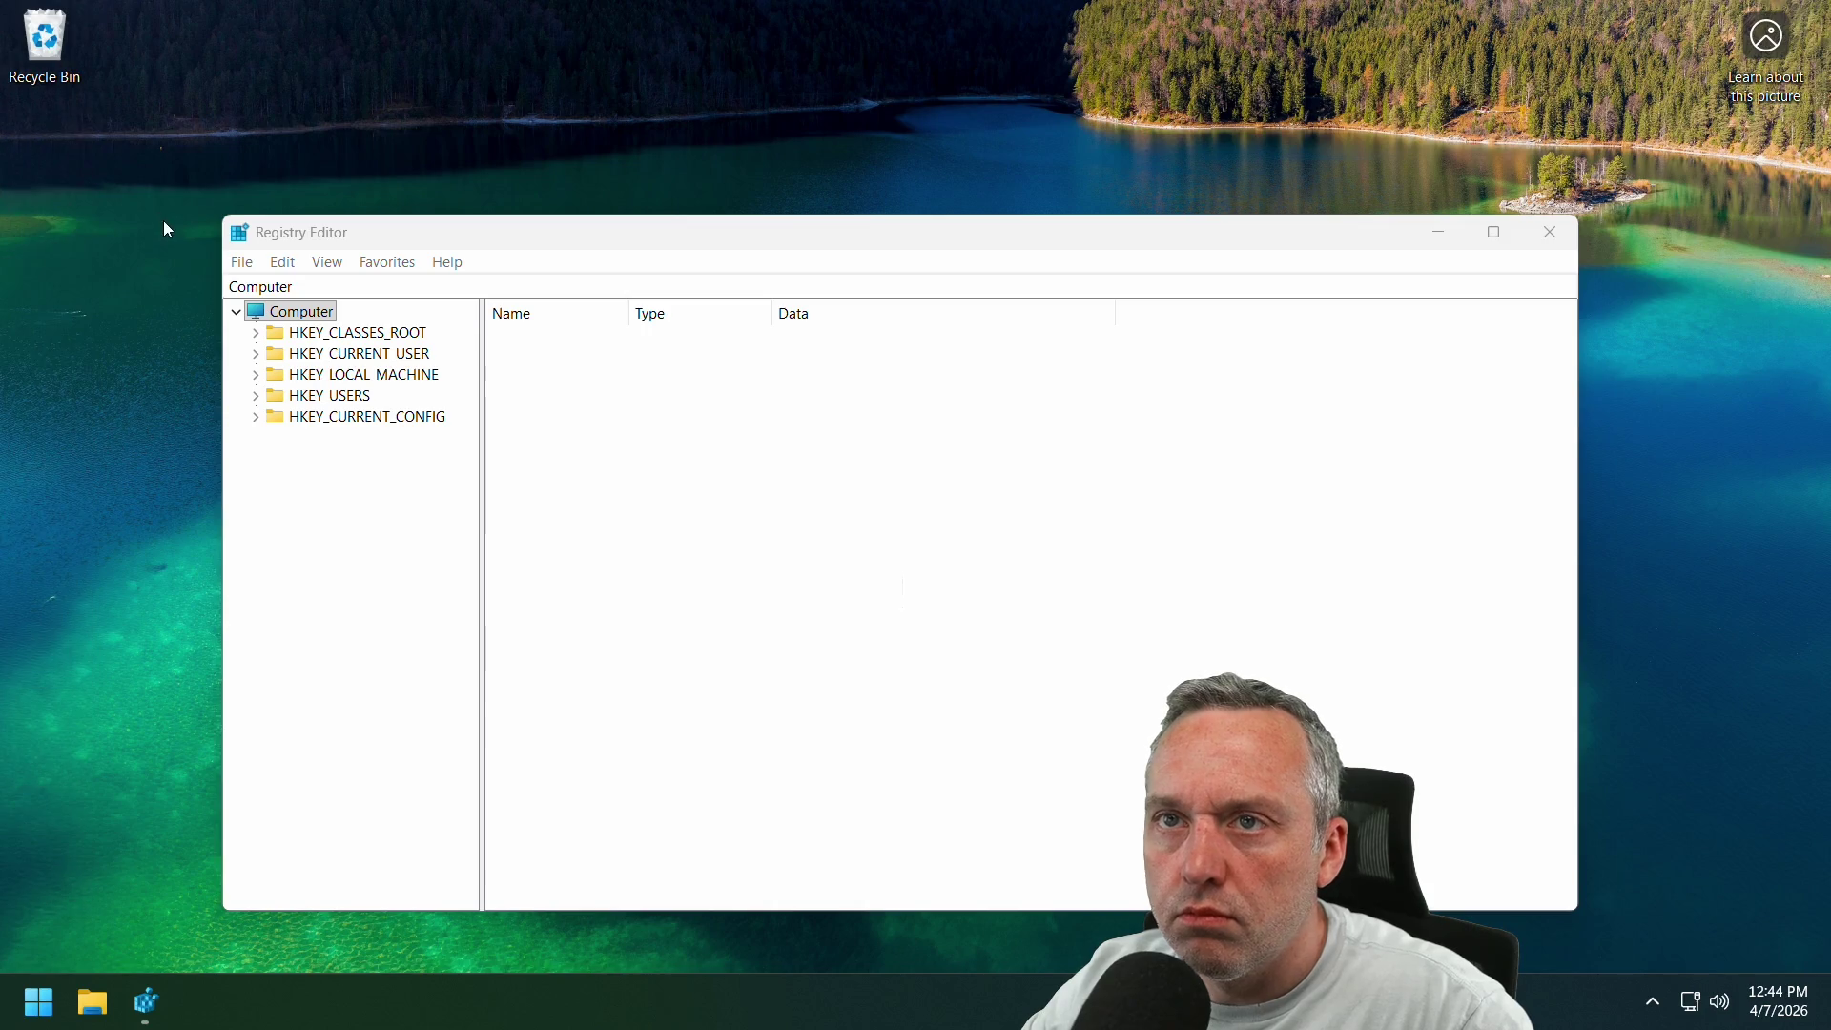
{"action": "right_click", "coordinate": [59, 19]}
{"action": "left_click", "coordinate": [215, 96]}
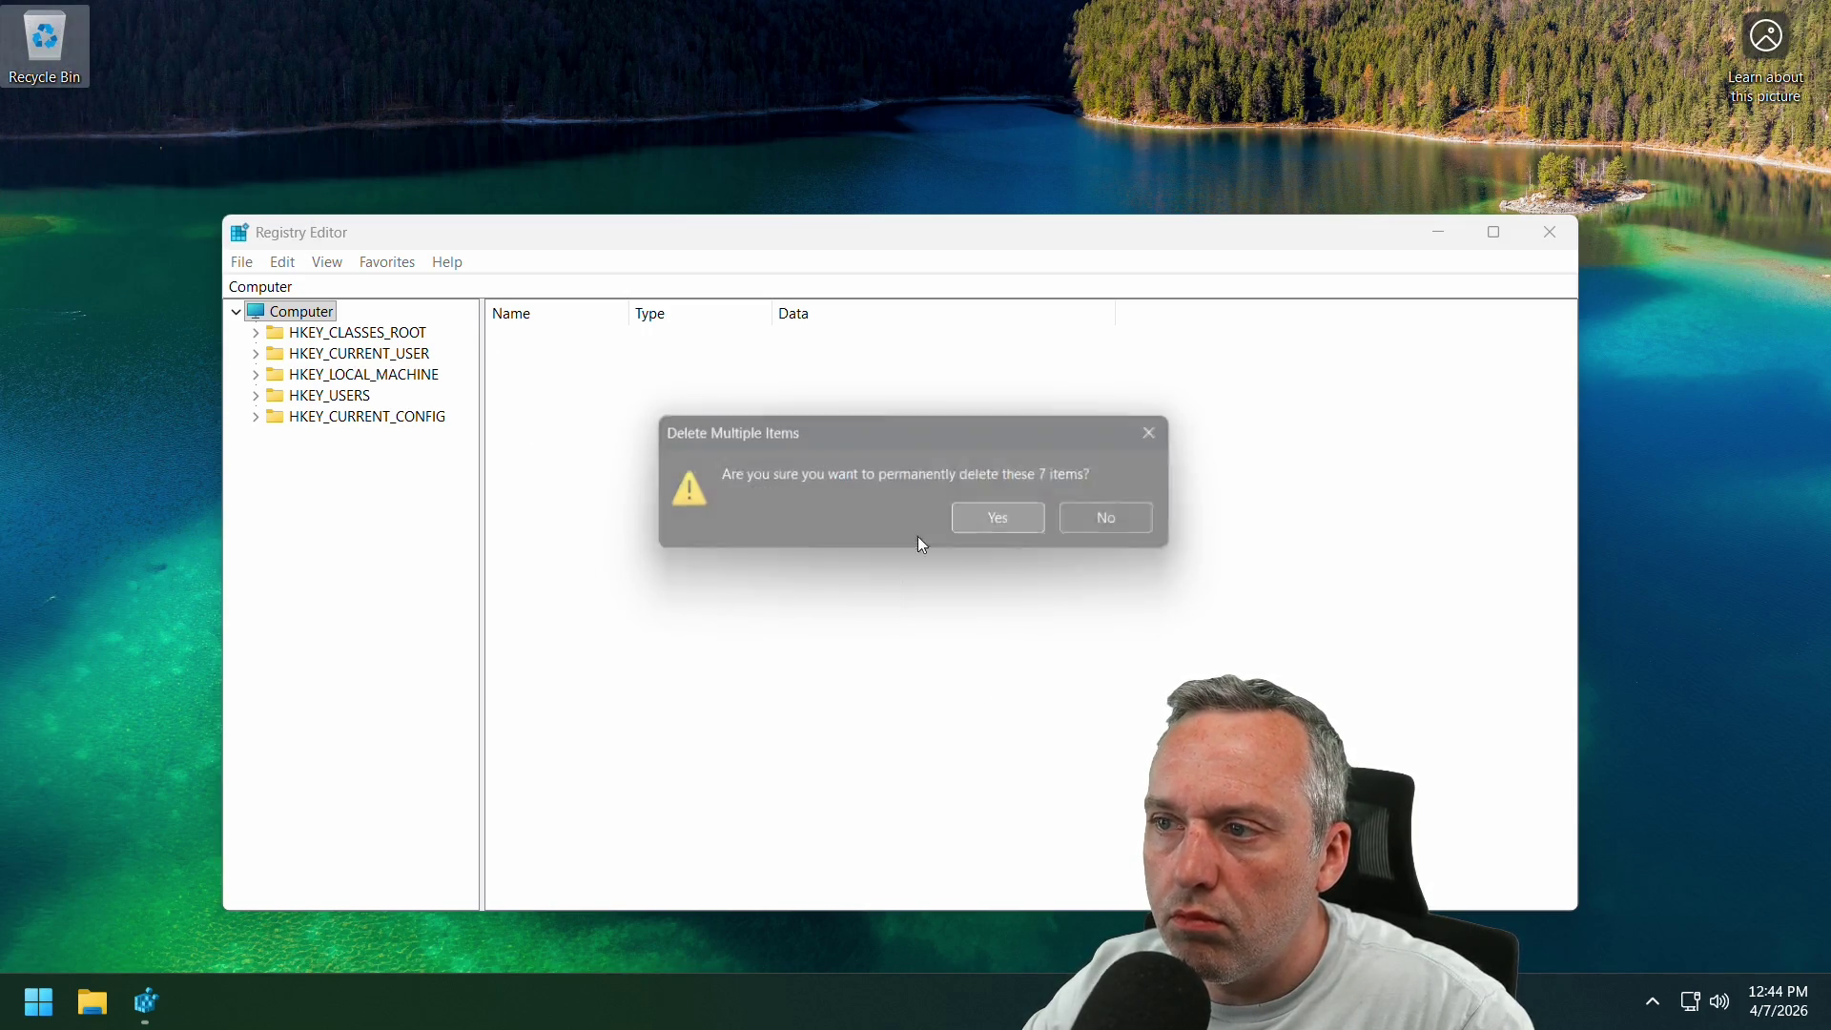
{"action": "left_click", "coordinate": [958, 526]}
Navigate to HKEY_USERS\.DEFAULT\Control Panel\Keyboard to show its values.
{"action": "left_click", "coordinate": [256, 394]}
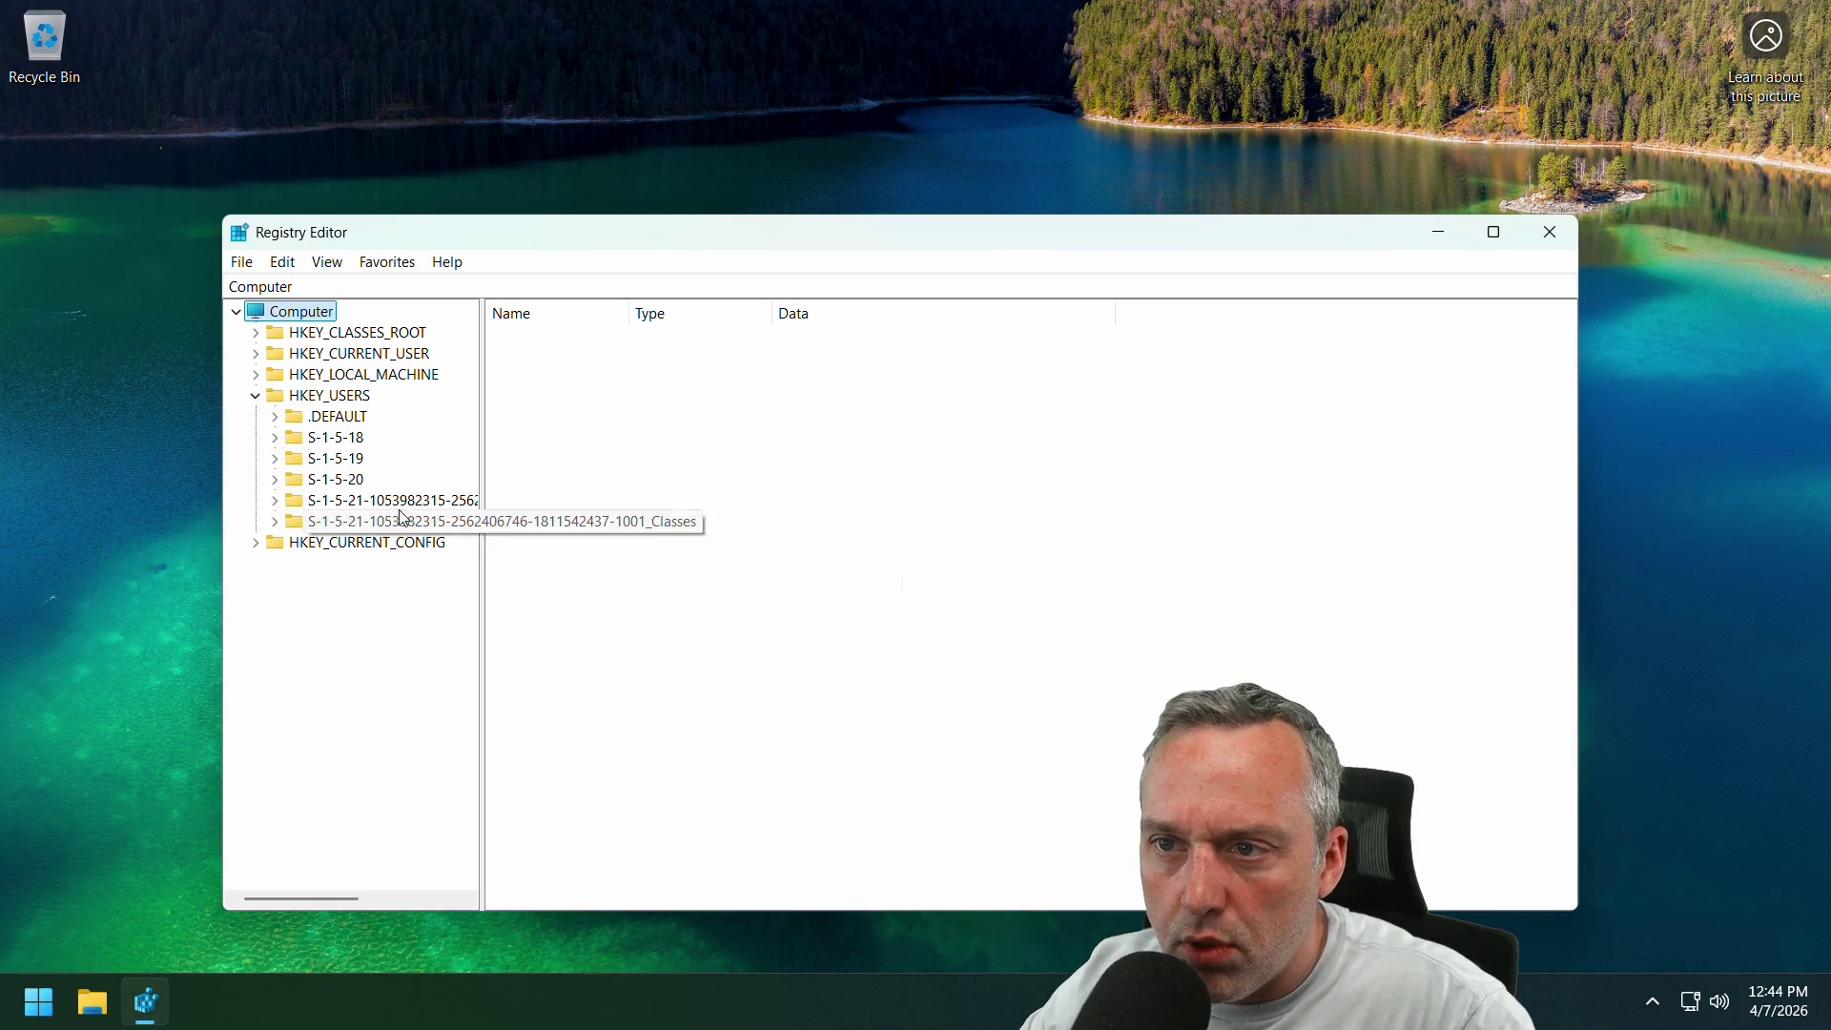
{"action": "left_click", "coordinate": [274, 416]}
{"action": "left_click", "coordinate": [294, 459]}
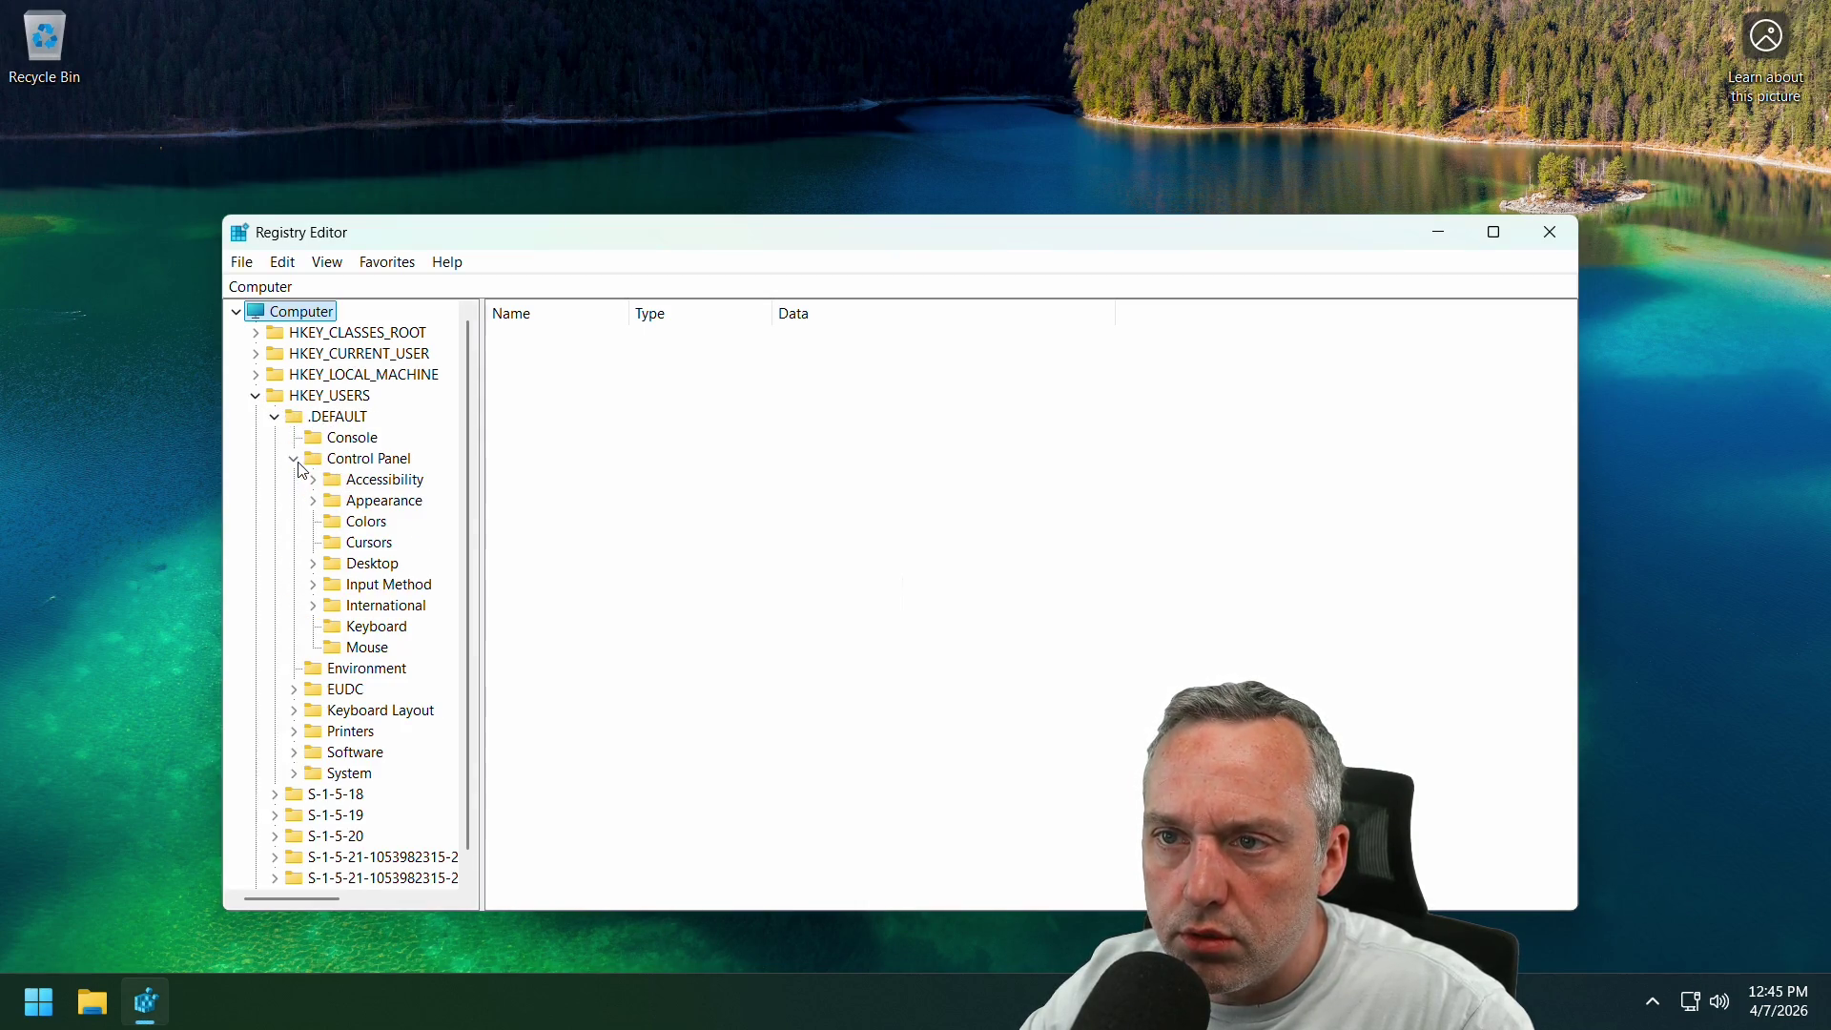
{"action": "left_click", "coordinate": [368, 626]}
{"action": "left_click", "coordinate": [707, 627]}
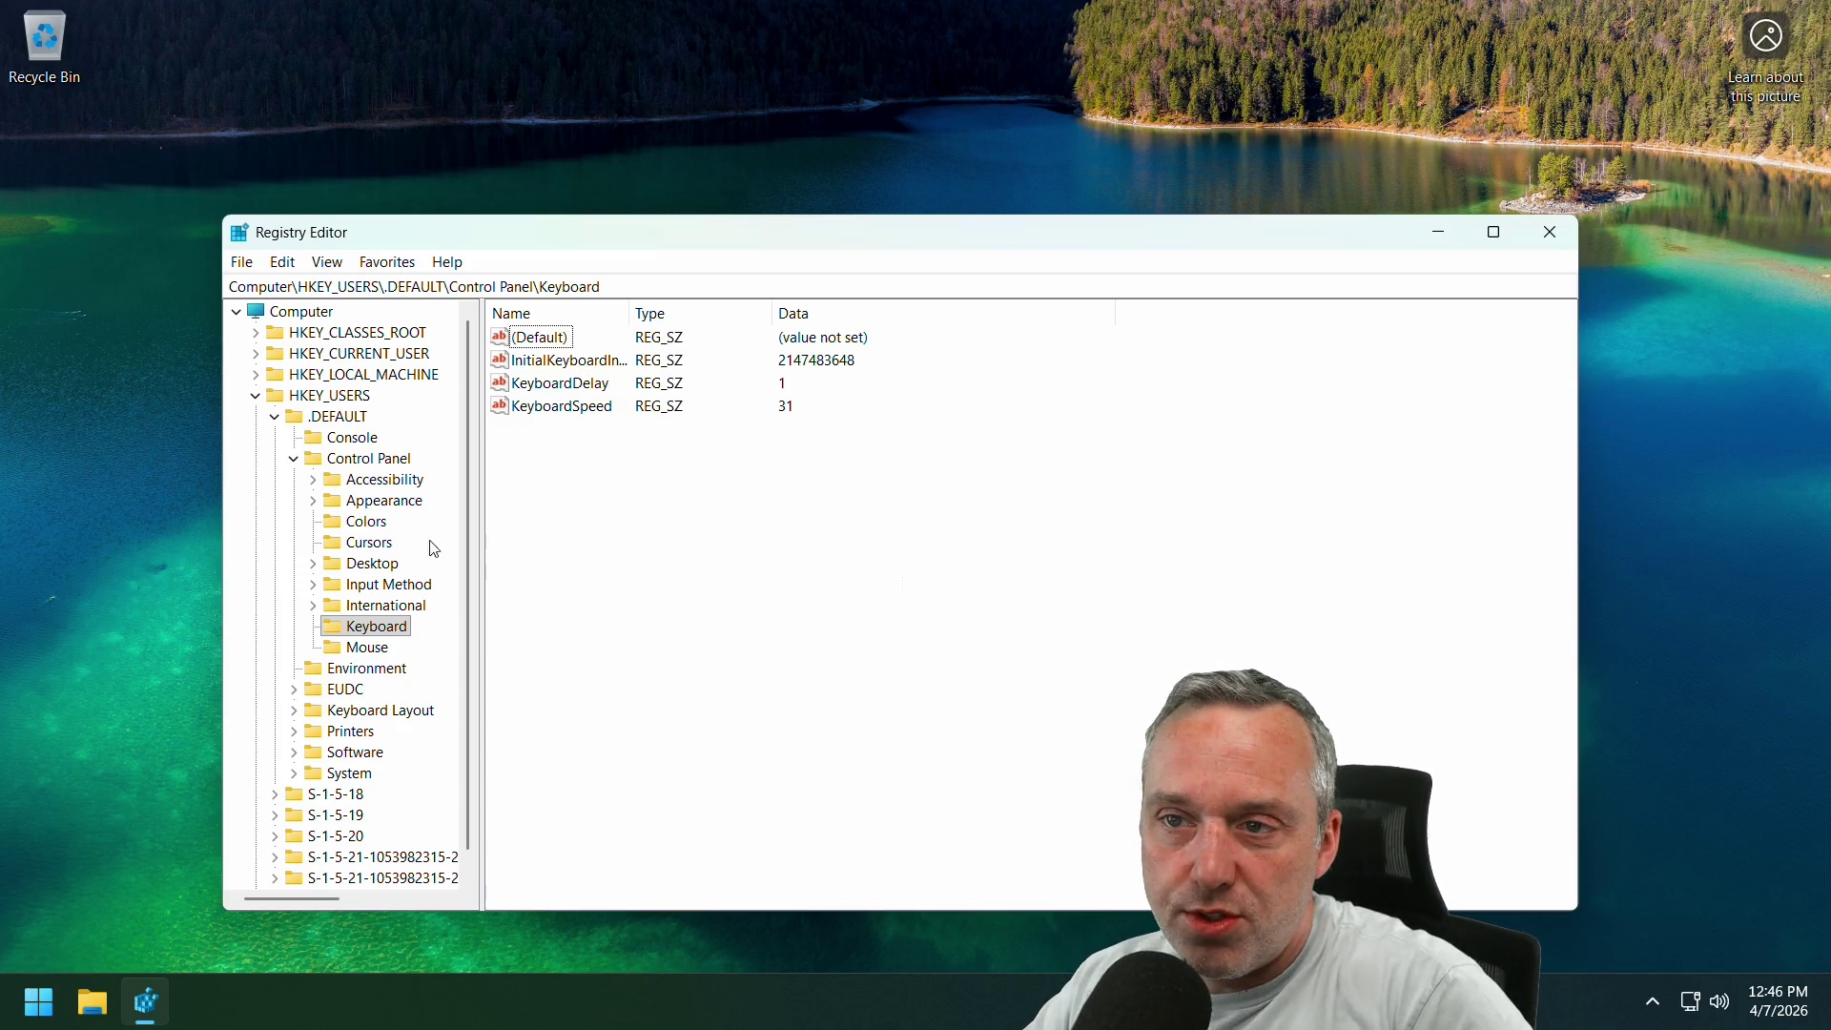
Collapse Control Panel and .DEFAULT back to HKEY_USERS, then leave the VM for the host desktop.
{"action": "left_click", "coordinate": [295, 461]}
{"action": "left_click", "coordinate": [275, 420]}
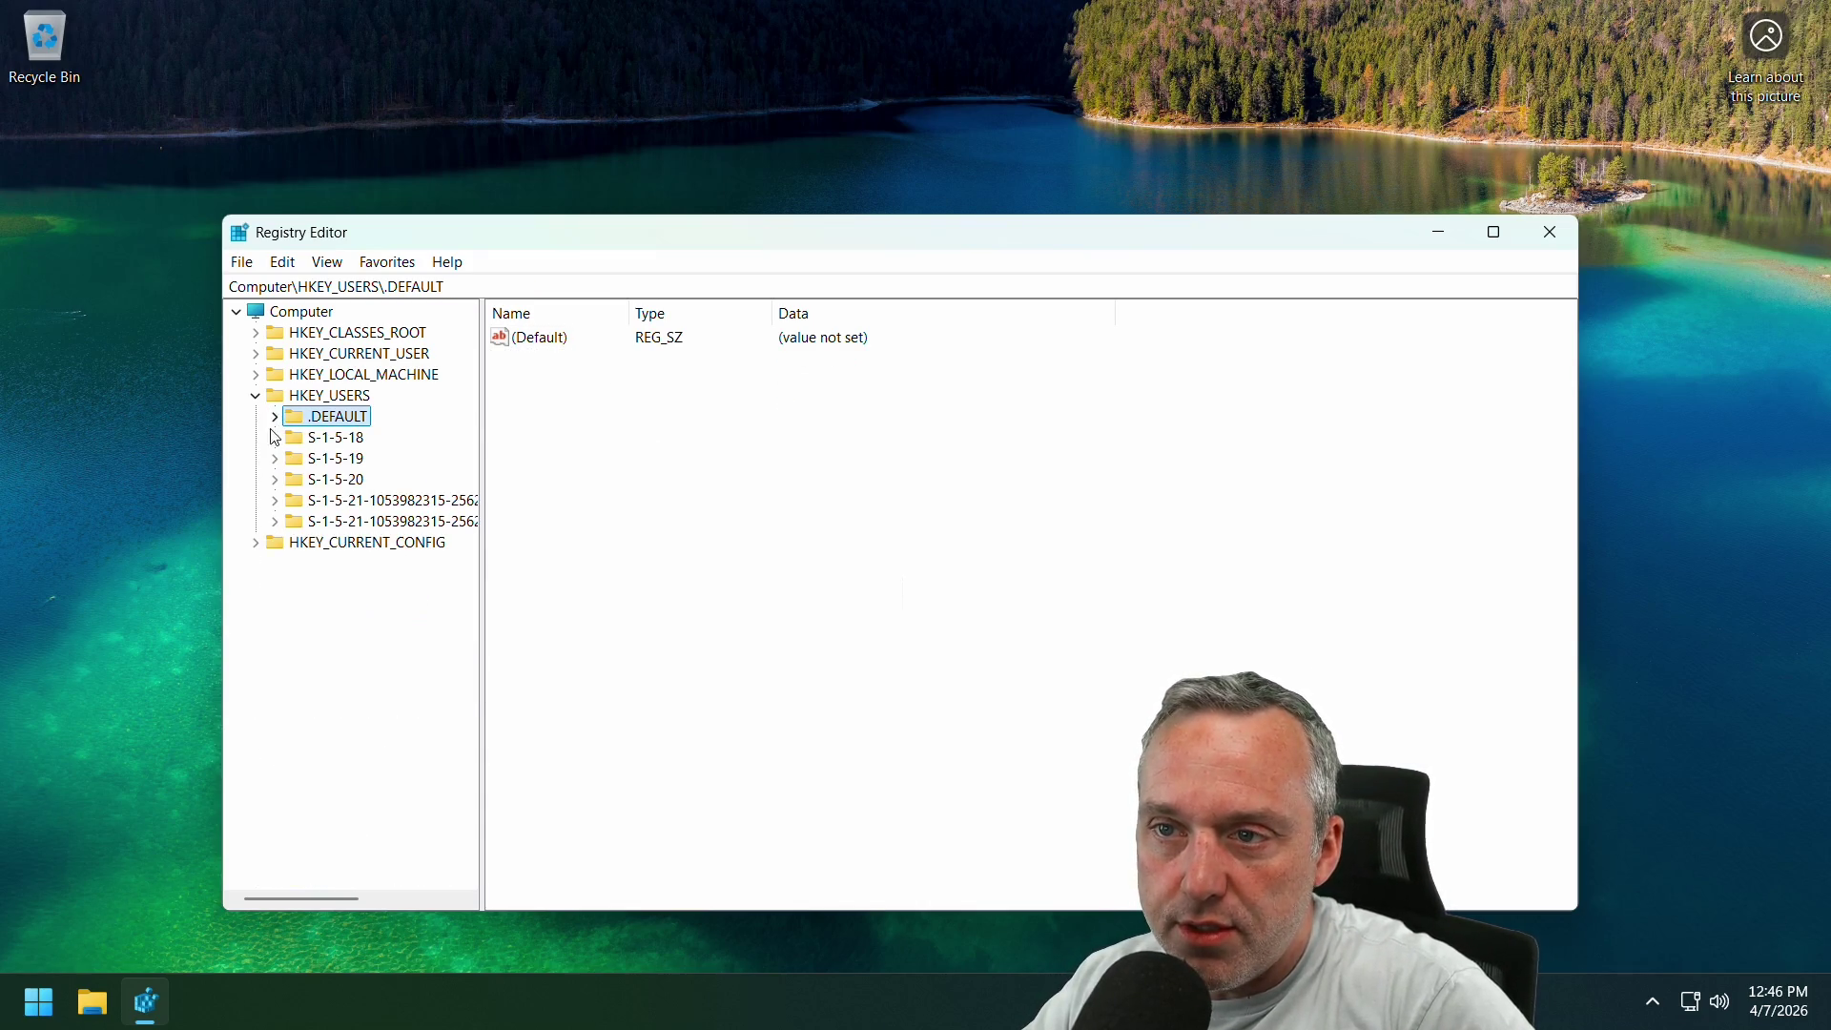
{"action": "left_click", "coordinate": [306, 397]}
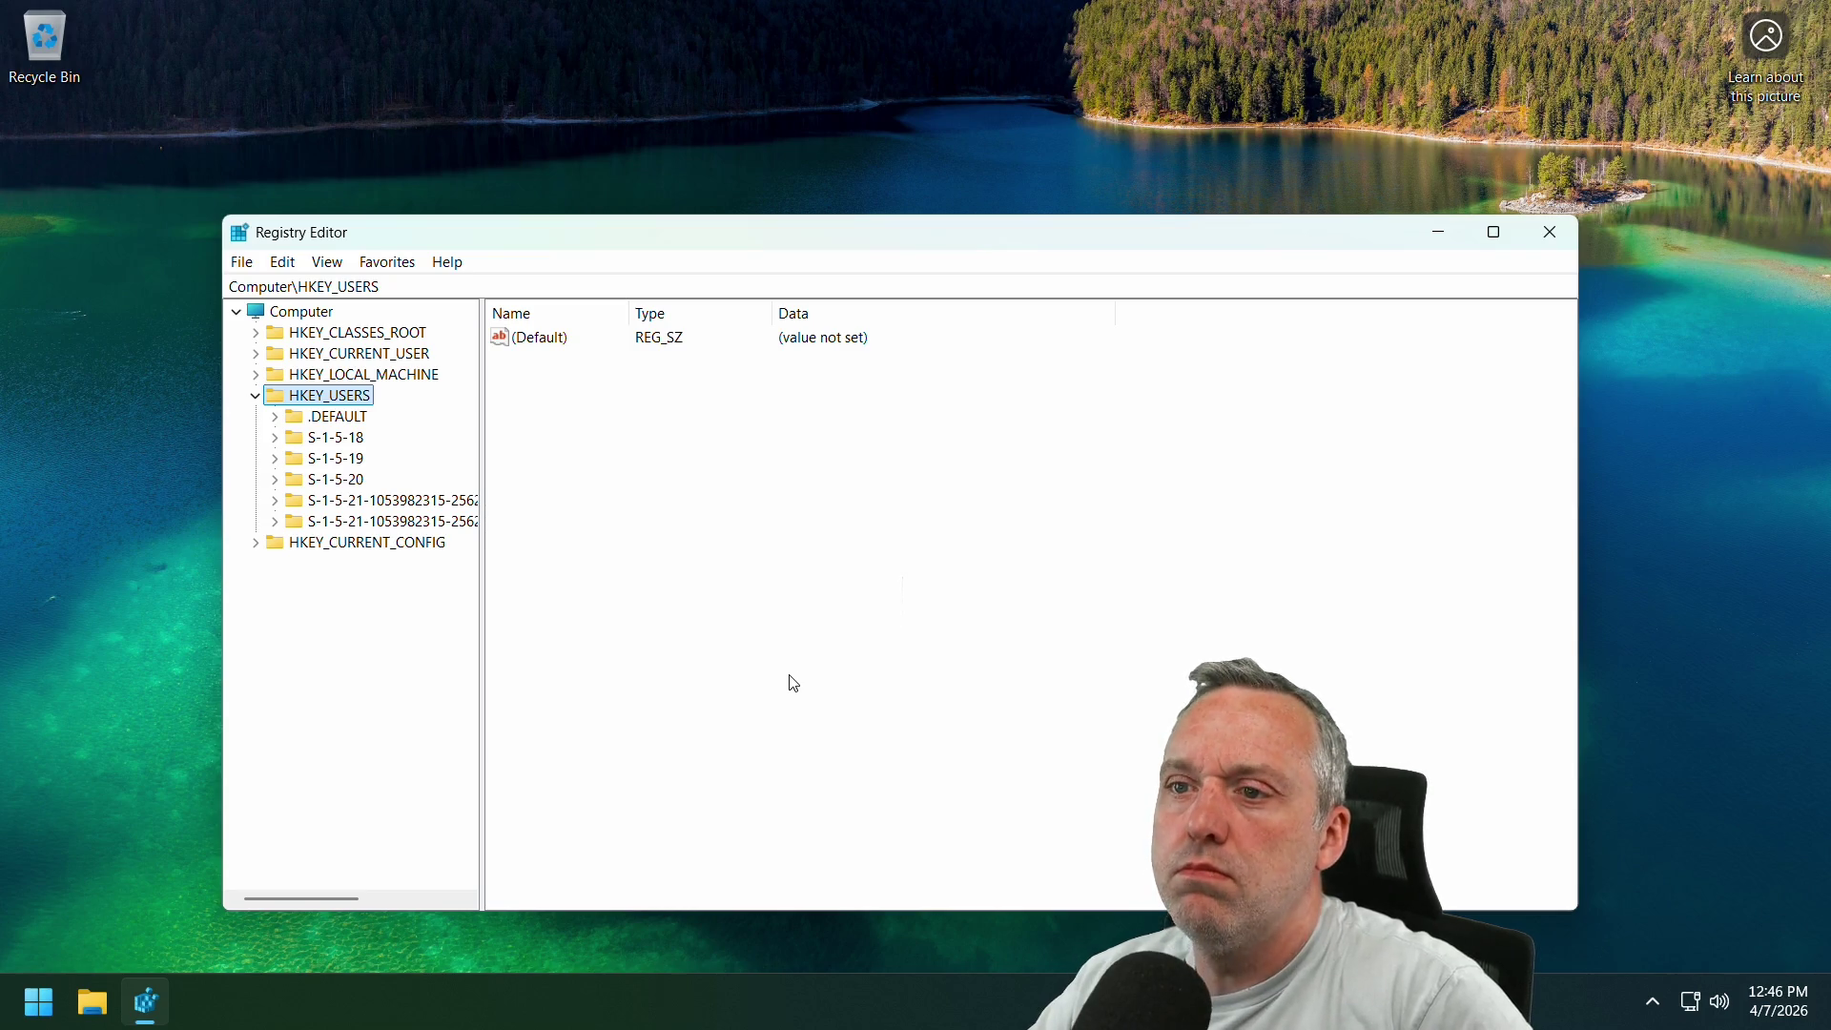
{"action": "key", "text": "super"}
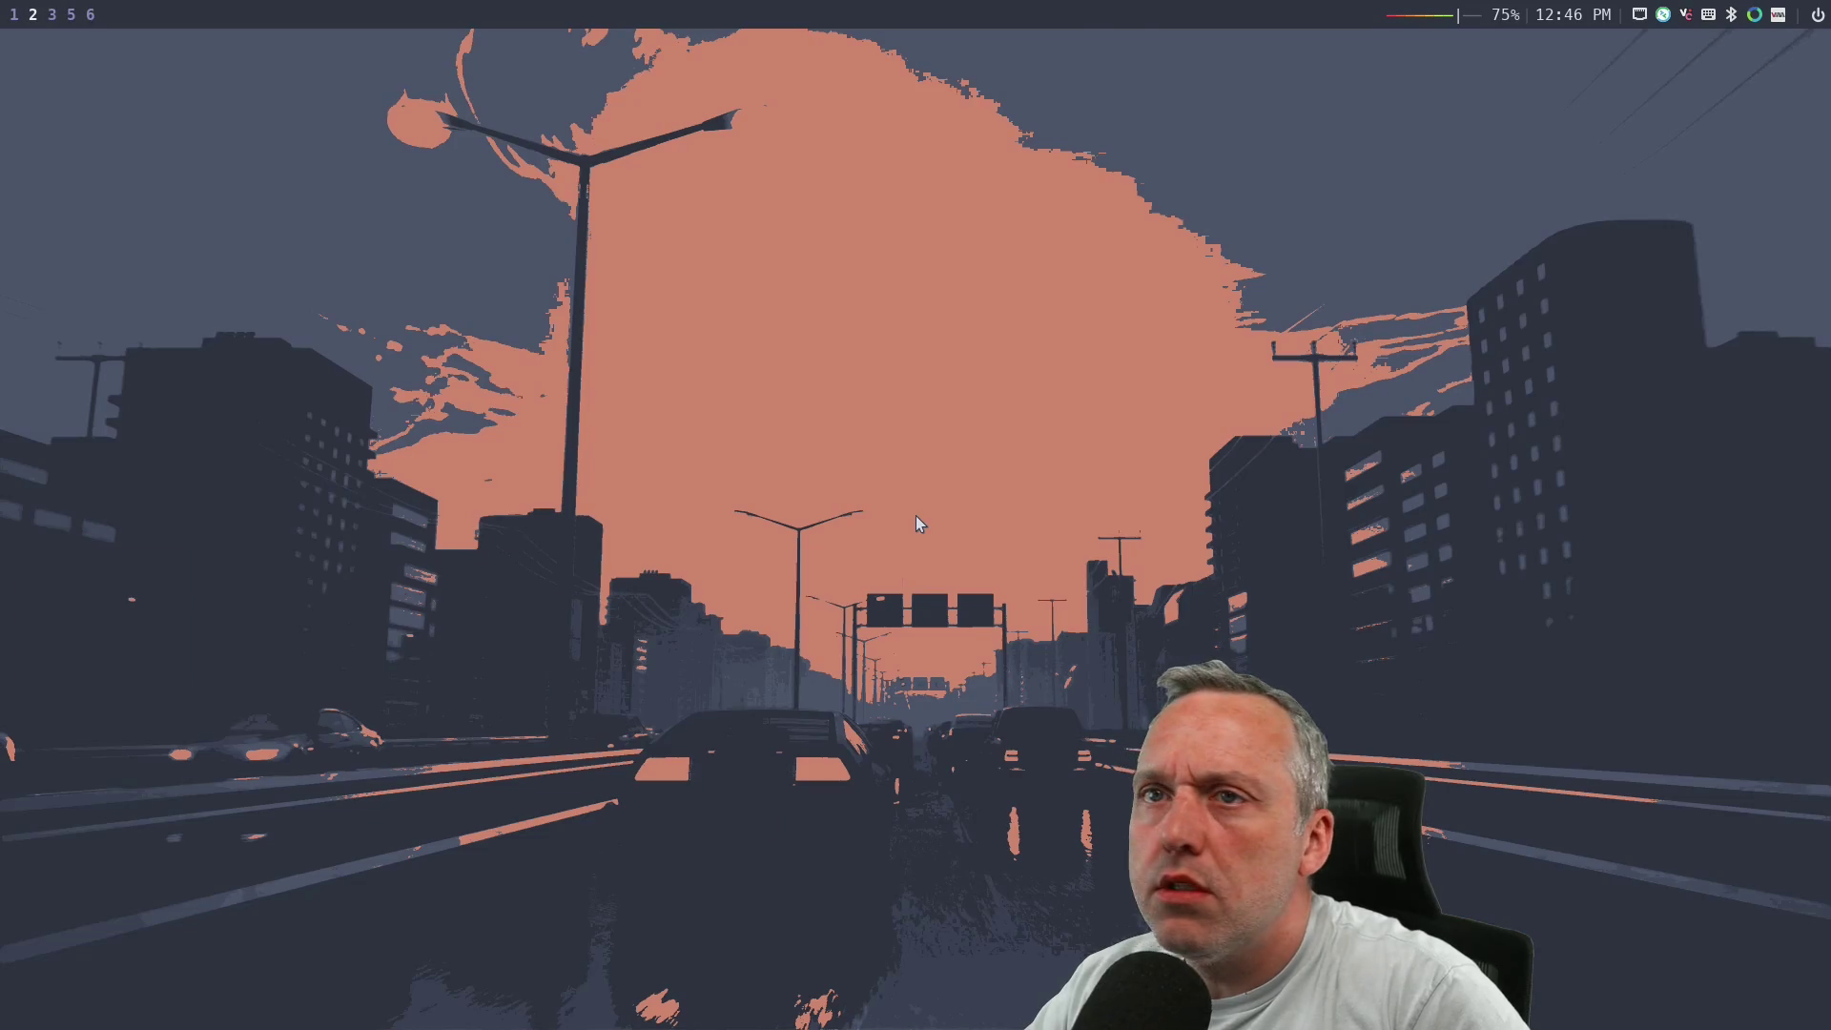
Check HKEY_CURRENT_USER's Keyboard InitialKeyboardIndicators (REG_SZ 2), then close Registry Editor.
{"action": "key", "text": "super+1"}
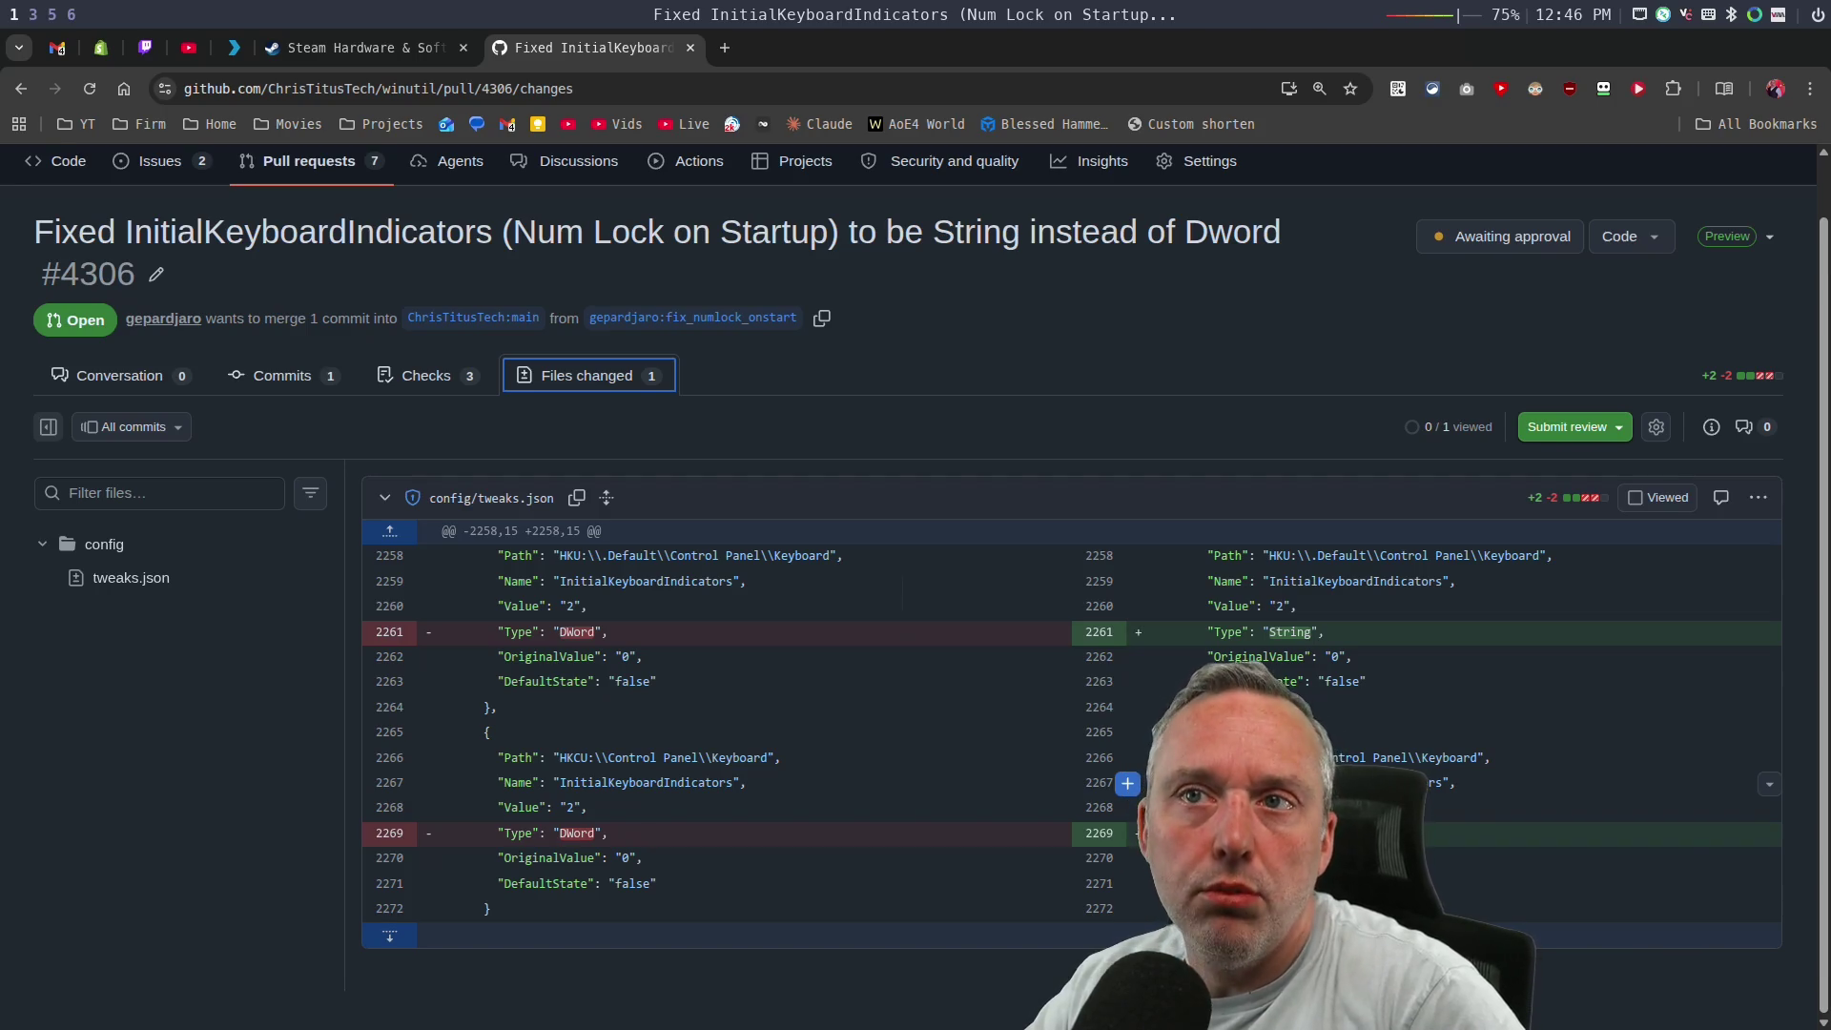
{"action": "key", "text": "super+3"}
{"action": "key", "text": "Escape"}
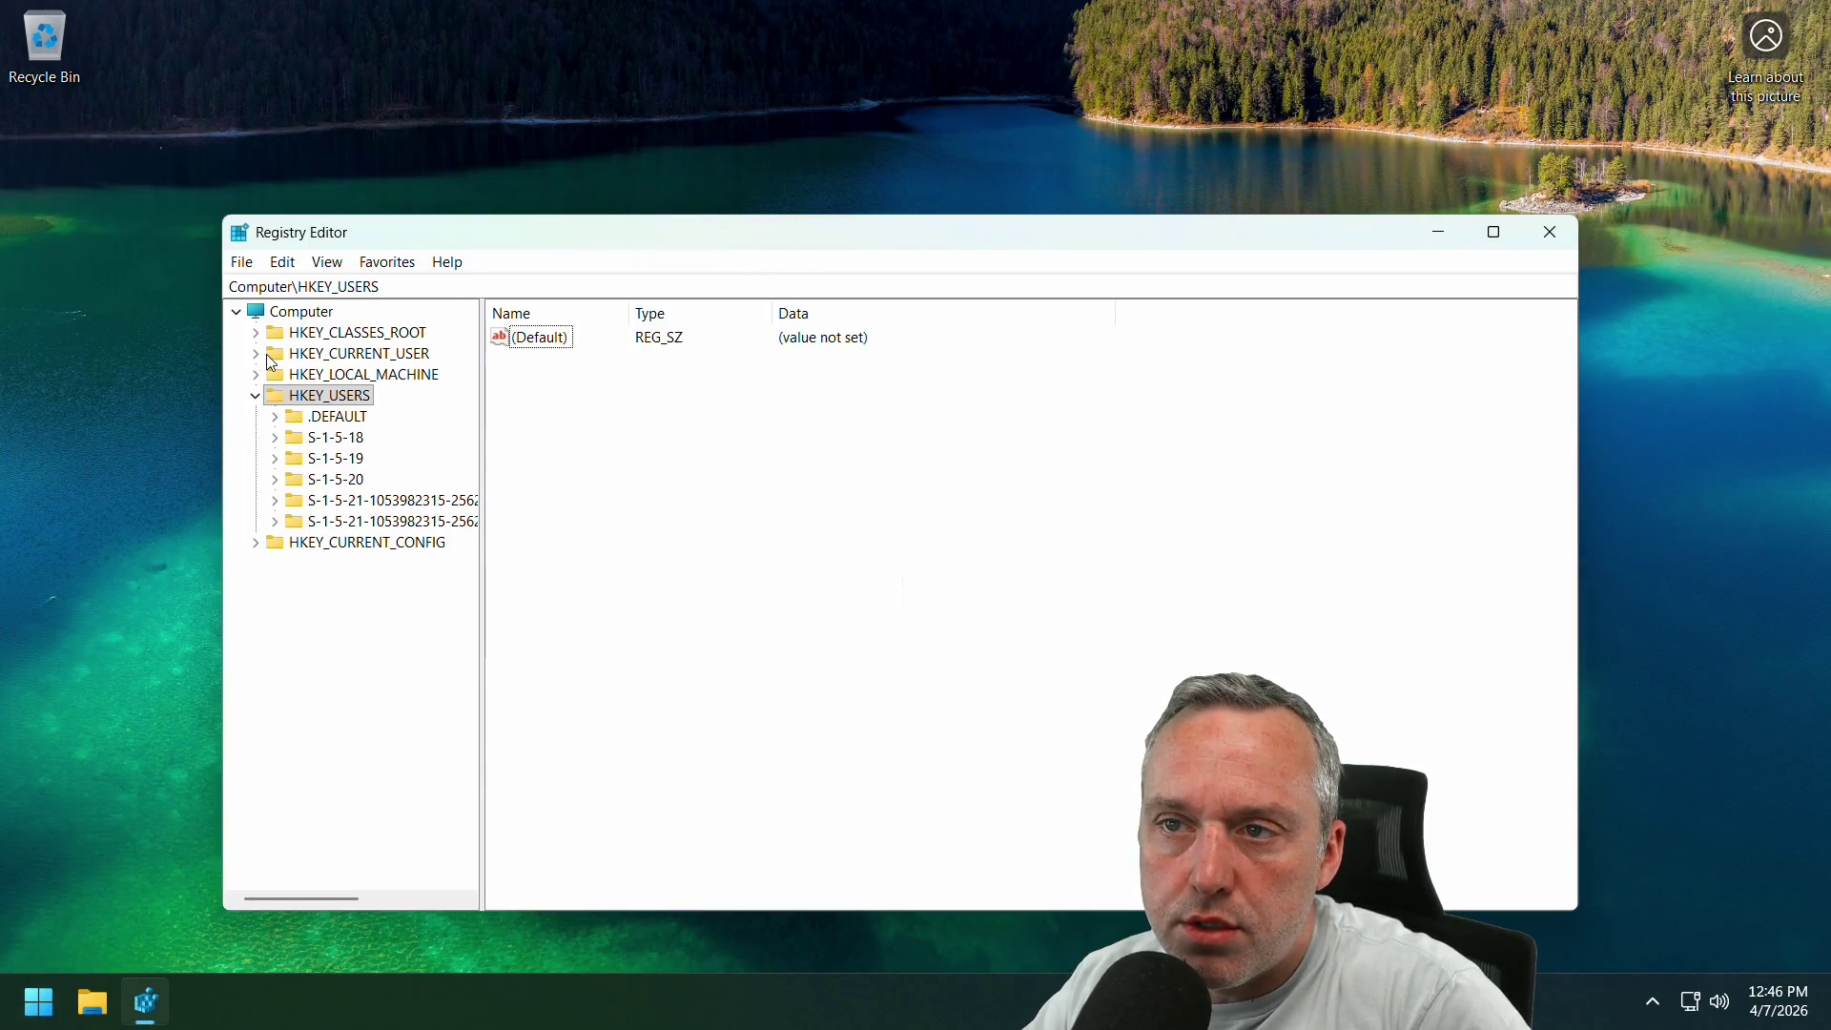
{"action": "left_click", "coordinate": [263, 352]}
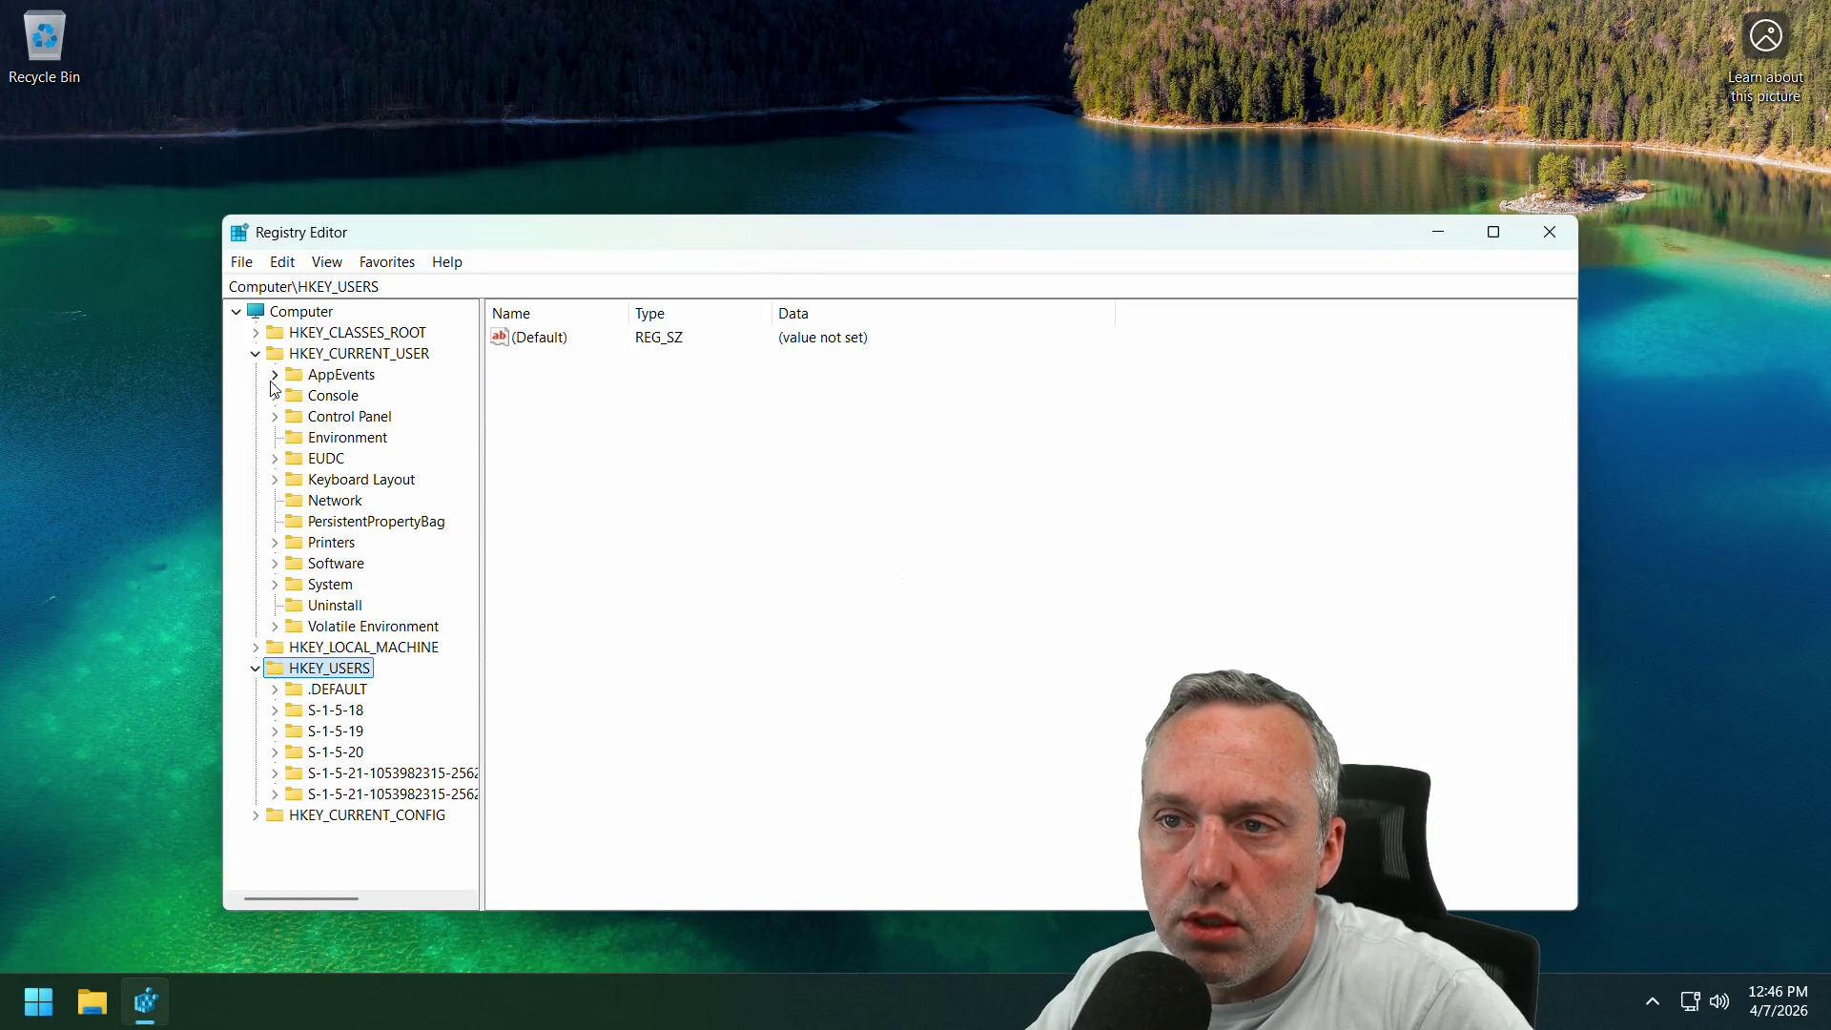
{"action": "left_click", "coordinate": [275, 417]}
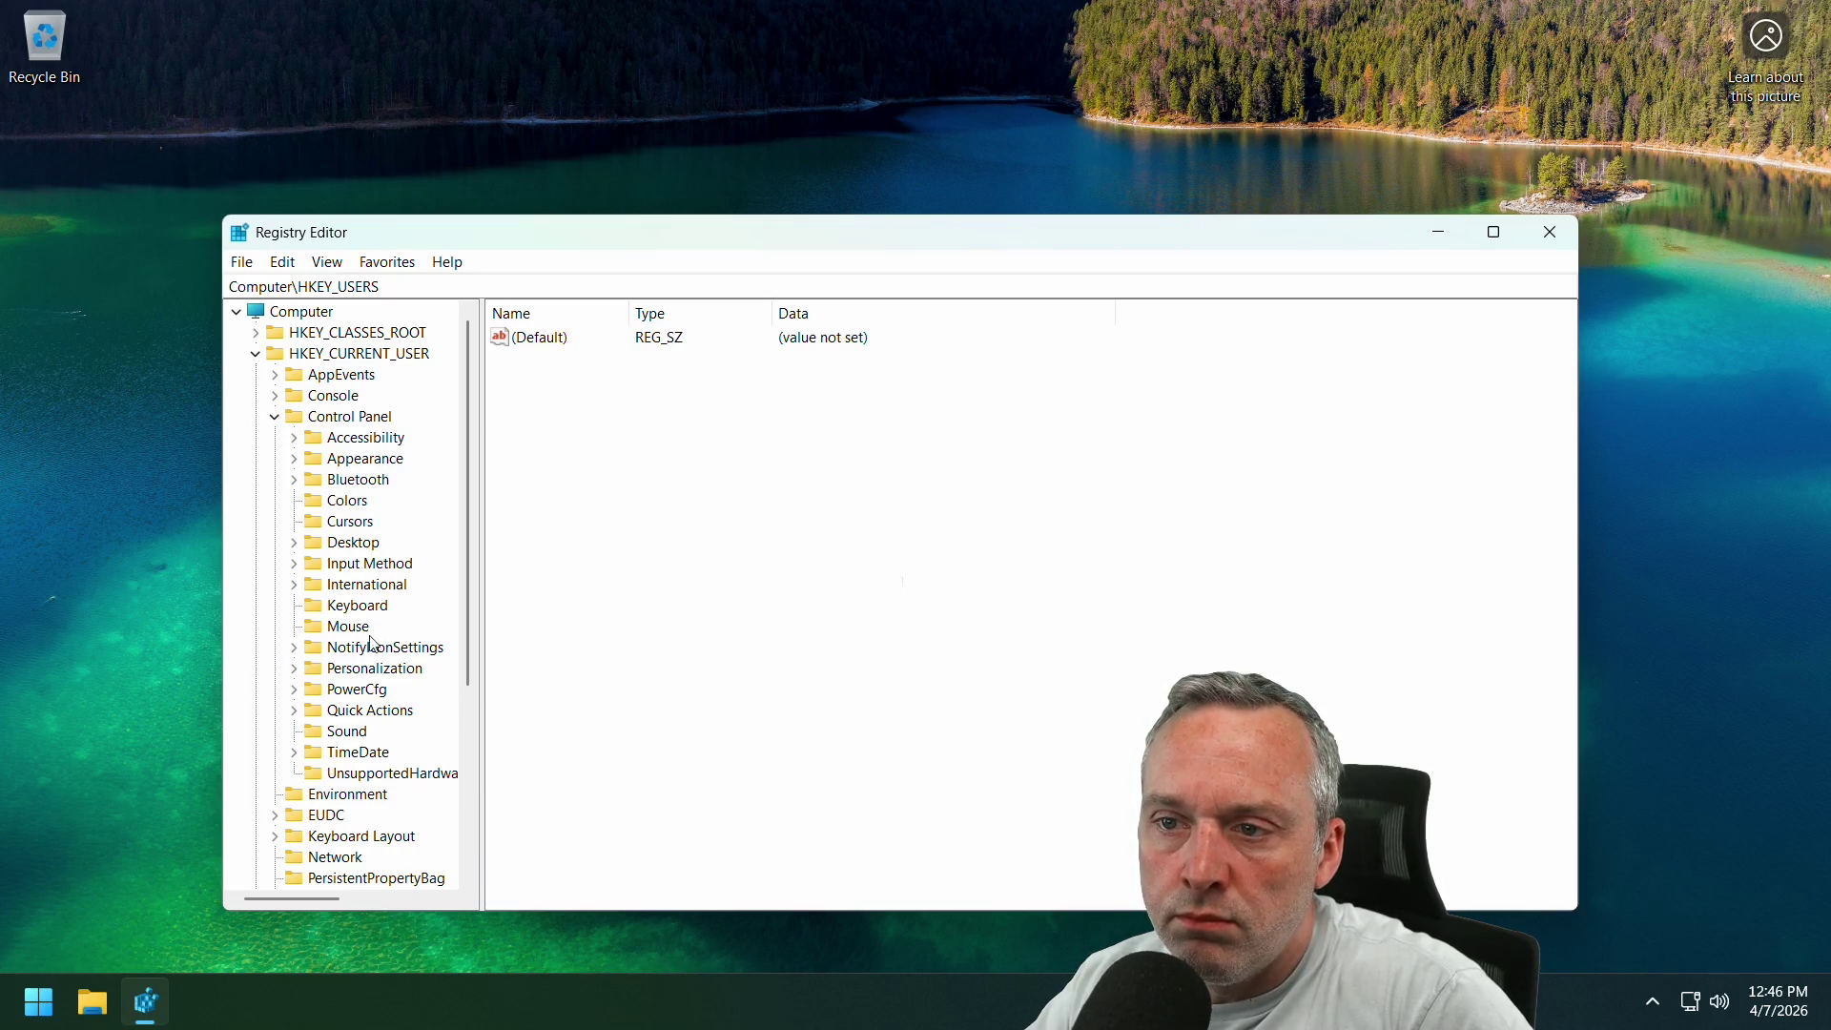
{"action": "left_click", "coordinate": [349, 606]}
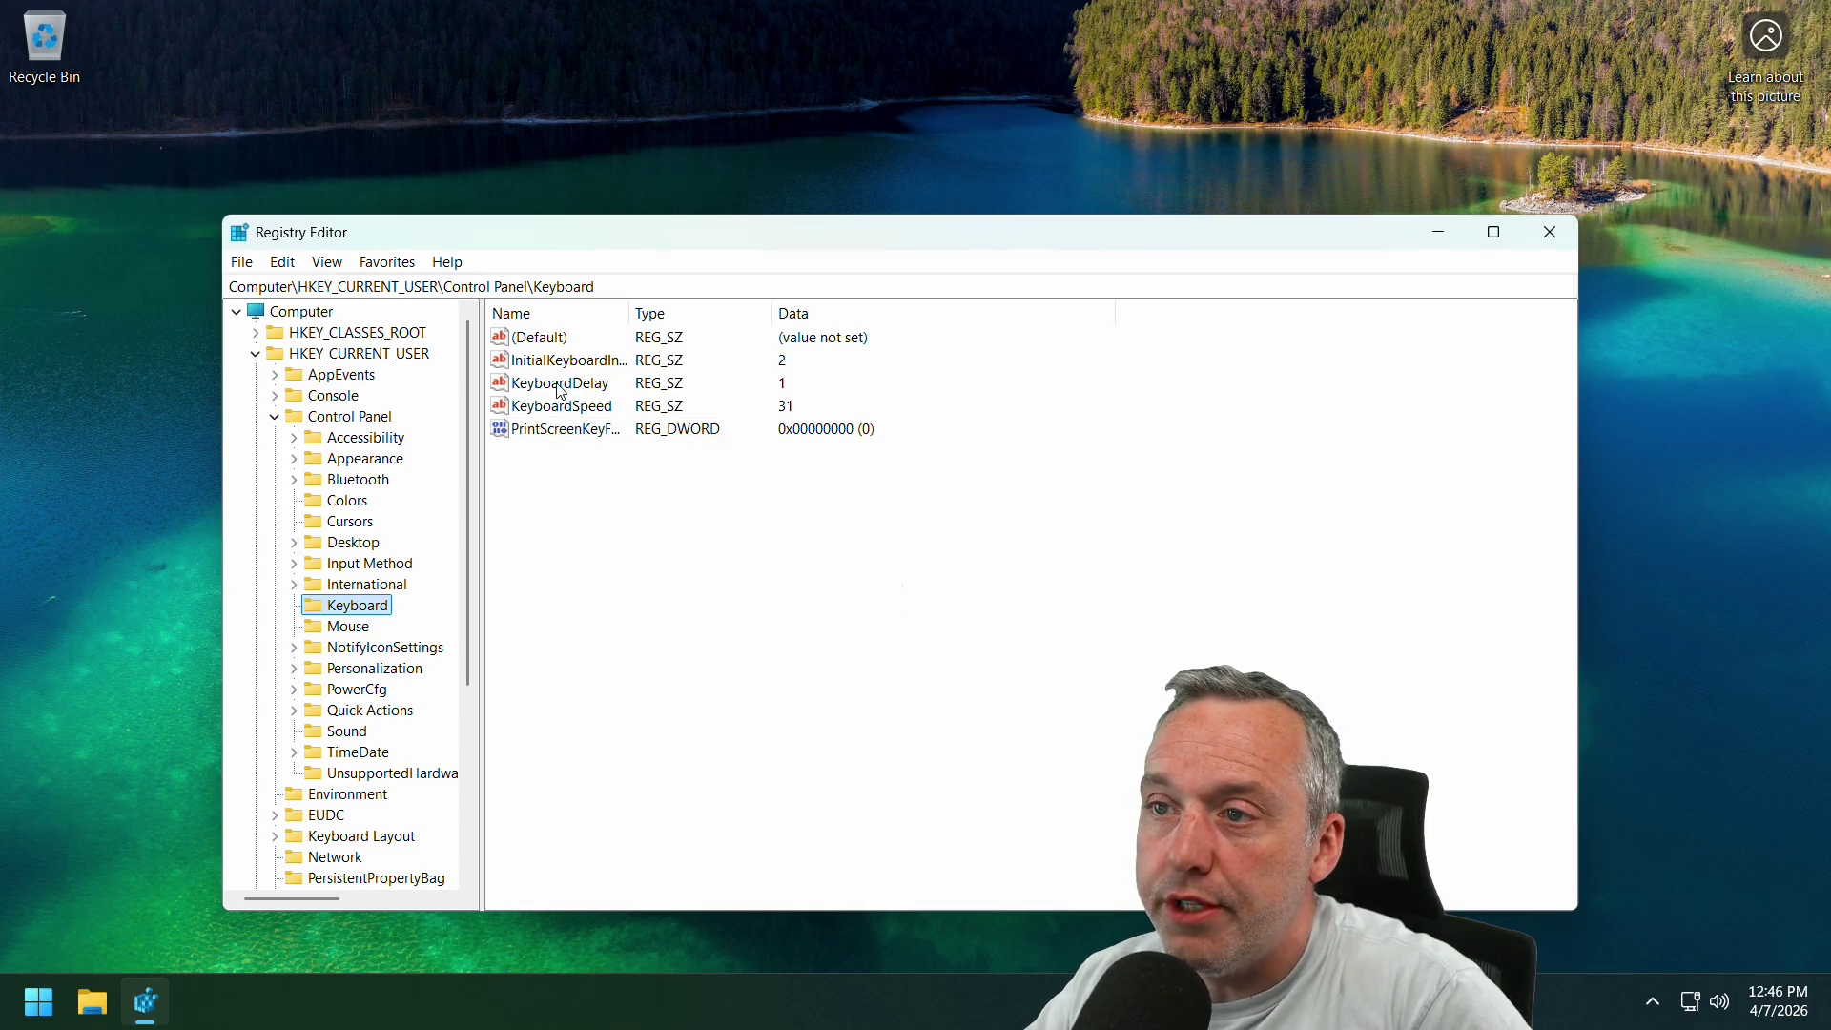
{"action": "left_click", "coordinate": [665, 370]}
{"action": "left_click", "coordinate": [1550, 231]}
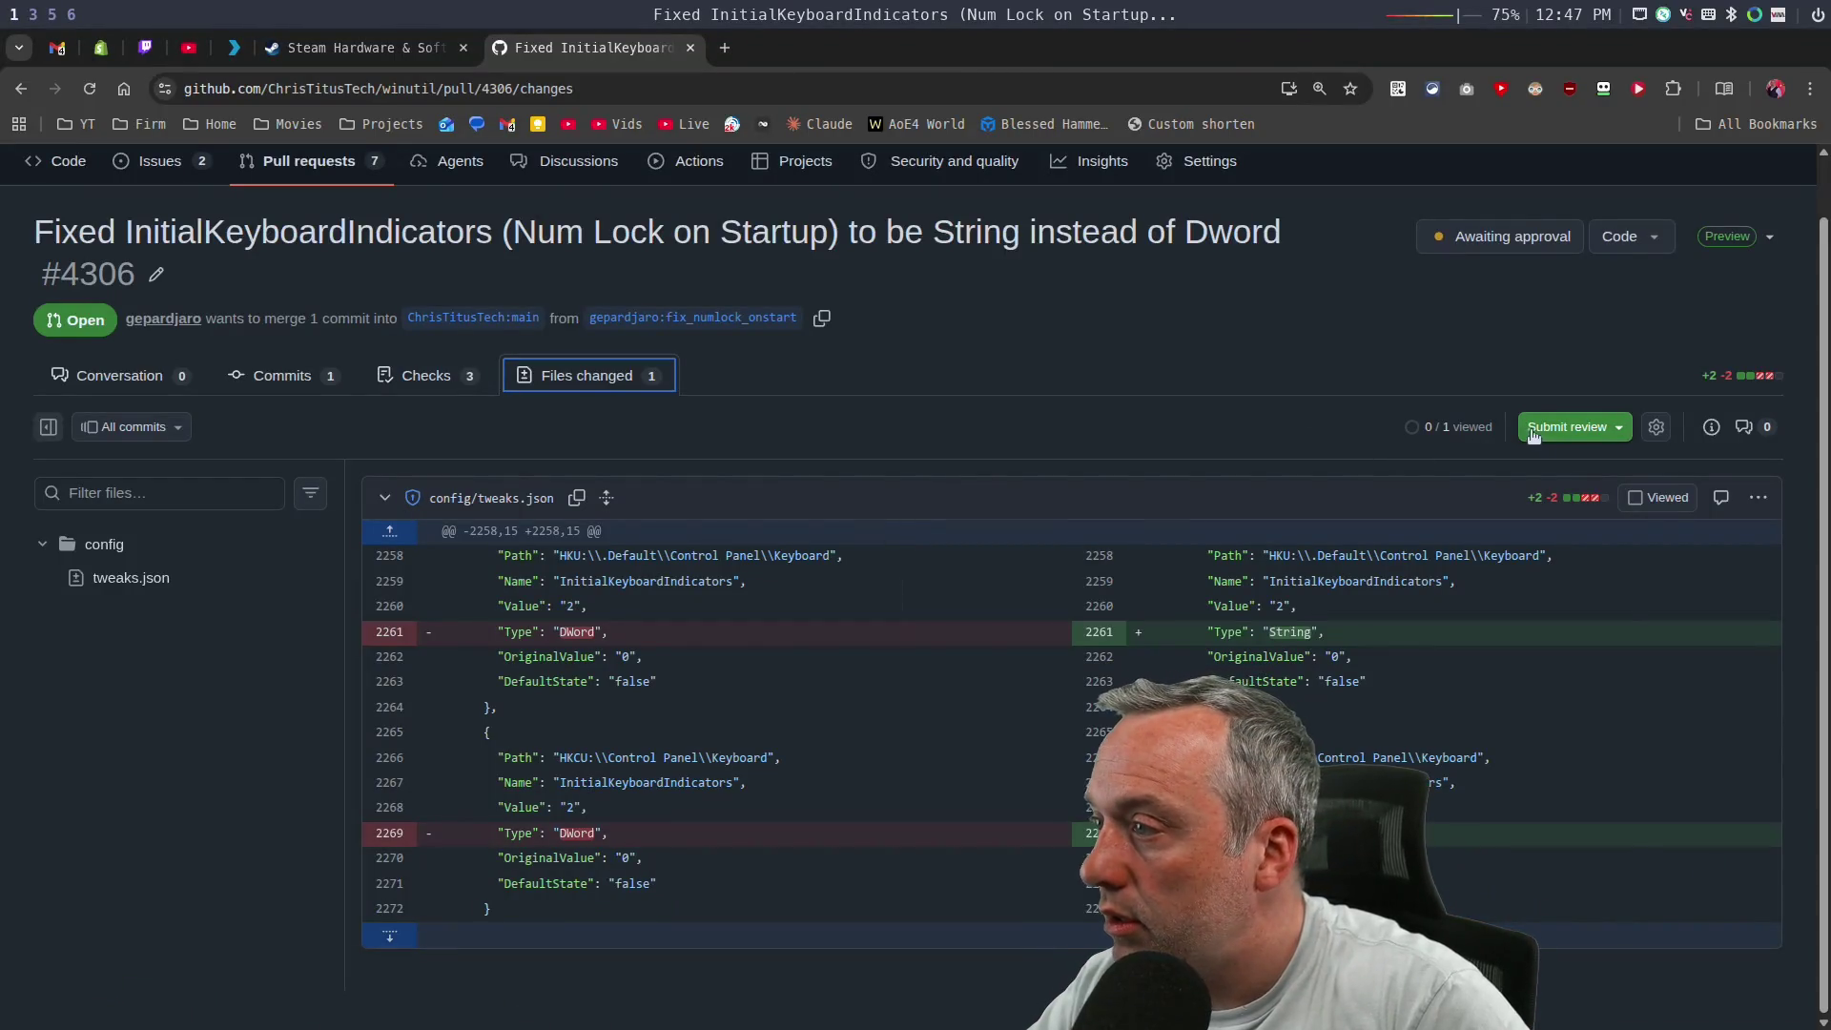
Approve pull request #4306 with the review comment 'Good Catch'.
{"action": "left_click", "coordinate": [1528, 429]}
{"action": "left_click", "coordinate": [1021, 813]}
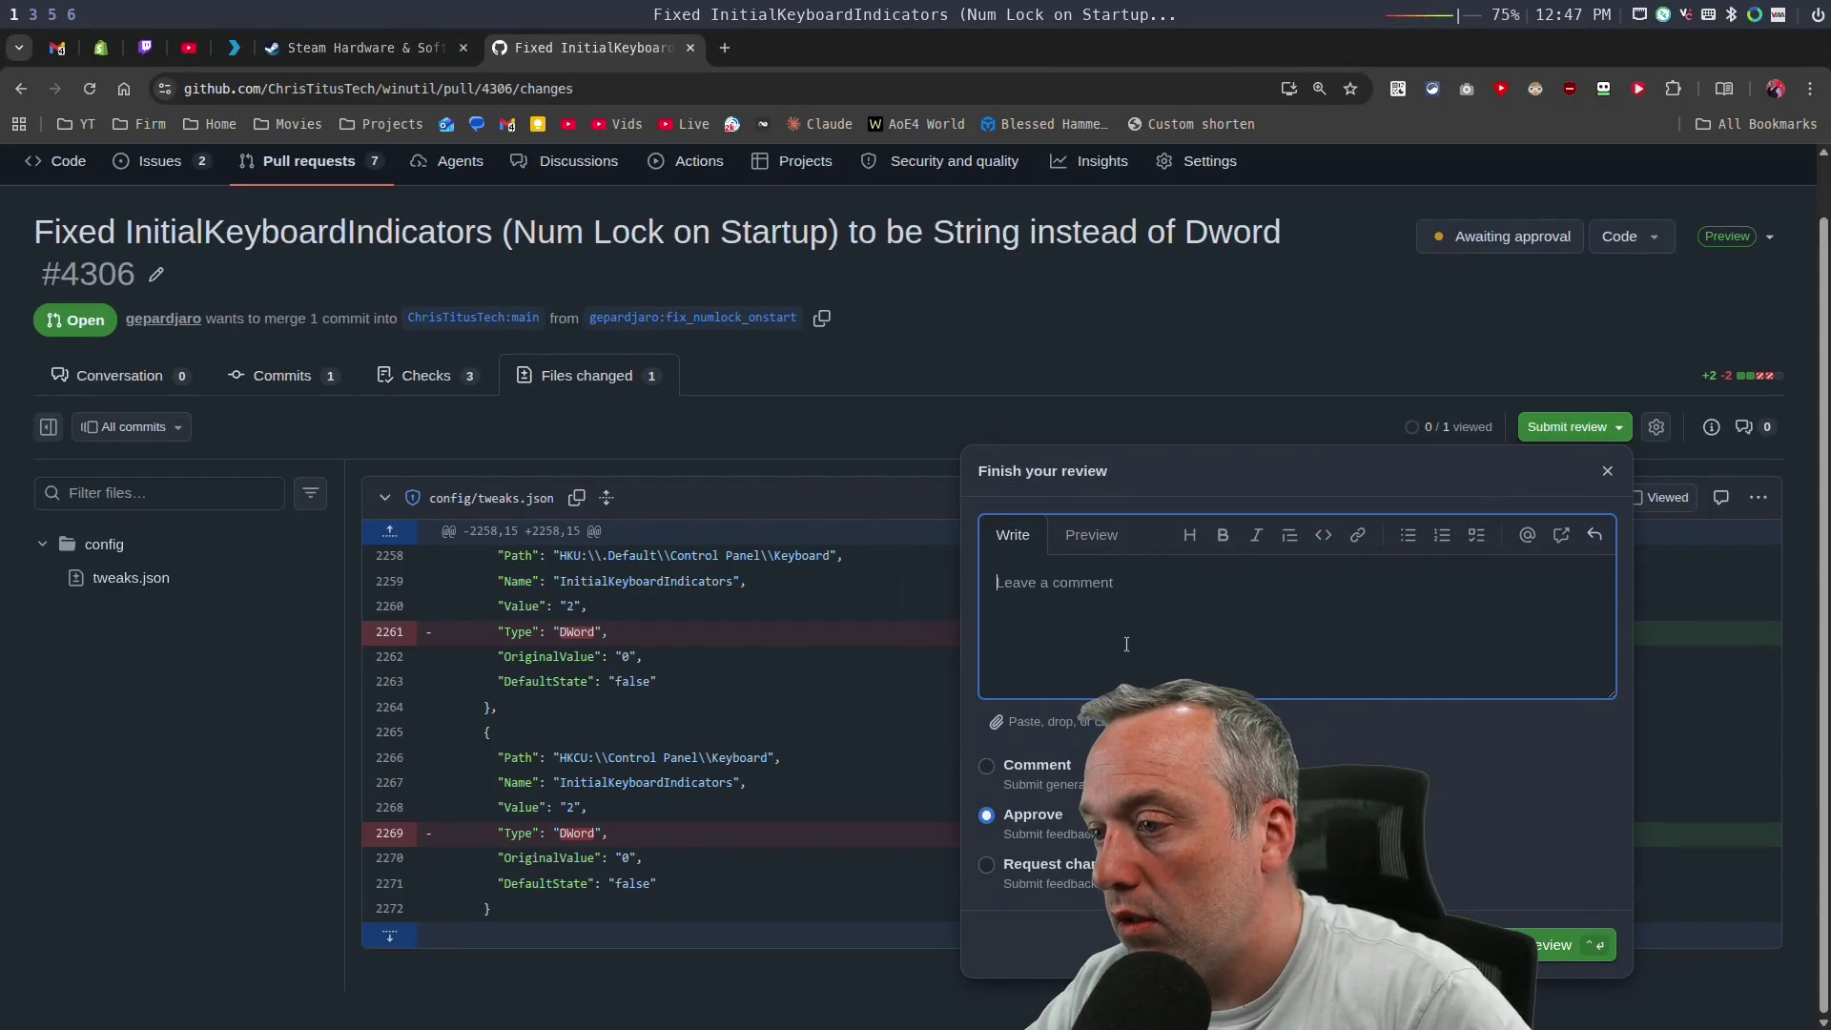
{"action": "type", "text": "Good Catch"}
{"action": "left_click", "coordinate": [1573, 944]}
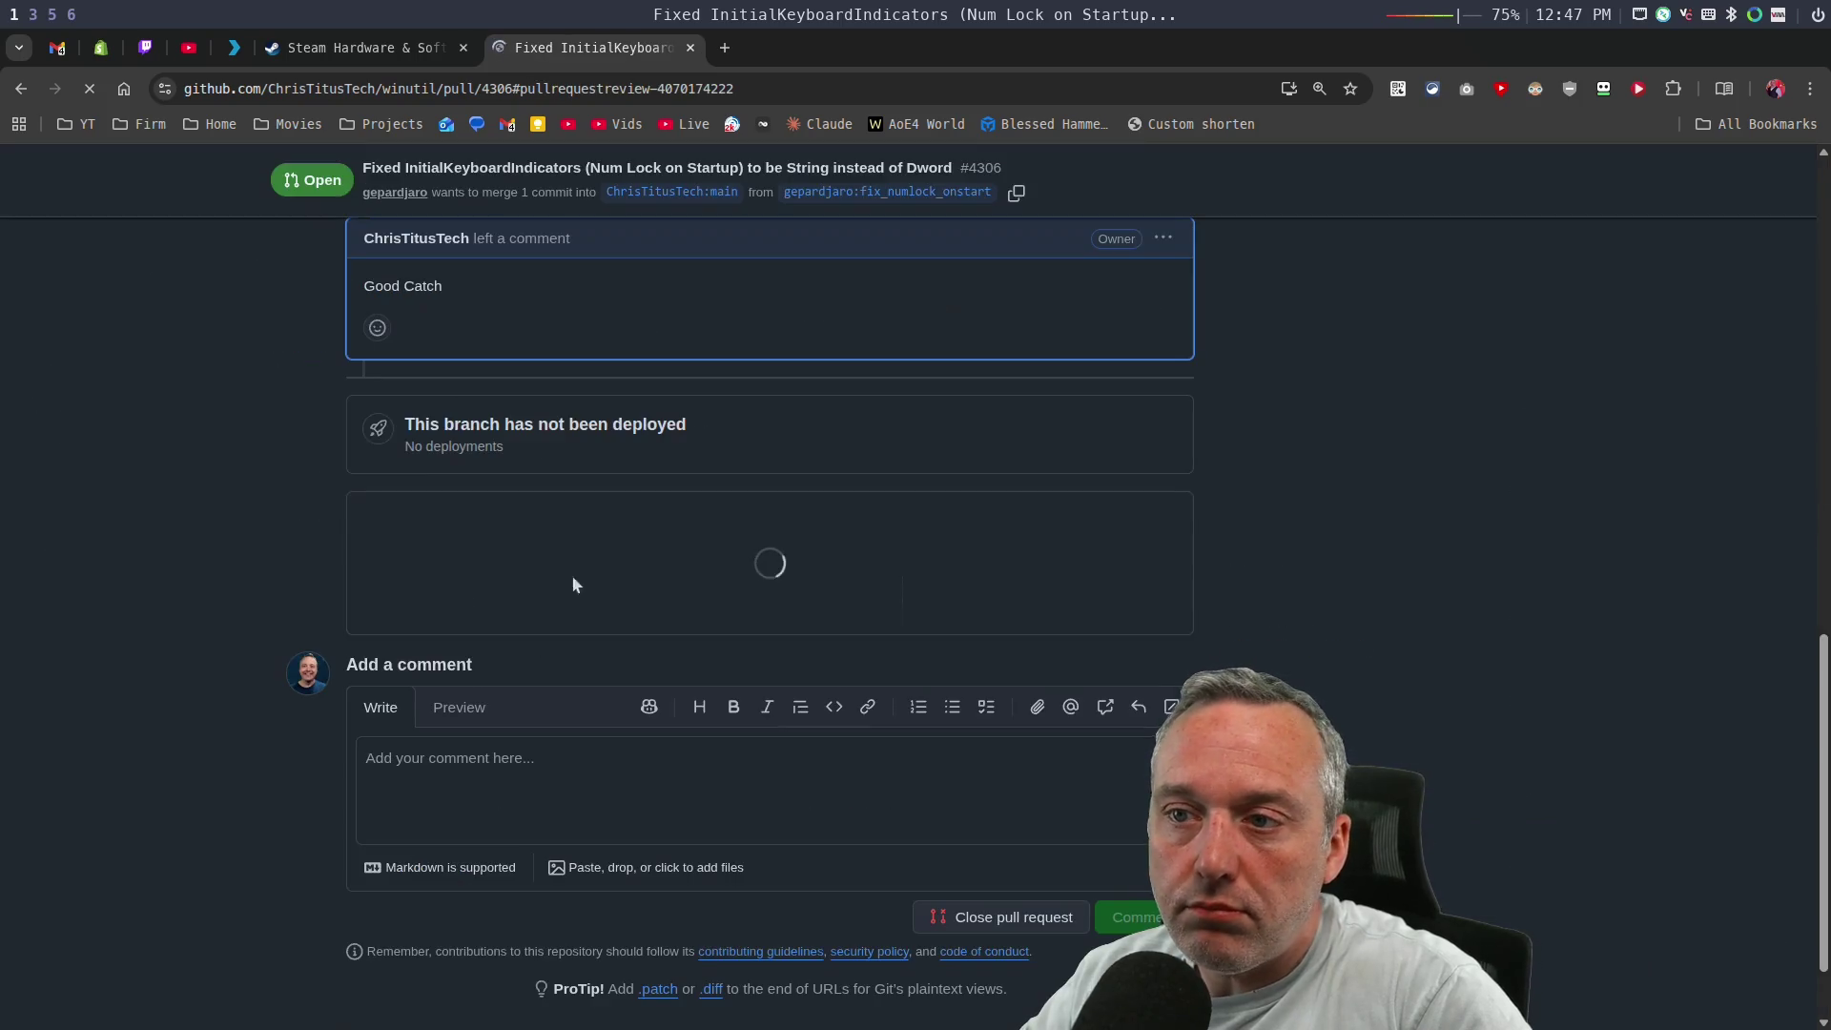
Squash-merge pull request #4306 into main and open a new browser tab.
{"action": "left_click", "coordinate": [466, 813]}
{"action": "left_click", "coordinate": [465, 857]}
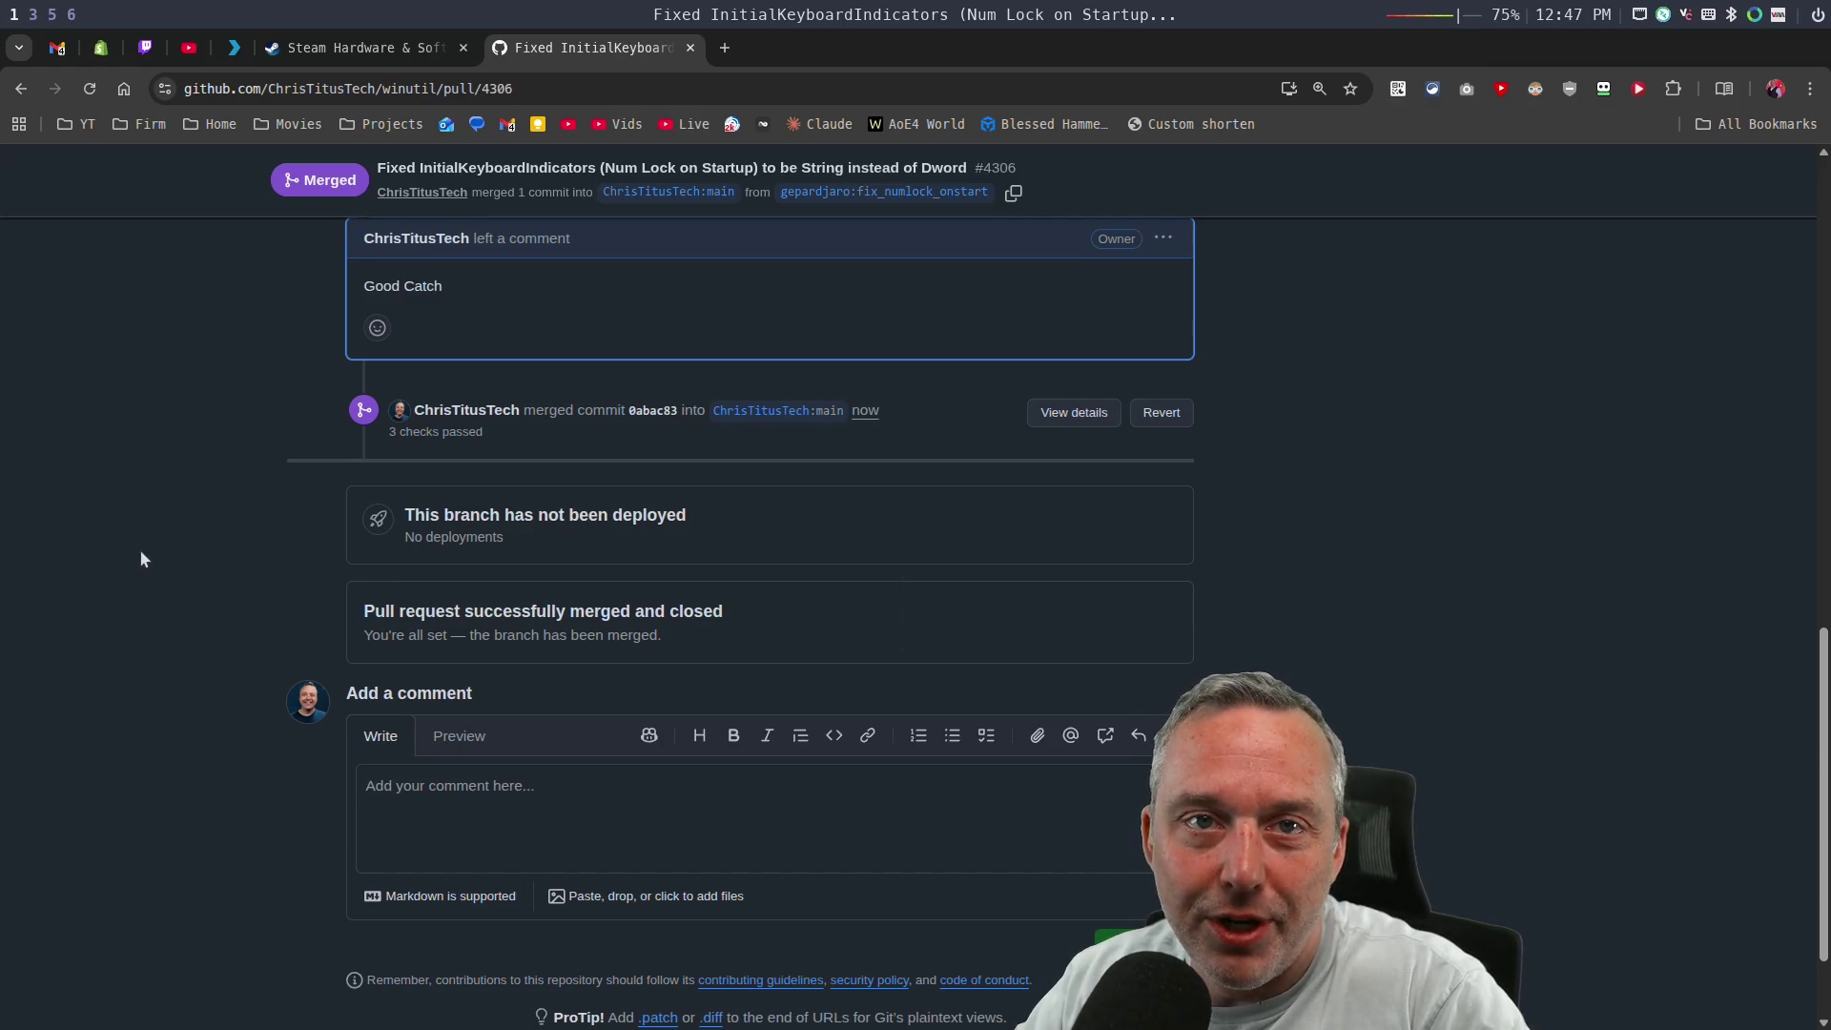
{"action": "key", "text": "ctrl+t"}
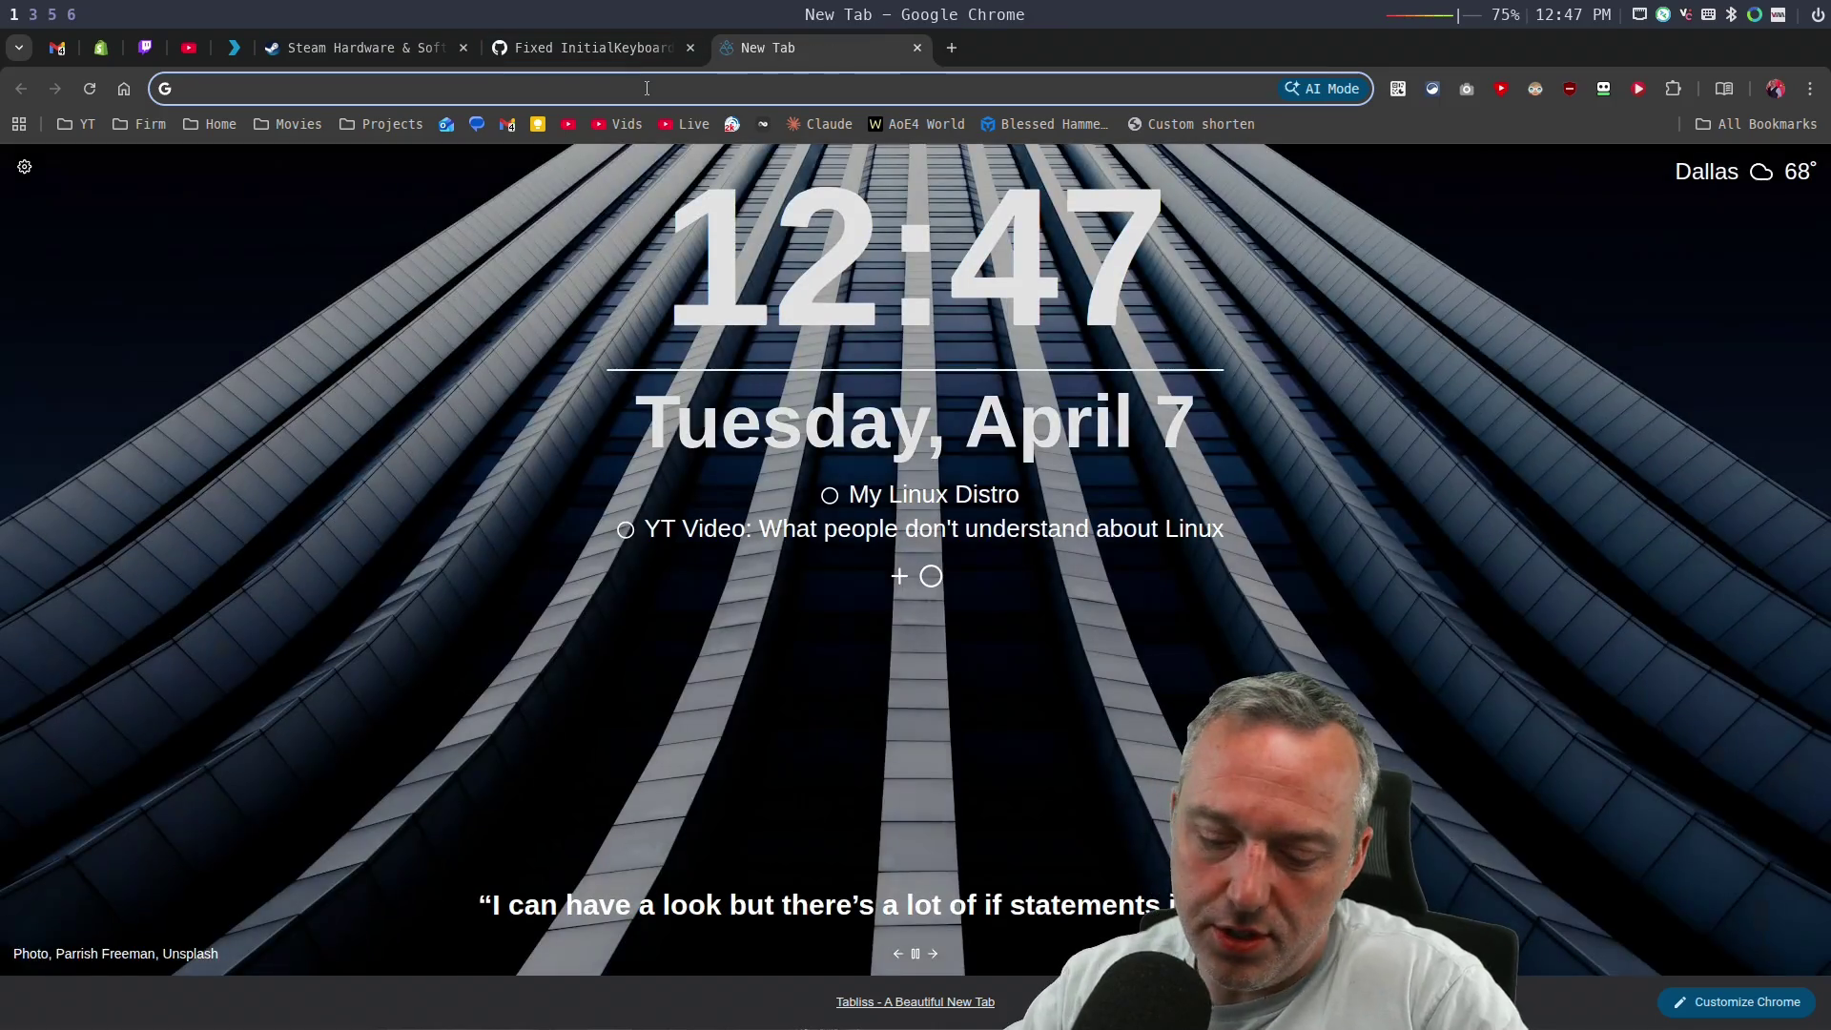
Search Google for 'dark mode on regedit', view the registry dark-mode gist, and go back.
{"action": "type", "text": "da"}
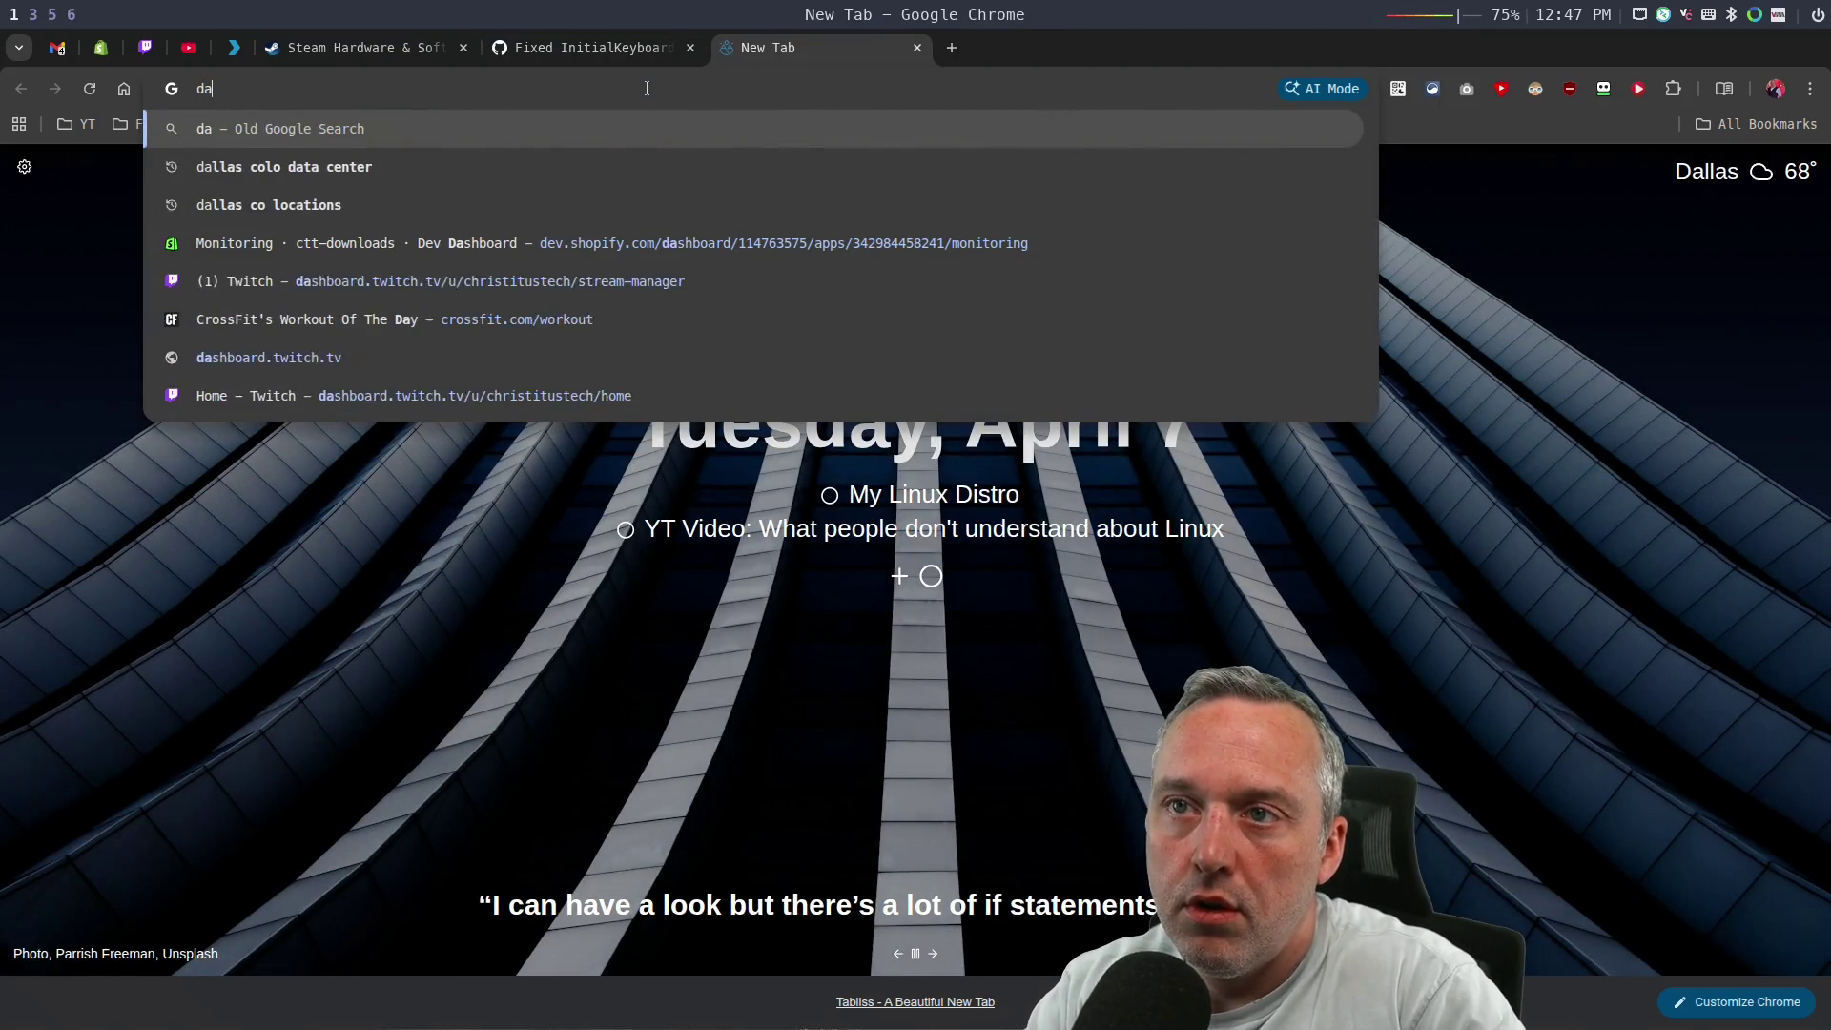
{"action": "type", "text": "rk mode on regedit"}
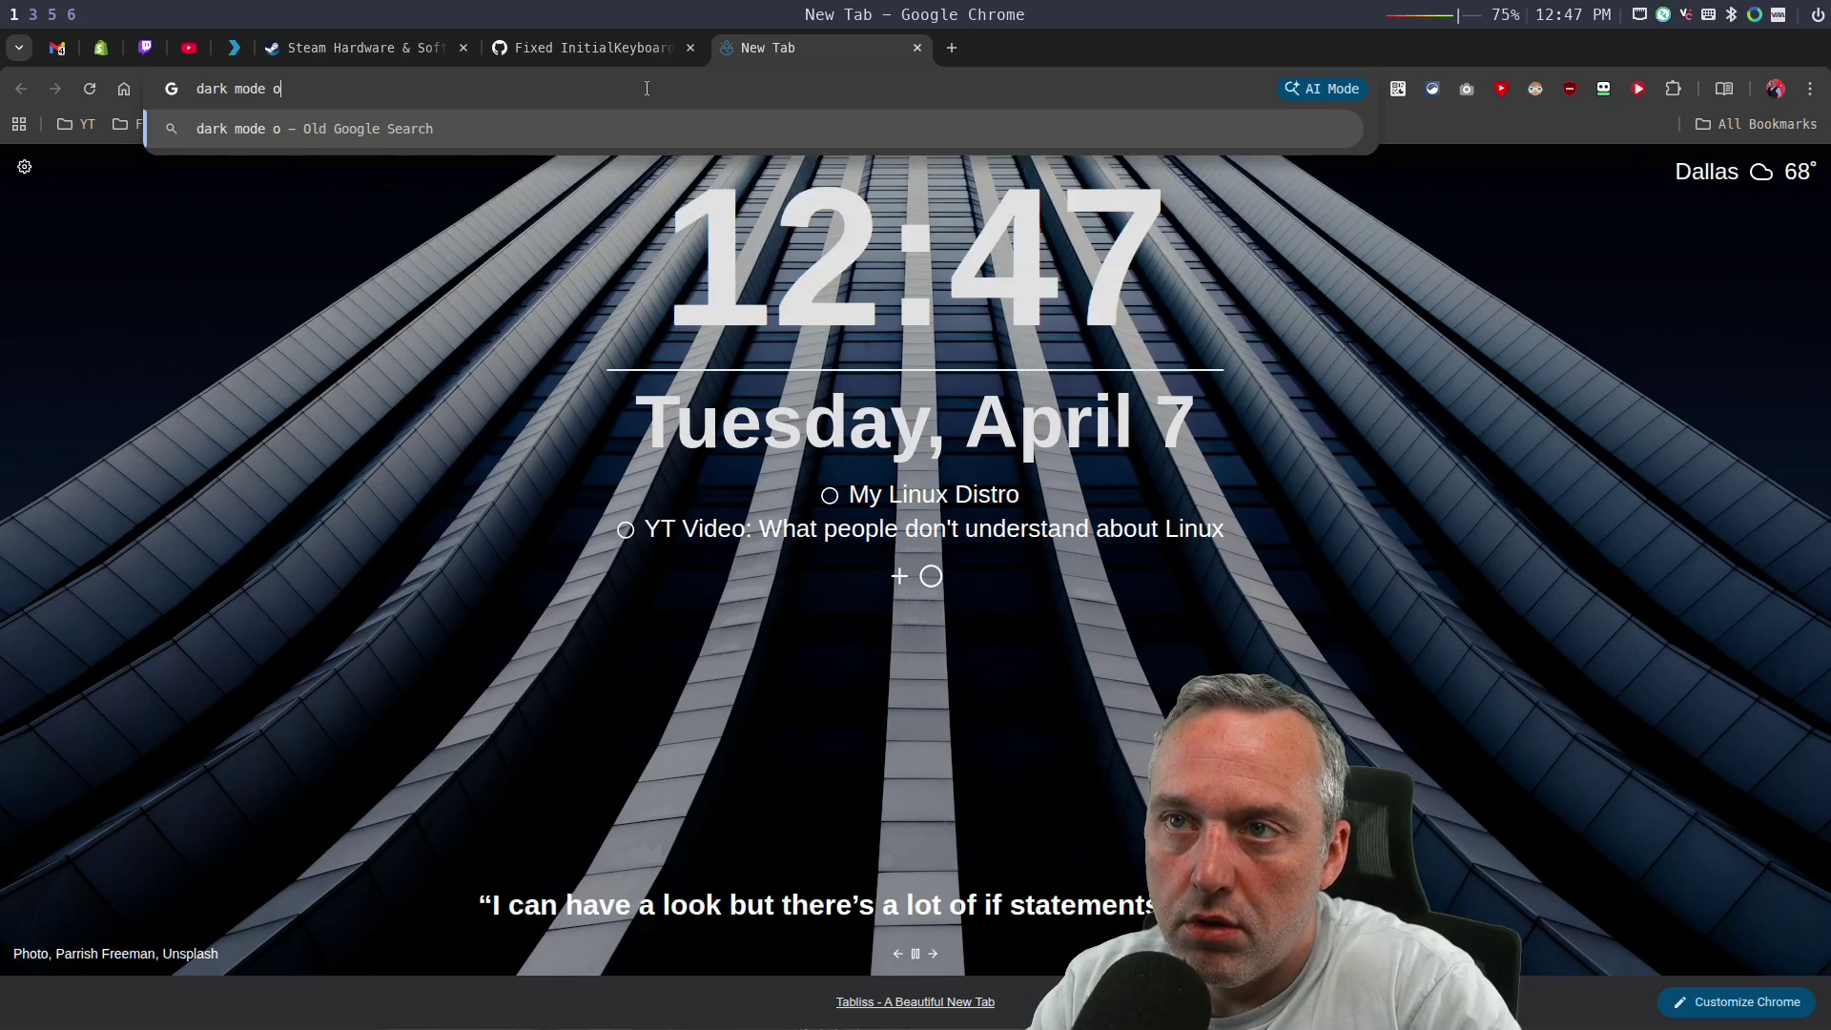
{"action": "key", "text": "Return"}
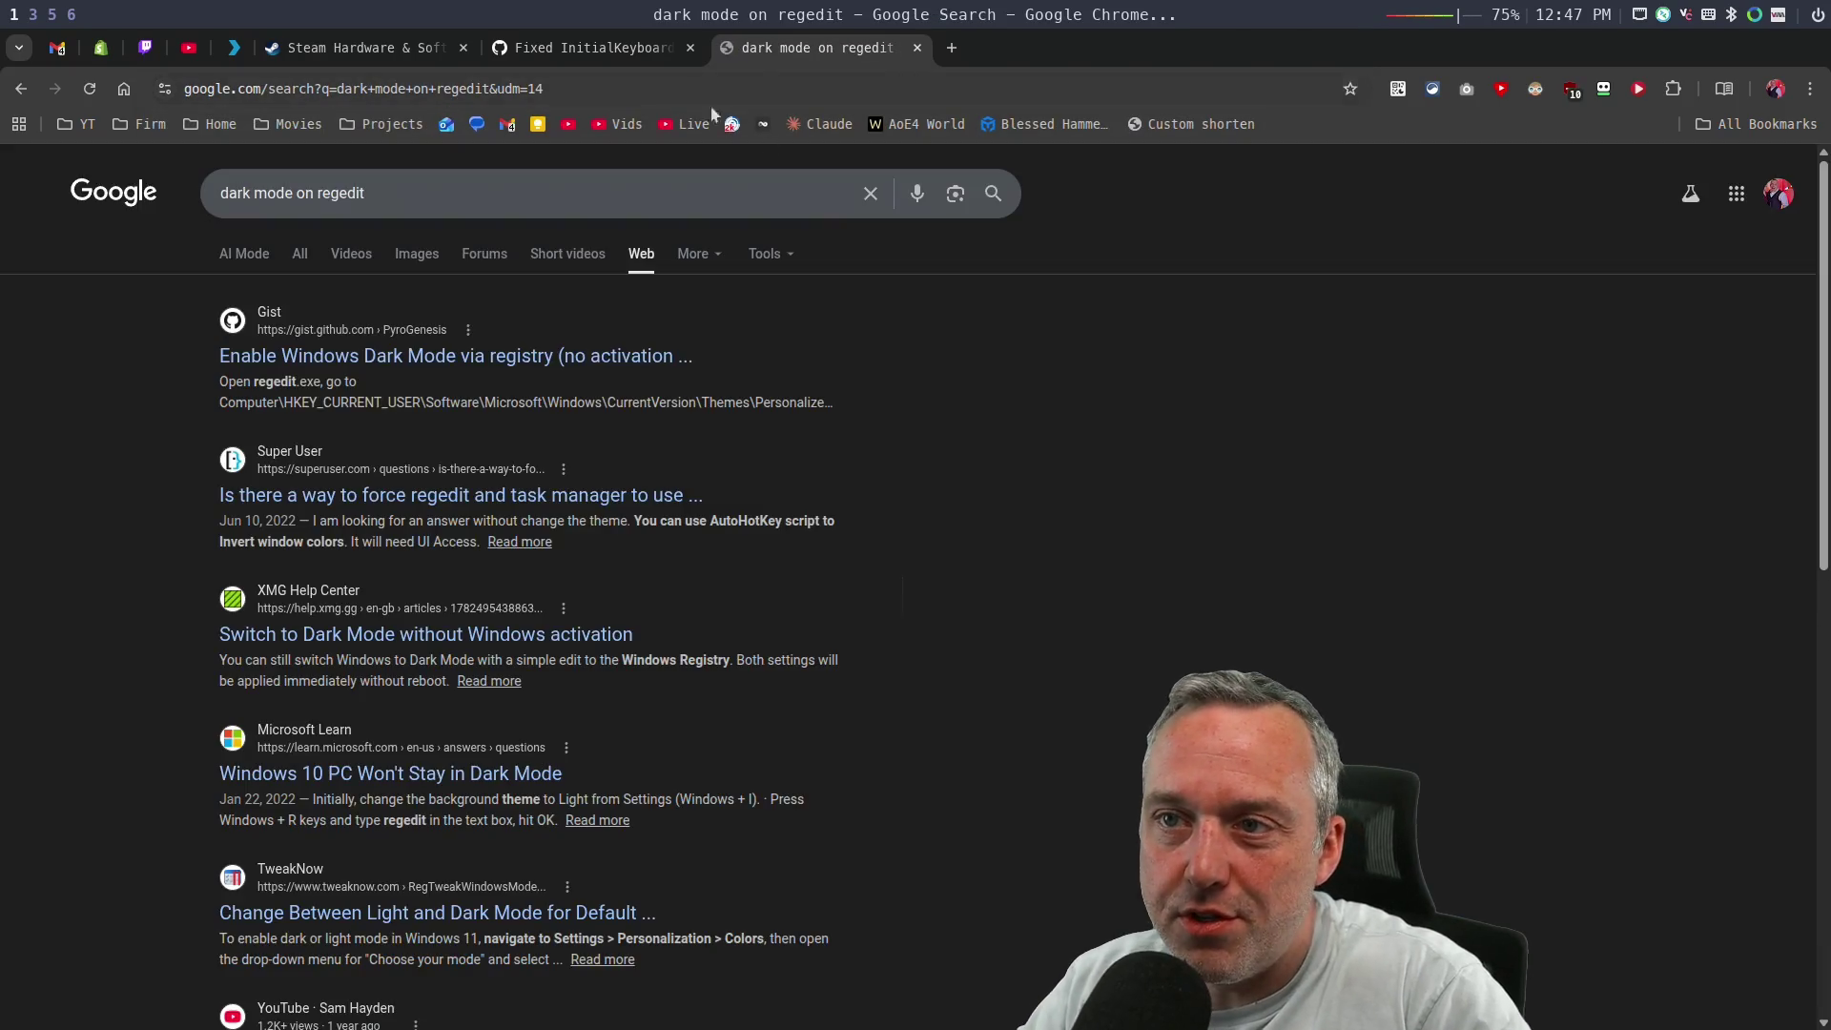
{"action": "left_click", "coordinate": [483, 367]}
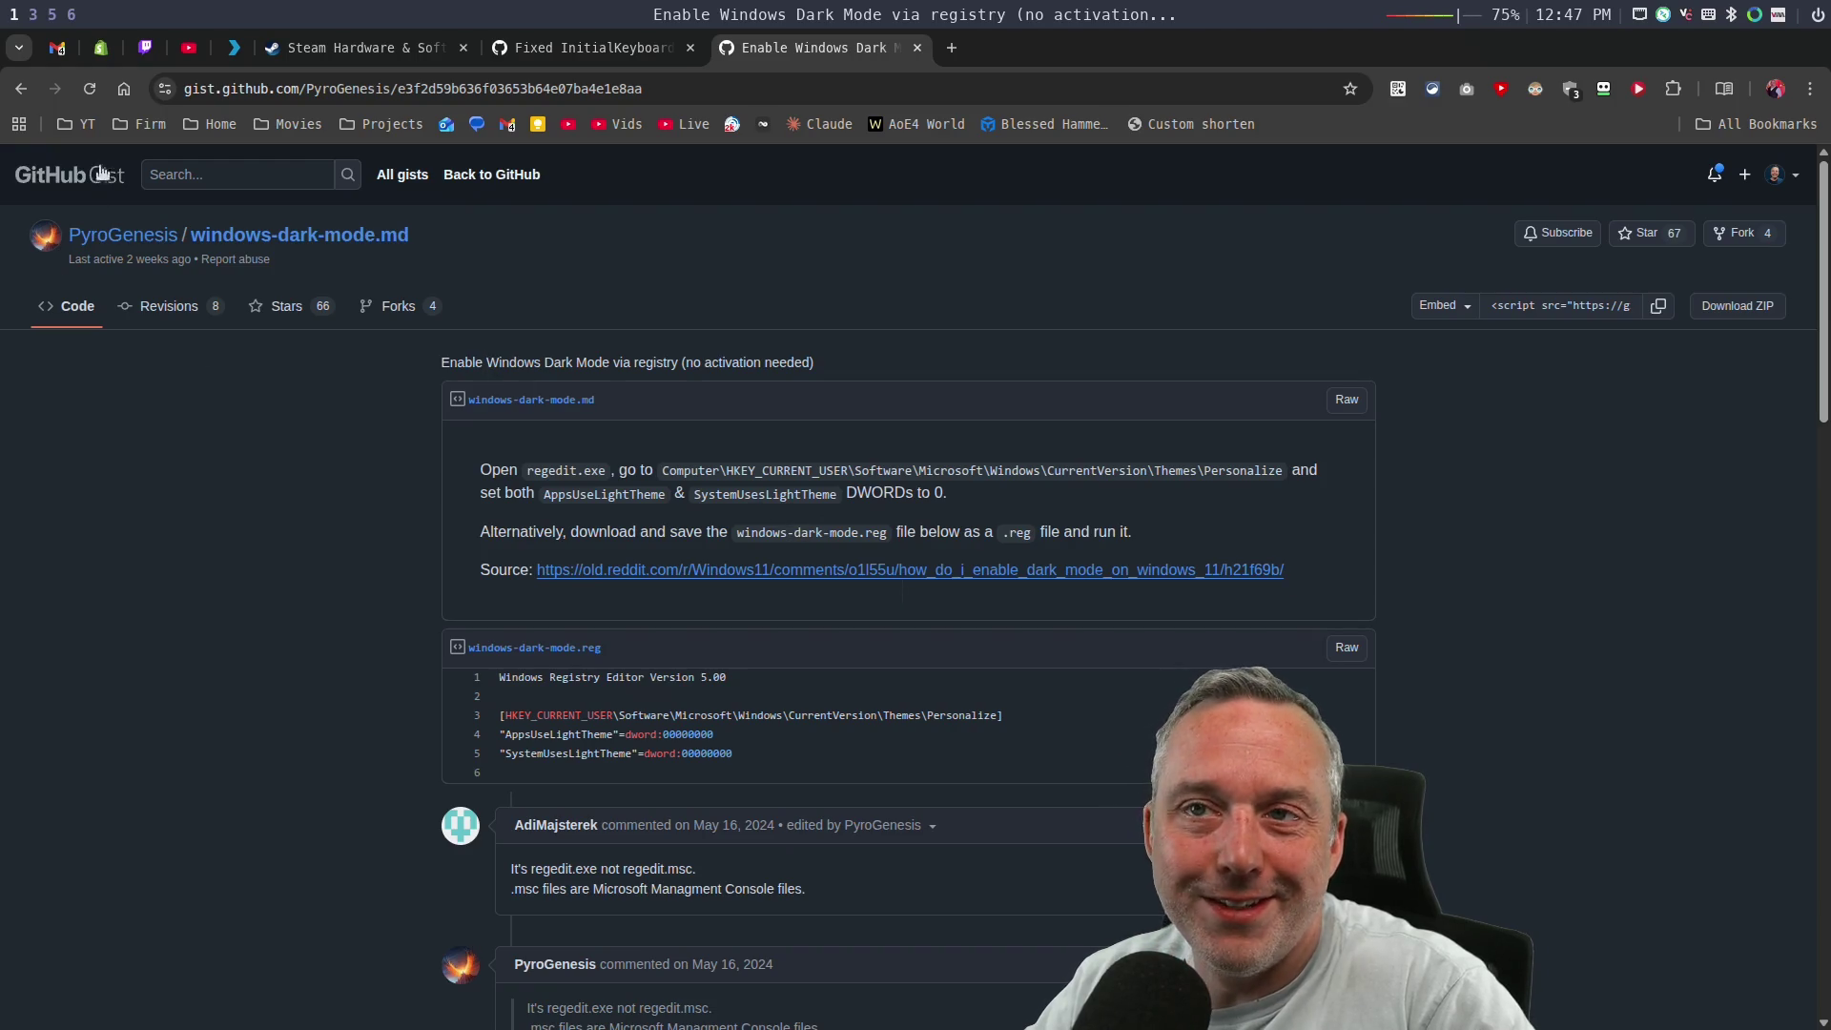
{"action": "left_click", "coordinate": [19, 89]}
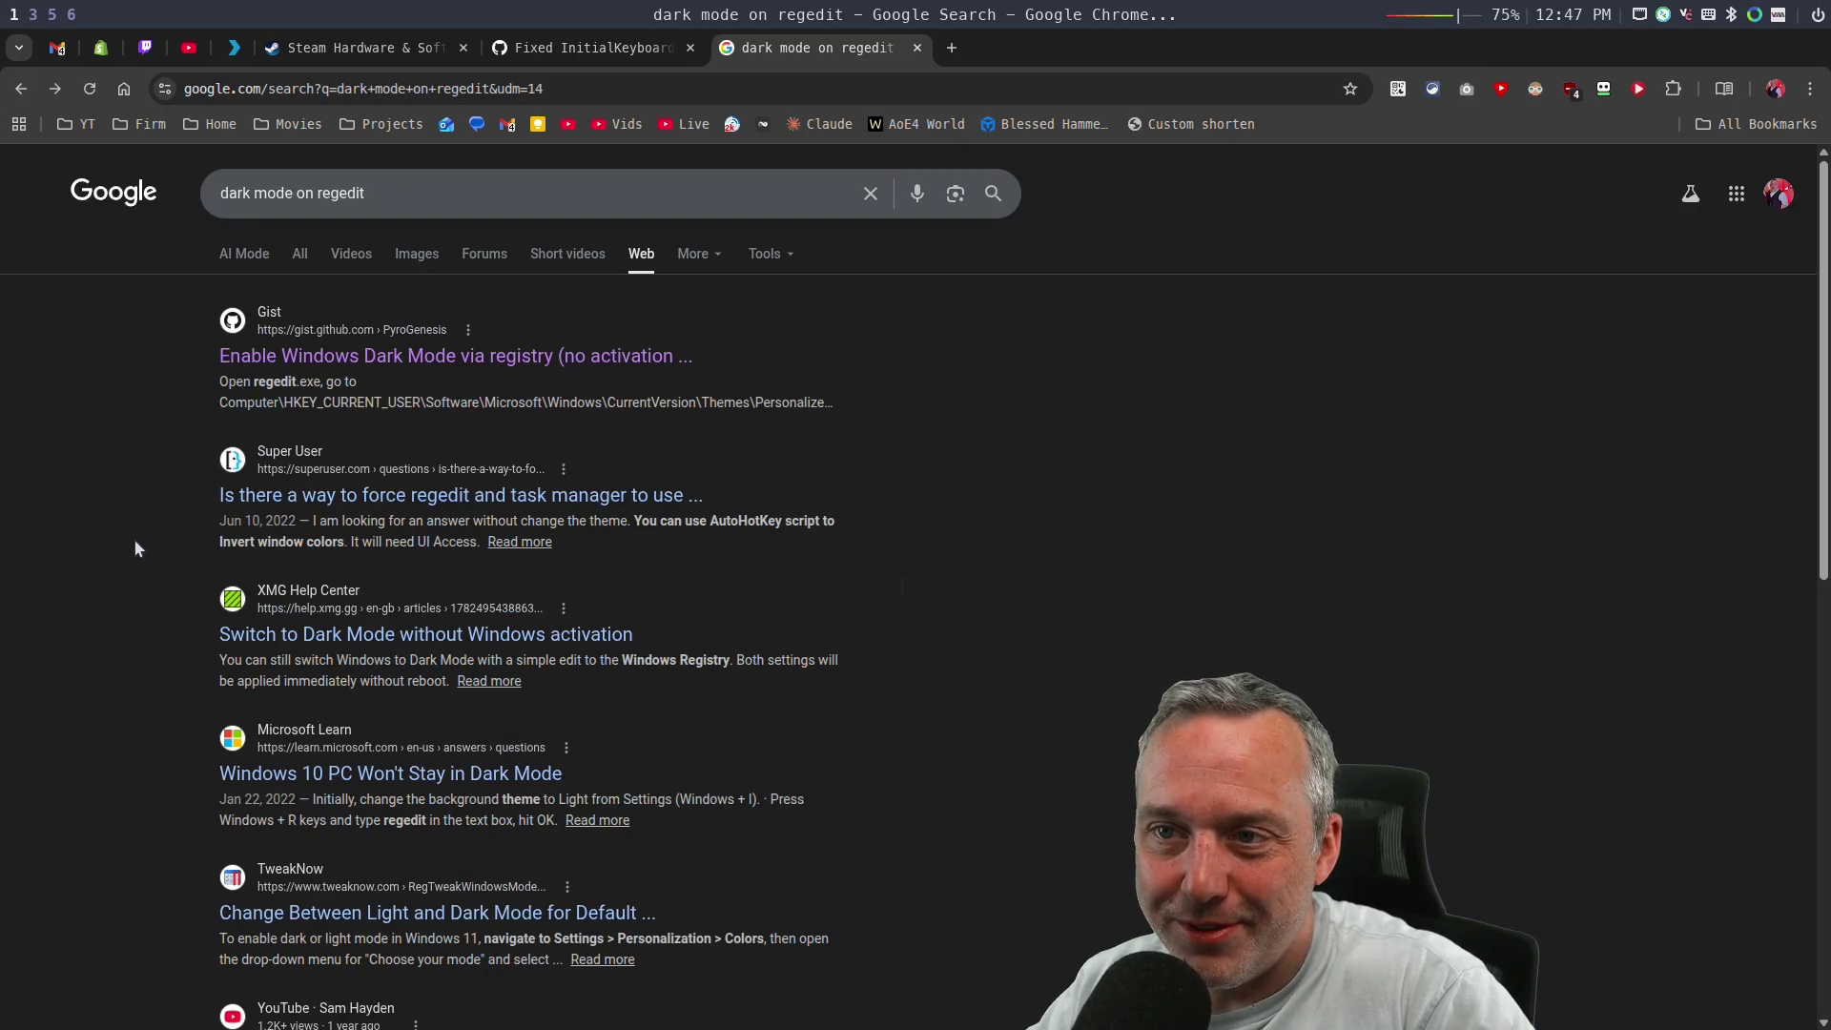
{"action": "left_click", "coordinate": [448, 494]}
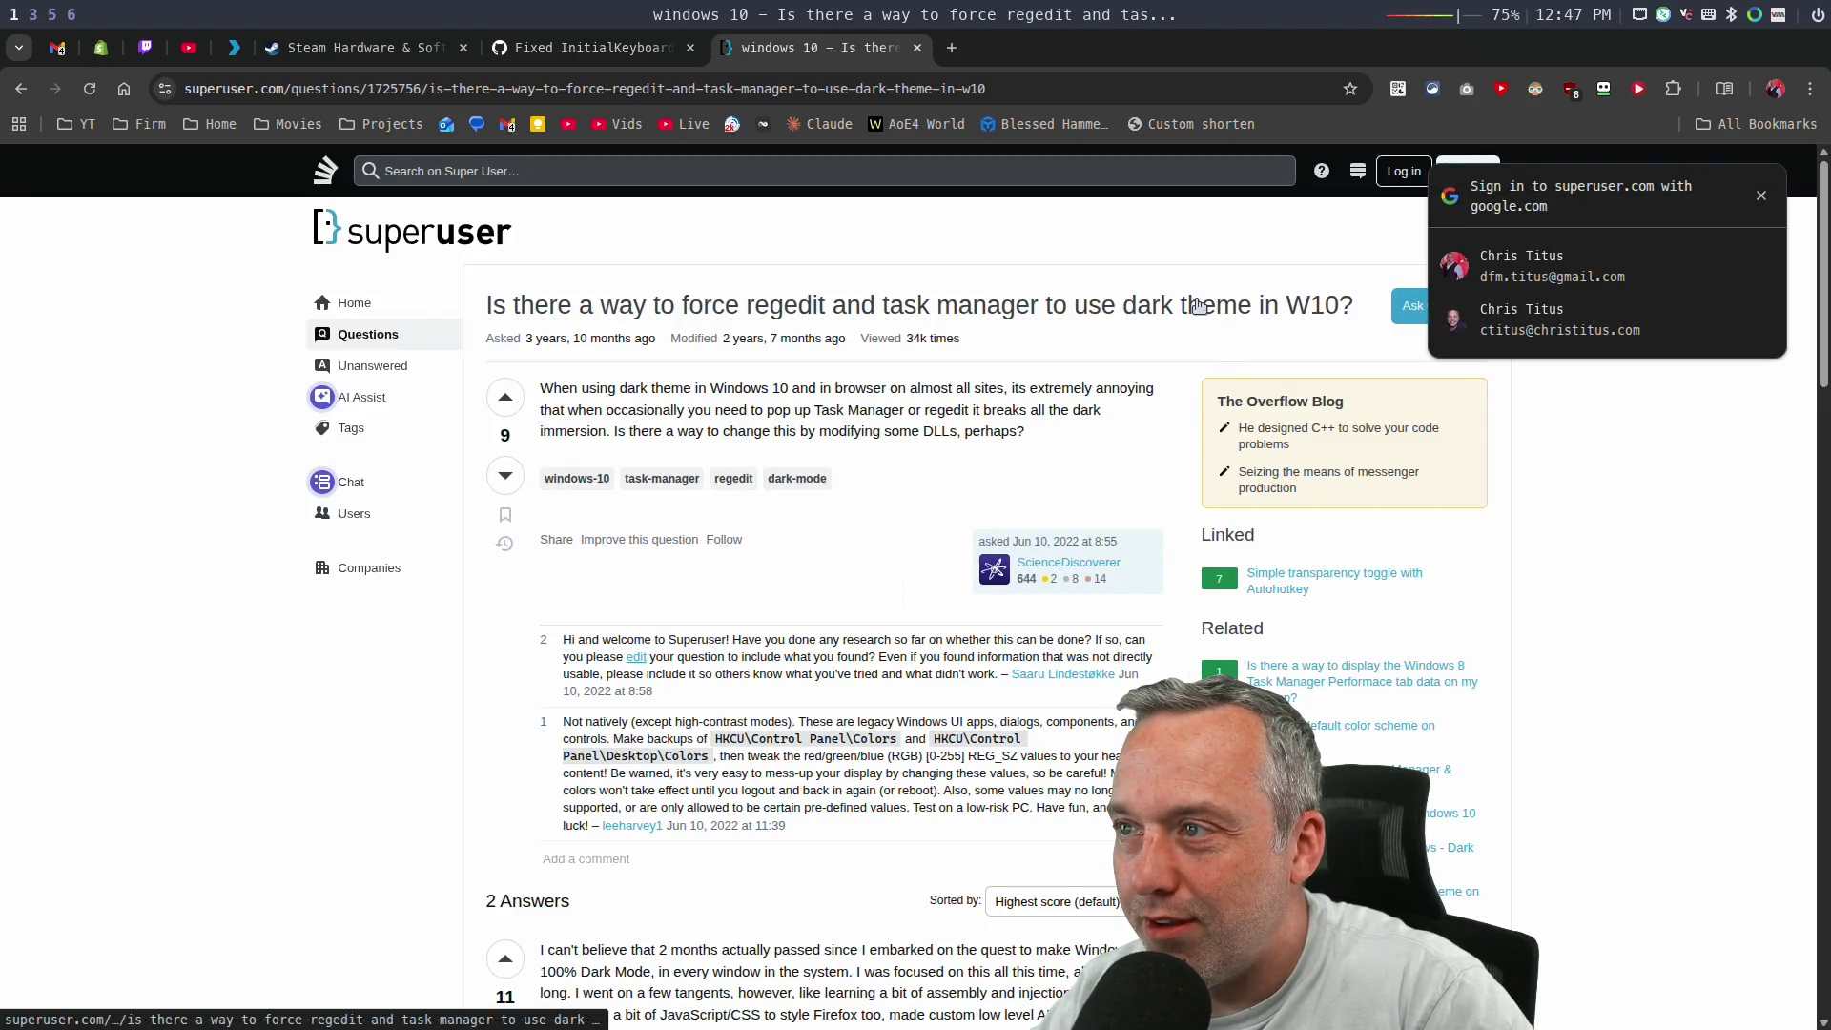
{"action": "left_click", "coordinate": [1760, 195]}
{"action": "scroll", "coordinate": [767, 512], "scroll_direction": "down", "scroll_amount": 4}
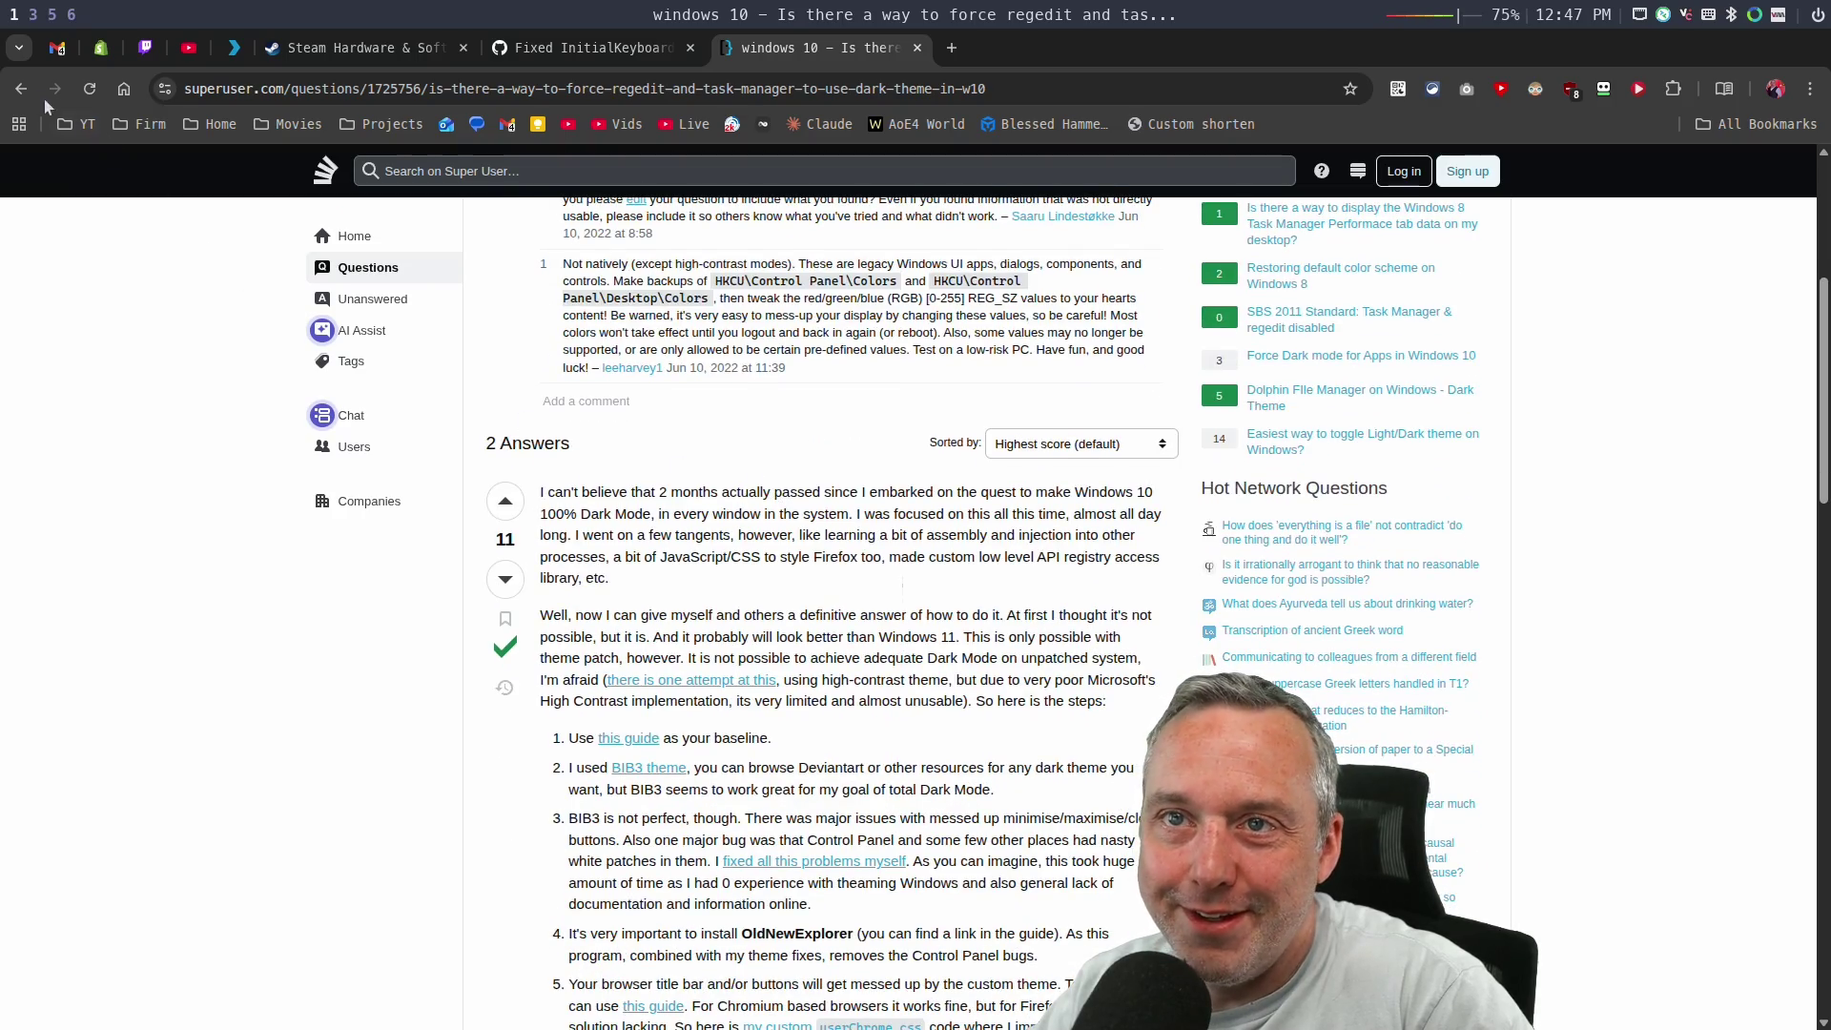
{"action": "left_click", "coordinate": [21, 89]}
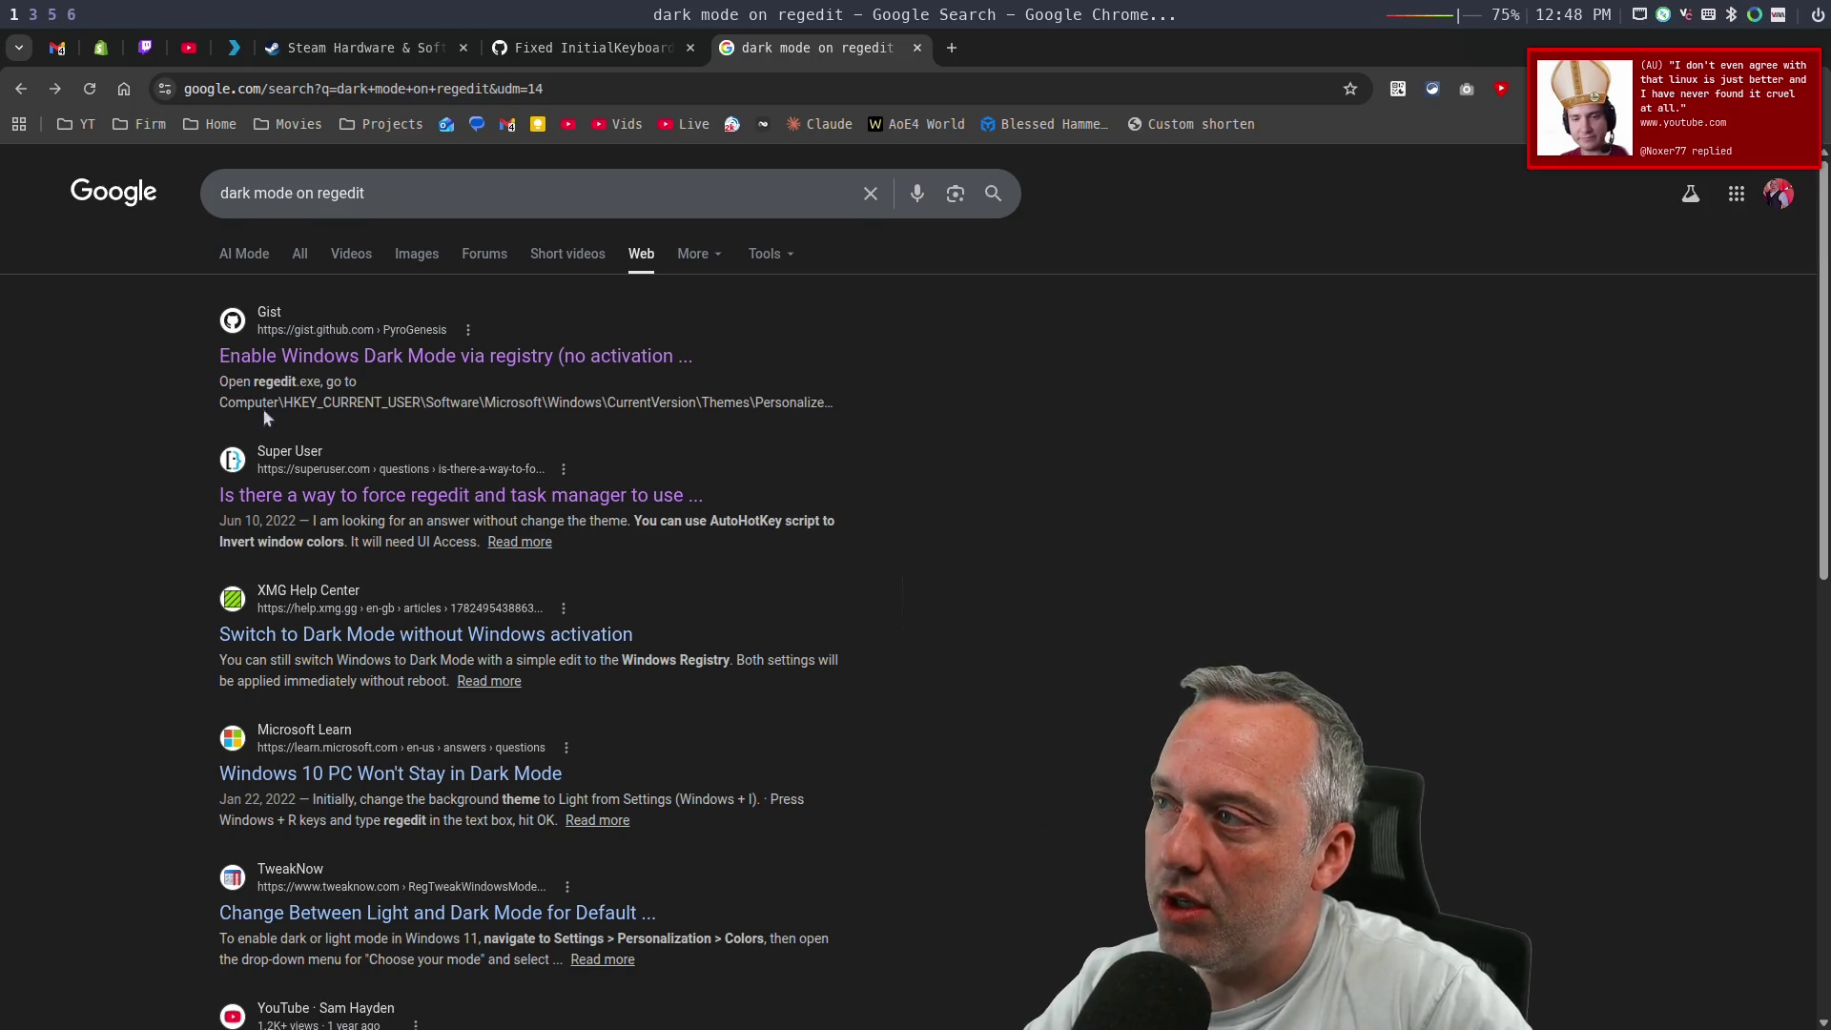
Dismiss the reply notification and close the 'dark mode on regedit' search tab.
{"action": "left_click", "coordinate": [1726, 105]}
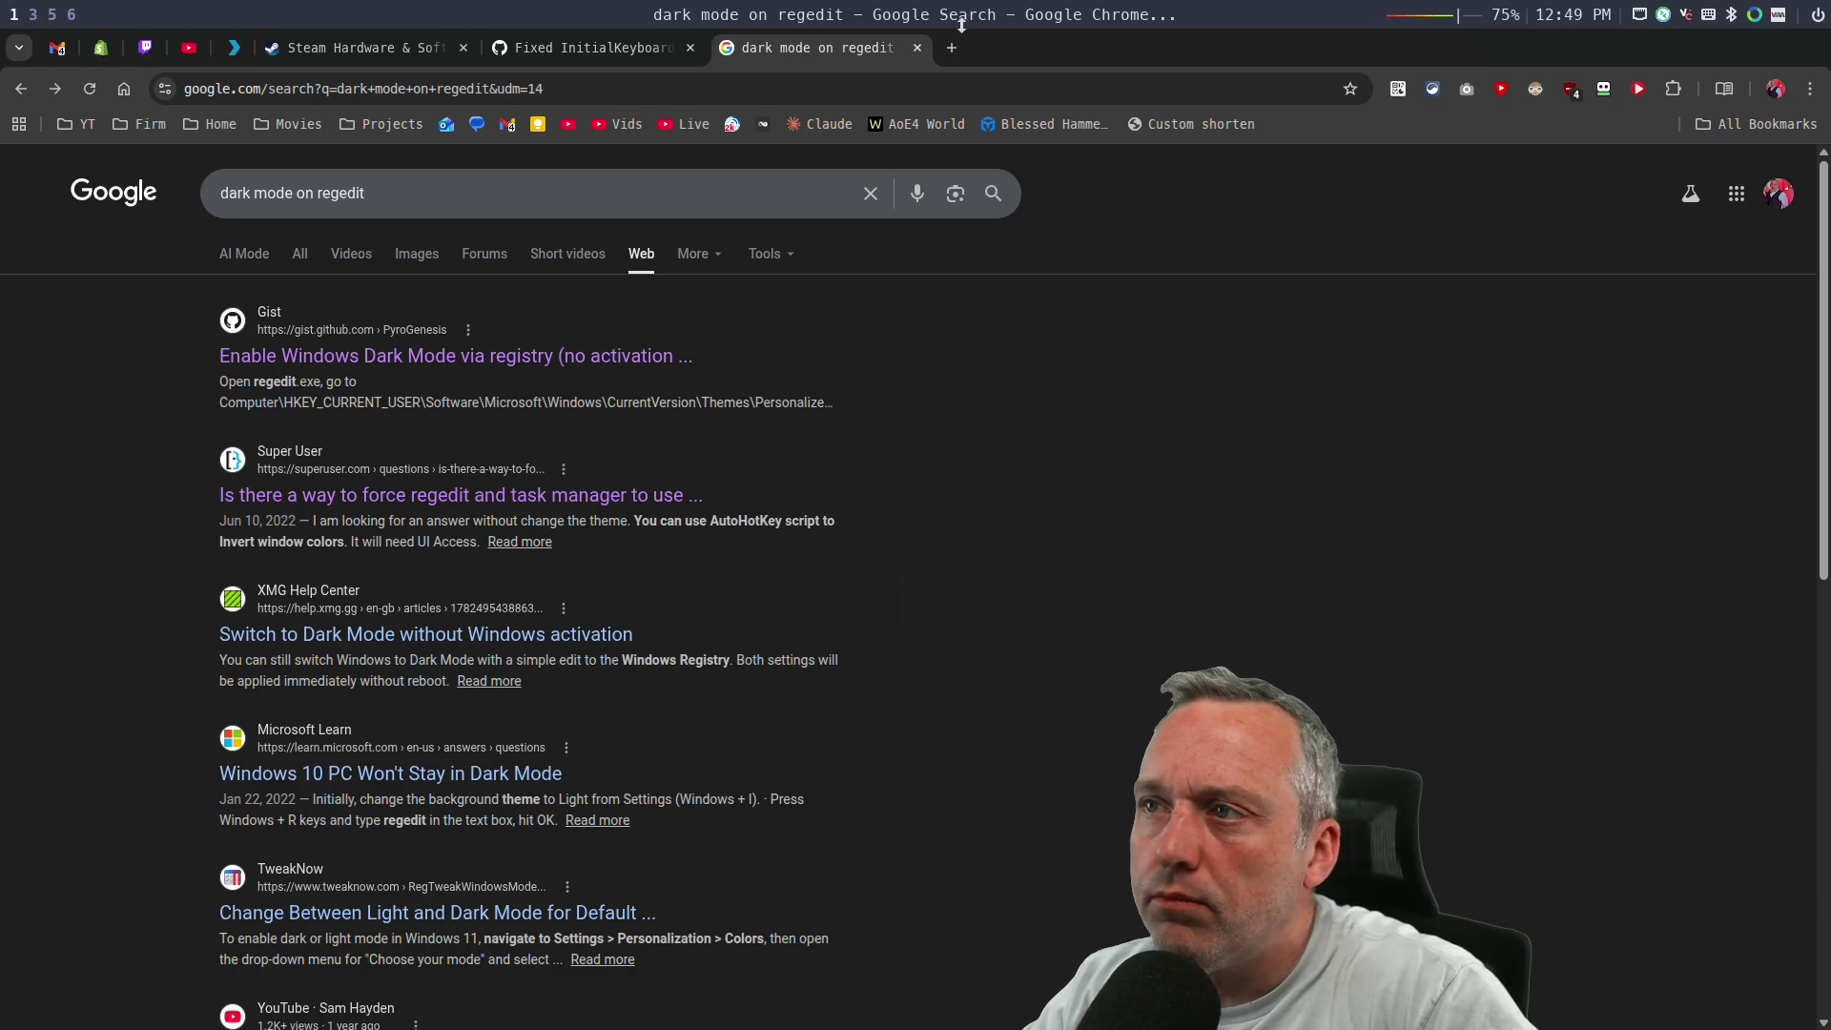
{"action": "left_click", "coordinate": [917, 48]}
{"action": "scroll", "coordinate": [450, 549], "scroll_direction": "up", "scroll_amount": 15}
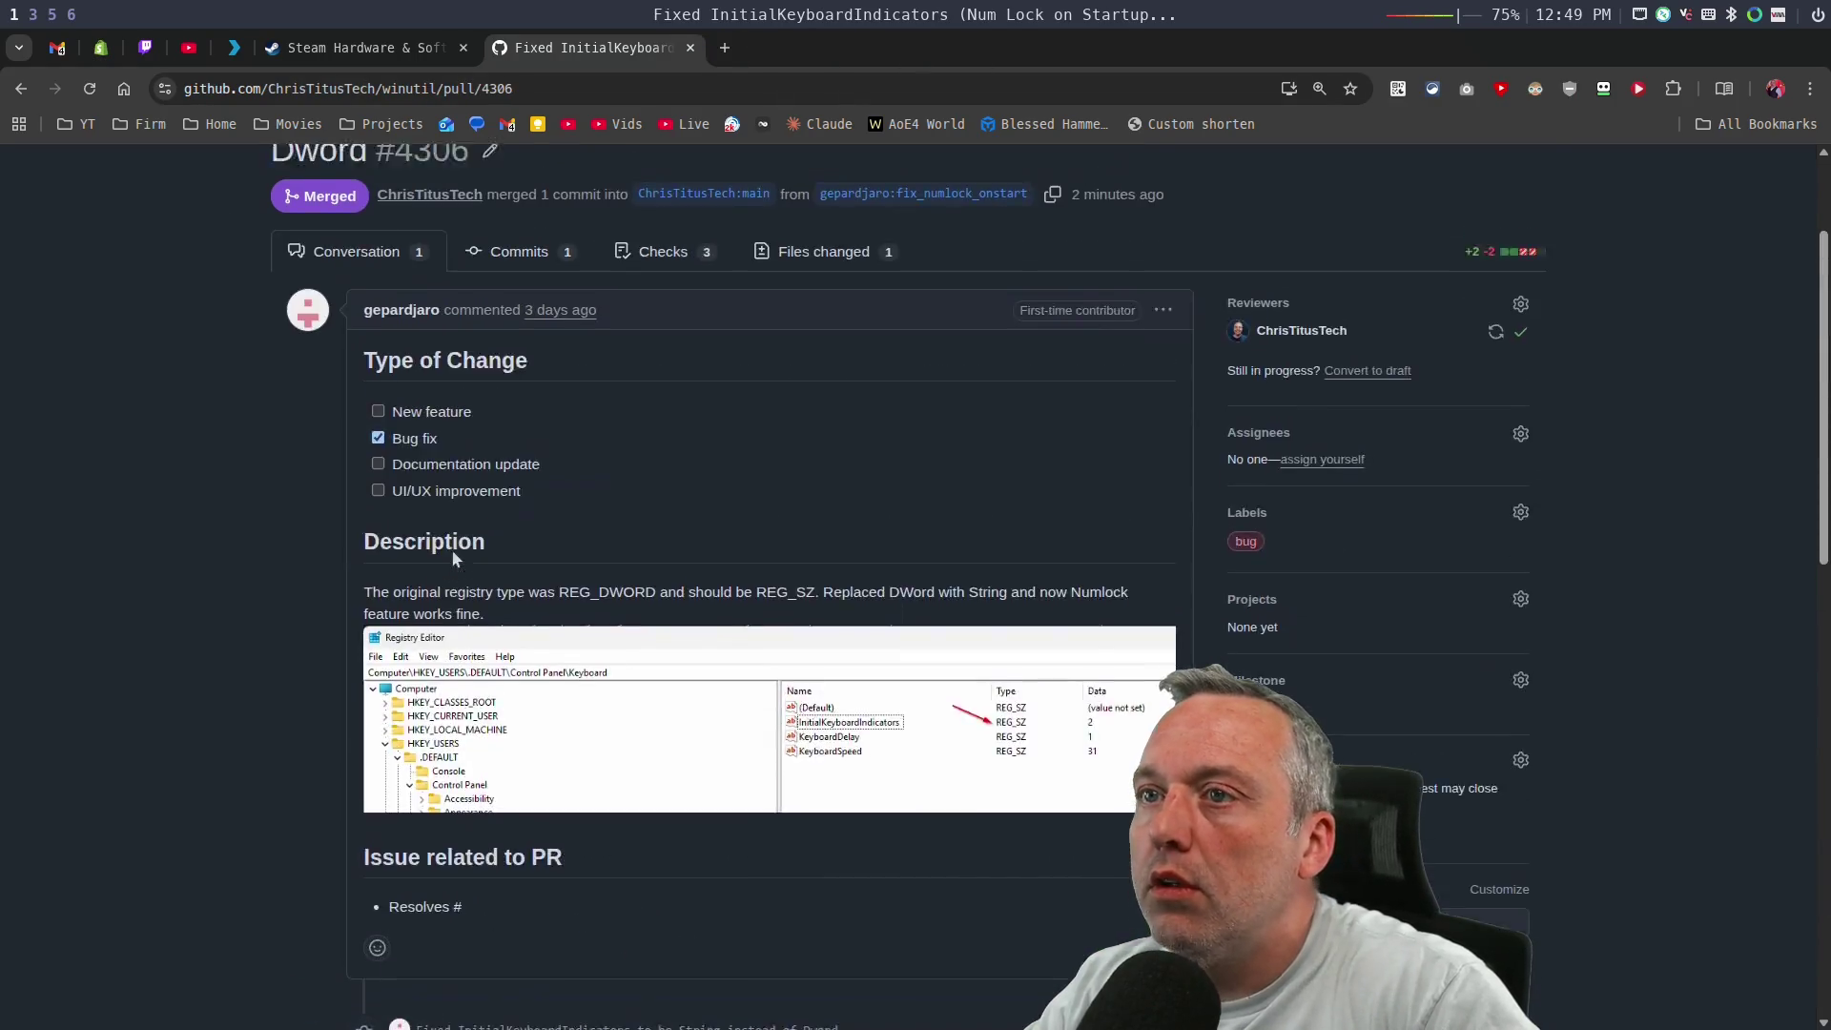
Review pull request #4302's Install-WinUtilWinget.ps1 diff, highlighting the Set-PSRepository and Import-Module lines.
{"action": "left_click", "coordinate": [309, 223]}
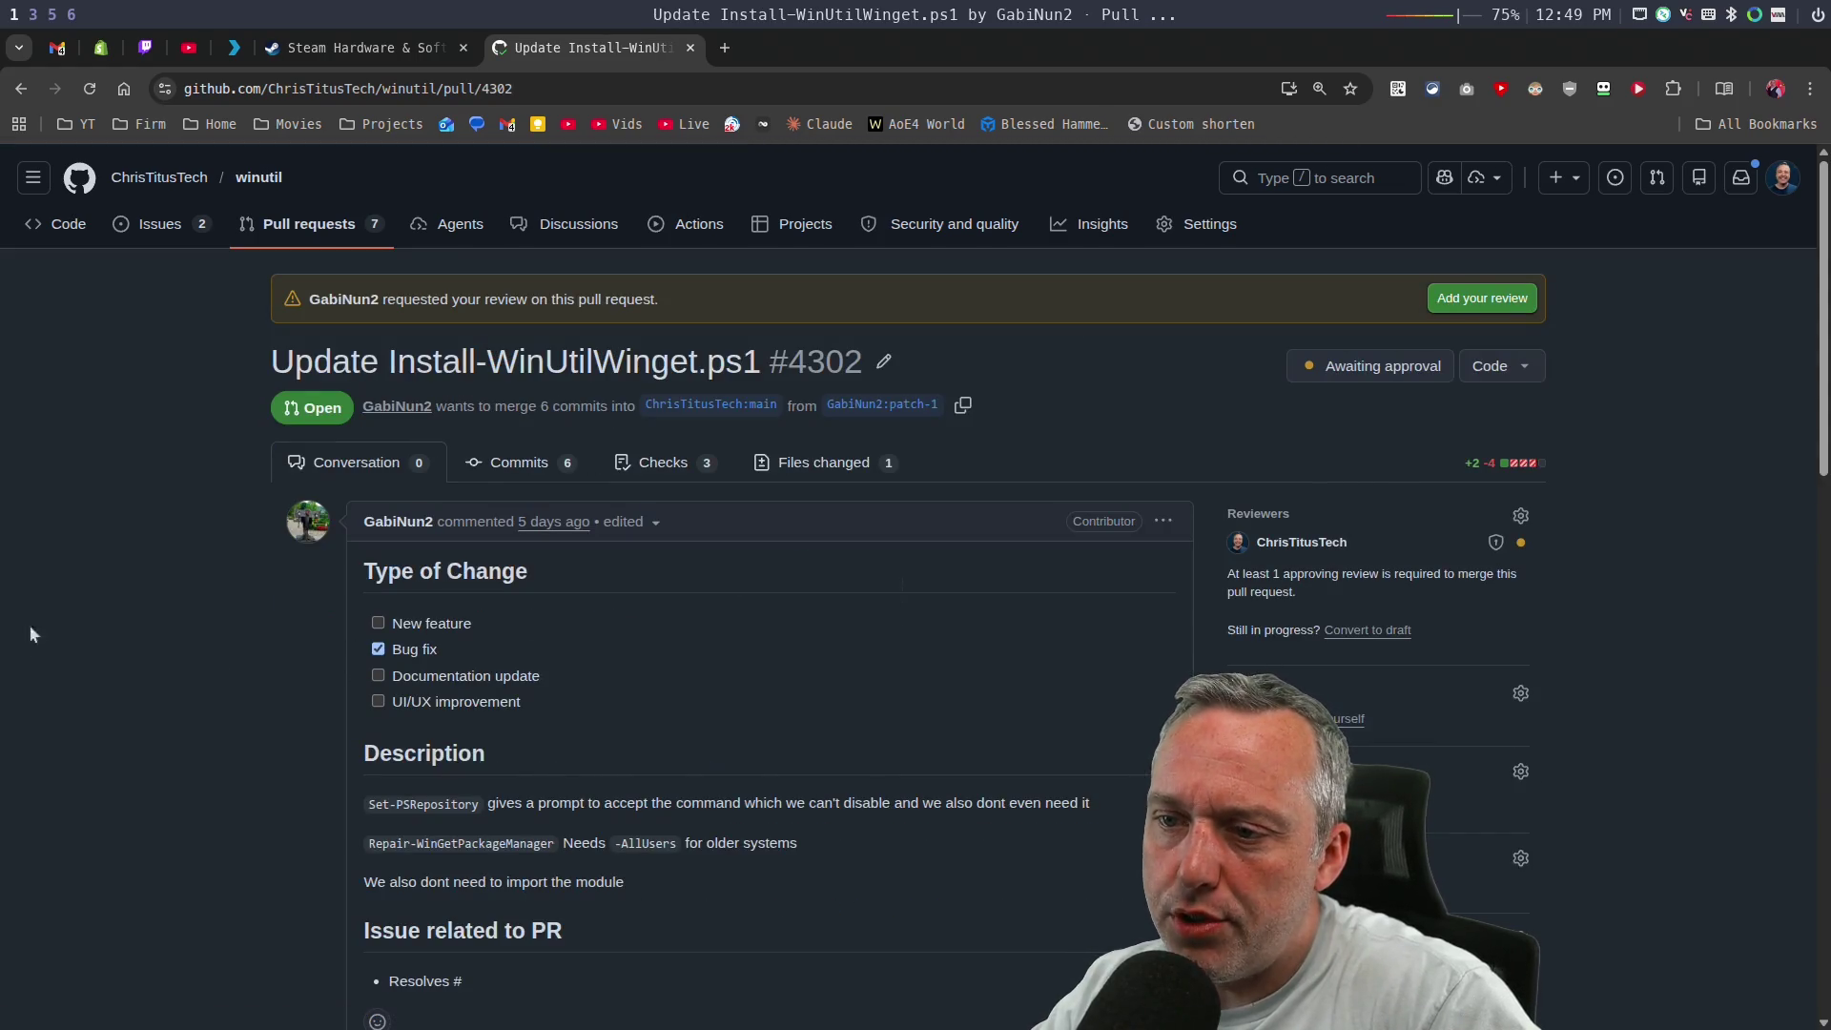
{"action": "scroll", "coordinate": [235, 626], "scroll_direction": "down", "scroll_amount": 3}
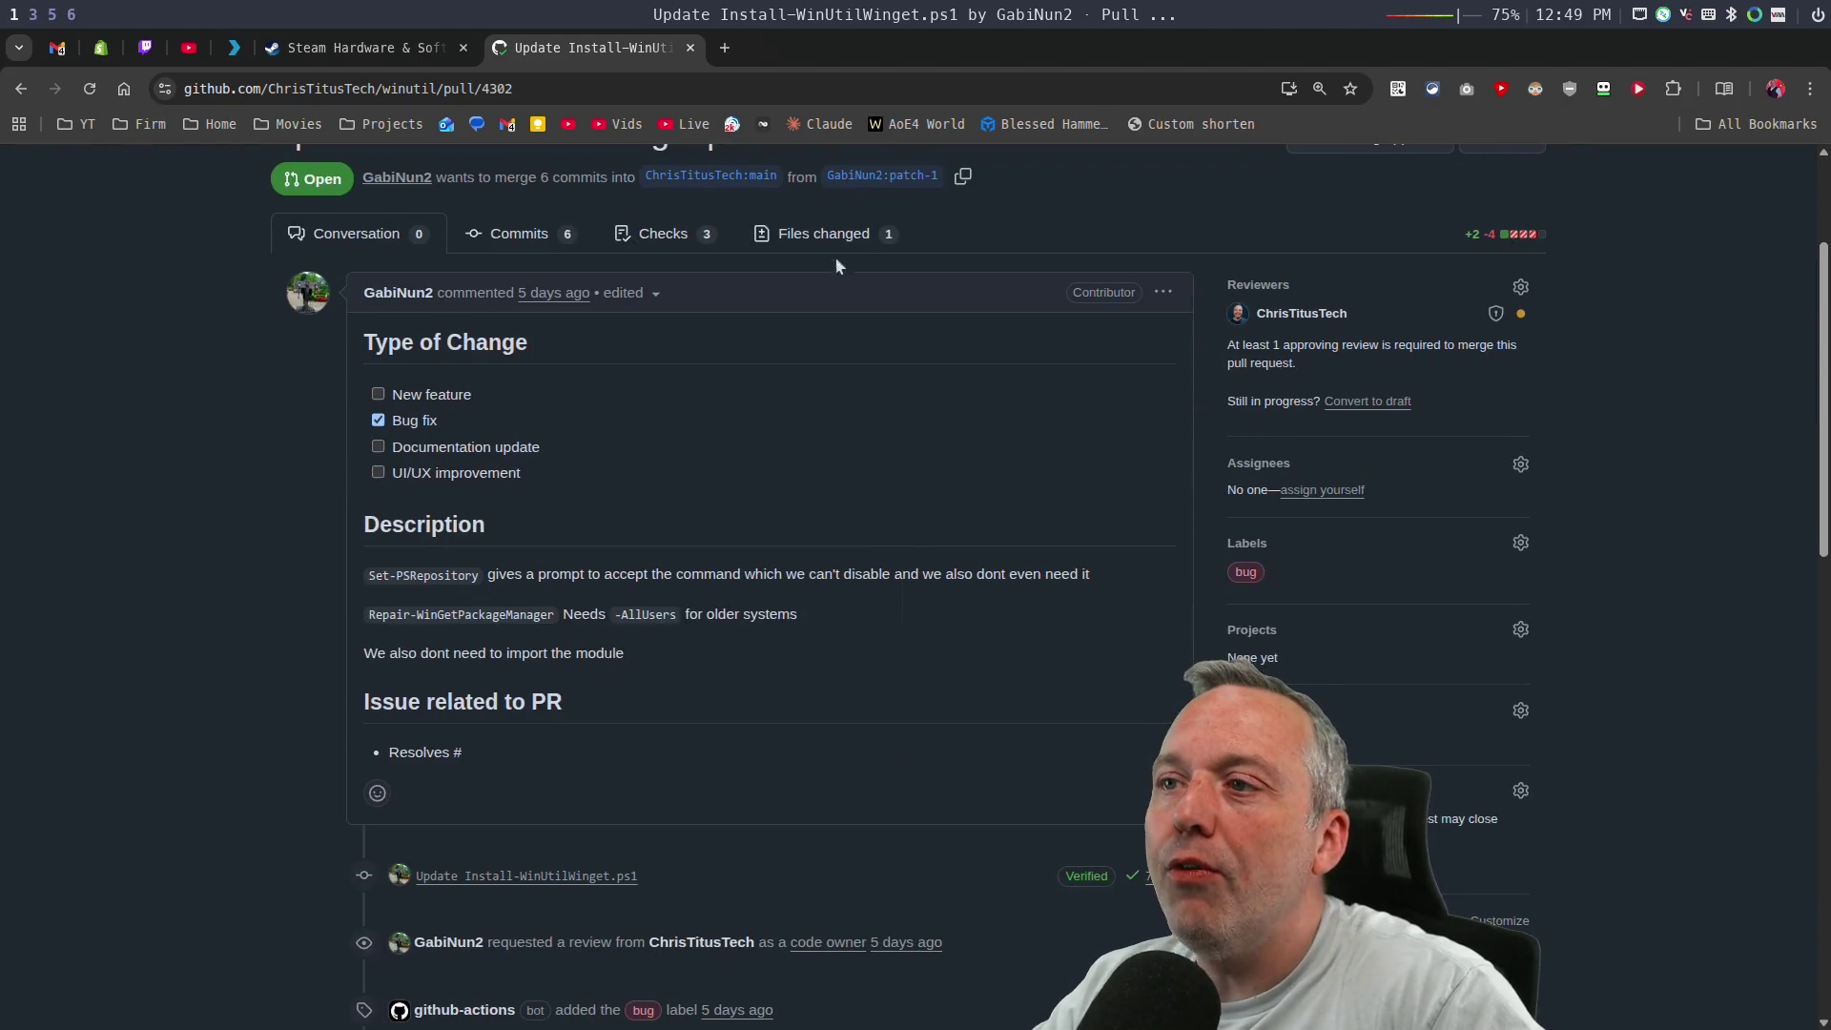
{"action": "left_click", "coordinate": [820, 233]}
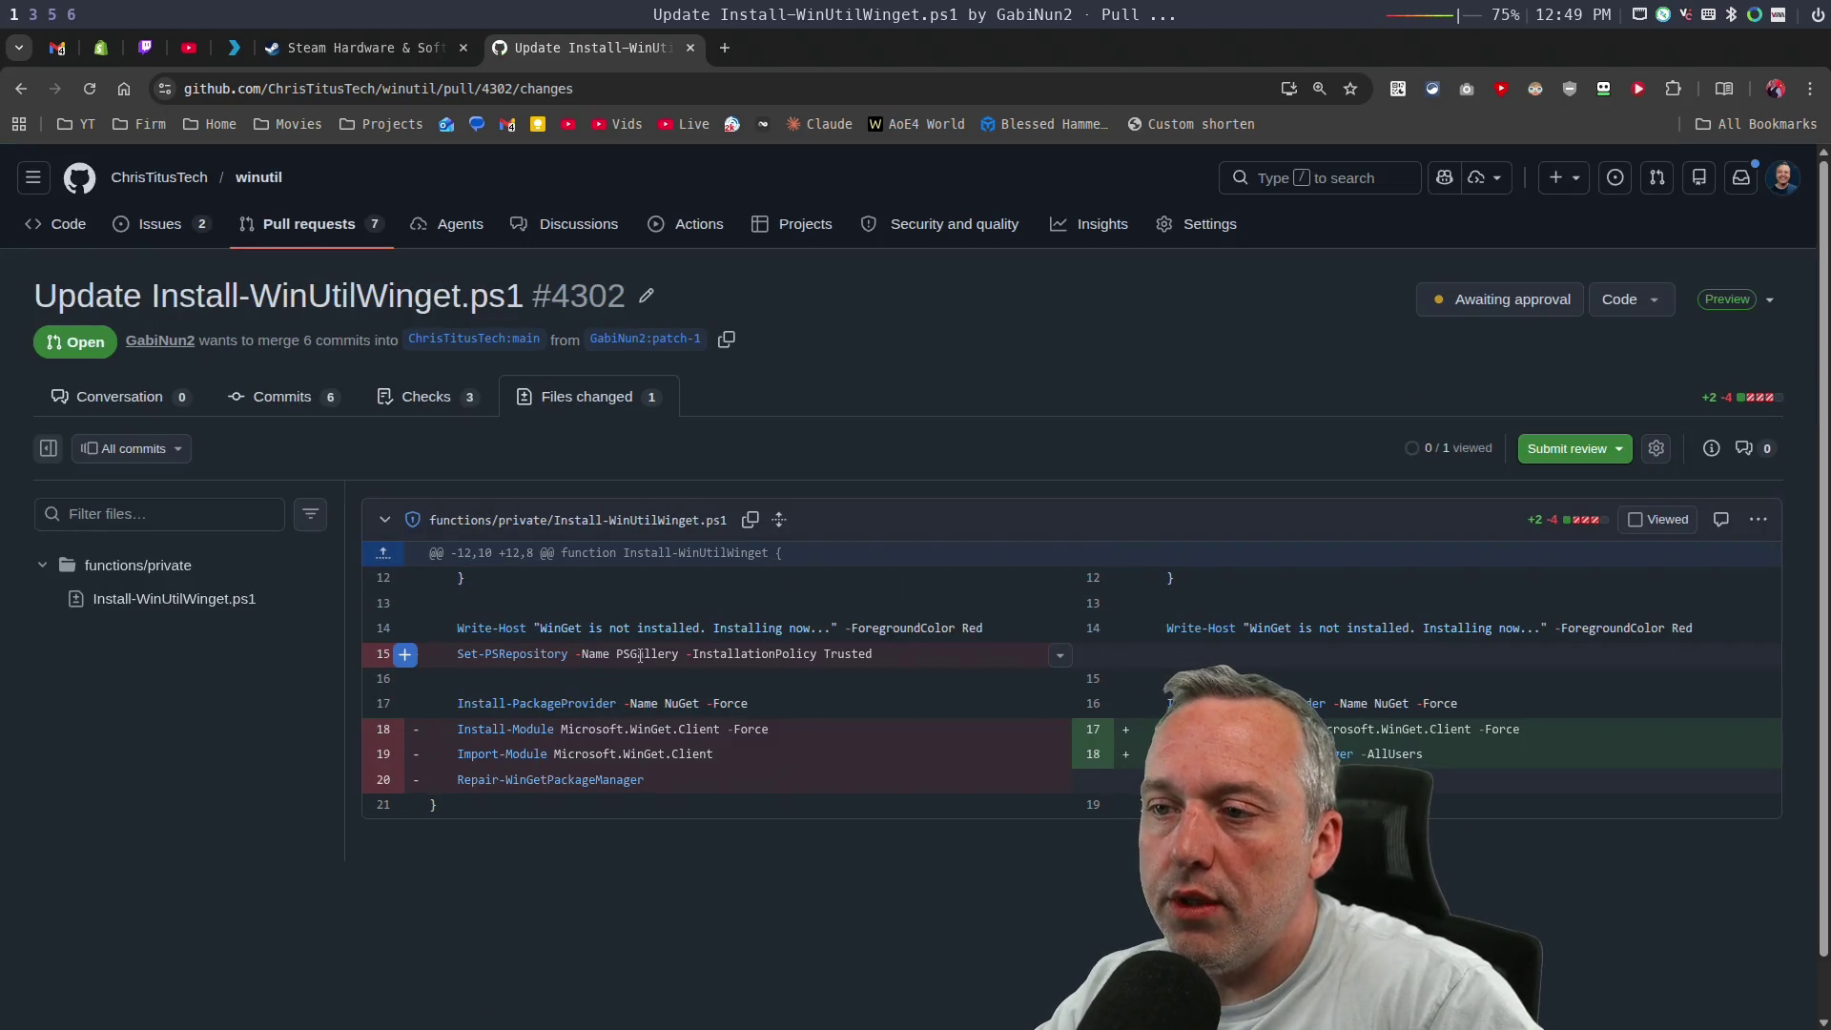
{"action": "left_click_drag", "start_coordinate": [486, 654], "coordinate": [835, 651]}
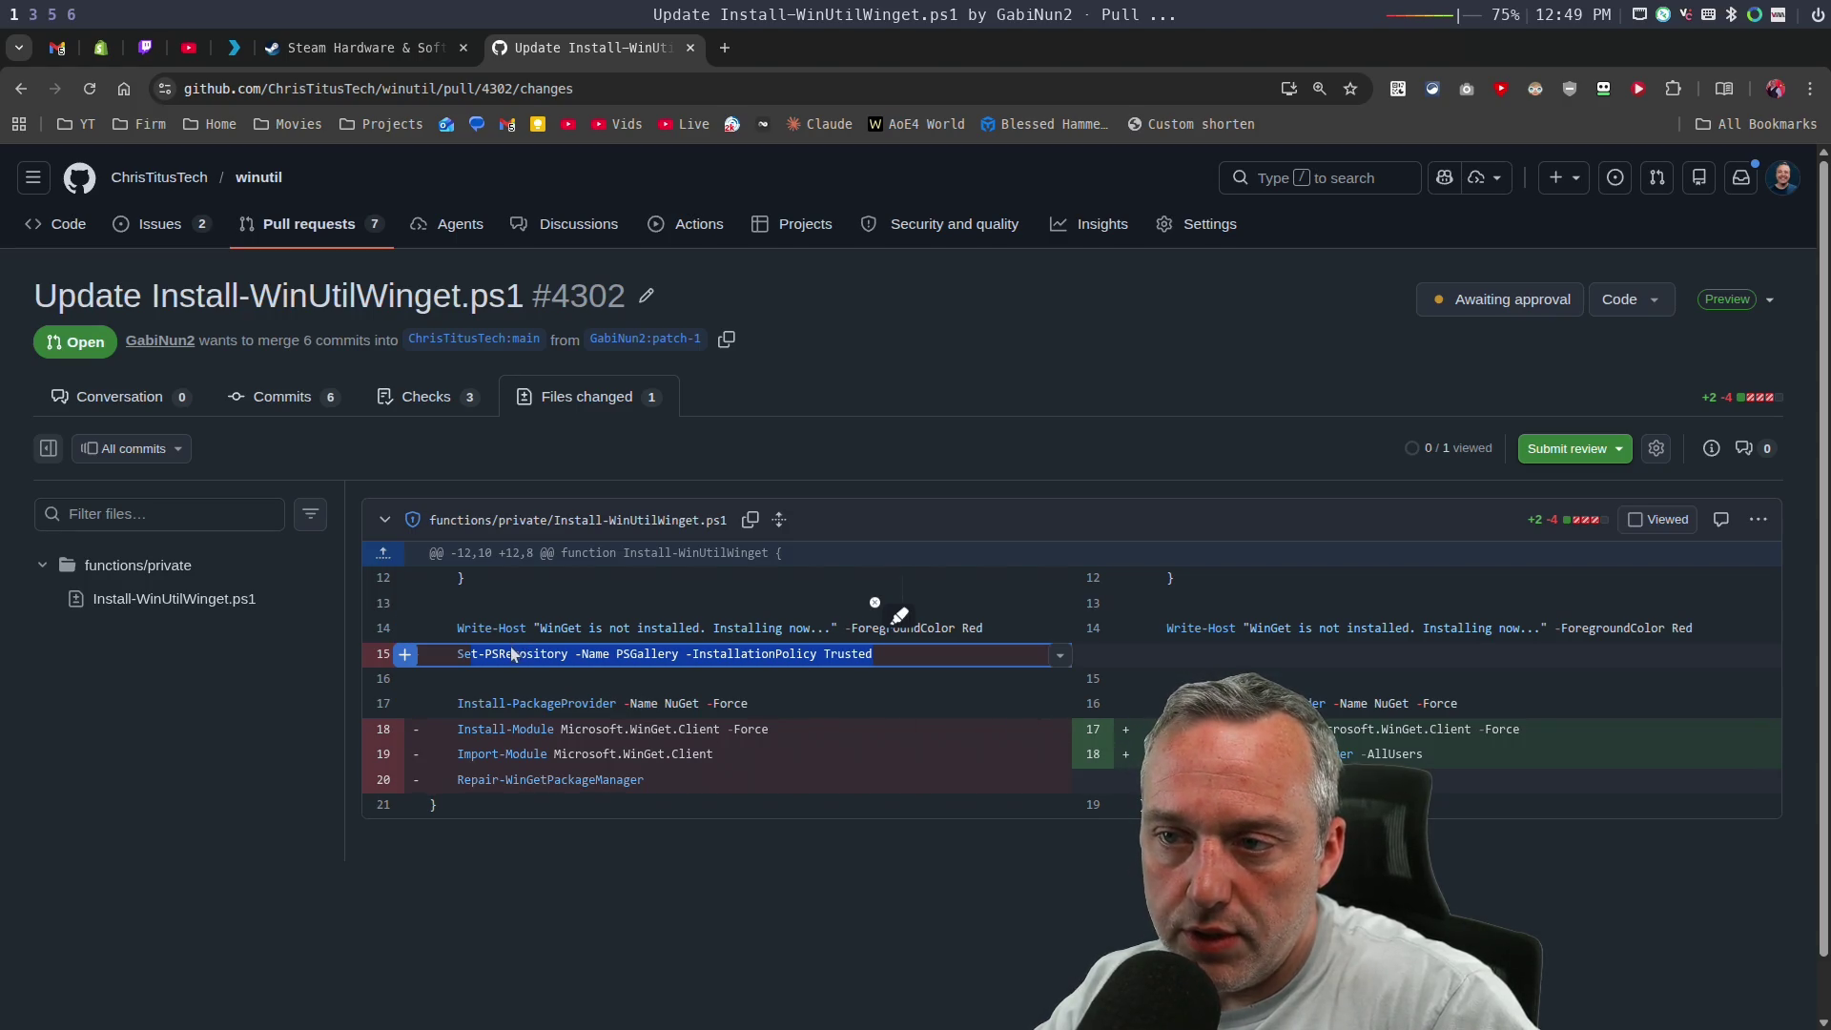
{"action": "left_click", "coordinate": [526, 755]}
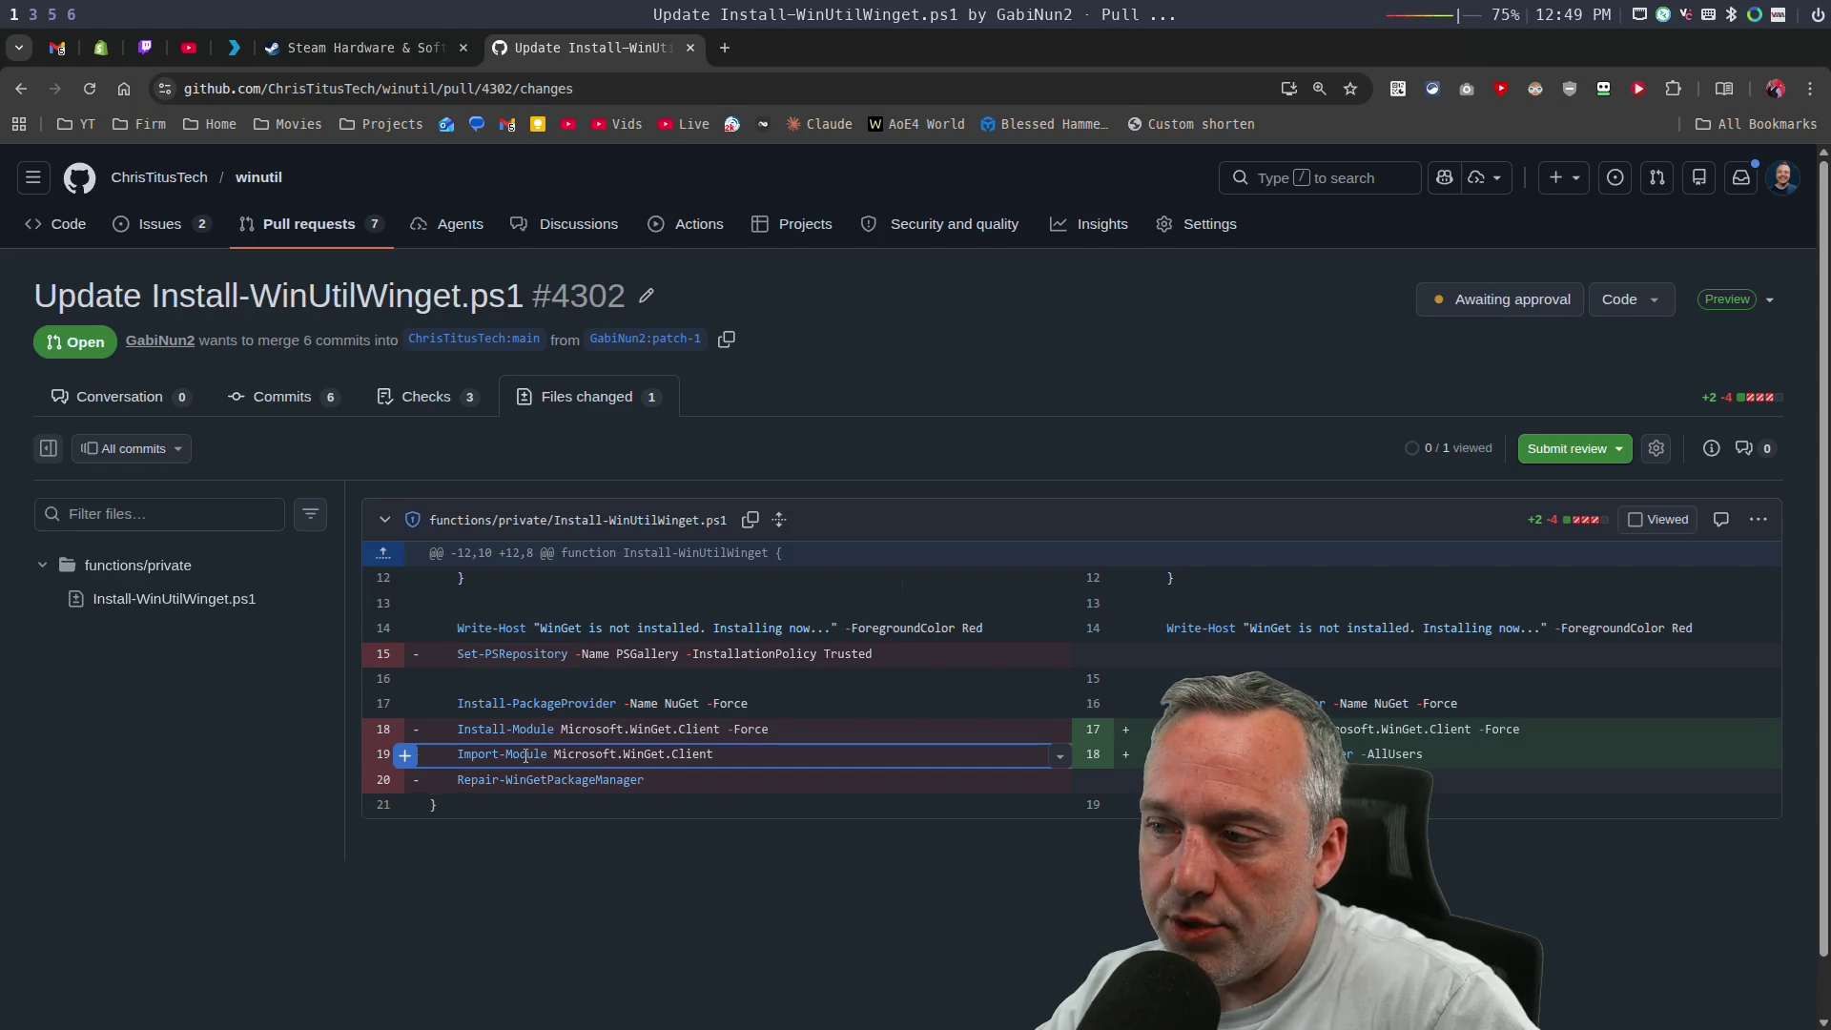
{"action": "left_click_drag", "start_coordinate": [515, 750], "coordinate": [715, 755]}
{"action": "left_click", "coordinate": [722, 757]}
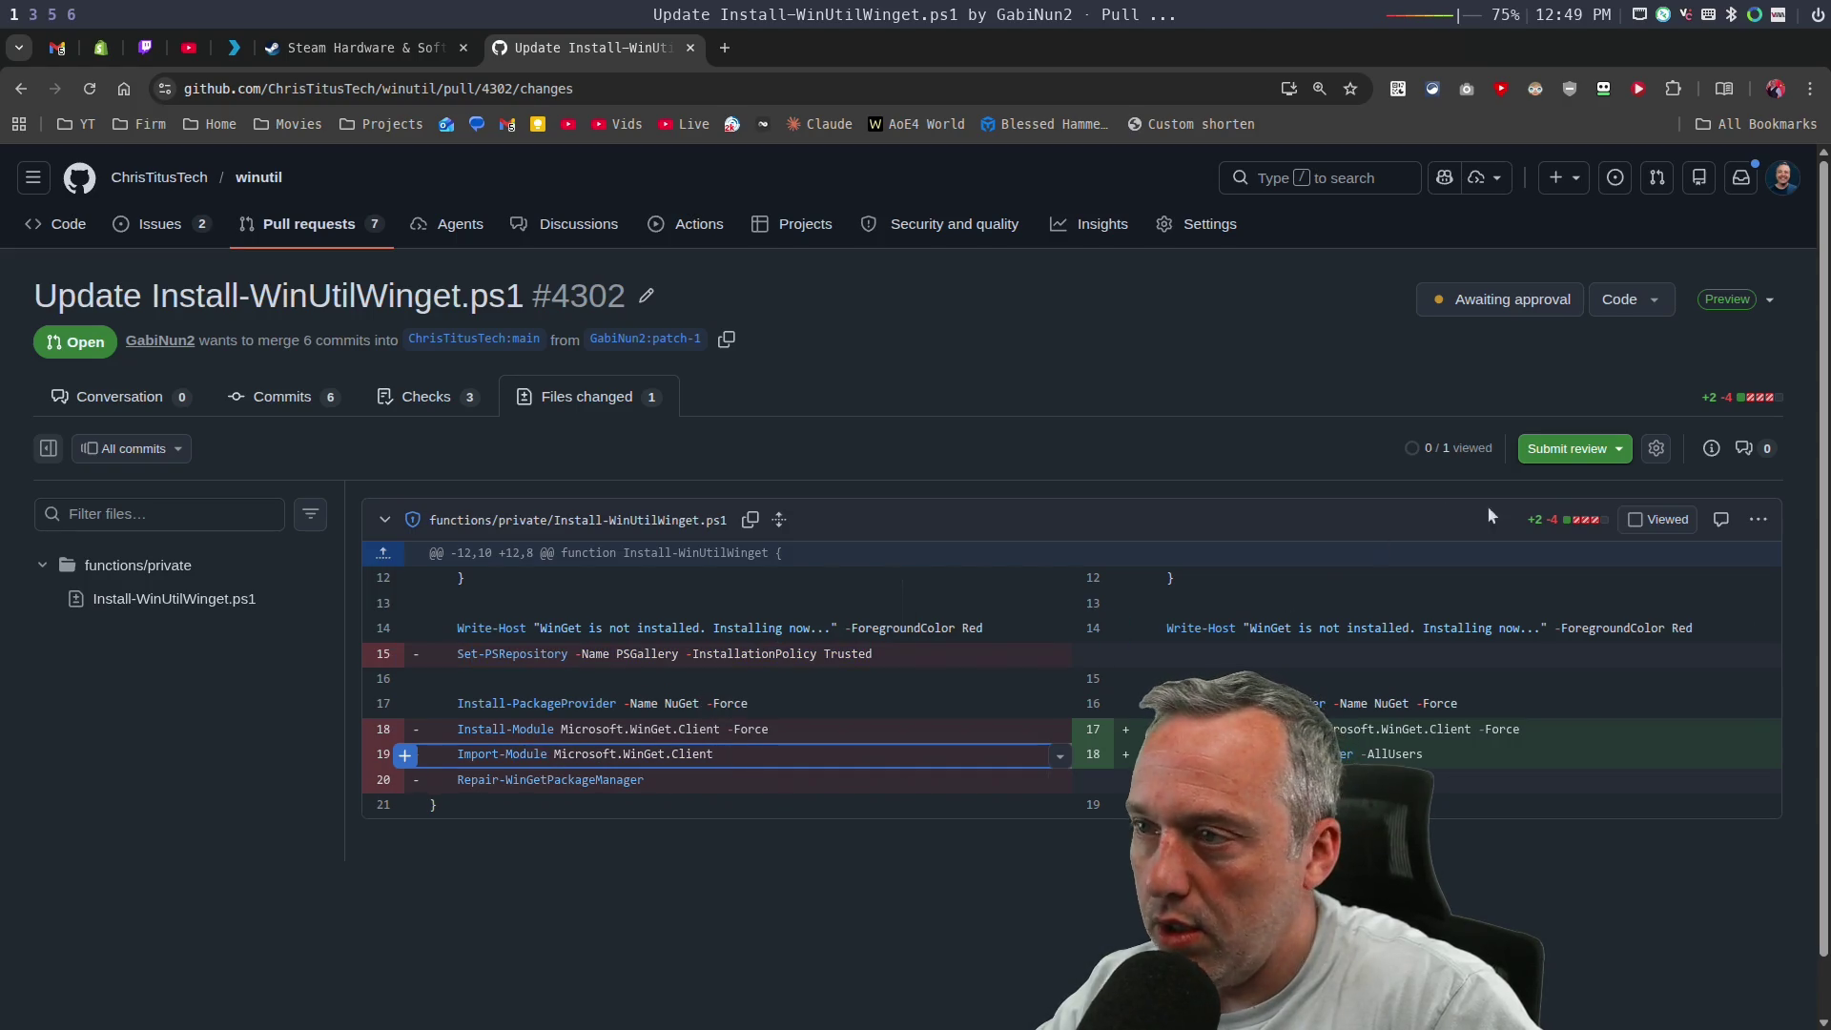
Approve pull request #4302 and squash-merge it into main.
{"action": "left_click", "coordinate": [1568, 448]}
{"action": "left_click", "coordinate": [1038, 841]}
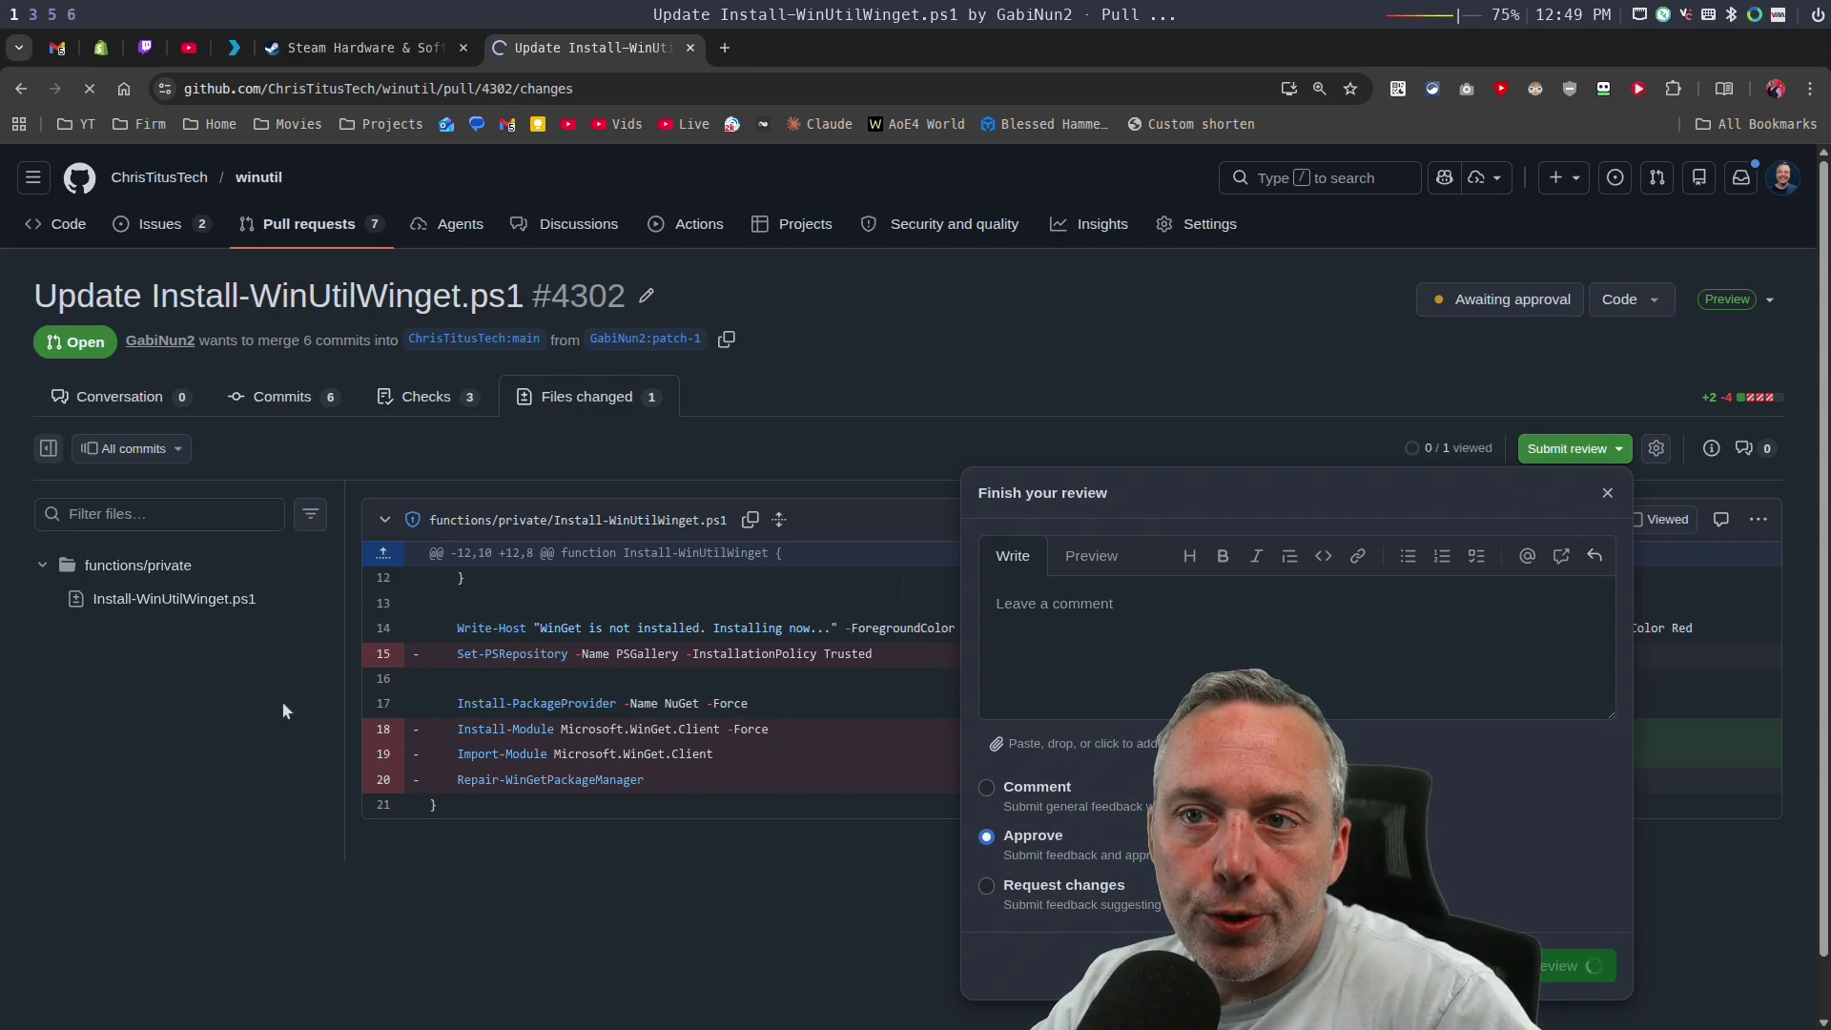
{"action": "scroll", "coordinate": [372, 593], "scroll_direction": "up", "scroll_amount": 10}
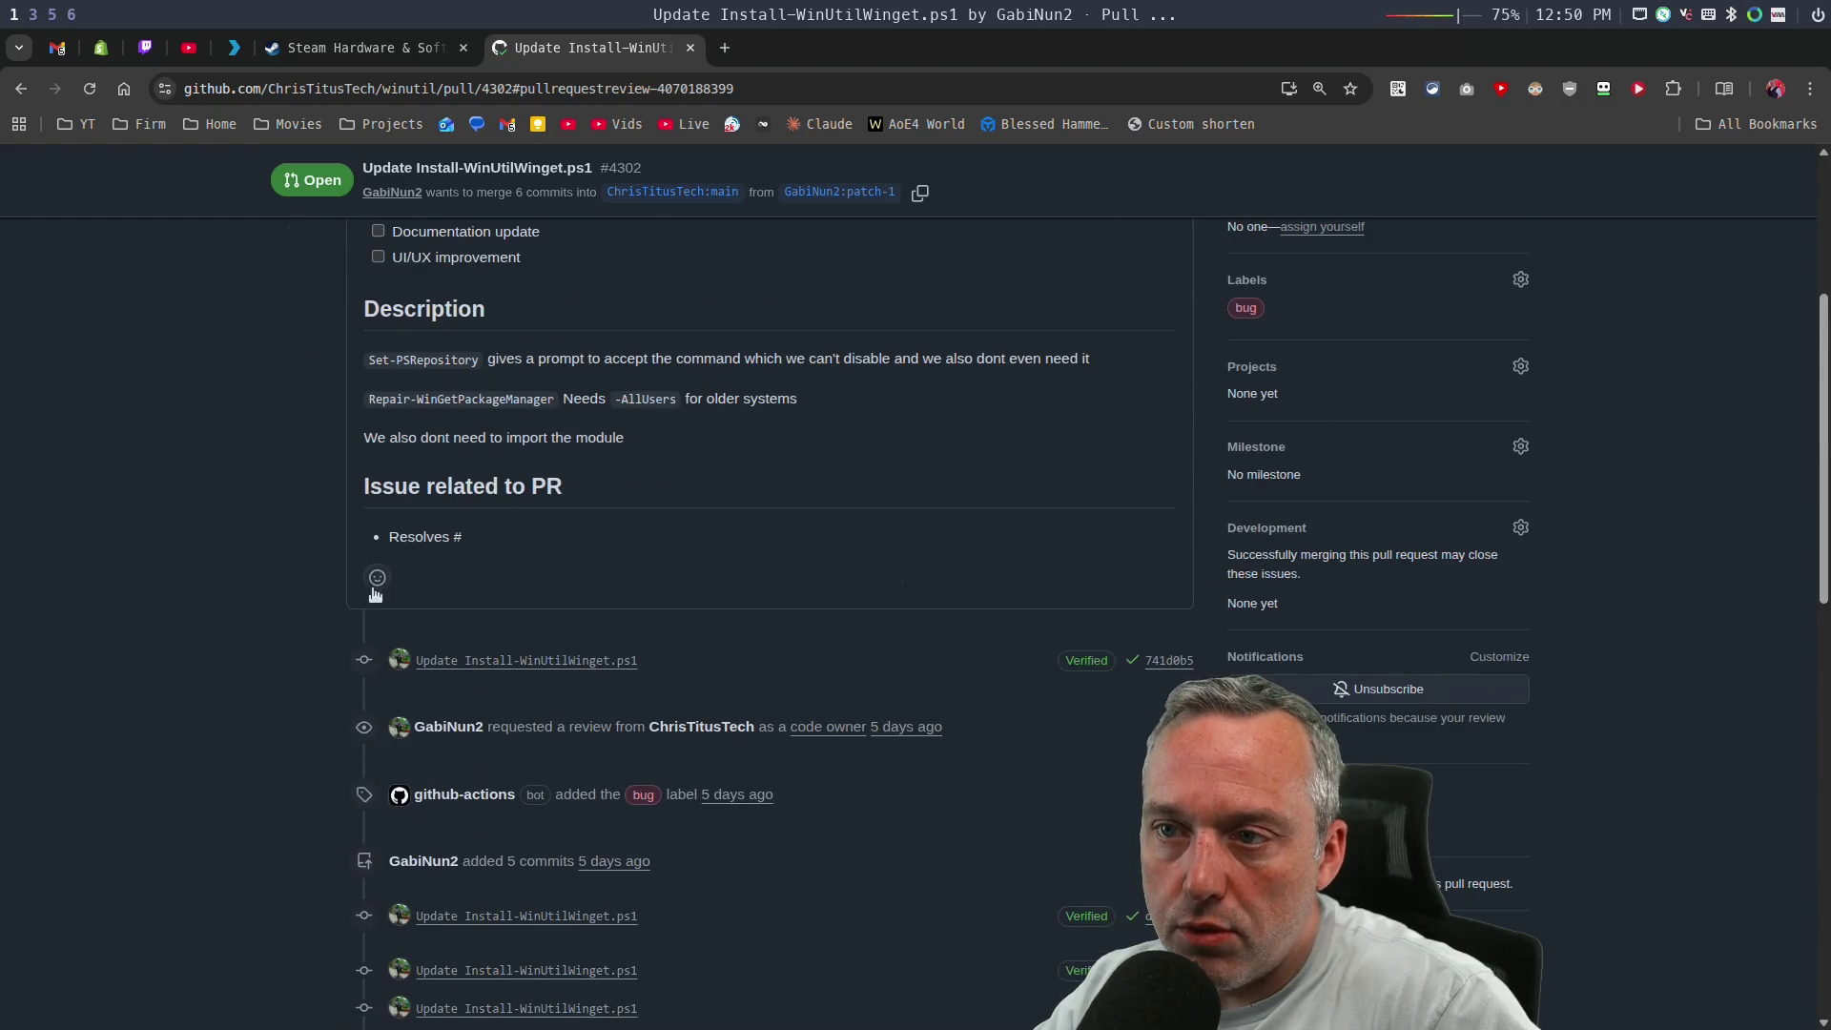
{"action": "scroll", "coordinate": [374, 593], "scroll_direction": "up", "scroll_amount": 5}
{"action": "scroll", "coordinate": [379, 611], "scroll_direction": "down", "scroll_amount": 15}
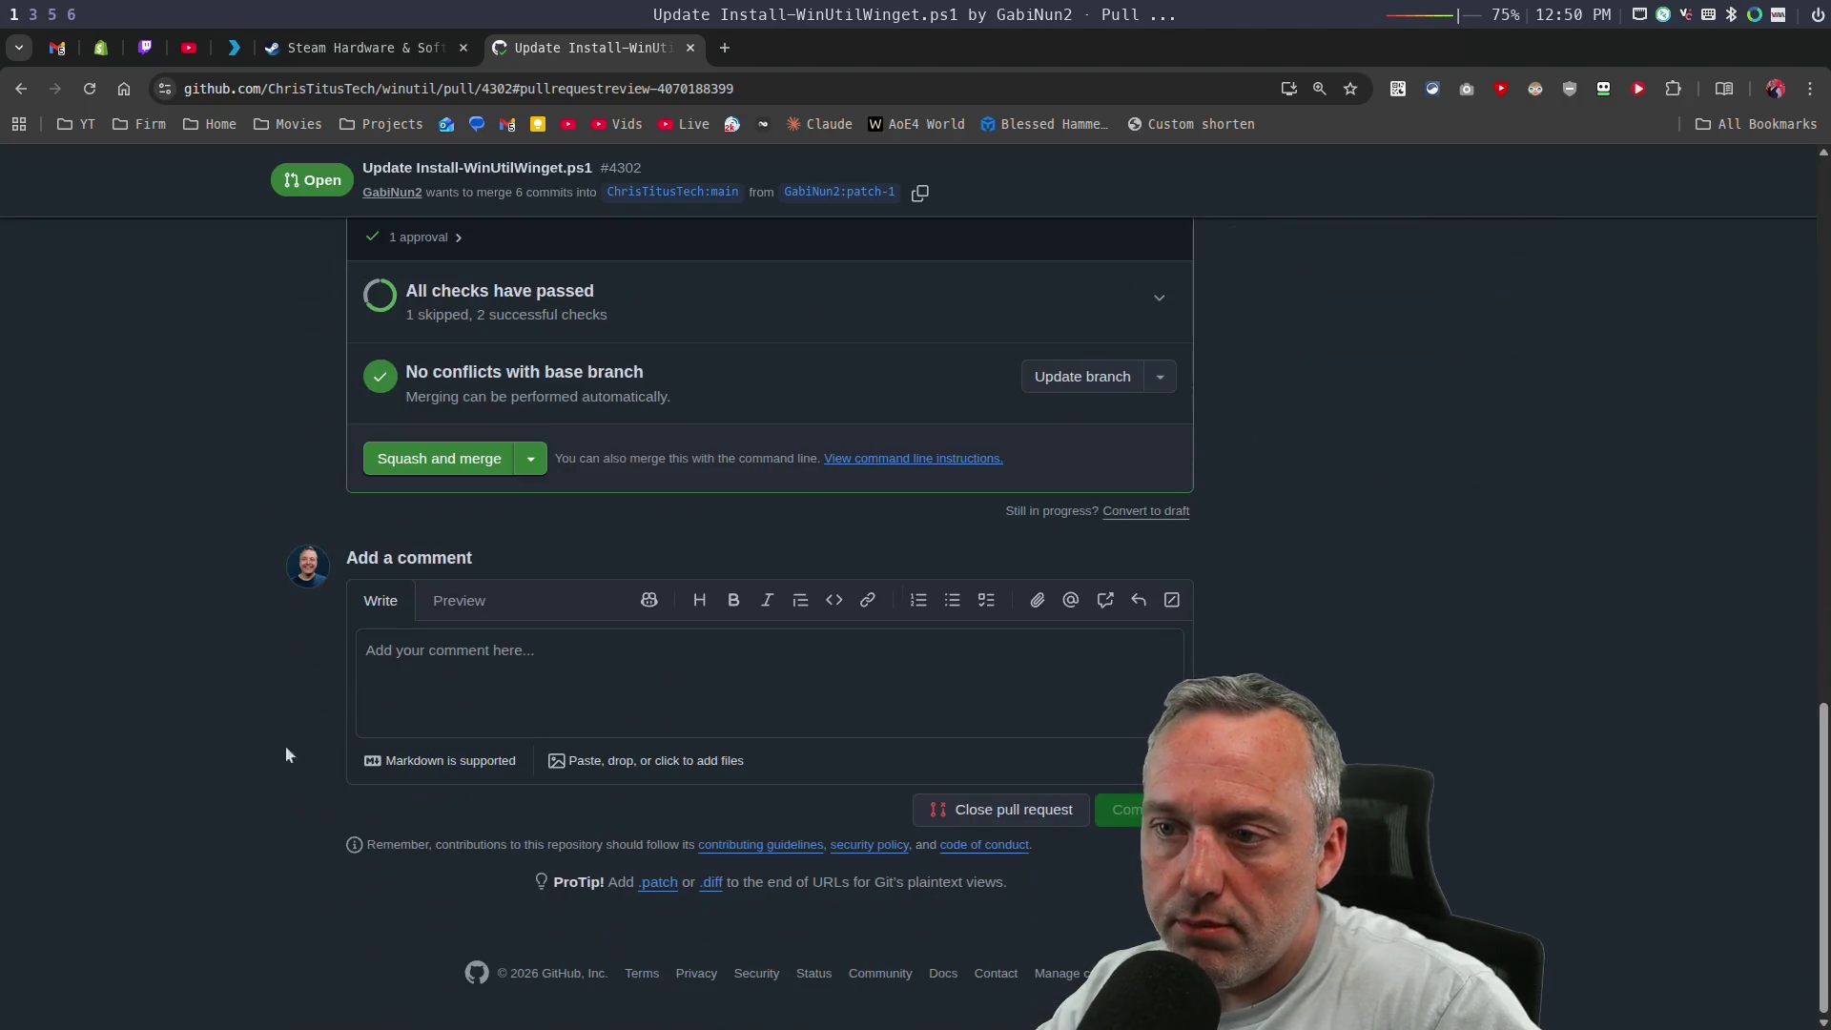
{"action": "left_click", "coordinate": [444, 465]}
{"action": "left_click", "coordinate": [425, 807]}
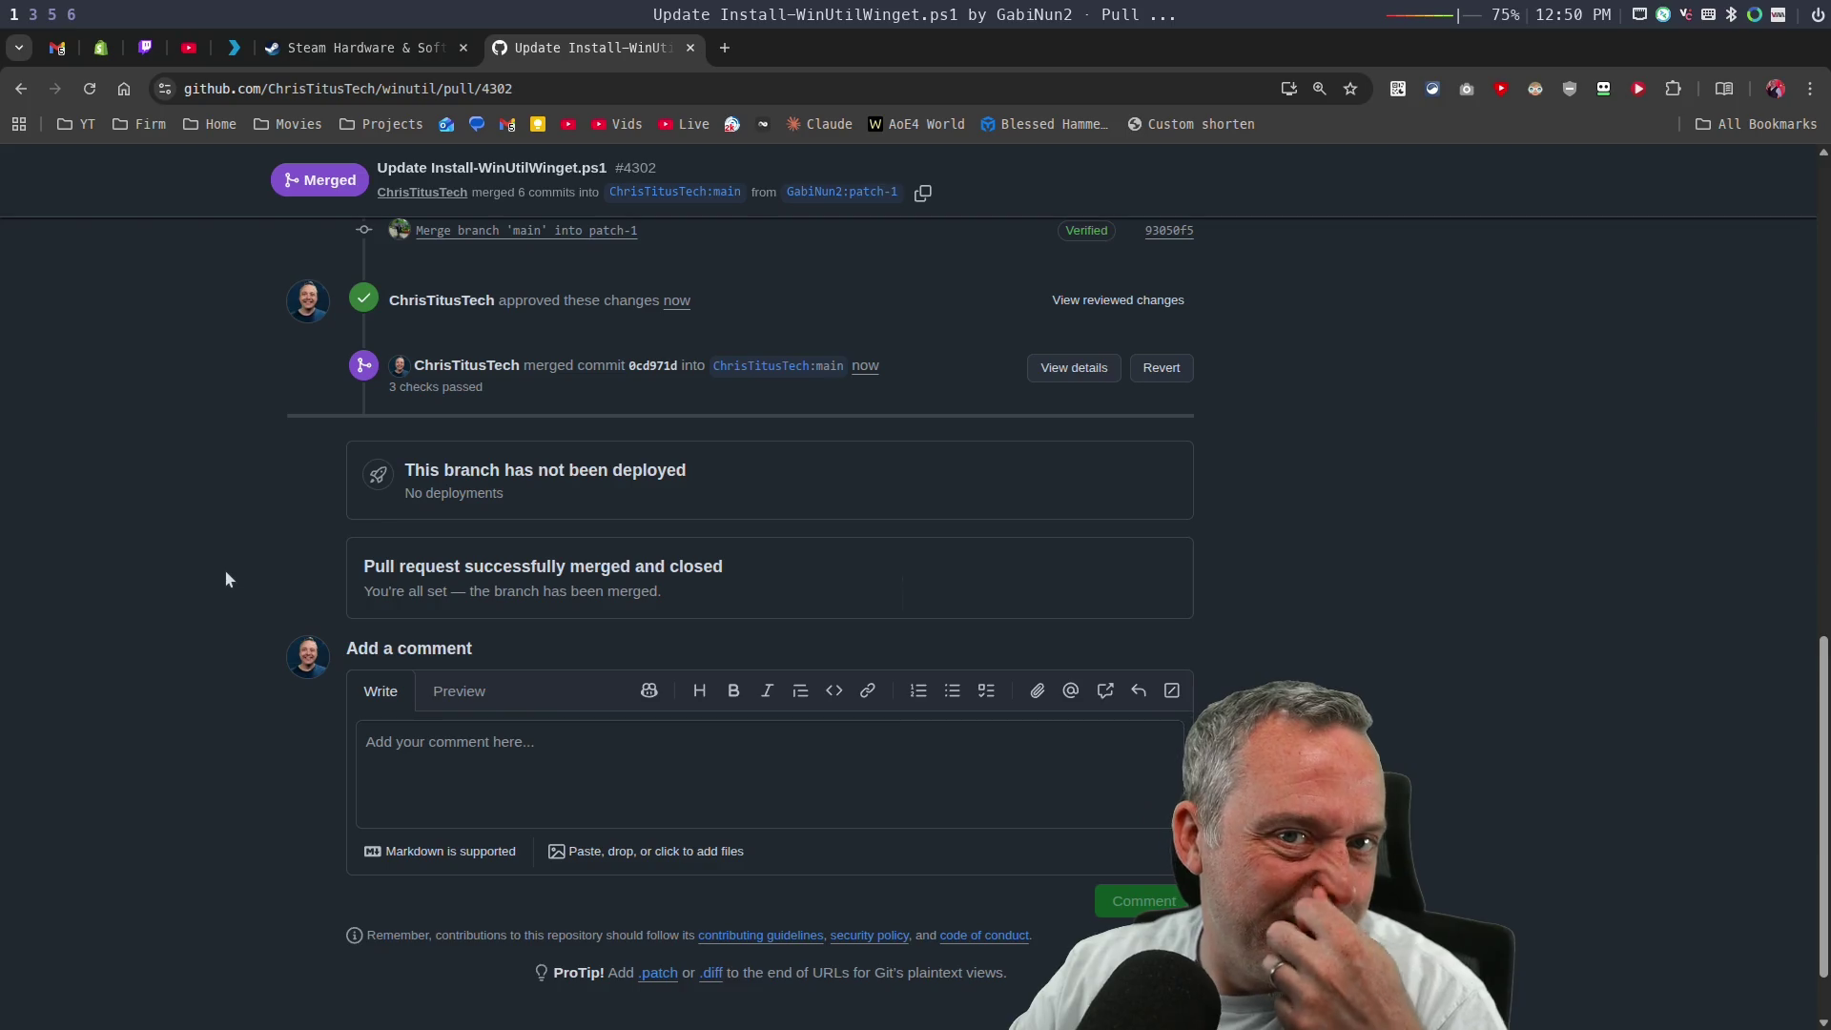
Return to the pull requests list and open the GeoLocation pull request #4307.
{"action": "scroll", "coordinate": [250, 519], "scroll_direction": "up", "scroll_amount": 15}
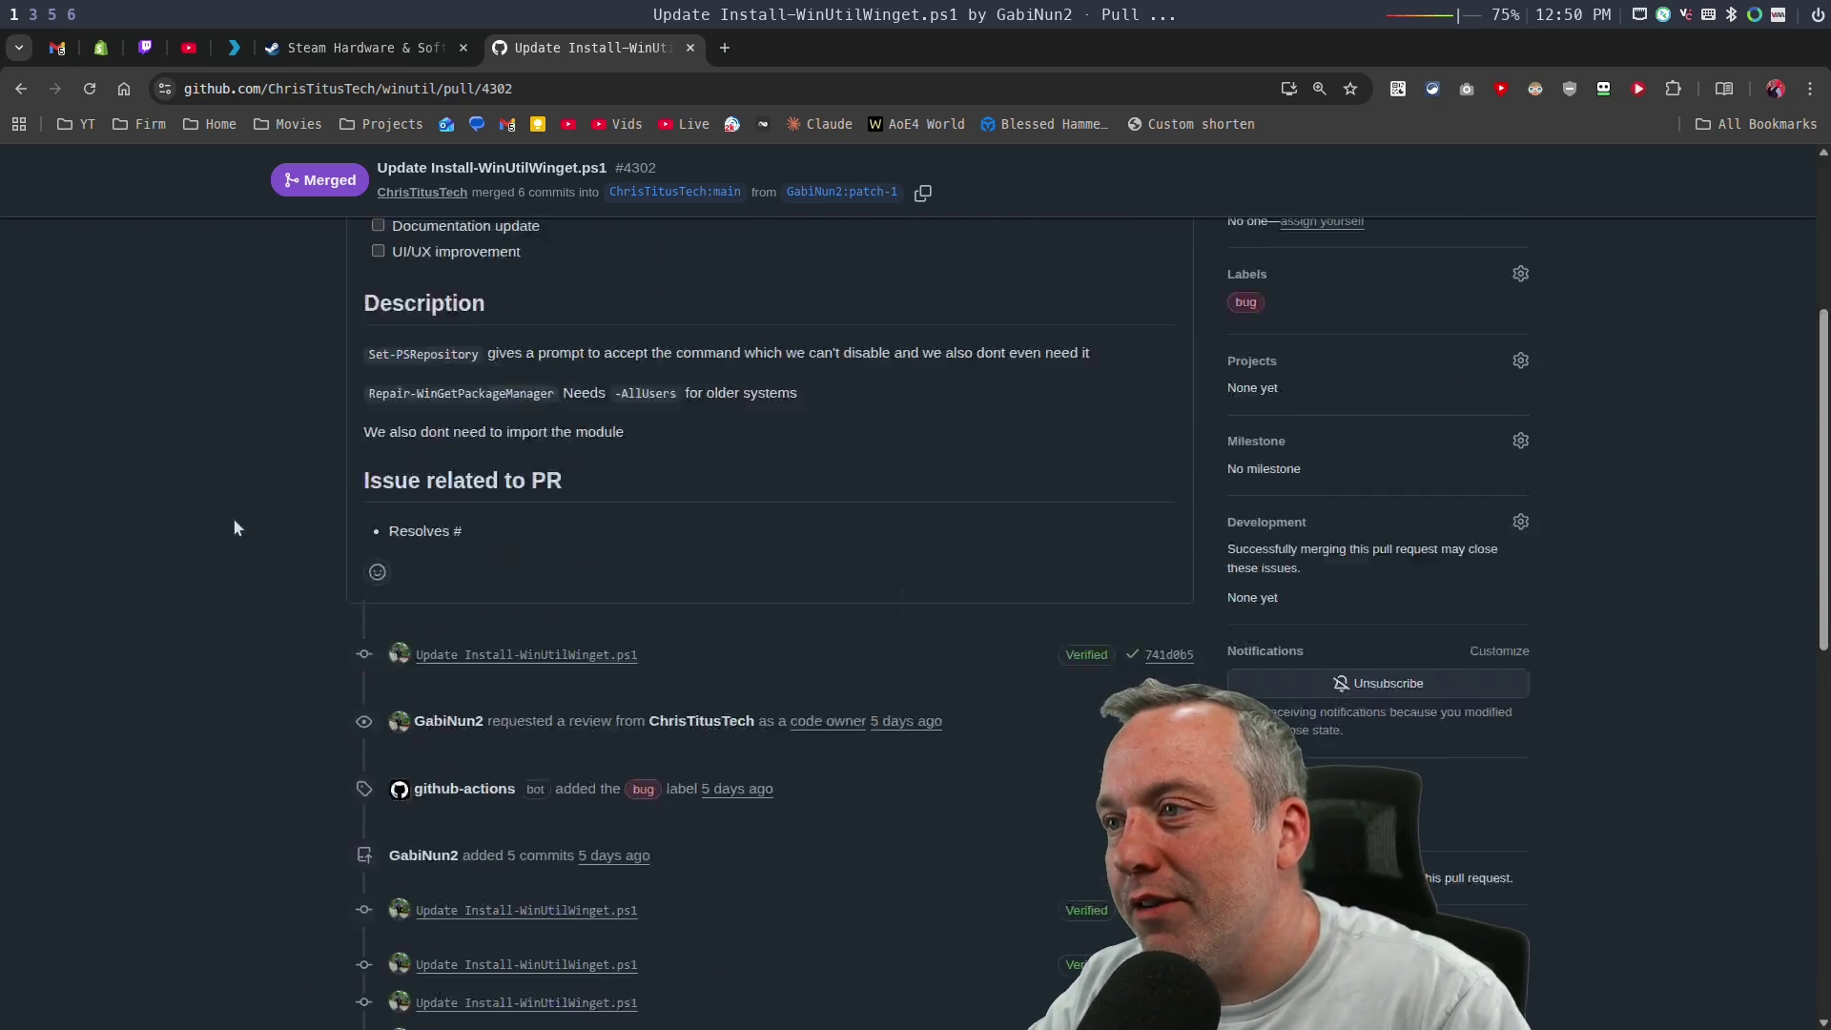
{"action": "left_click", "coordinate": [344, 239]}
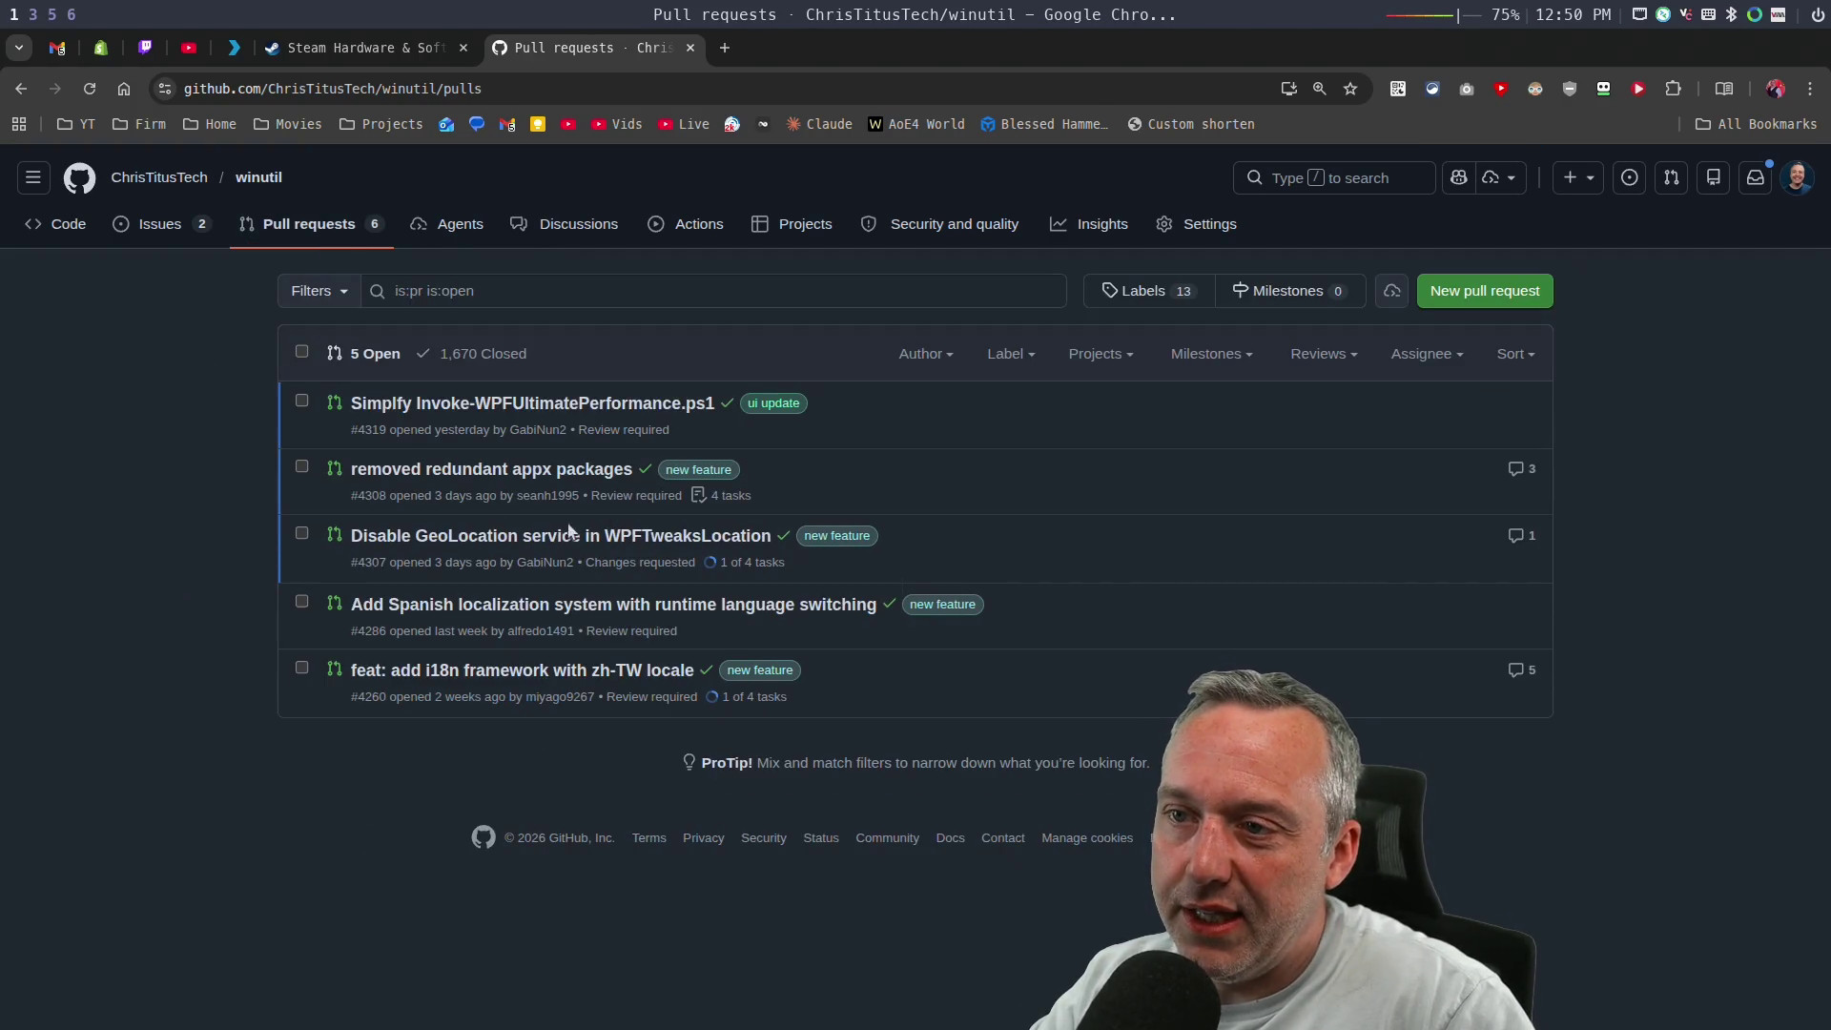
{"action": "left_click", "coordinate": [496, 535]}
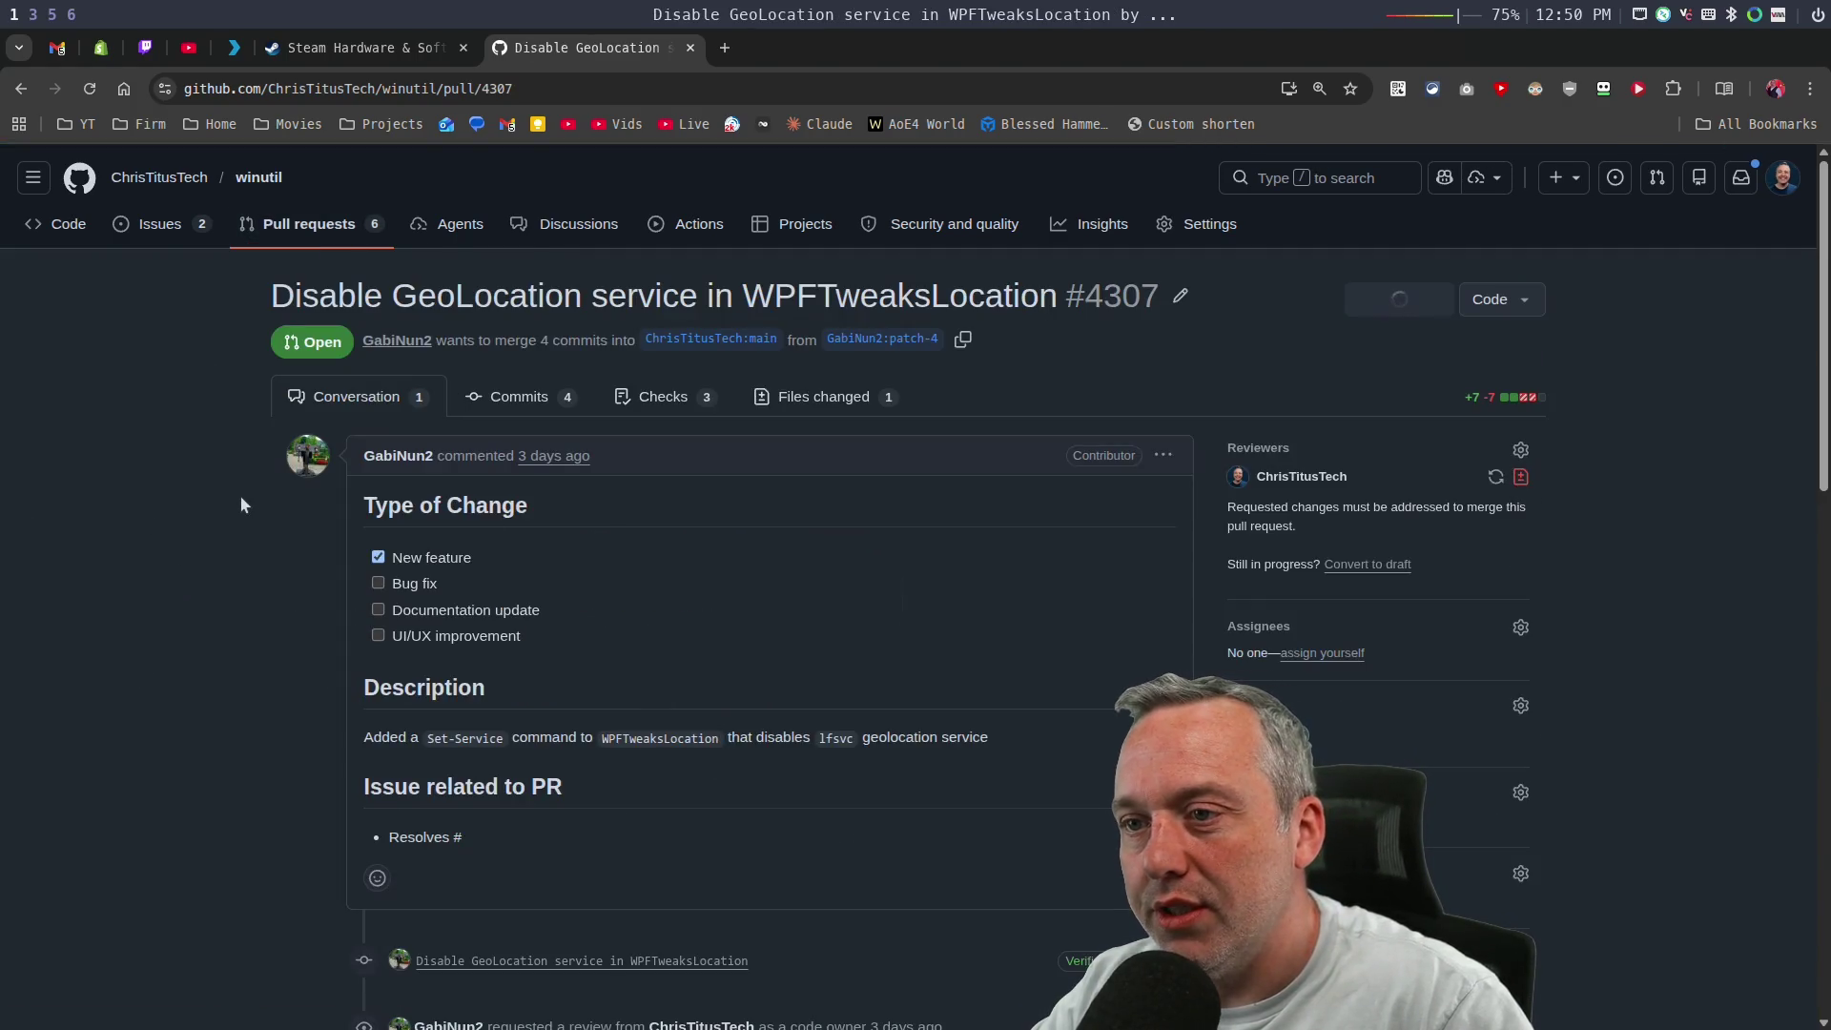
Scroll through the code changes of pull request #4307.
{"action": "left_click", "coordinate": [827, 397]}
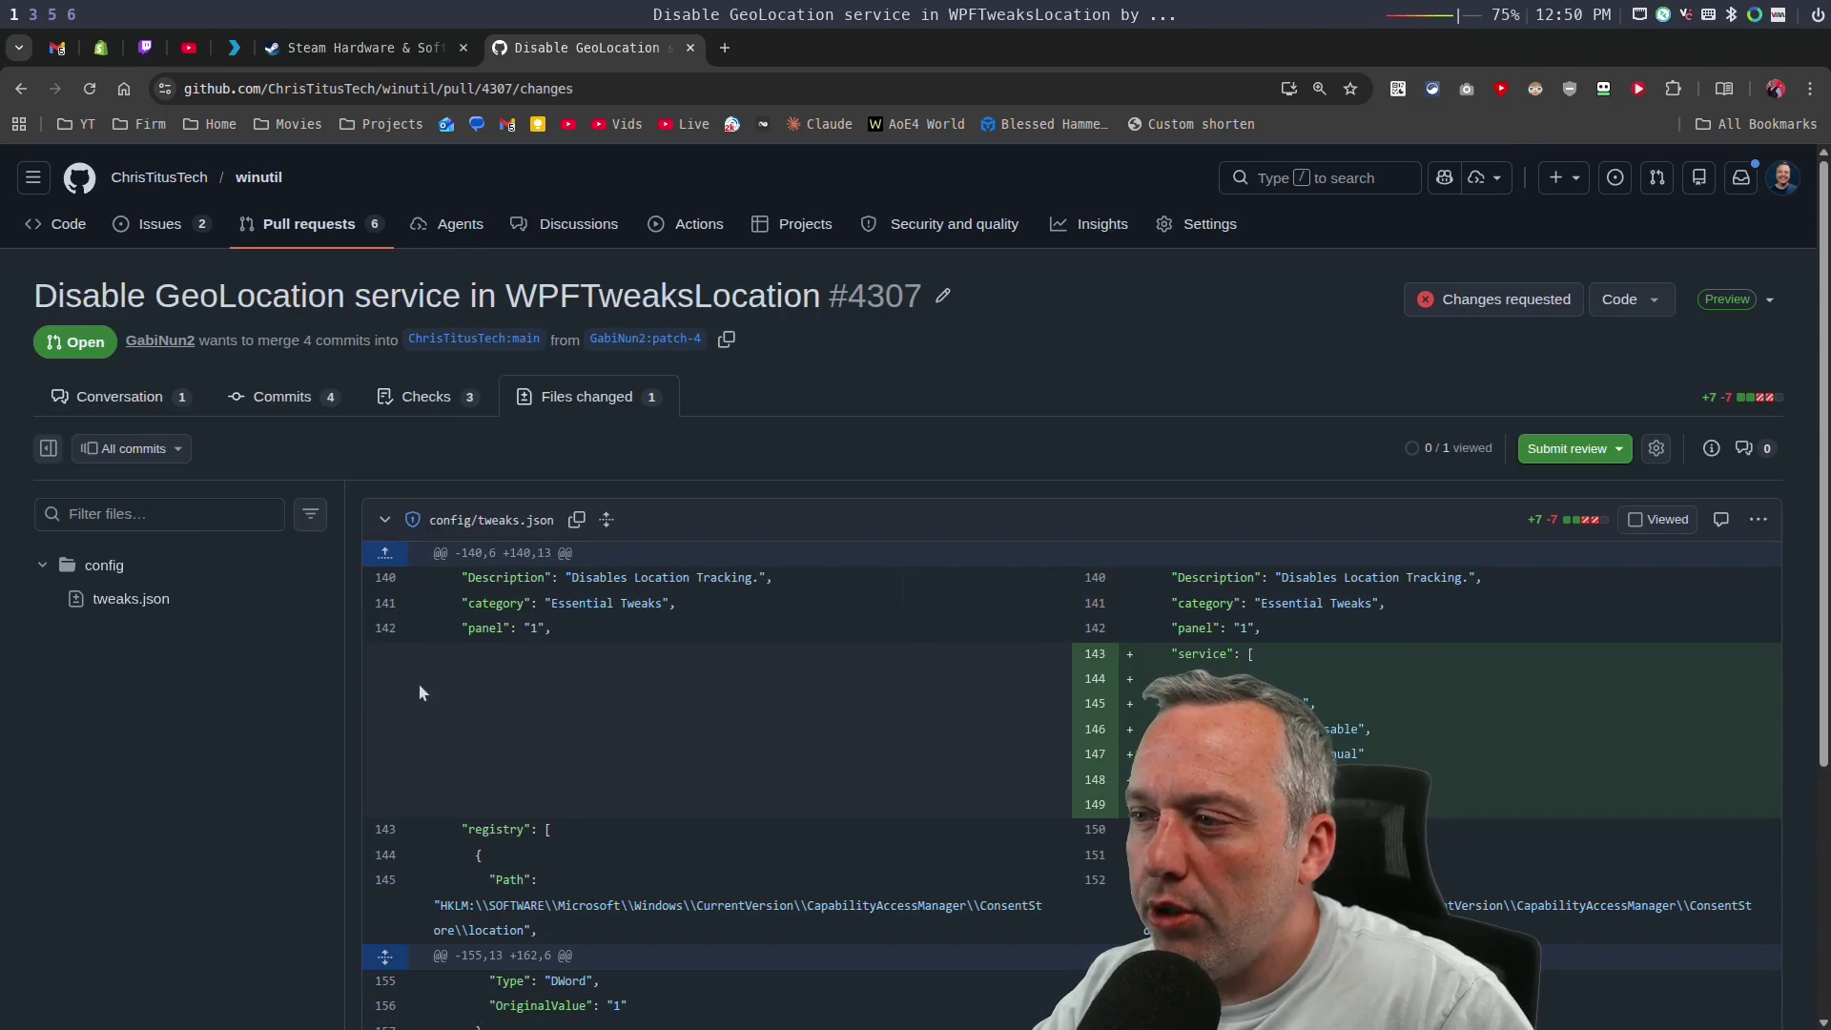
{"action": "scroll", "coordinate": [621, 649], "scroll_direction": "down", "scroll_amount": 3}
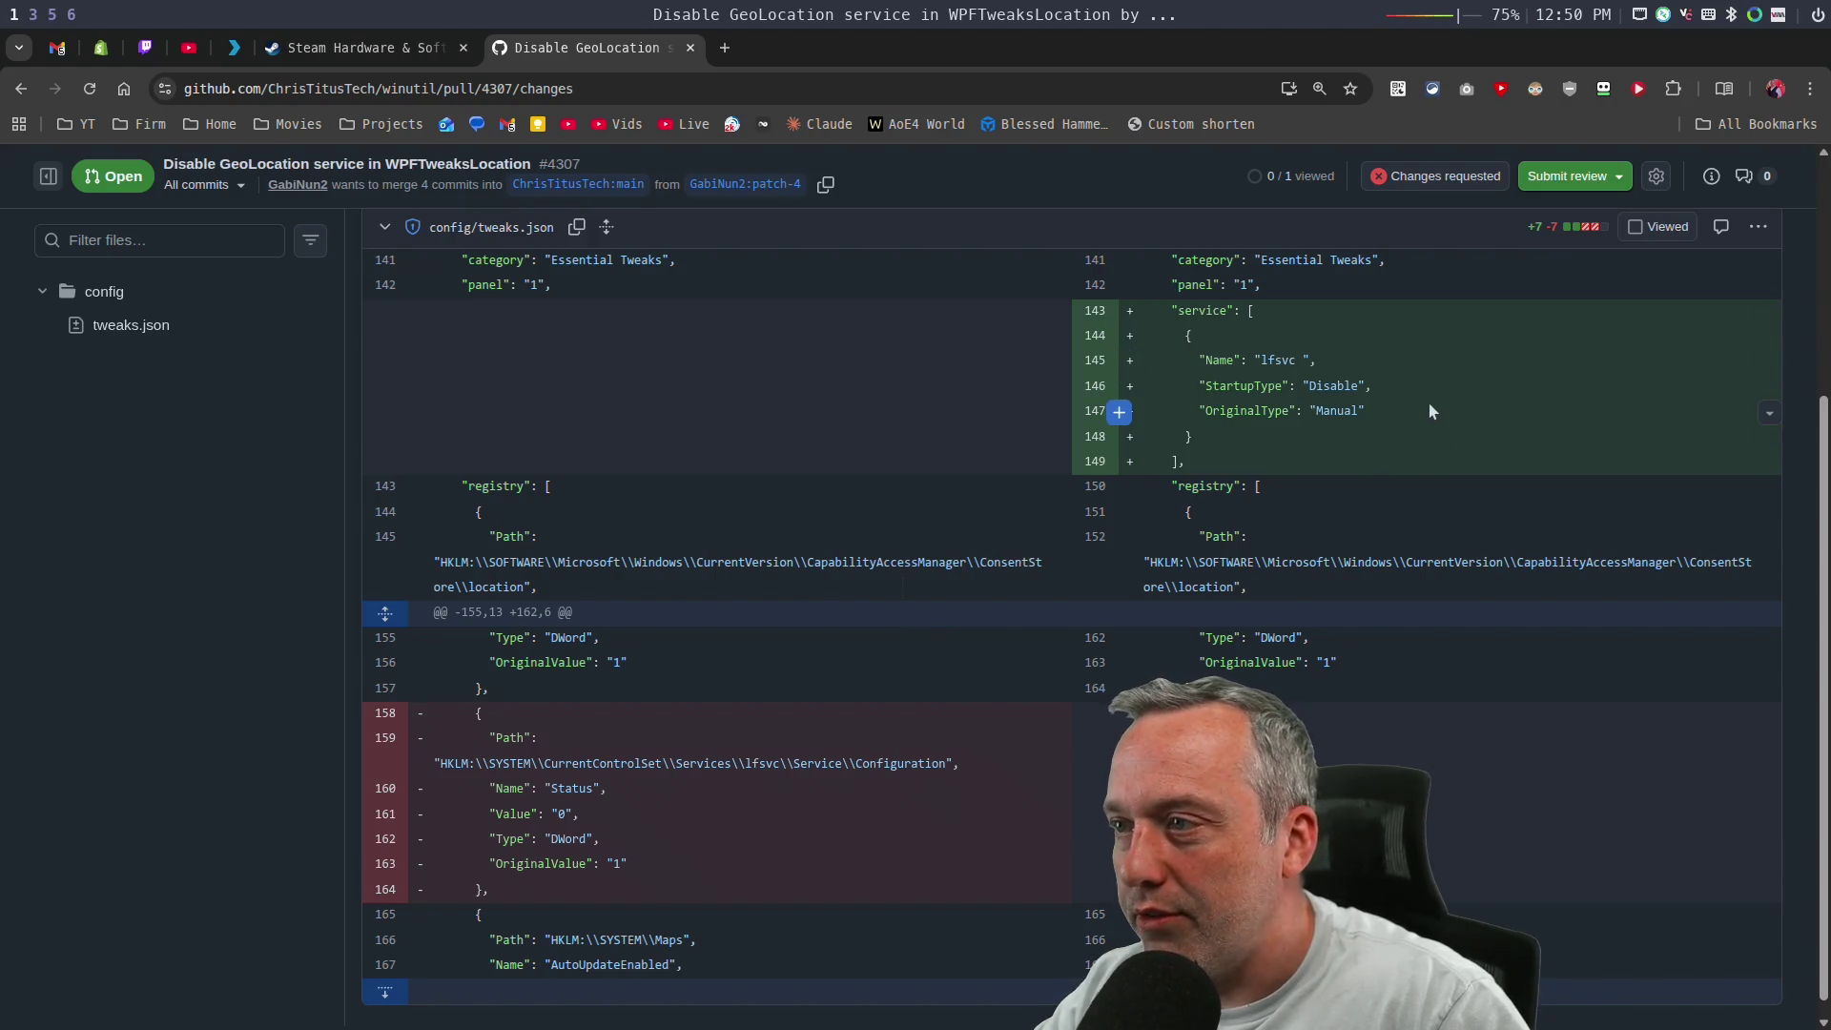
{"action": "scroll", "coordinate": [454, 707], "scroll_direction": "down", "scroll_amount": 1}
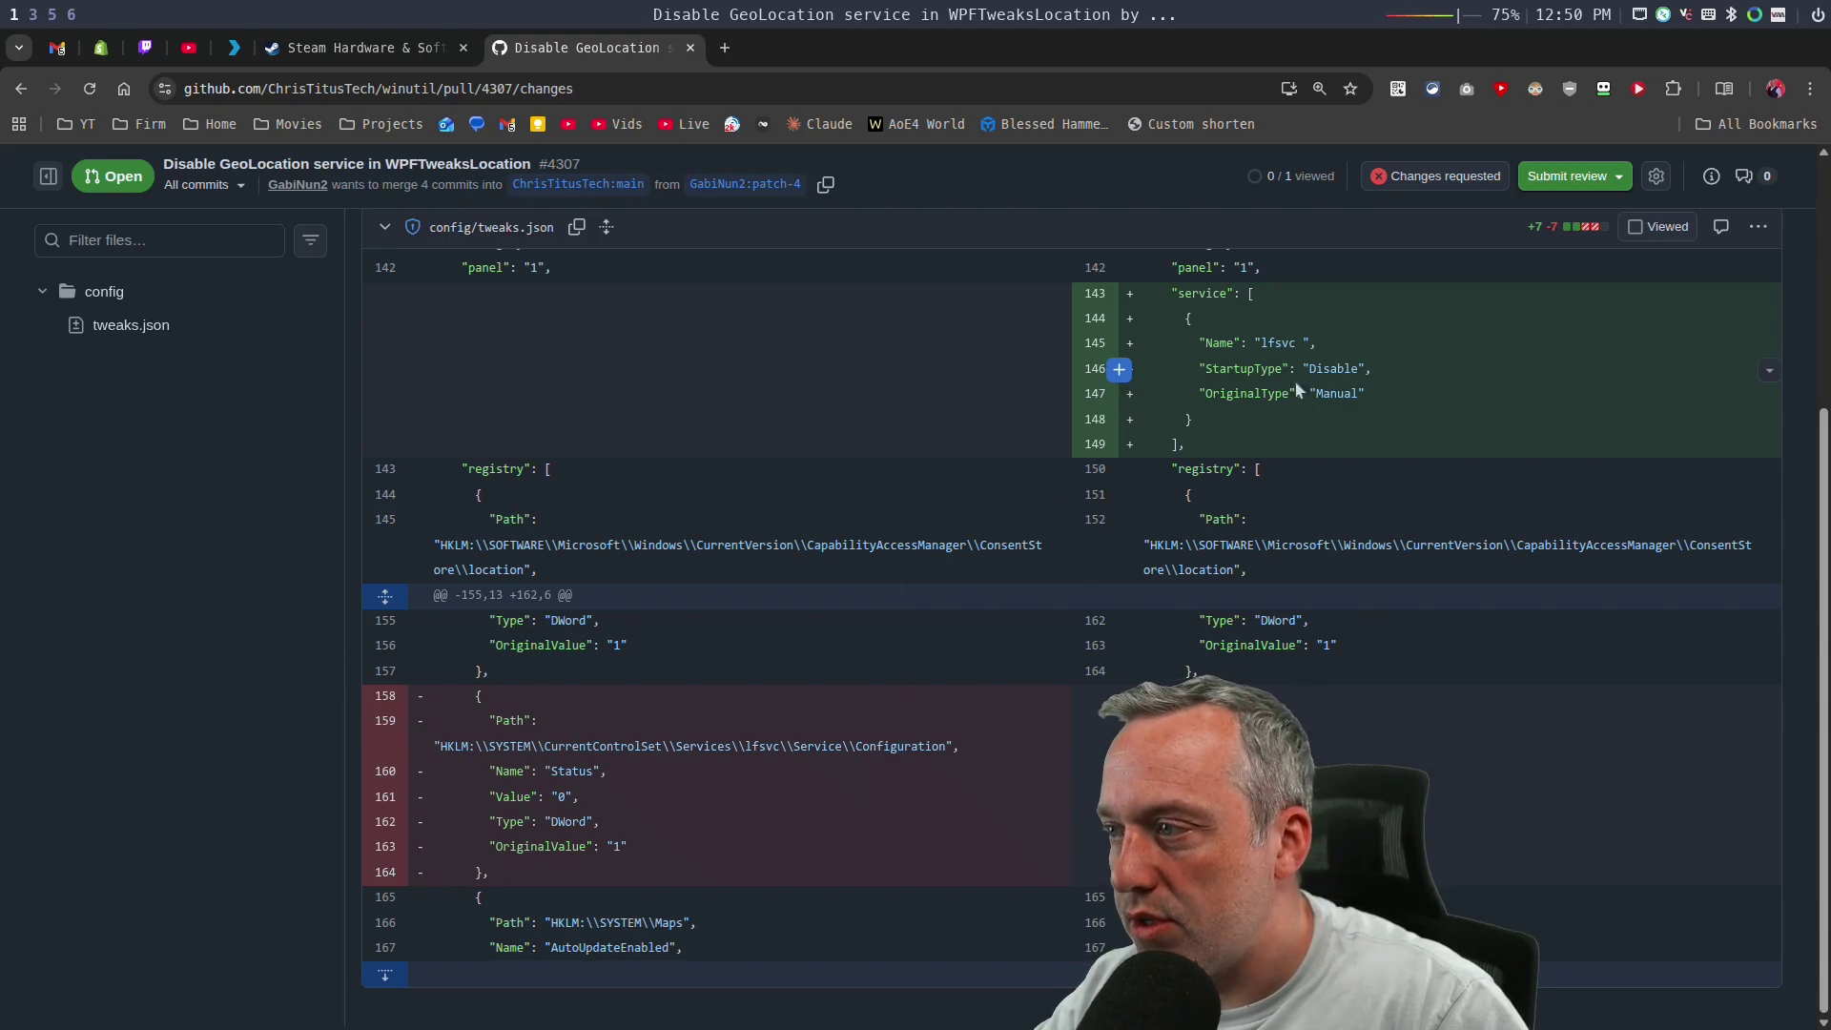
{"action": "scroll", "coordinate": [370, 677], "scroll_direction": "up", "scroll_amount": 4}
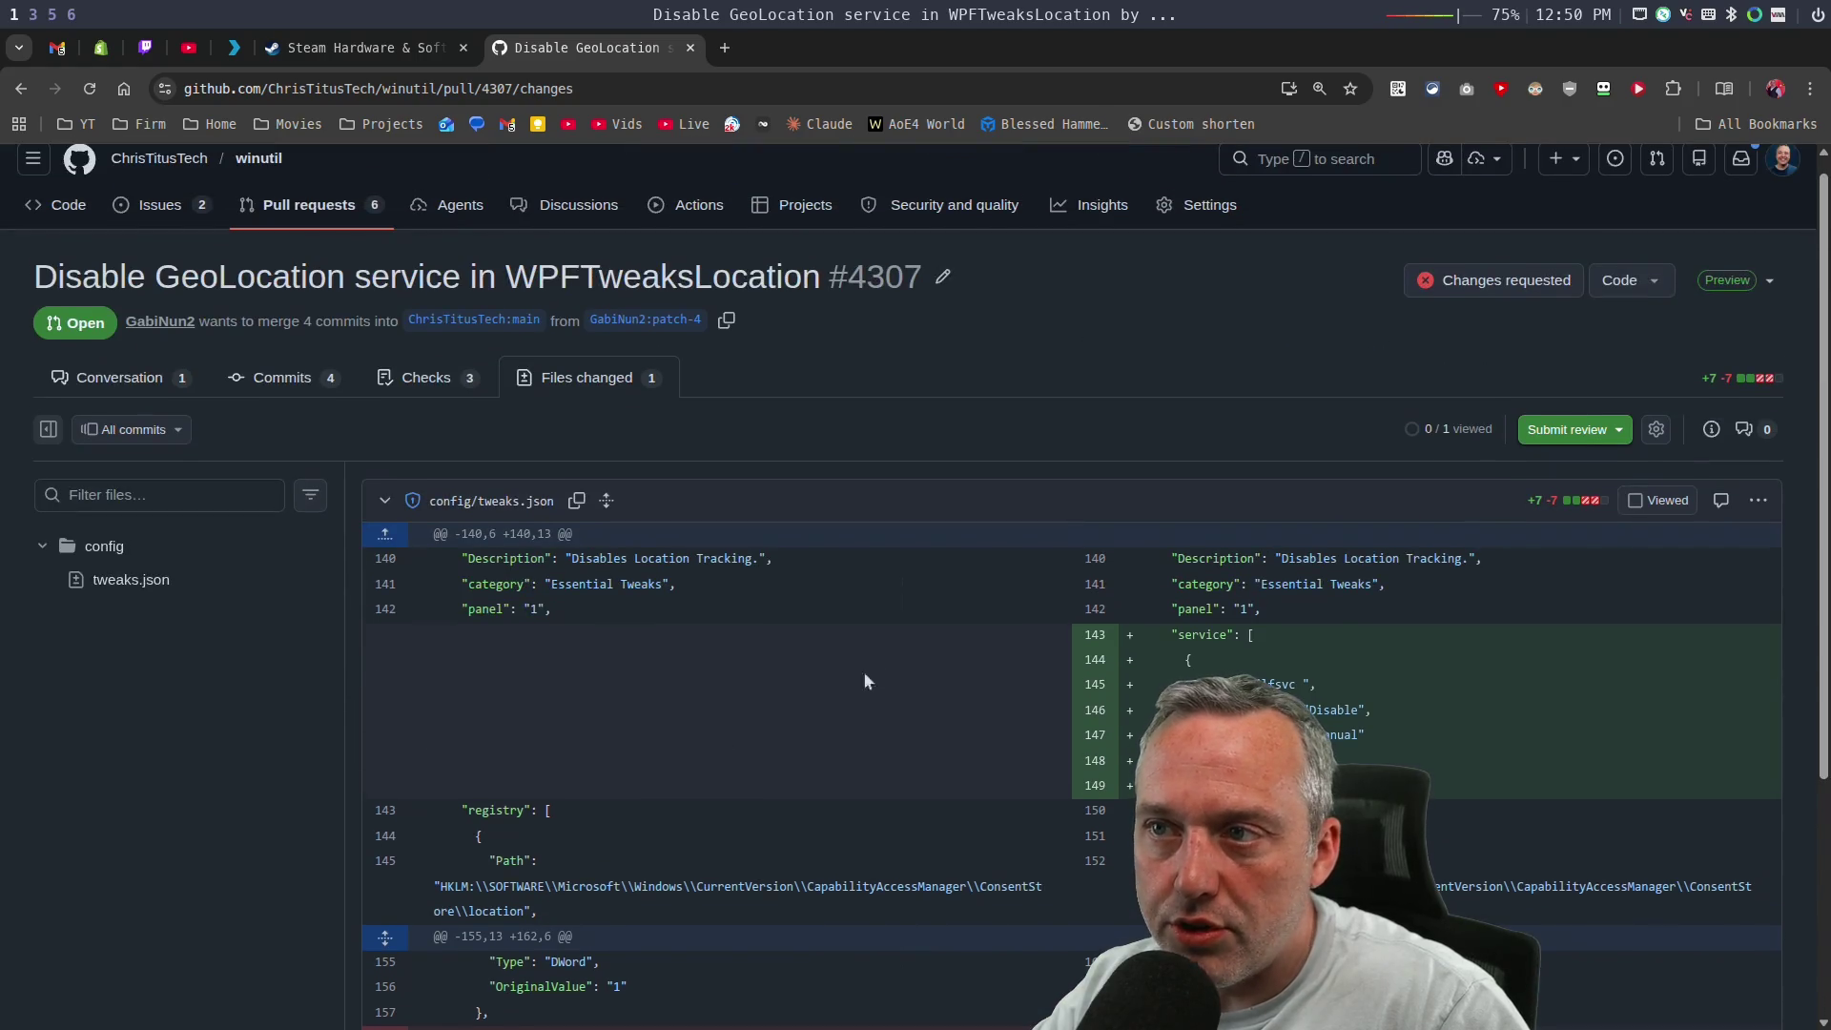
Approve pull request #4307 and confirm its squash merge into main.
{"action": "left_click", "coordinate": [1572, 431]}
{"action": "left_click", "coordinate": [1085, 817]}
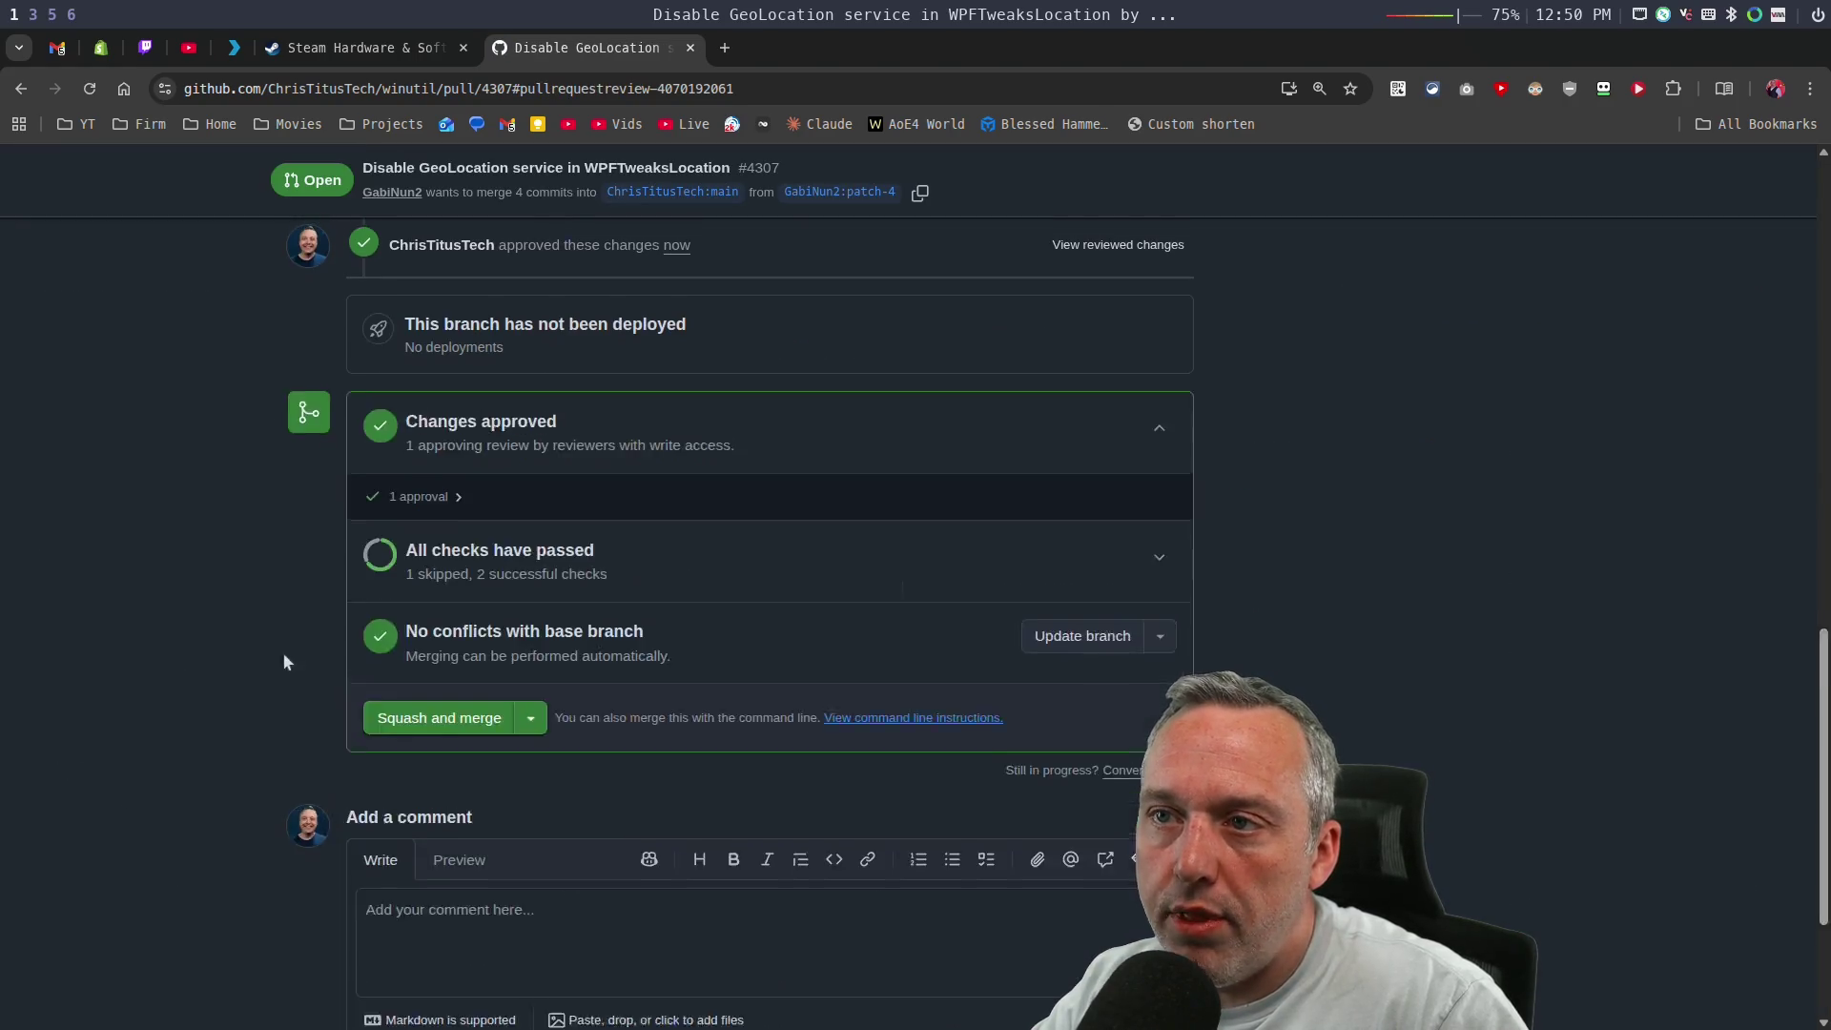
{"action": "scroll", "coordinate": [278, 647], "scroll_direction": "up", "scroll_amount": 5}
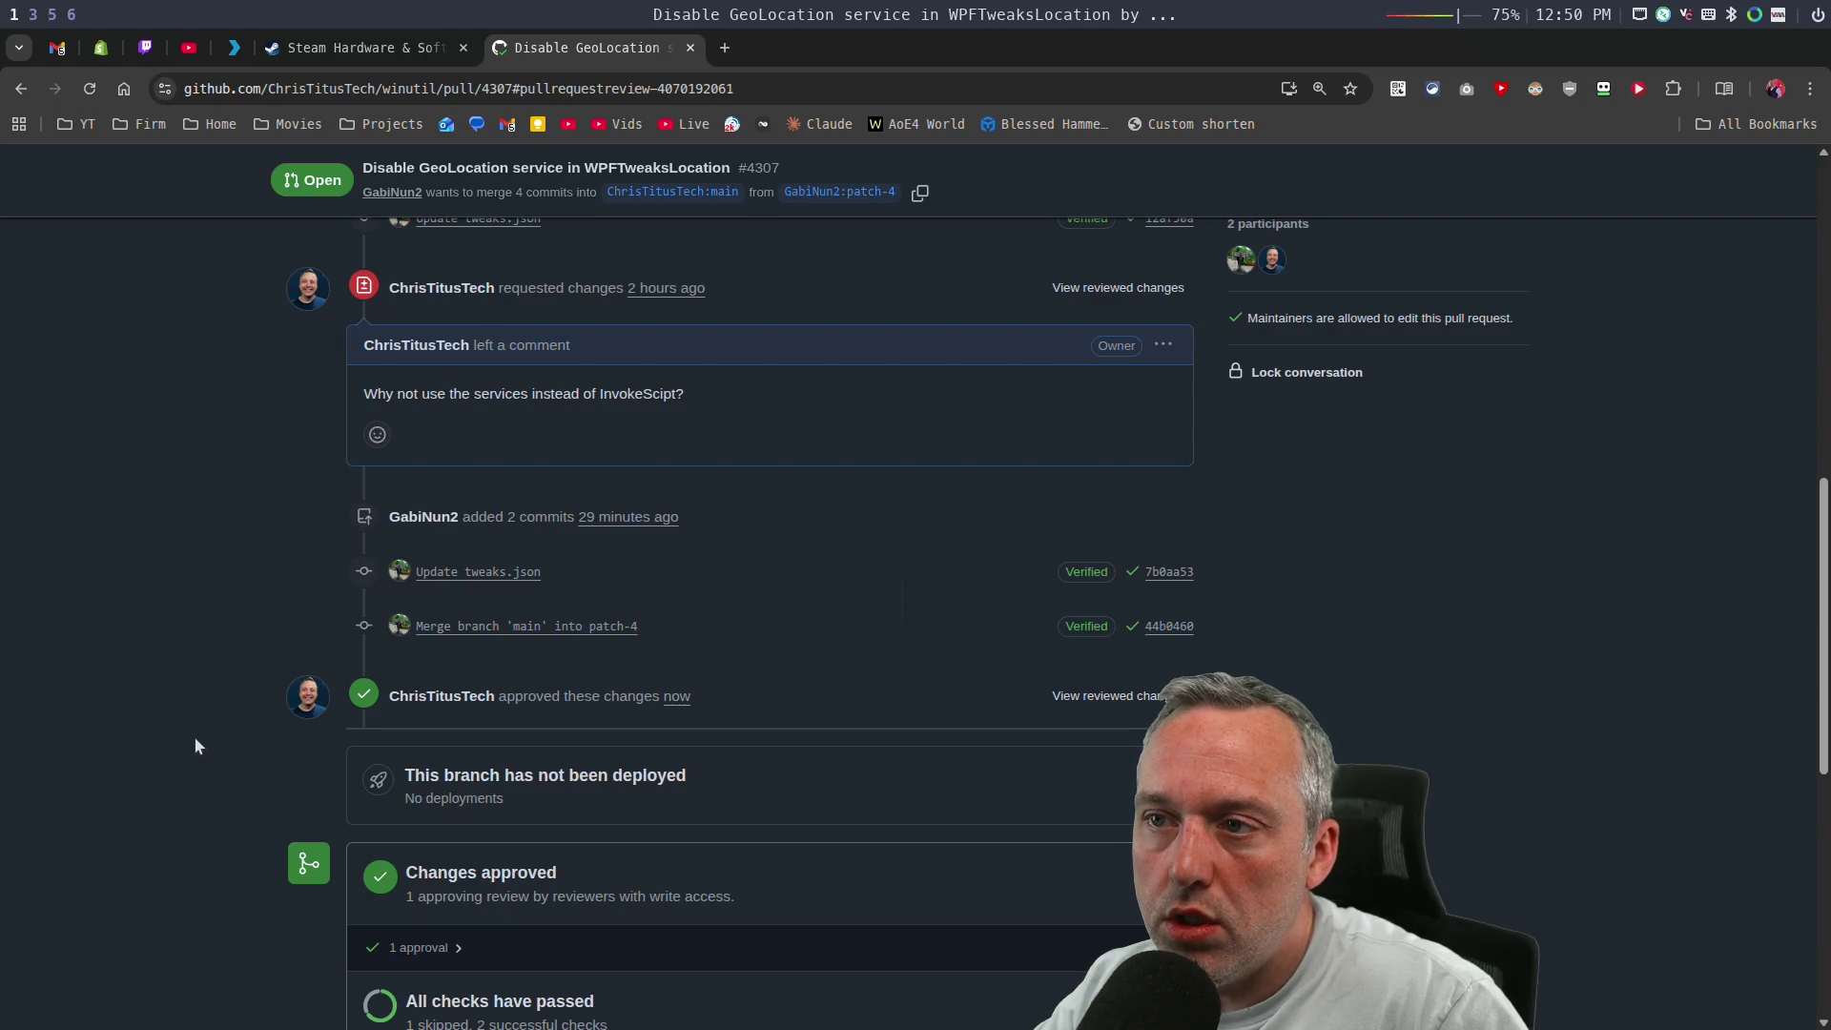
{"action": "scroll", "coordinate": [192, 736], "scroll_direction": "down", "scroll_amount": 5}
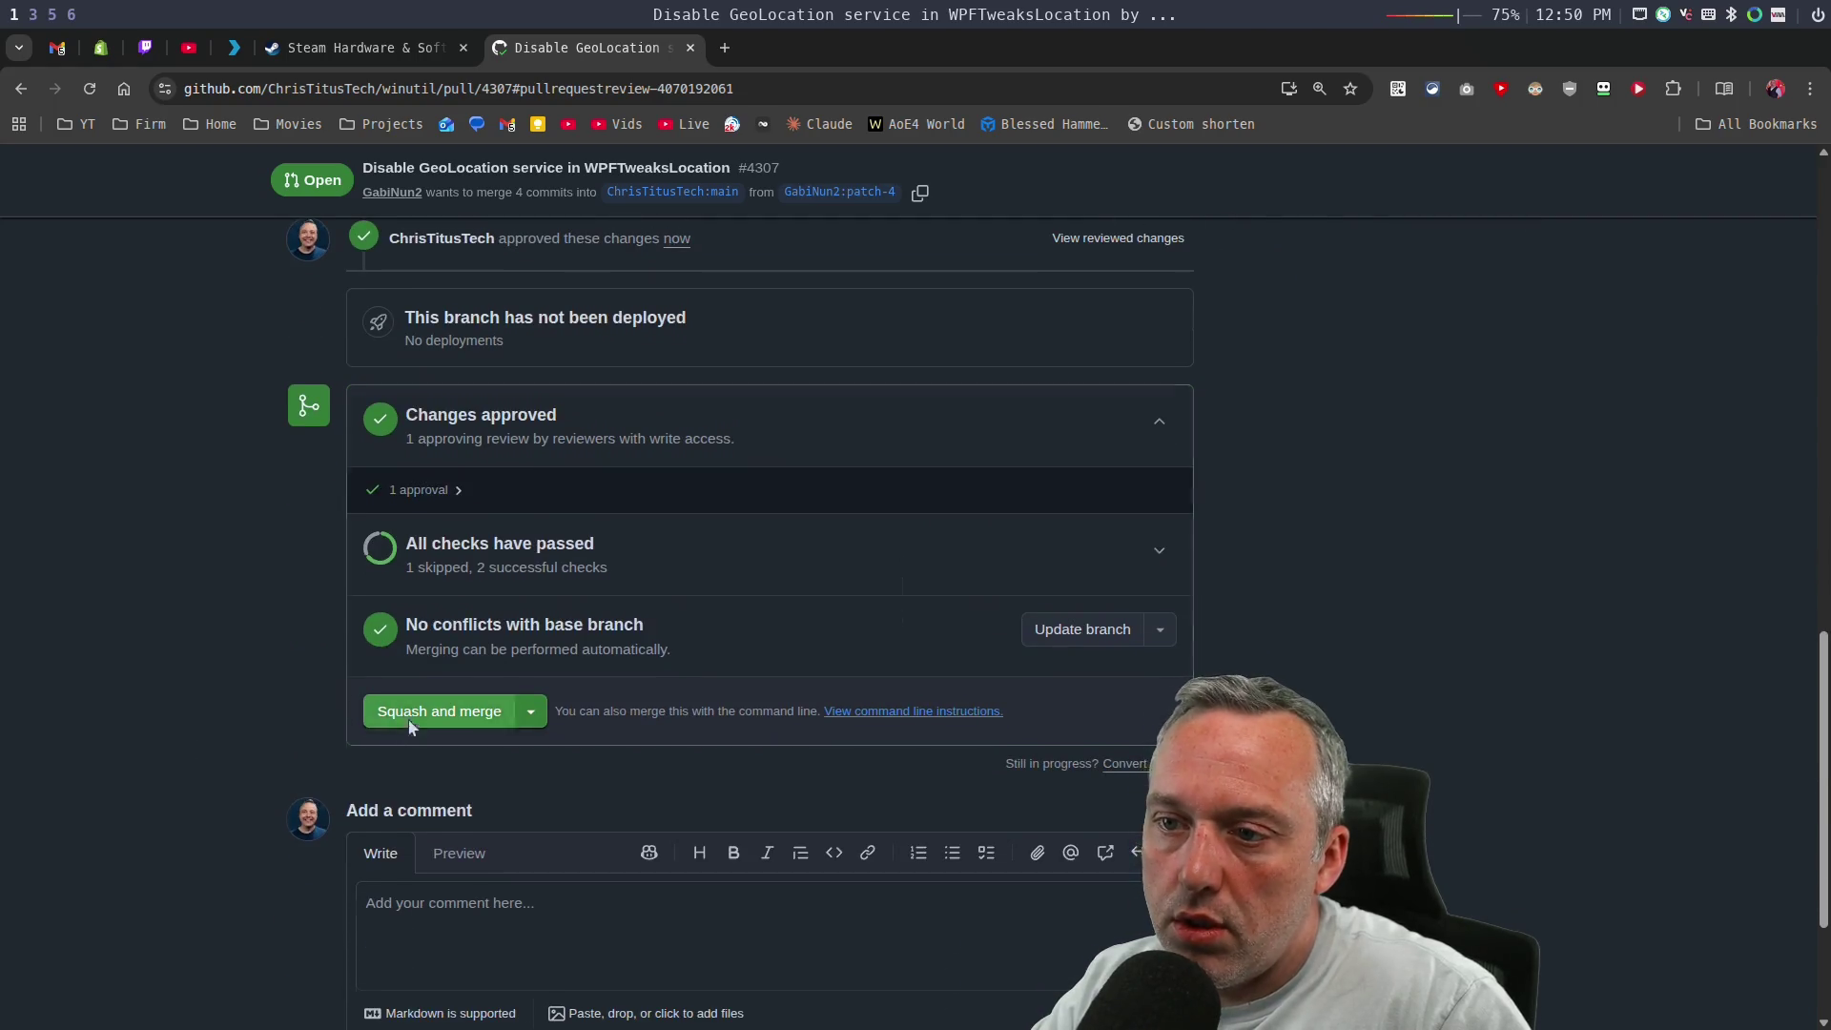
{"action": "left_click", "coordinate": [410, 725]}
{"action": "left_click", "coordinate": [421, 754]}
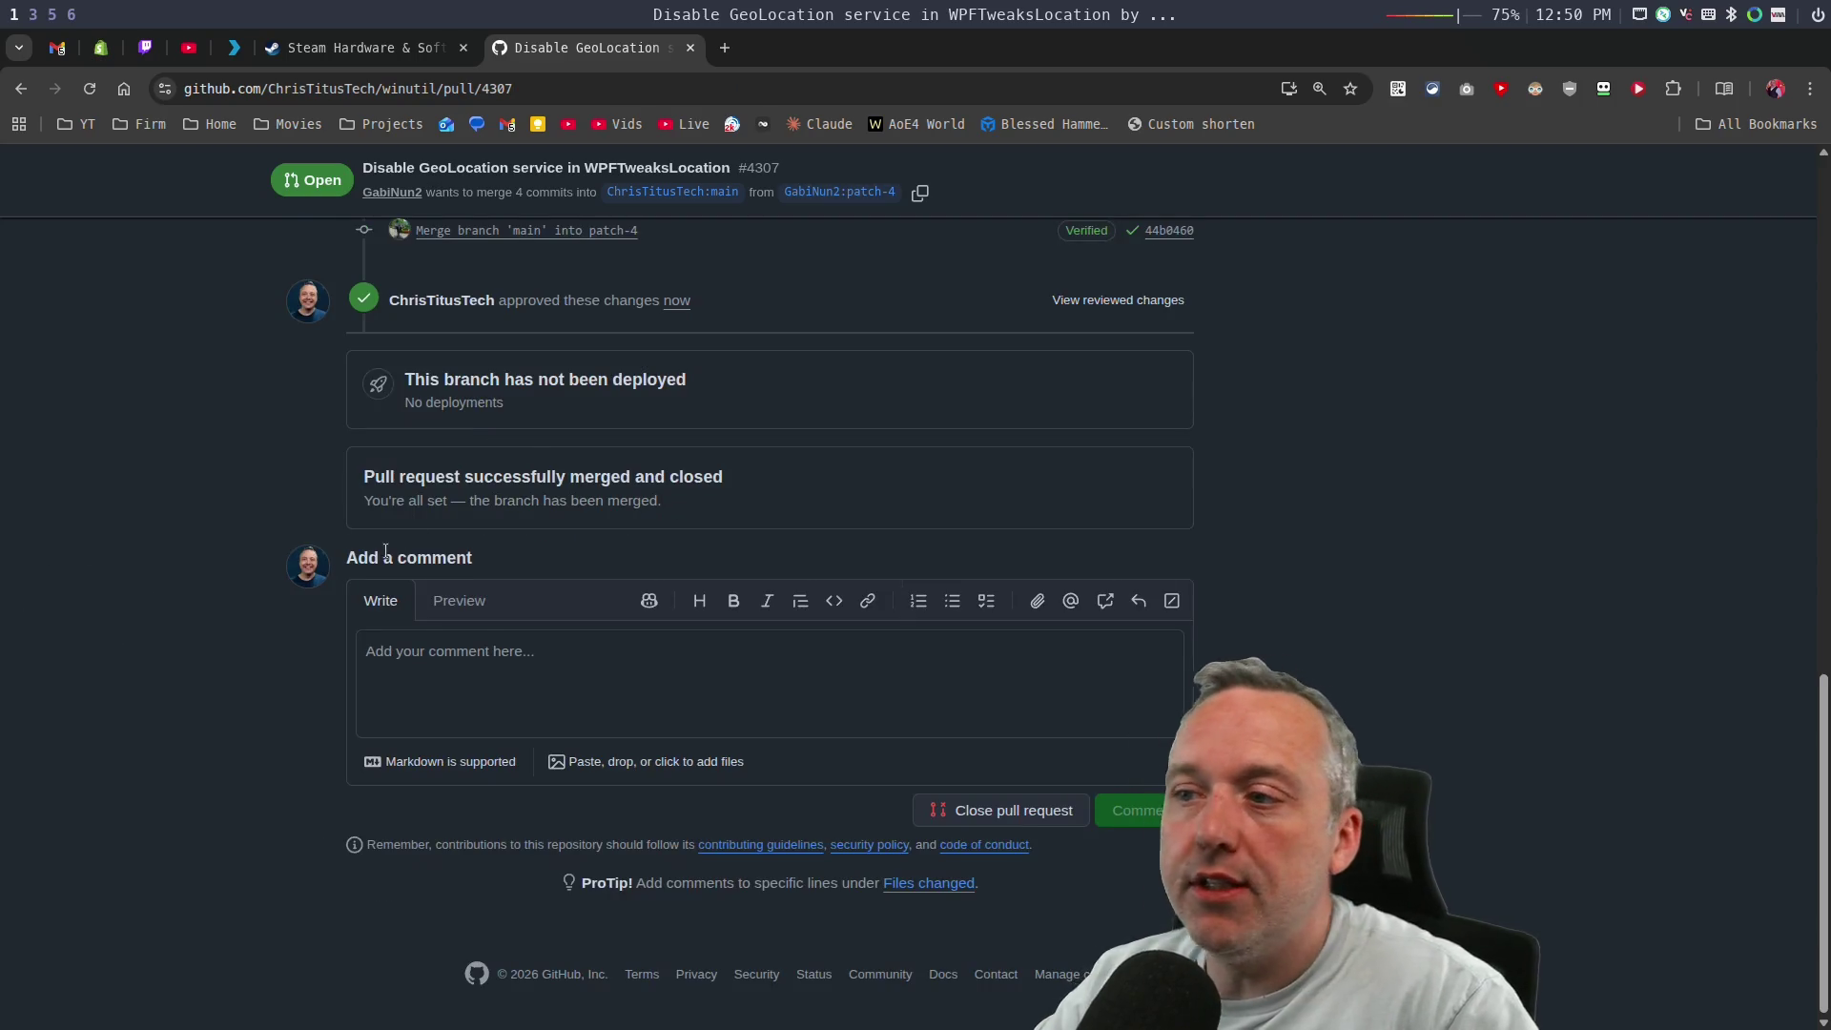
{"action": "scroll", "coordinate": [393, 568], "scroll_direction": "up", "scroll_amount": 10}
{"action": "scroll", "coordinate": [393, 568], "scroll_direction": "up", "scroll_amount": 2}
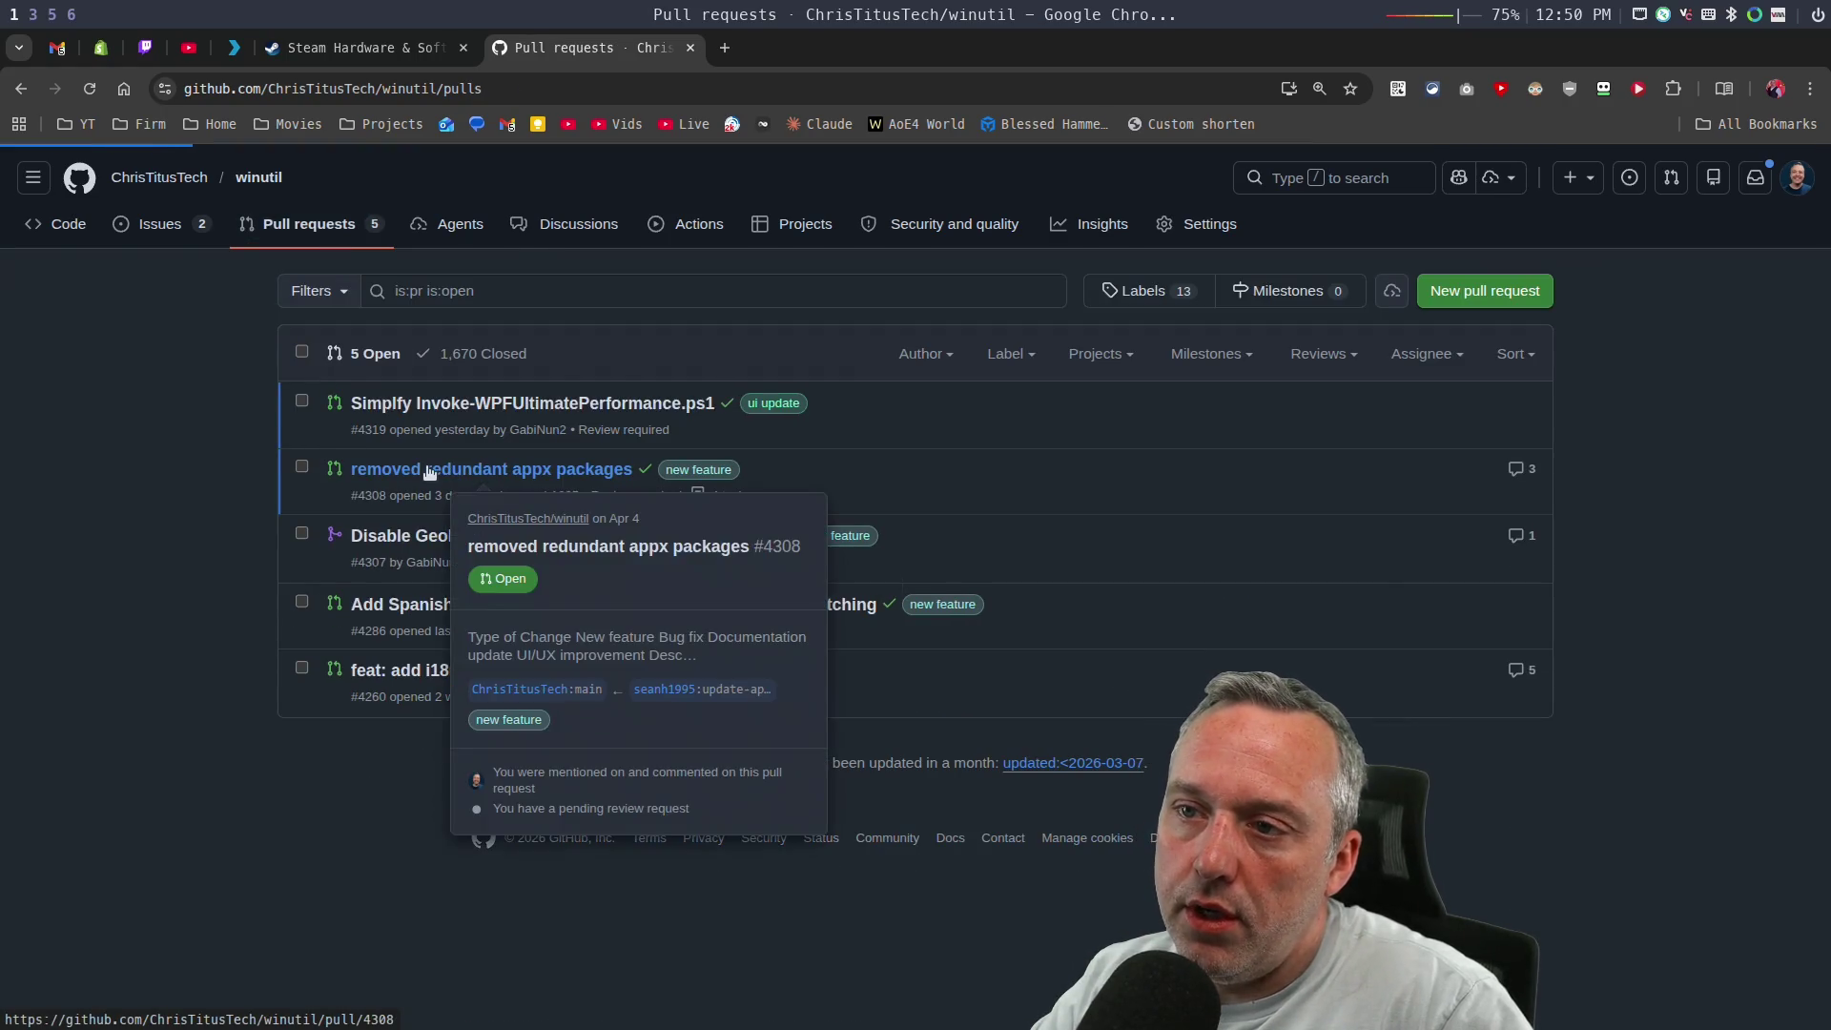
Open pull request #4308 and scroll through its tweaks.json diff of removed appx packages.
{"action": "left_click", "coordinate": [429, 473]}
{"action": "scroll", "coordinate": [315, 547], "scroll_direction": "down", "scroll_amount": 3}
{"action": "scroll", "coordinate": [317, 549], "scroll_direction": "down", "scroll_amount": 10}
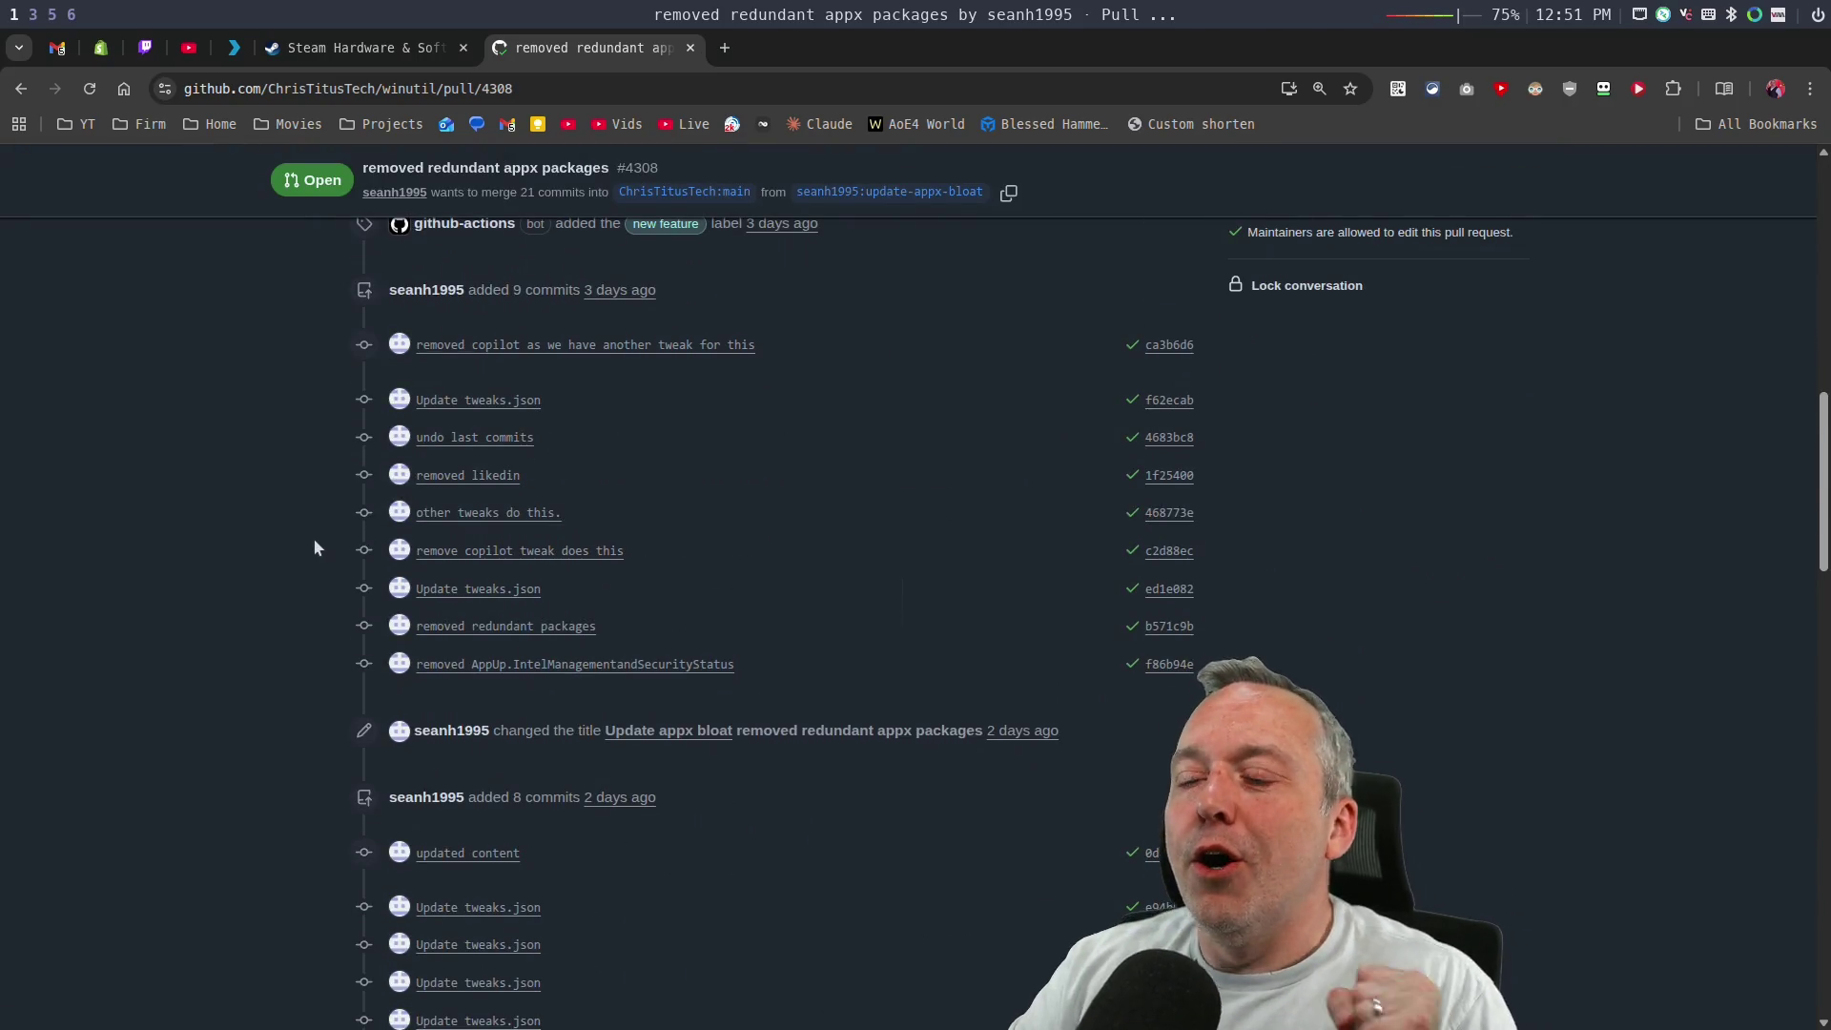
{"action": "scroll", "coordinate": [373, 414], "scroll_direction": "up", "scroll_amount": 15}
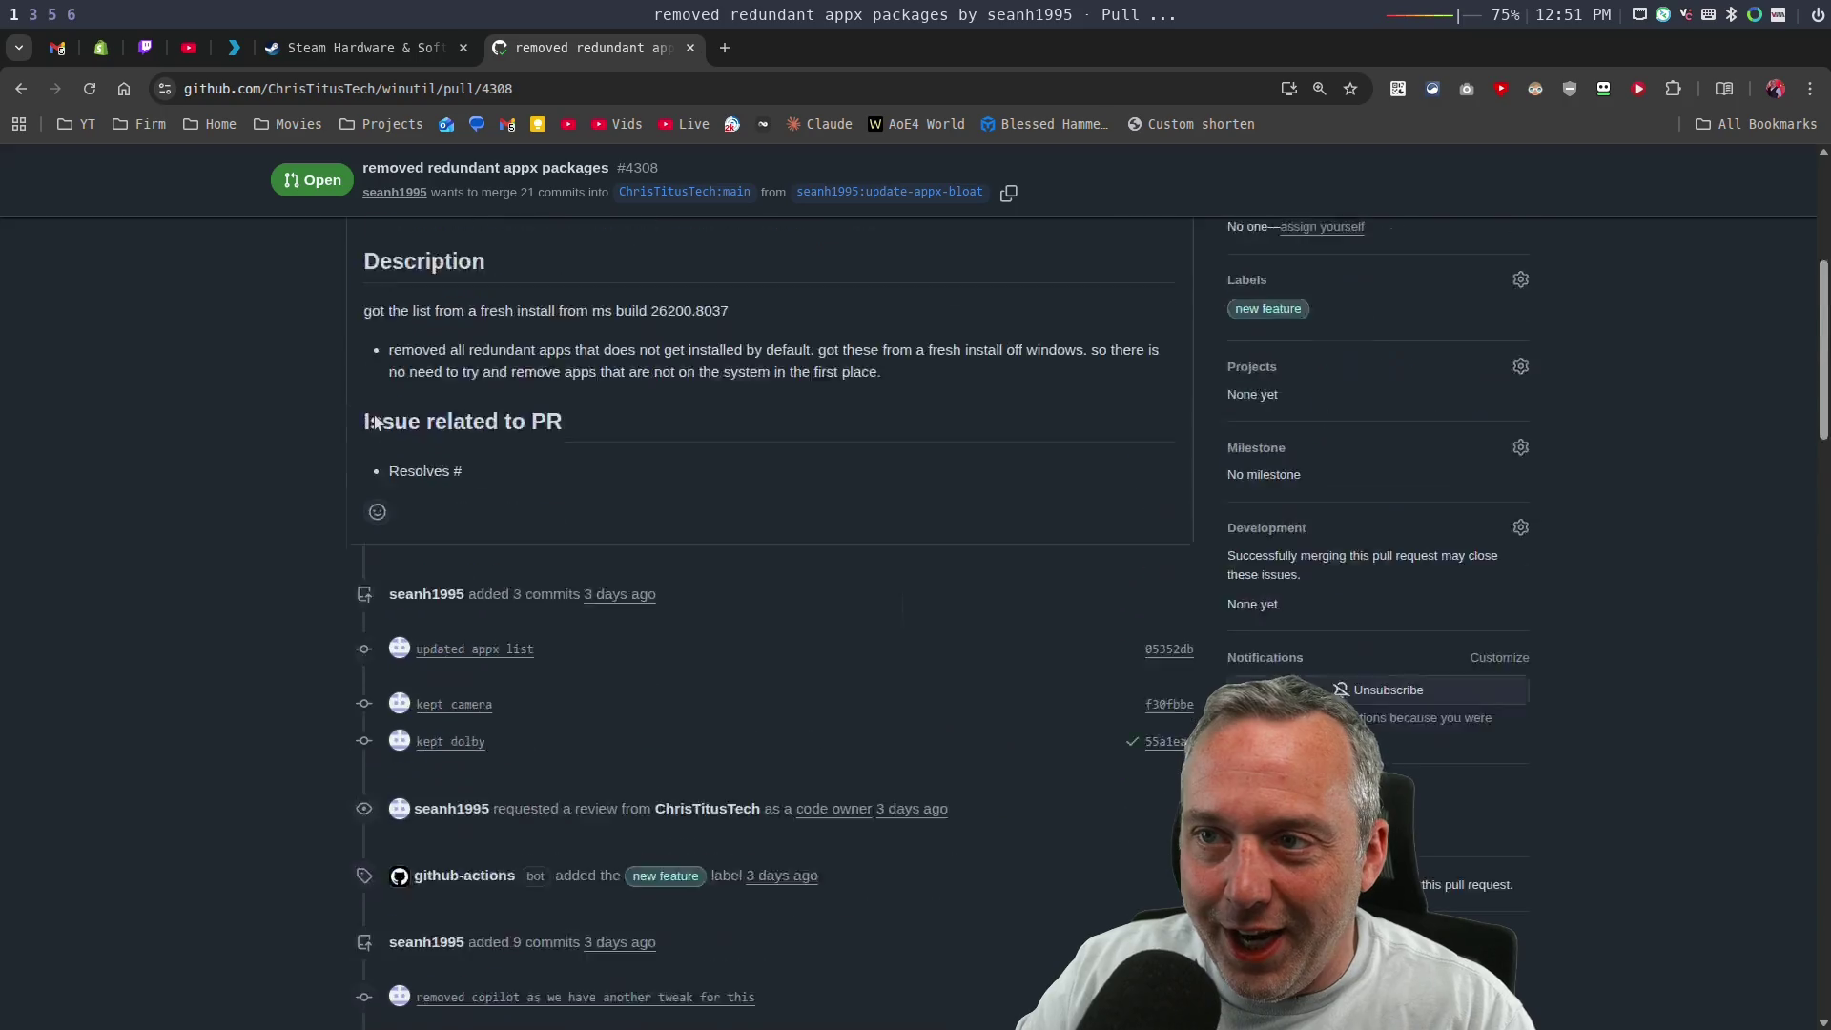
{"action": "left_click", "coordinate": [844, 459]}
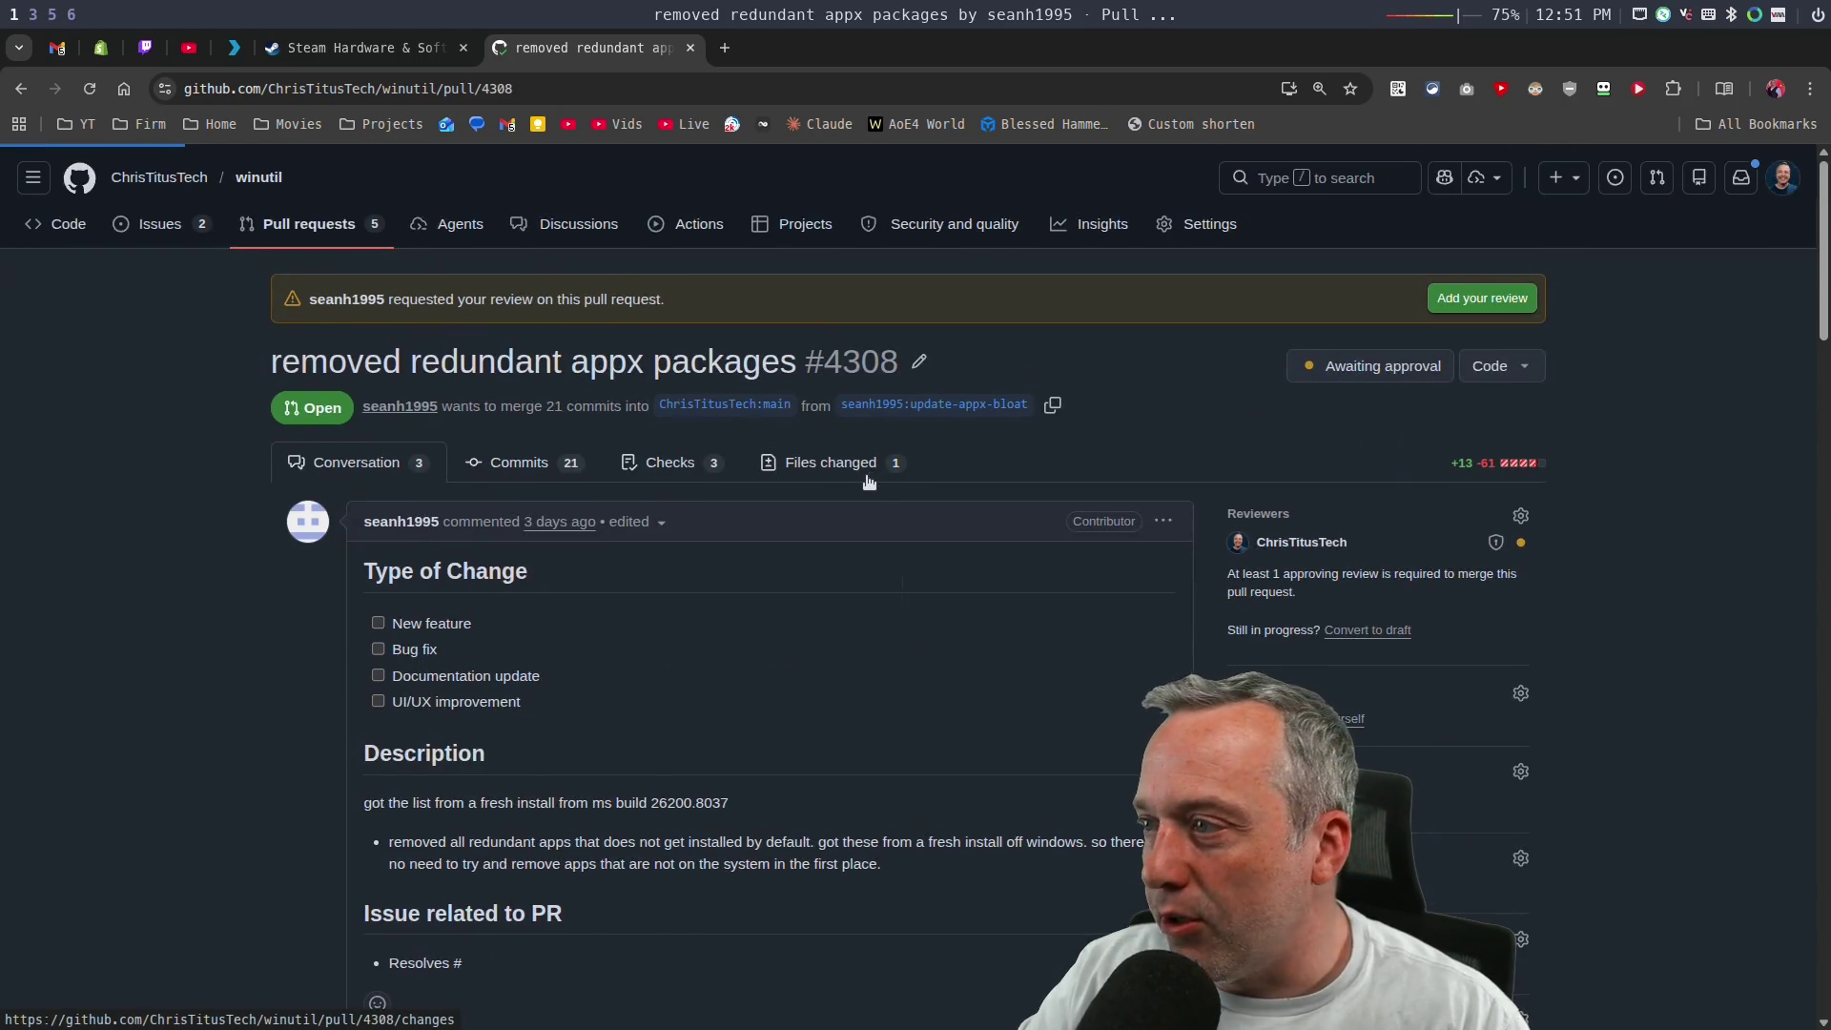
{"action": "scroll", "coordinate": [1054, 474], "scroll_direction": "down", "scroll_amount": 2}
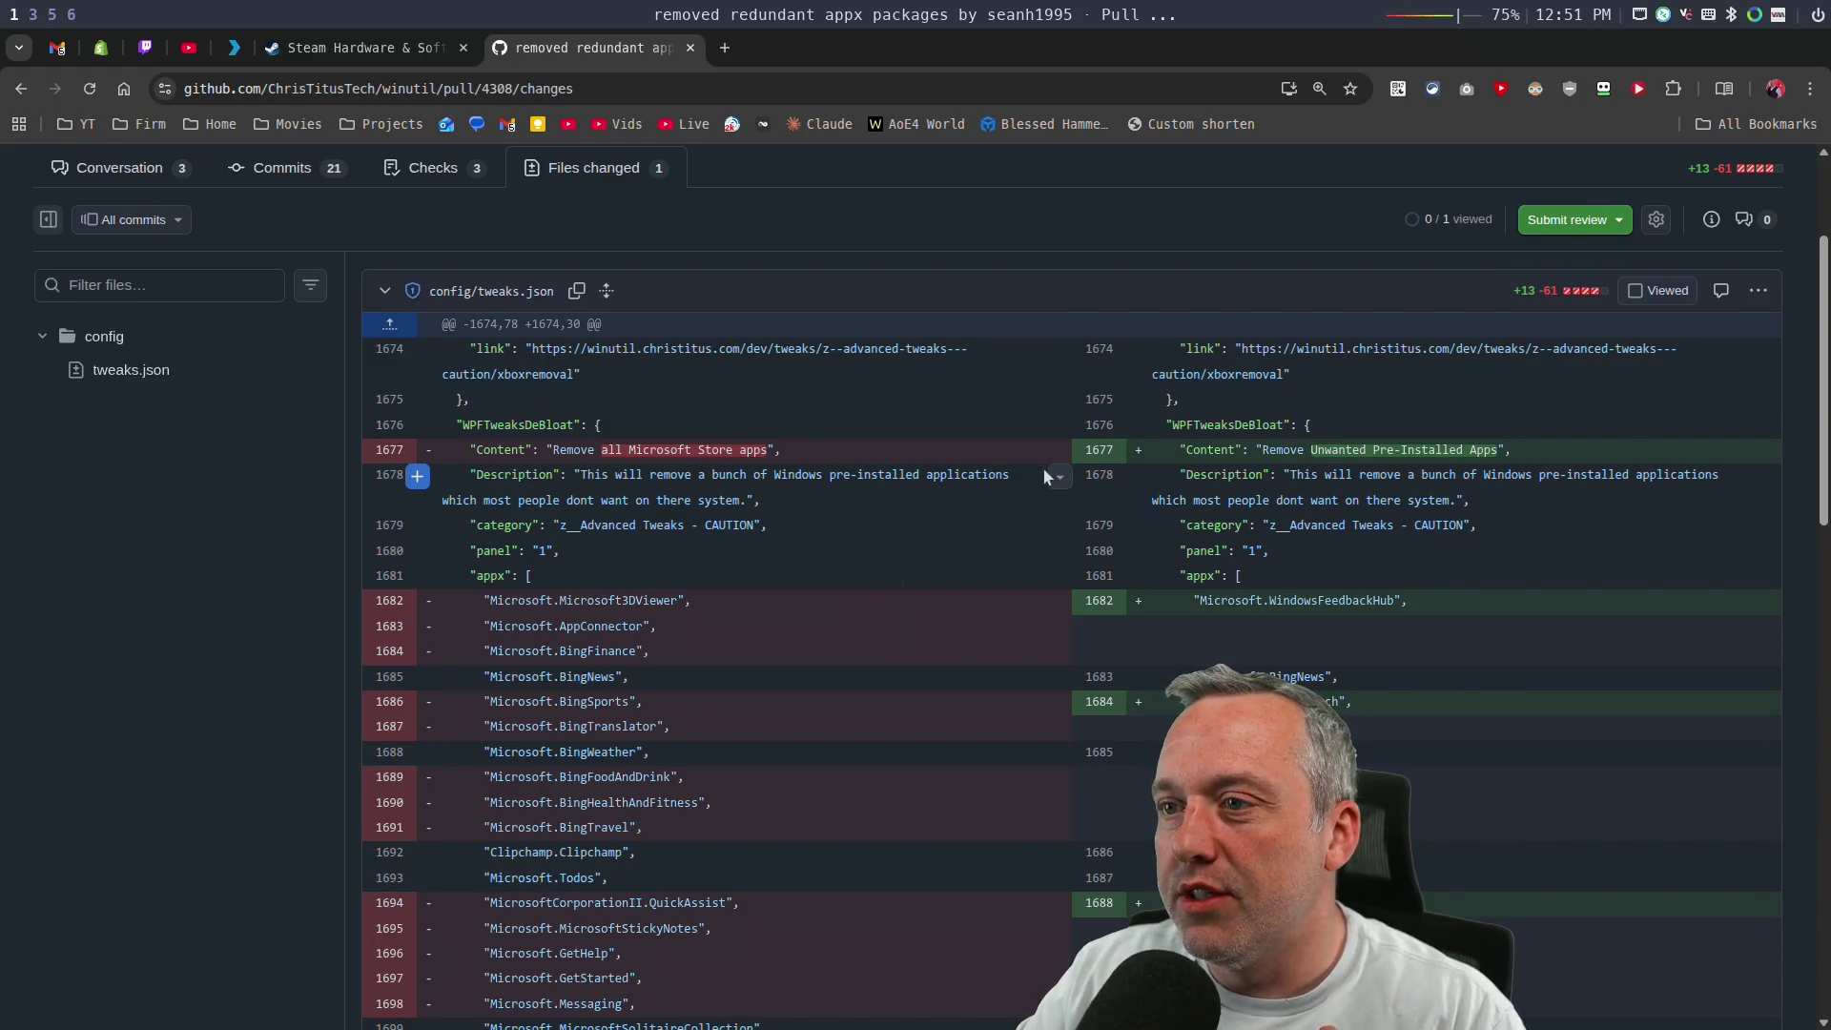
{"action": "scroll", "coordinate": [1044, 474], "scroll_direction": "down", "scroll_amount": 1}
{"action": "scroll", "coordinate": [1034, 476], "scroll_direction": "down", "scroll_amount": 3}
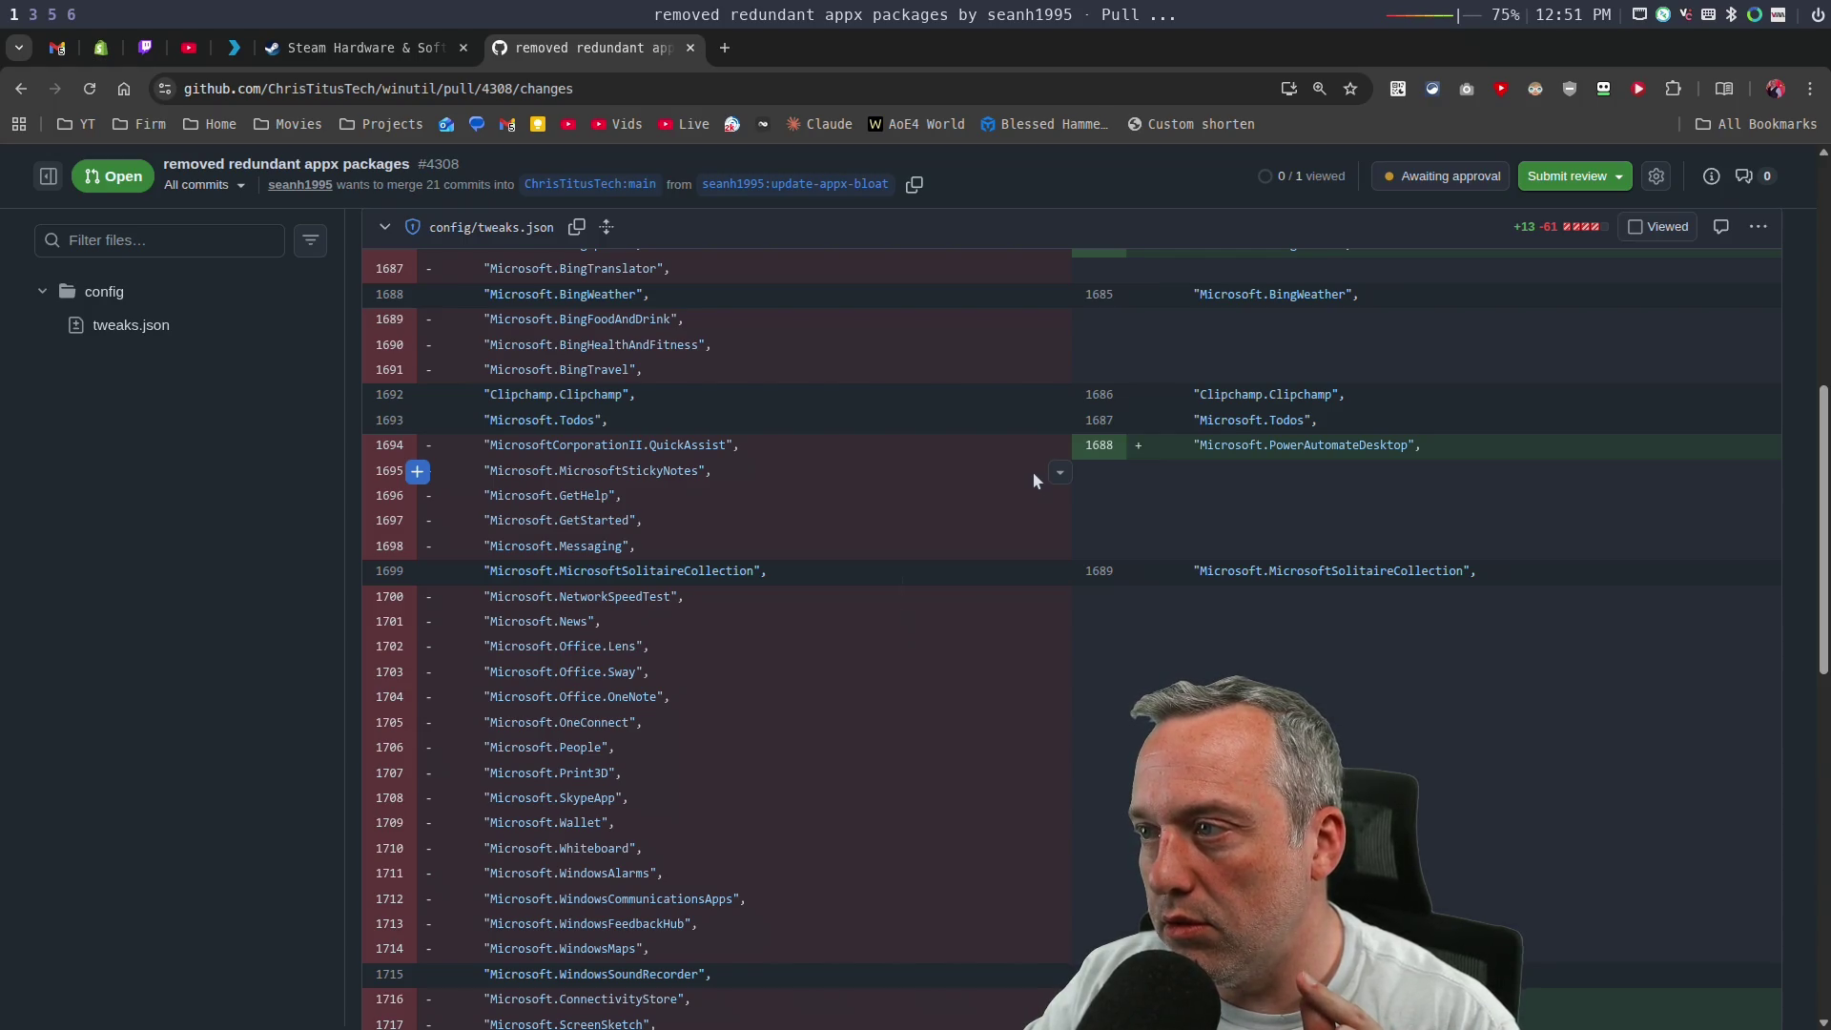
{"action": "scroll", "coordinate": [1035, 479], "scroll_direction": "down", "scroll_amount": 5}
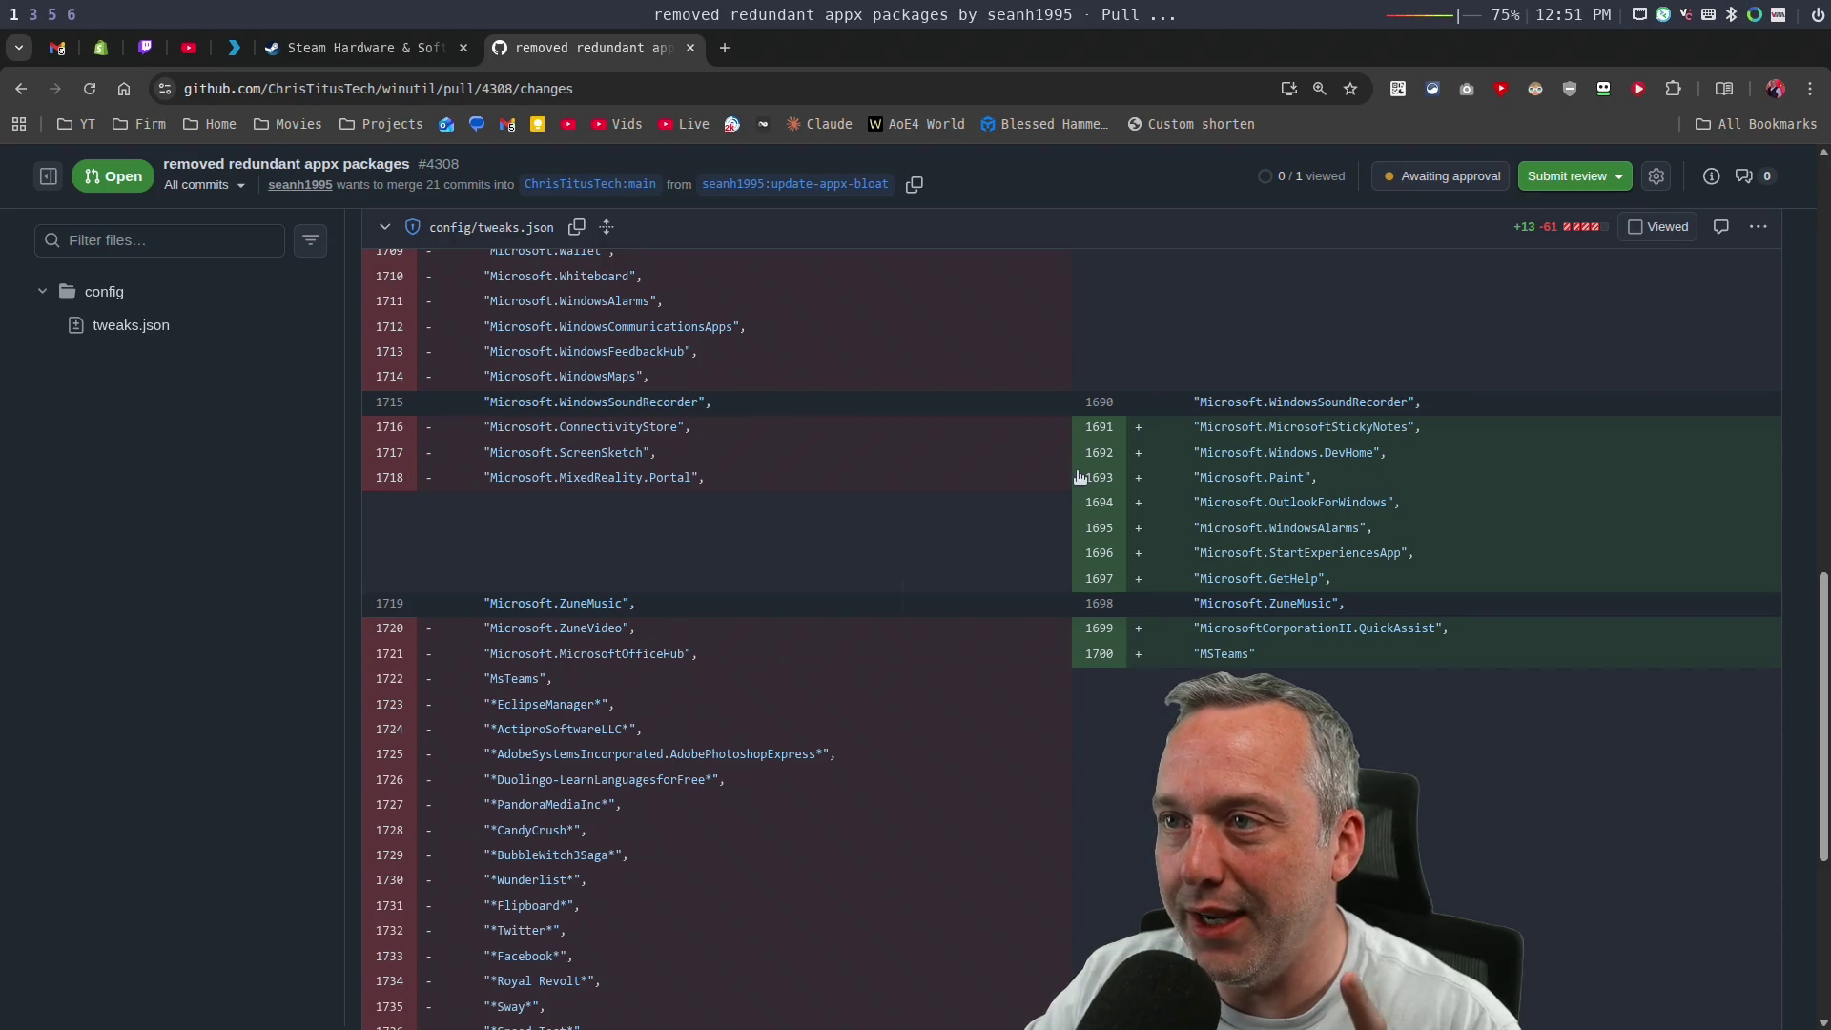
{"action": "scroll", "coordinate": [805, 448], "scroll_direction": "up", "scroll_amount": 8}
{"action": "scroll", "coordinate": [809, 454], "scroll_direction": "up", "scroll_amount": 5}
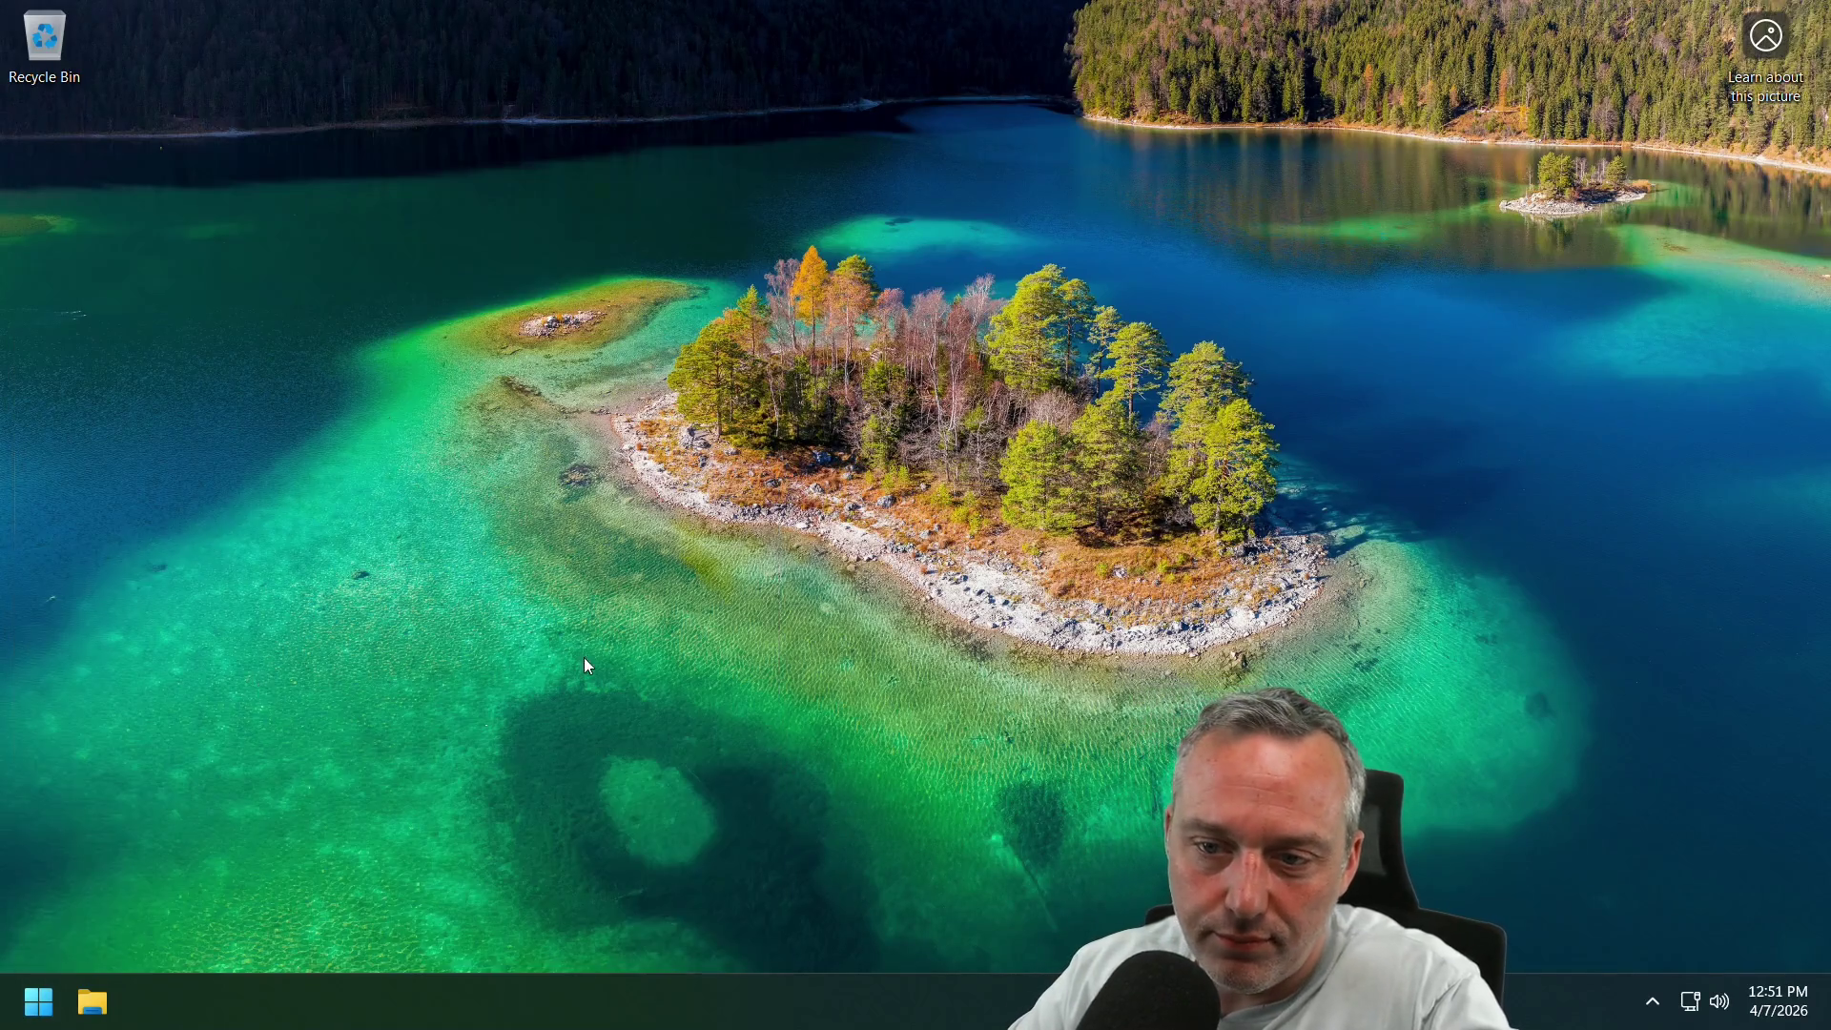
Launch Chrome from the Start menu search and pin it to the taskbar.
{"action": "left_click", "coordinate": [42, 1005]}
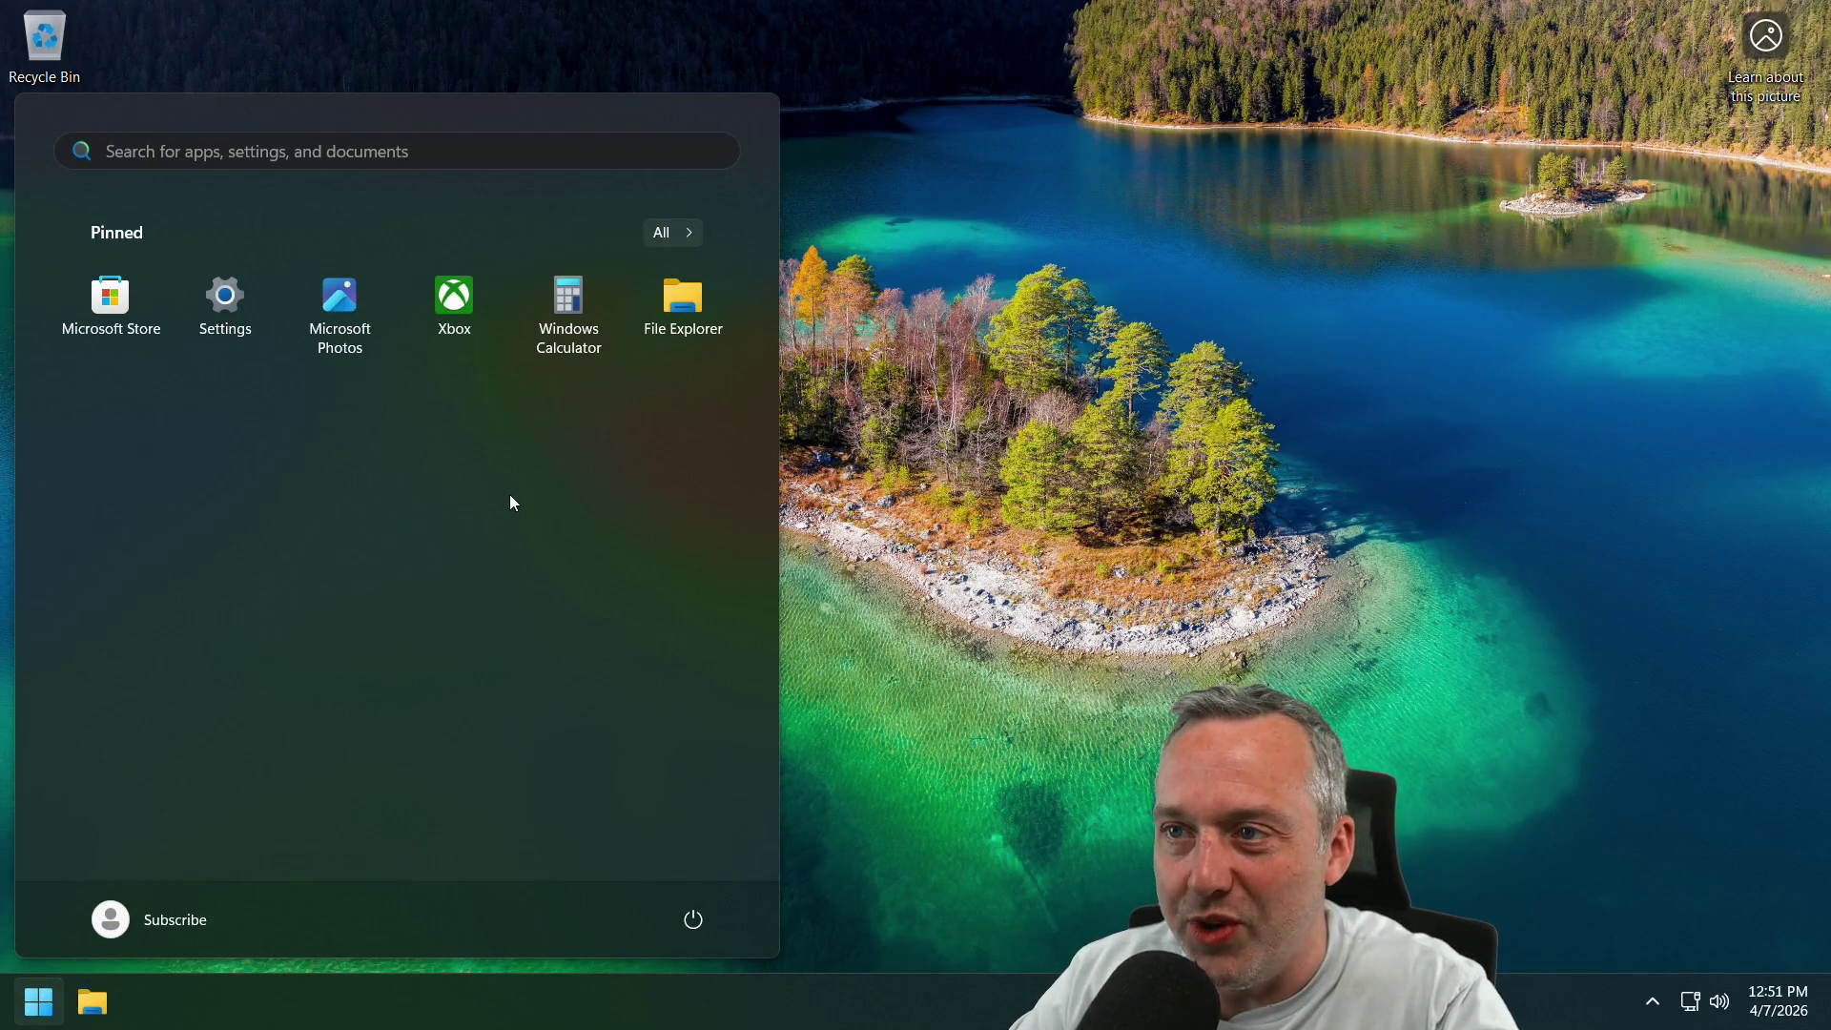
{"action": "left_click", "coordinate": [40, 1009]}
{"action": "left_click", "coordinate": [42, 1011]}
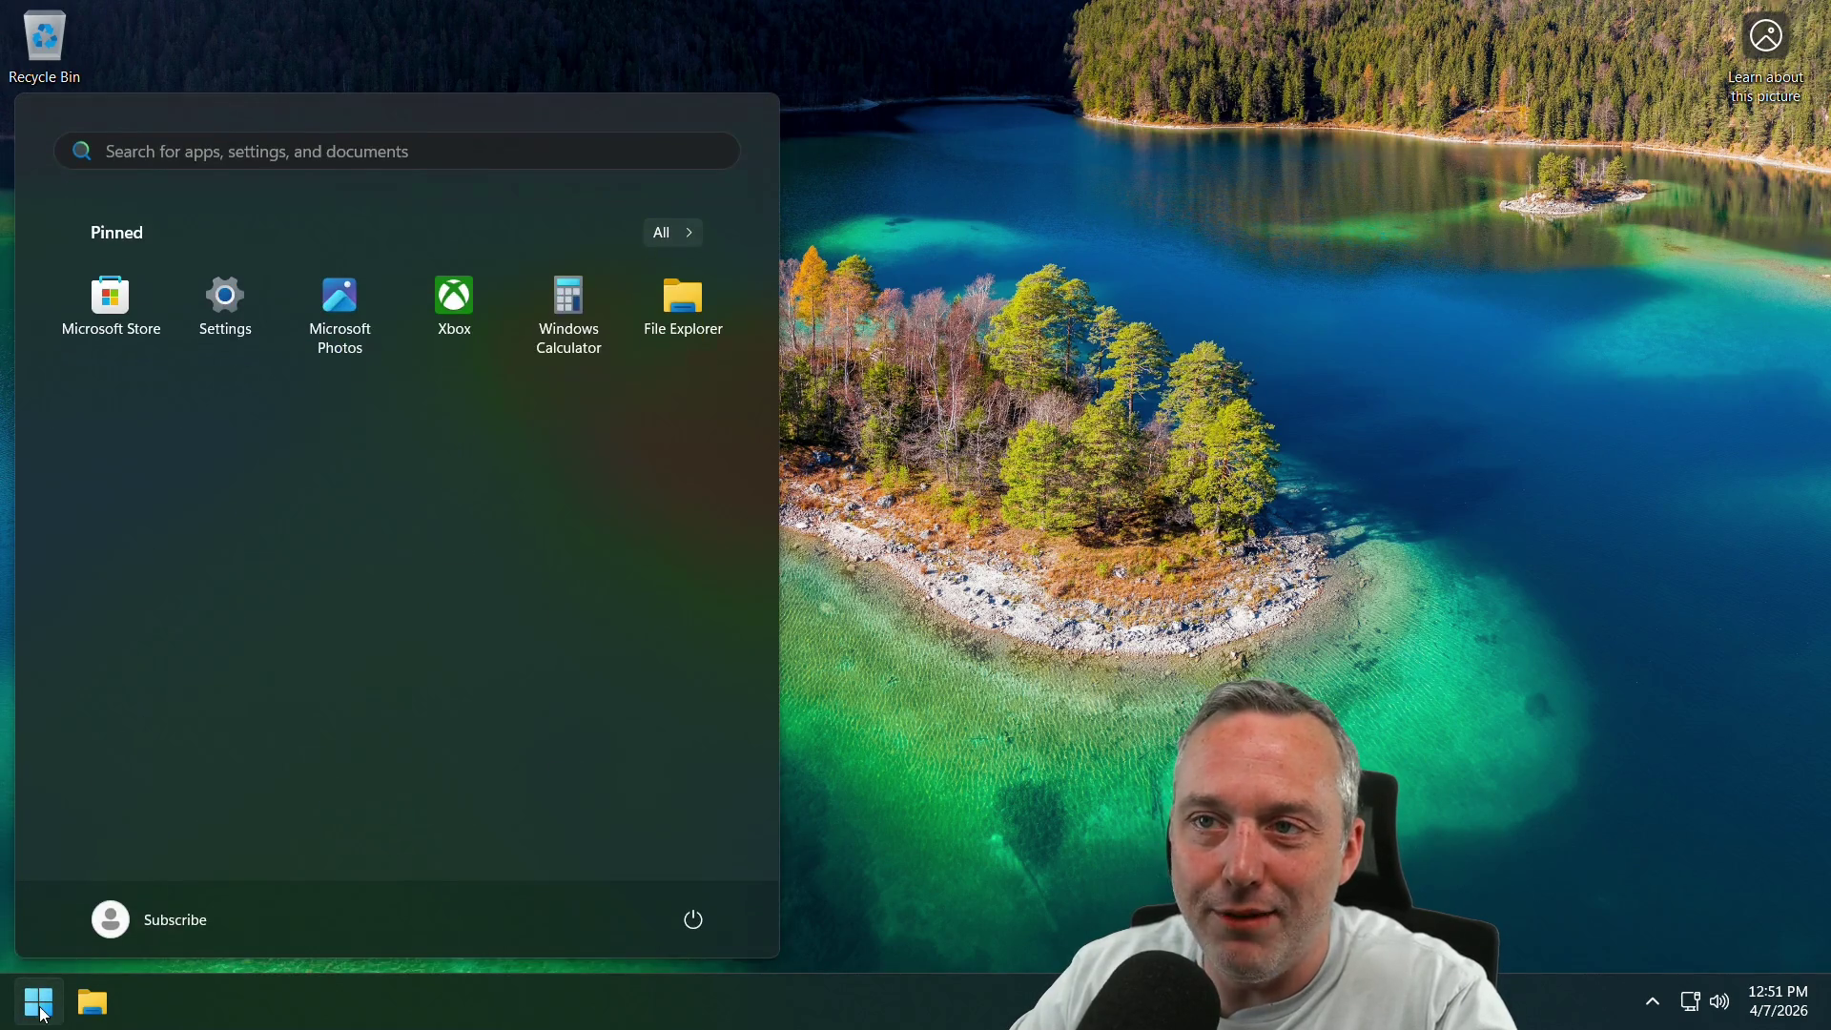
{"action": "type", "text": "control Panel"}
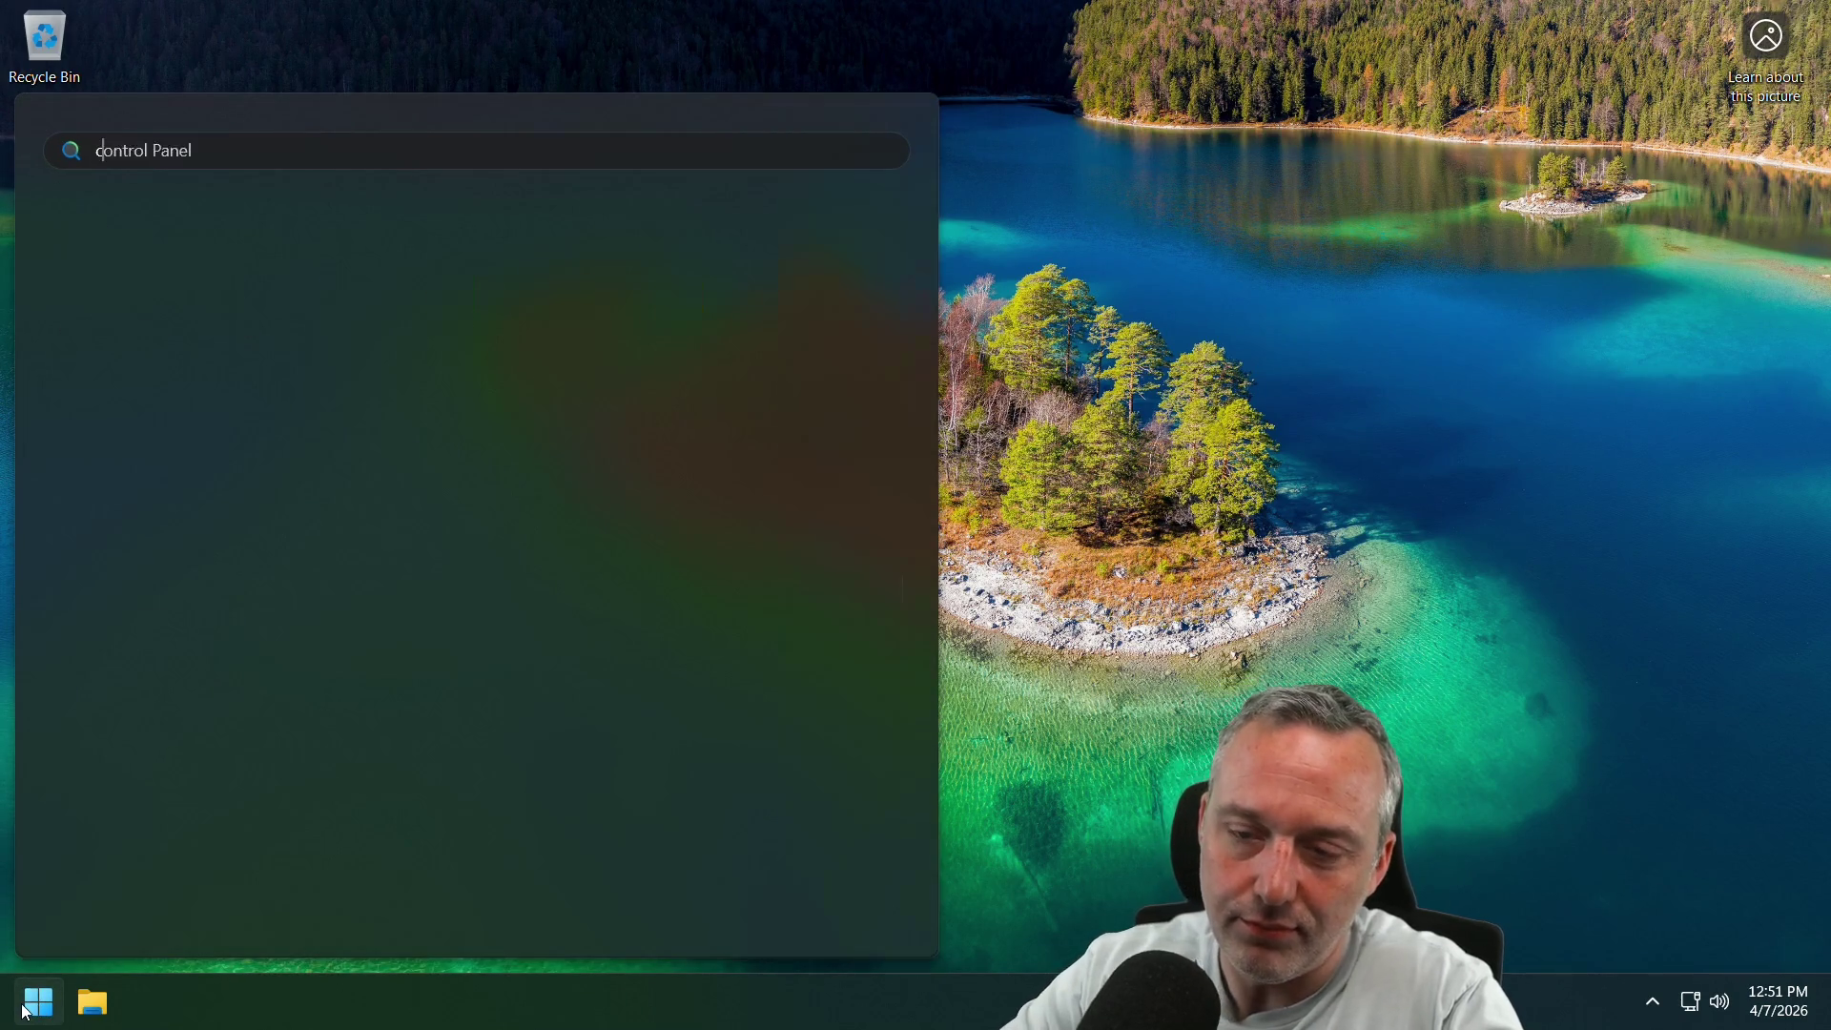
{"action": "key", "text": "Return"}
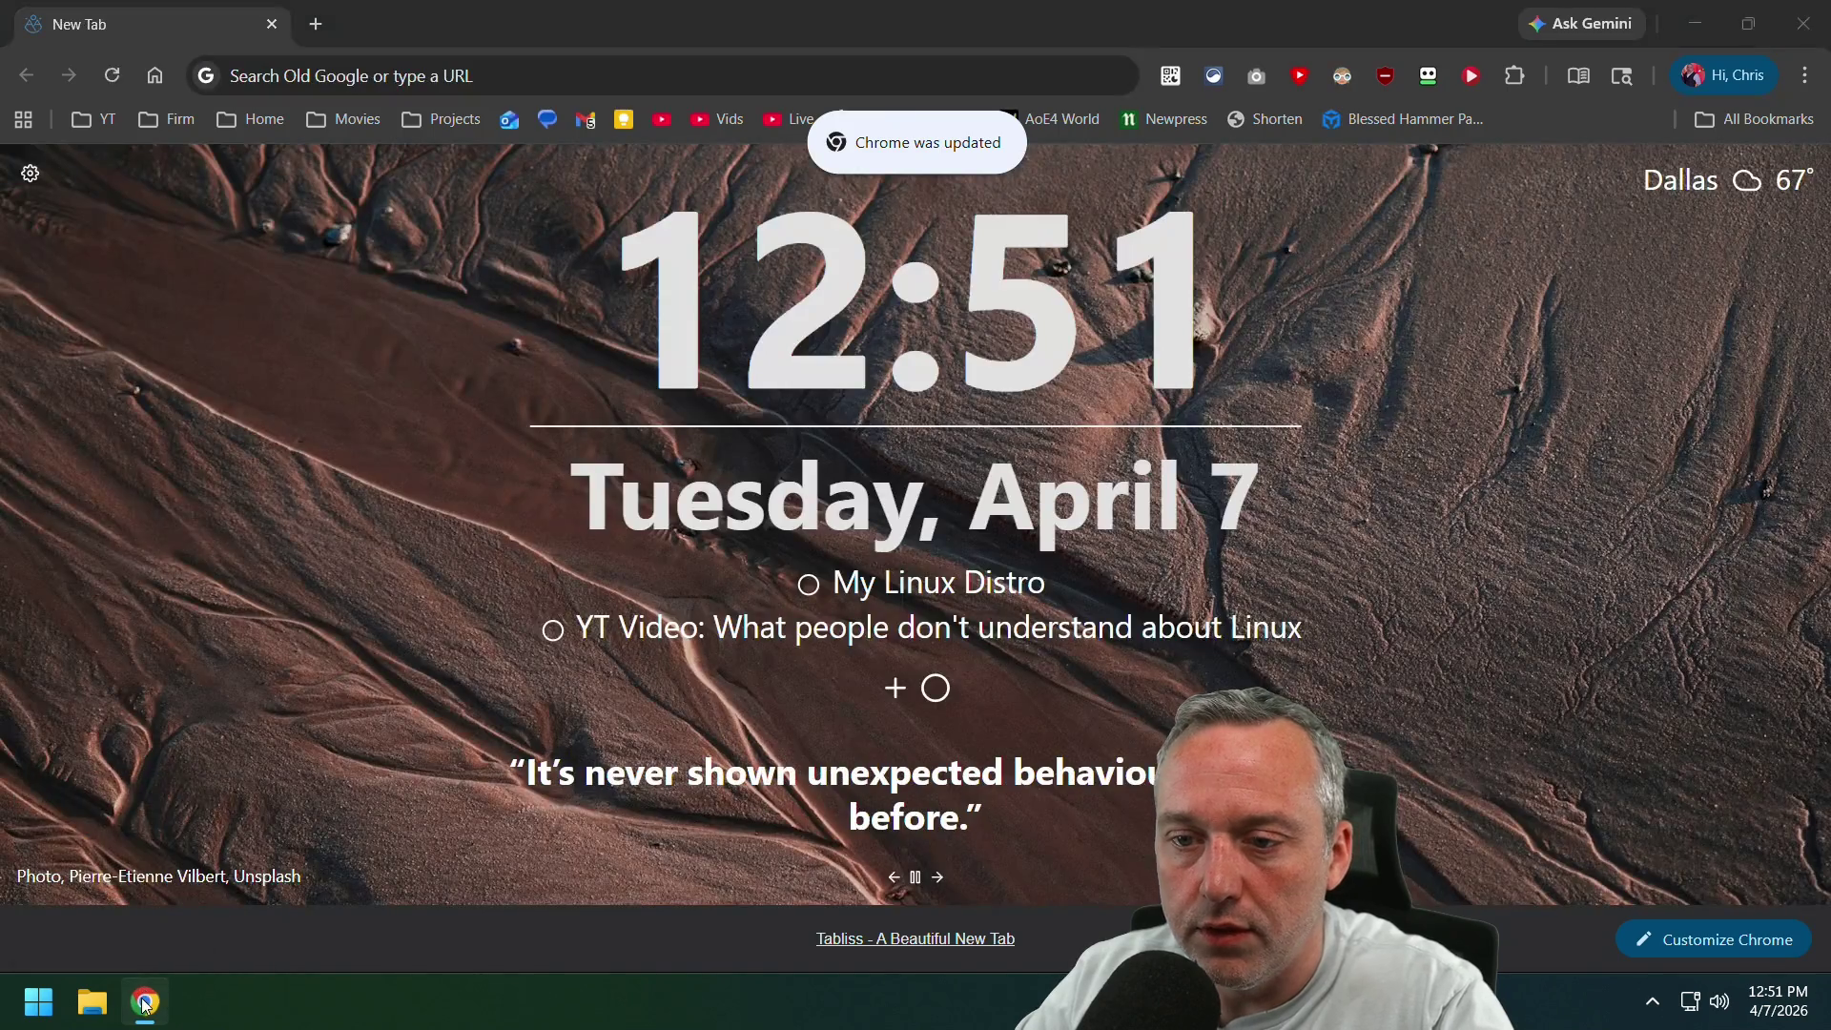
{"action": "right_click", "coordinate": [145, 1000]}
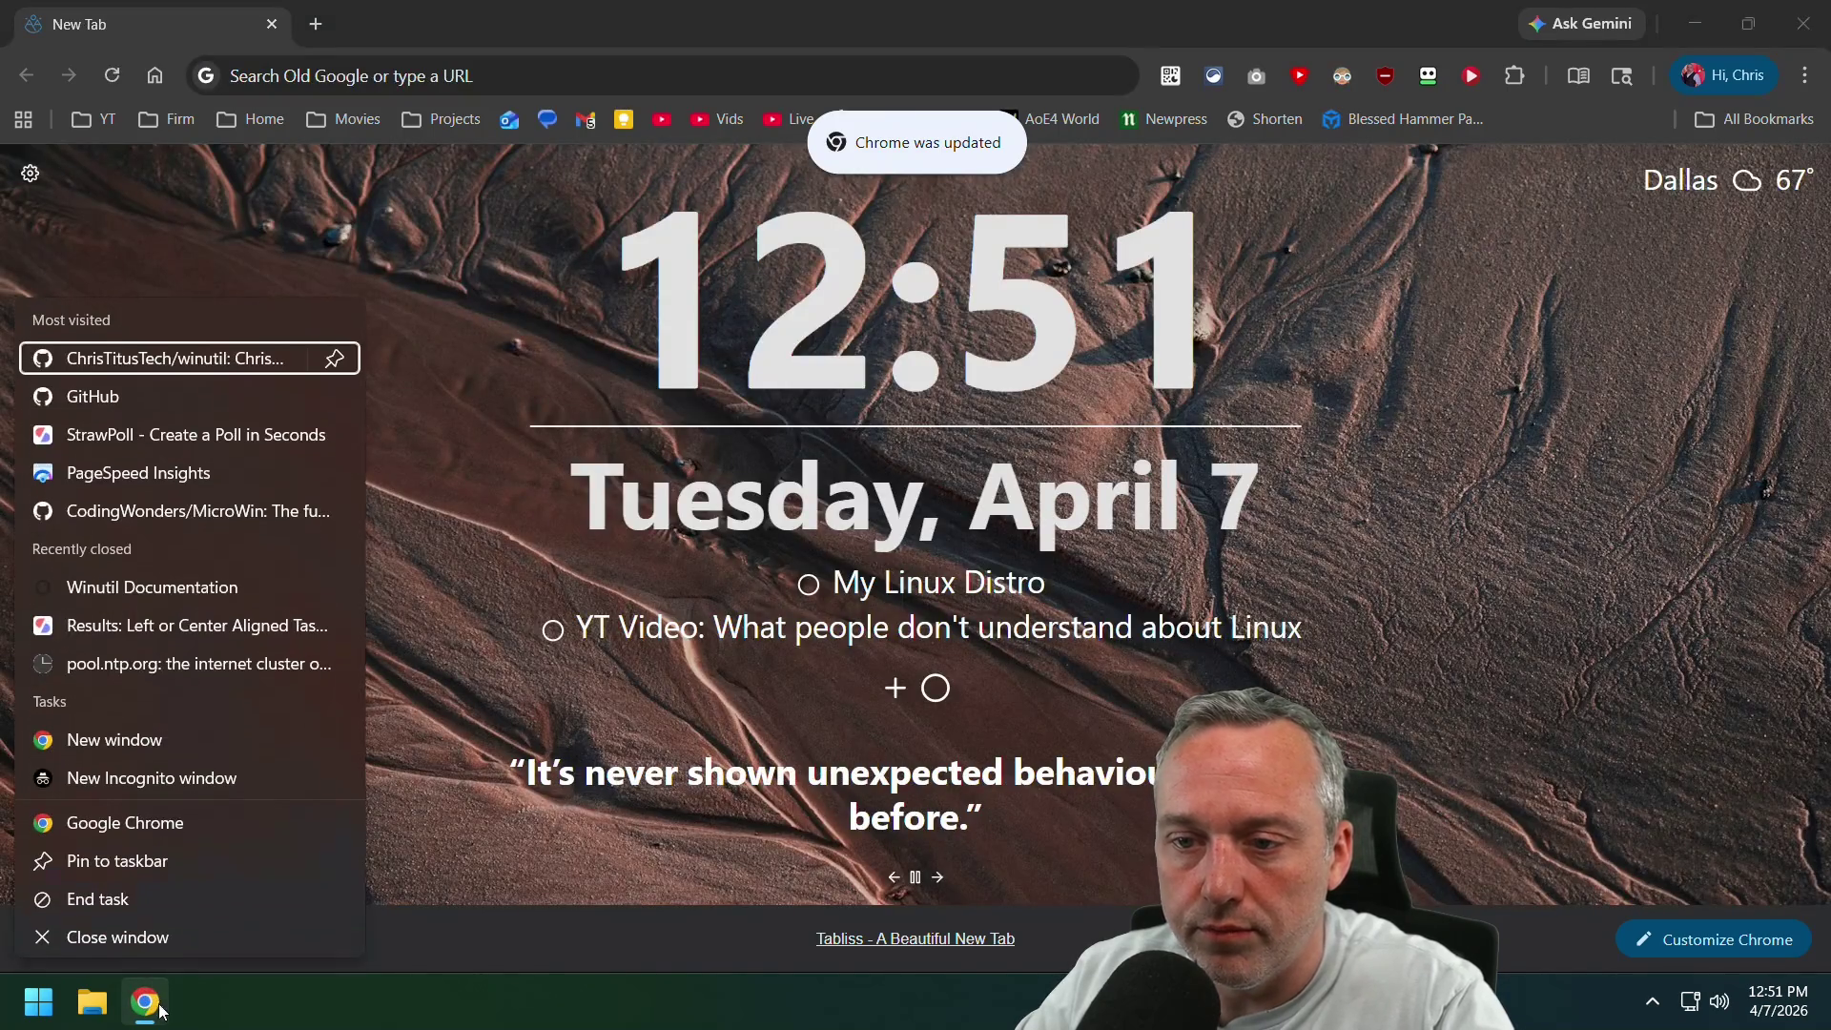
{"action": "left_click", "coordinate": [150, 861]}
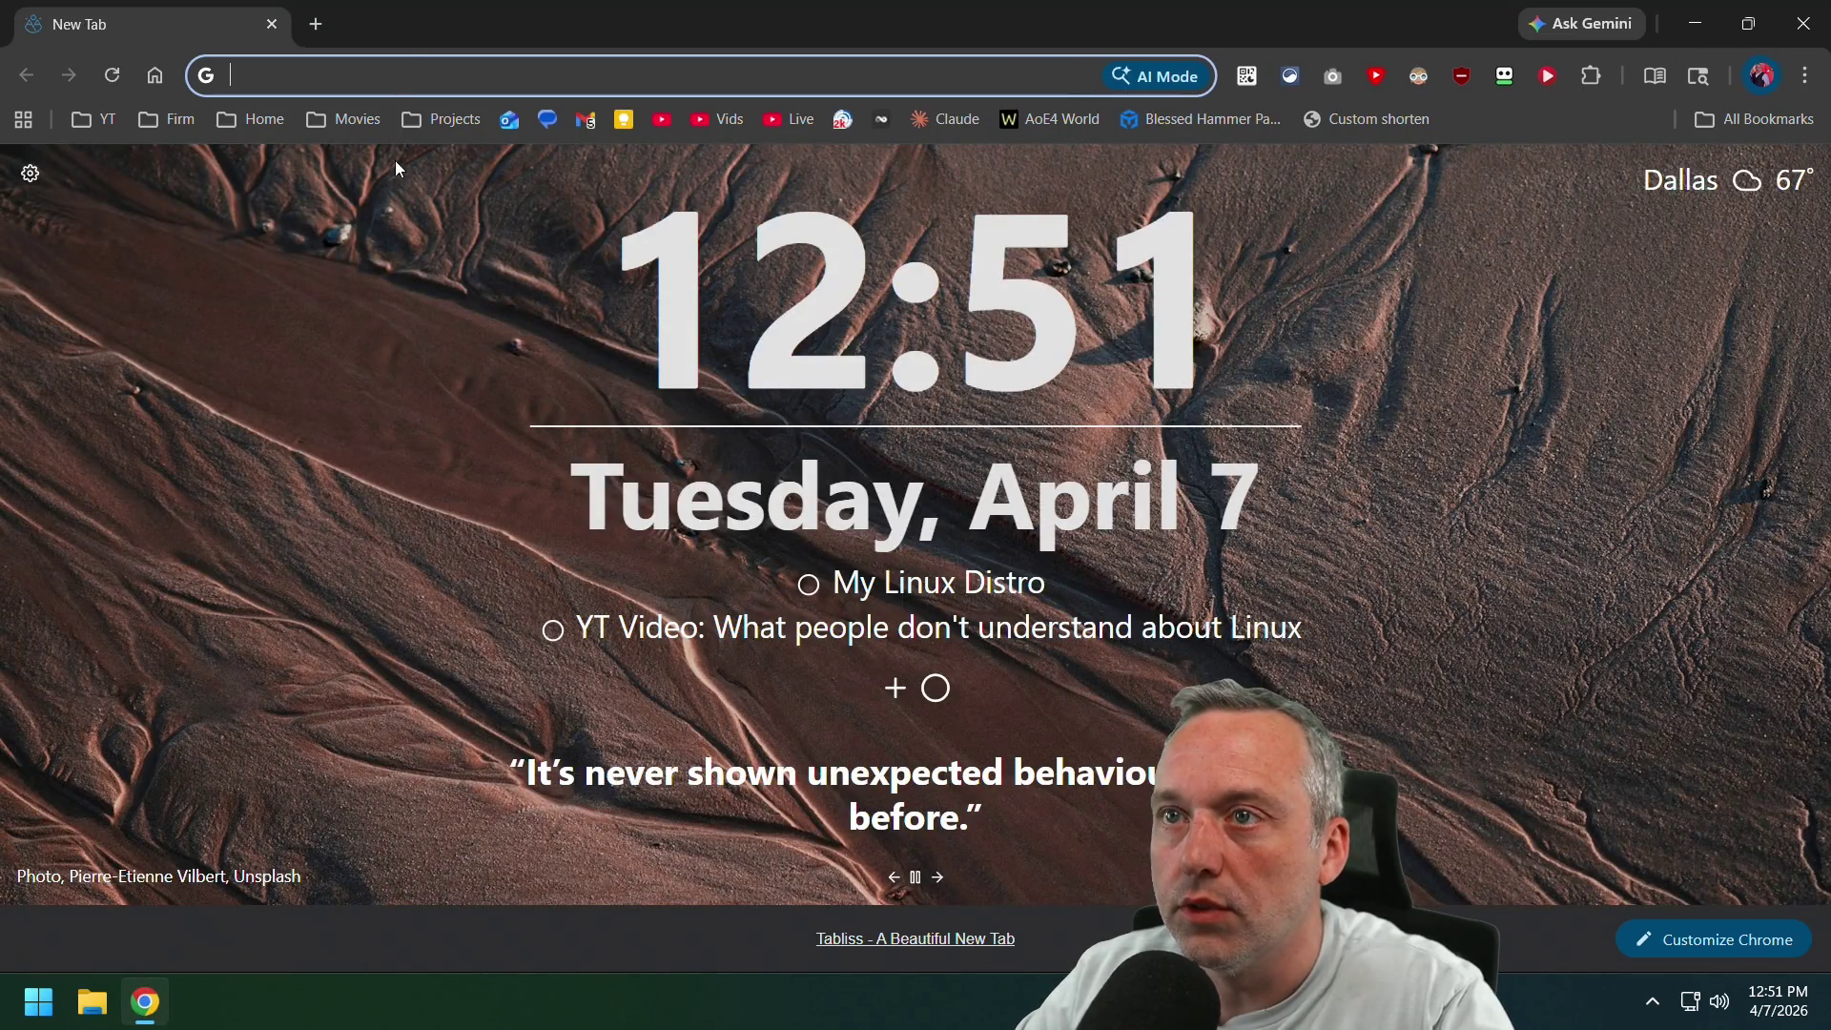
Google win11debloat and open the Raphire/Win11Debloat GitHub repository.
{"action": "left_click", "coordinate": [382, 86]}
{"action": "type", "text": "win11"}
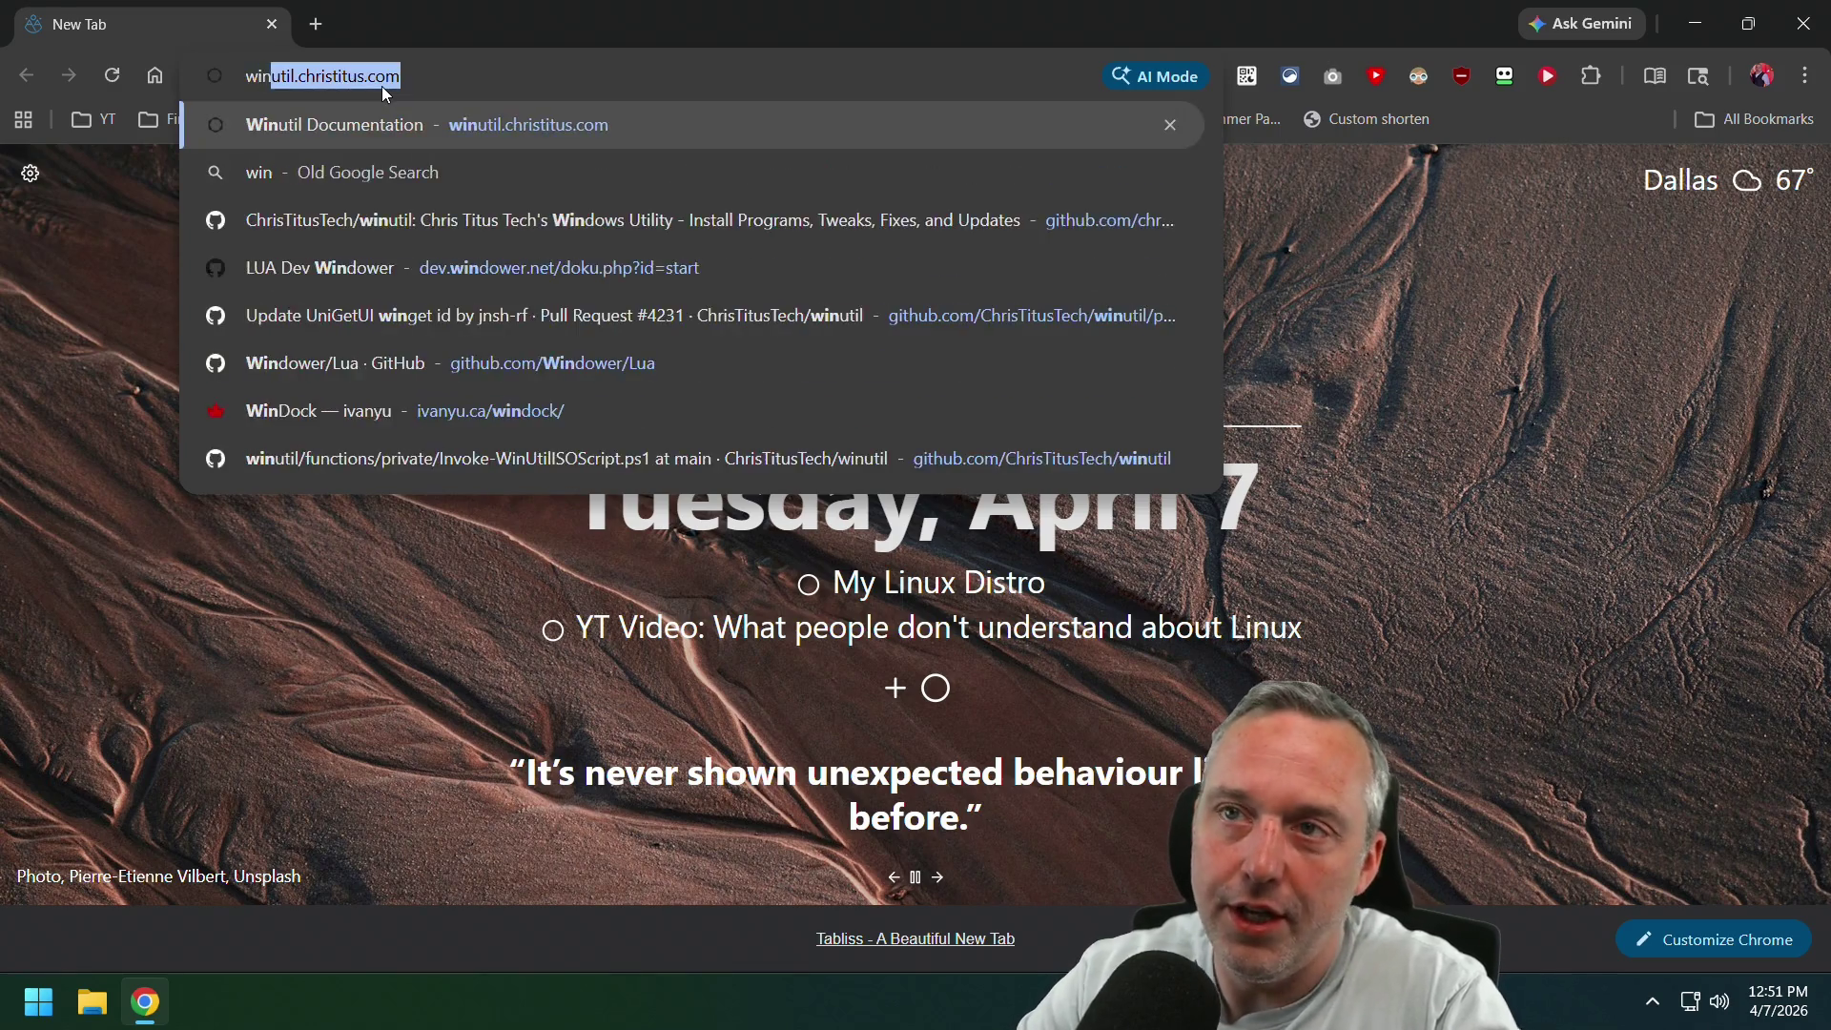
{"action": "type", "text": "debloat"}
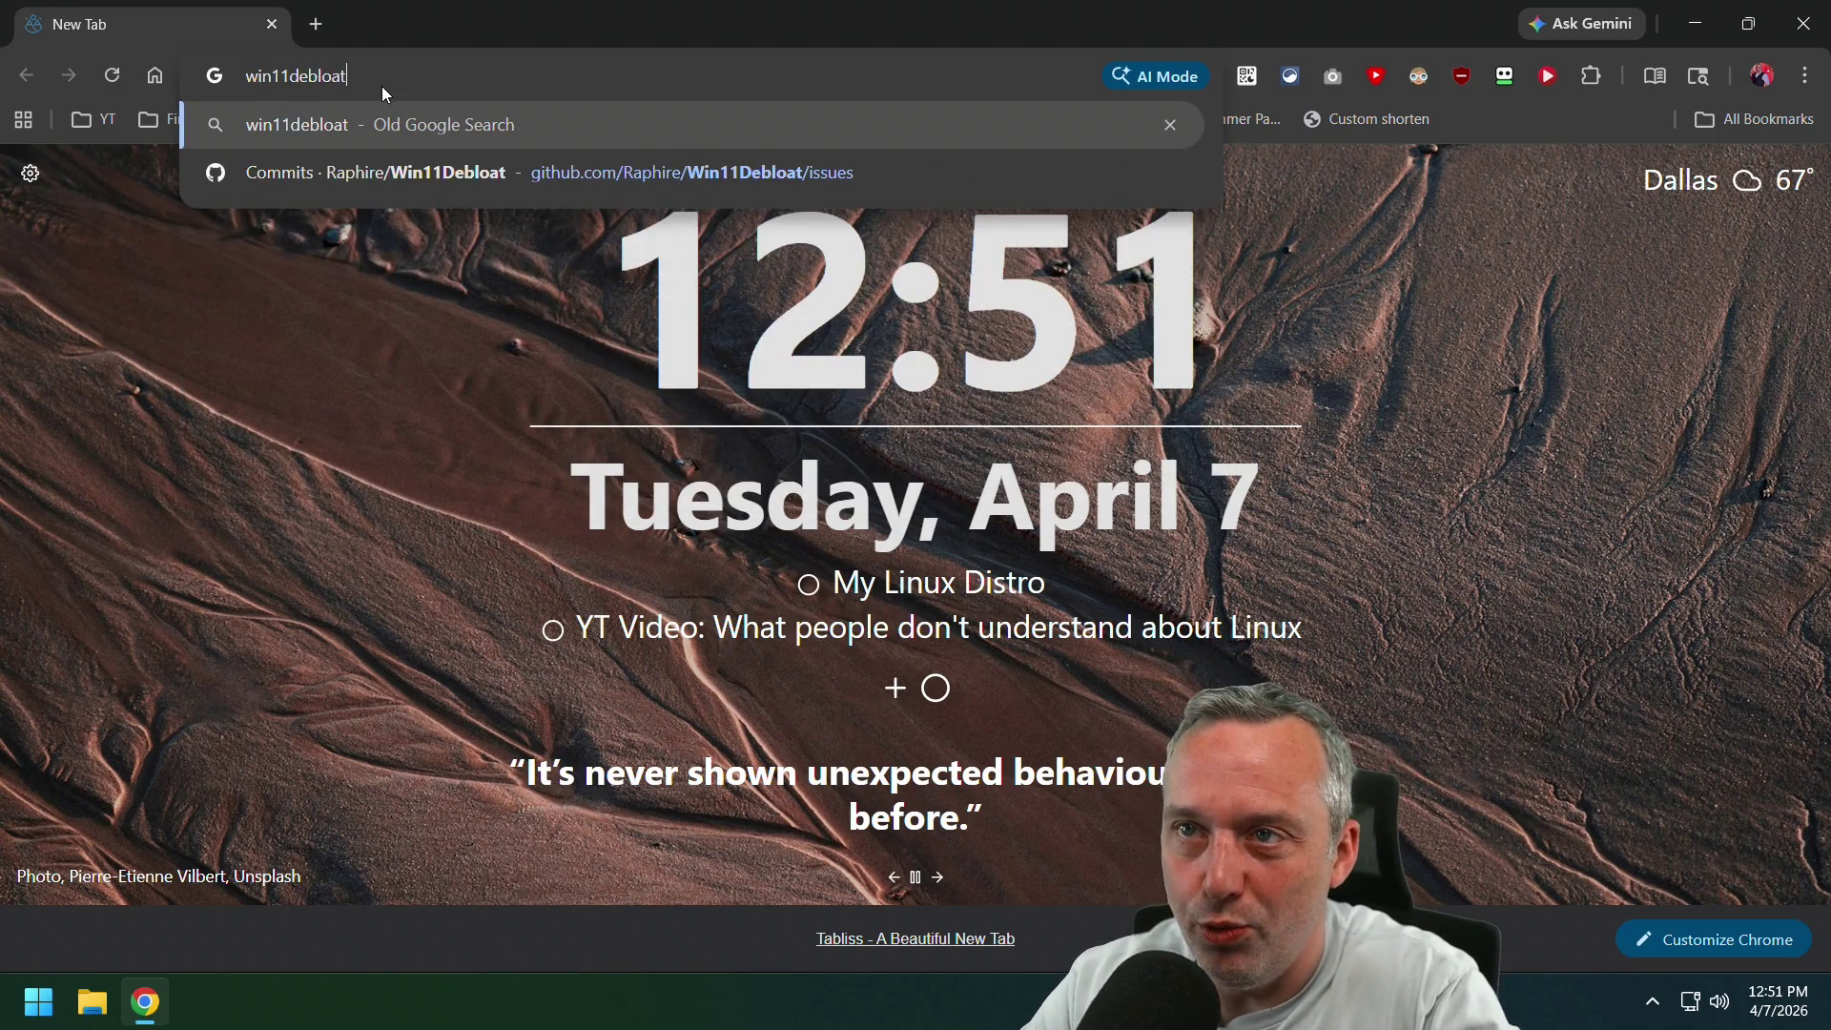
{"action": "key", "text": "Return"}
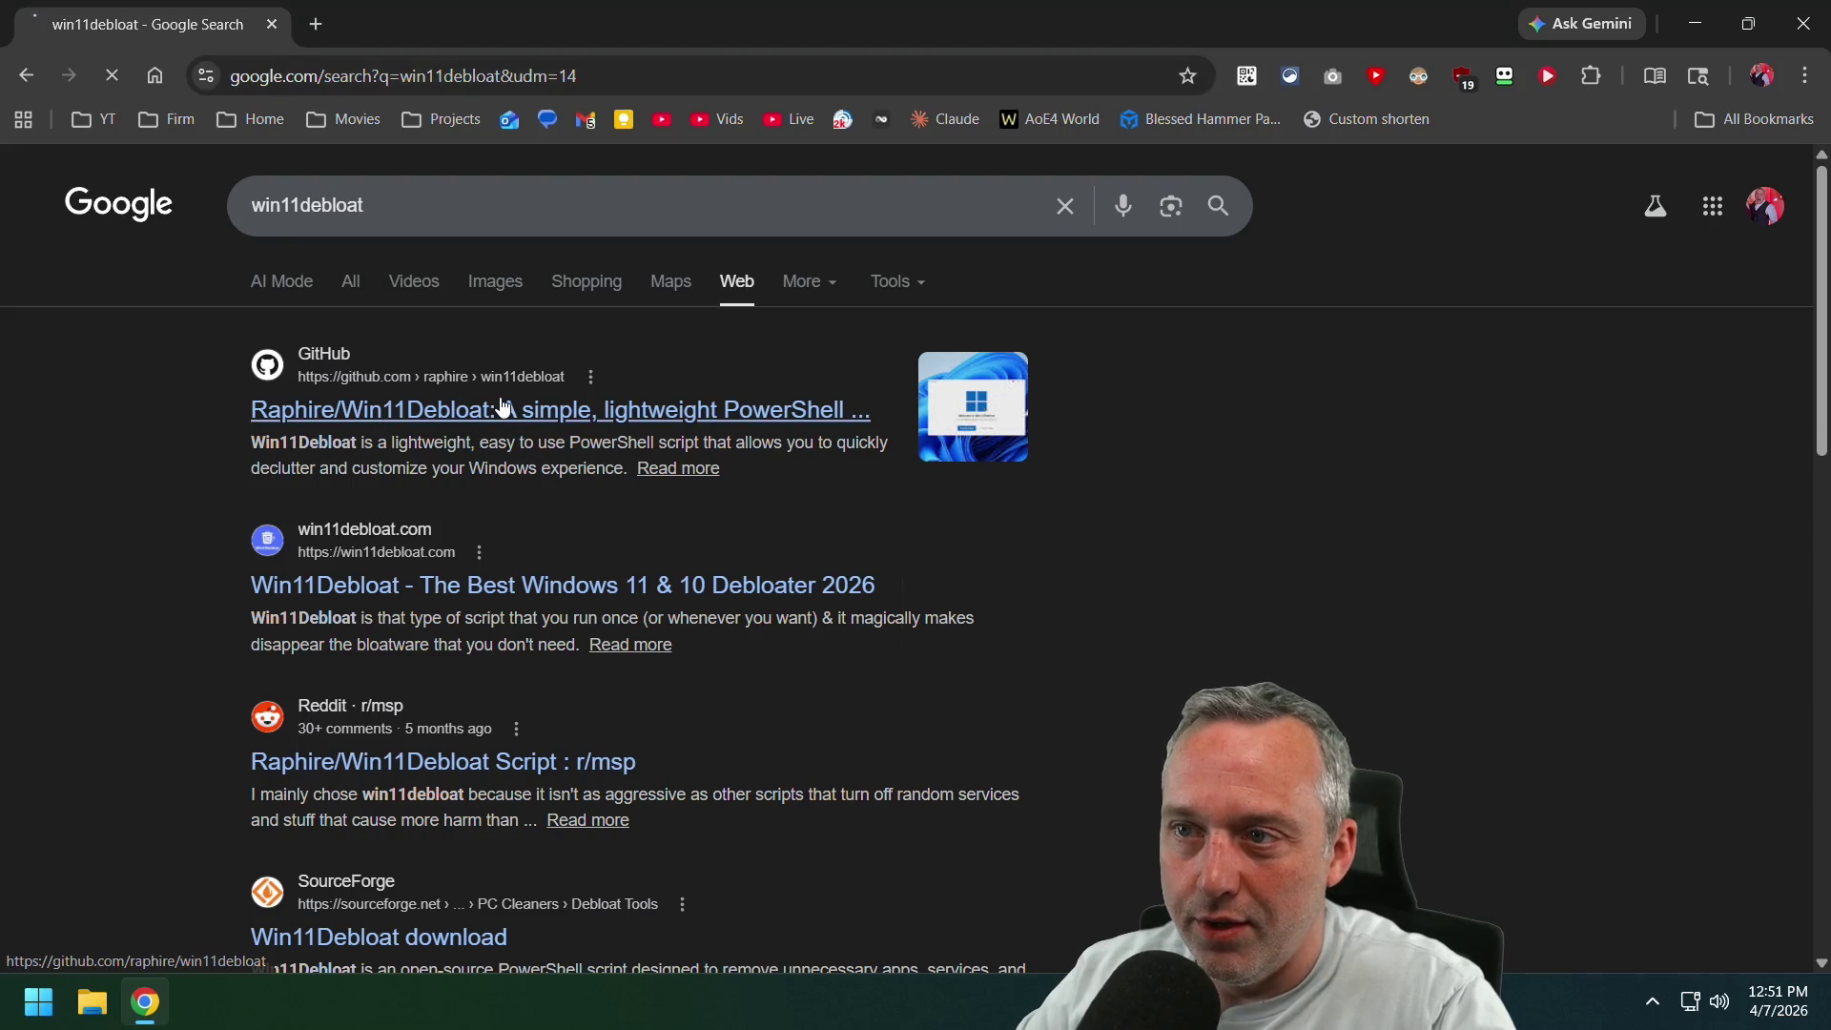
{"action": "left_click", "coordinate": [503, 407]}
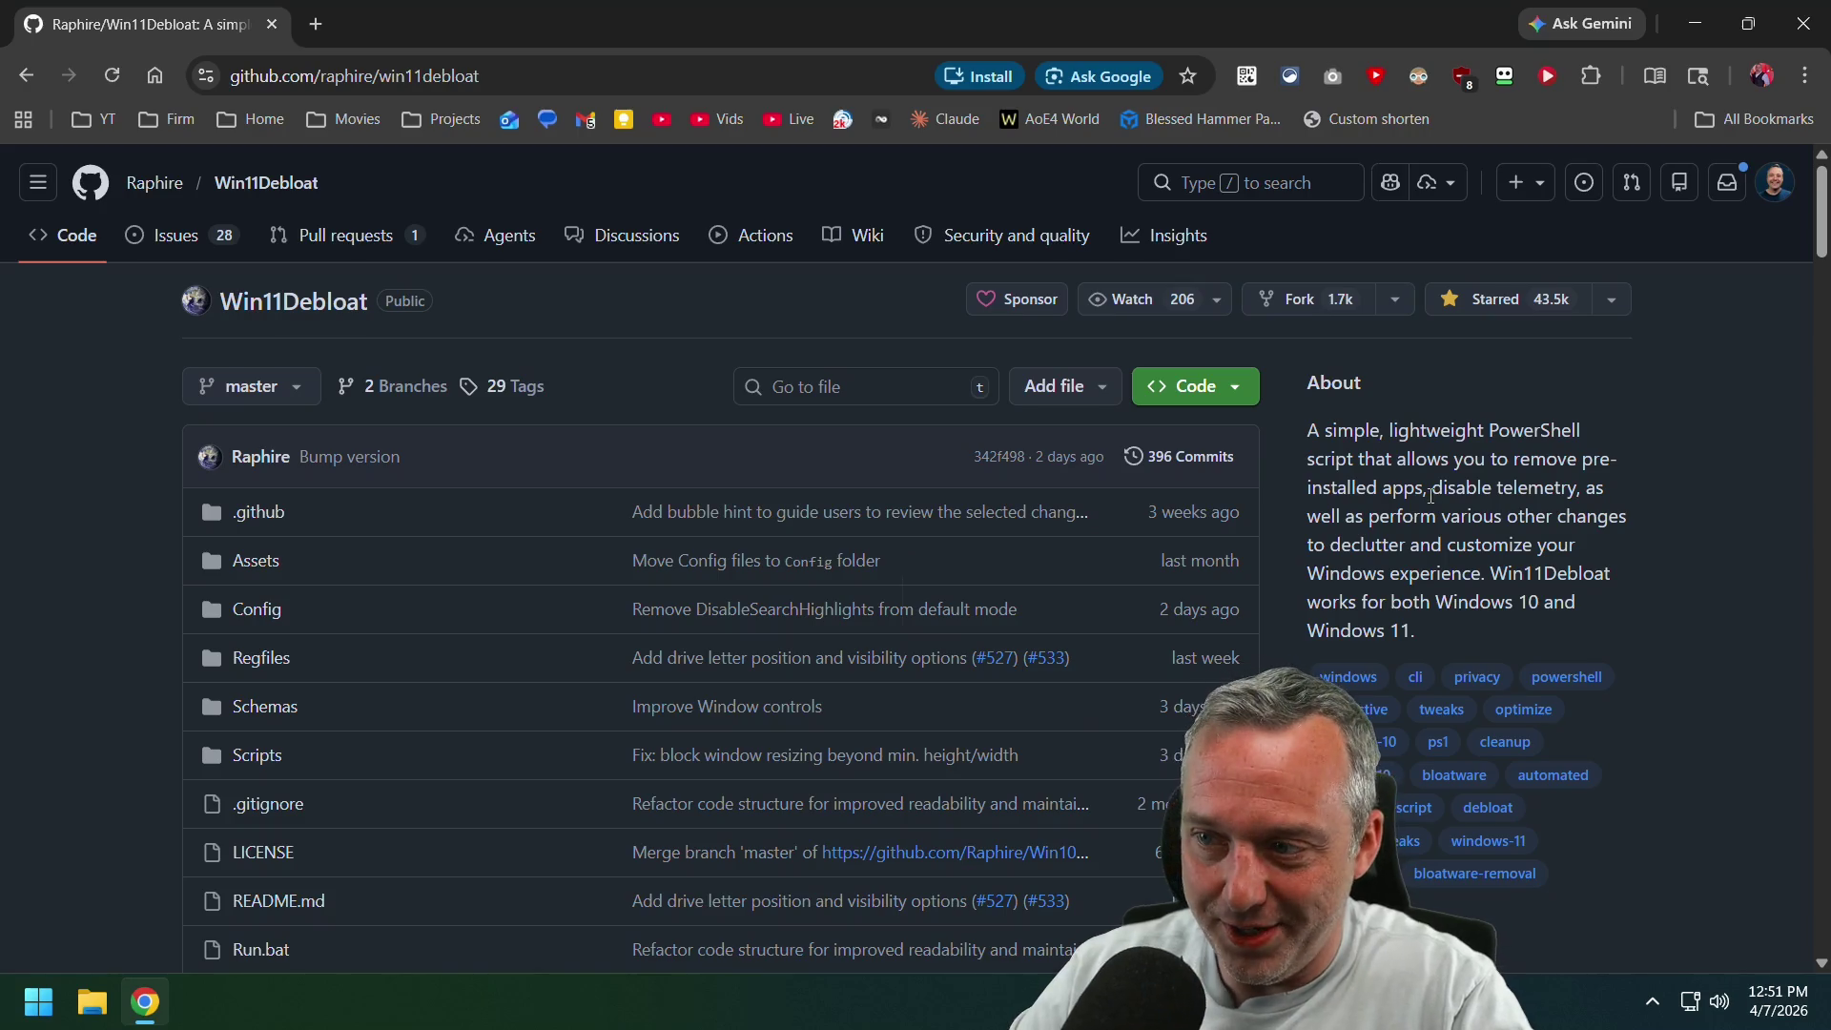
Look over the latest Win11Debloat release notes, then return to the repository page.
{"action": "scroll", "coordinate": [1493, 525], "scroll_direction": "down", "scroll_amount": 4}
{"action": "scroll", "coordinate": [837, 654], "scroll_direction": "down", "scroll_amount": 2}
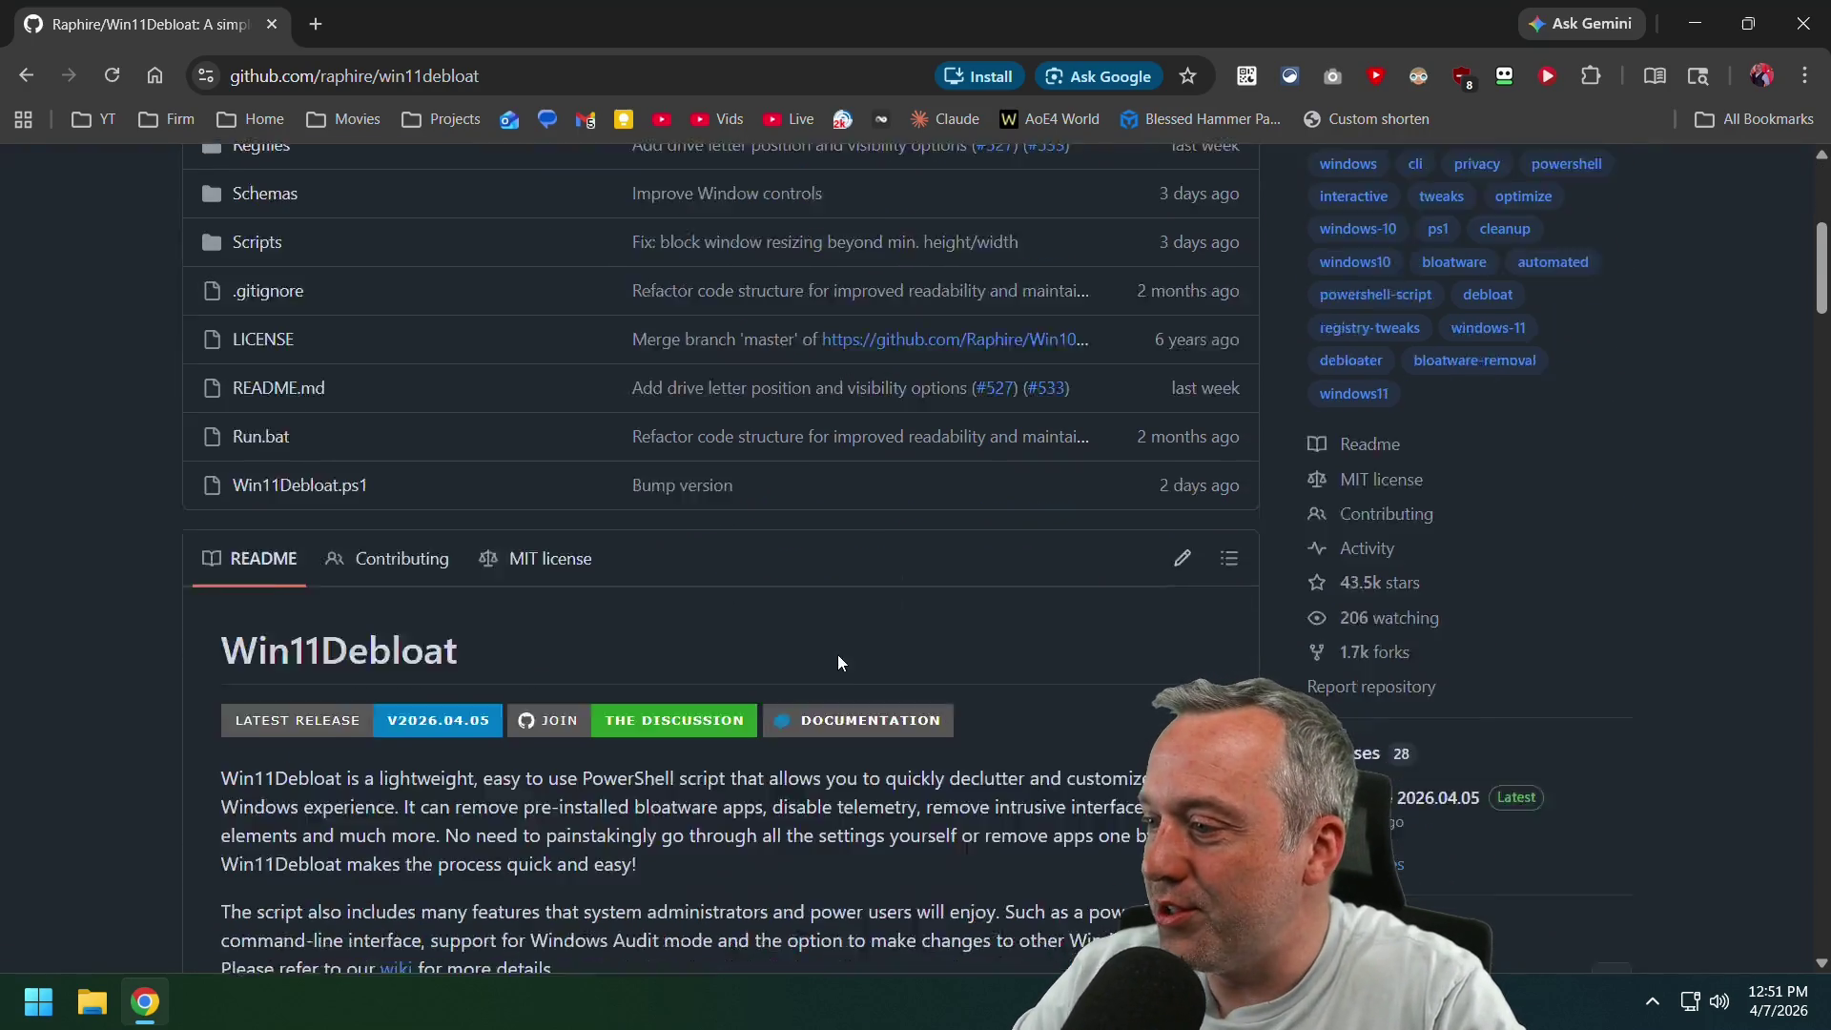
{"action": "left_click", "coordinate": [1407, 722]}
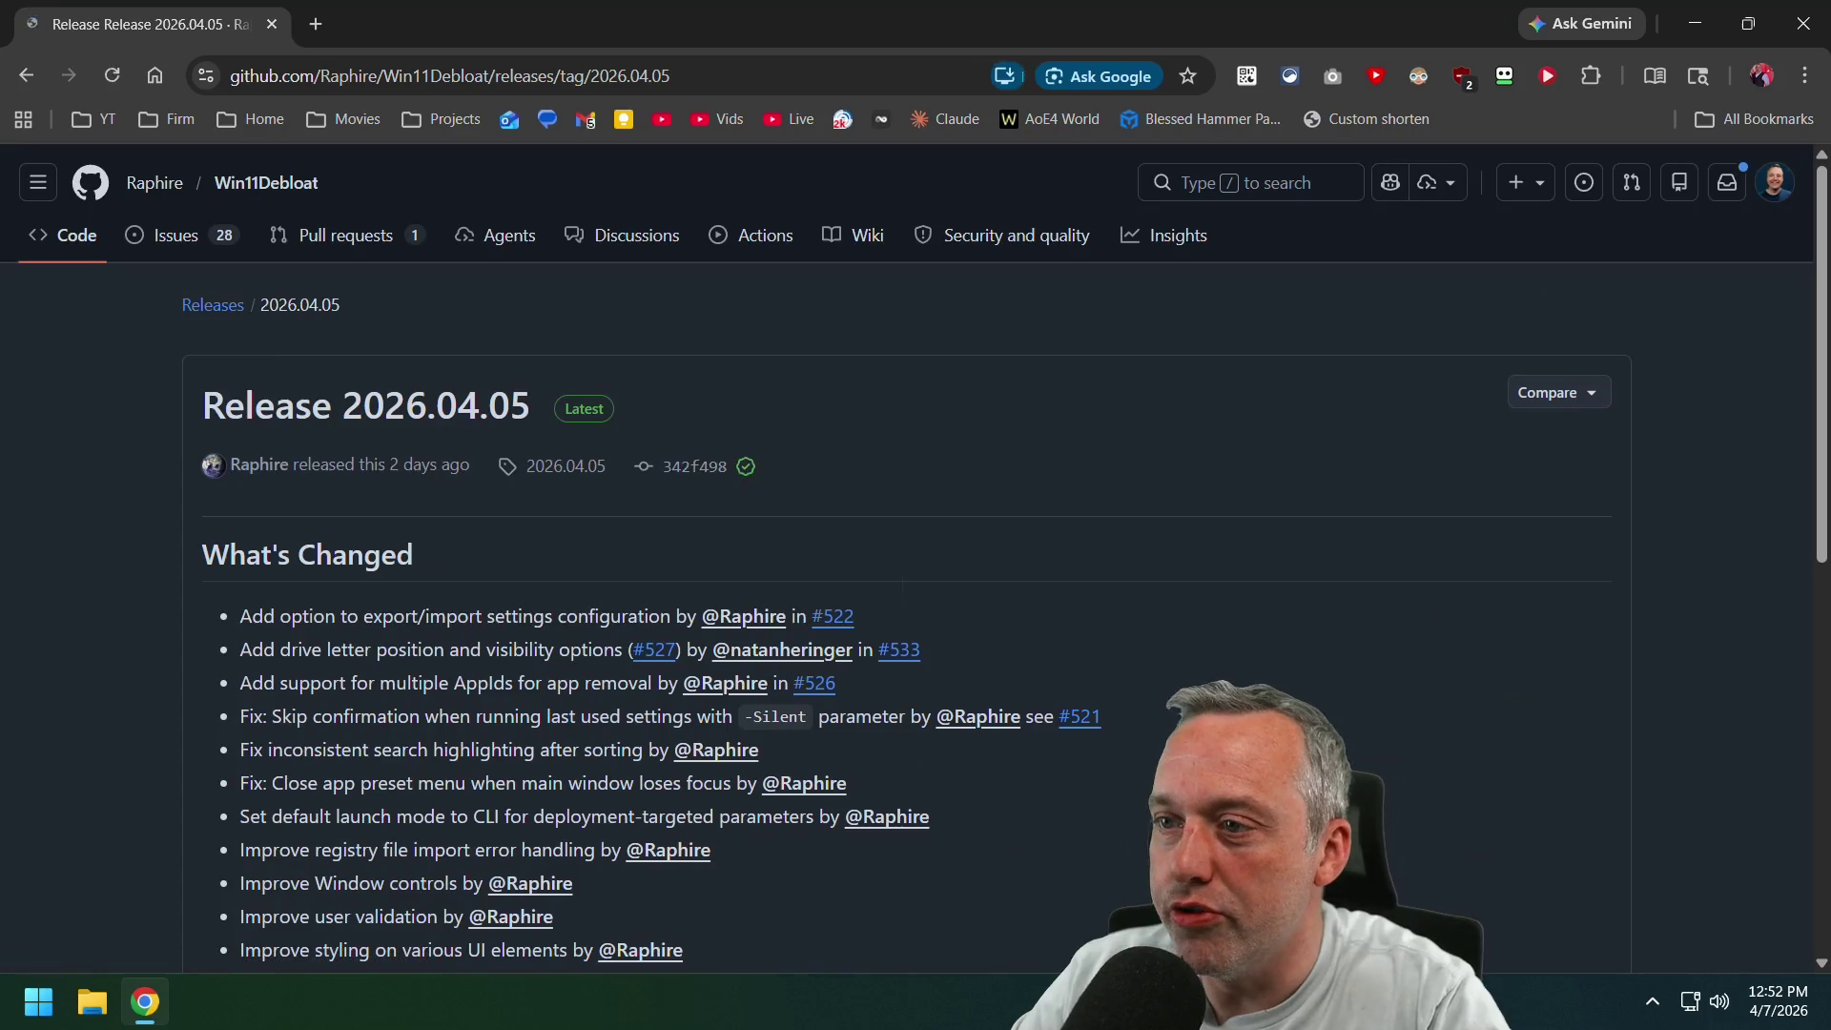
{"action": "scroll", "coordinate": [496, 442], "scroll_direction": "down", "scroll_amount": 7}
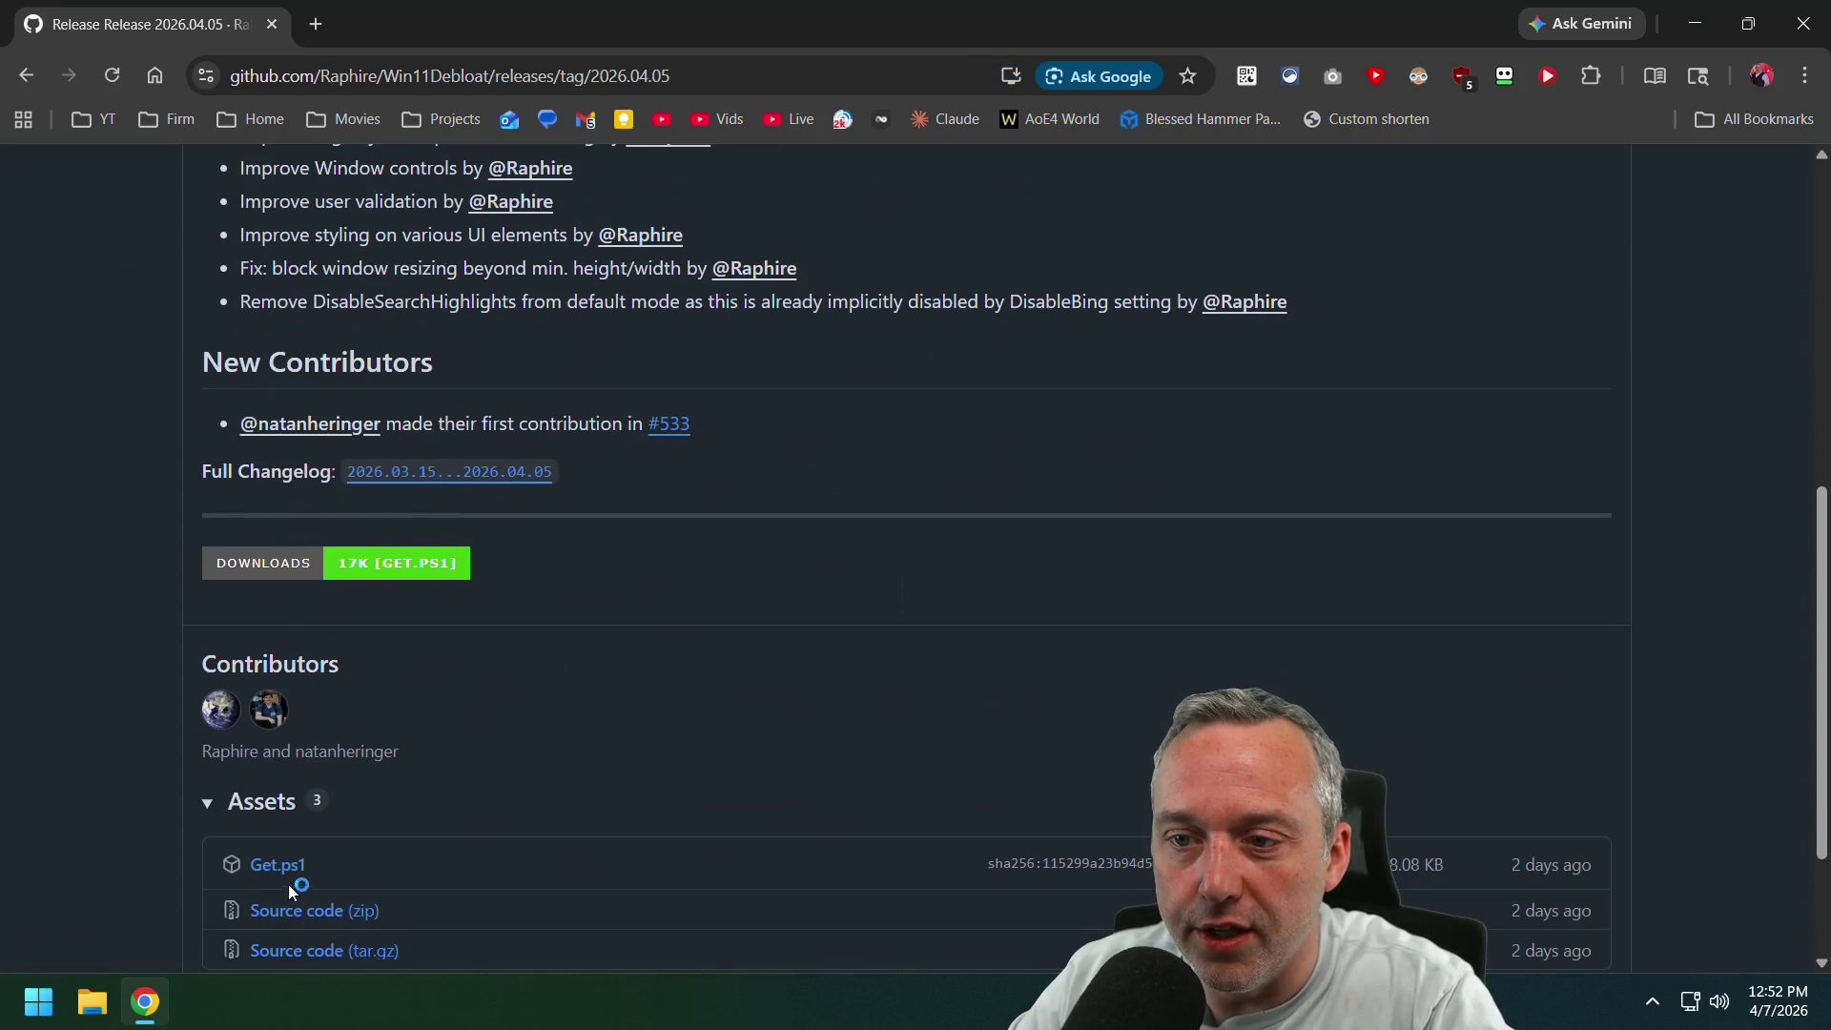
{"action": "left_click", "coordinate": [26, 74]}
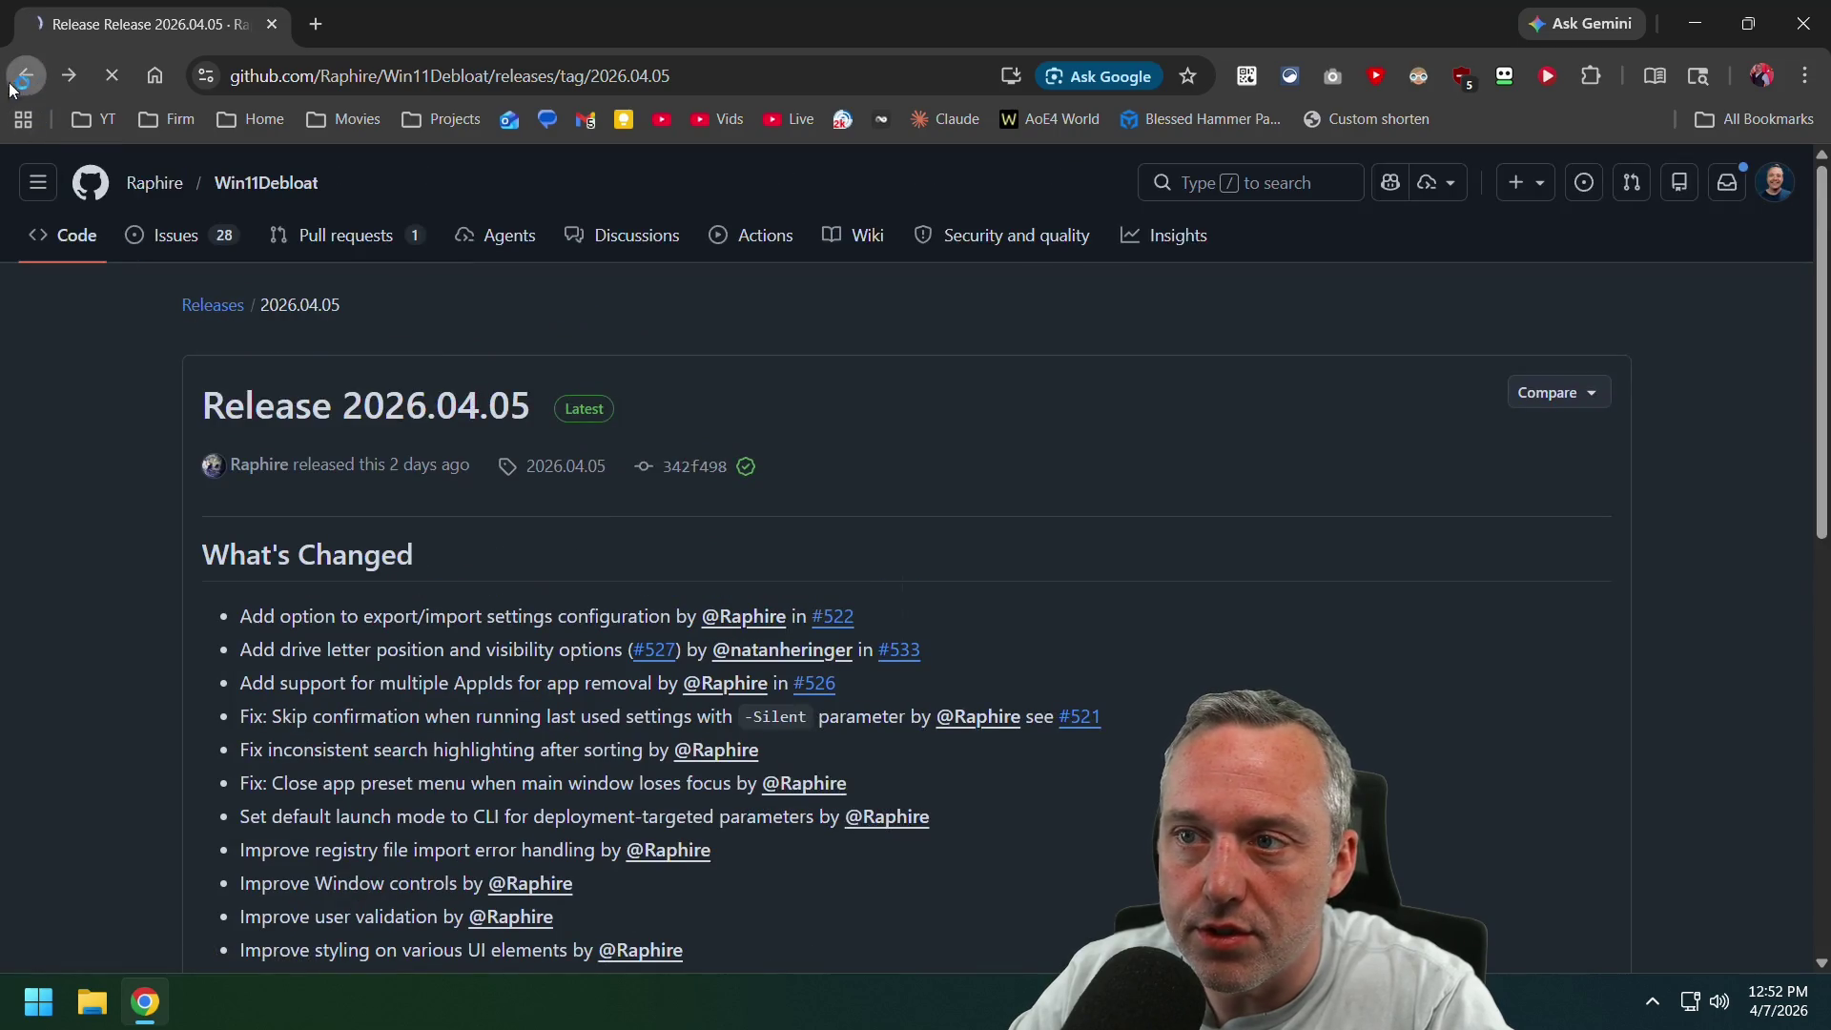
Copy the Quick method PowerShell install command and open Terminal (Admin) from the Win+X menu.
{"action": "scroll", "coordinate": [332, 402], "scroll_direction": "down", "scroll_amount": 4}
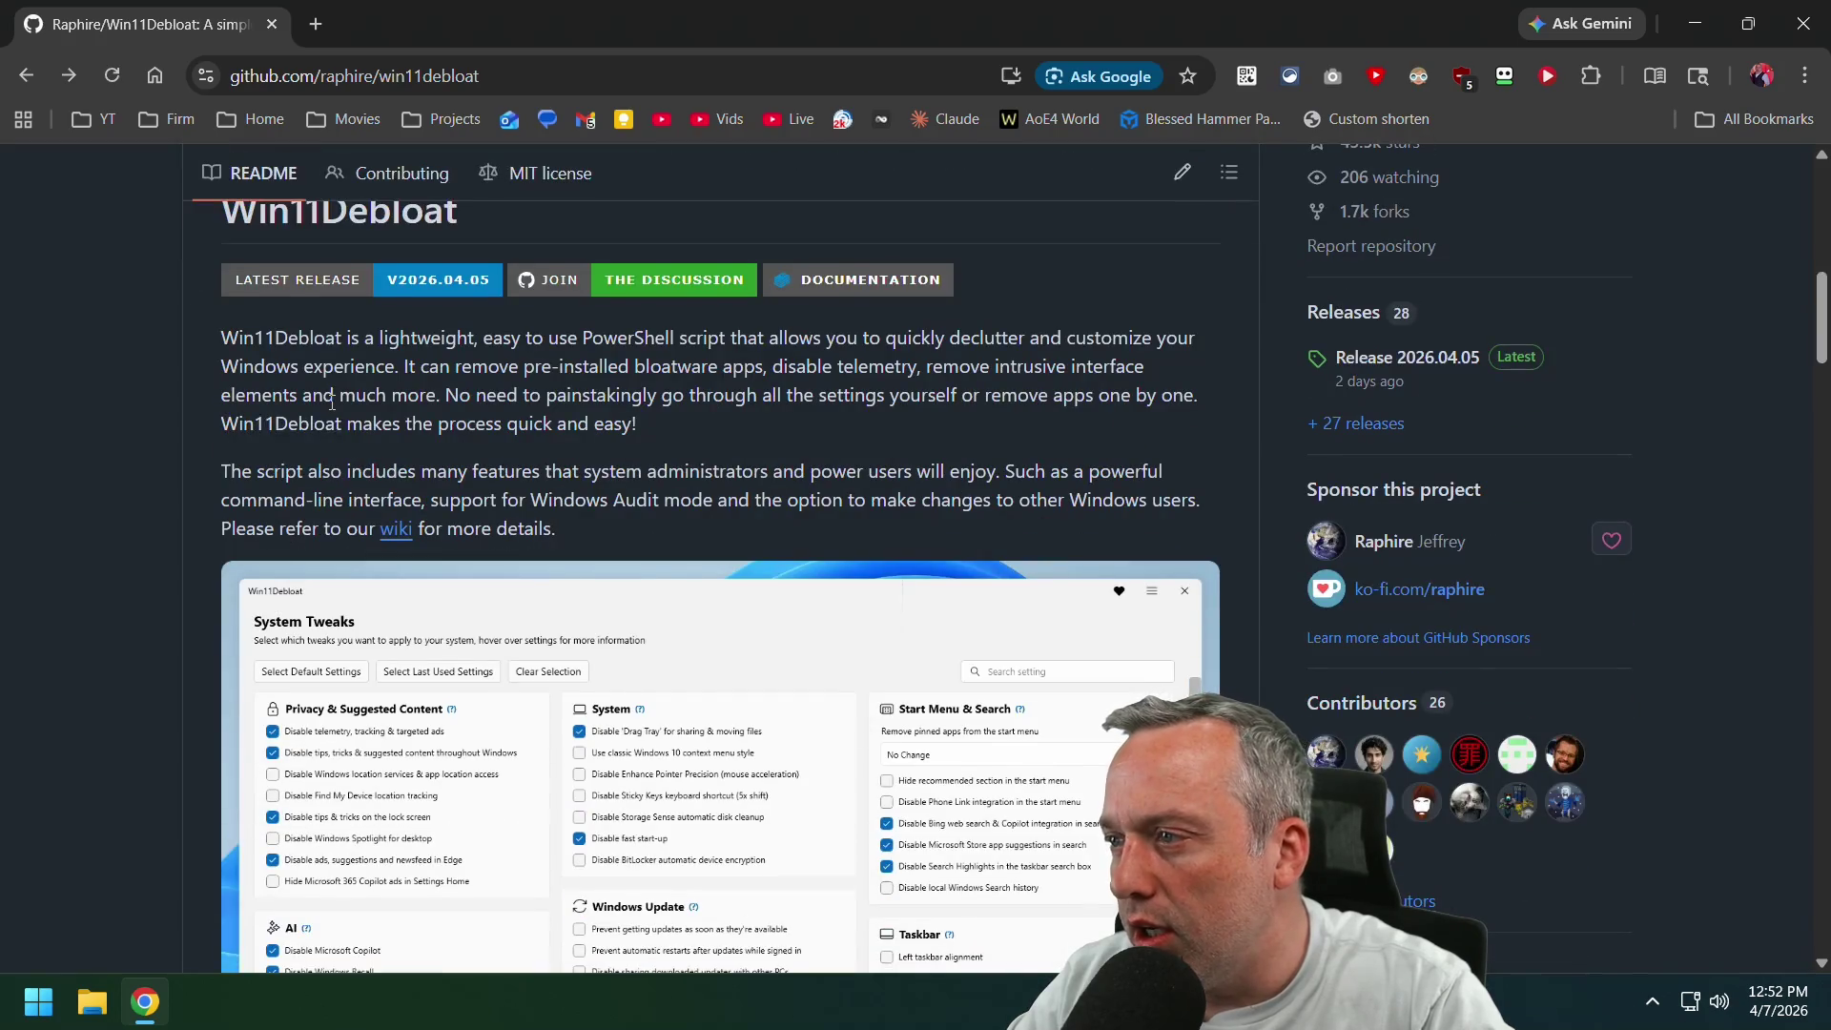
{"action": "scroll", "coordinate": [332, 402], "scroll_direction": "down", "scroll_amount": 6}
{"action": "scroll", "coordinate": [332, 405], "scroll_direction": "down", "scroll_amount": 5}
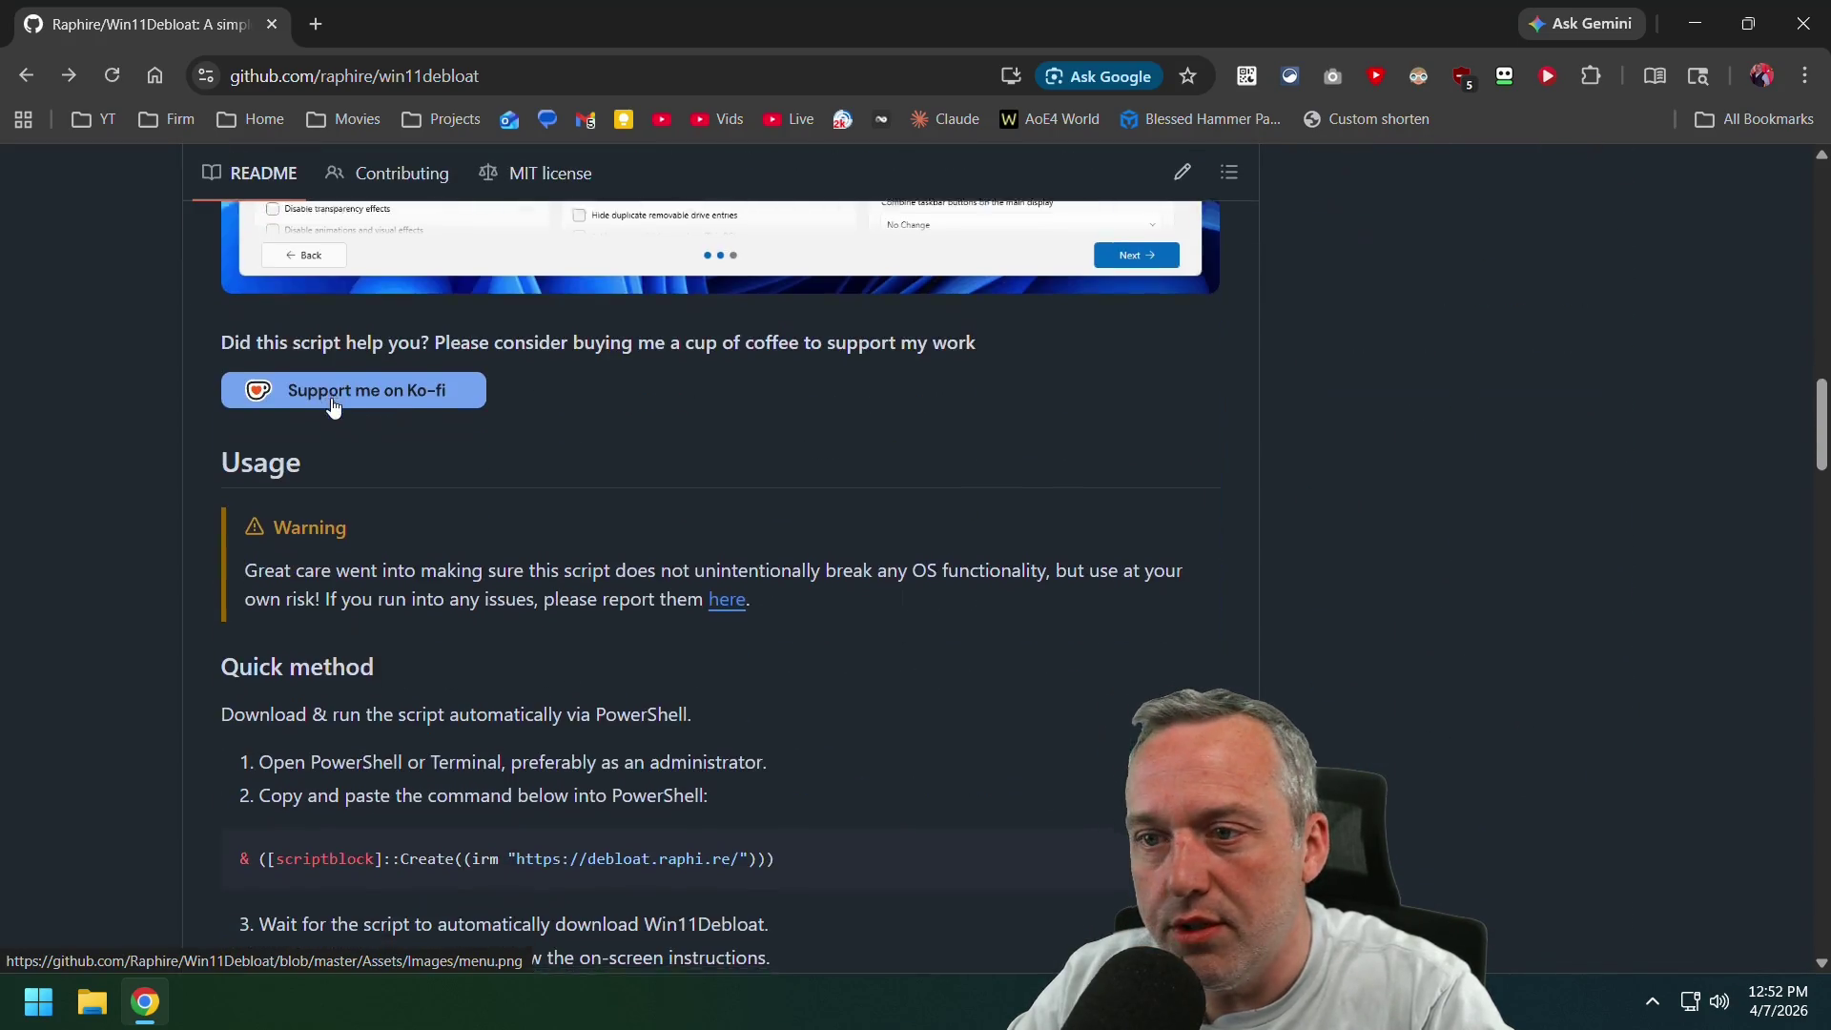
{"action": "left_click", "coordinate": [1189, 632]}
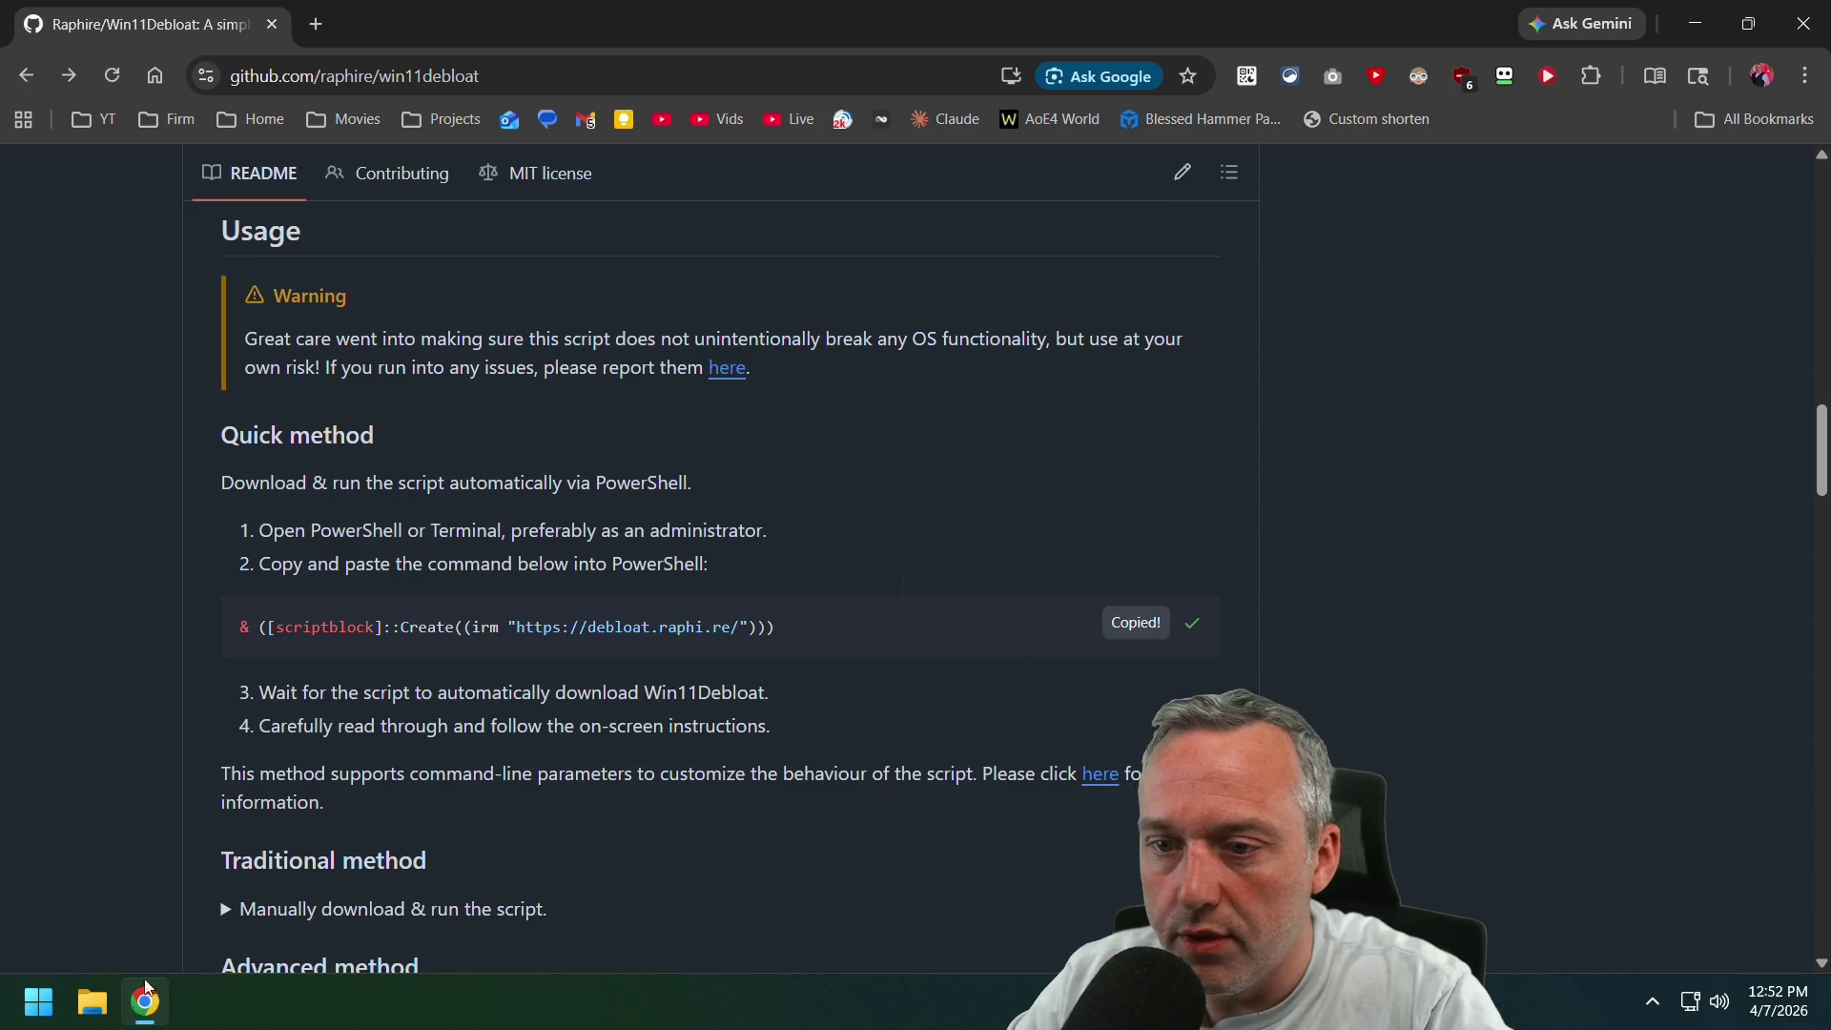
{"action": "right_click", "coordinate": [38, 1001]}
{"action": "left_click", "coordinate": [192, 666]}
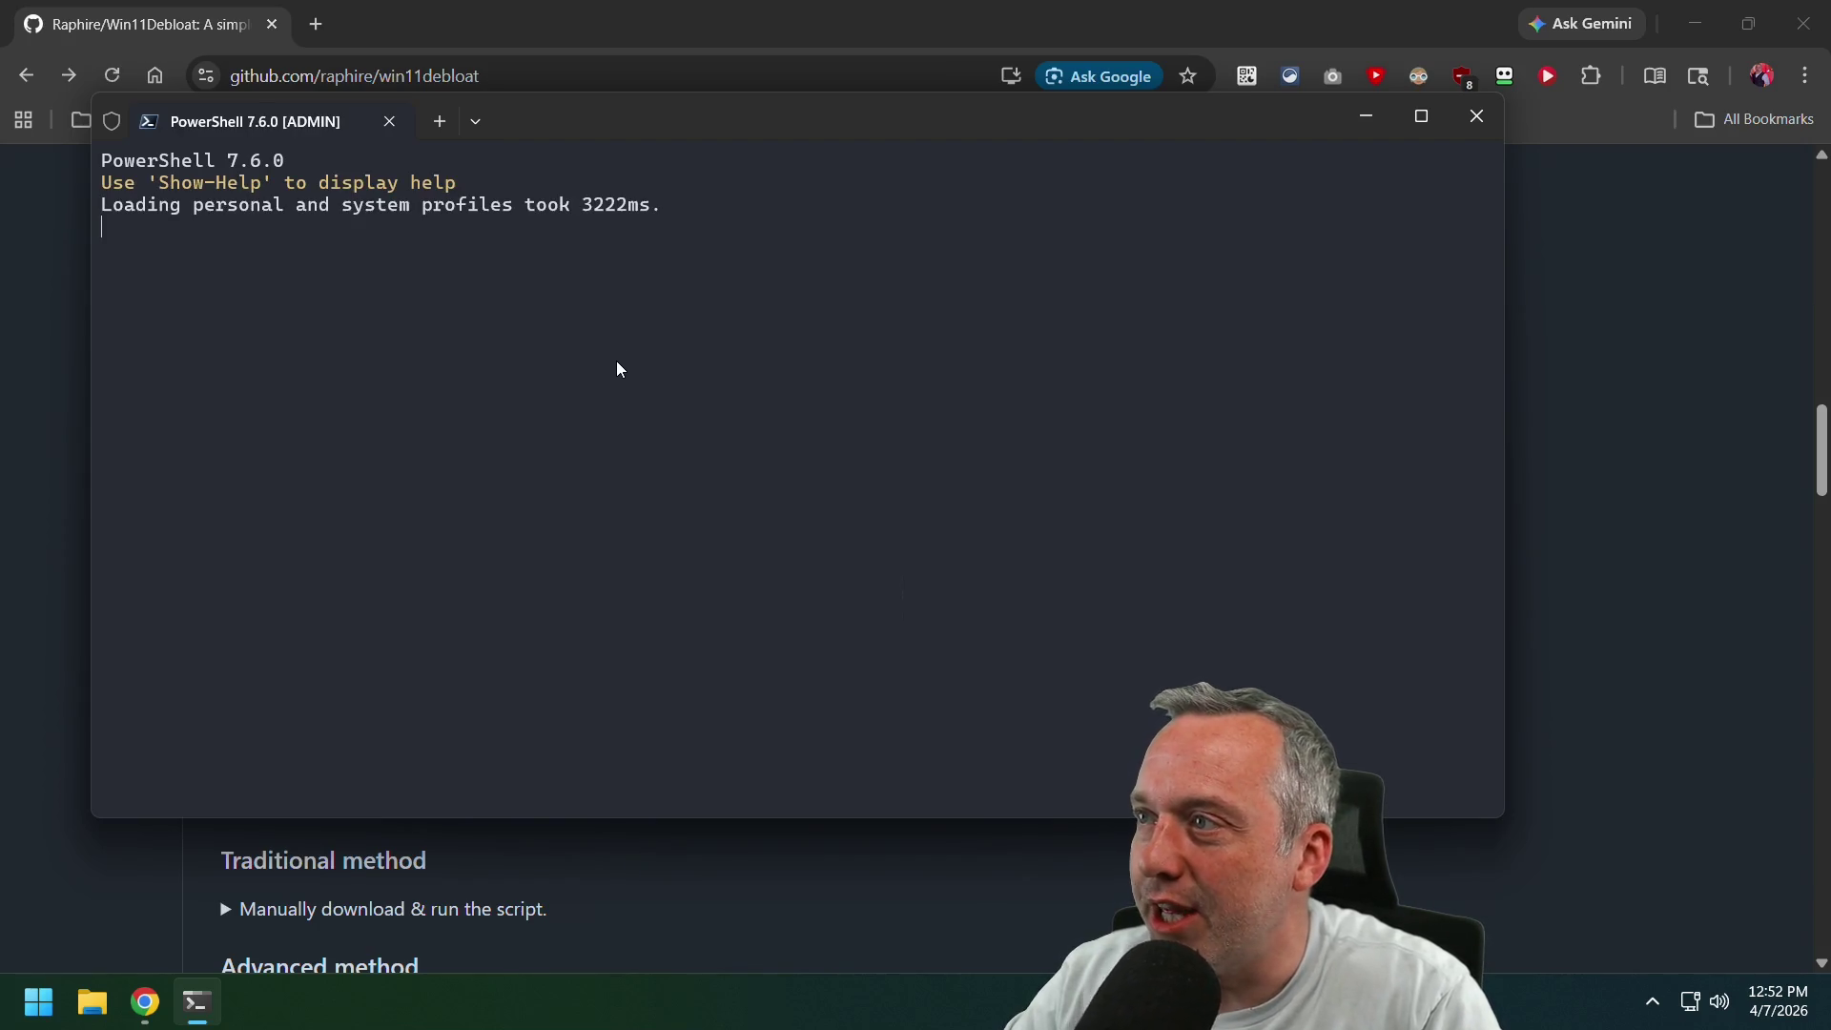
Paste the copied Win11Debloat command into PowerShell and bring the Win11Debloat window forward.
{"action": "key", "text": "ctrl+v"}
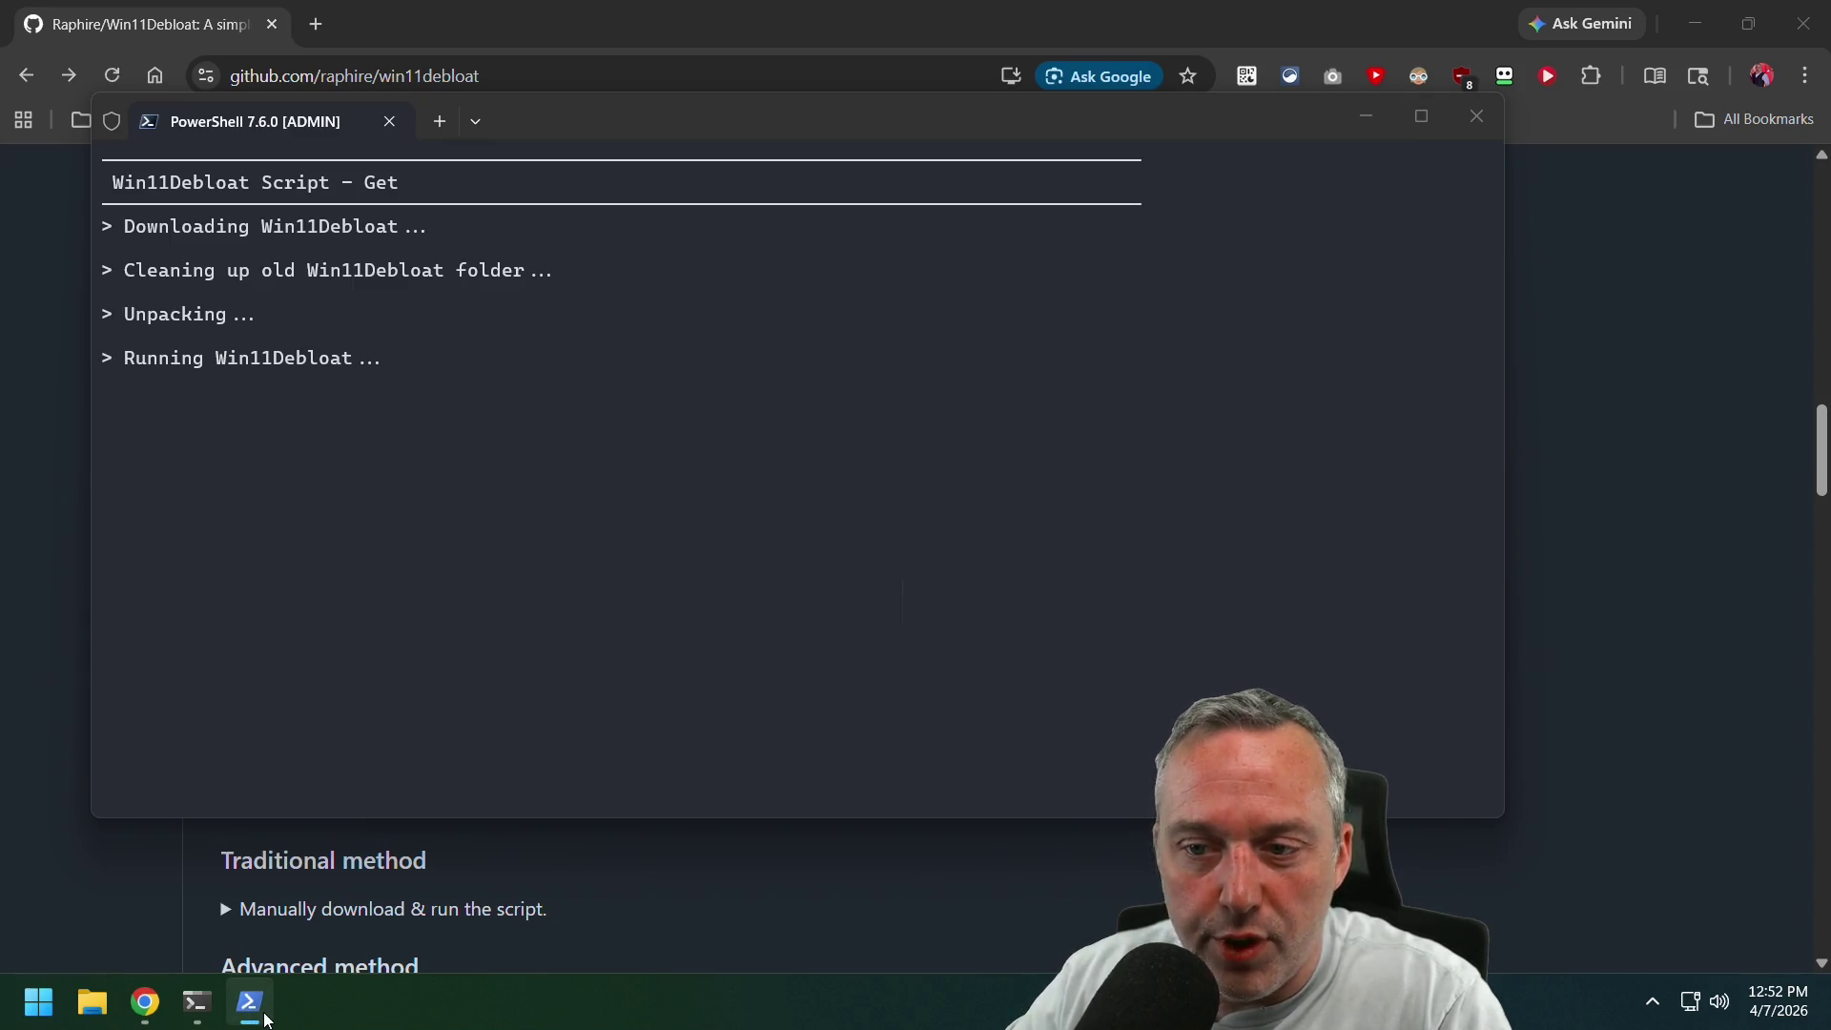
{"action": "left_click", "coordinate": [265, 1016]}
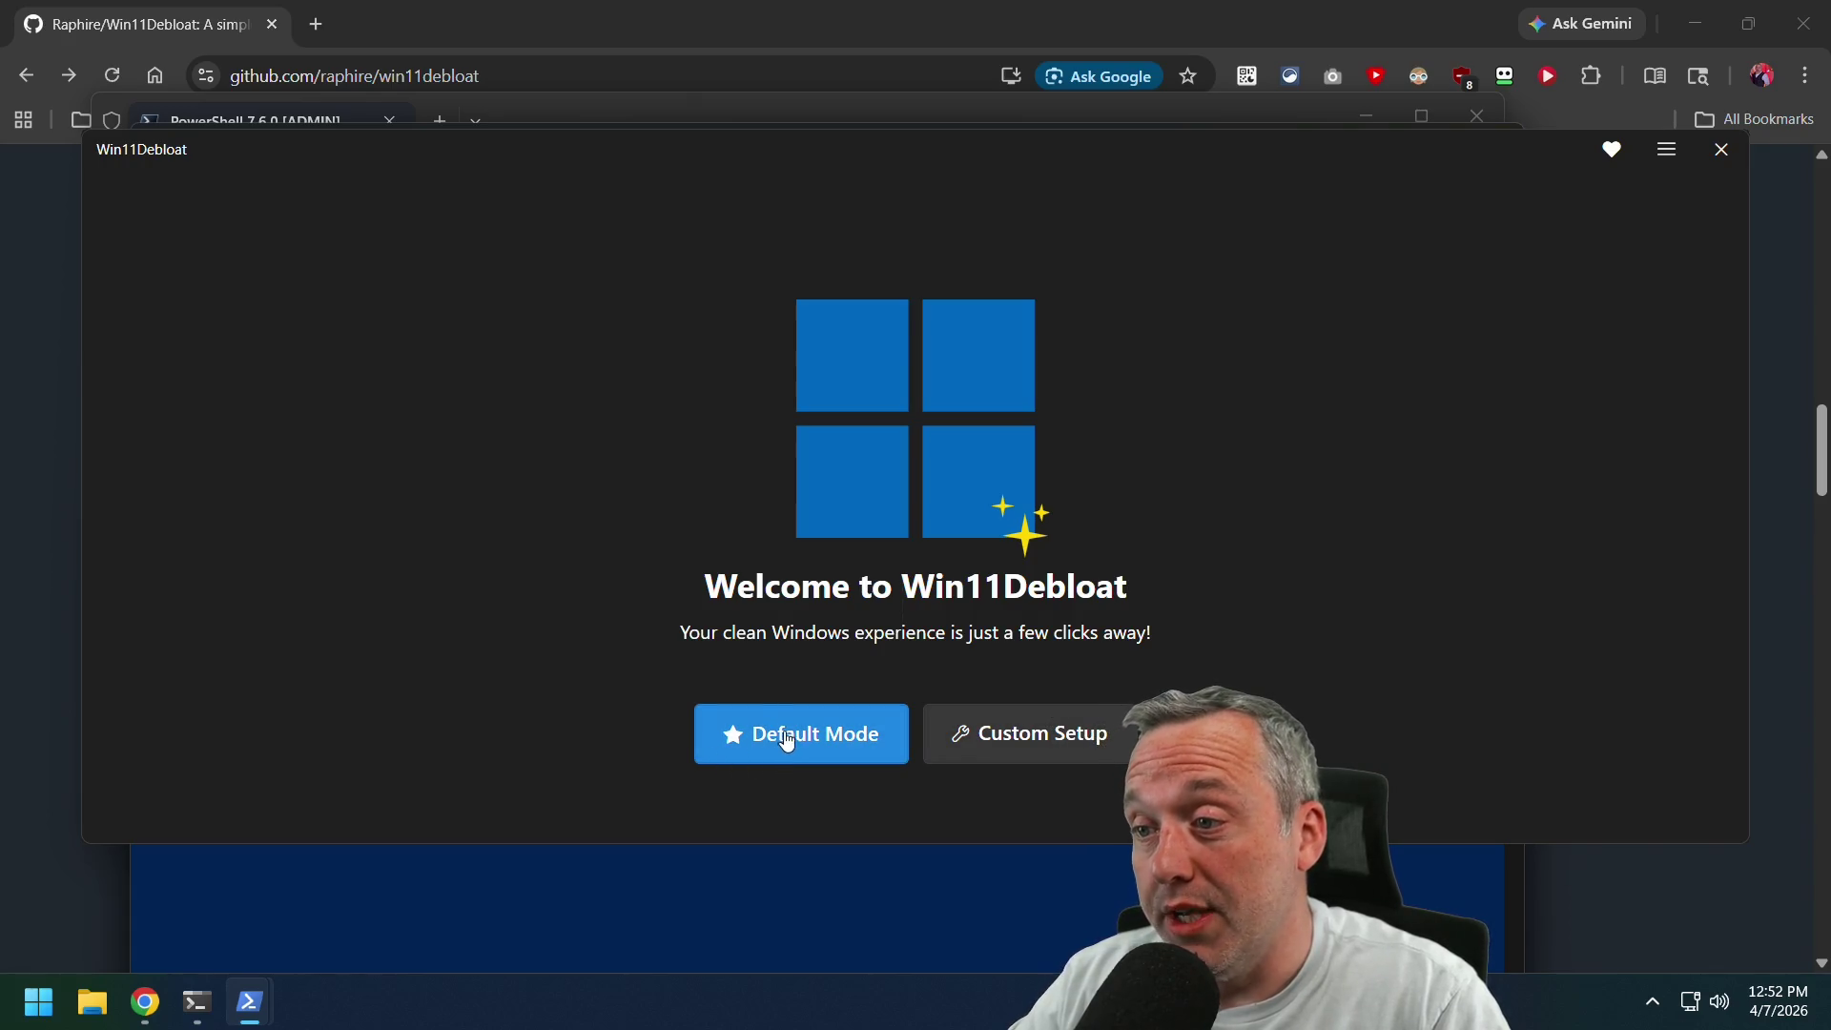
Choose Custom Setup, scroll the App Removal list from Flipboard to XING, and open Quick Select.
{"action": "left_click", "coordinate": [956, 736]}
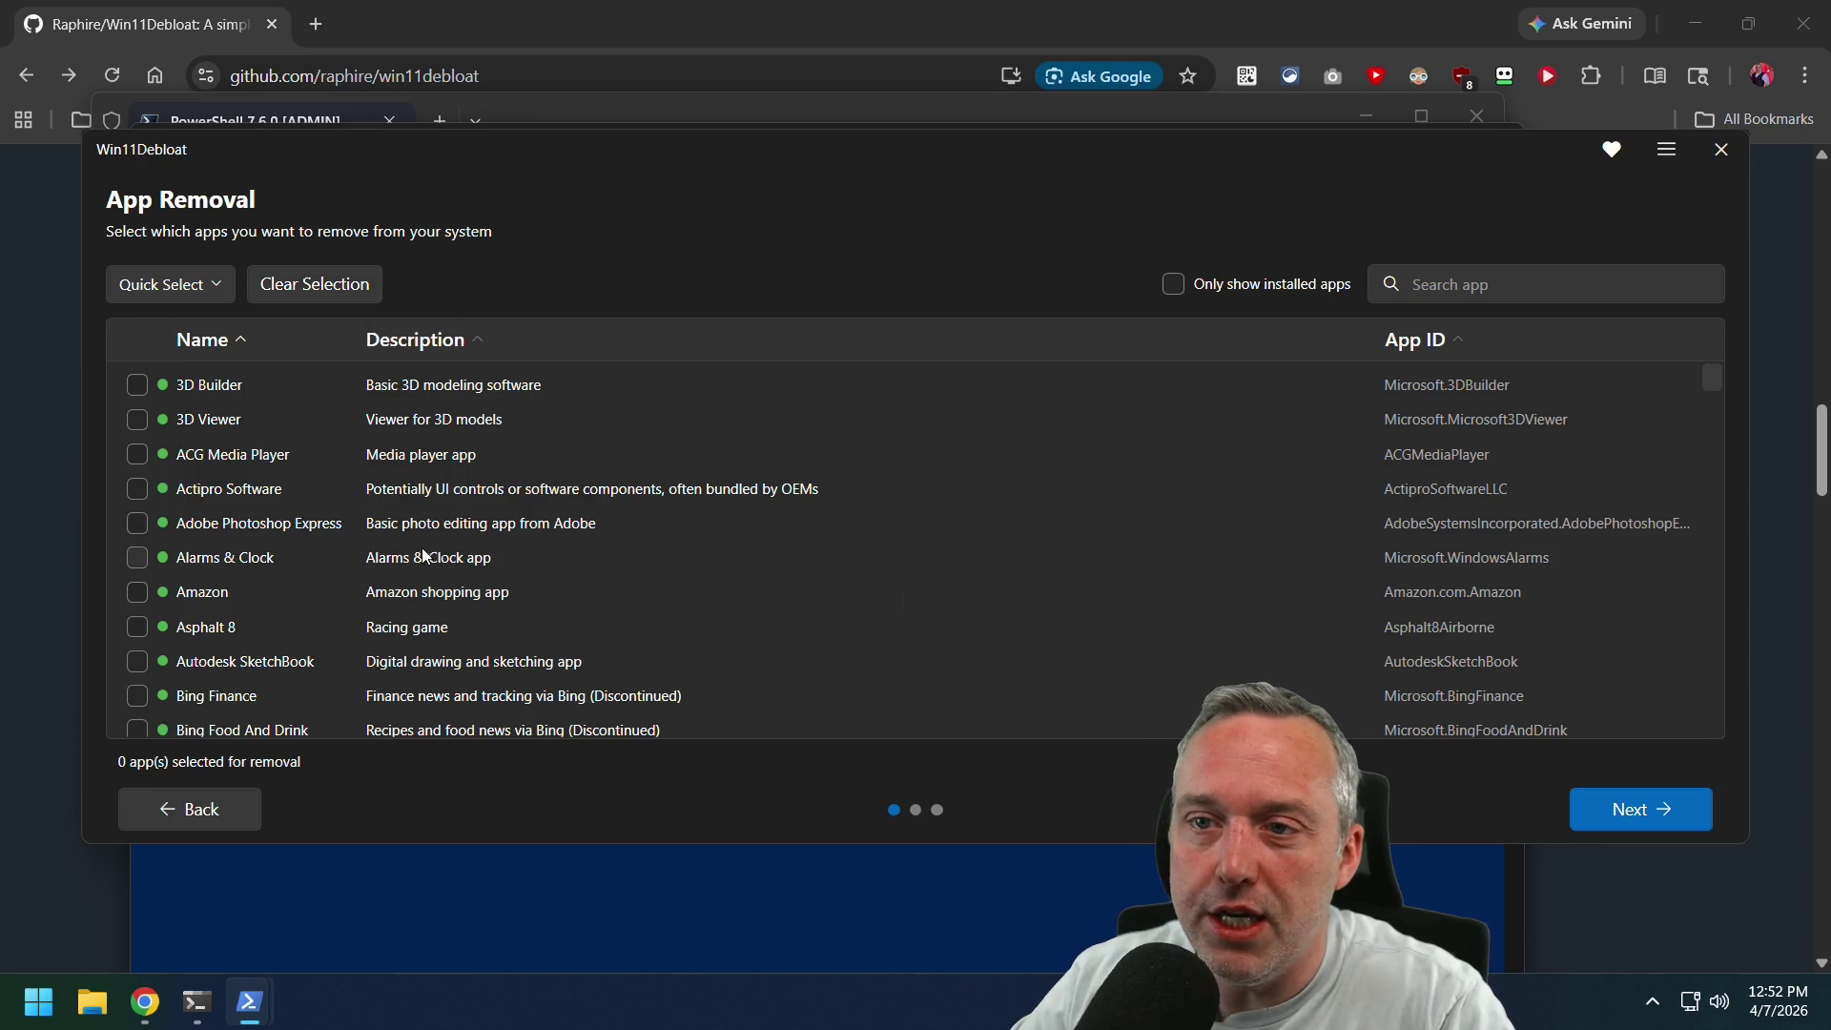
{"action": "scroll", "coordinate": [483, 539], "scroll_direction": "down", "scroll_amount": 5}
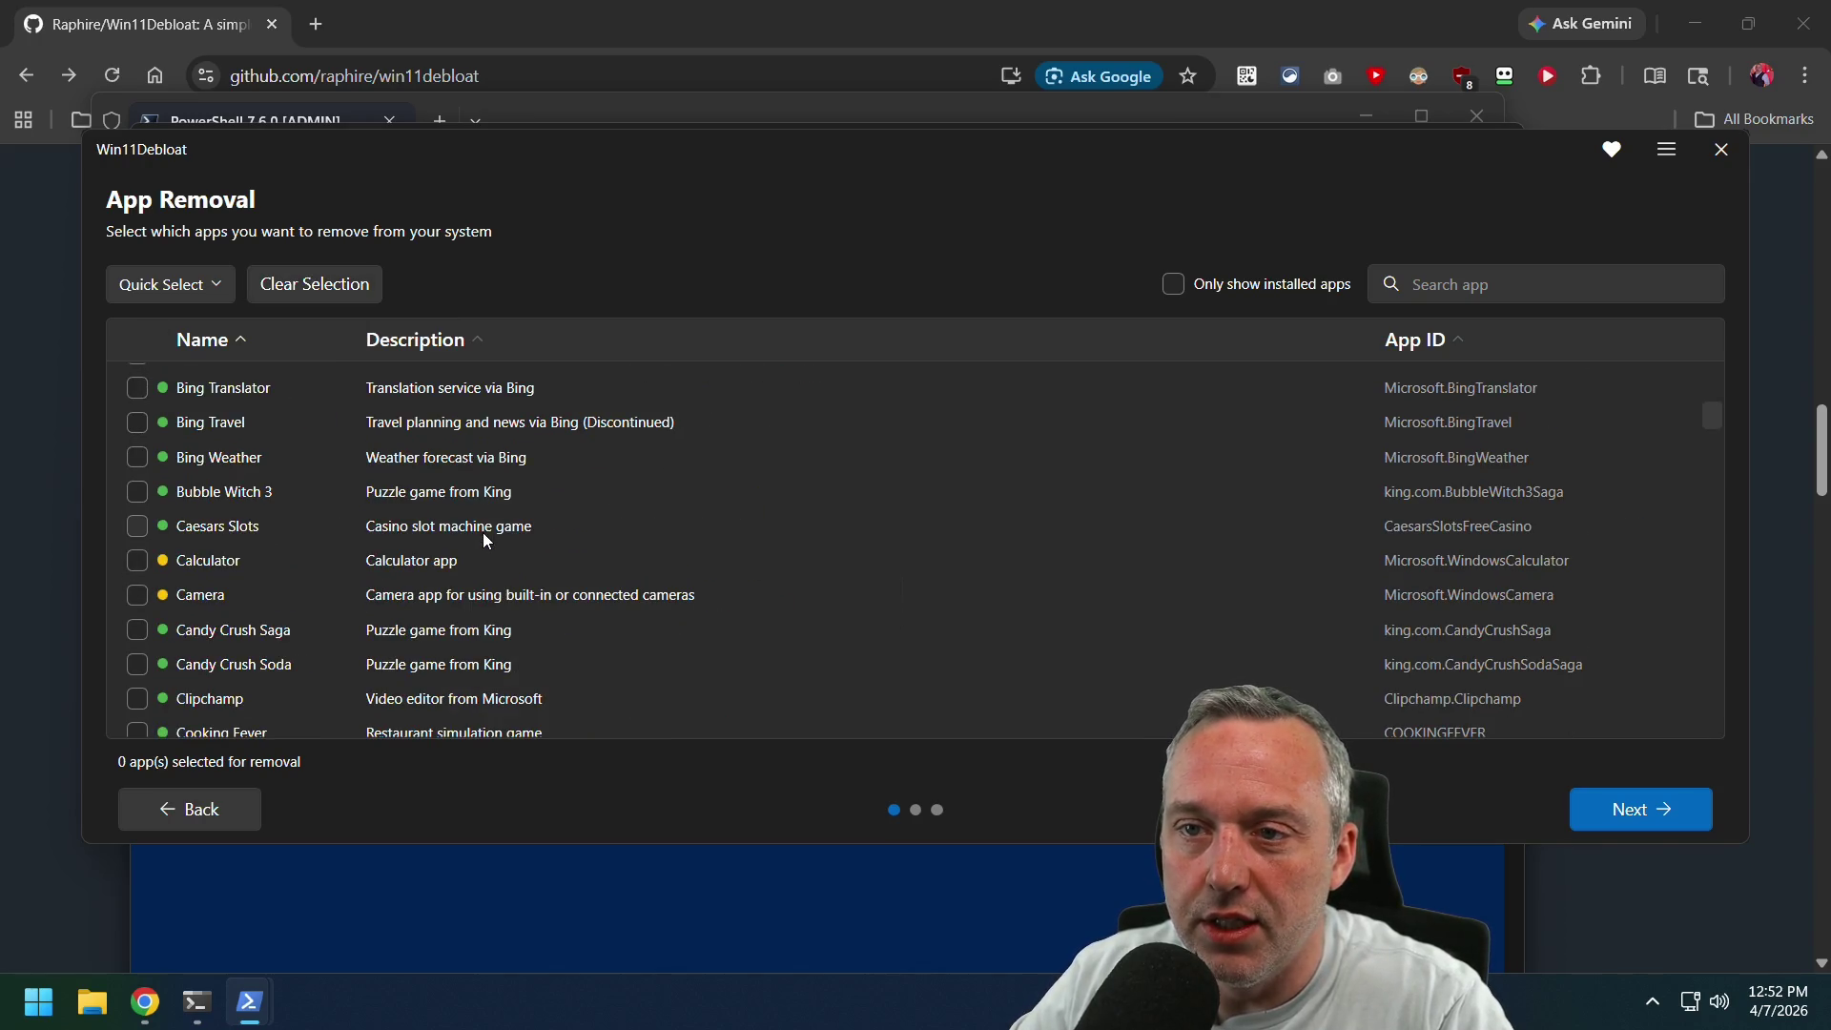
{"action": "scroll", "coordinate": [483, 539], "scroll_direction": "down", "scroll_amount": 4}
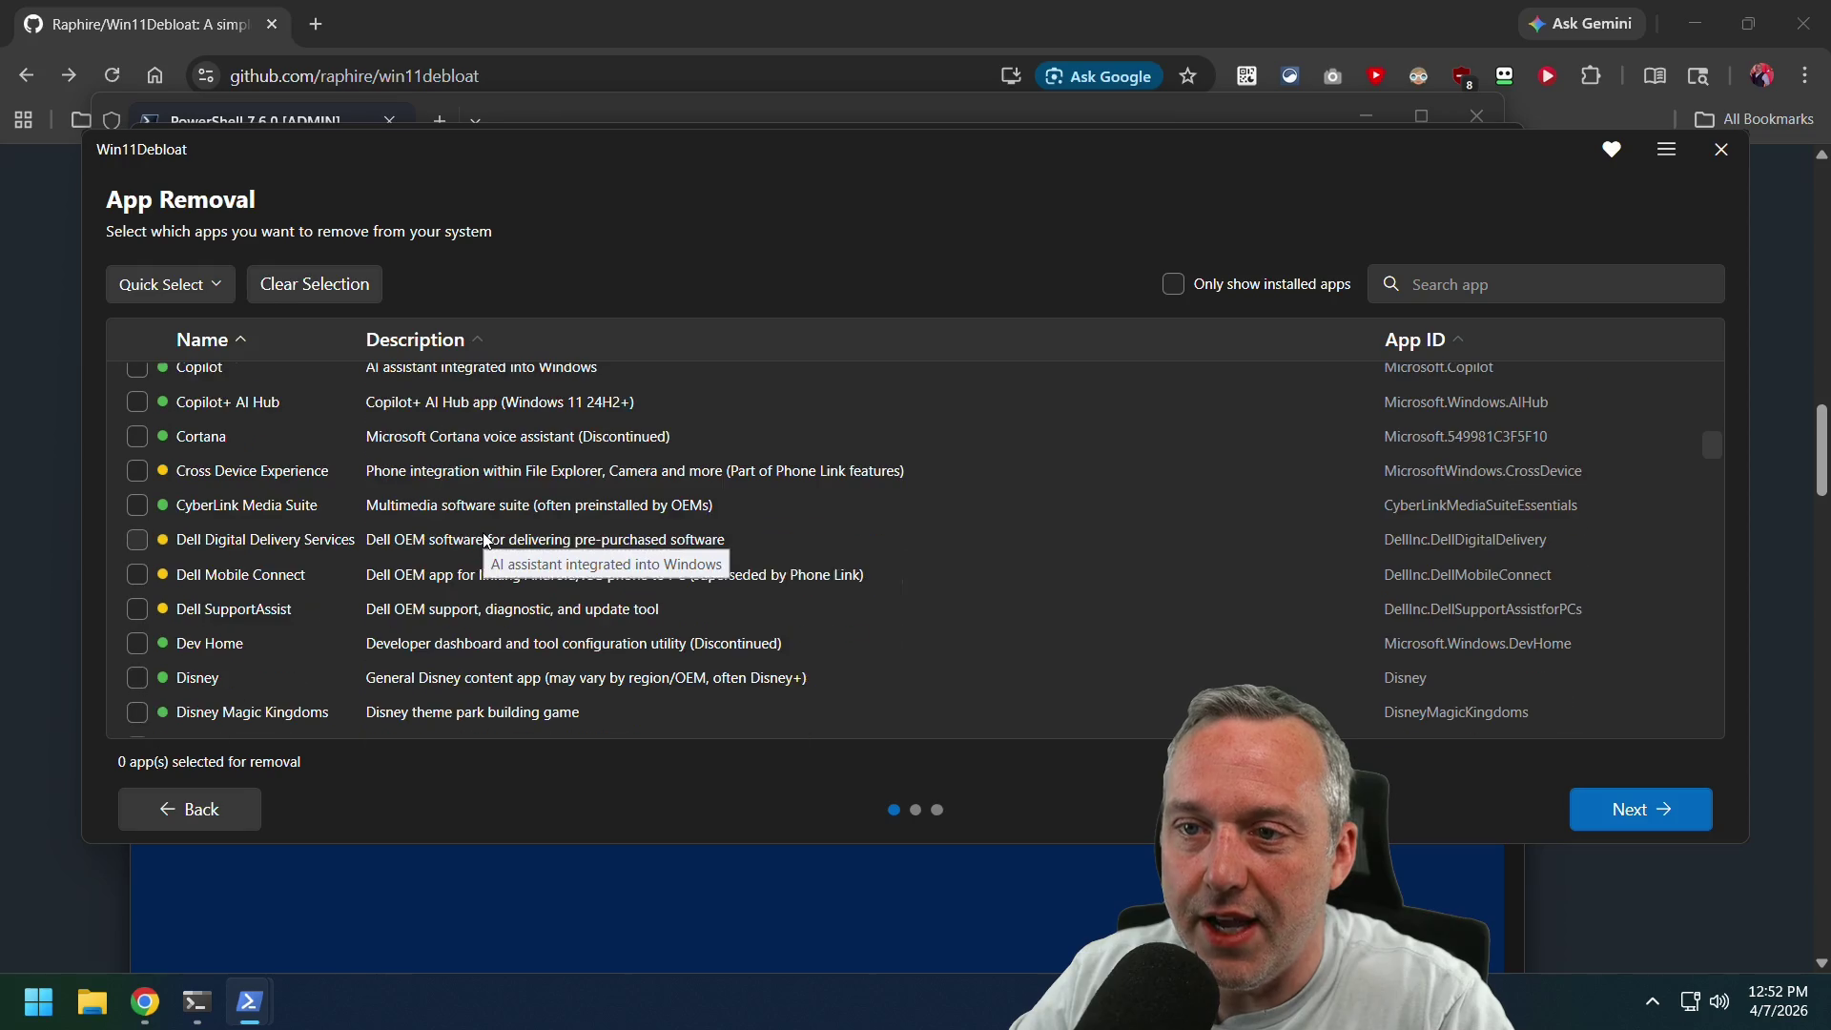
{"action": "scroll", "coordinate": [484, 538], "scroll_direction": "down", "scroll_amount": 4}
{"action": "scroll", "coordinate": [484, 539], "scroll_direction": "down", "scroll_amount": 2}
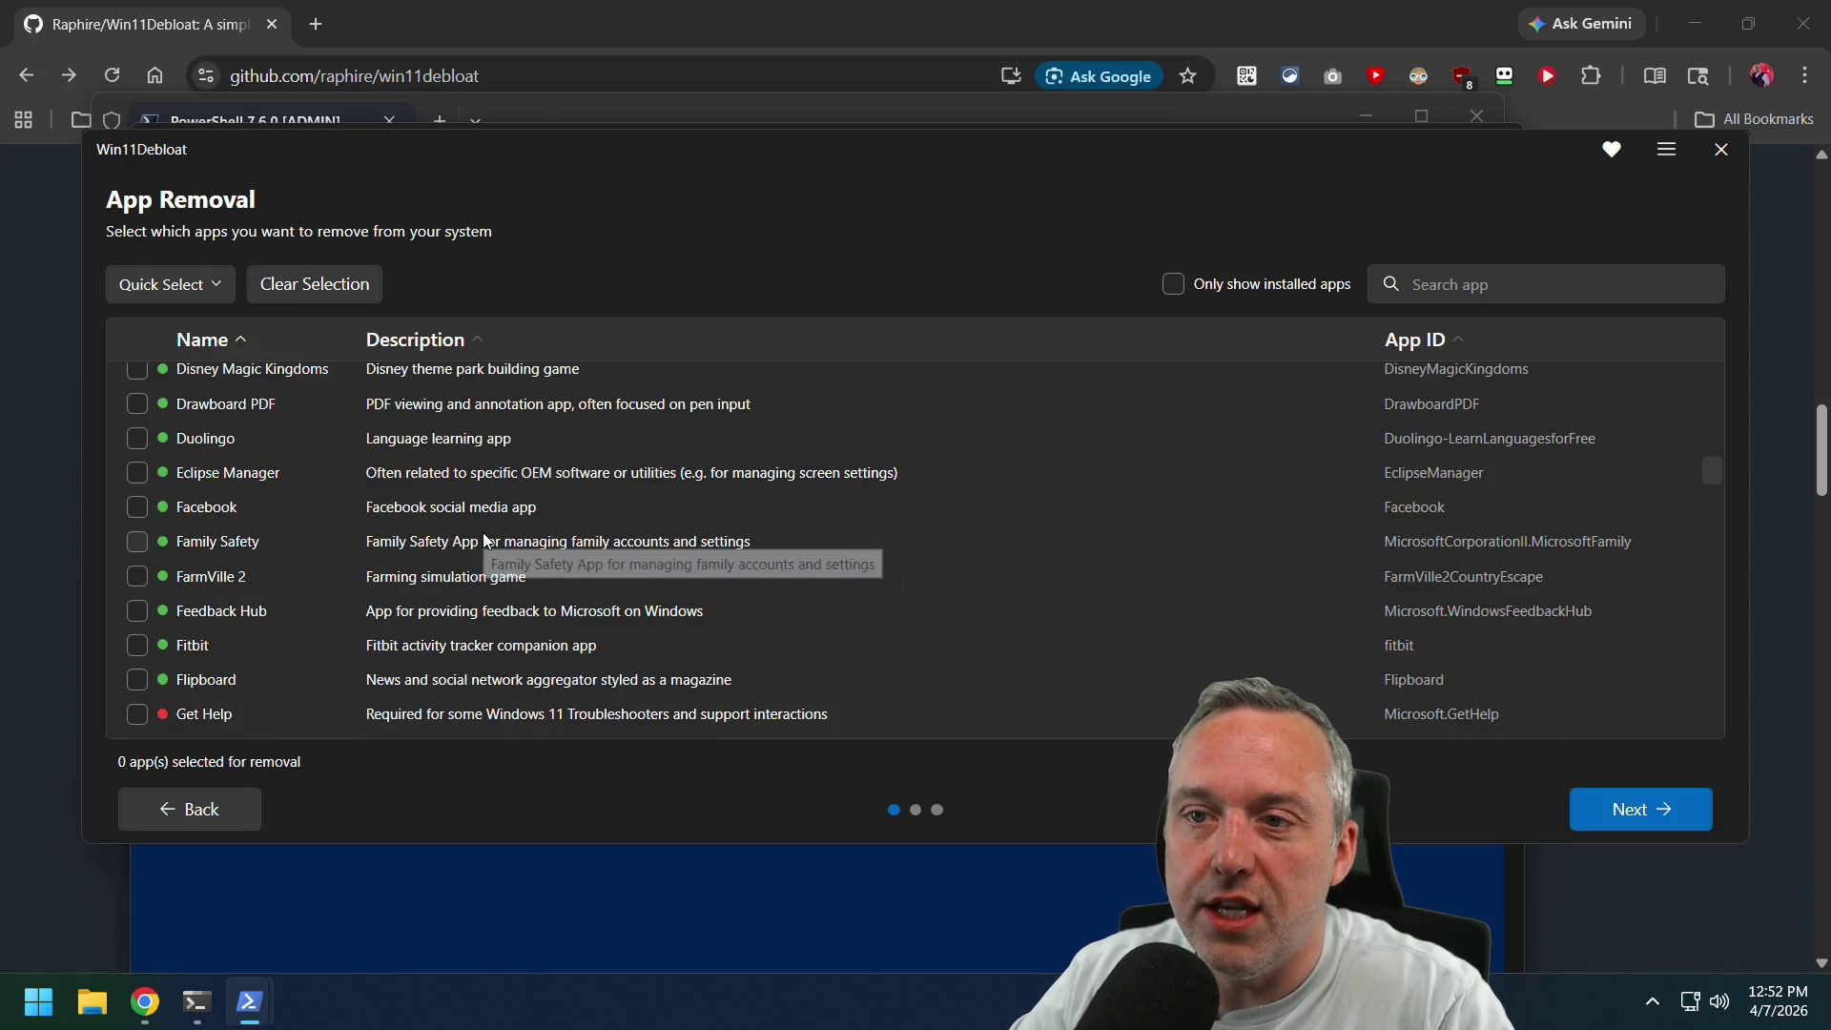
{"action": "scroll", "coordinate": [483, 538], "scroll_direction": "down", "scroll_amount": 5}
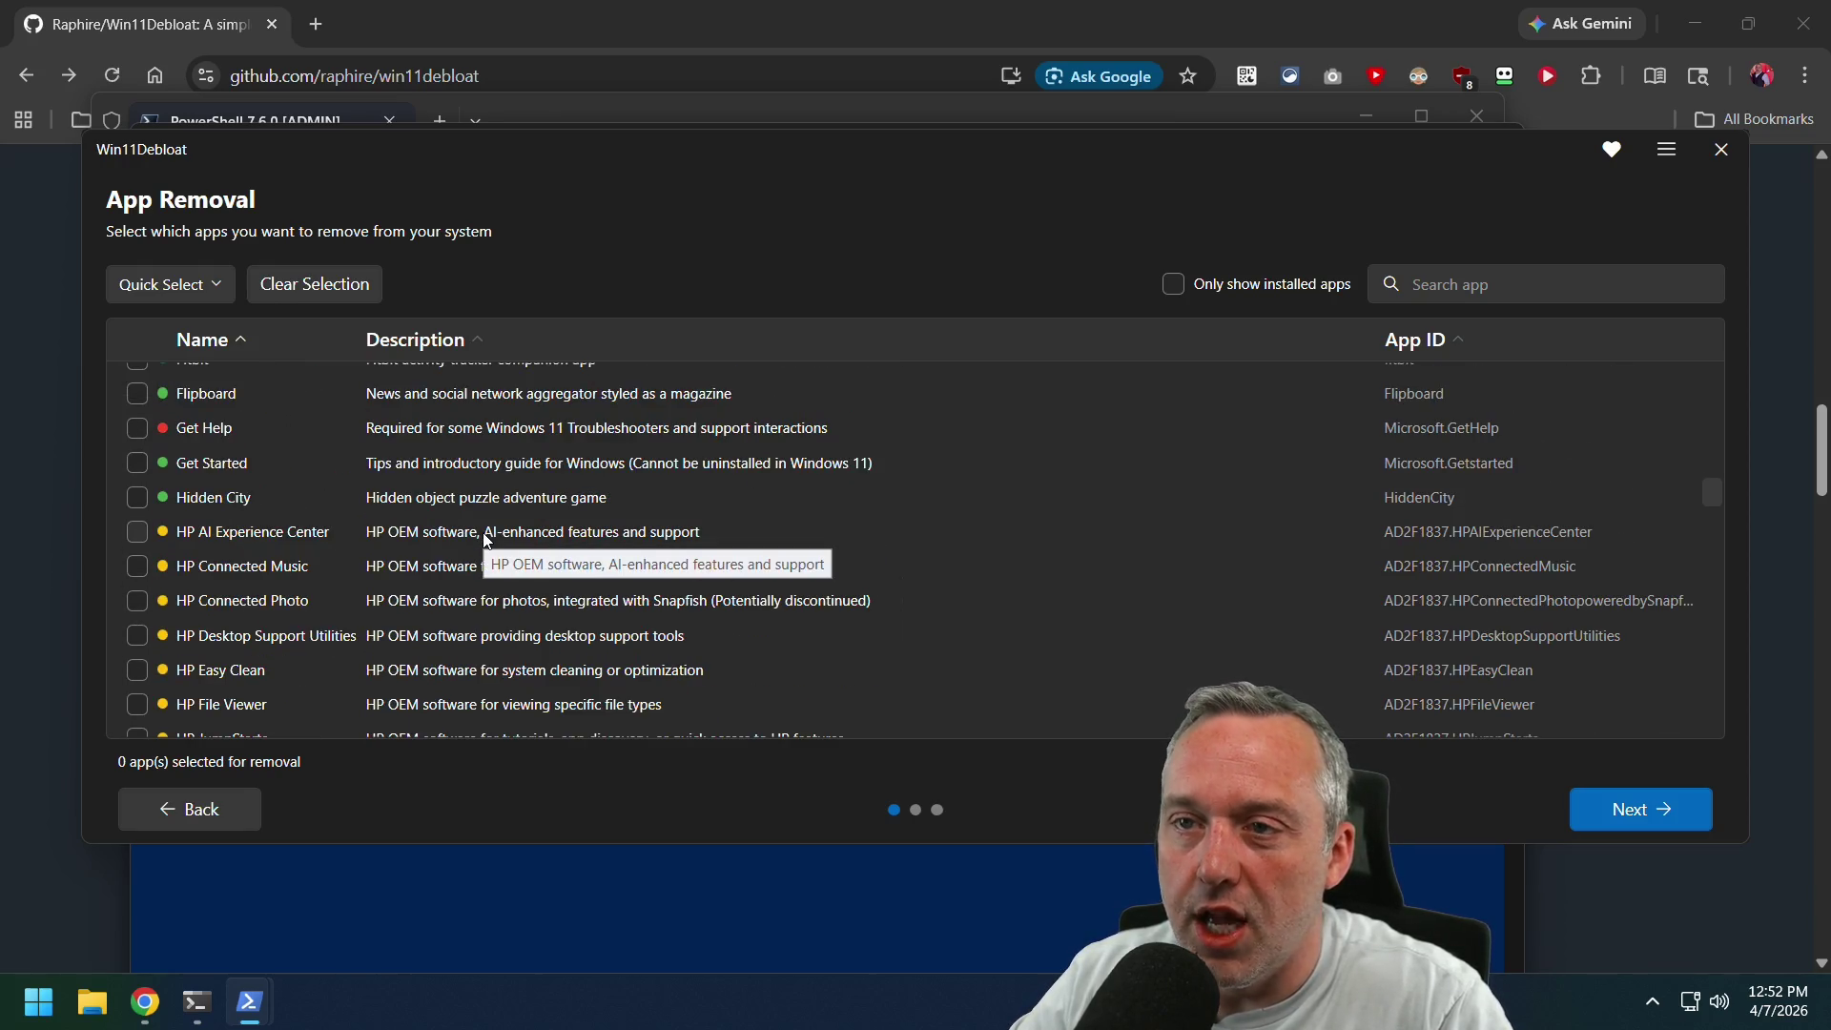
{"action": "scroll", "coordinate": [484, 539], "scroll_direction": "down", "scroll_amount": 6}
{"action": "scroll", "coordinate": [483, 538], "scroll_direction": "down", "scroll_amount": 6}
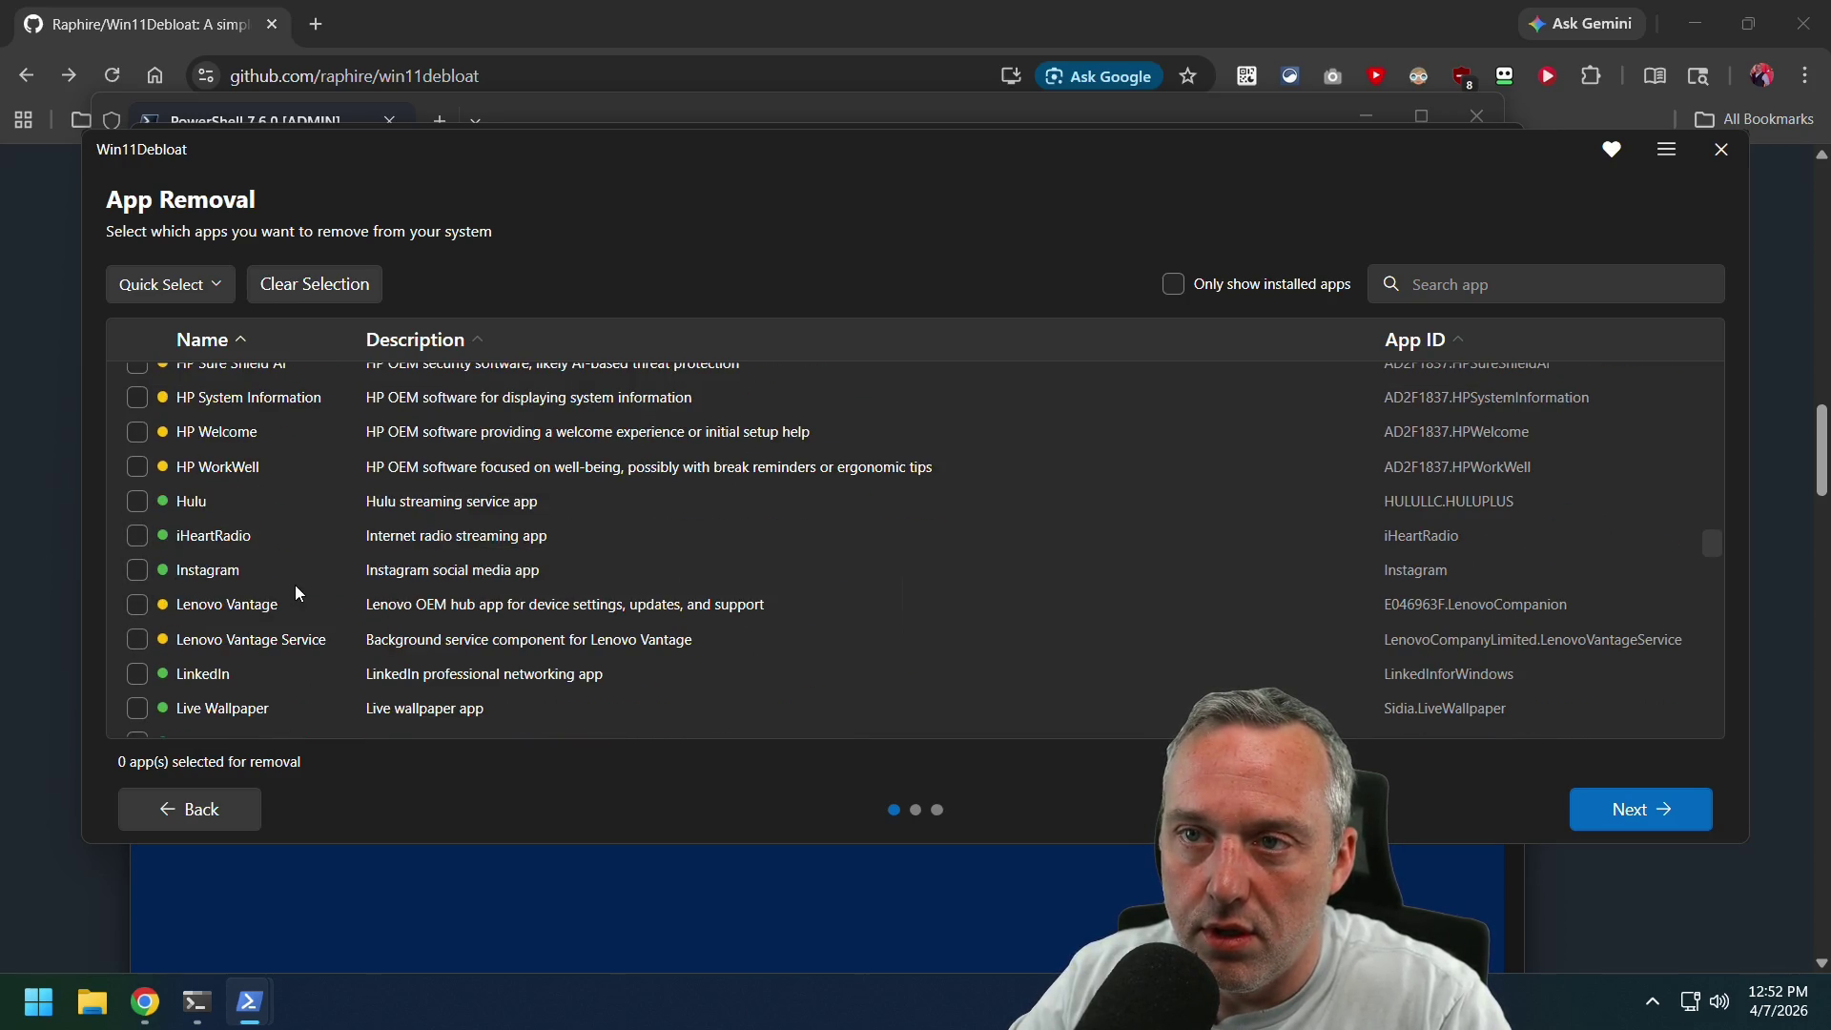
{"action": "scroll", "coordinate": [294, 586], "scroll_direction": "down", "scroll_amount": 20}
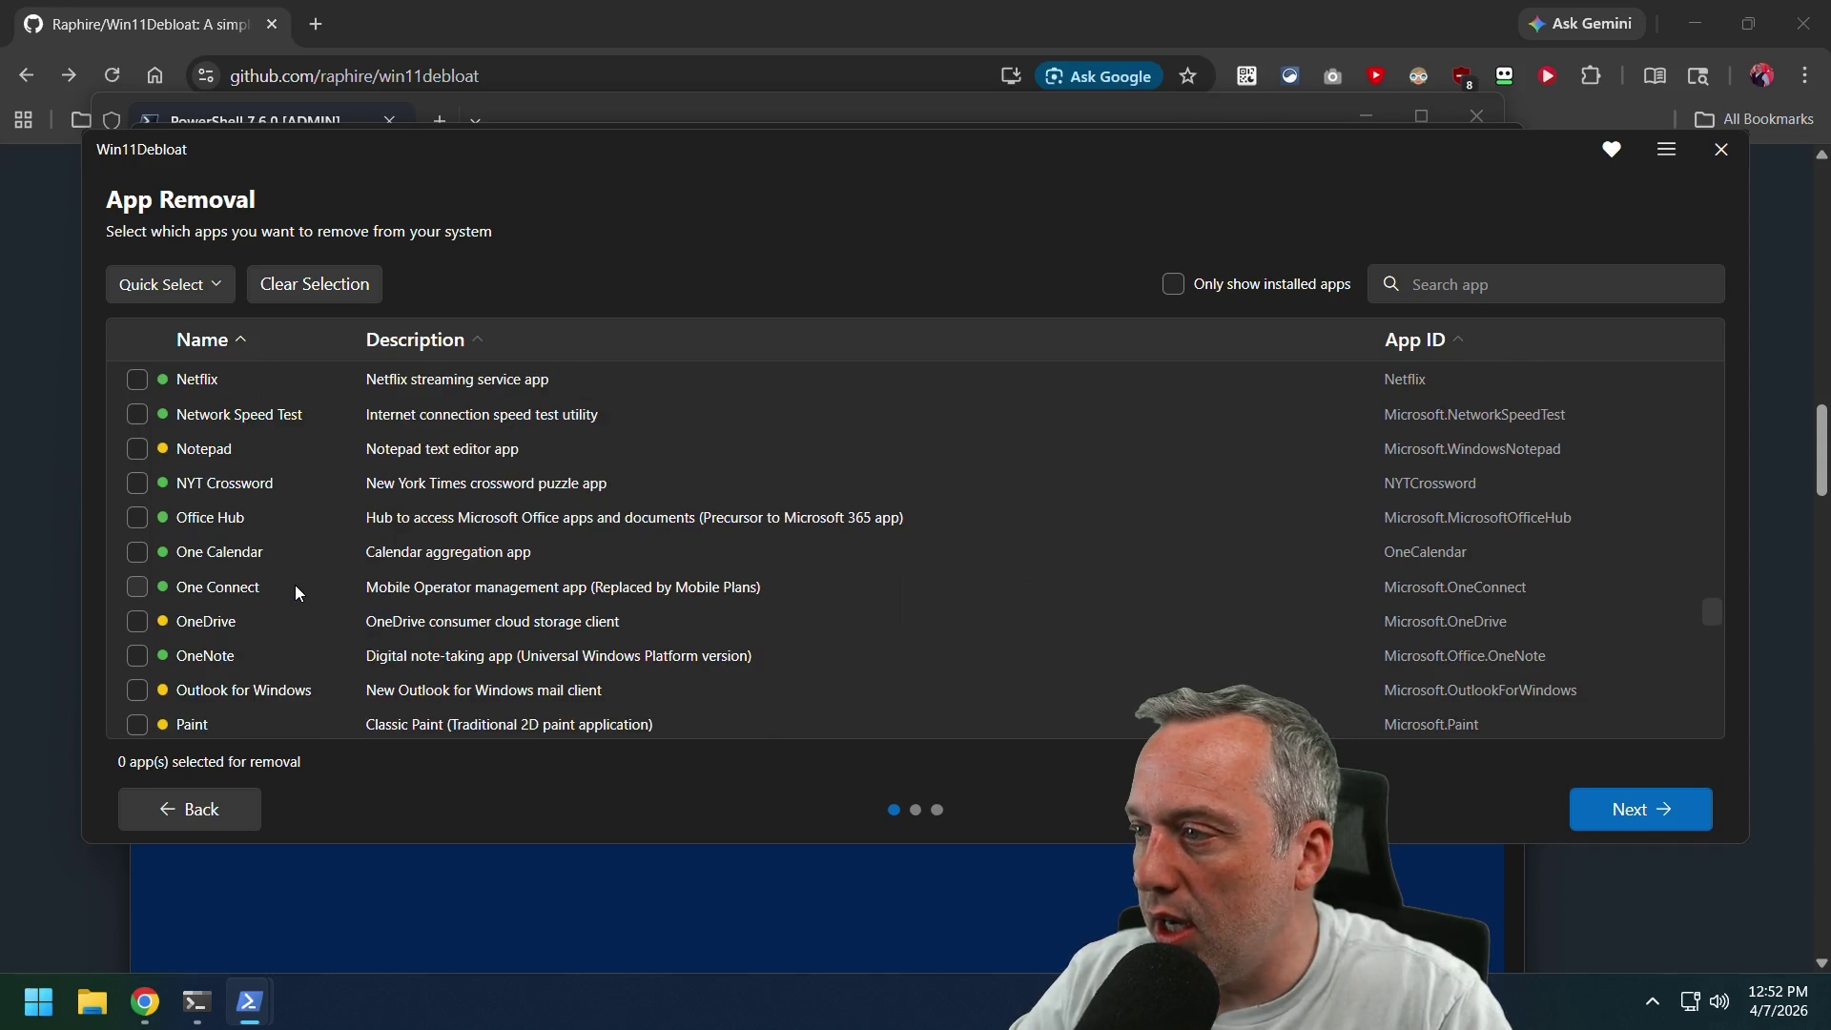
{"action": "scroll", "coordinate": [294, 586], "scroll_direction": "down", "scroll_amount": 20}
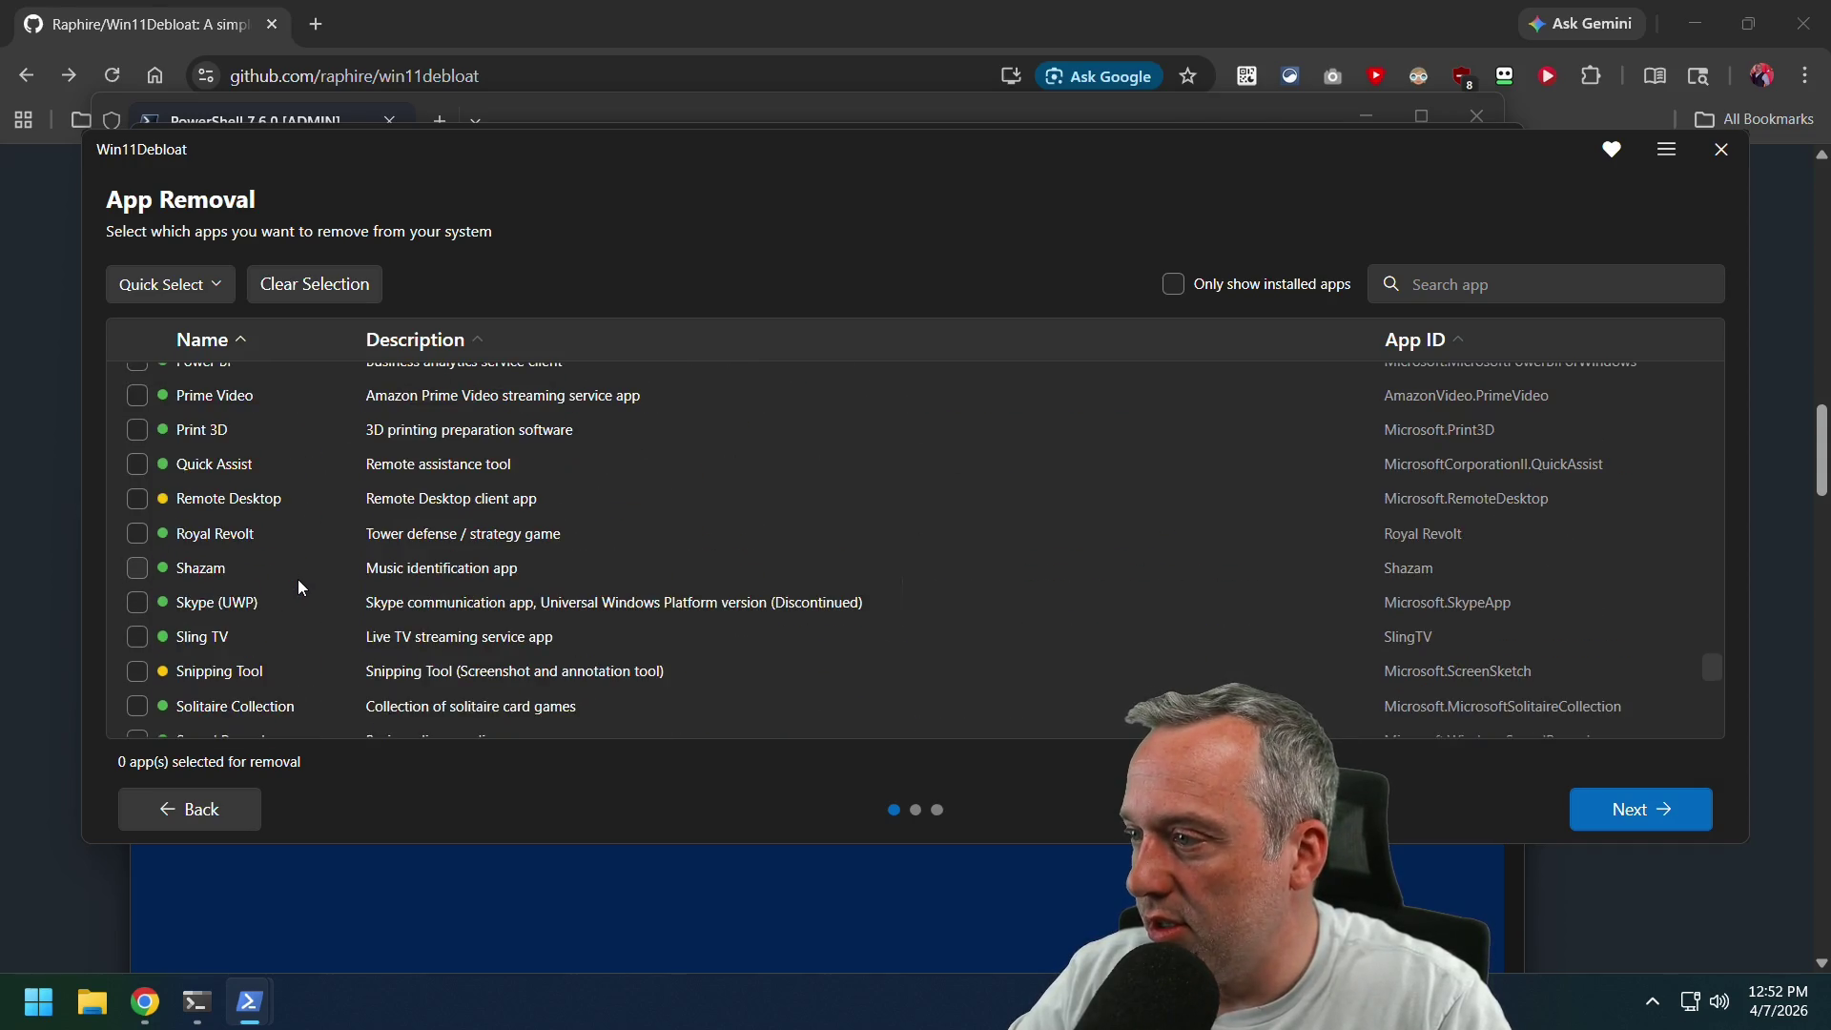
{"action": "scroll", "coordinate": [299, 581], "scroll_direction": "down", "scroll_amount": 10}
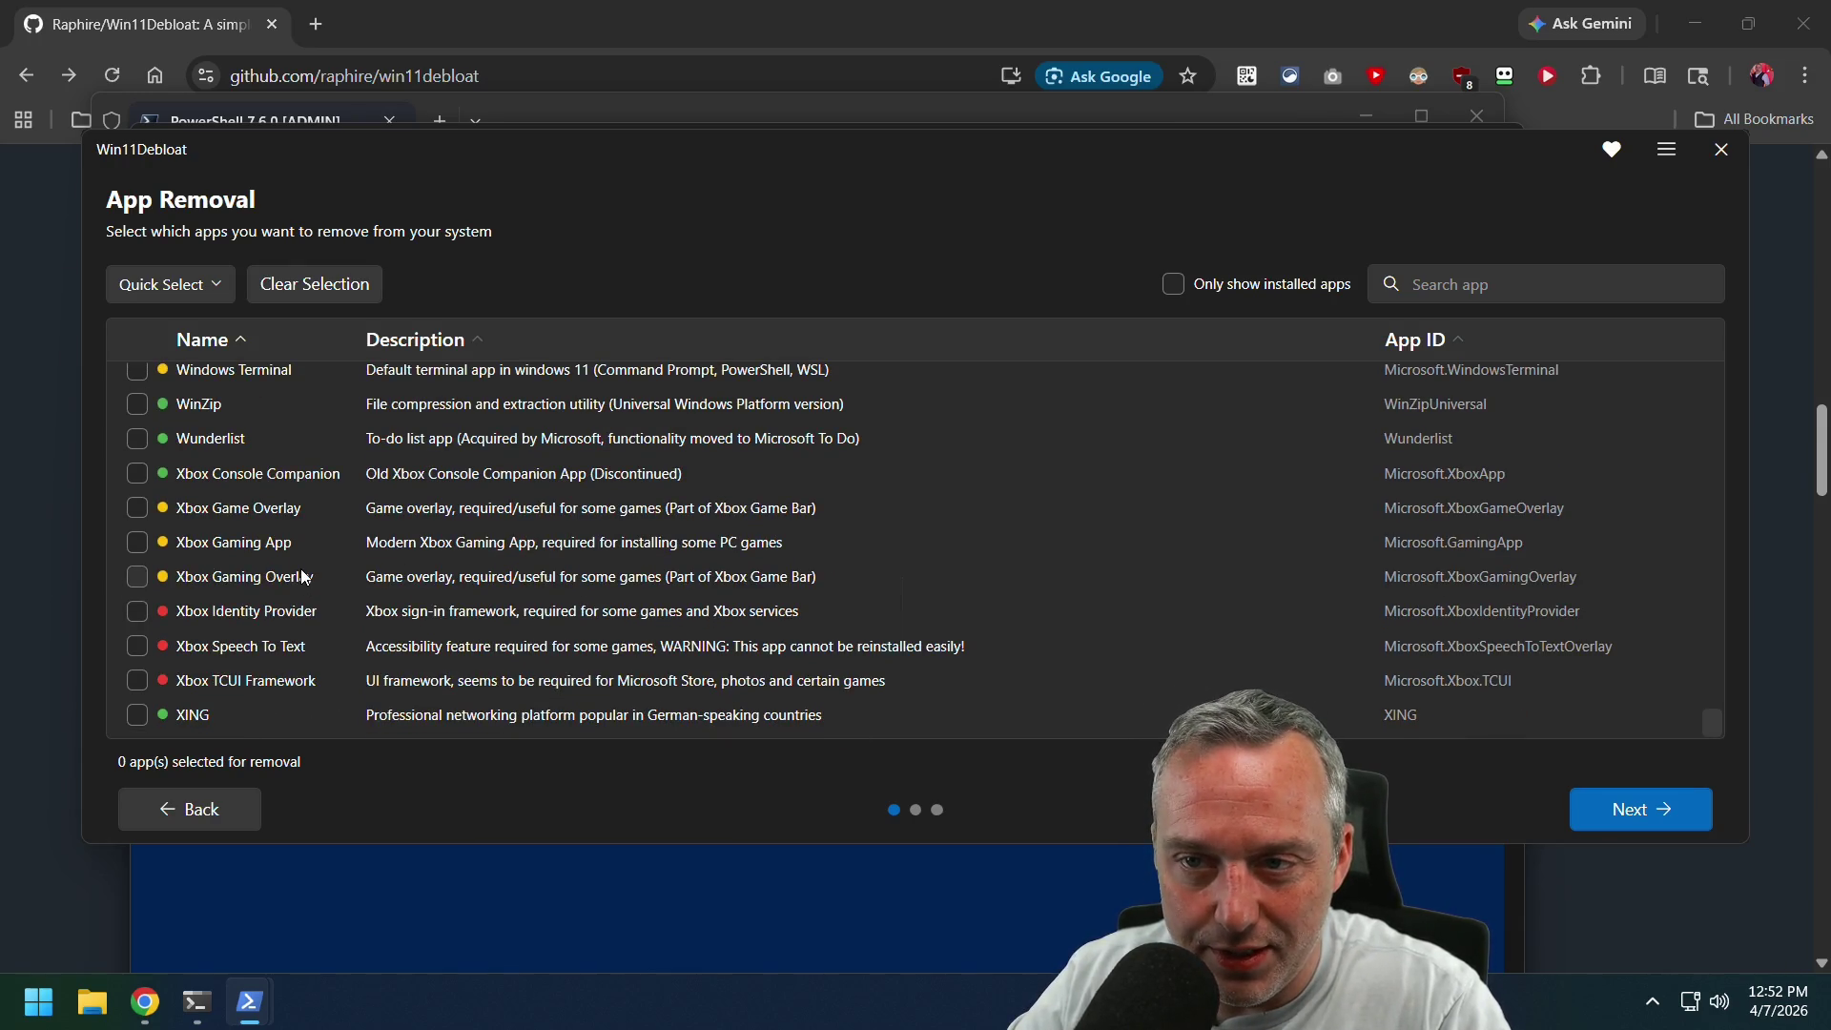
{"action": "left_click", "coordinate": [205, 282]}
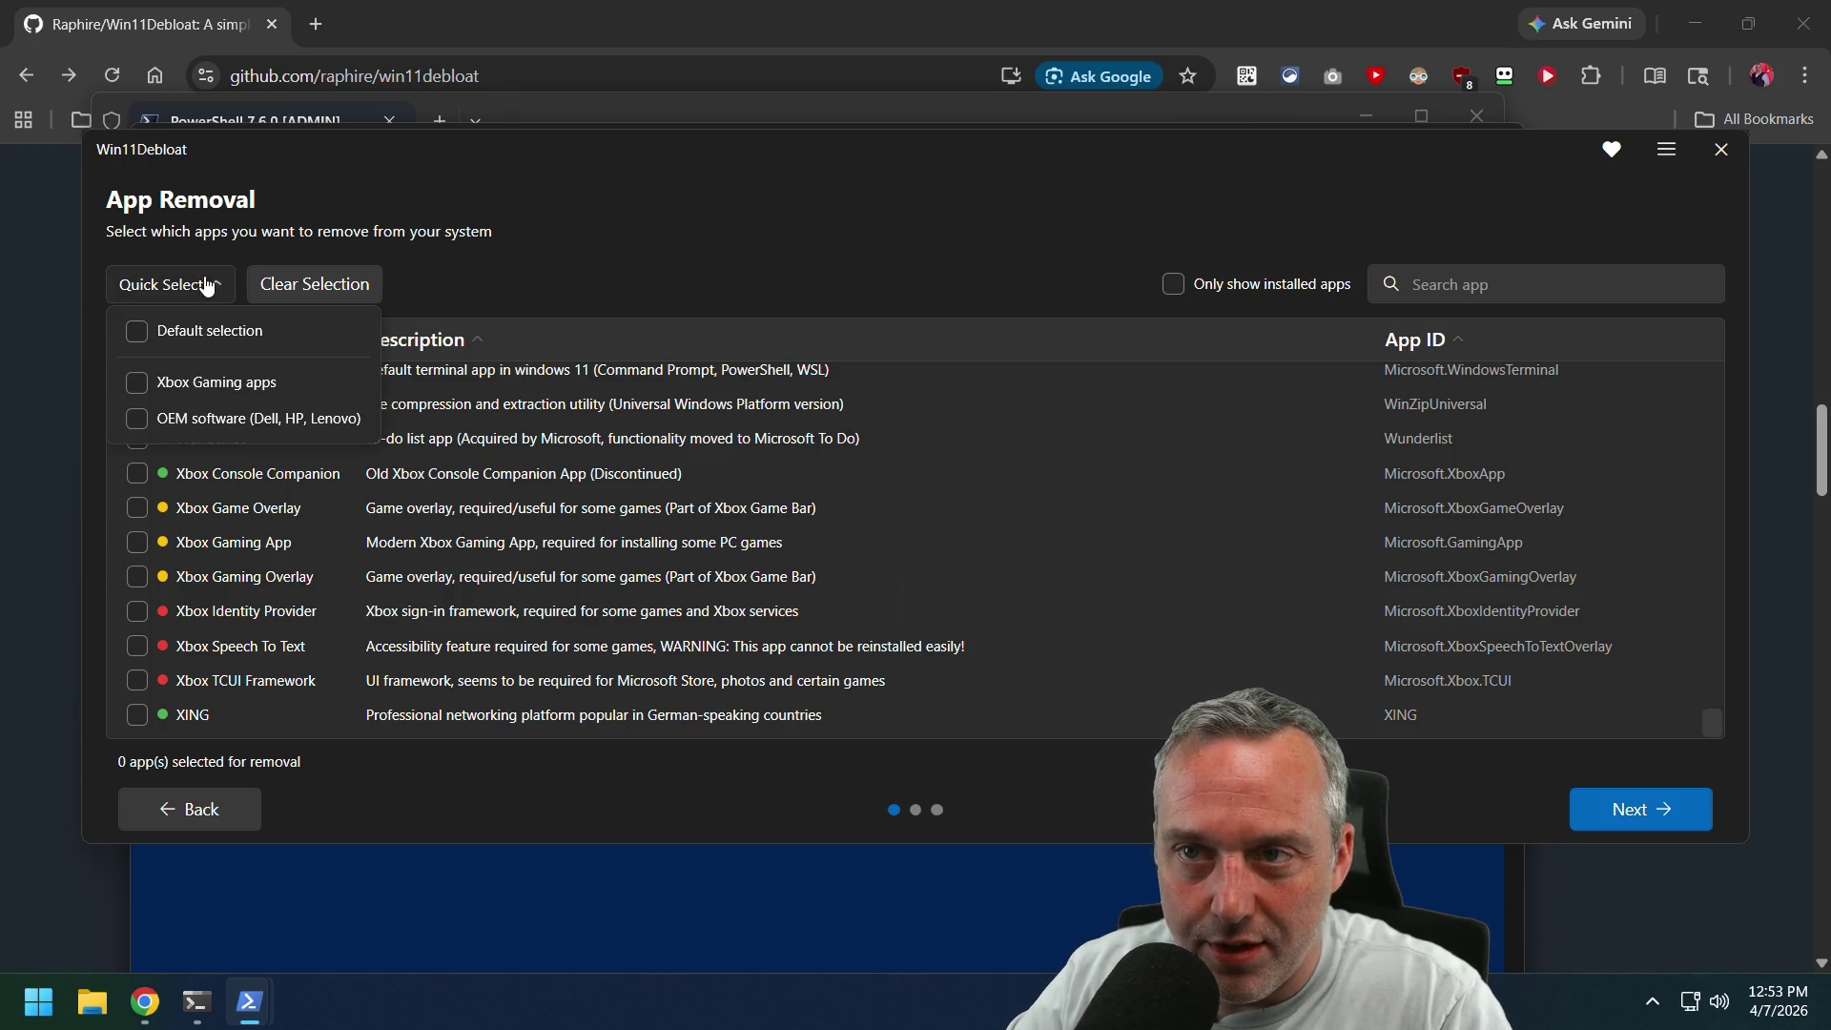
Apply the Default selection preset of 91 apps and scroll back up through the list.
{"action": "left_click", "coordinate": [141, 330]}
{"action": "left_click", "coordinate": [814, 208]}
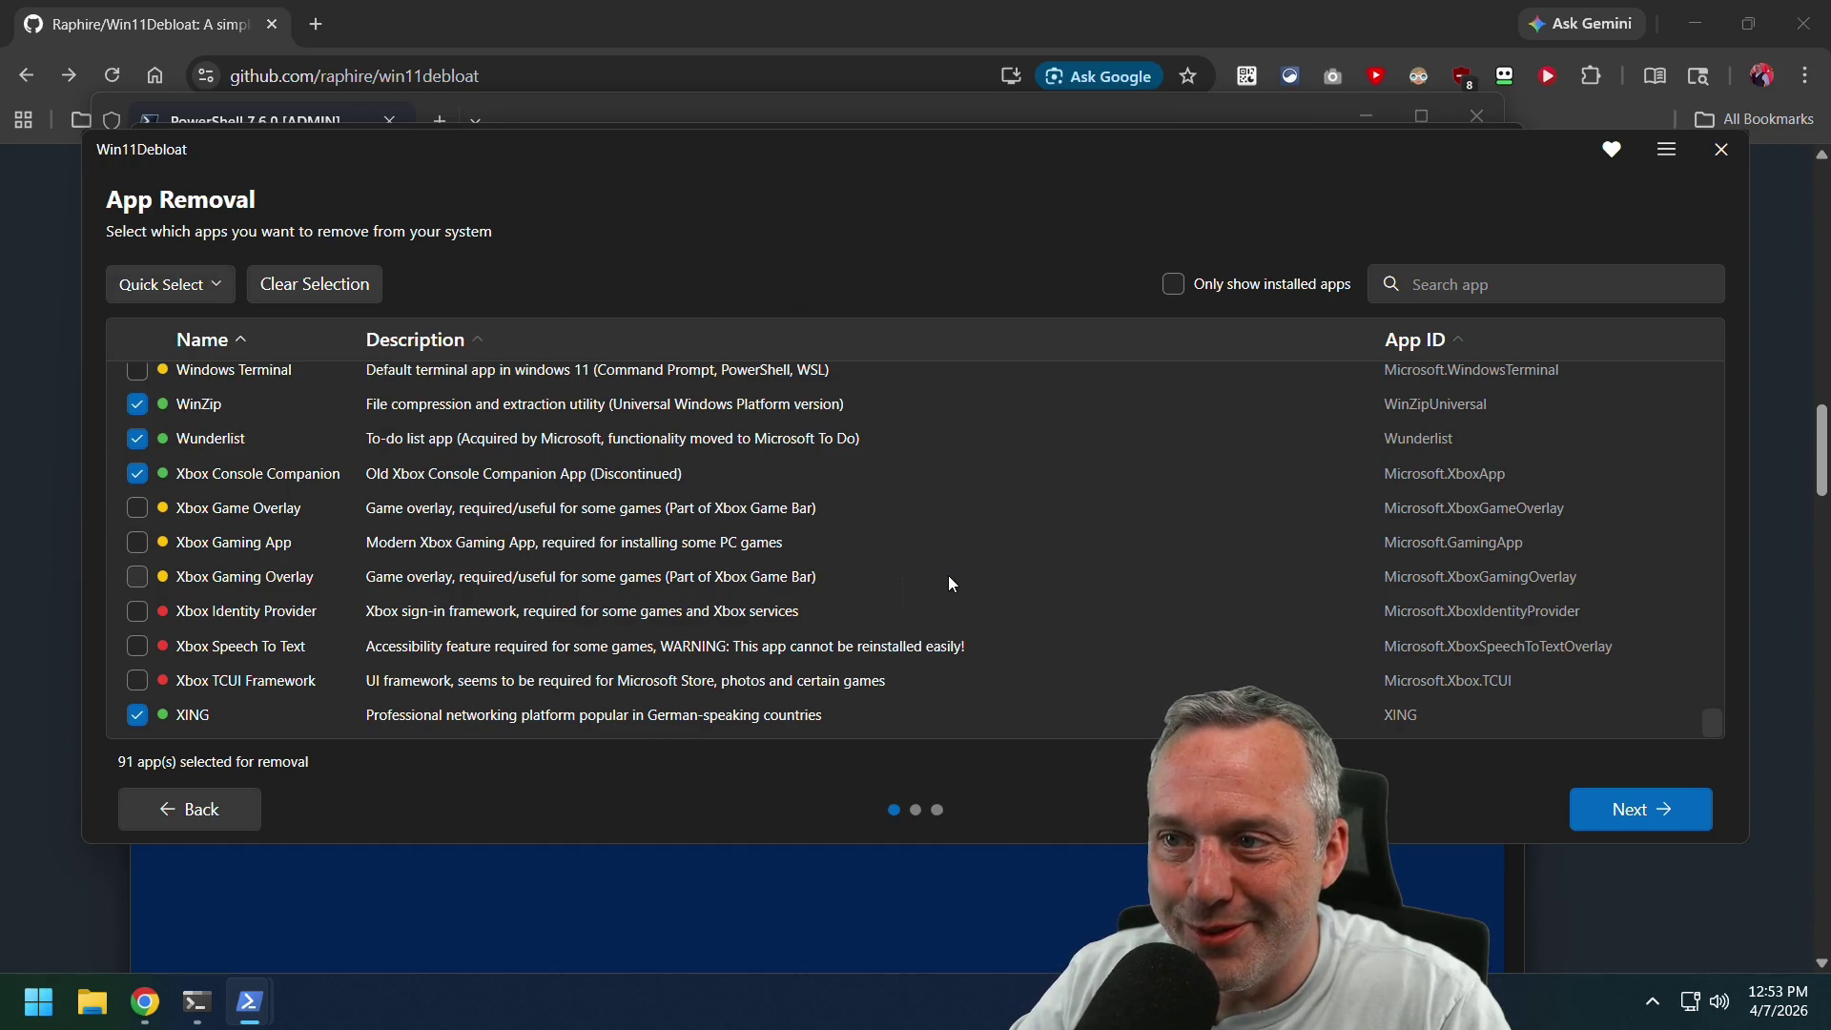
{"action": "scroll", "coordinate": [949, 577], "scroll_direction": "up", "scroll_amount": 1}
{"action": "scroll", "coordinate": [954, 584], "scroll_direction": "up", "scroll_amount": 1}
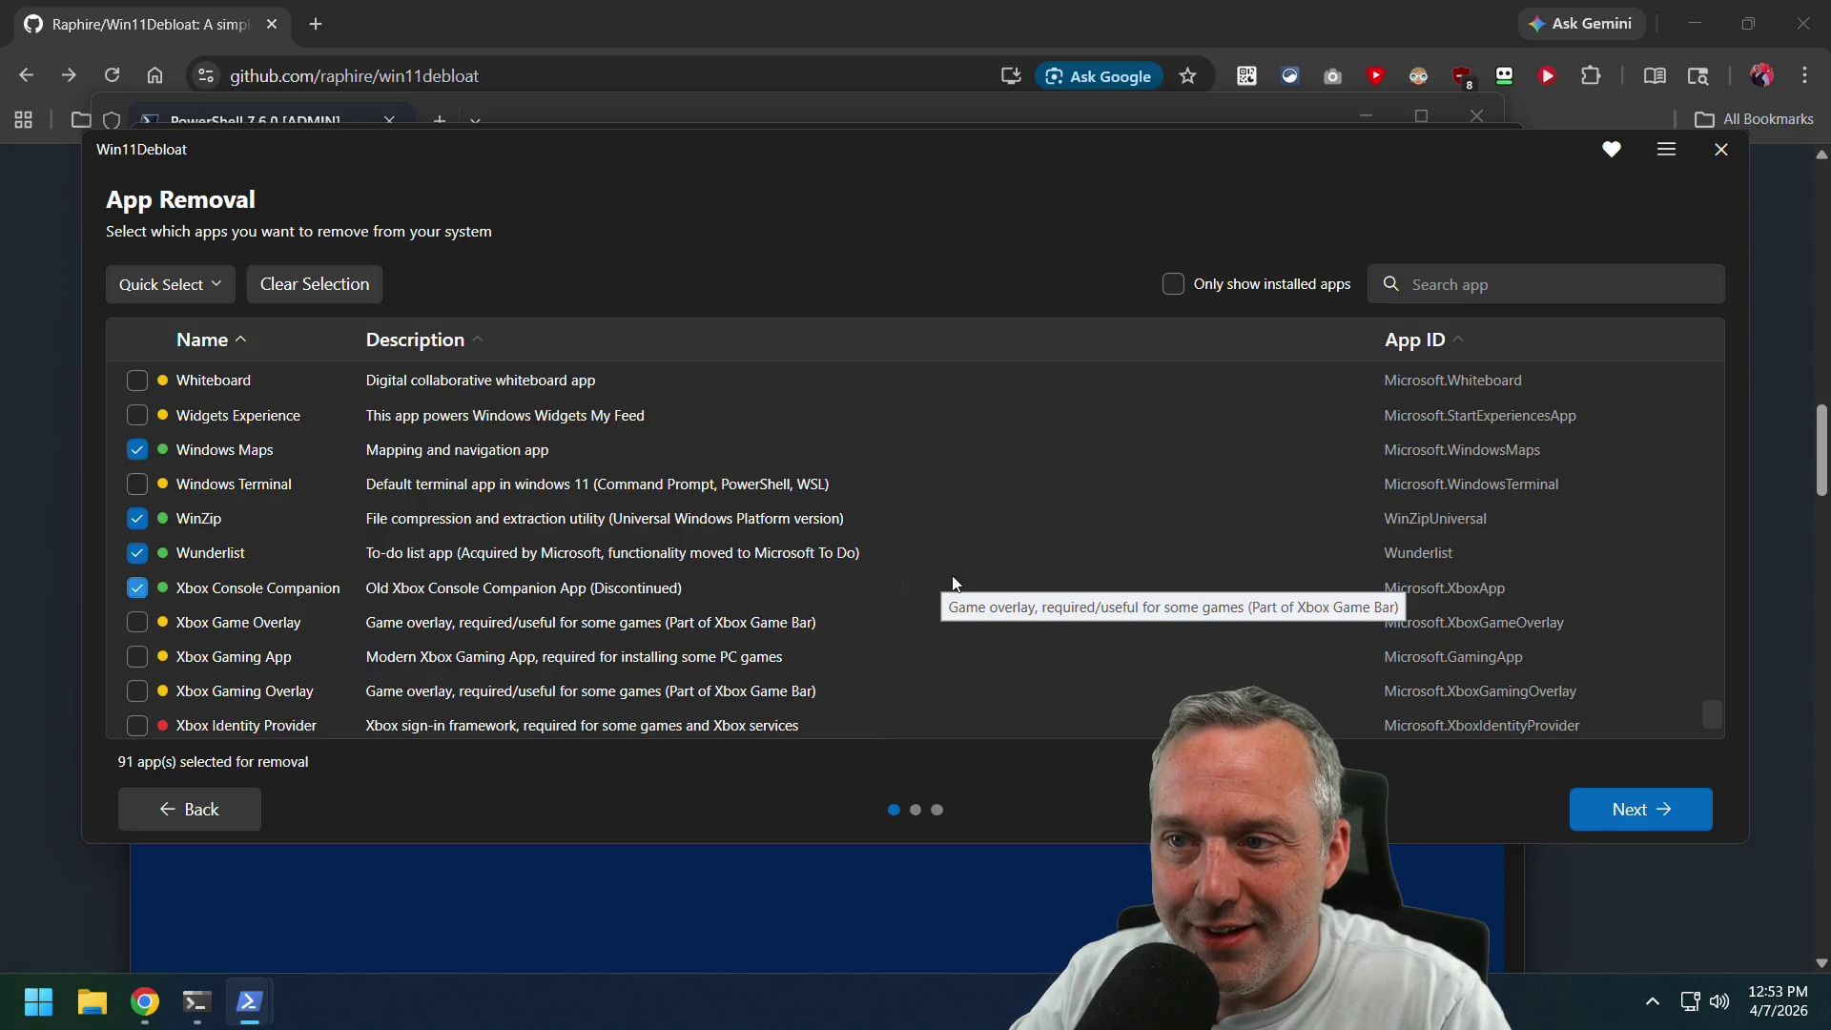
{"action": "scroll", "coordinate": [953, 584], "scroll_direction": "up", "scroll_amount": 3}
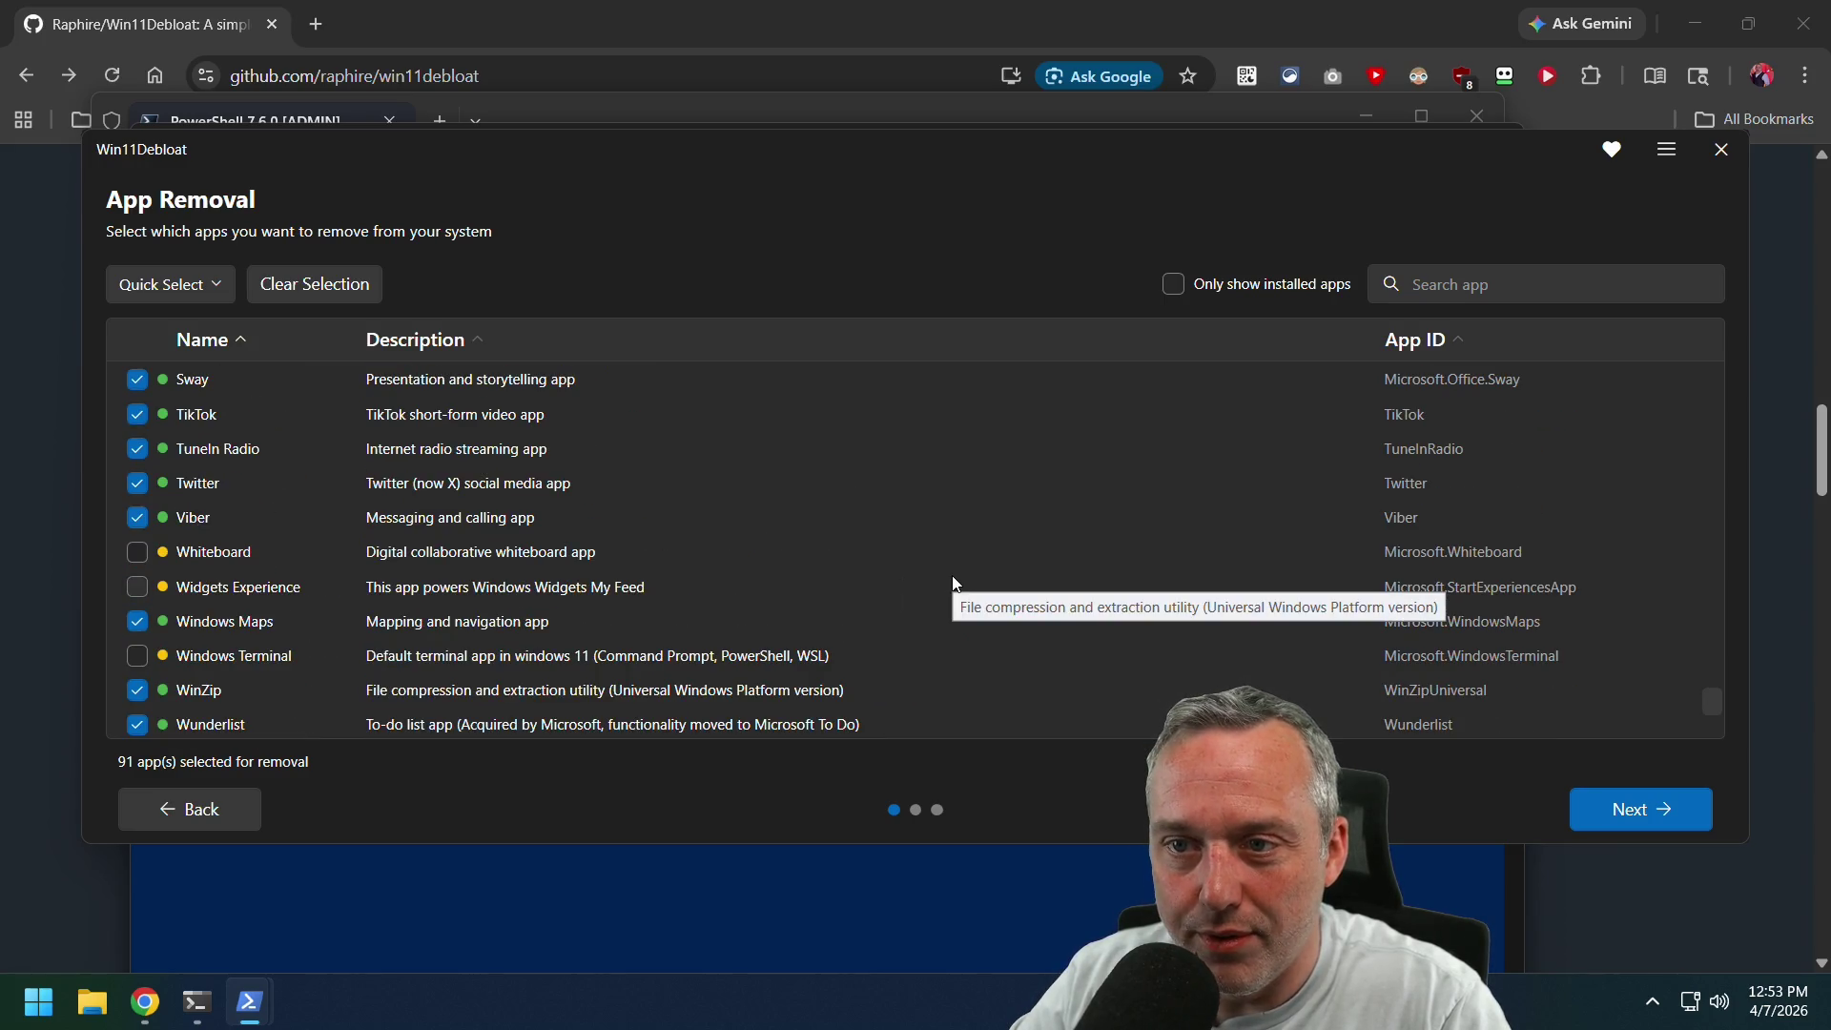
{"action": "scroll", "coordinate": [953, 583], "scroll_direction": "up", "scroll_amount": 2}
{"action": "scroll", "coordinate": [954, 584], "scroll_direction": "up", "scroll_amount": 10}
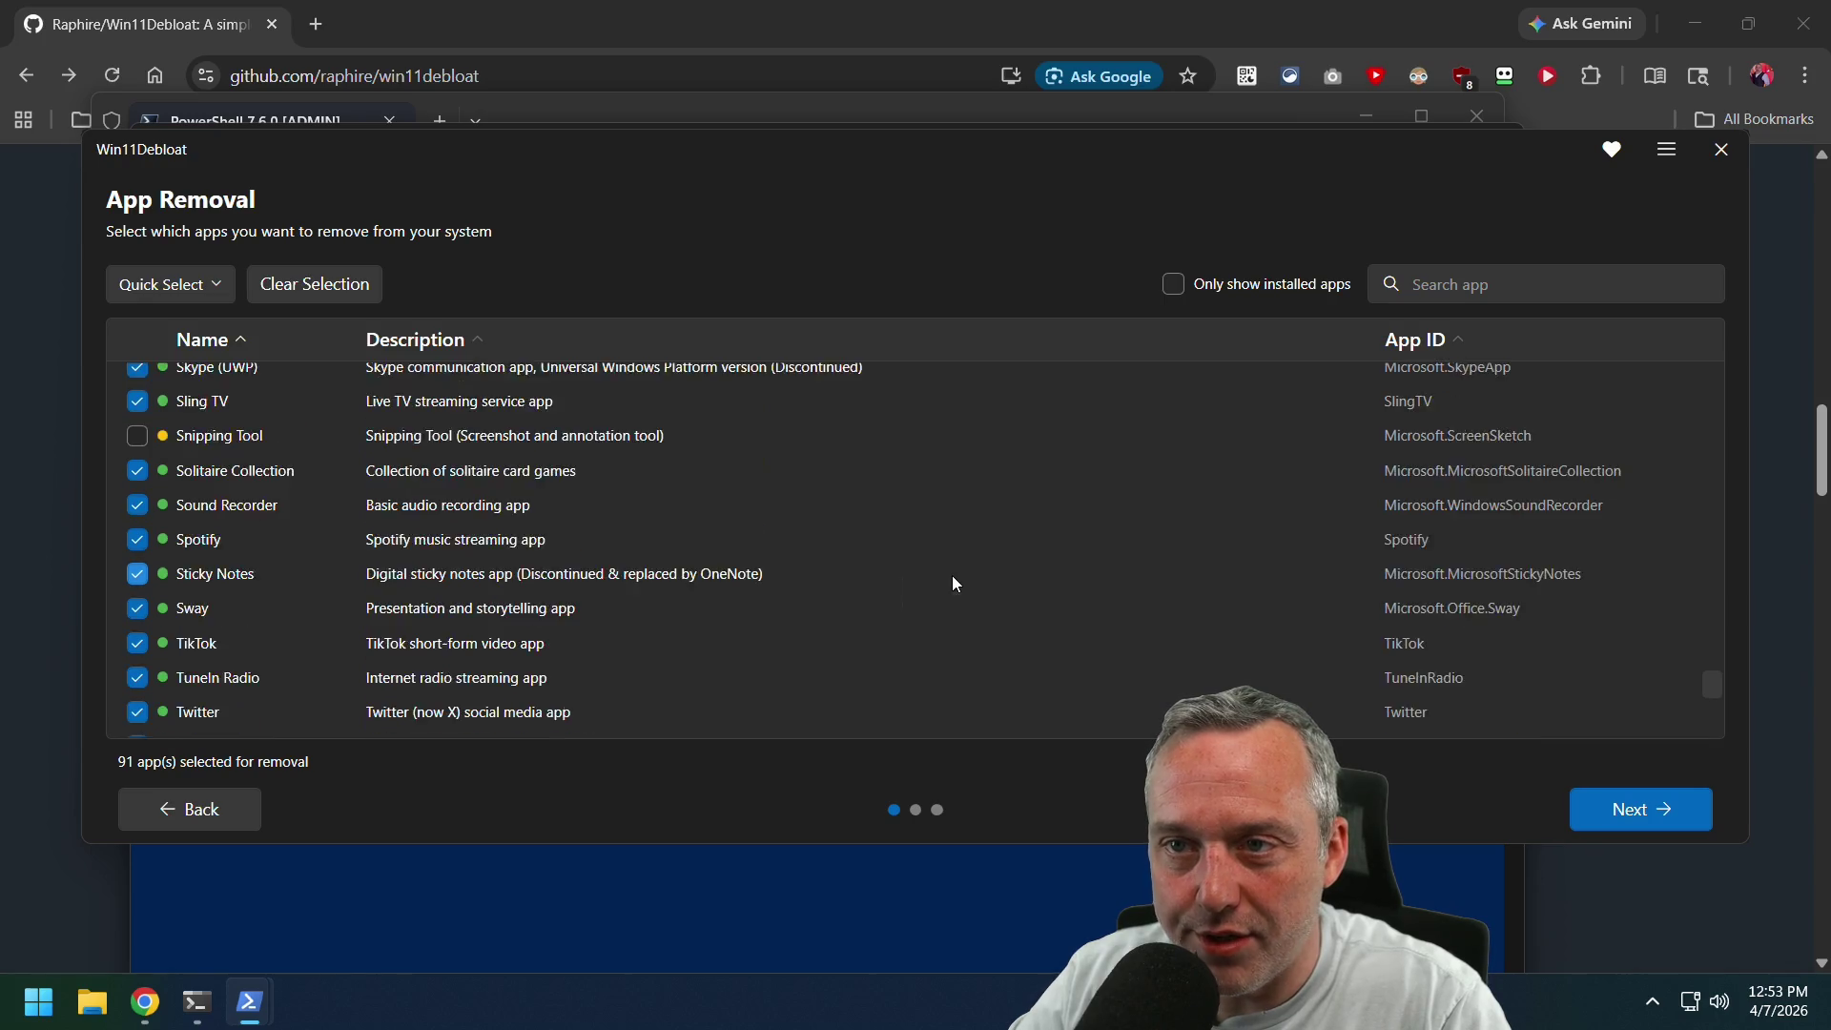
{"action": "scroll", "coordinate": [956, 578], "scroll_direction": "up", "scroll_amount": 4}
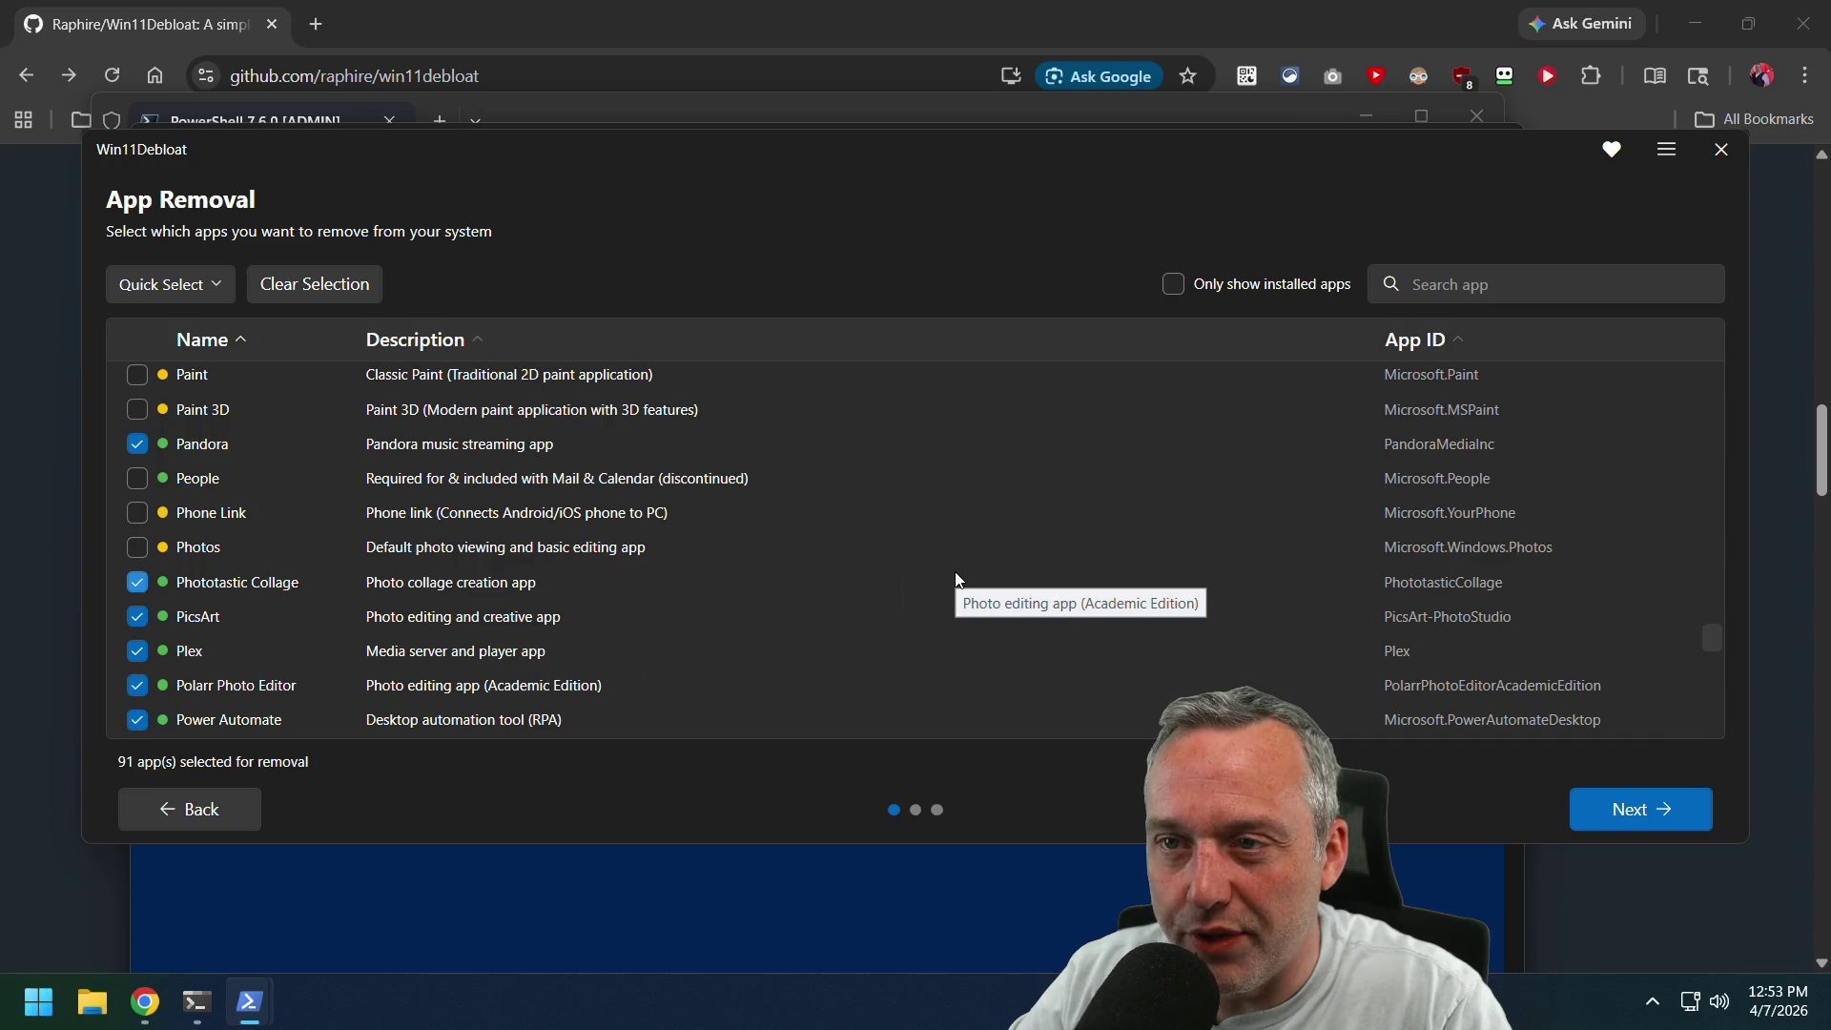
{"action": "scroll", "coordinate": [957, 578], "scroll_direction": "up", "scroll_amount": 6}
{"action": "scroll", "coordinate": [956, 578], "scroll_direction": "up", "scroll_amount": 3}
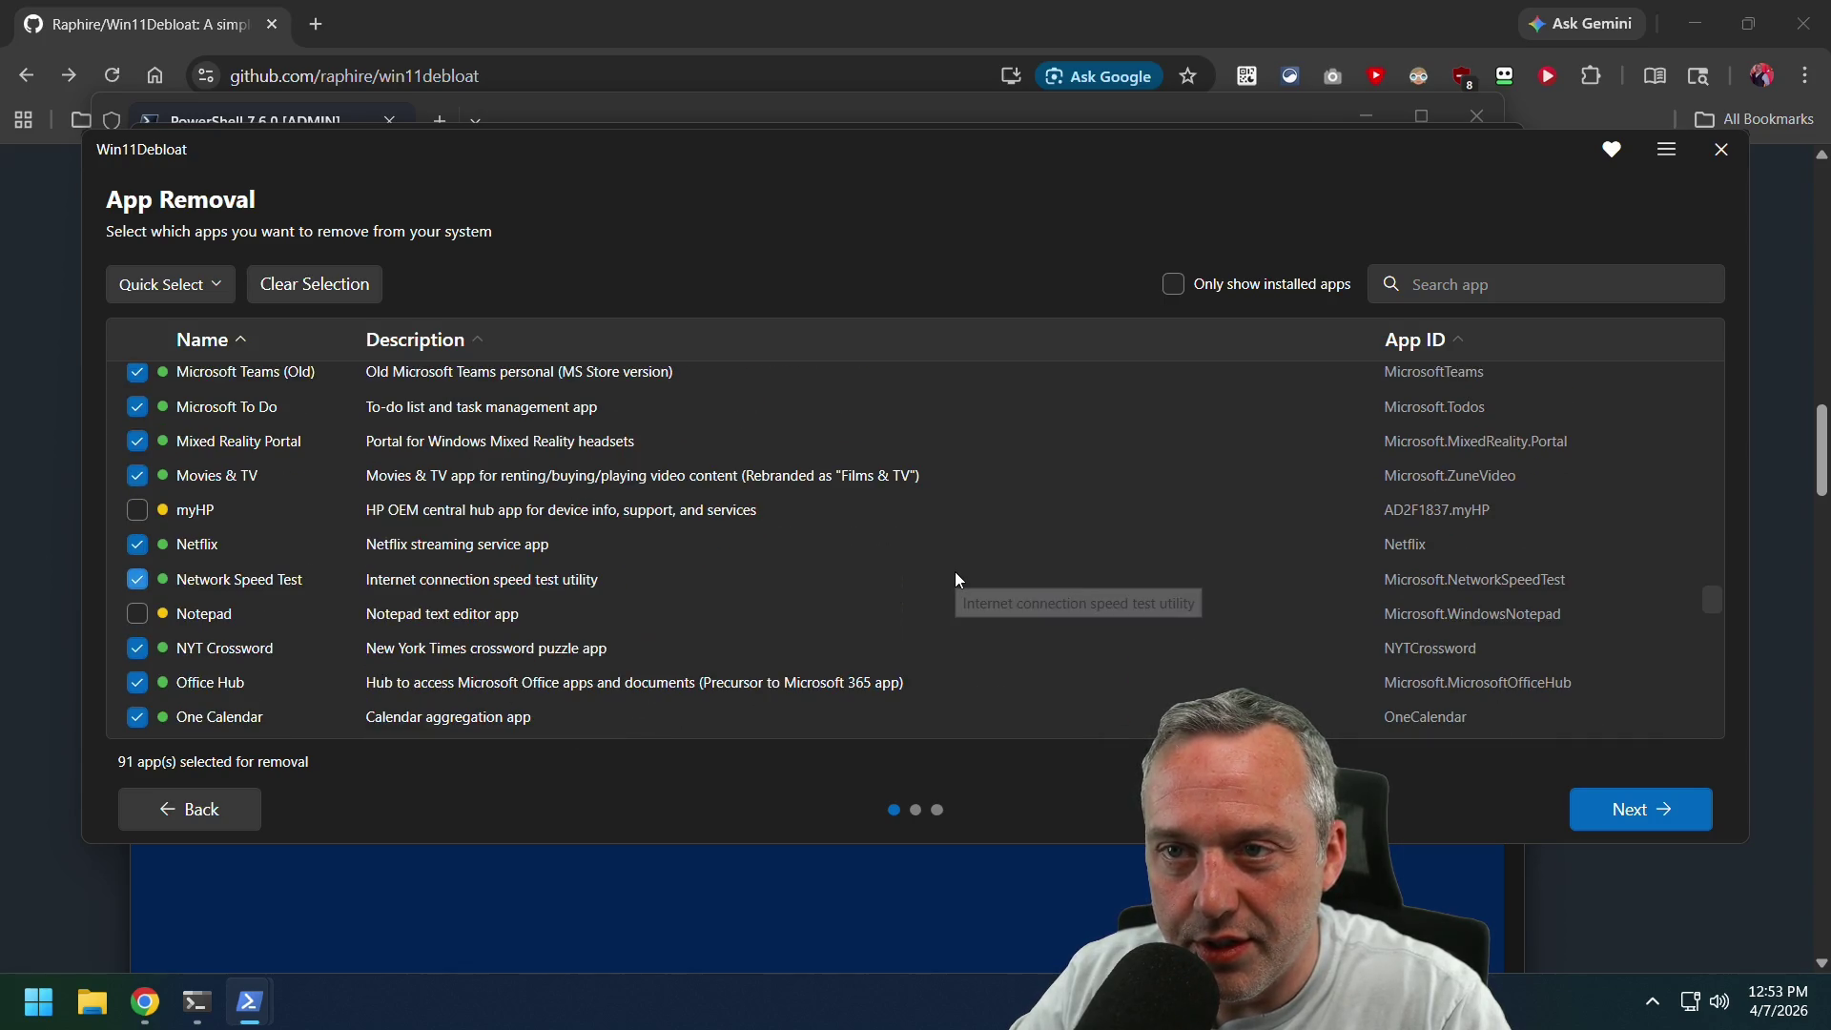
{"action": "scroll", "coordinate": [957, 578], "scroll_direction": "up", "scroll_amount": 2}
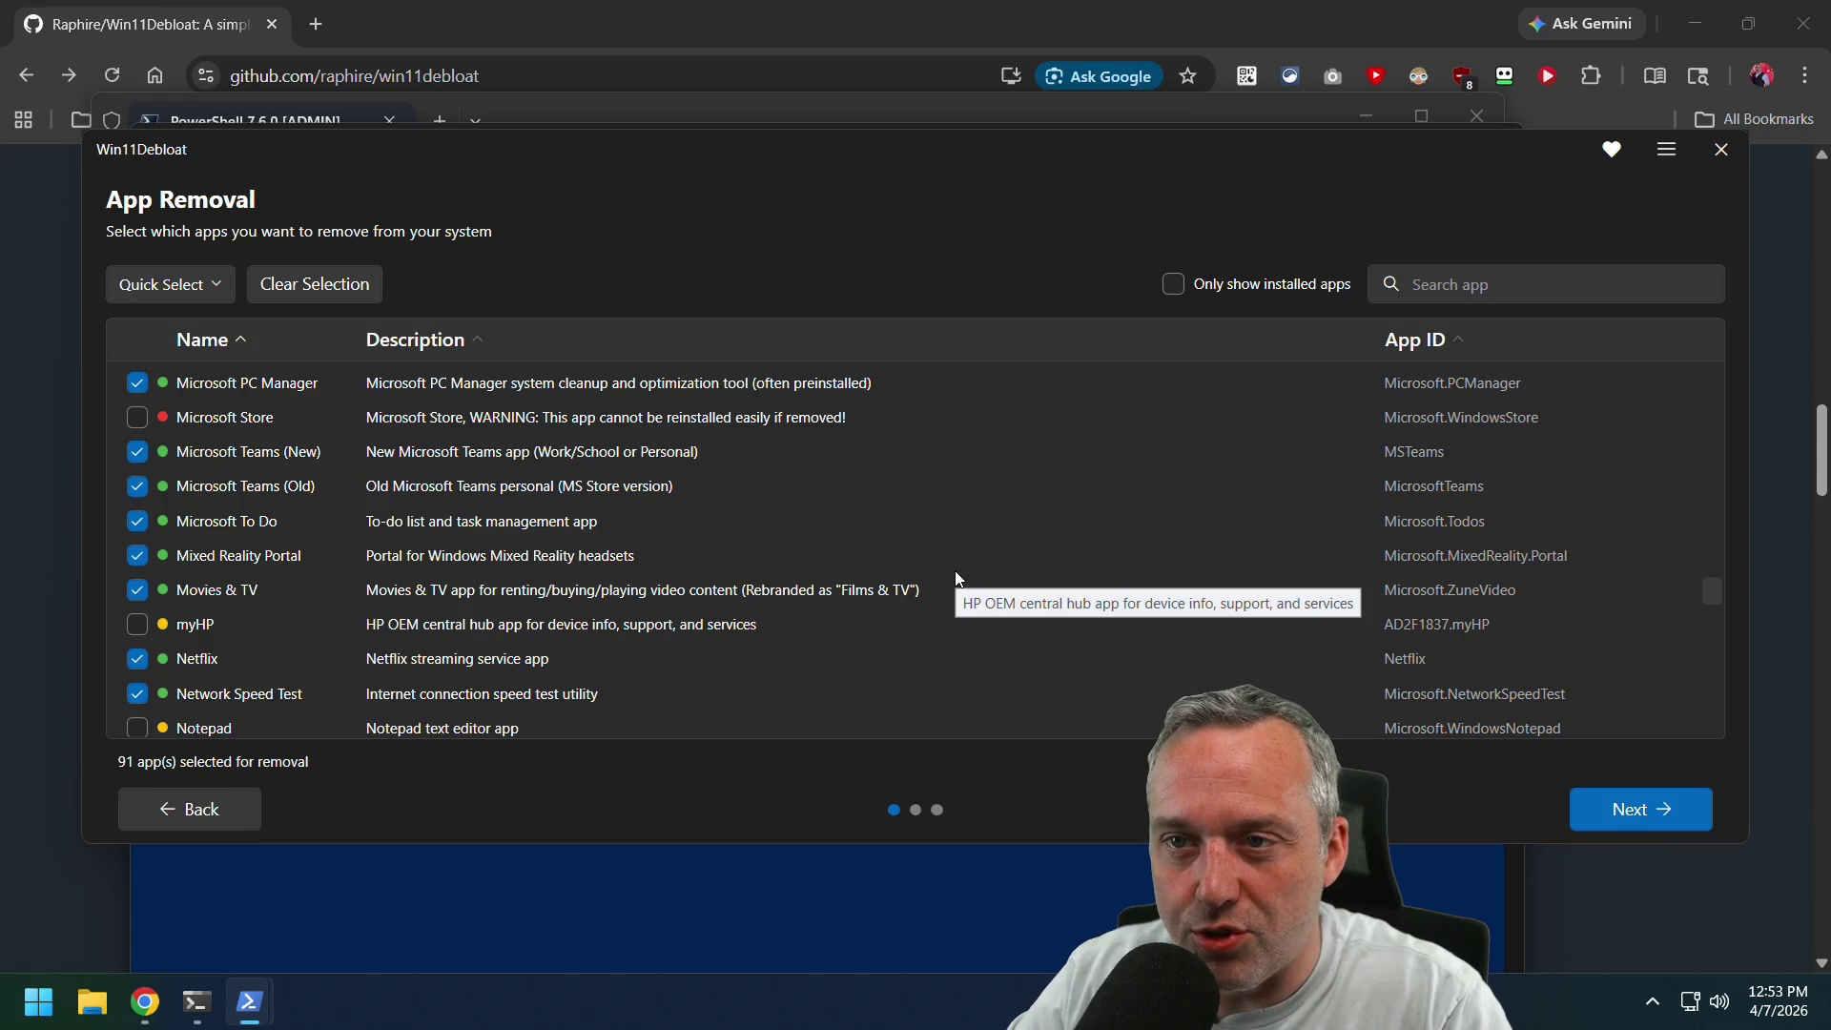
{"action": "scroll", "coordinate": [957, 578], "scroll_direction": "up", "scroll_amount": 4}
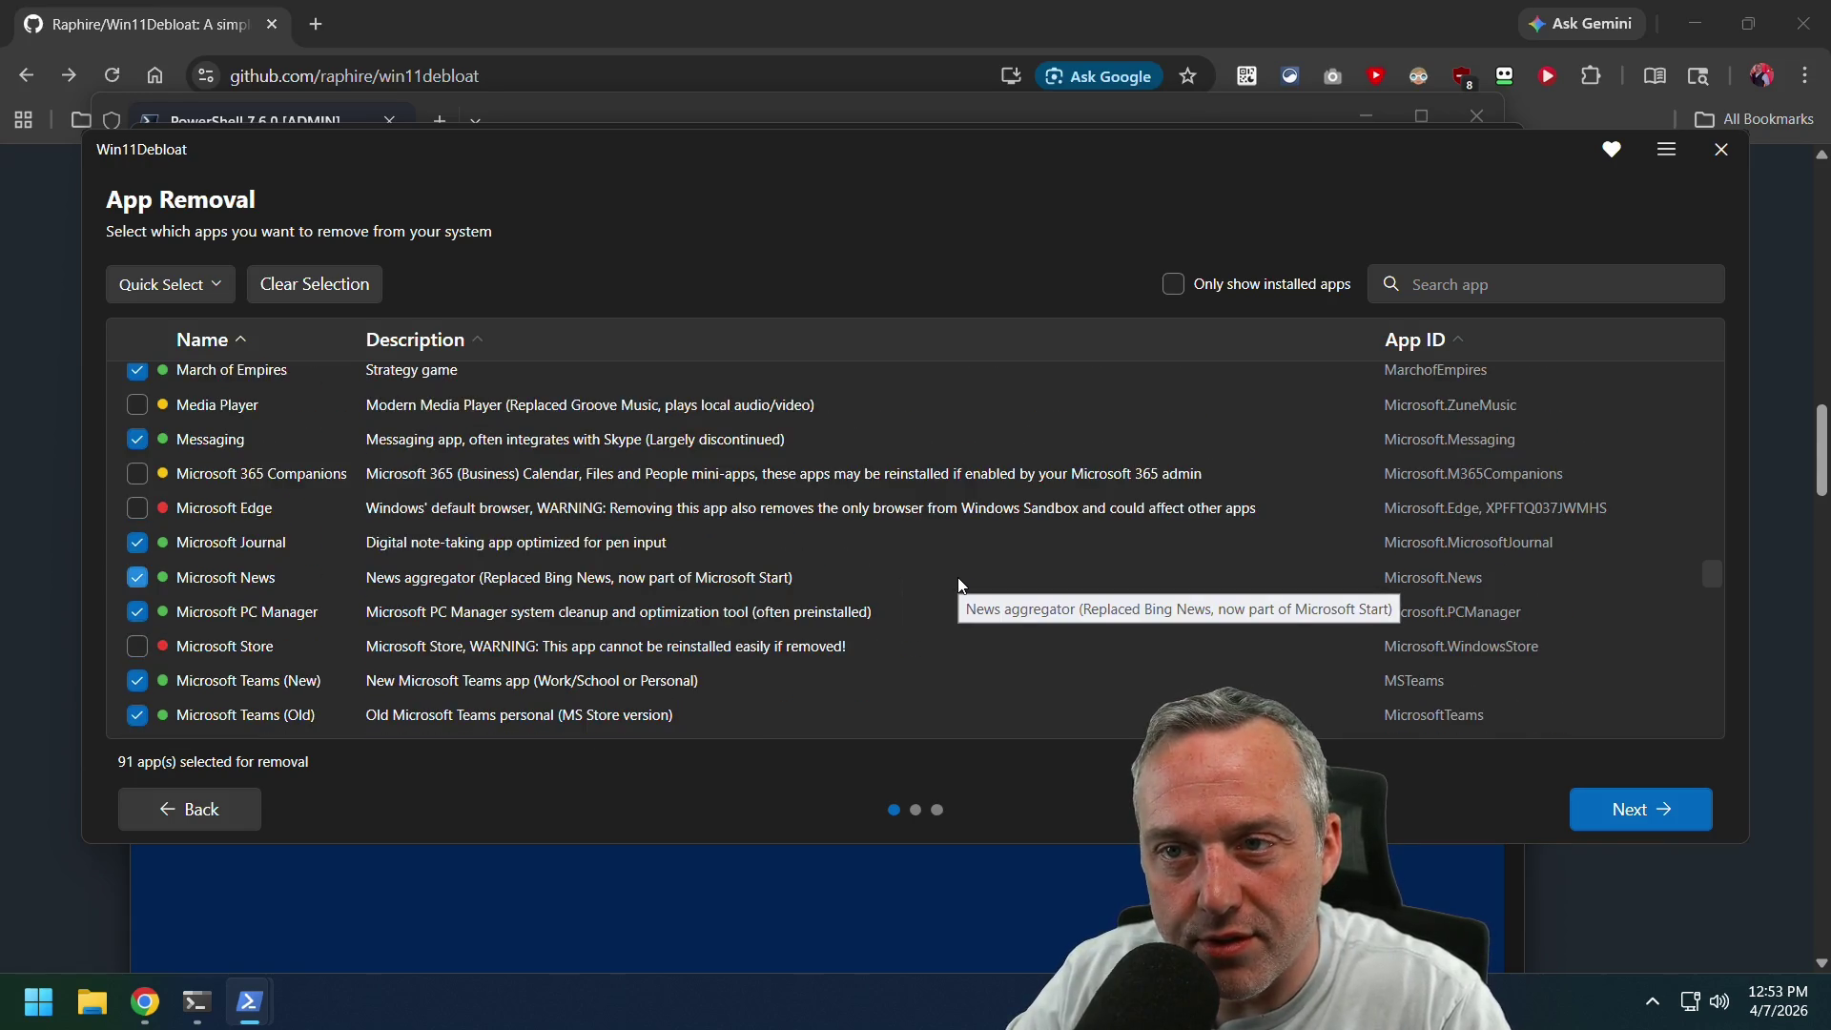
{"action": "scroll", "coordinate": [958, 584], "scroll_direction": "up", "scroll_amount": 4}
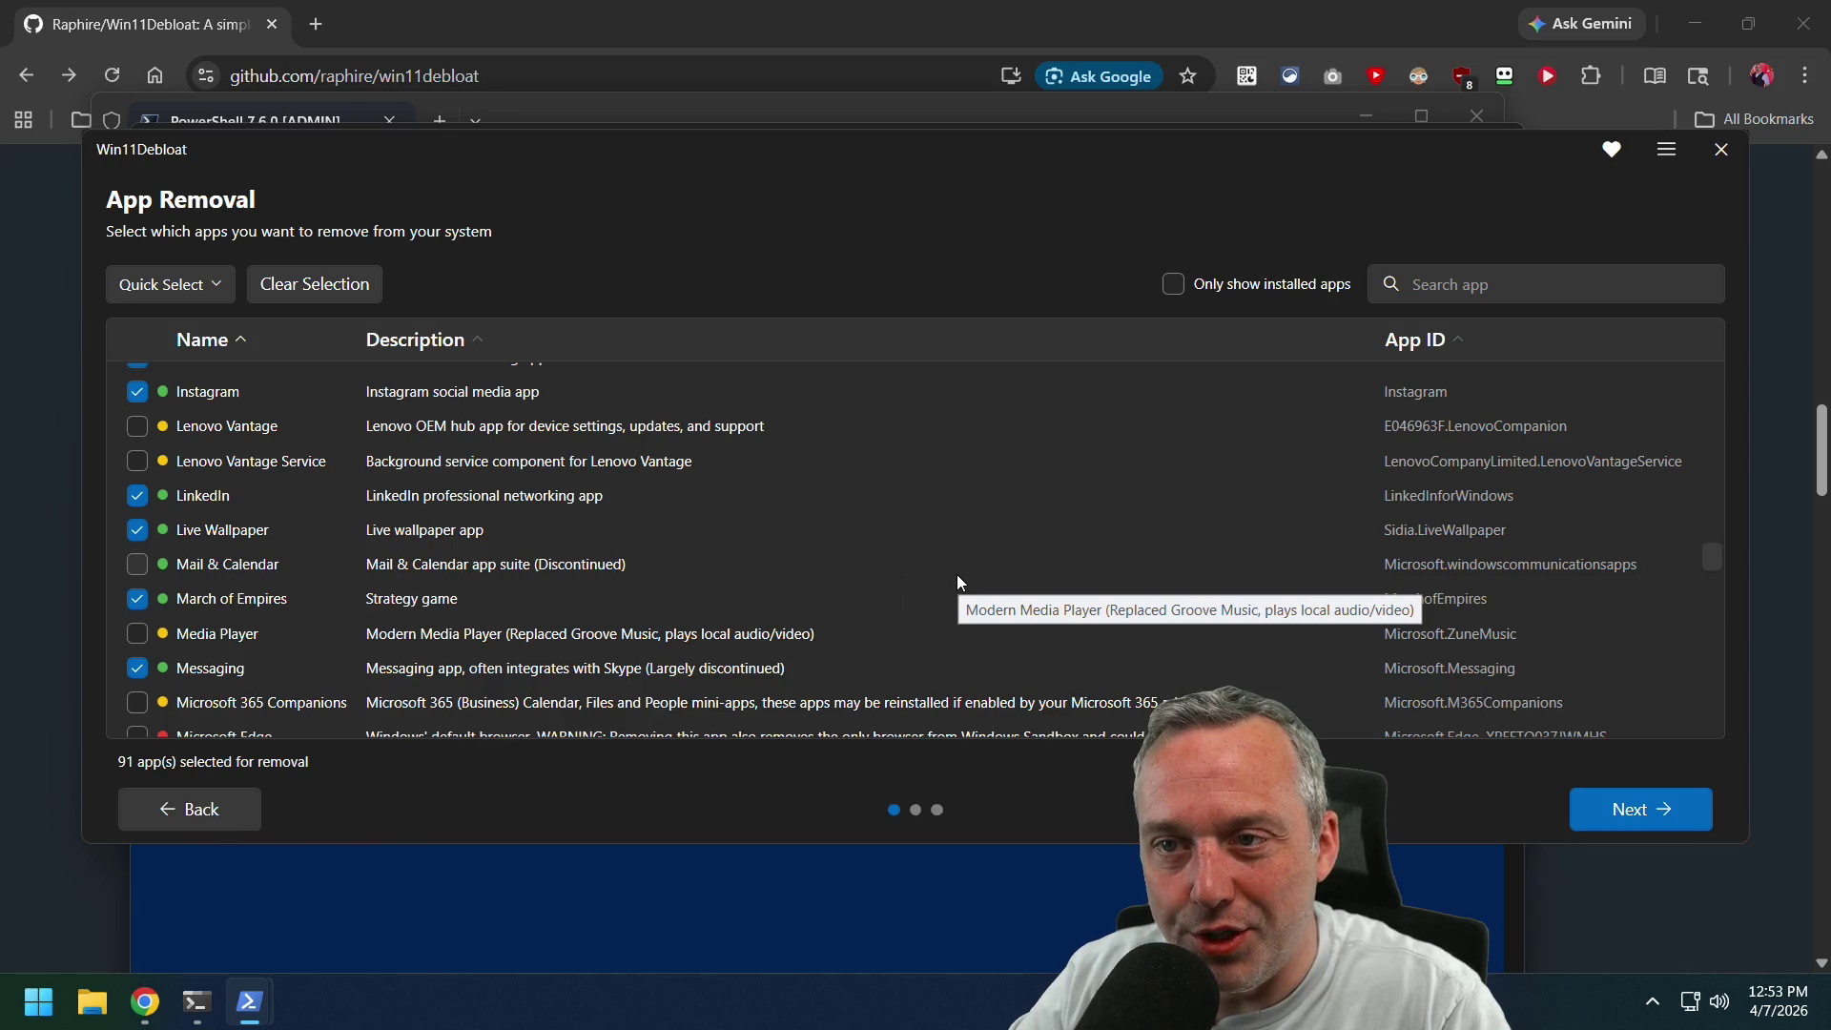
{"action": "scroll", "coordinate": [958, 574], "scroll_direction": "up", "scroll_amount": 2}
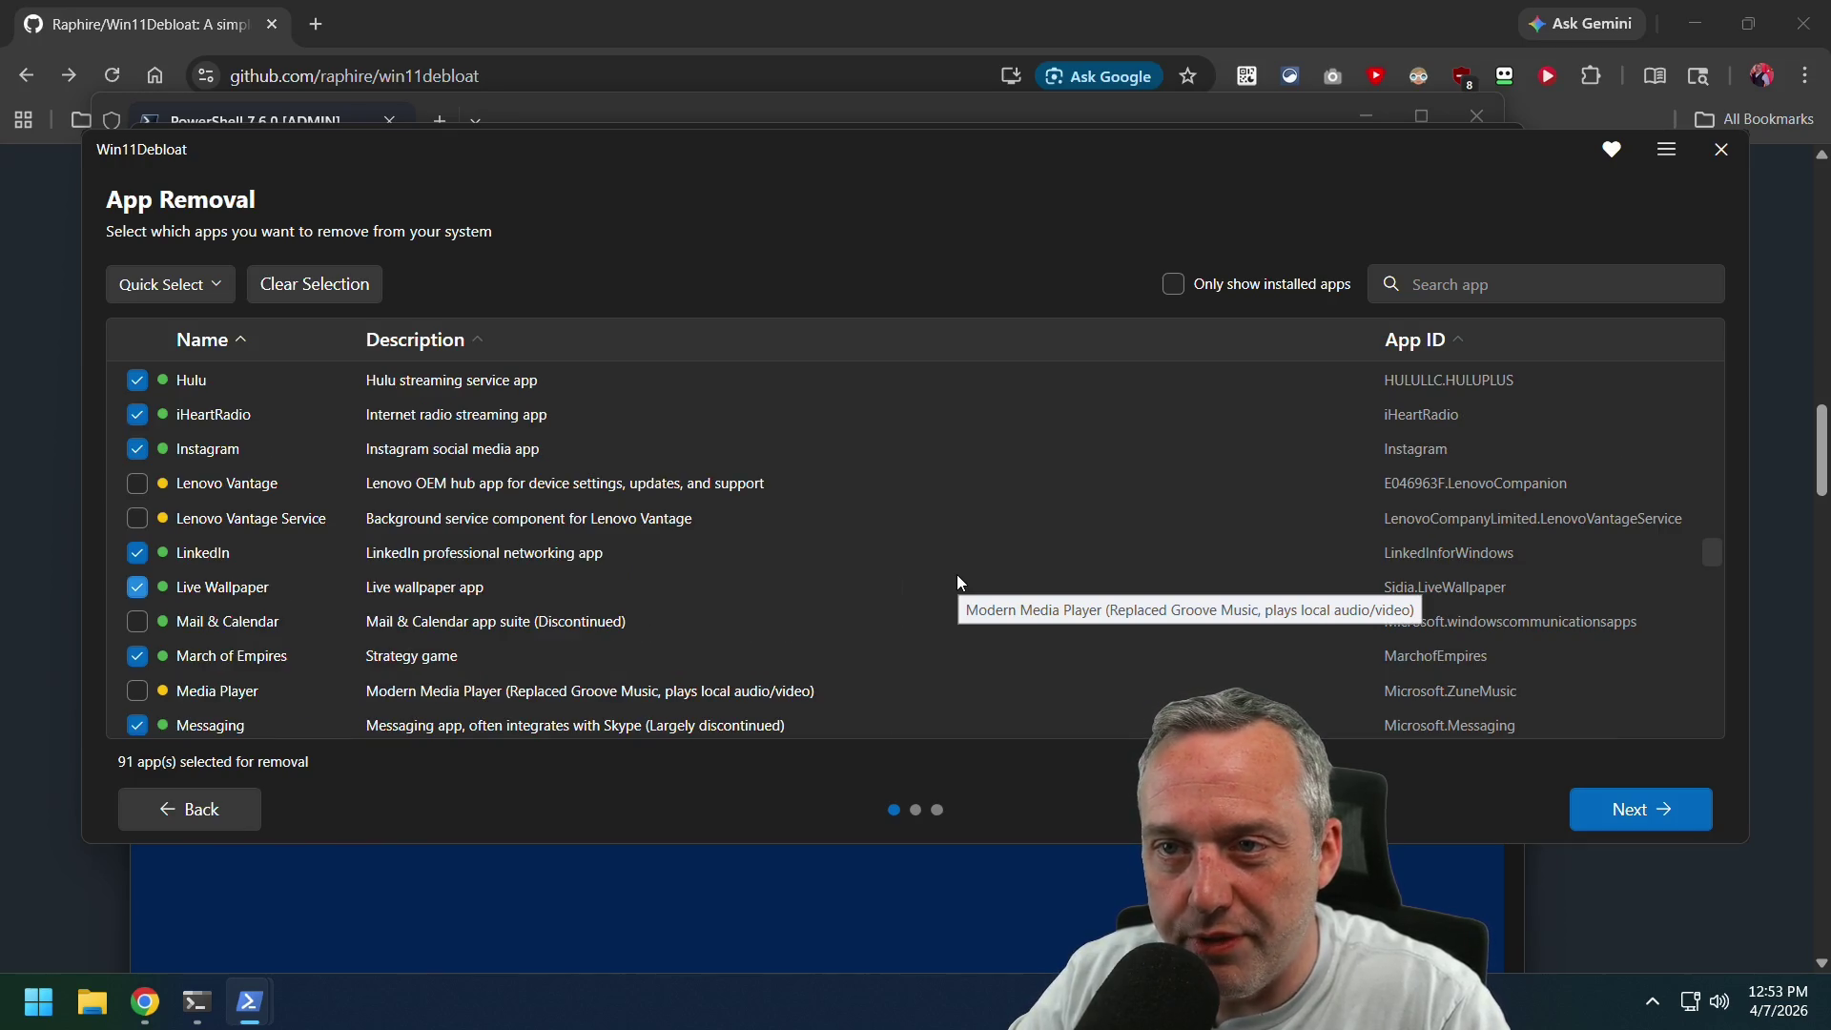
{"action": "scroll", "coordinate": [957, 576], "scroll_direction": "up", "scroll_amount": 4}
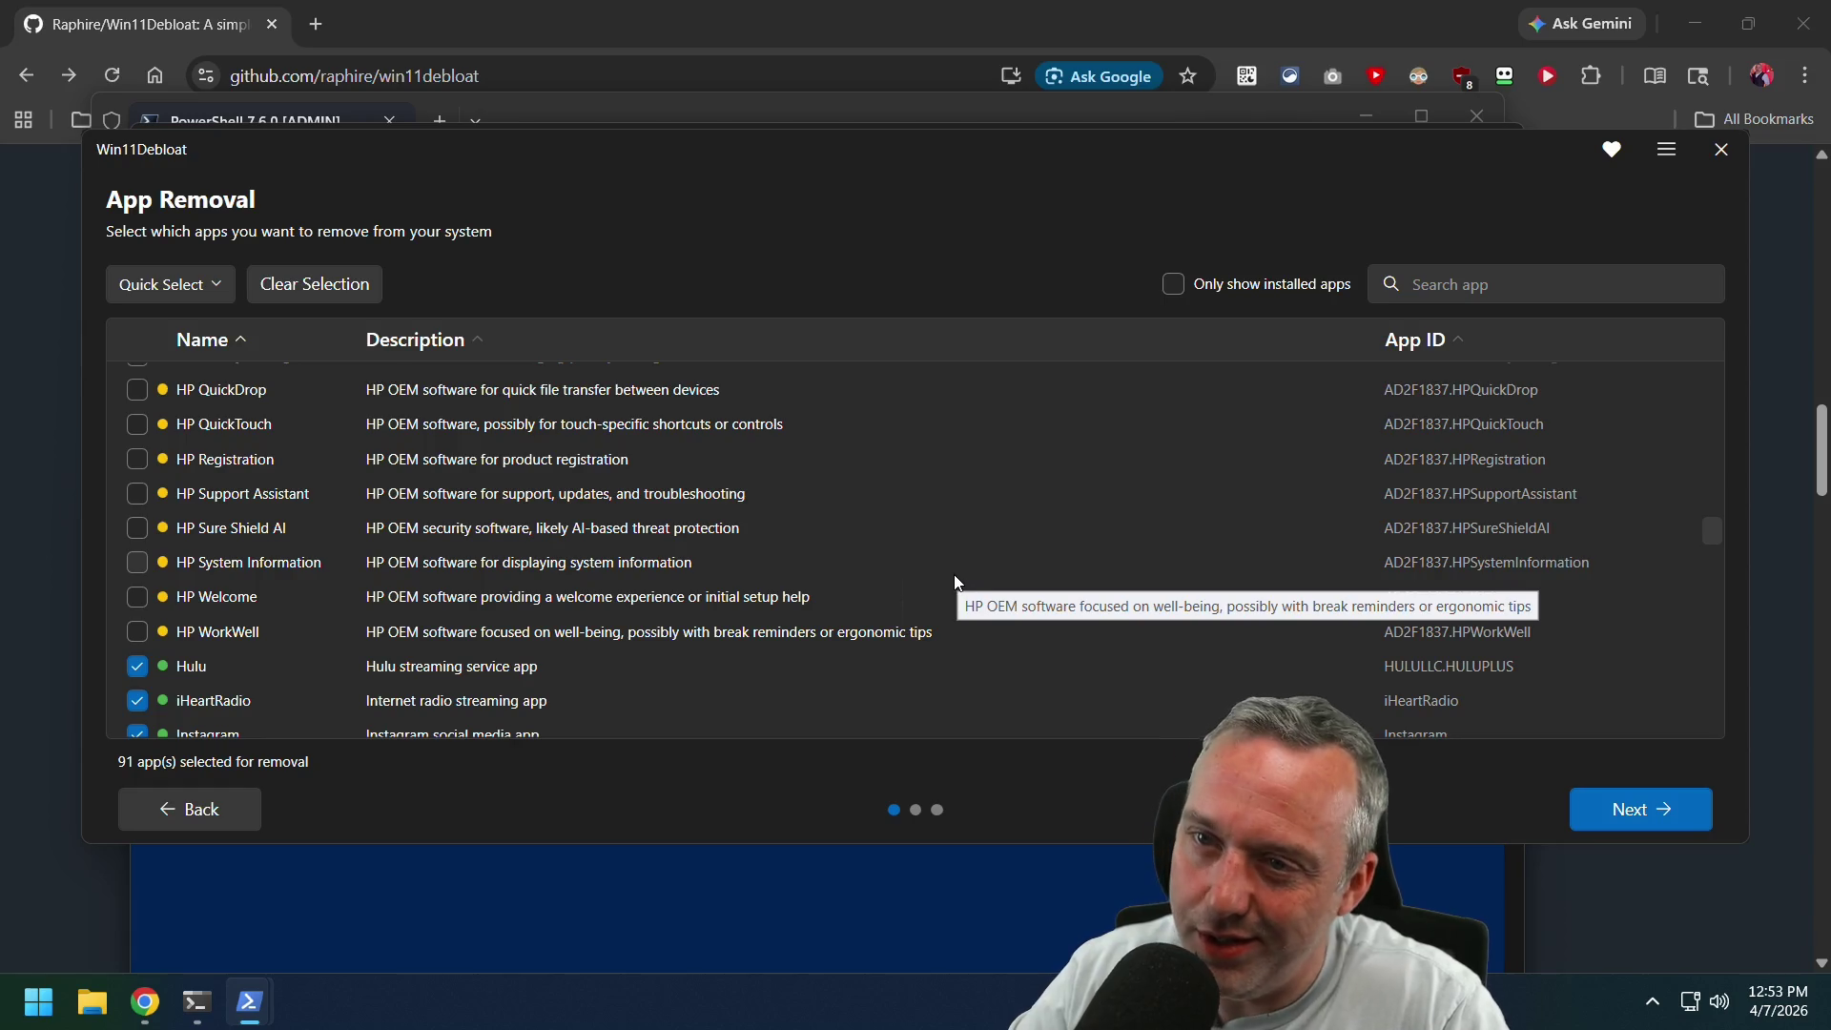
{"action": "scroll", "coordinate": [957, 581], "scroll_direction": "up", "scroll_amount": 10}
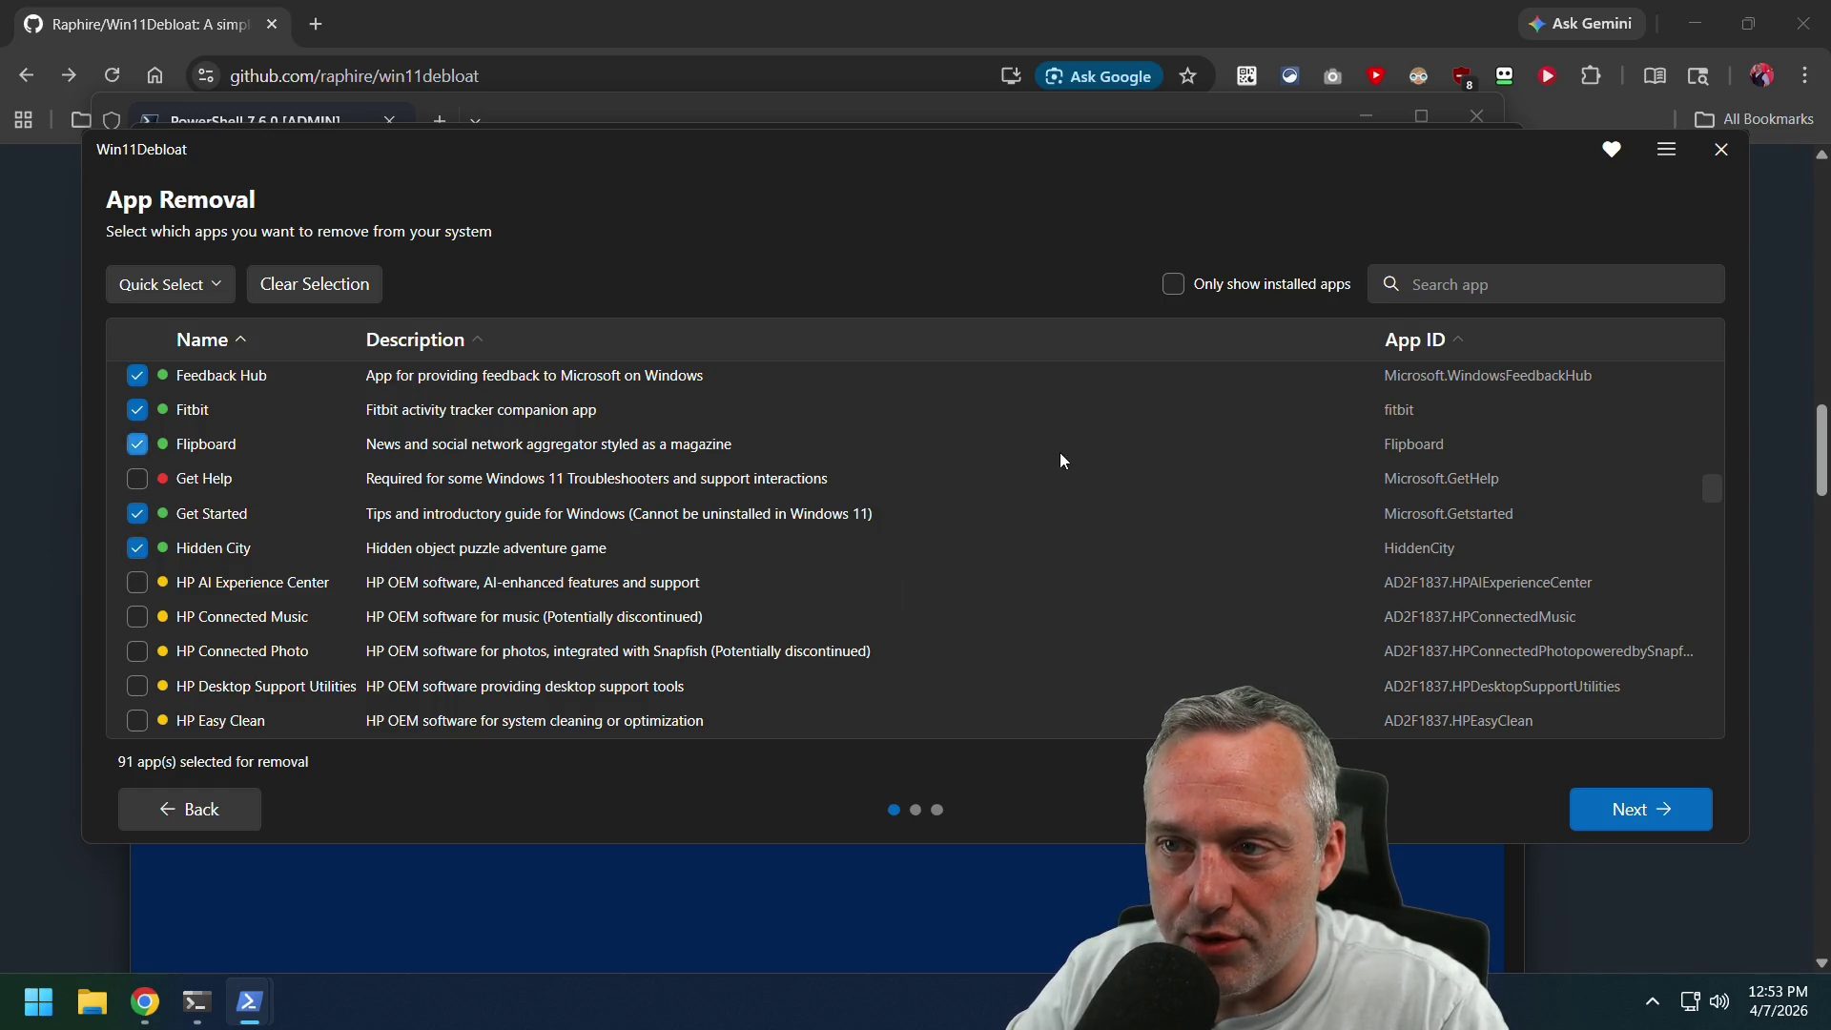
{"action": "scroll", "coordinate": [1081, 472], "scroll_direction": "up", "scroll_amount": 1}
{"action": "scroll", "coordinate": [1082, 479], "scroll_direction": "up", "scroll_amount": 10}
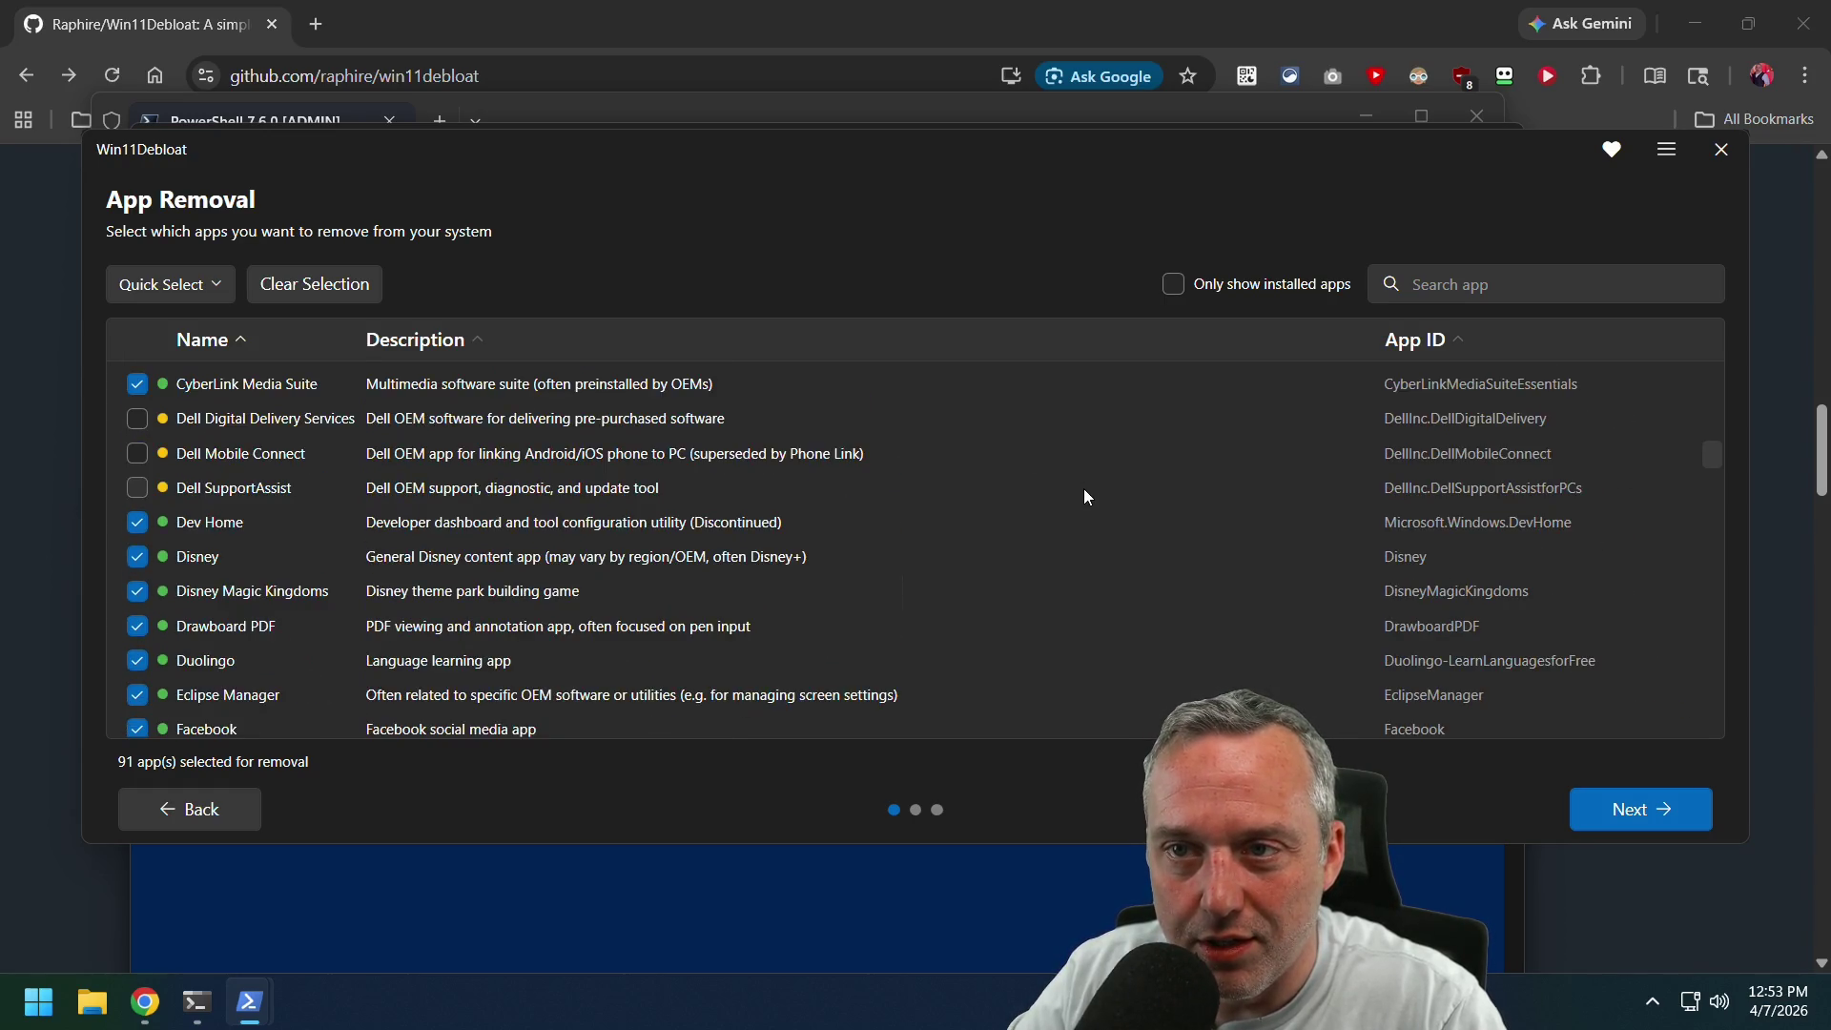
{"action": "scroll", "coordinate": [1086, 492], "scroll_direction": "up", "scroll_amount": 5}
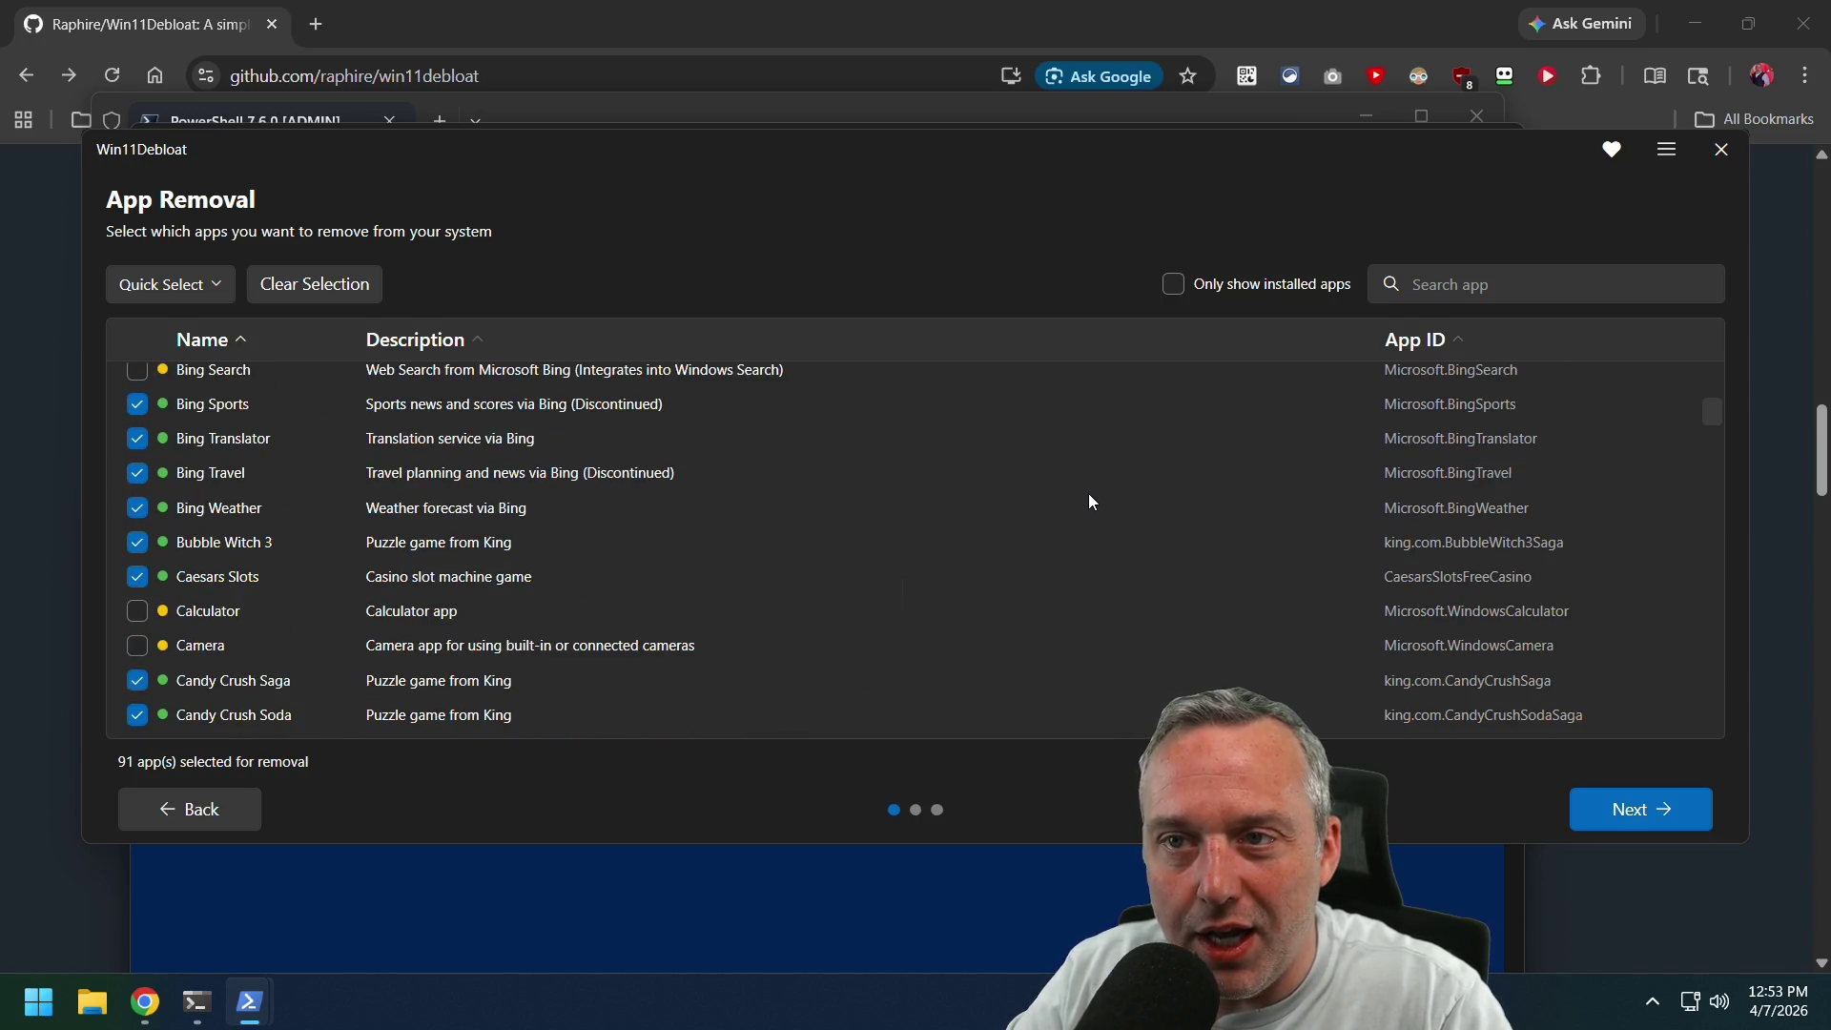
{"action": "scroll", "coordinate": [1089, 494], "scroll_direction": "up", "scroll_amount": 3}
{"action": "scroll", "coordinate": [1089, 495], "scroll_direction": "up", "scroll_amount": 2}
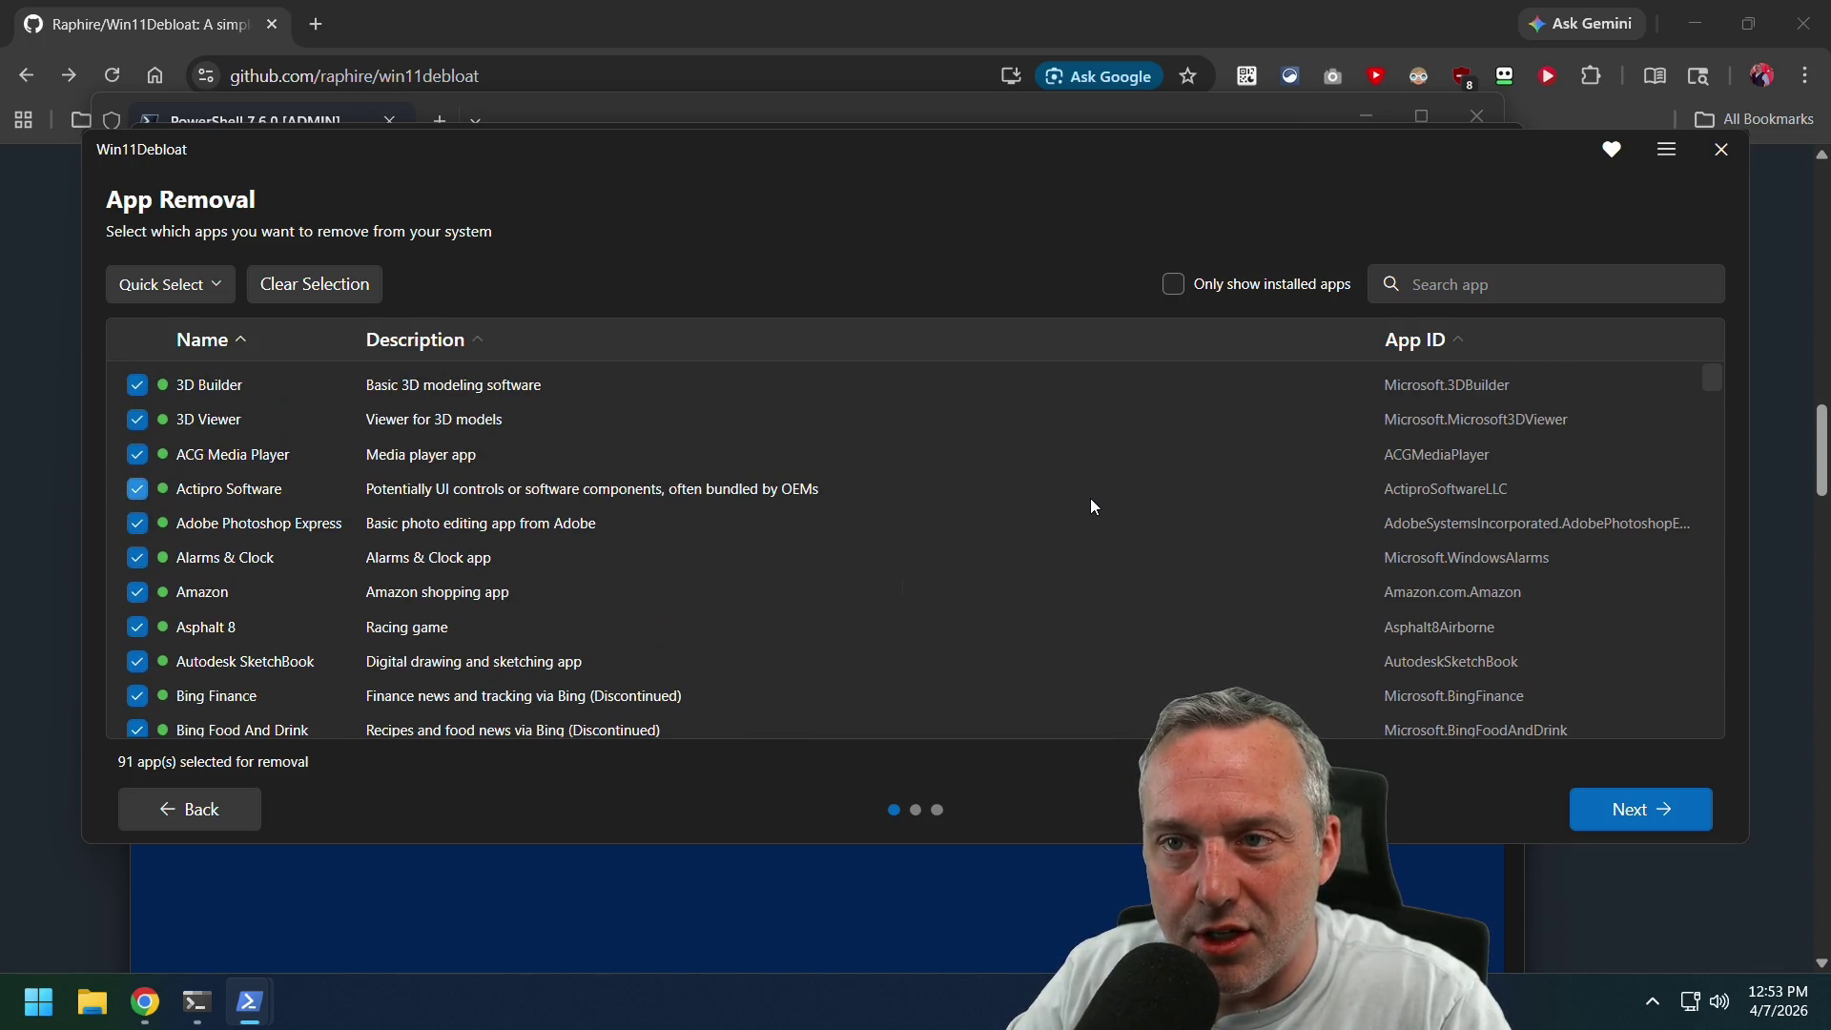
Preview the System Tweaks page, go back, and close Win11Debloat without applying changes.
{"action": "left_click", "coordinate": [1696, 822]}
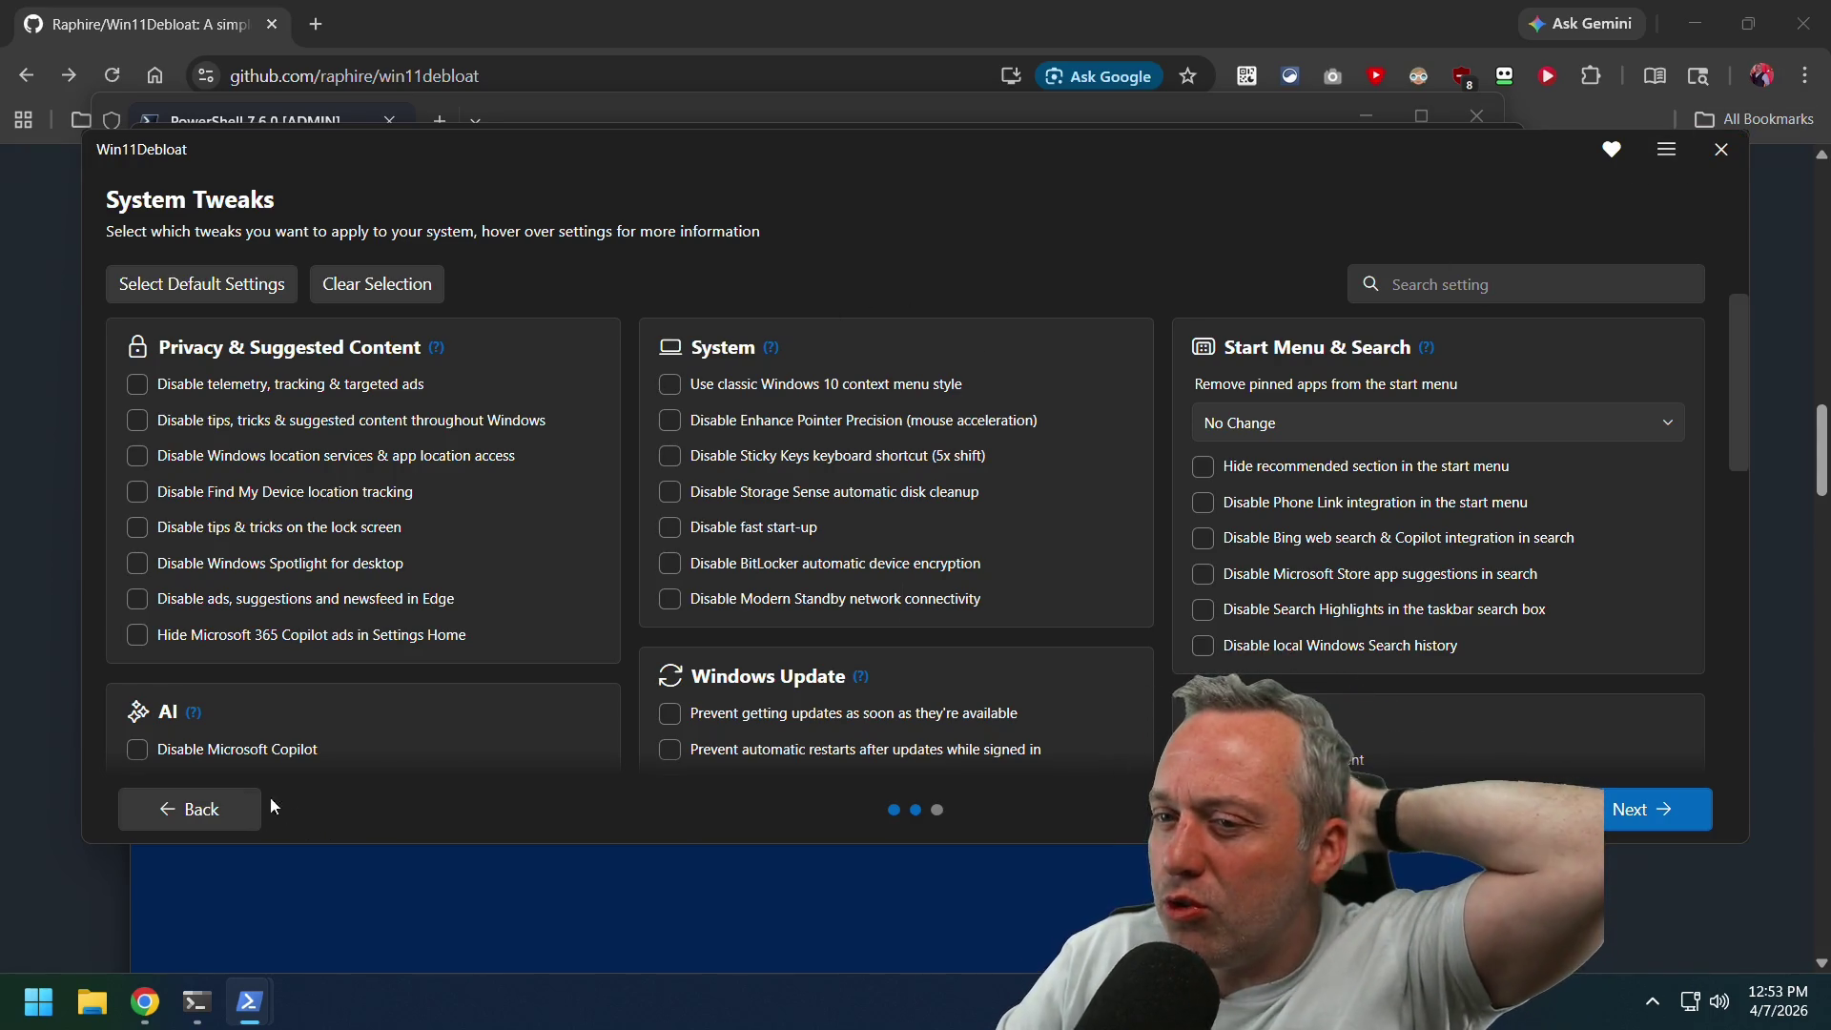
{"action": "left_click", "coordinate": [198, 810]}
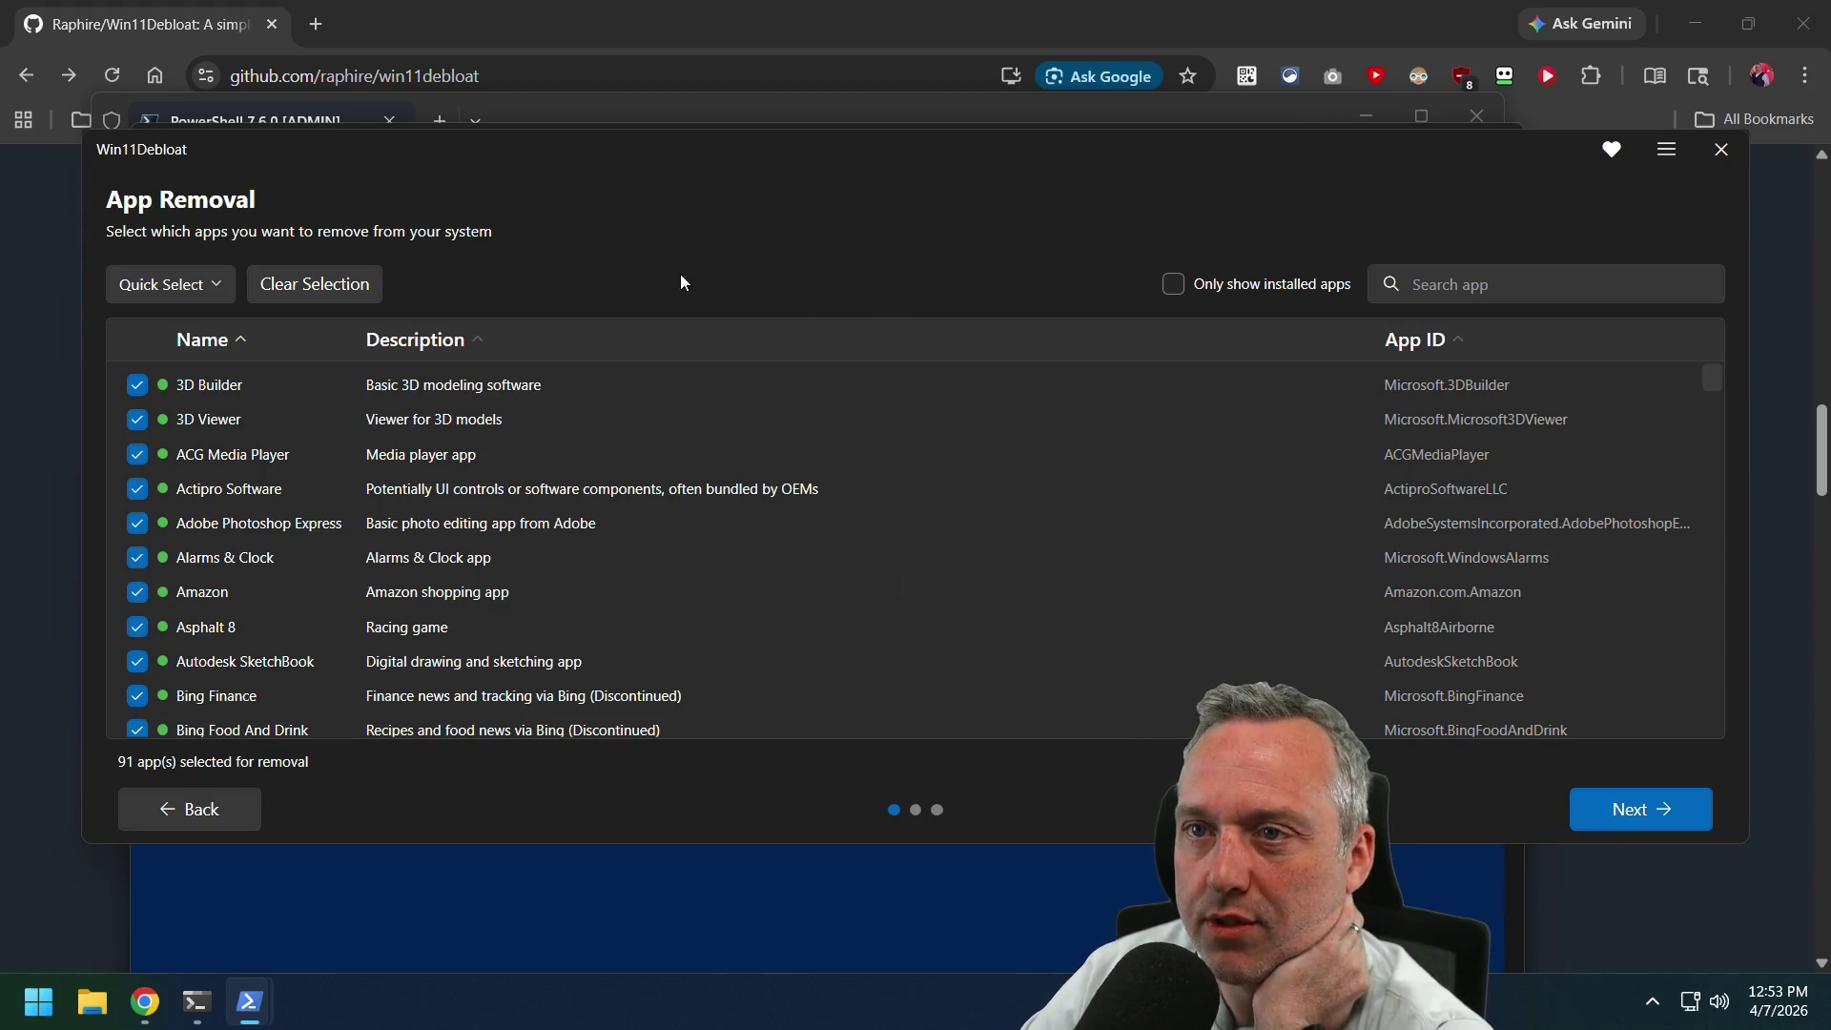
{"action": "left_click", "coordinate": [1722, 150]}
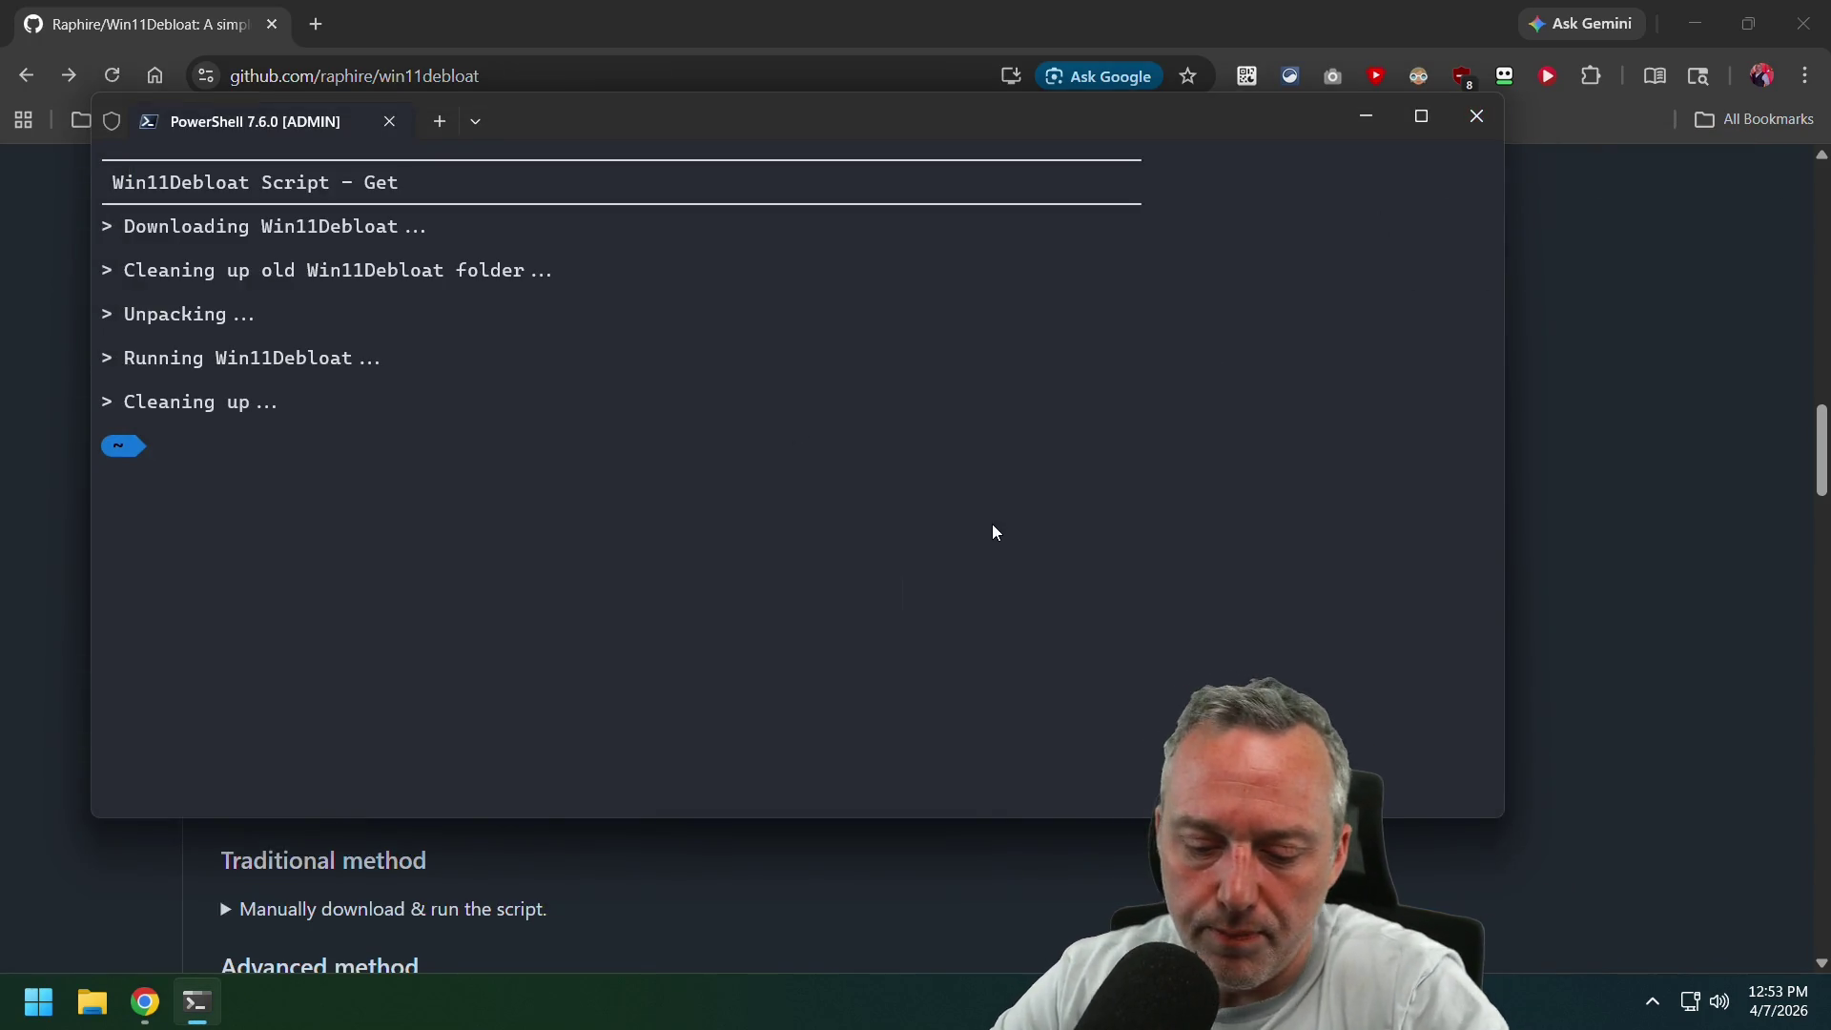
Tab-complete and run Get-Package, which fails with a TypeInitializationException.
{"action": "type", "text": "Get-"}
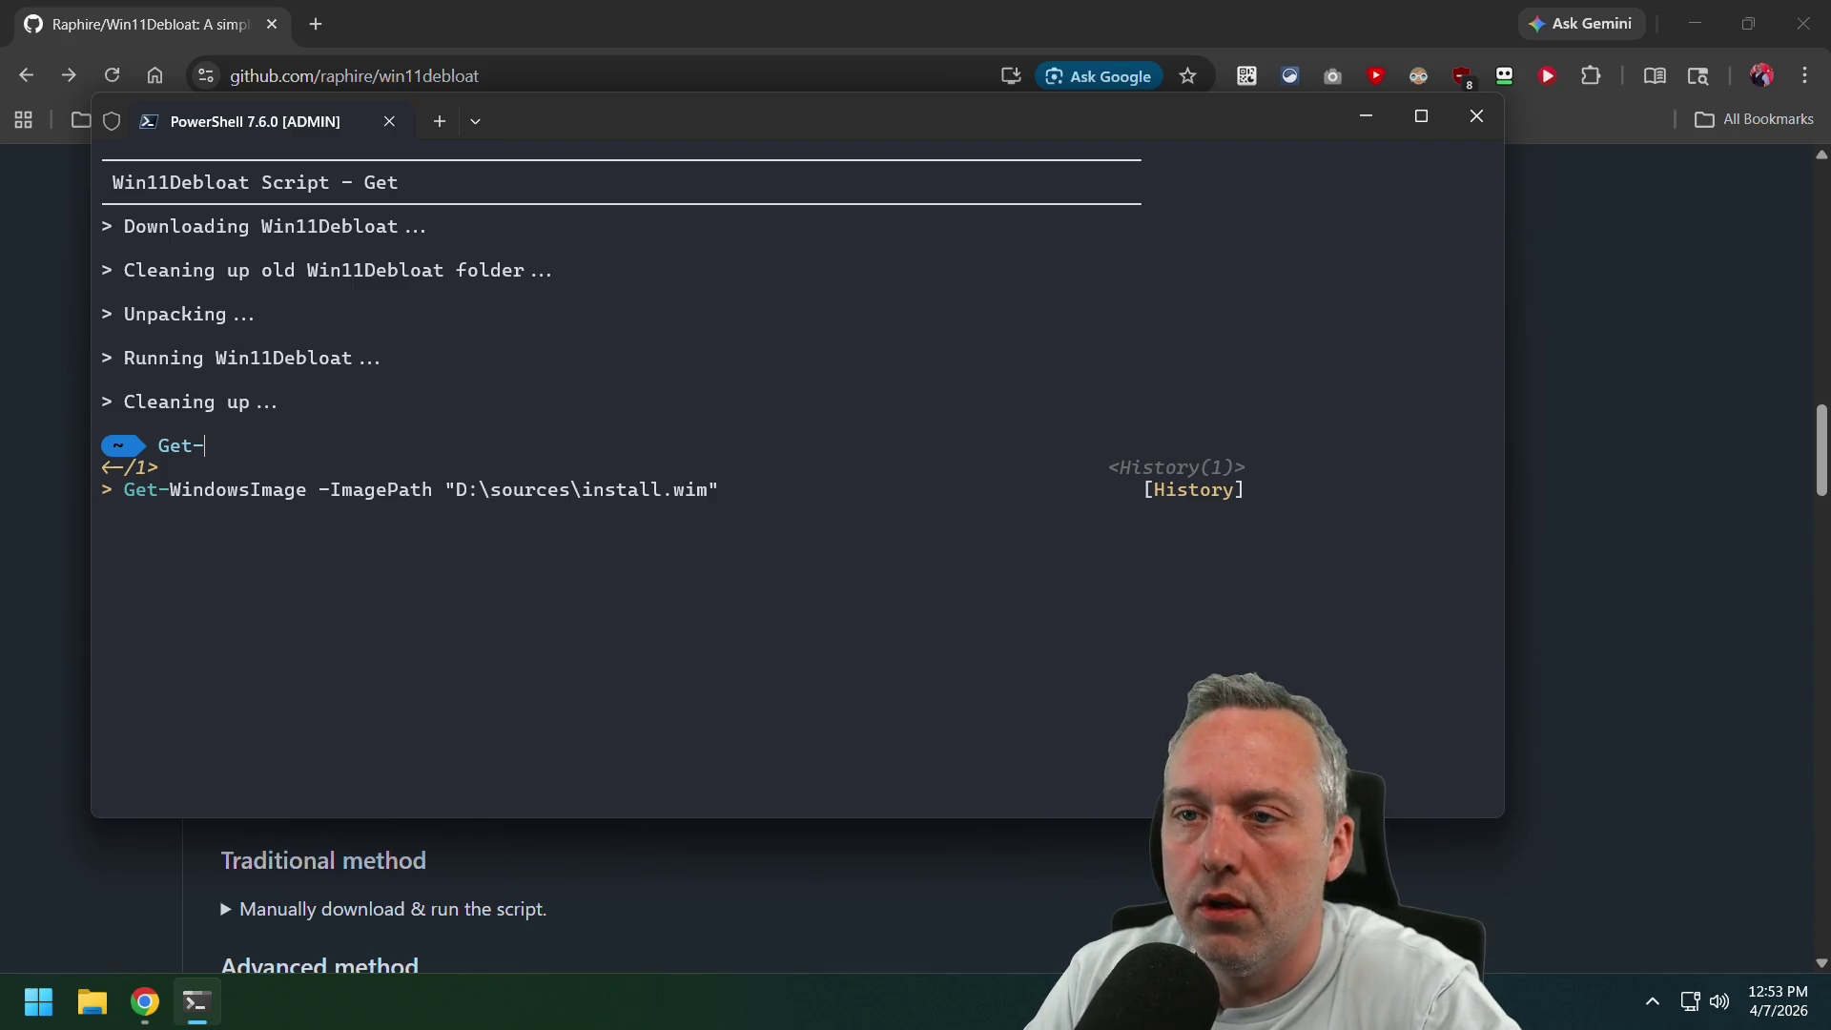
{"action": "type", "text": "Packl"}
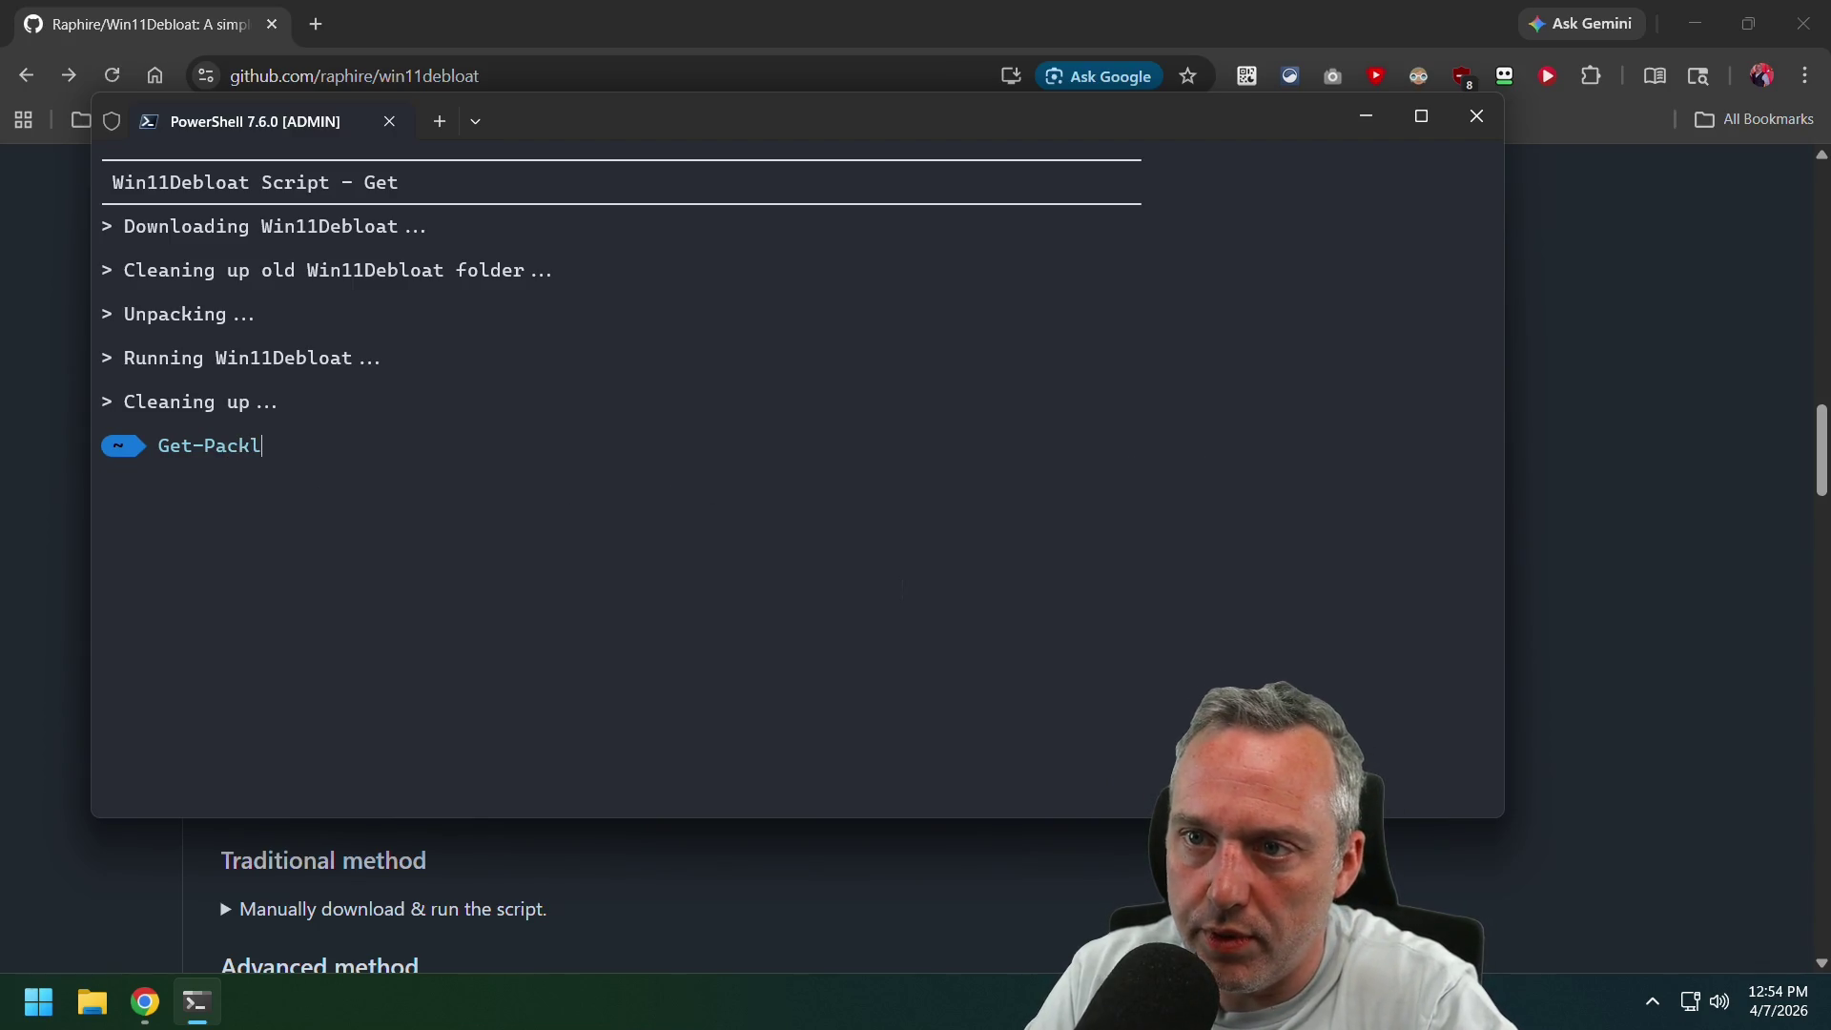
{"action": "key", "text": "BackSpace"}
{"action": "key", "text": "Tab"}
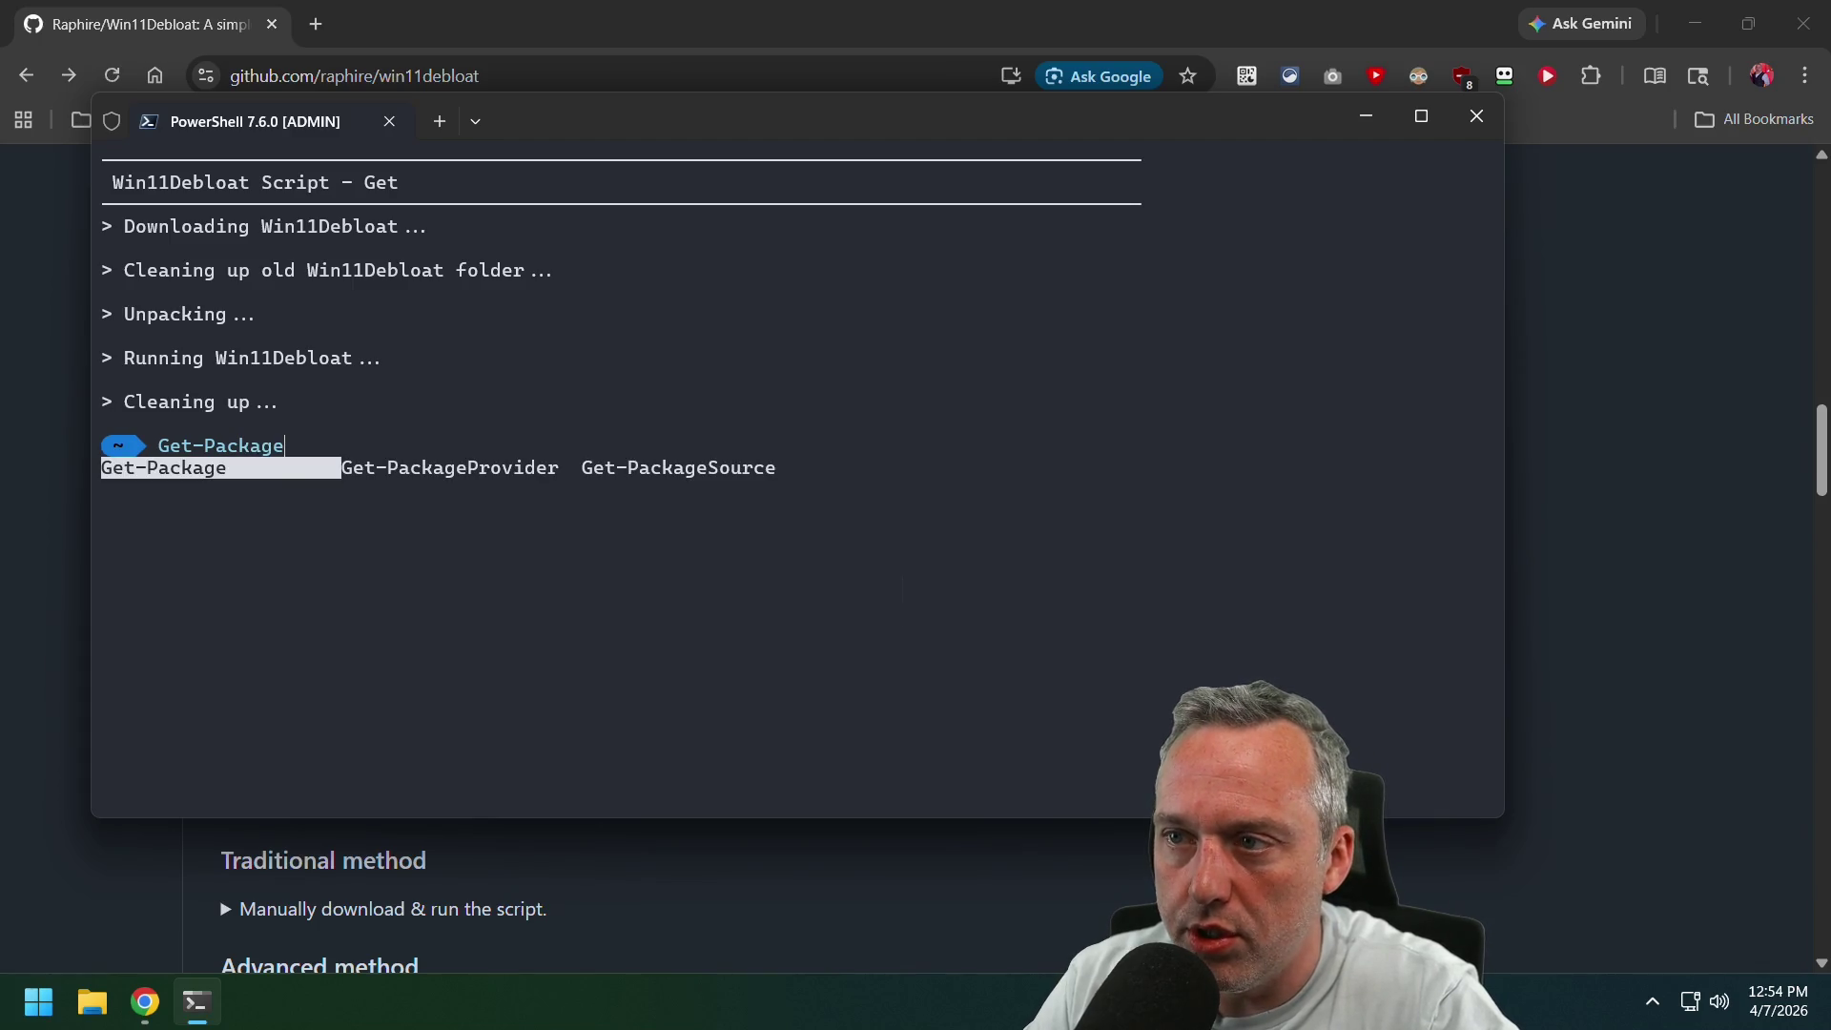
{"action": "key", "text": "Return"}
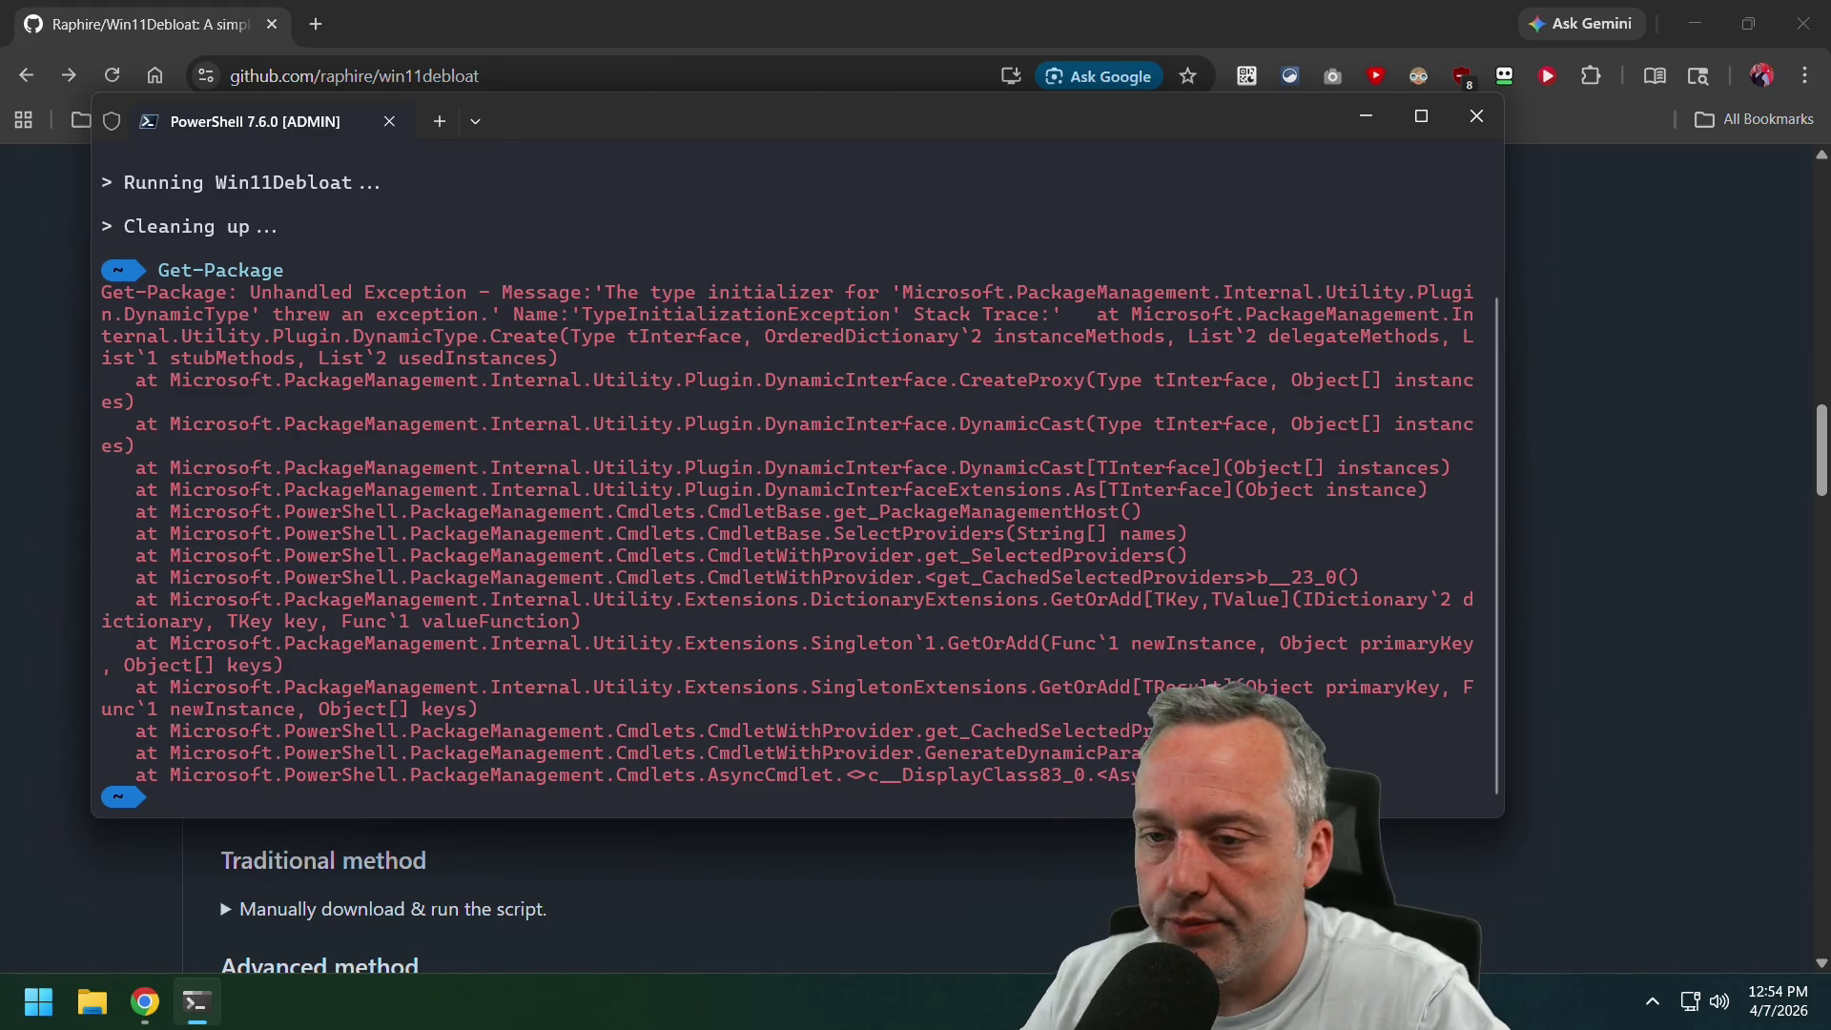
Tab-complete Get-App to Get-AppxPackage at the PowerShell prompt.
{"action": "type", "text": "Get-"}
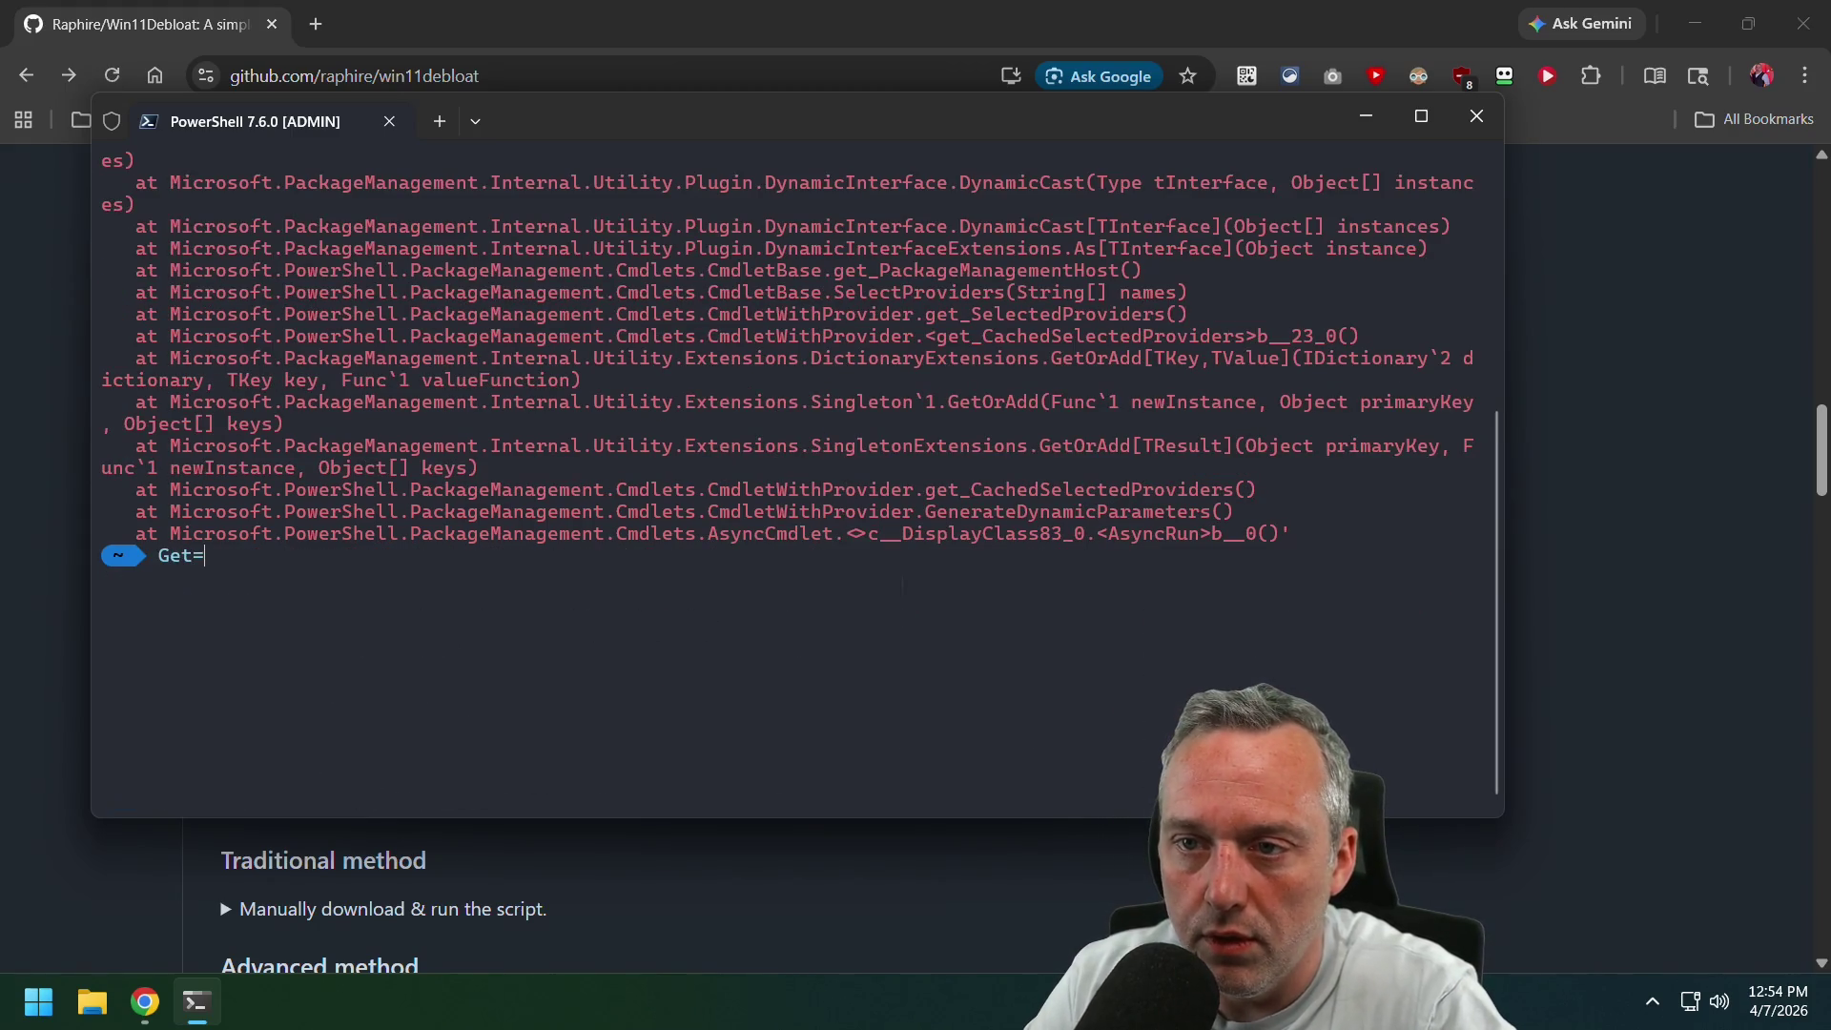
{"action": "type", "text": "App"}
{"action": "key", "text": "Tab"}
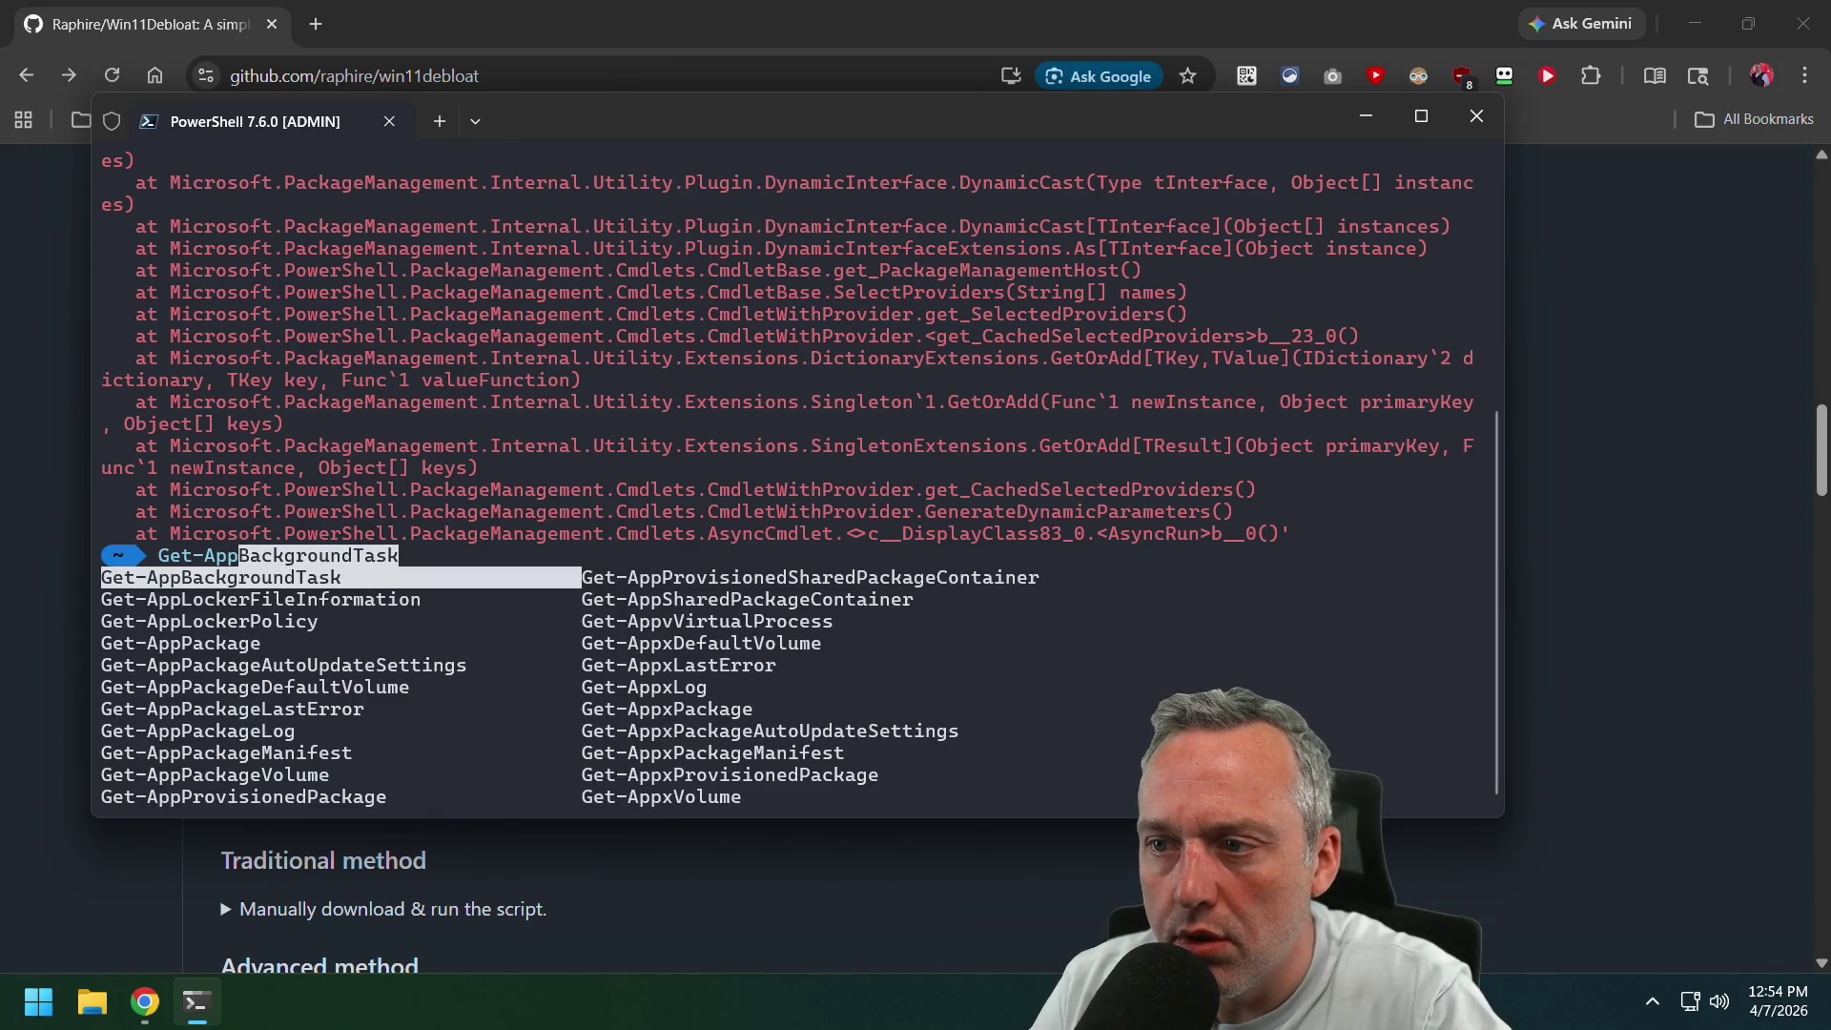
{"action": "key", "text": "Escape"}
{"action": "key", "text": "Tab"}
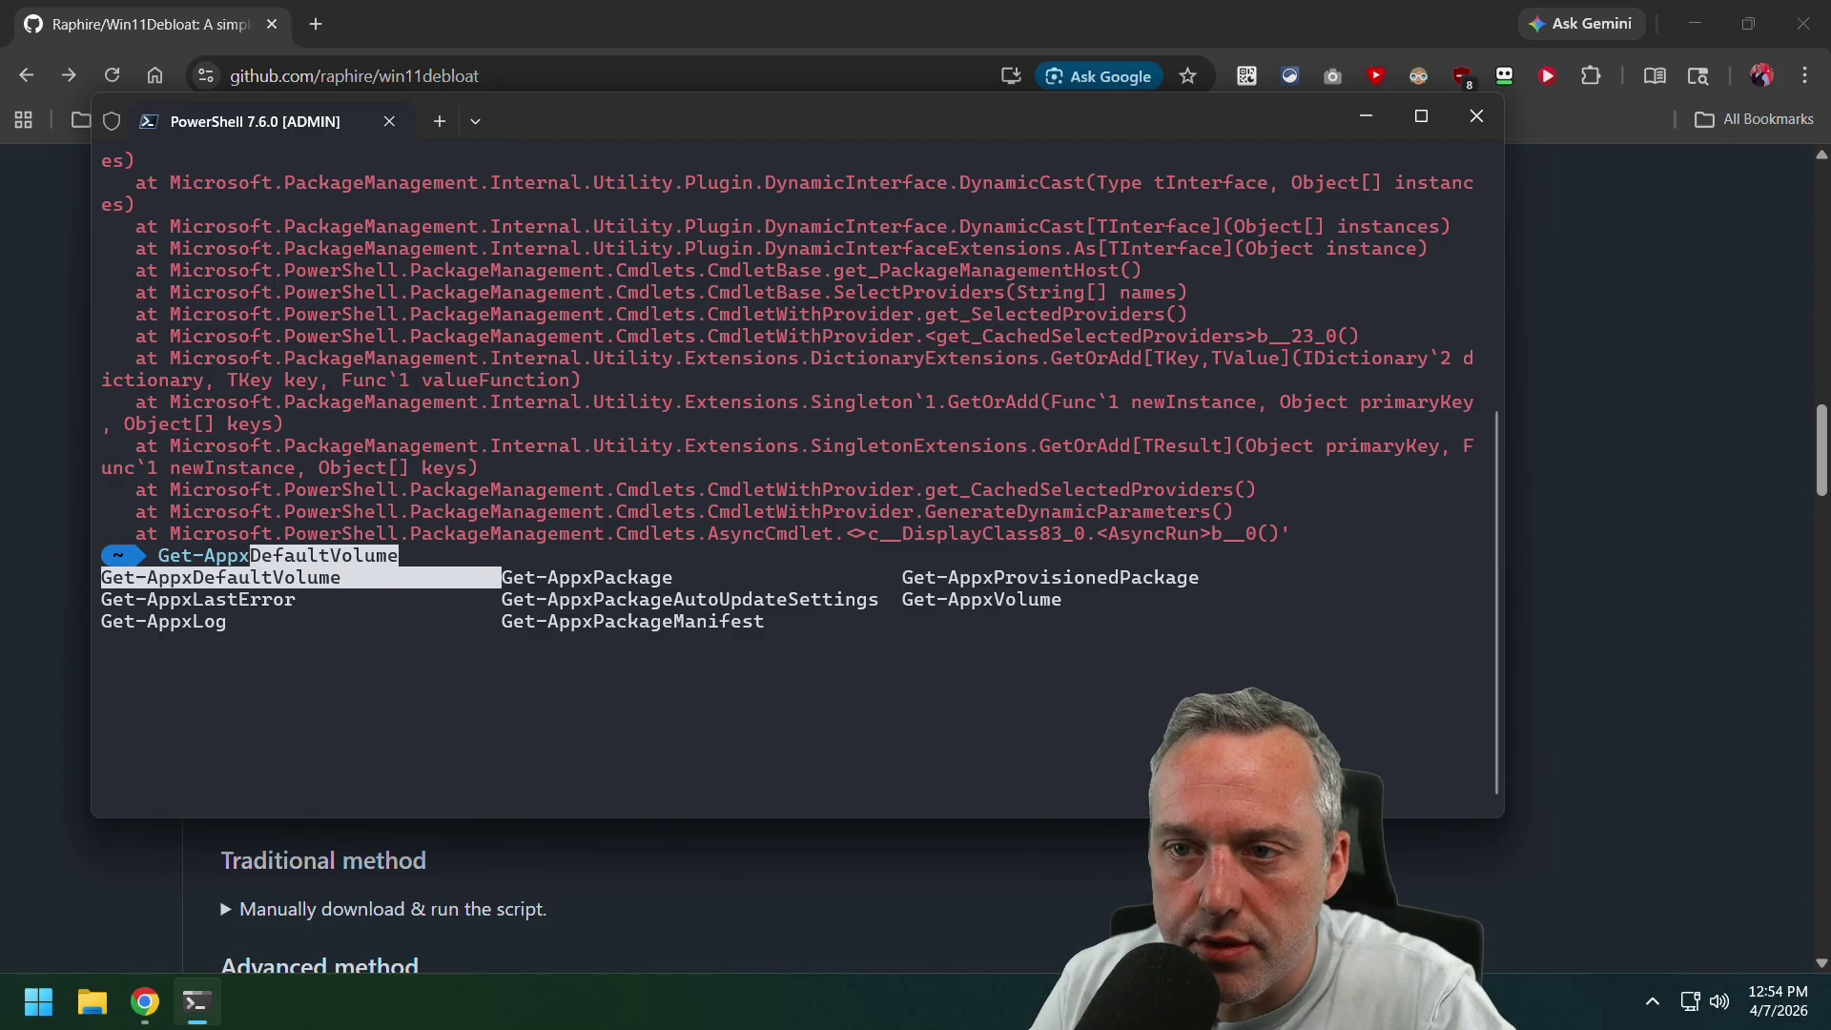
{"action": "key", "text": "Tab"}
{"action": "key", "text": "Tab"}
{"action": "key", "text": "Tab"}
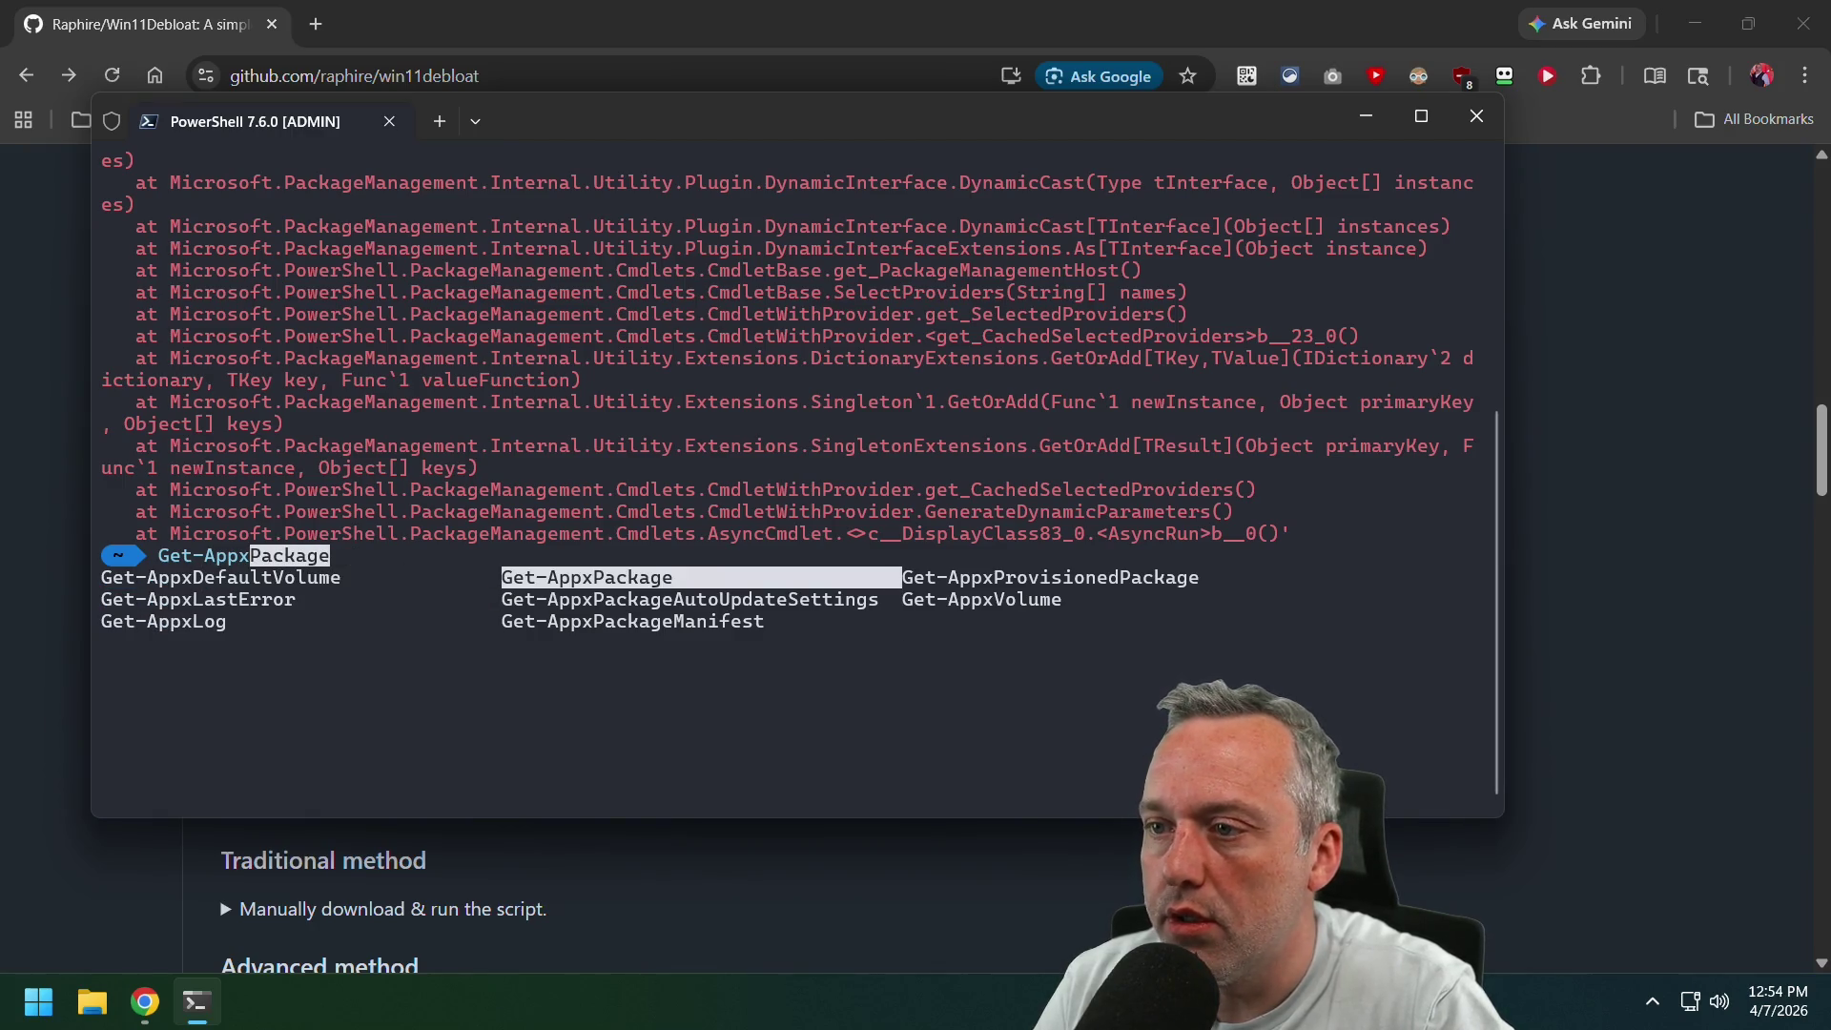
{"action": "key", "text": "Return"}
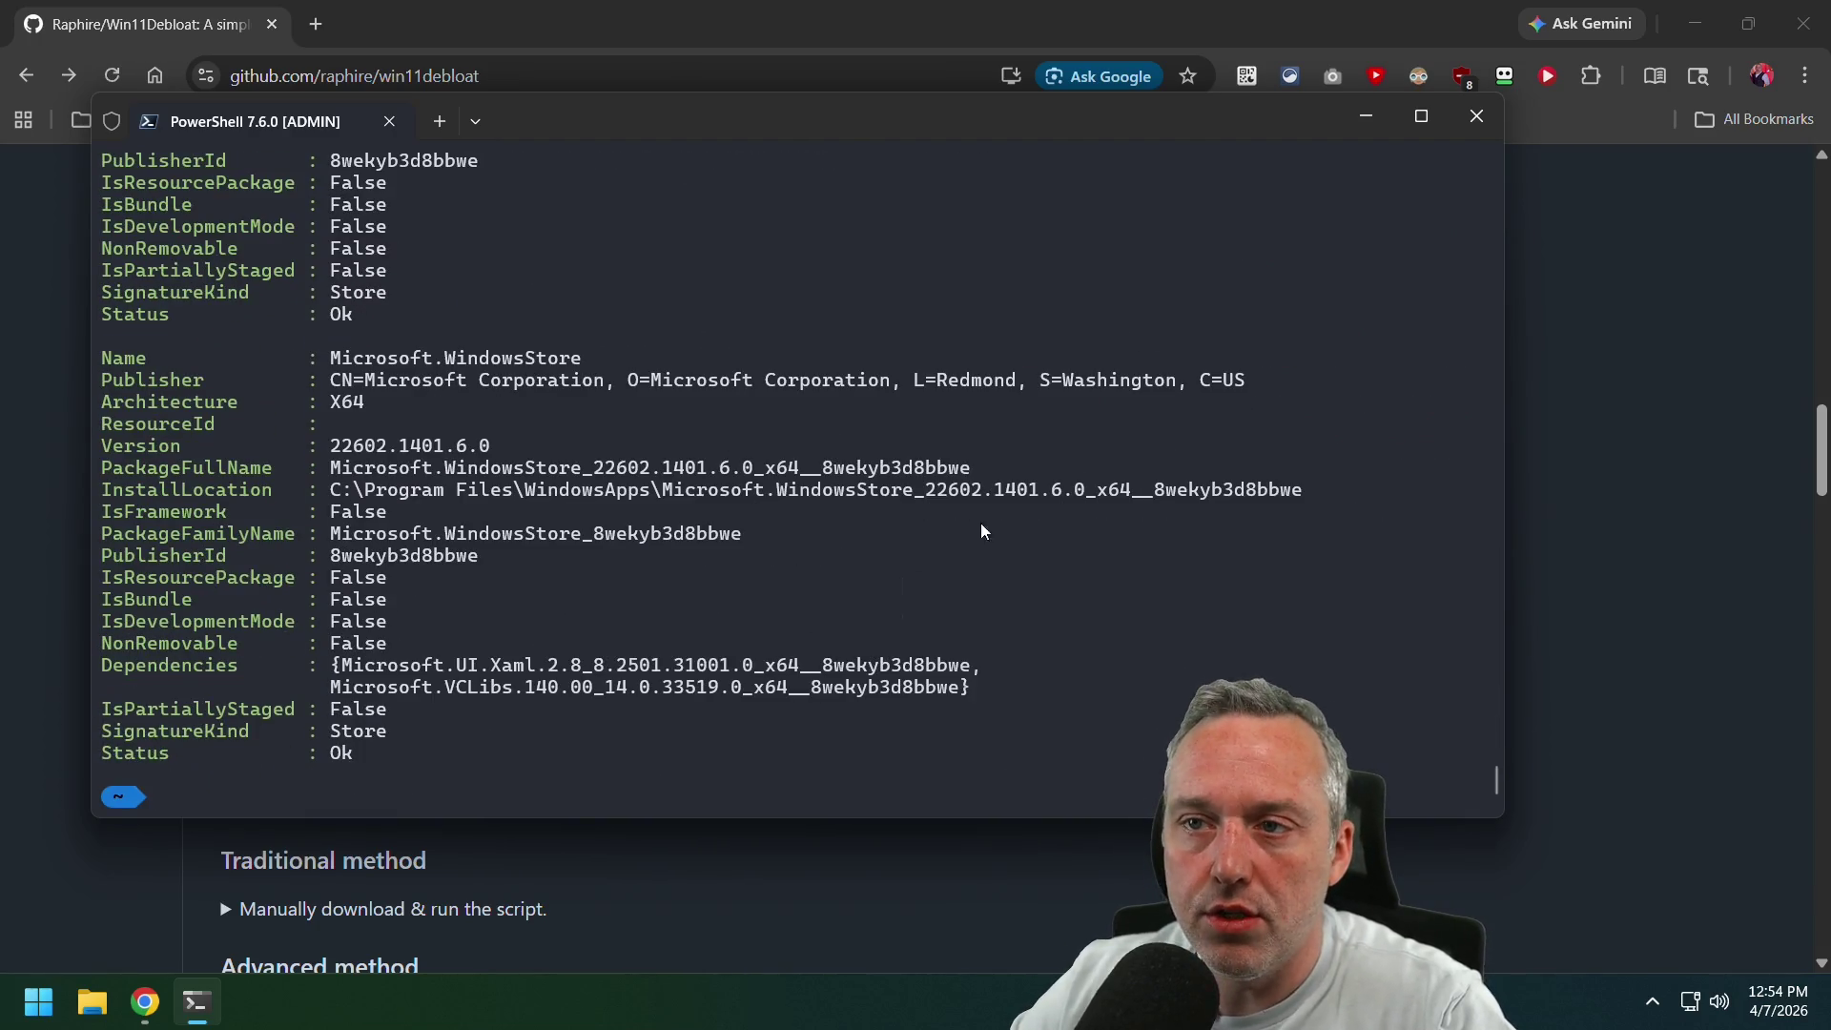
Scroll the Get-AppxPackage output, highlighting Microsoft.WindowsStore, Microsoft.Winget.Source and other entries.
{"action": "mouse_move", "coordinate": [591, 358]}
{"action": "left_mouse_down"}
{"action": "mouse_move", "coordinate": [224, 390]}
{"action": "mouse_move", "coordinate": [57, 367]}
{"action": "mouse_move", "coordinate": [96, 343]}
{"action": "left_mouse_up"}
{"action": "scroll", "coordinate": [689, 405], "scroll_direction": "up", "scroll_amount": 5}
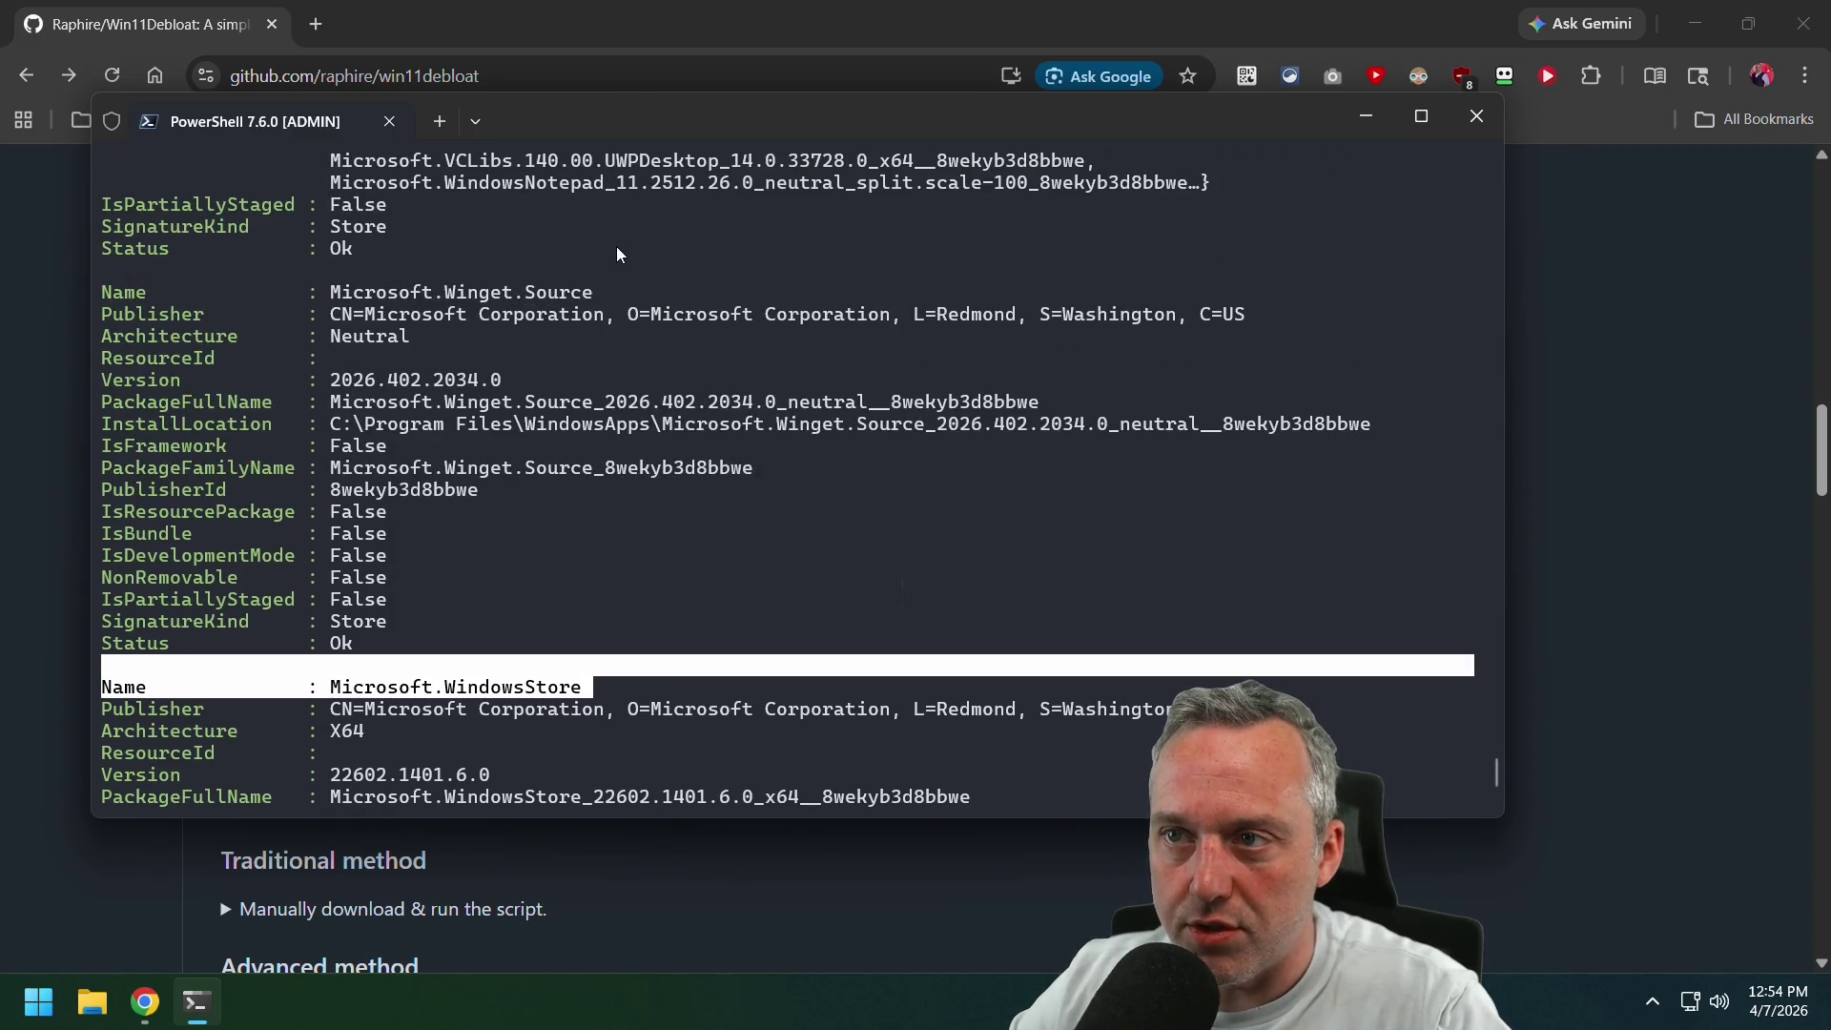
{"action": "left_click_drag", "start_coordinate": [606, 297], "coordinate": [308, 311]}
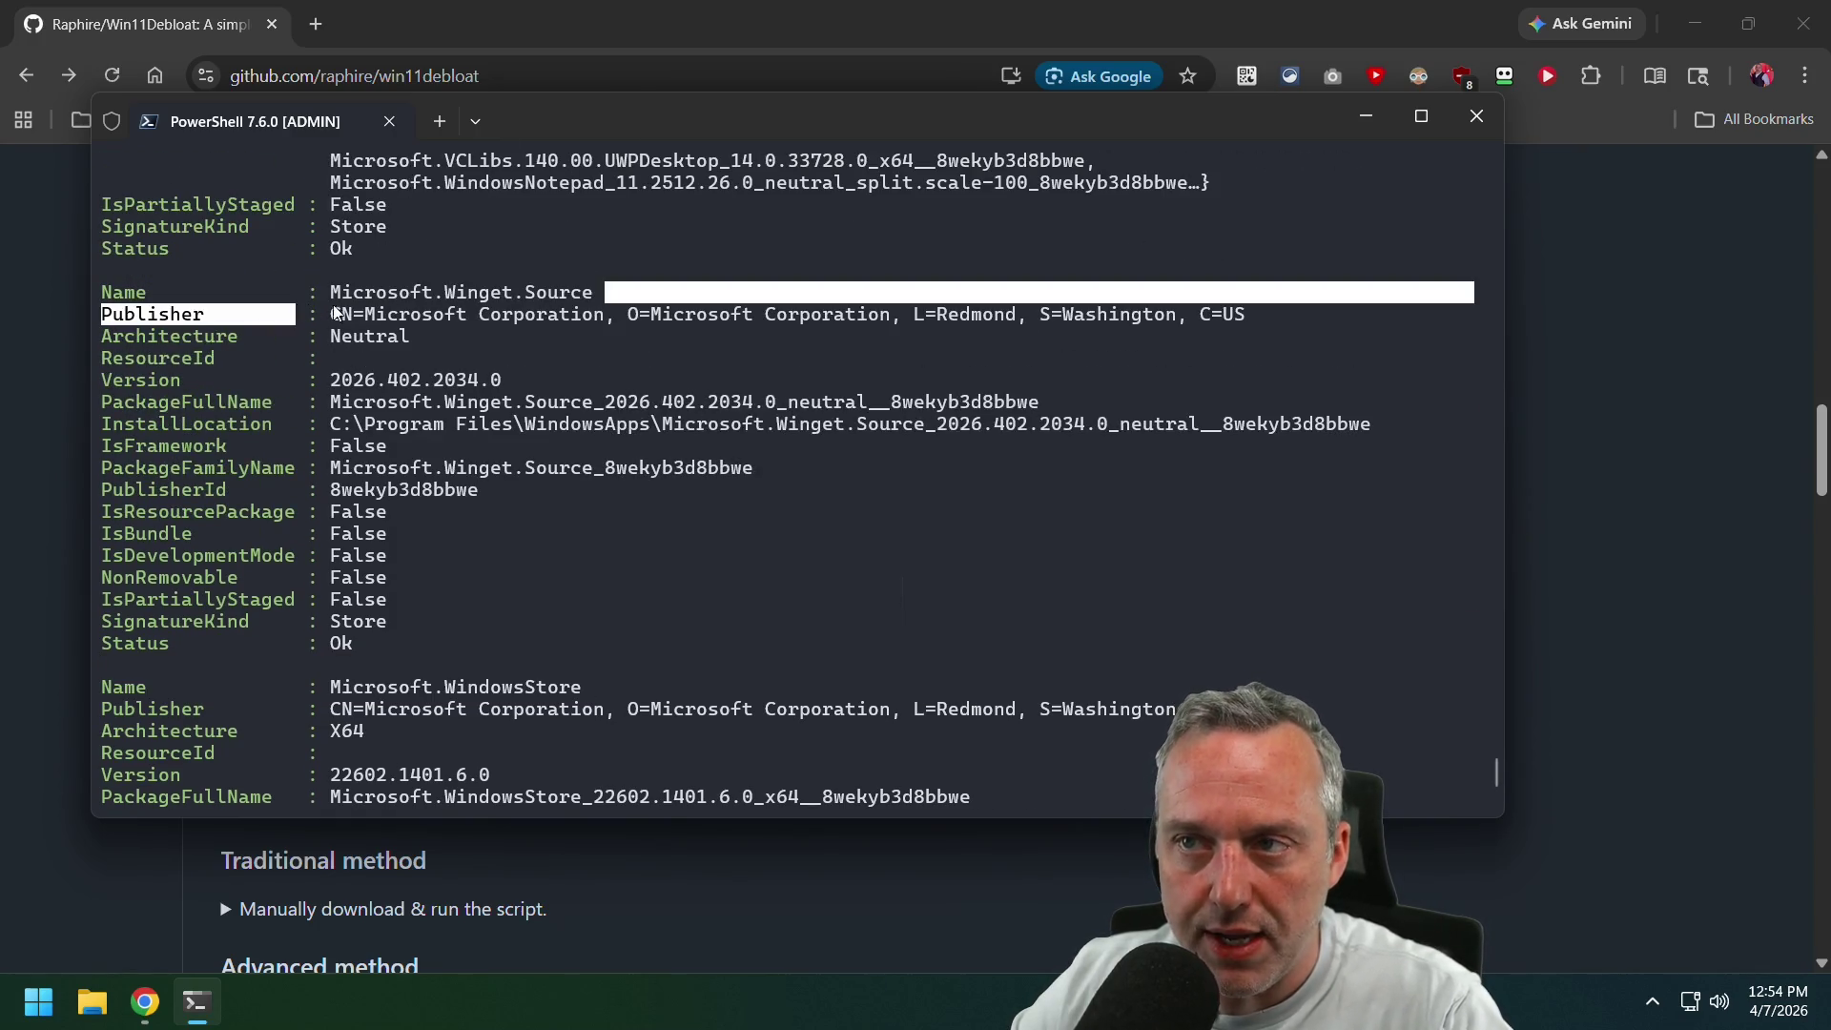
{"action": "scroll", "coordinate": [707, 351], "scroll_direction": "up", "scroll_amount": 8}
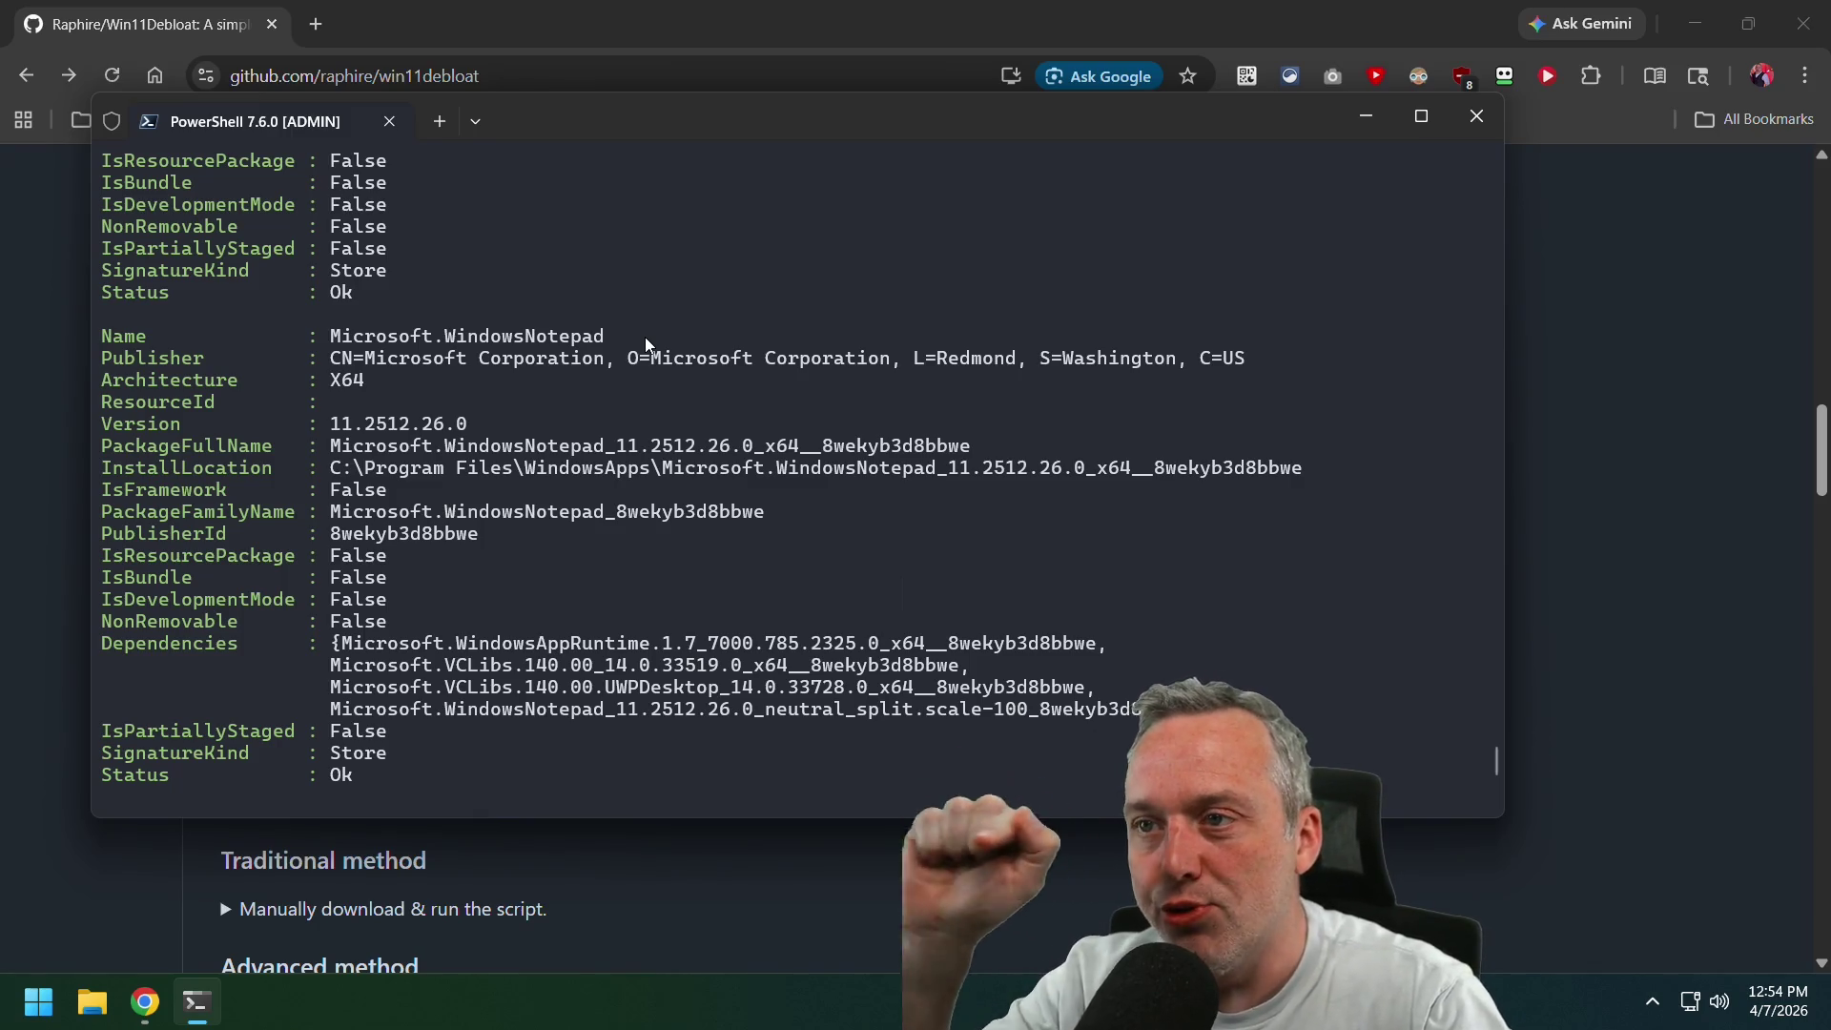
{"action": "scroll", "coordinate": [645, 336], "scroll_direction": "up", "scroll_amount": 15}
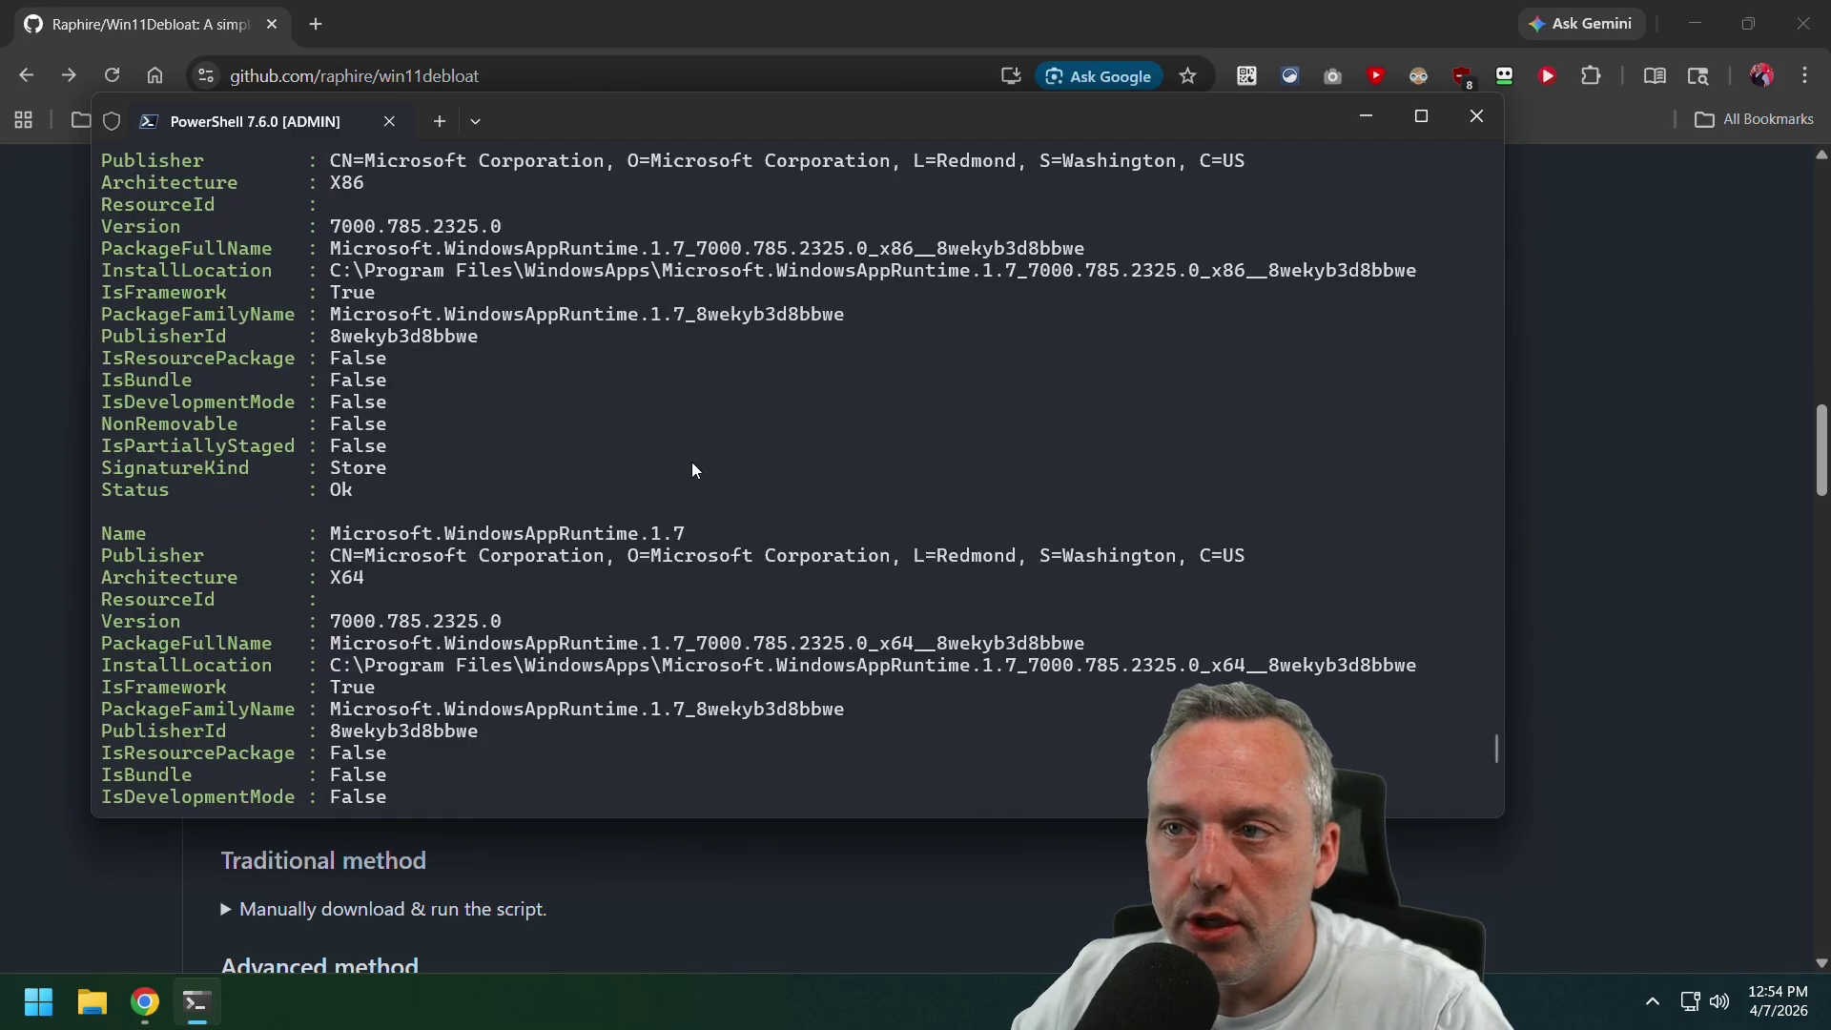
{"action": "left_click_drag", "start_coordinate": [606, 389], "coordinate": [365, 389]}
{"action": "scroll", "coordinate": [665, 389], "scroll_direction": "up", "scroll_amount": 6}
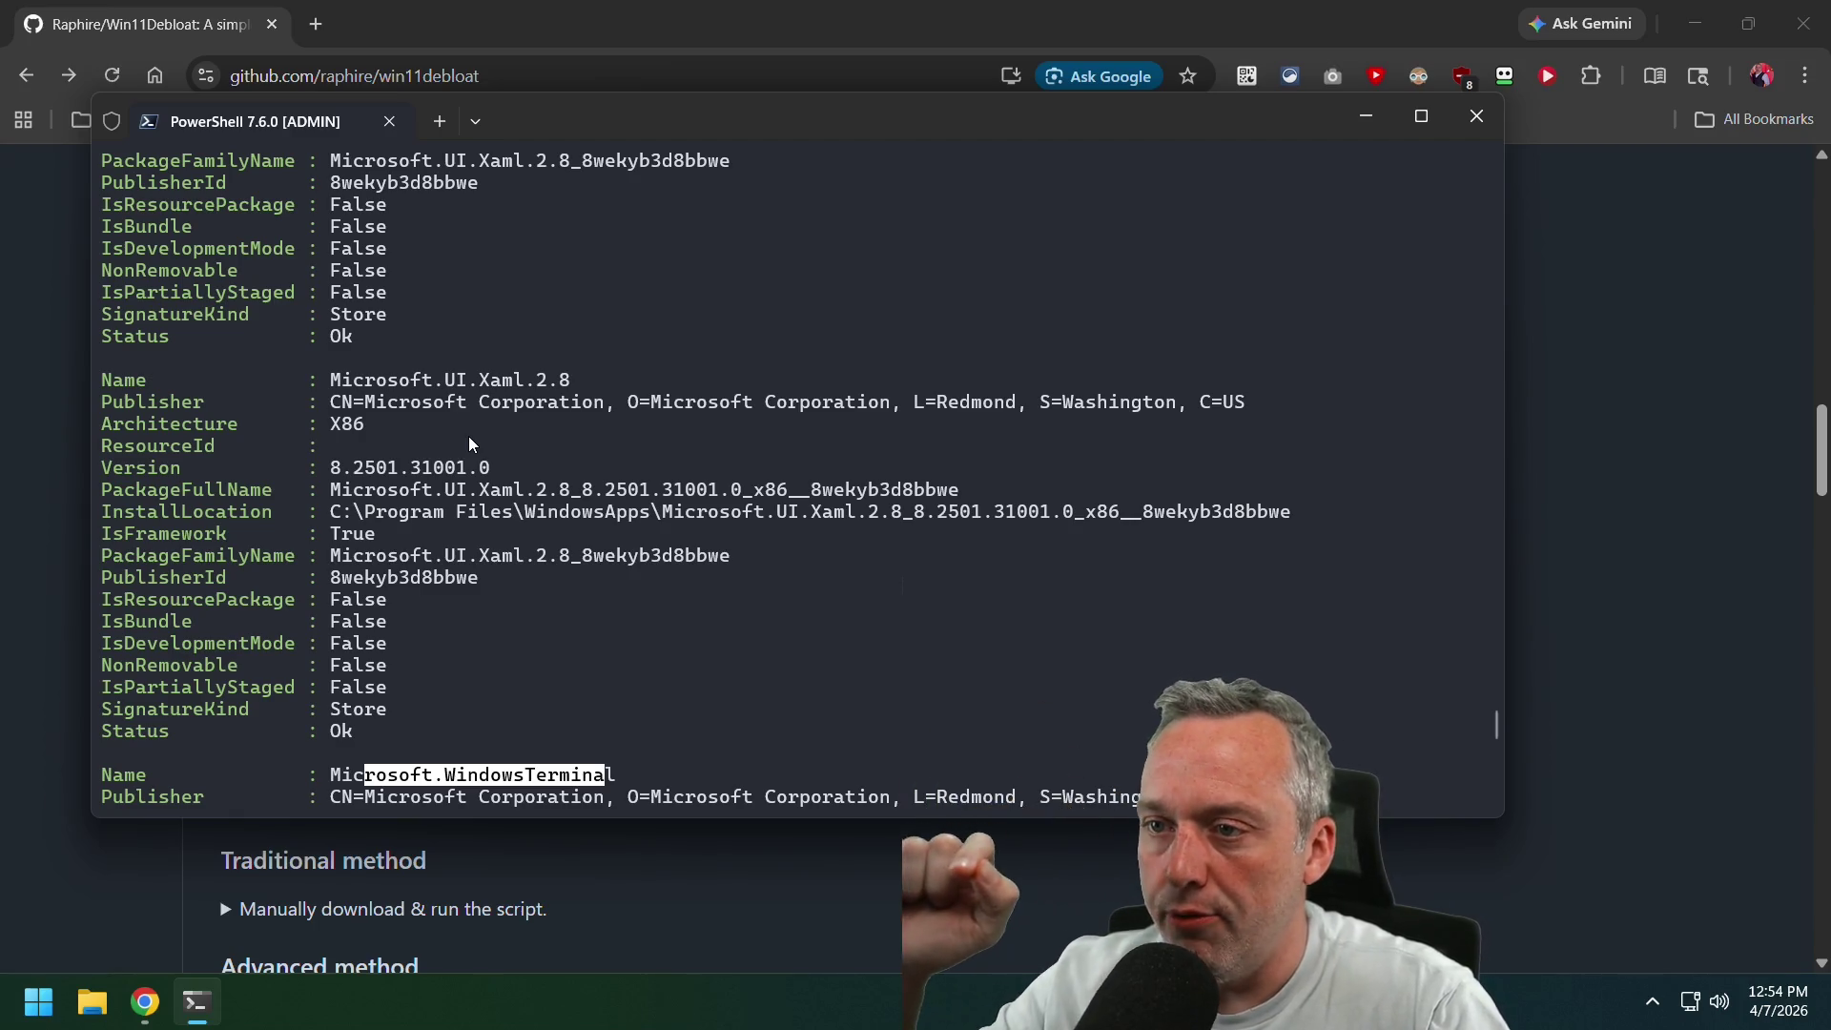
{"action": "scroll", "coordinate": [506, 385], "scroll_direction": "up", "scroll_amount": 8}
{"action": "scroll", "coordinate": [506, 385], "scroll_direction": "up", "scroll_amount": 15}
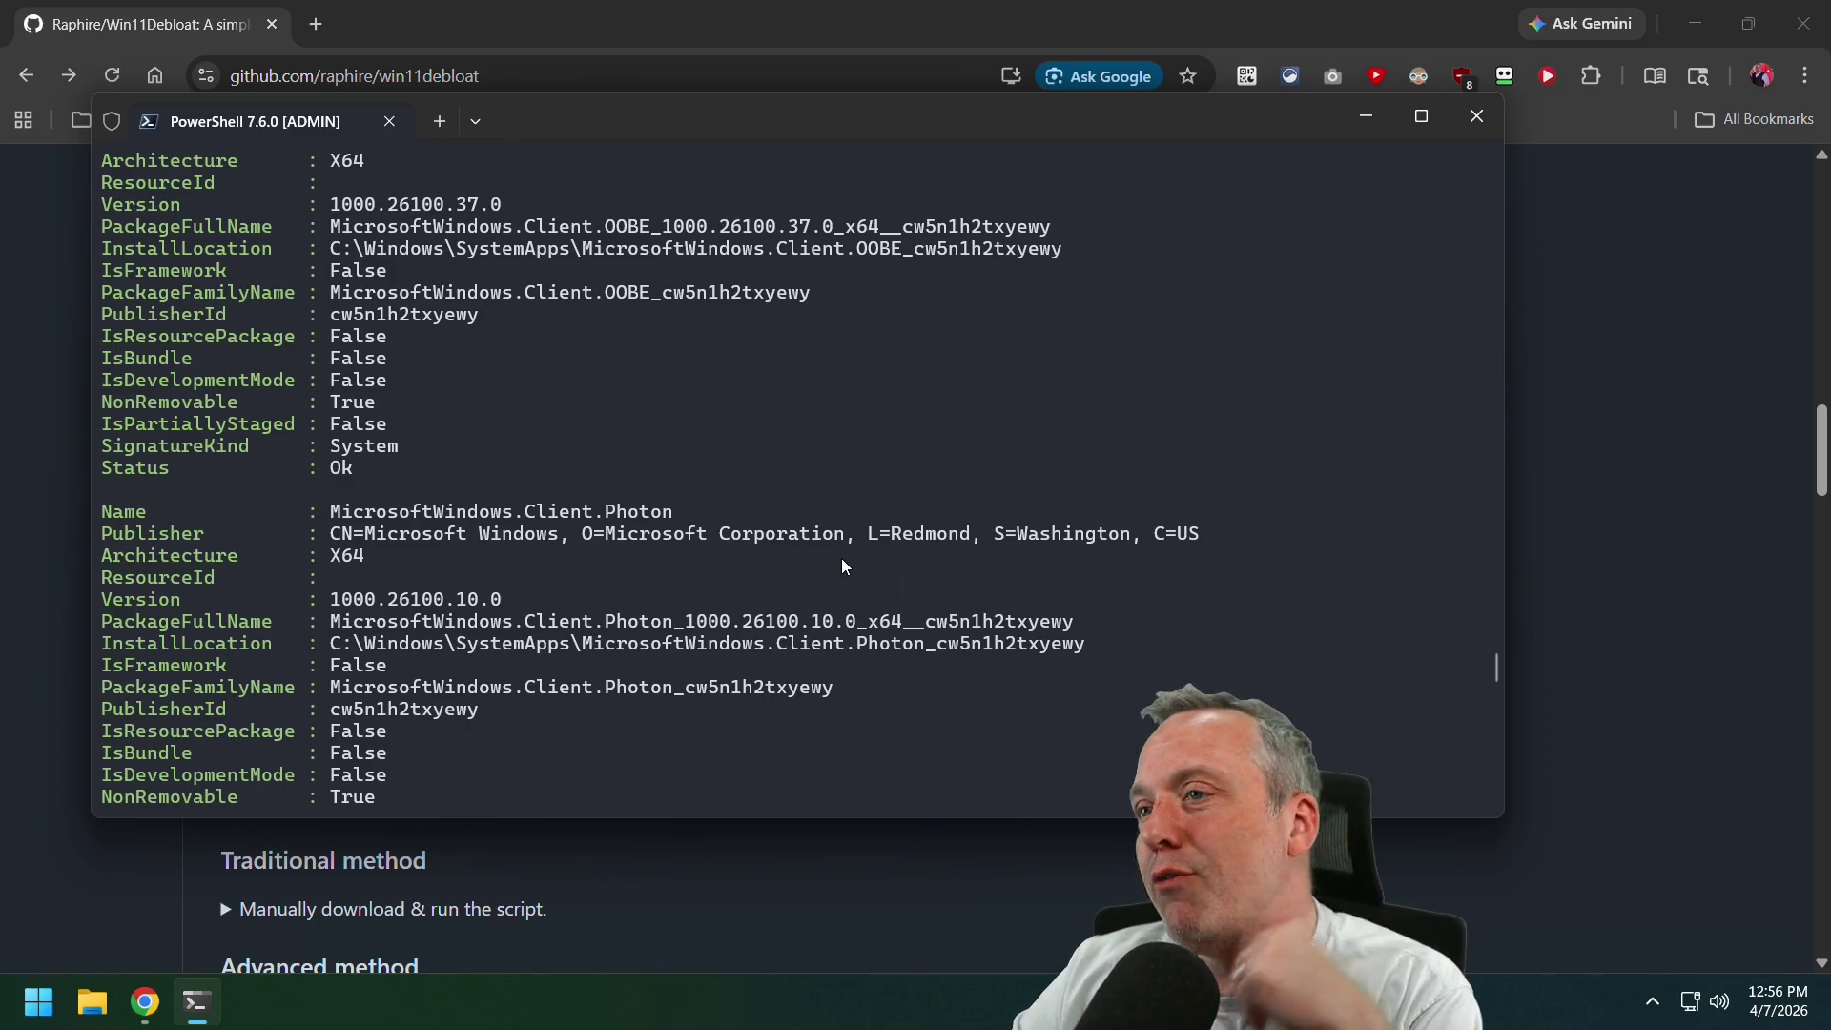
Close the Windows Terminal PowerShell window holding the Get-AppxPackage output.
{"action": "left_click", "coordinate": [1474, 122]}
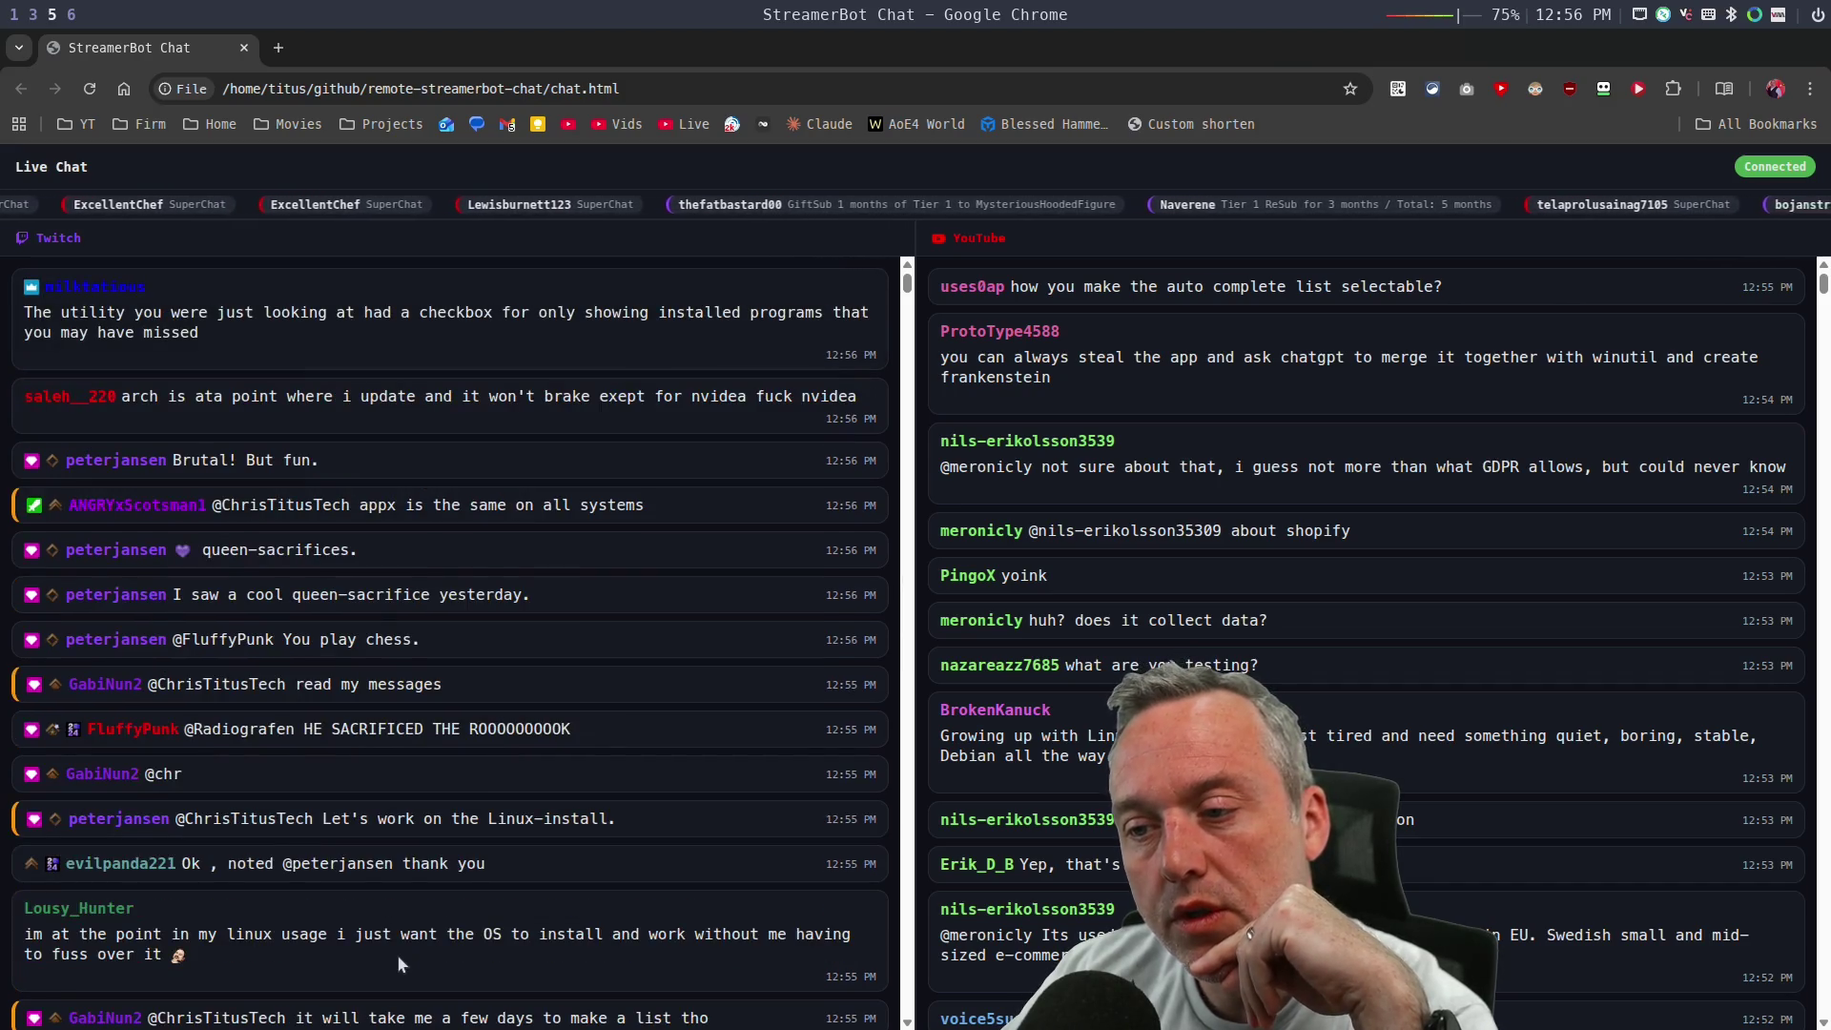
{"action": "scroll", "coordinate": [524, 867], "scroll_direction": "down", "scroll_amount": 2}
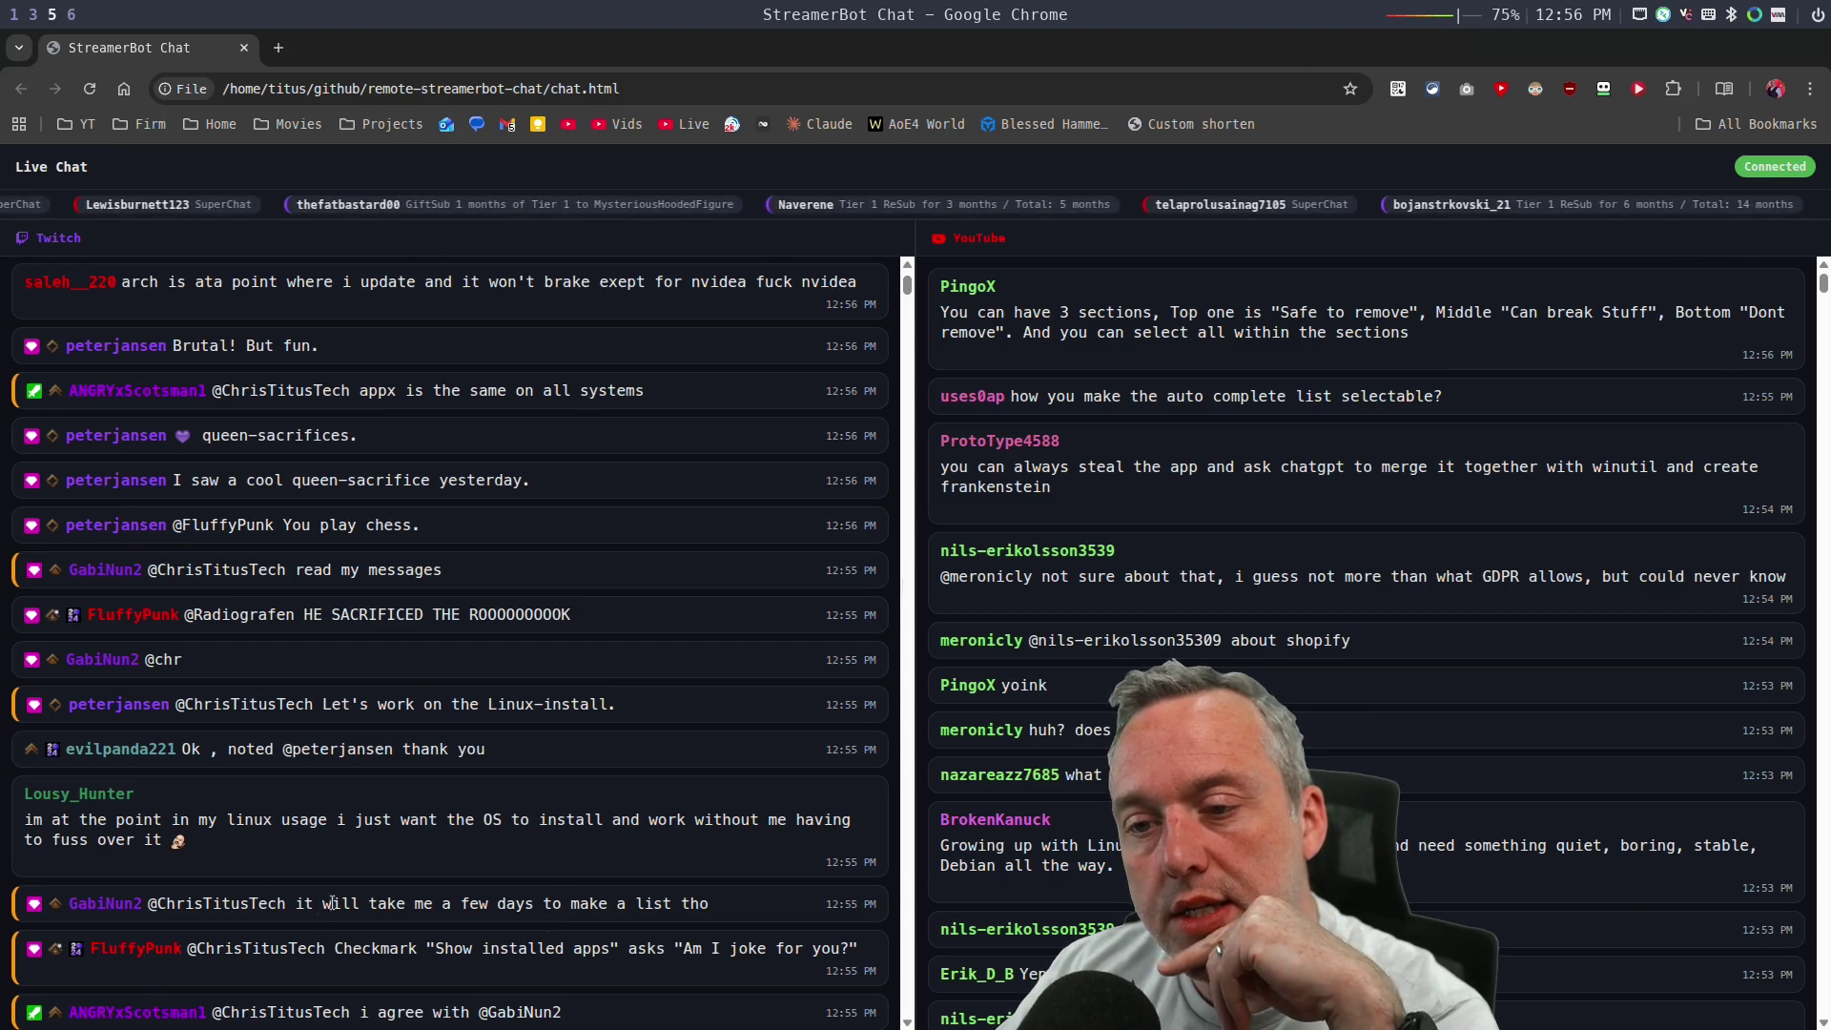
{"action": "scroll", "coordinate": [488, 875], "scroll_direction": "up", "scroll_amount": 2}
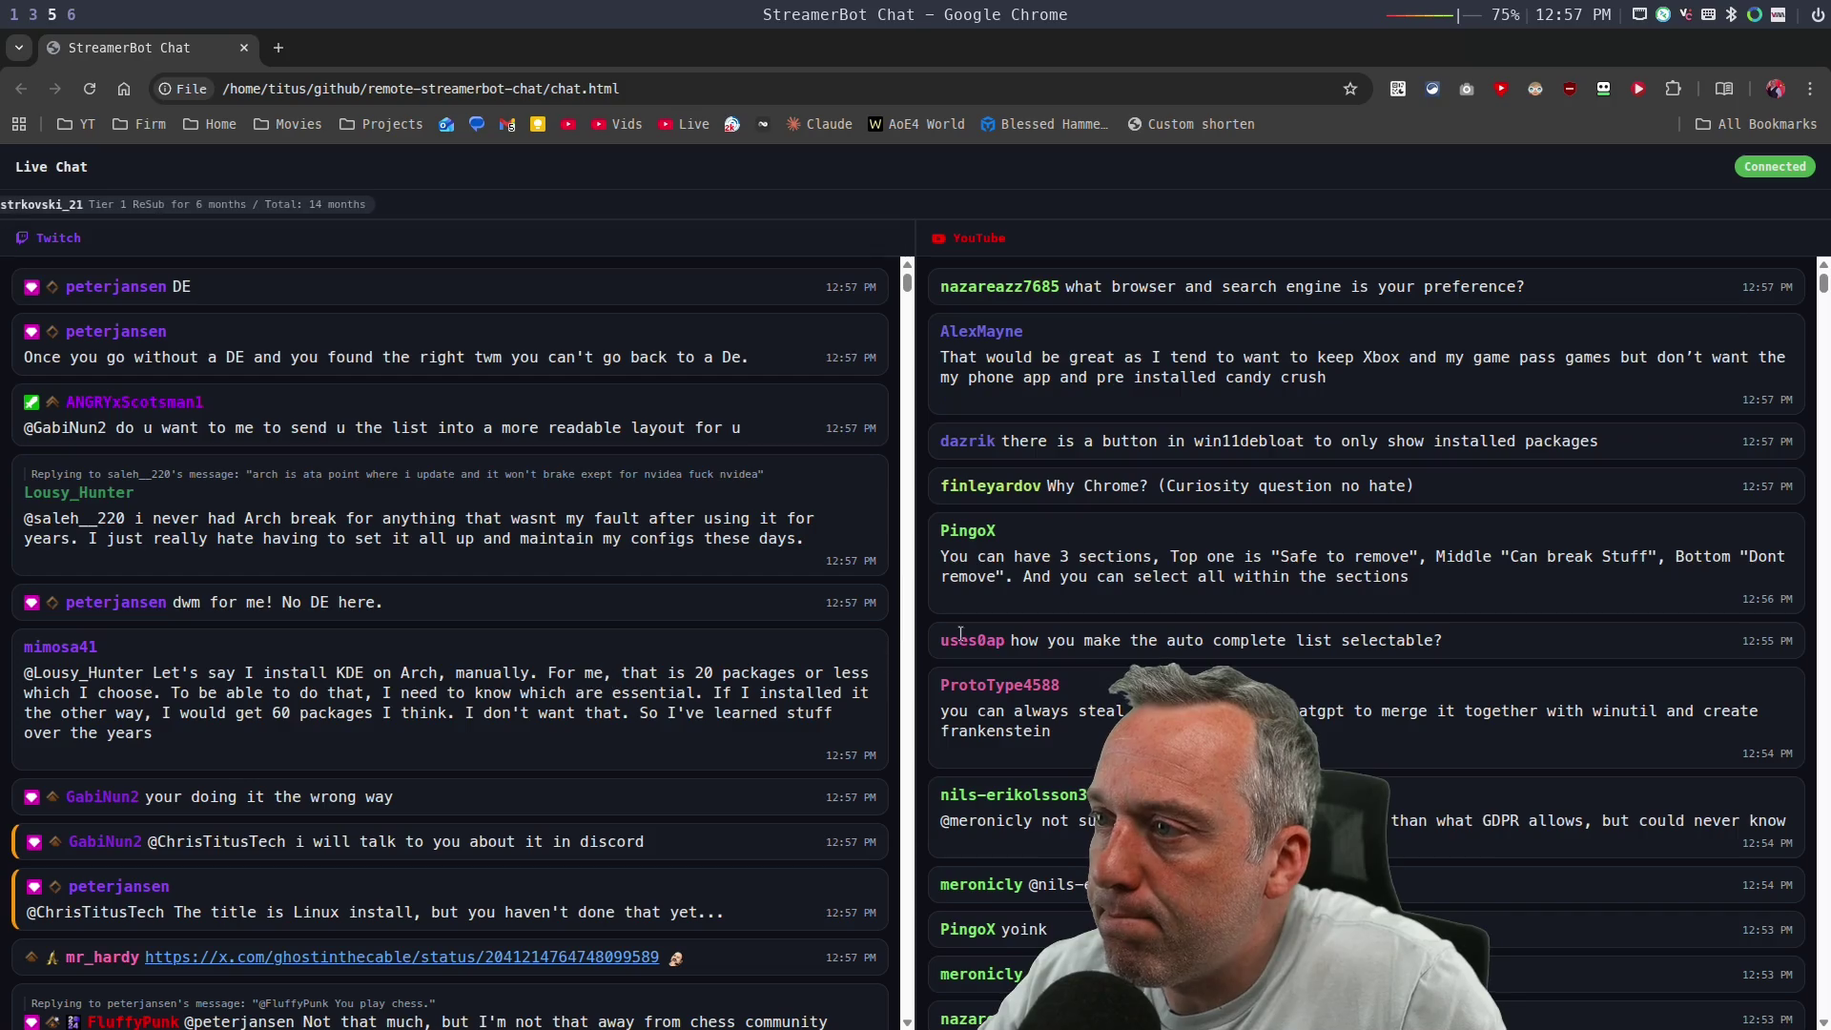
{"action": "key", "text": "super+1"}
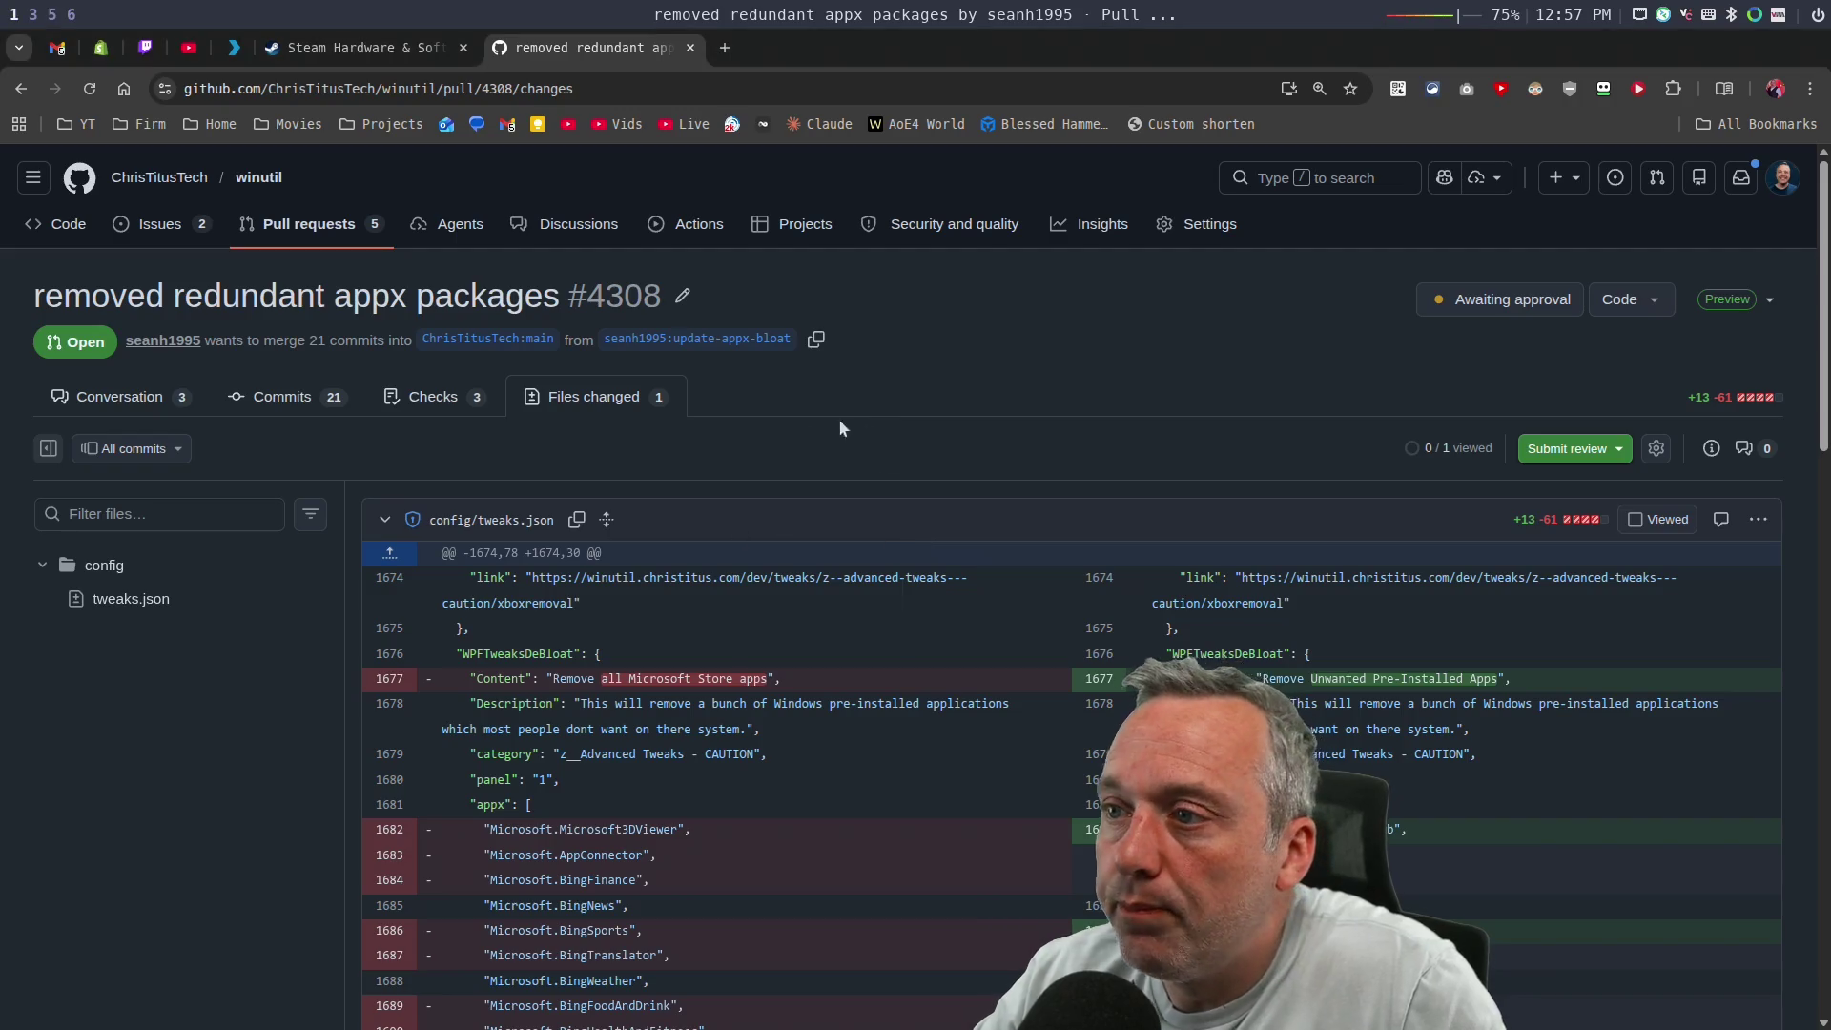
Submit an approving review on PR #4308.
{"action": "left_click", "coordinate": [1577, 454]}
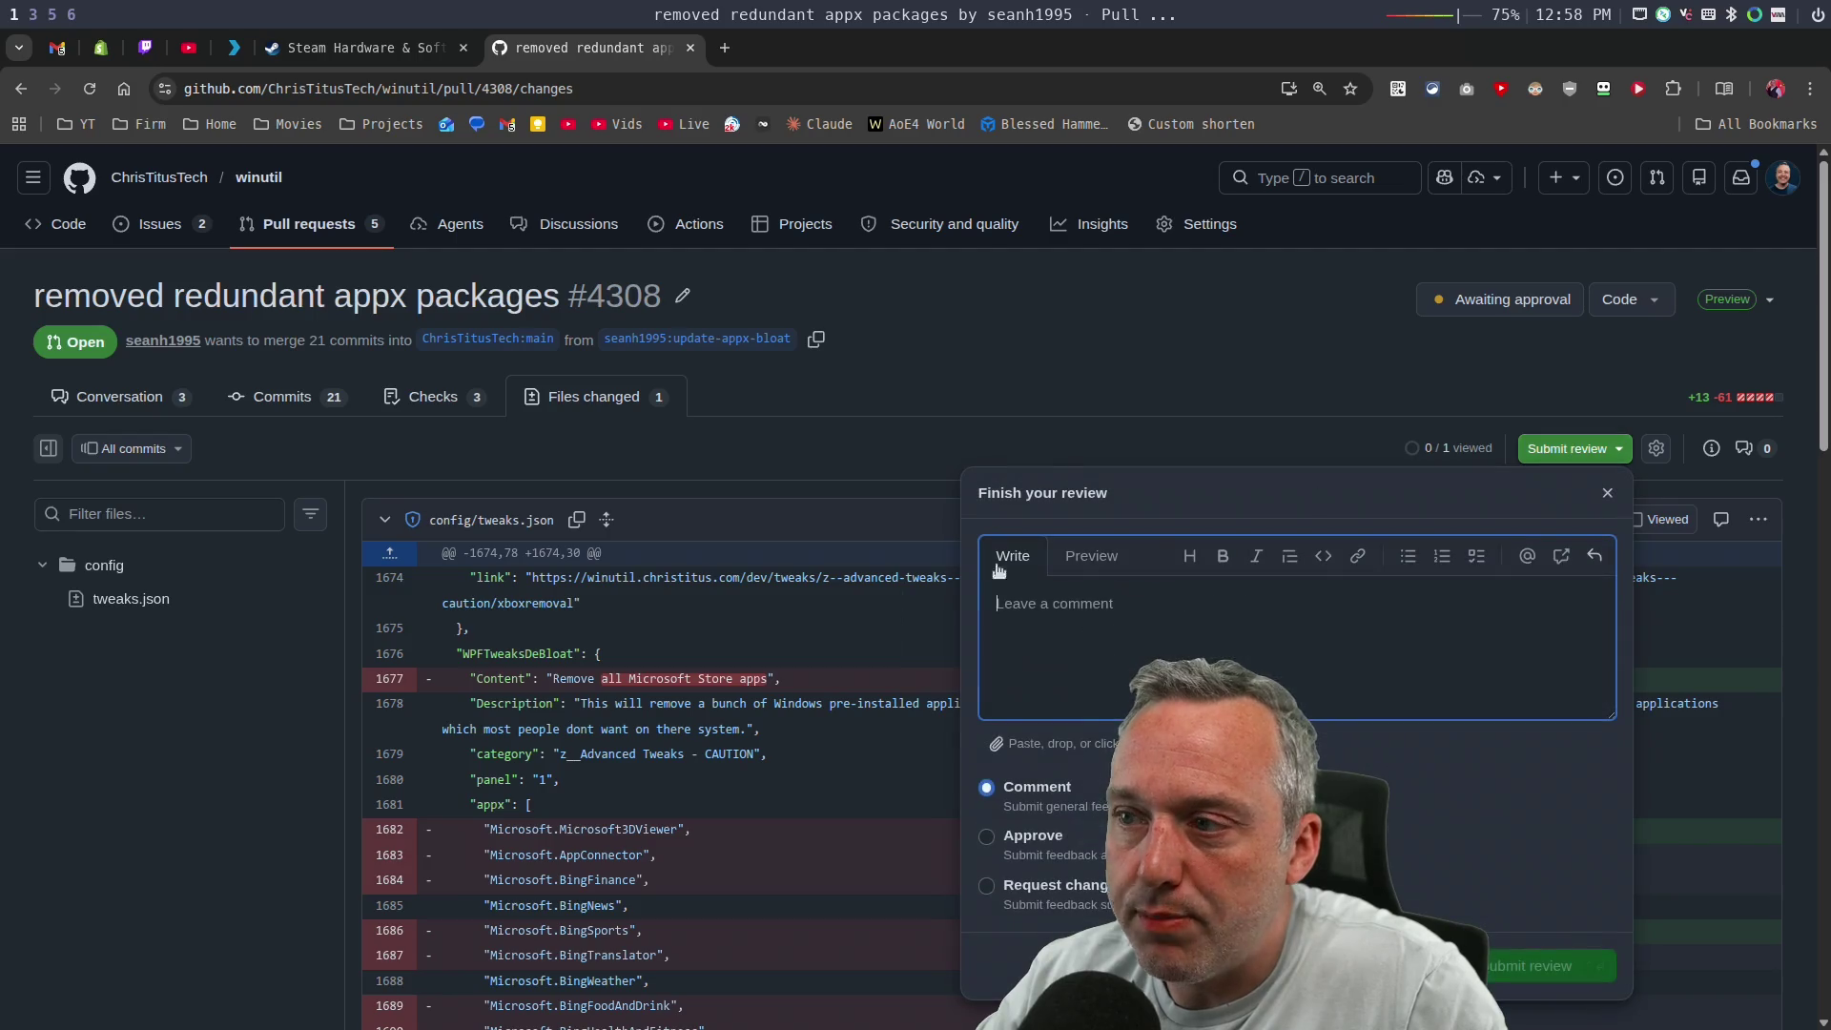
{"action": "left_click", "coordinate": [987, 836]}
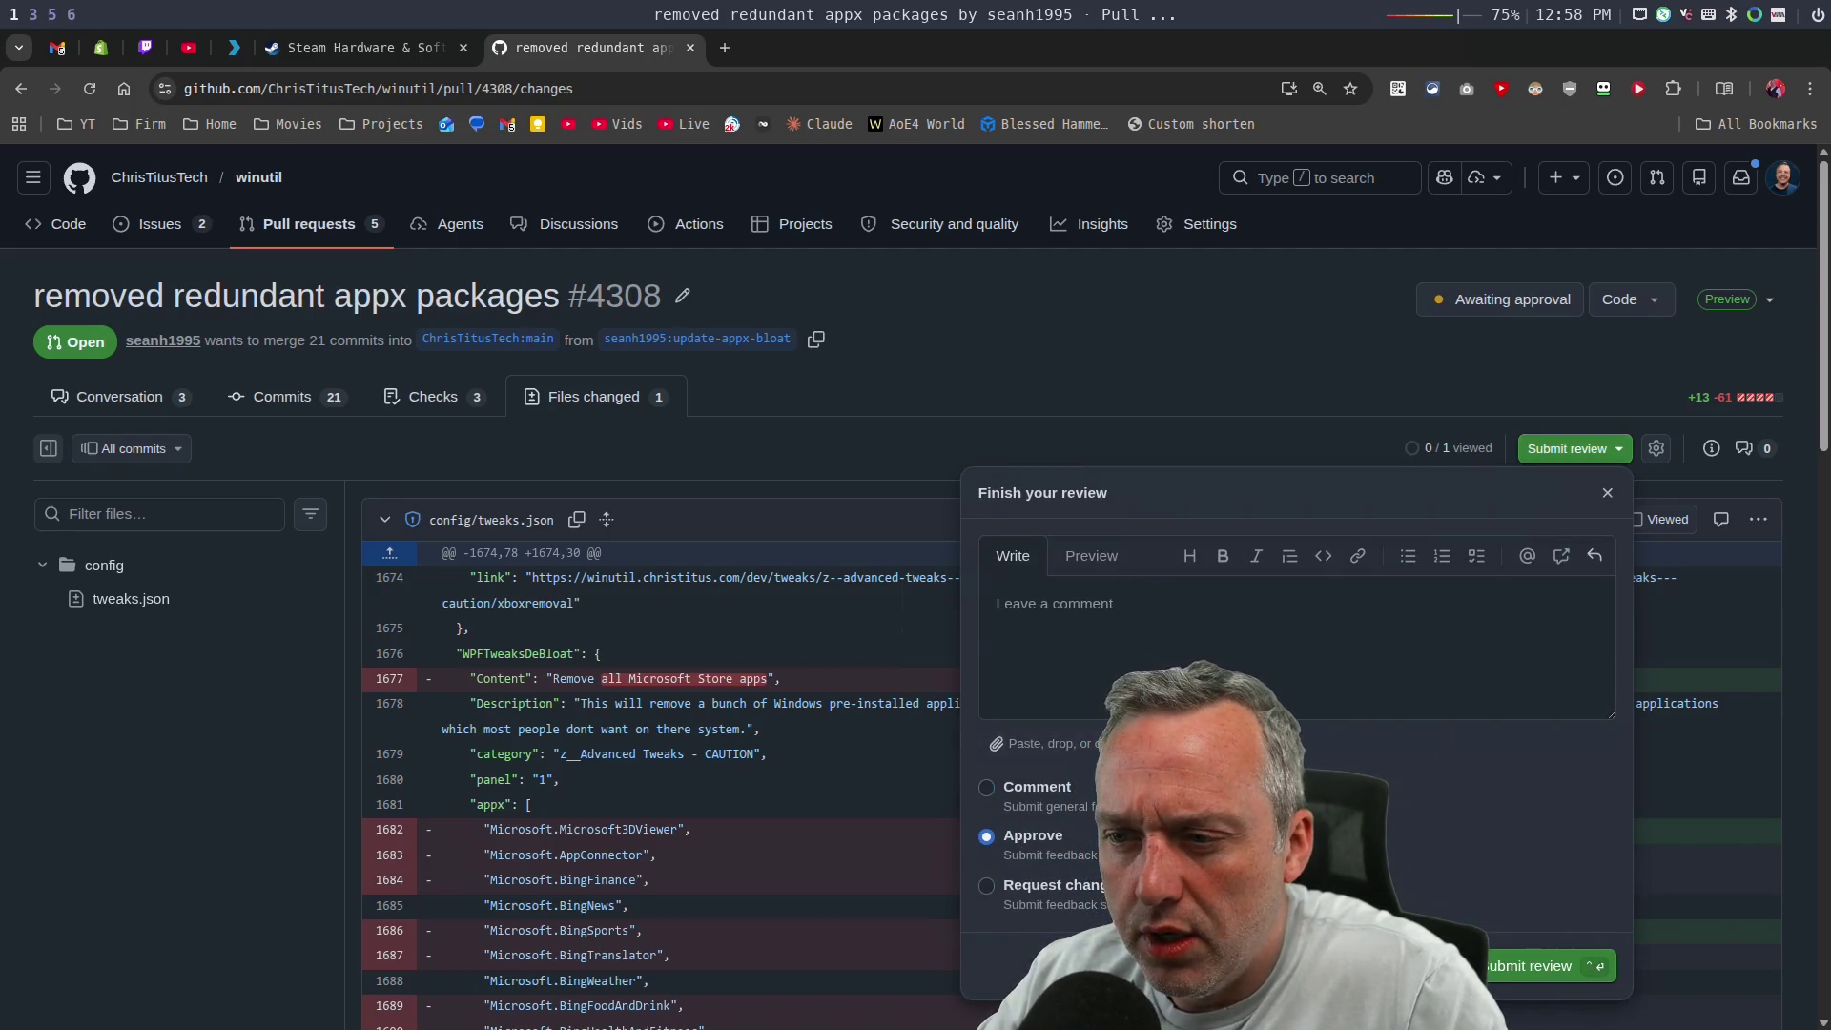
{"action": "scroll", "coordinate": [667, 667], "scroll_direction": "down", "scroll_amount": 10}
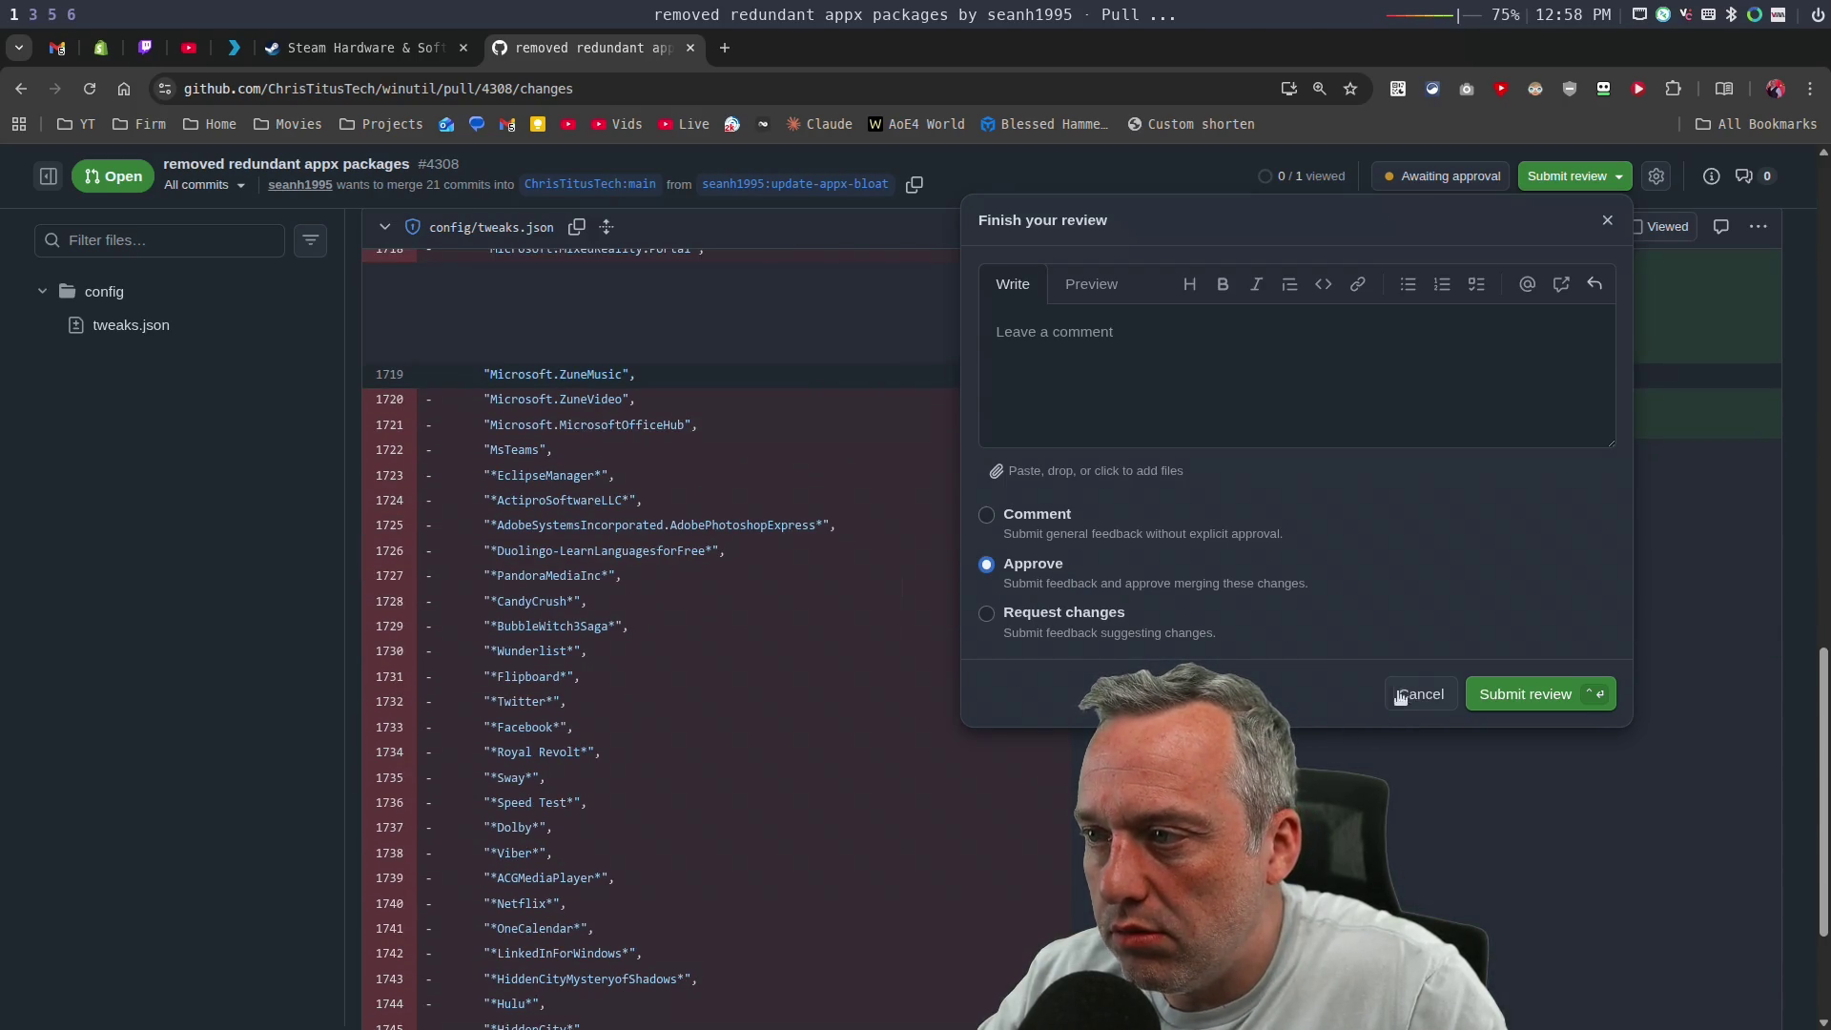
{"action": "left_click", "coordinate": [1549, 704]}
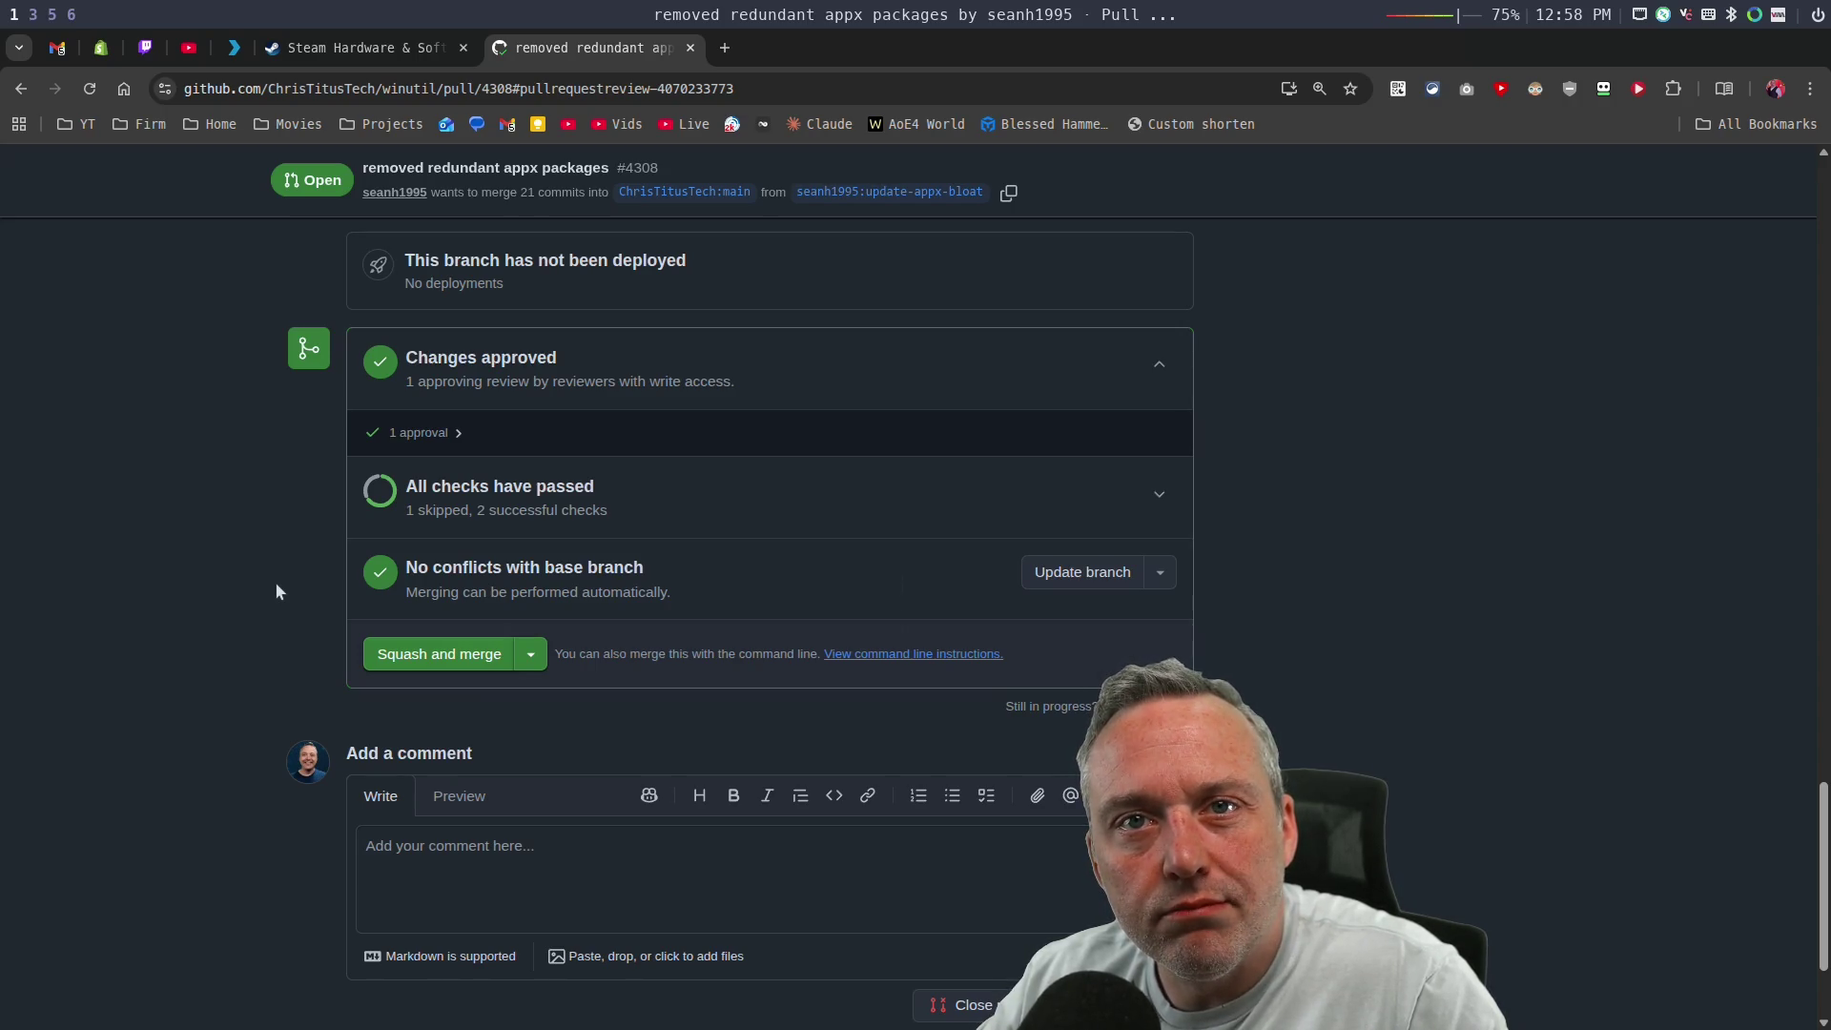
Squash-merge PR #4308 into main and return to the pull requests list.
{"action": "left_click", "coordinate": [419, 653]}
{"action": "left_click", "coordinate": [424, 701]}
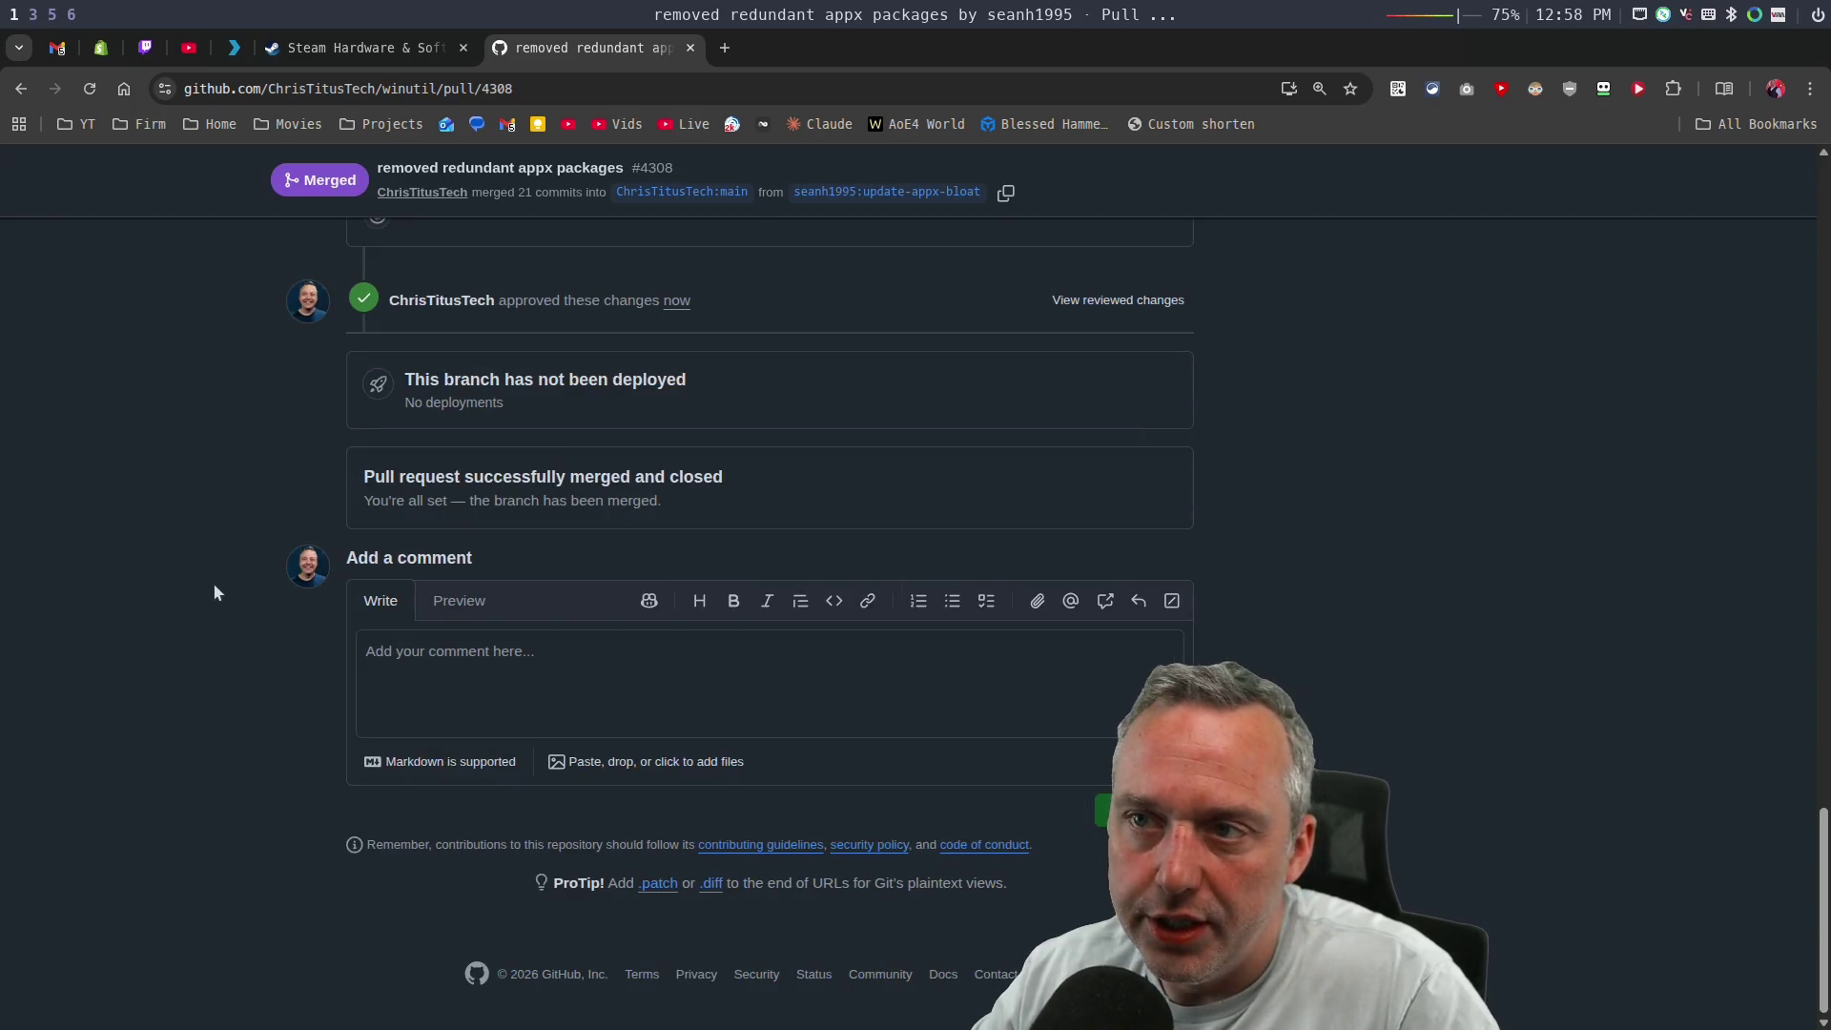
{"action": "scroll", "coordinate": [227, 572], "scroll_direction": "up", "scroll_amount": 15}
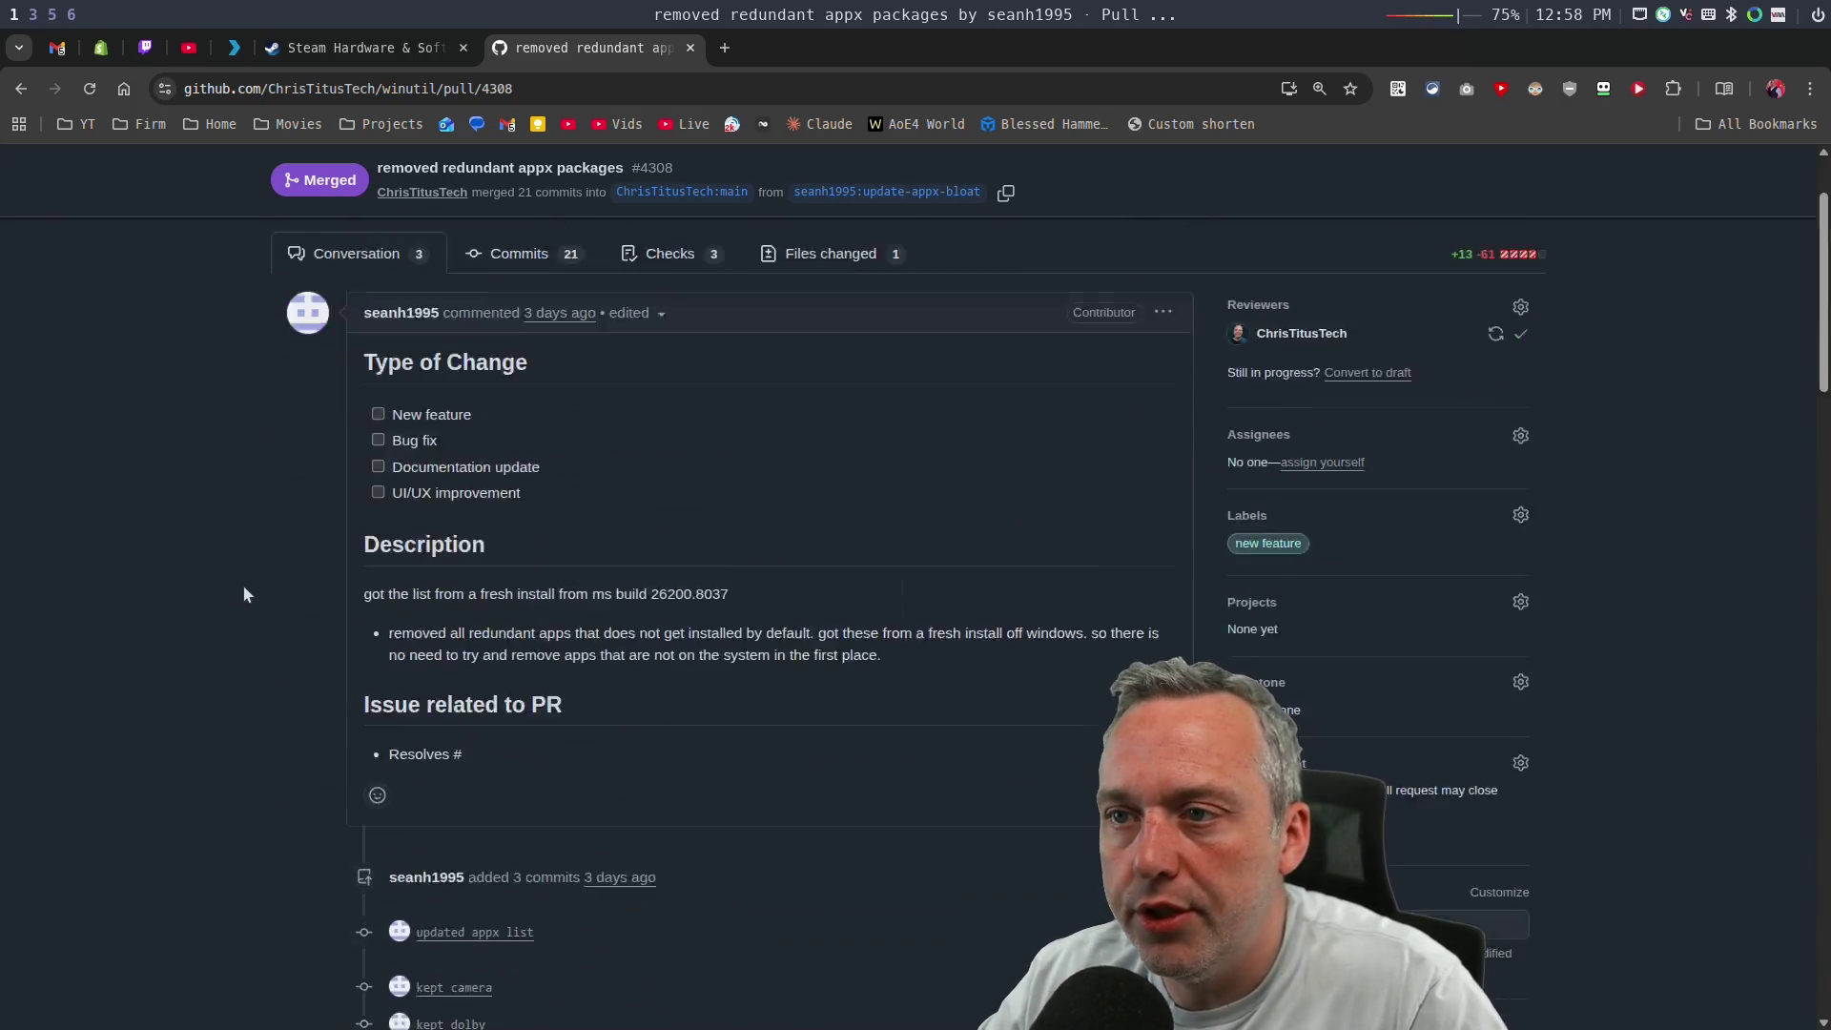
{"action": "left_click", "coordinate": [291, 229]}
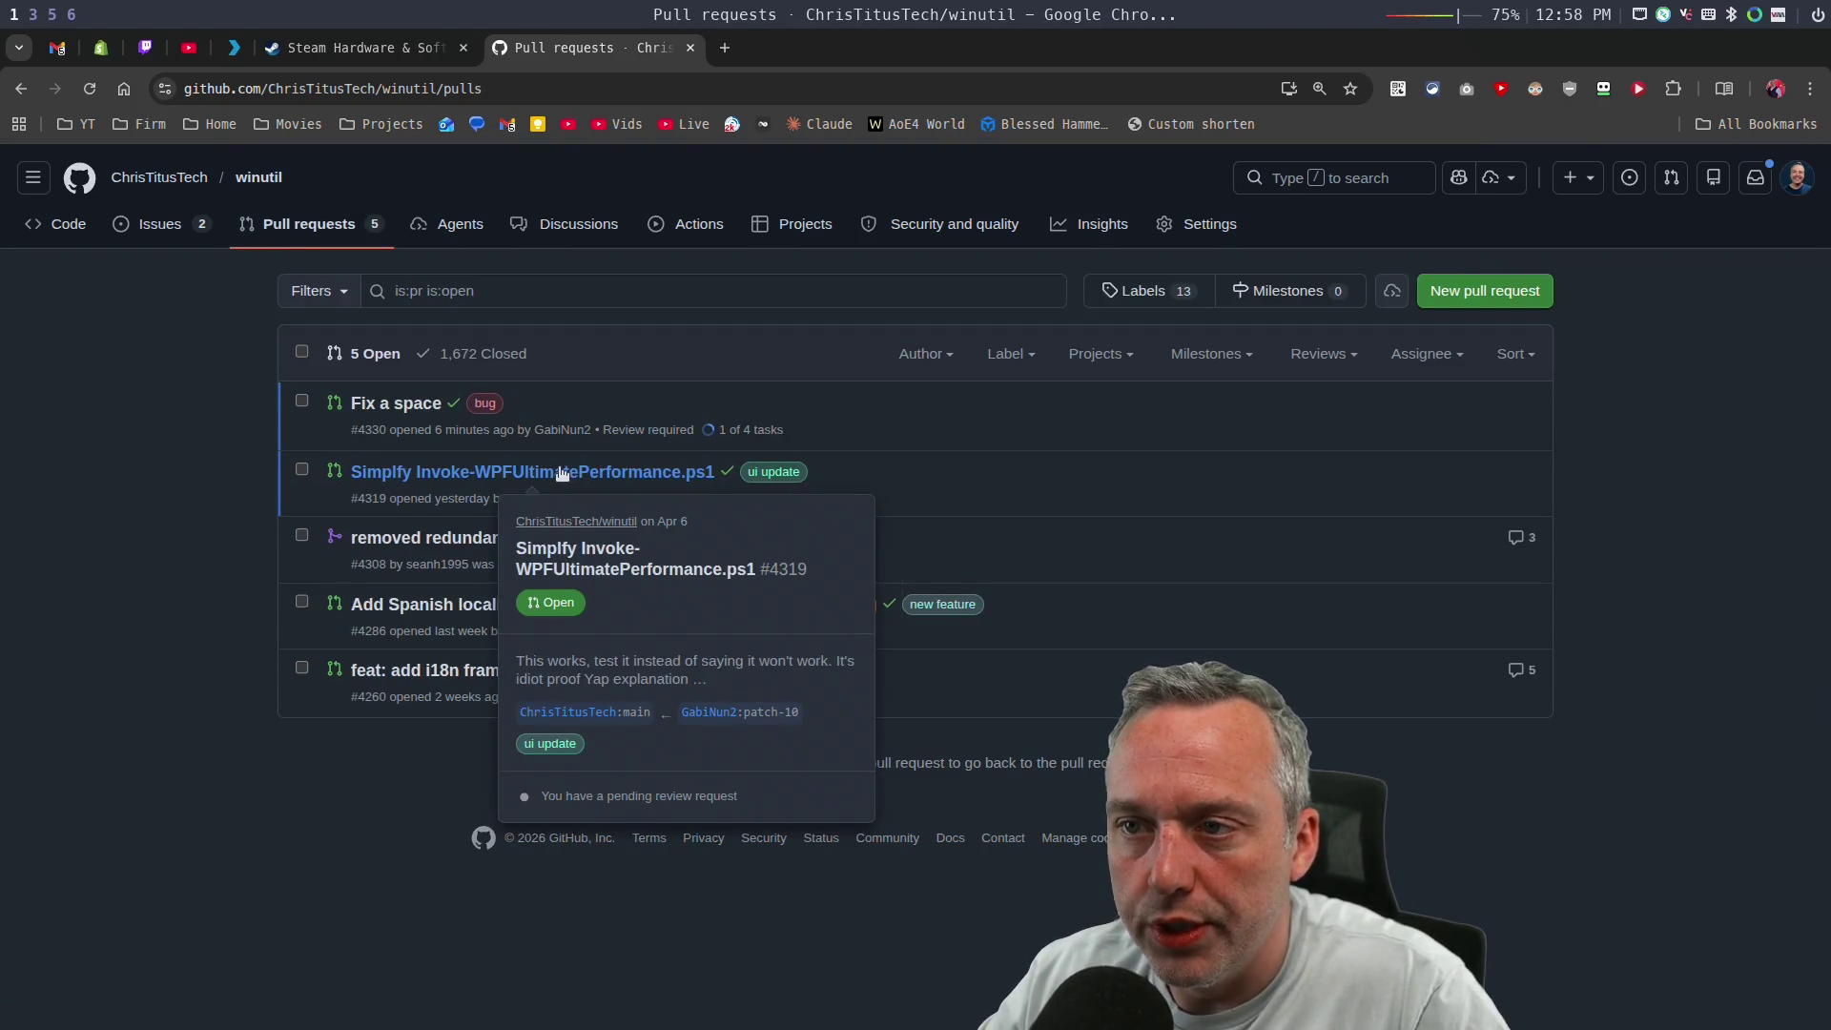
Open PR #4319 and expand its passed checks, showing merging blocked pending code owner review.
{"action": "left_click", "coordinate": [596, 473]}
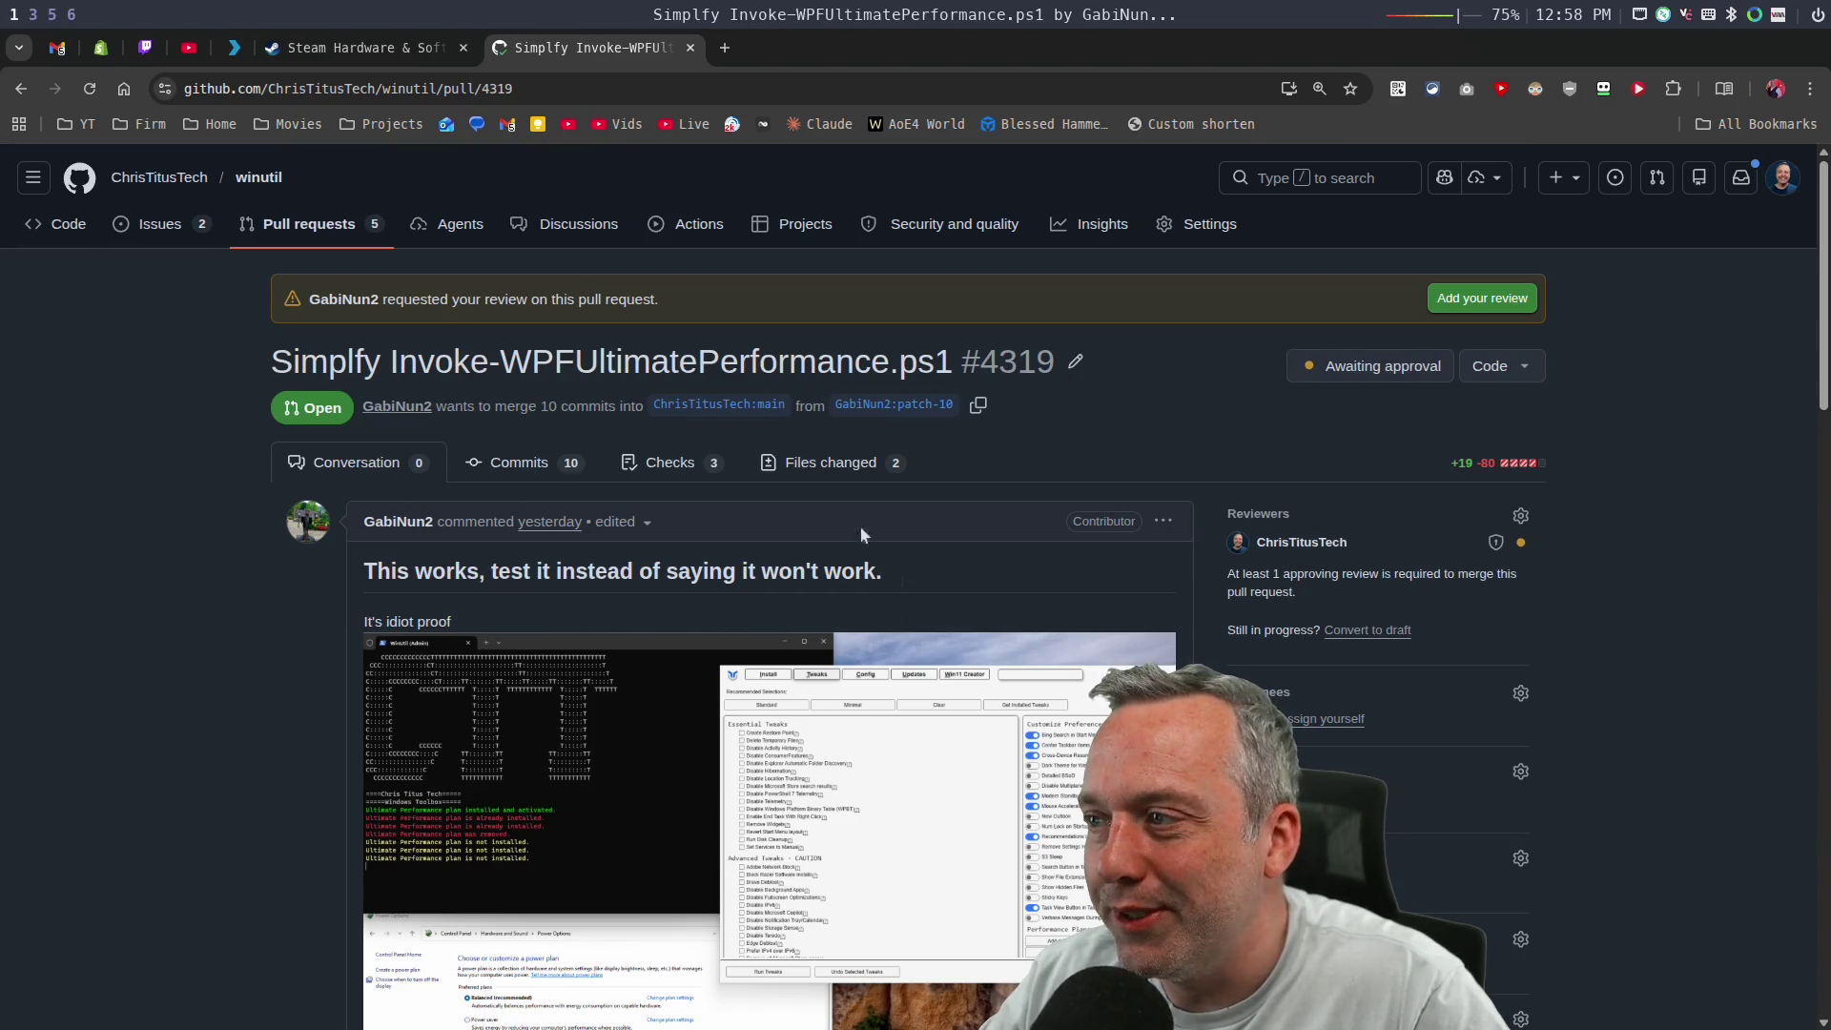
{"action": "scroll", "coordinate": [254, 615], "scroll_direction": "down", "scroll_amount": 15}
{"action": "scroll", "coordinate": [261, 597], "scroll_direction": "down", "scroll_amount": 5}
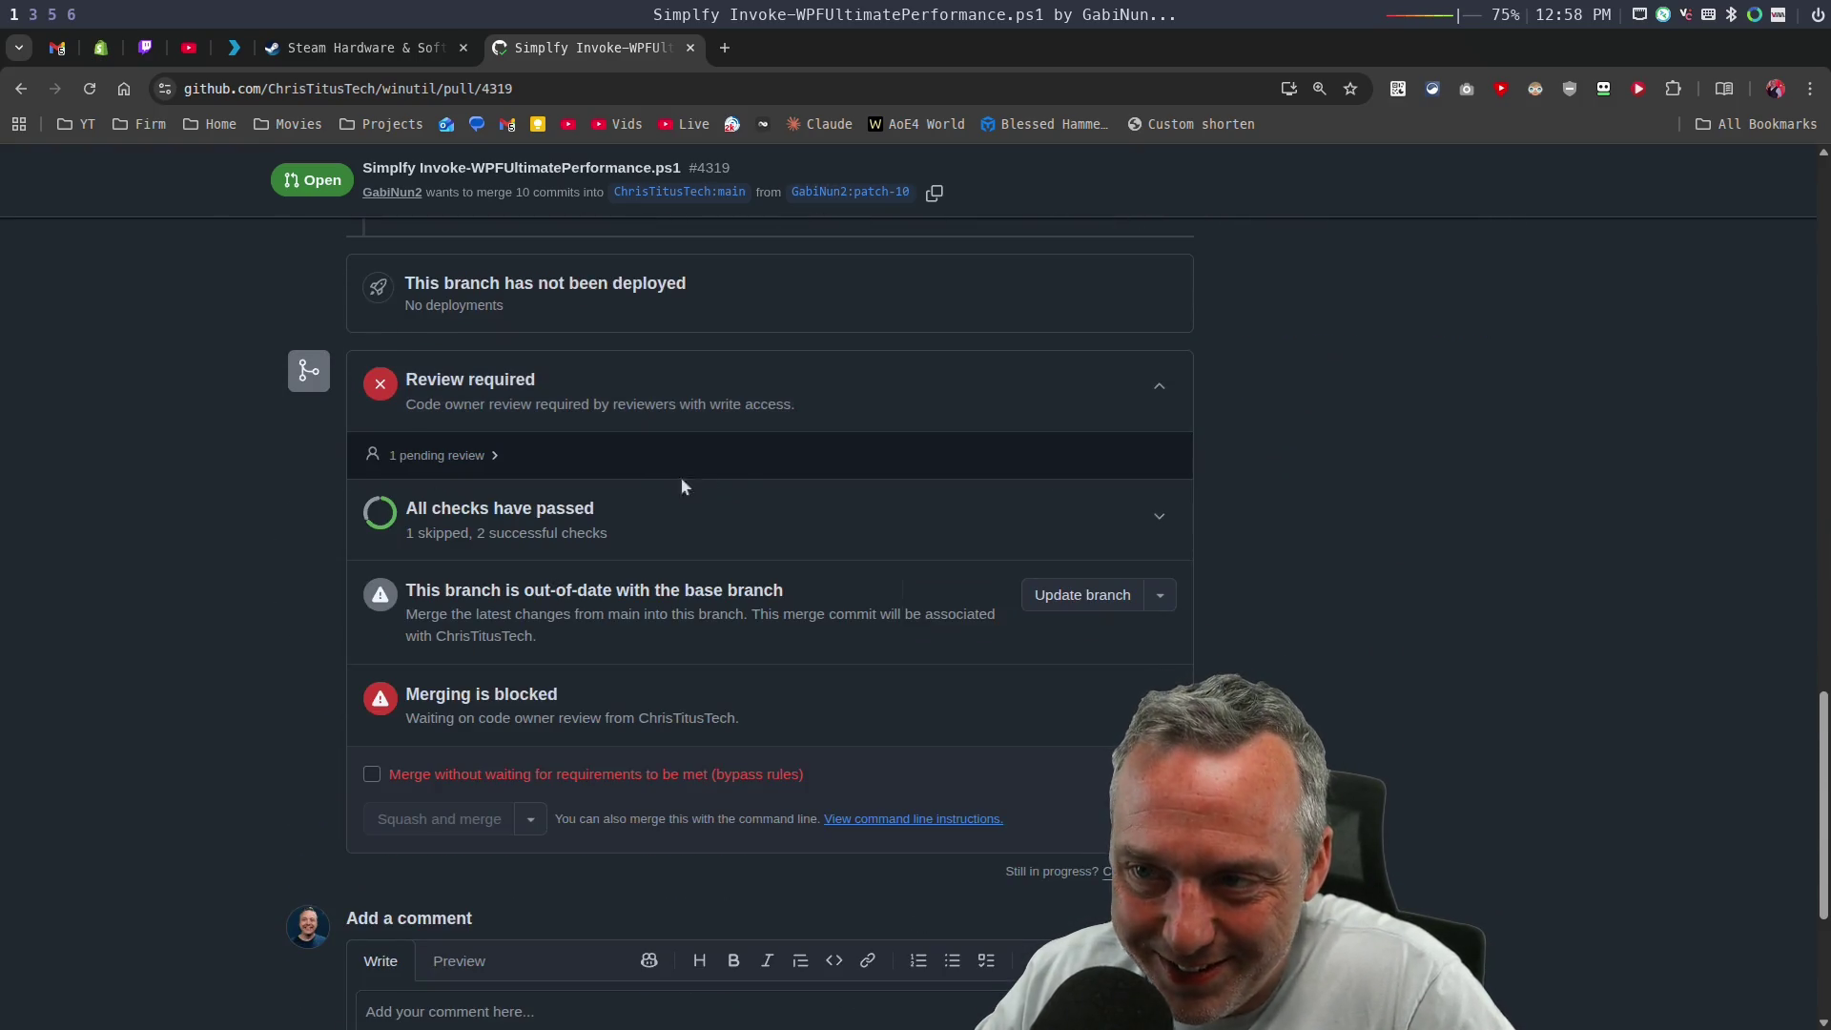
{"action": "scroll", "coordinate": [742, 476], "scroll_direction": "up", "scroll_amount": 13}
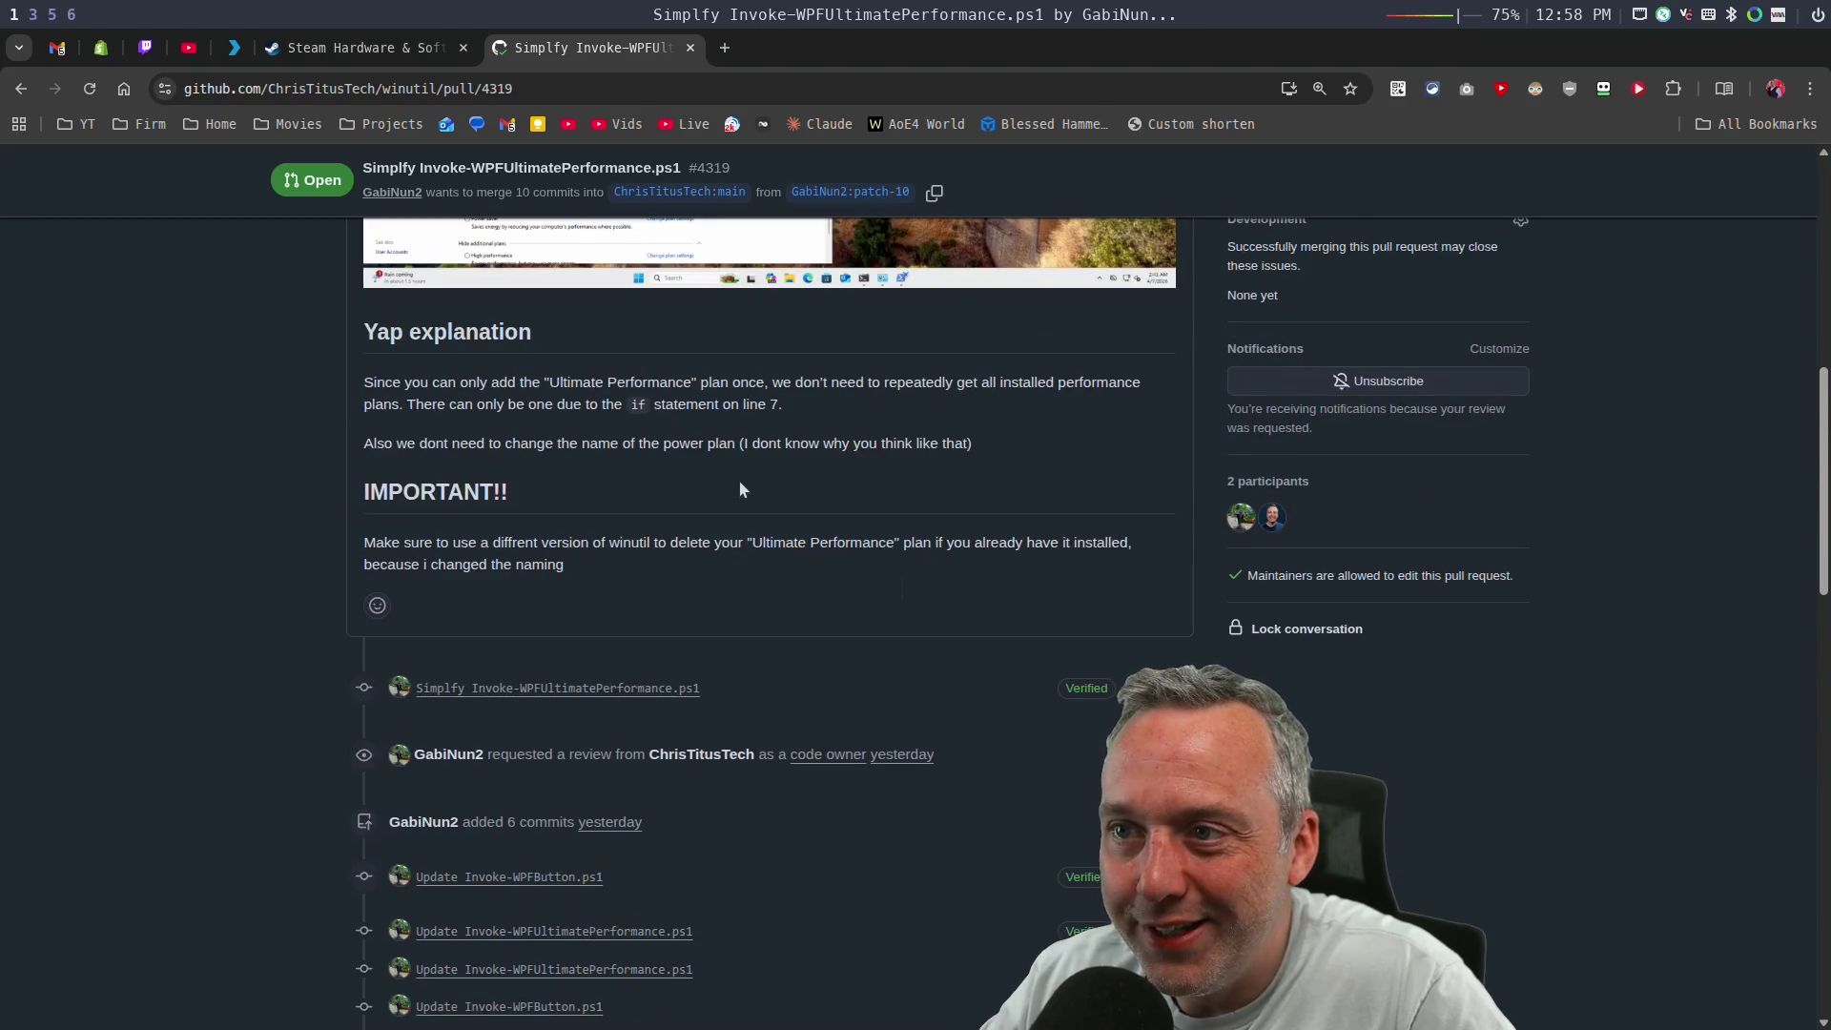
{"action": "scroll", "coordinate": [742, 486], "scroll_direction": "down", "scroll_amount": 8}
{"action": "scroll", "coordinate": [707, 500], "scroll_direction": "down", "scroll_amount": 4}
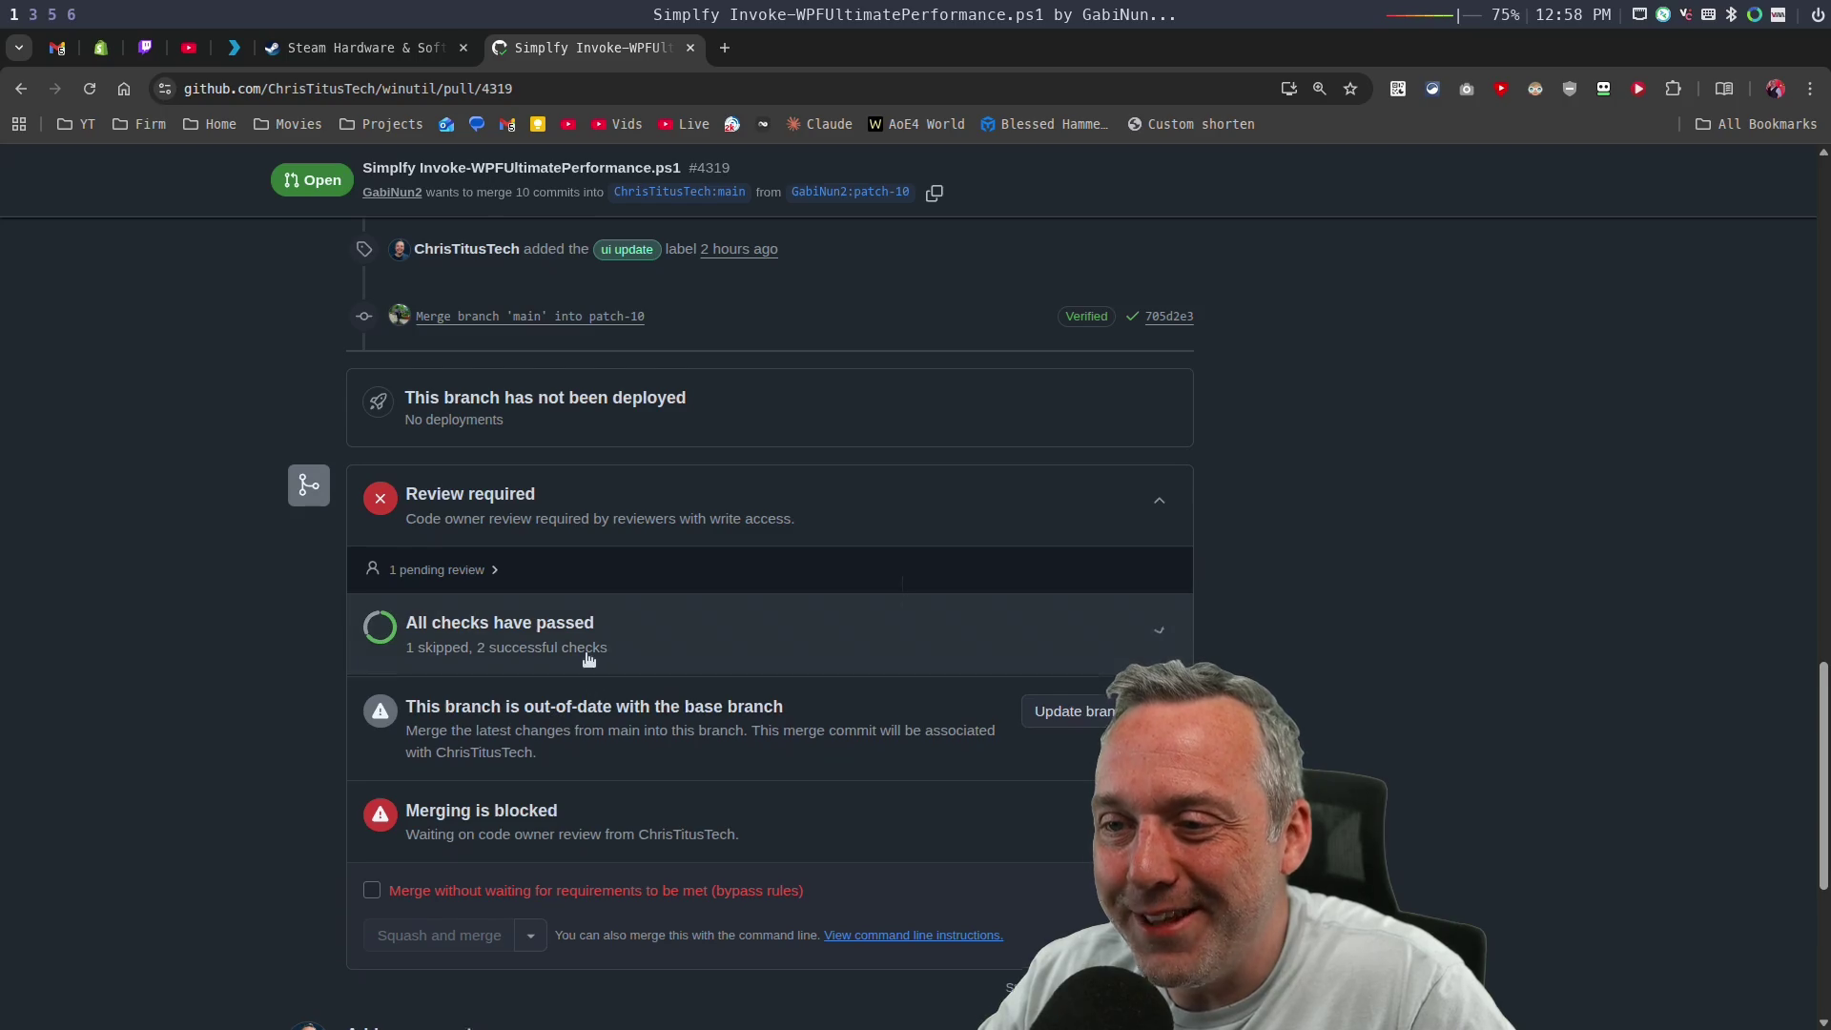
{"action": "left_click", "coordinate": [474, 645]}
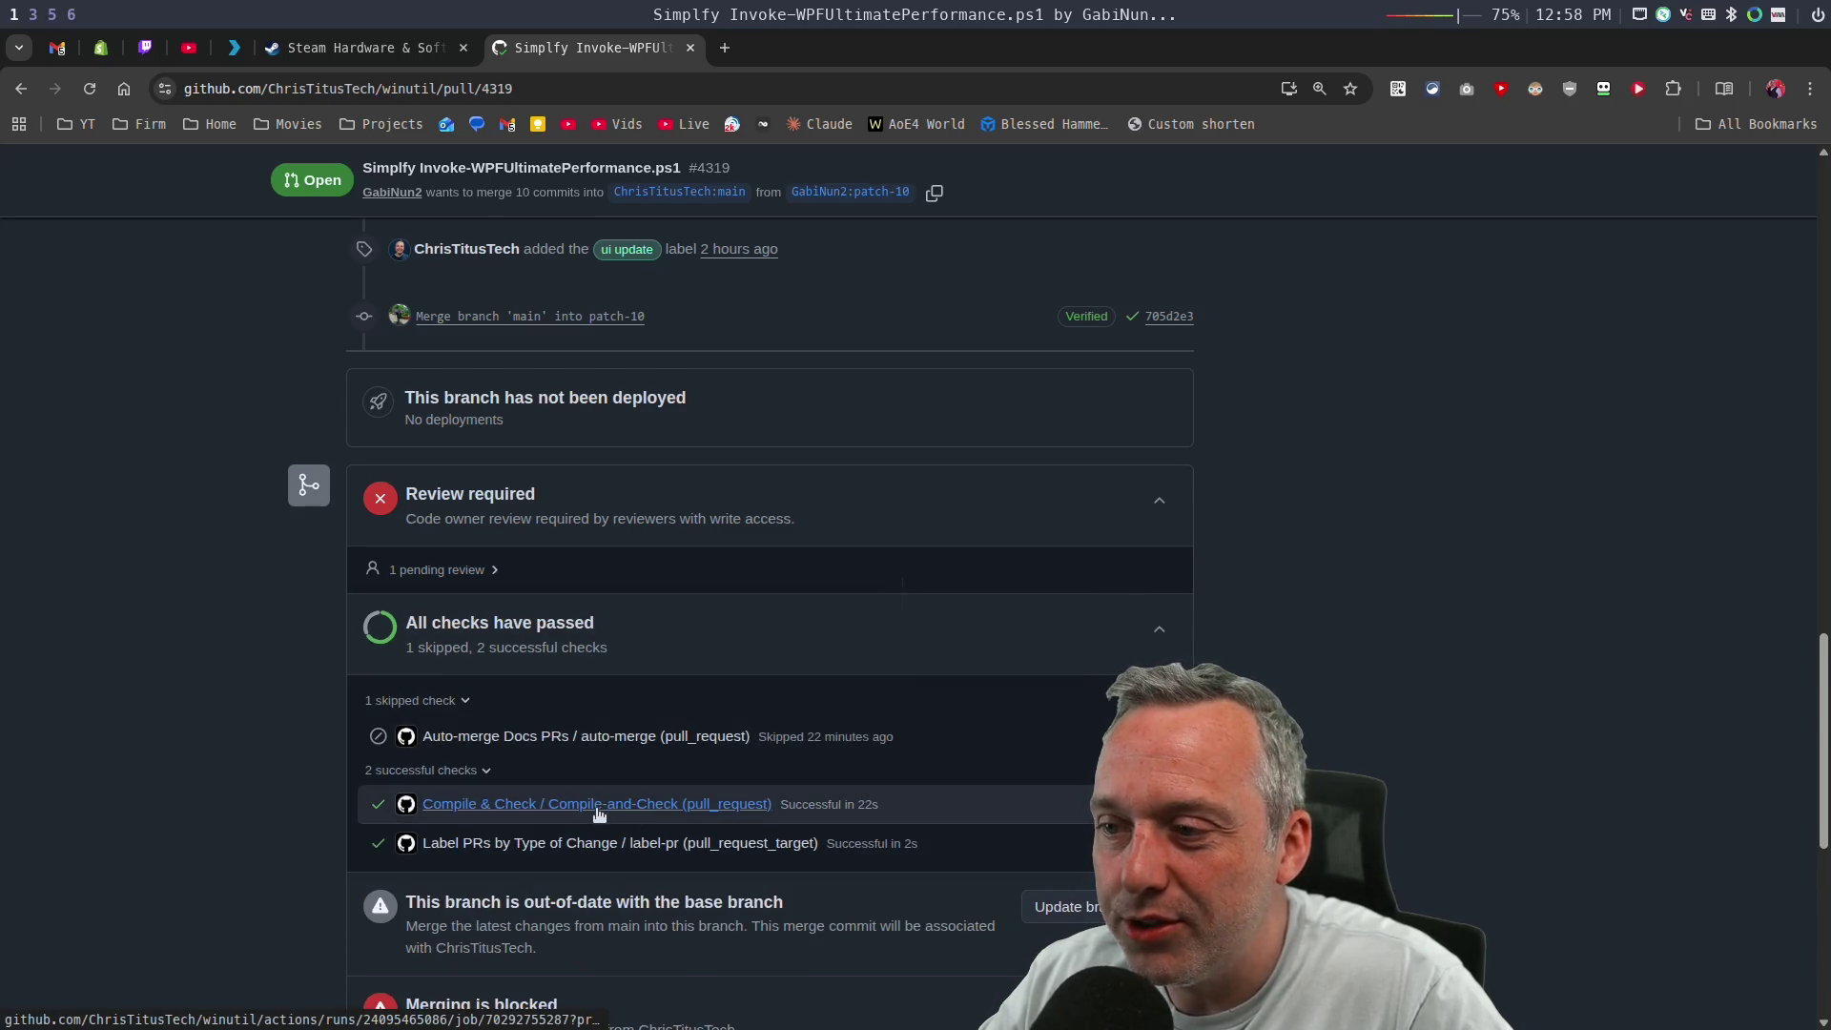
{"action": "scroll", "coordinate": [843, 462], "scroll_direction": "up", "scroll_amount": 20}
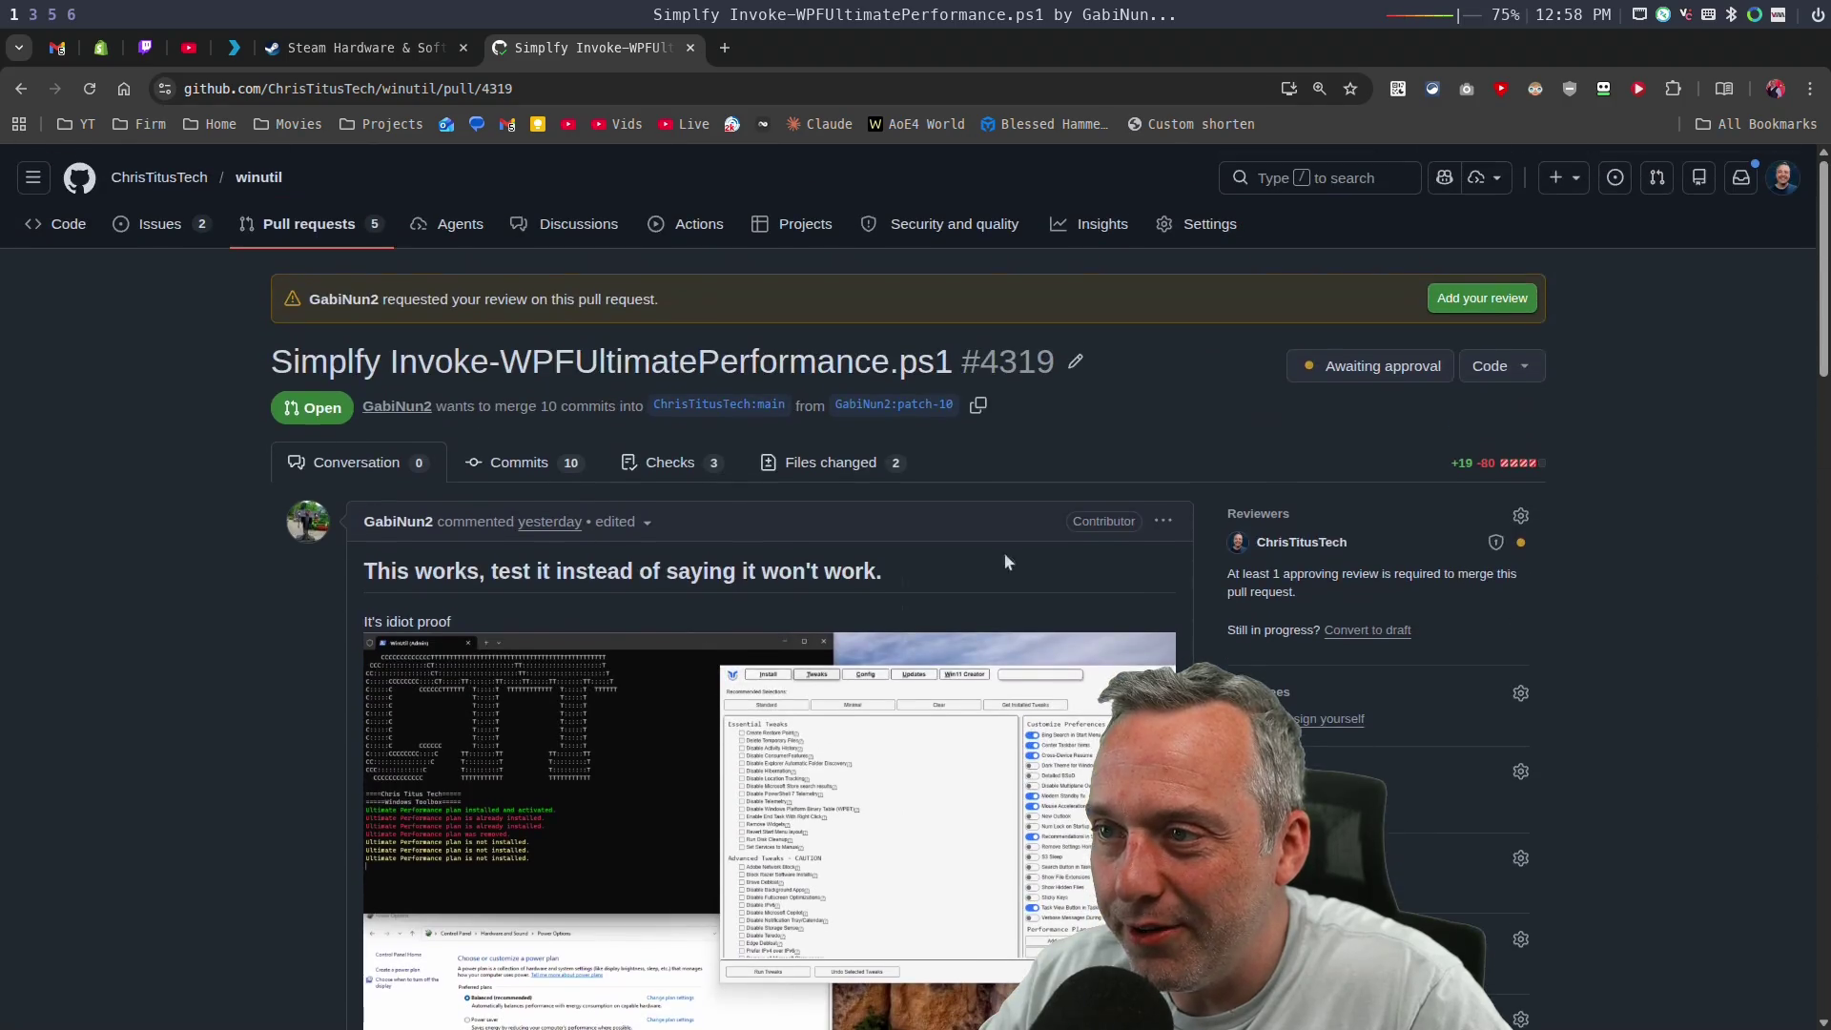
Review the files changed in PR #4319, focusing on the Invoke-WPFUltimatePerformance.ps1 diff.
{"action": "left_click", "coordinate": [843, 461]}
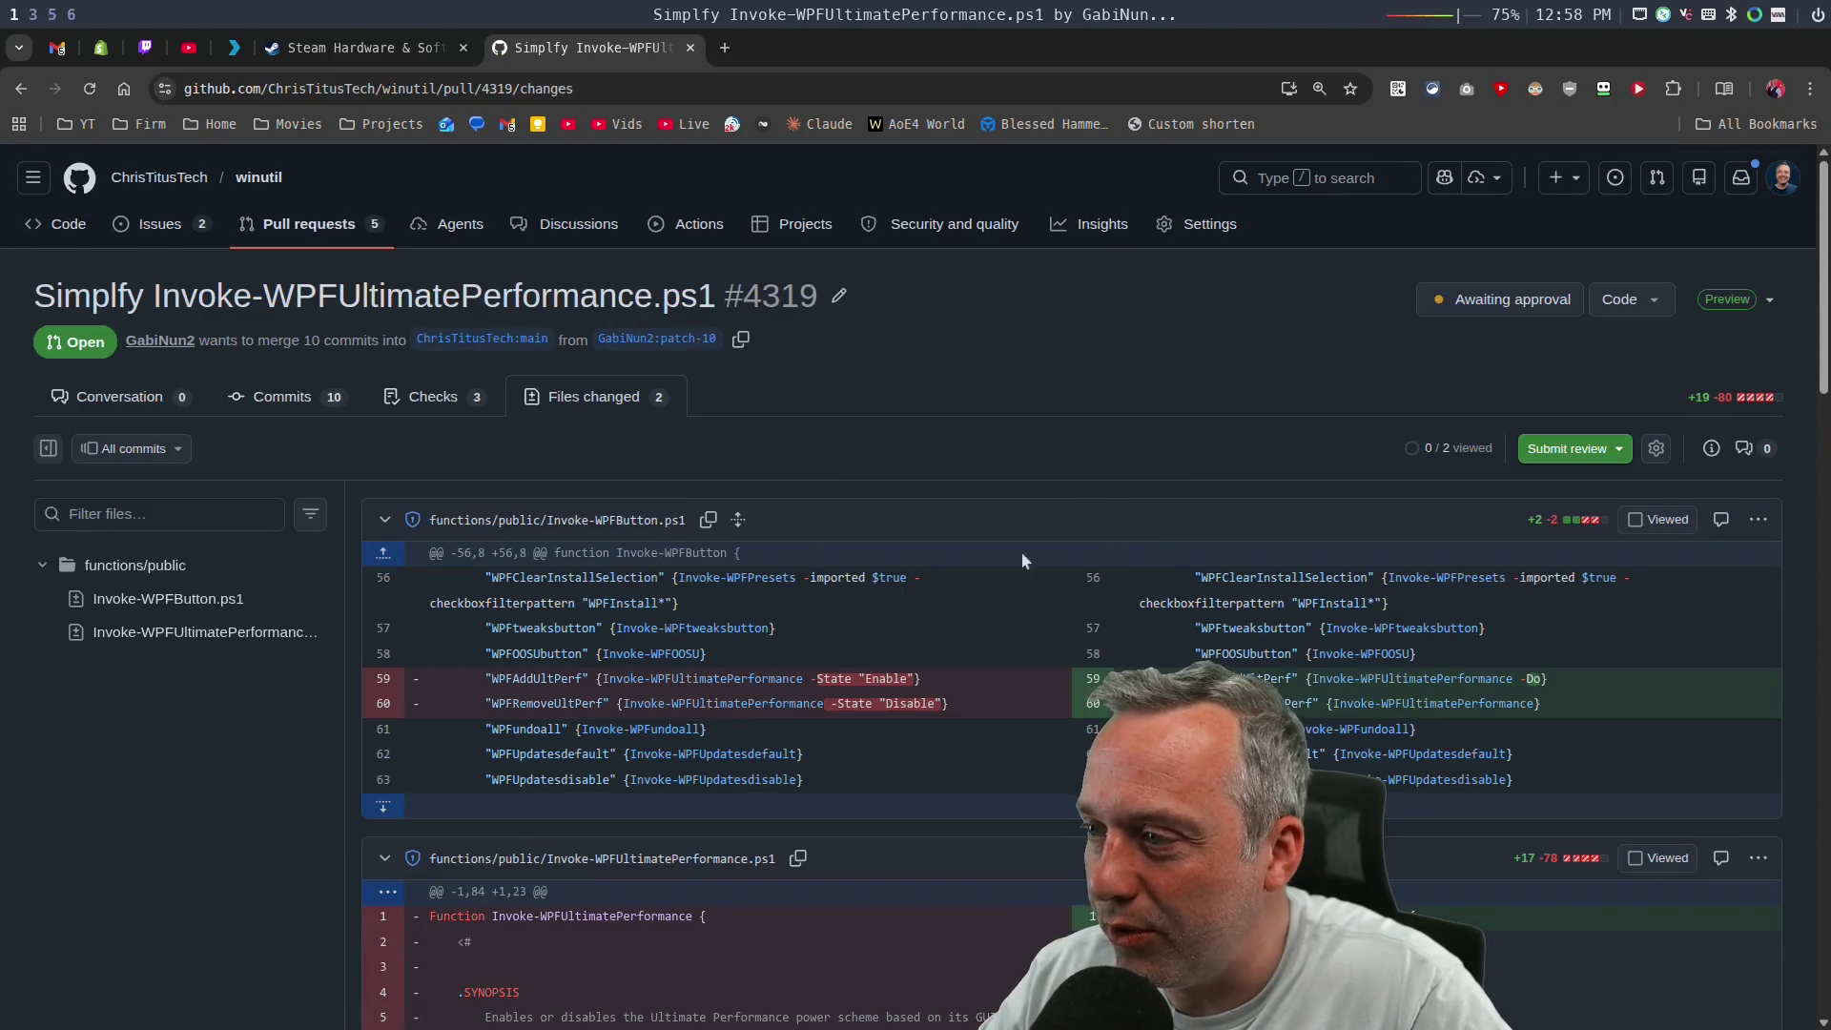
{"action": "scroll", "coordinate": [1087, 586], "scroll_direction": "down", "scroll_amount": 2}
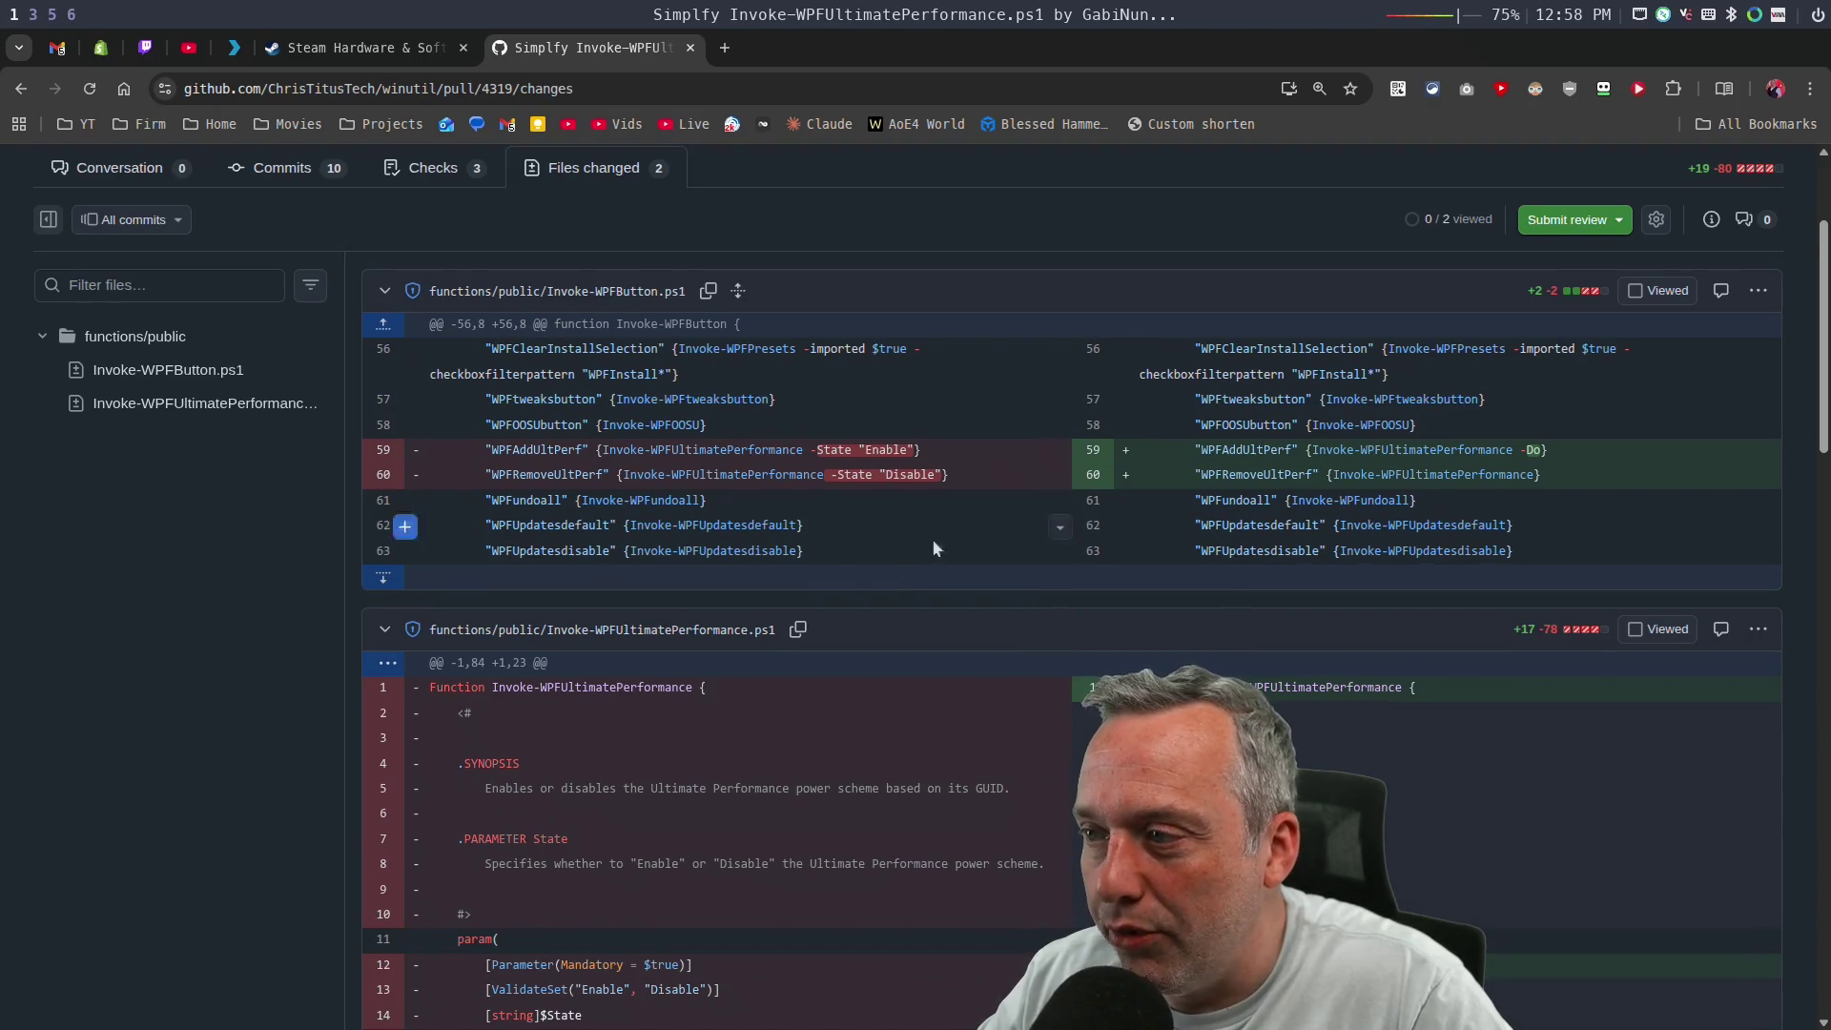
{"action": "scroll", "coordinate": [881, 570], "scroll_direction": "down", "scroll_amount": 3}
{"action": "scroll", "coordinate": [881, 570], "scroll_direction": "down", "scroll_amount": 2}
{"action": "scroll", "coordinate": [885, 540], "scroll_direction": "down", "scroll_amount": 2}
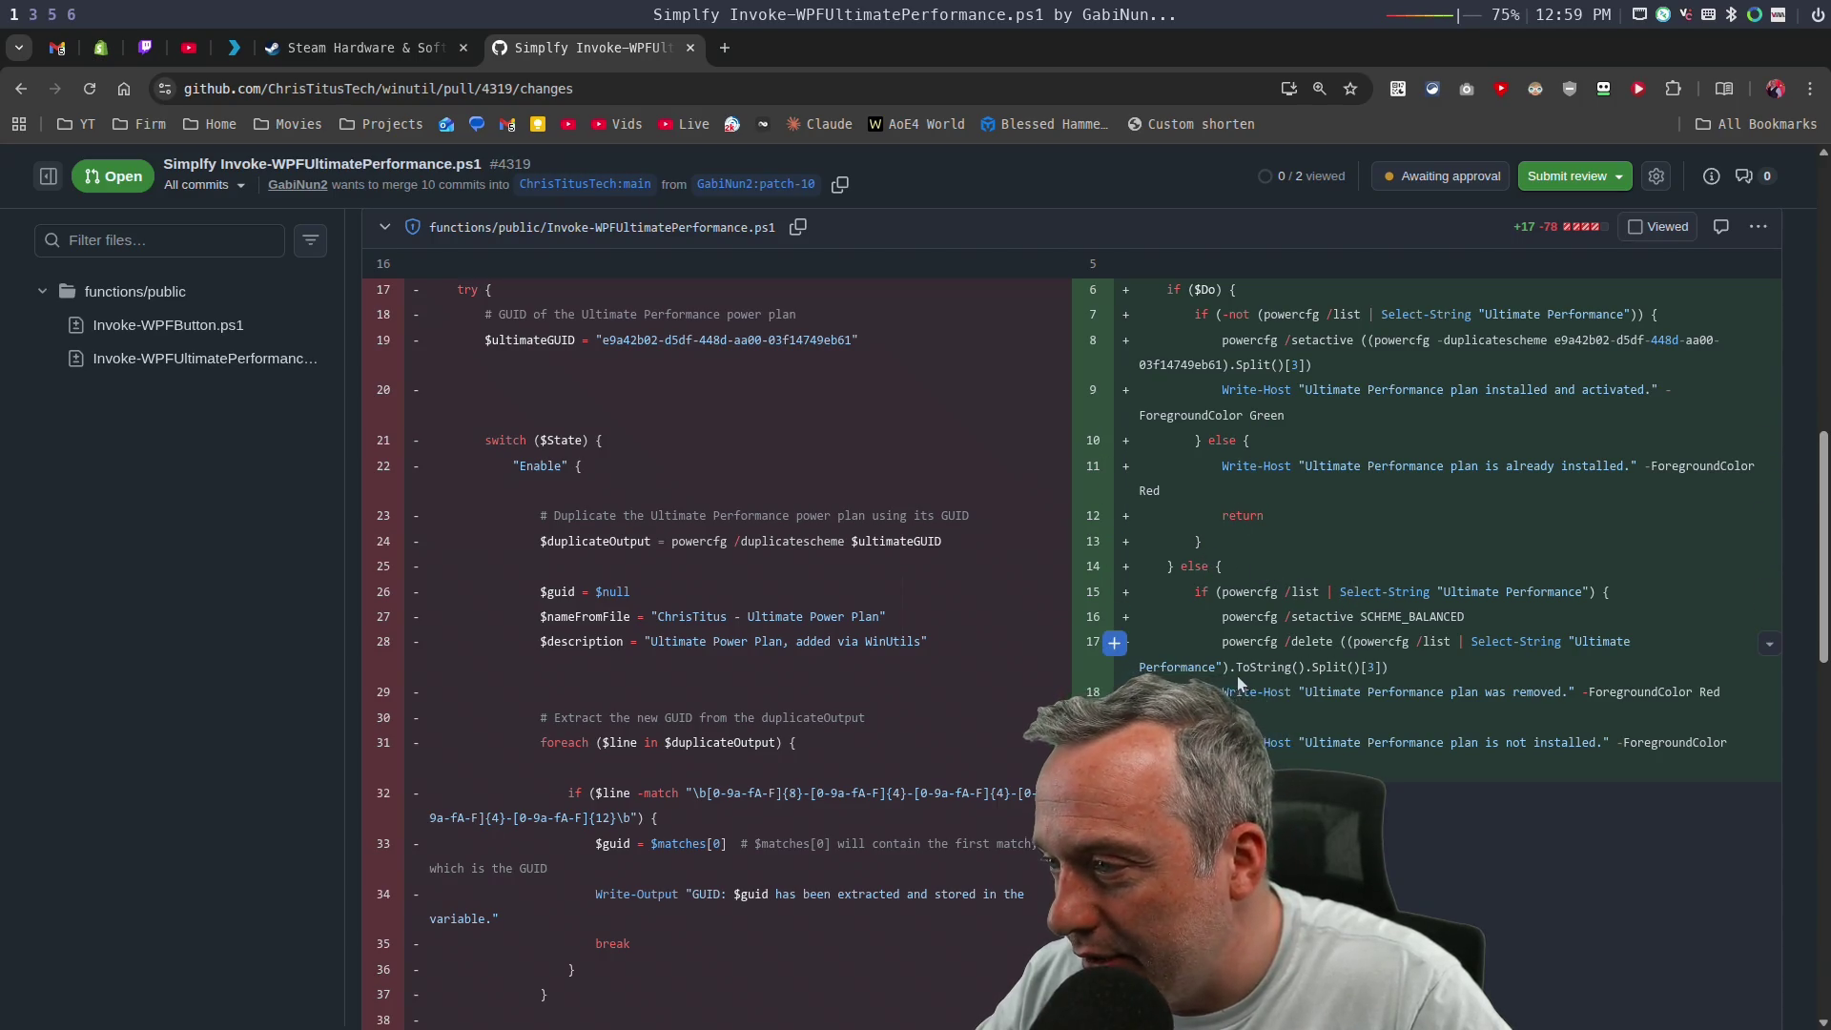
{"action": "scroll", "coordinate": [1232, 677], "scroll_direction": "down", "scroll_amount": 3}
{"action": "scroll", "coordinate": [1231, 675], "scroll_direction": "down", "scroll_amount": 8}
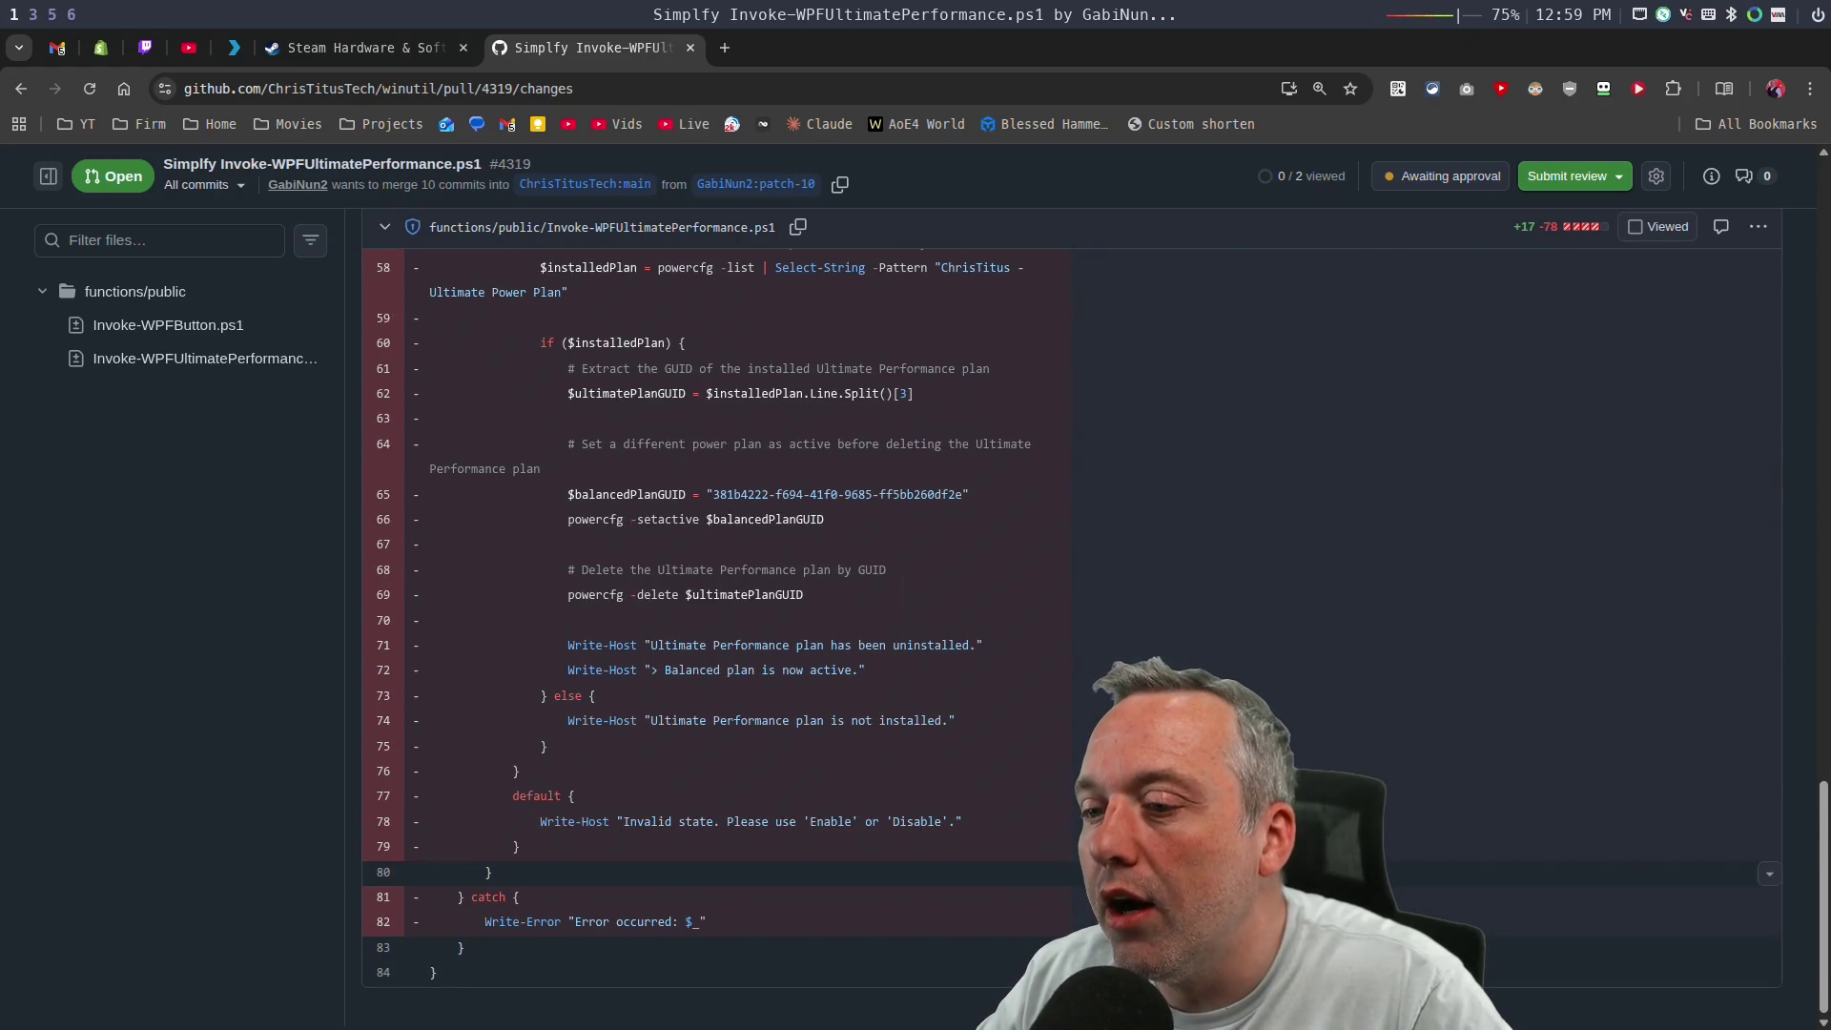
{"action": "left_click", "coordinate": [1230, 872]}
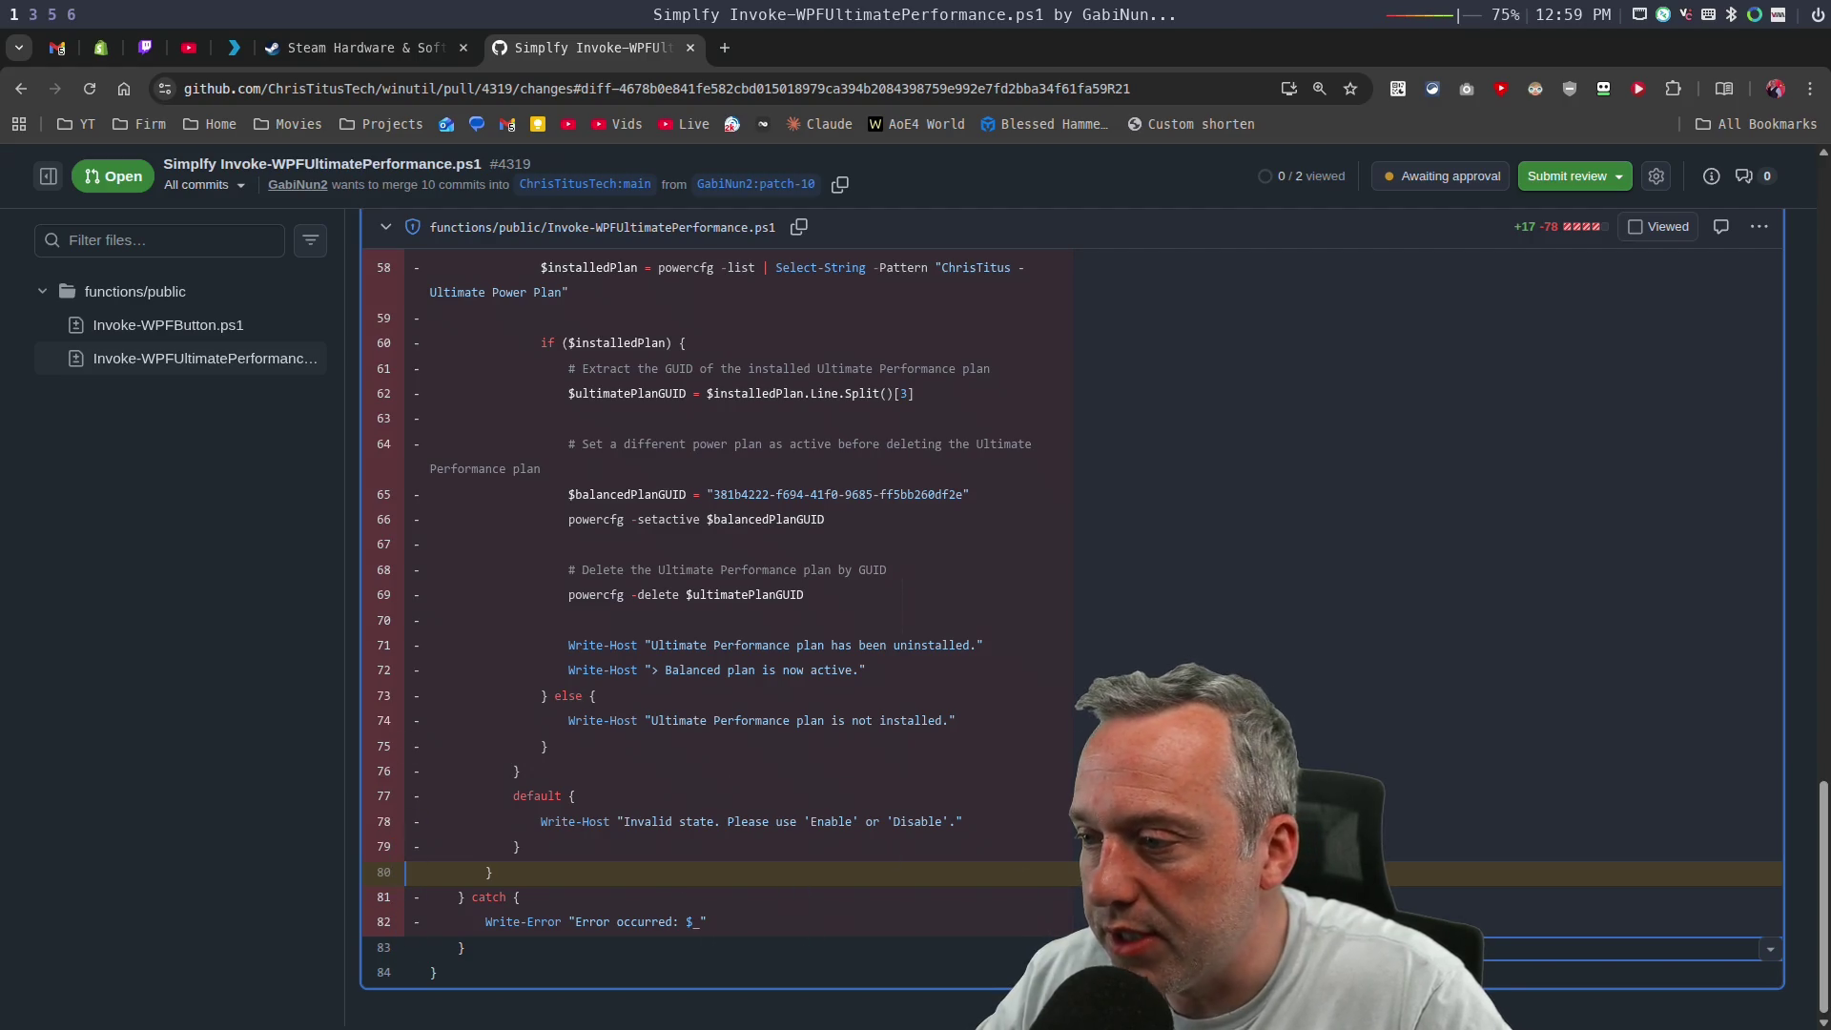
{"action": "scroll", "coordinate": [699, 760], "scroll_direction": "up", "scroll_amount": 5}
{"action": "scroll", "coordinate": [1282, 709], "scroll_direction": "up", "scroll_amount": 10}
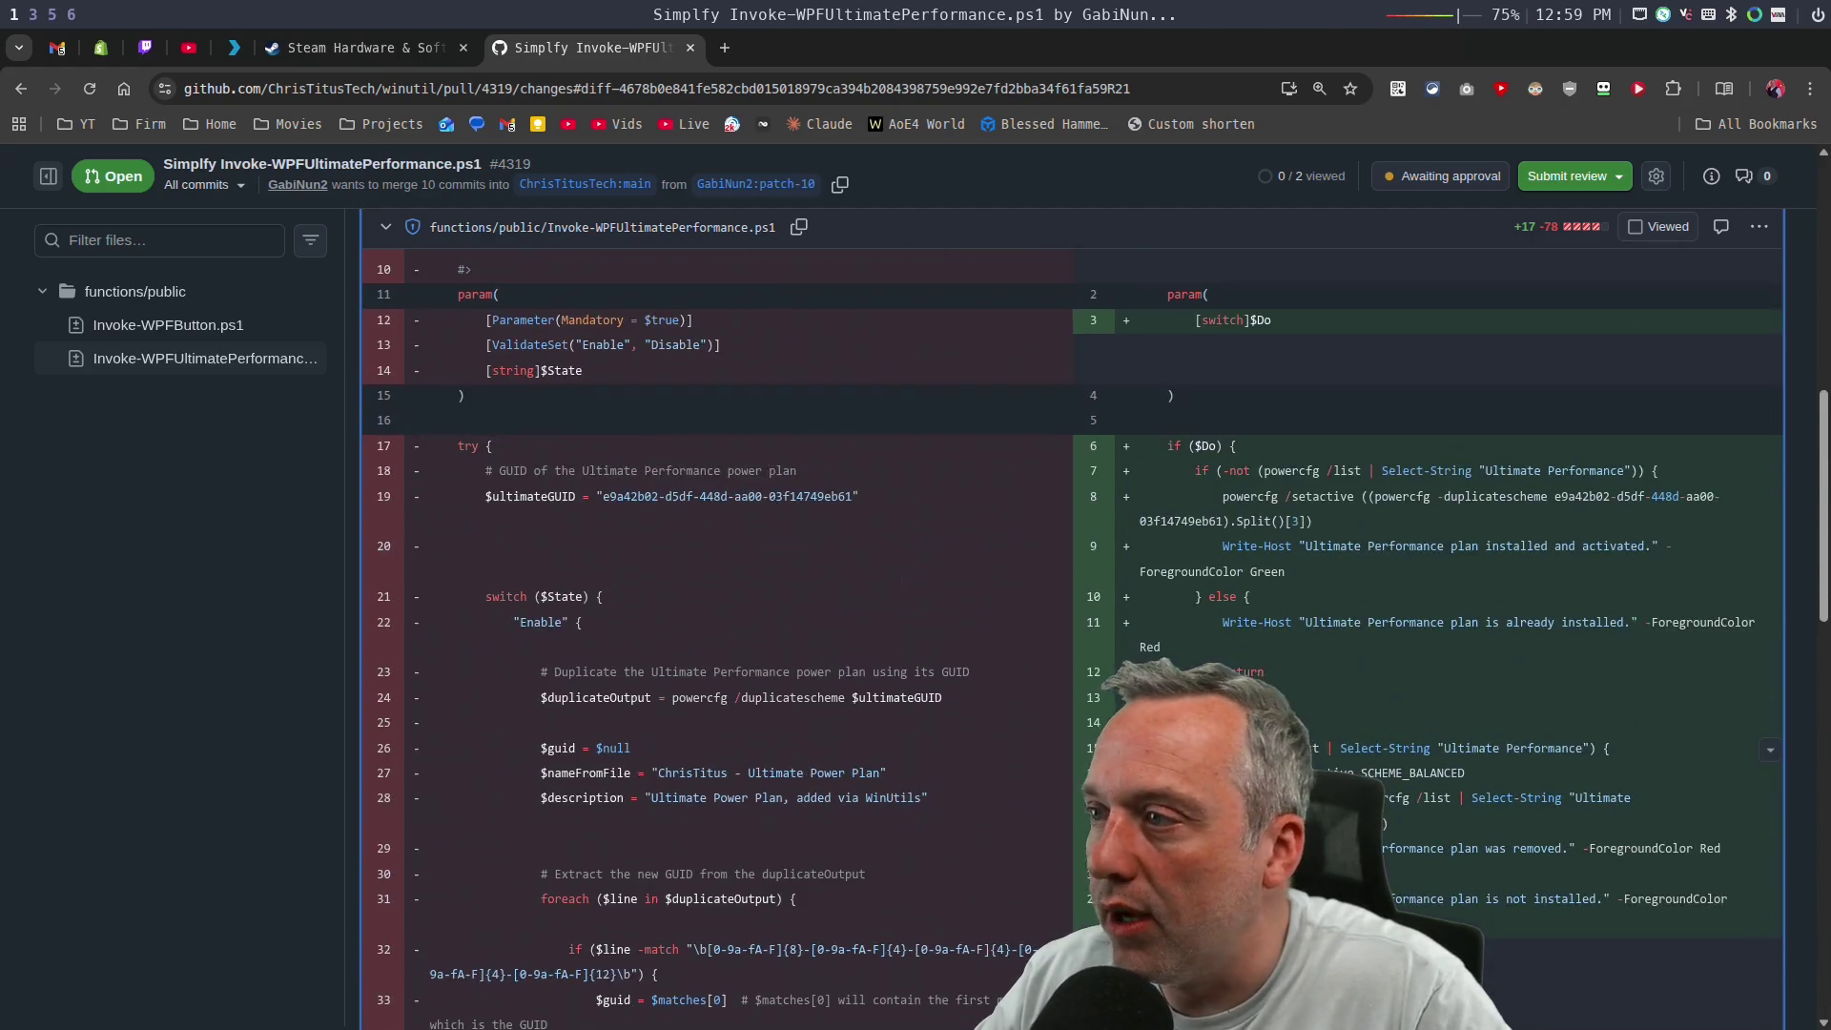
{"action": "scroll", "coordinate": [1282, 708], "scroll_direction": "down", "scroll_amount": 3}
{"action": "scroll", "coordinate": [1282, 709], "scroll_direction": "down", "scroll_amount": 2}
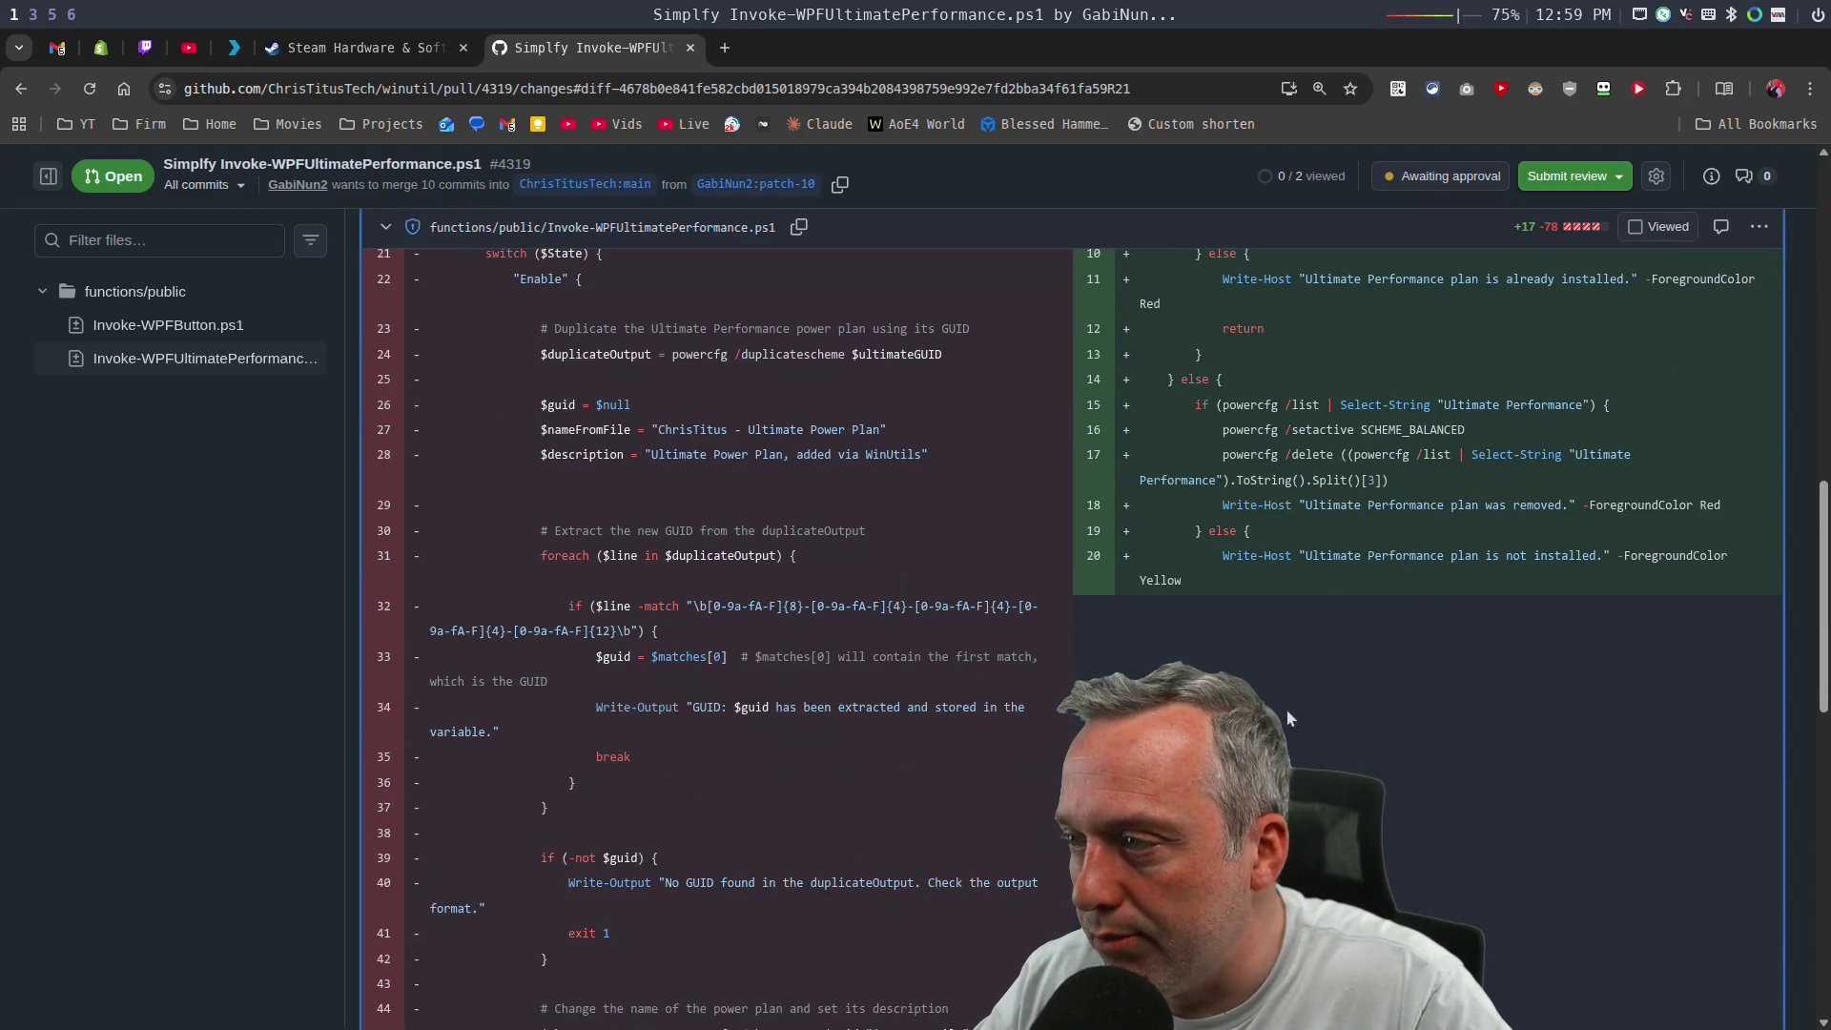
{"action": "scroll", "coordinate": [1307, 699], "scroll_direction": "up", "scroll_amount": 8}
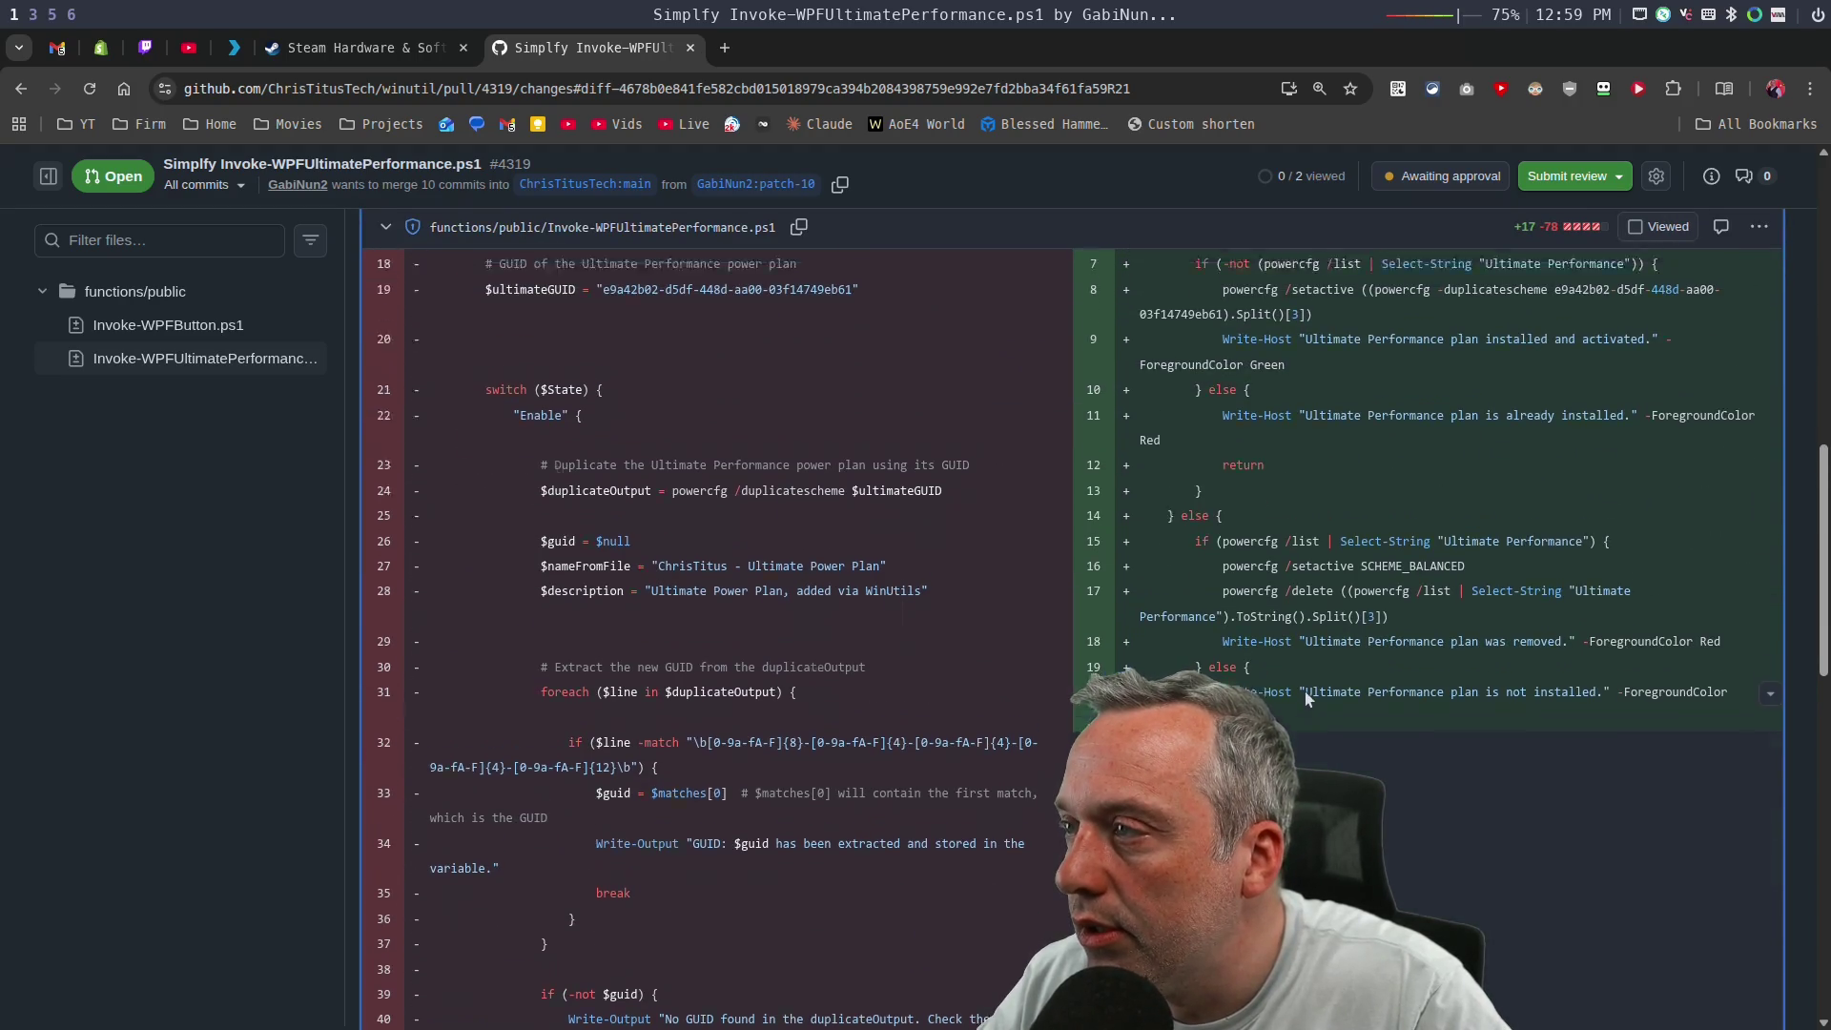
Submit an Approve review, confirm Squash and merge, then return to the pull request list.
{"action": "left_click", "coordinate": [1572, 175]}
{"action": "left_click", "coordinate": [1033, 564]}
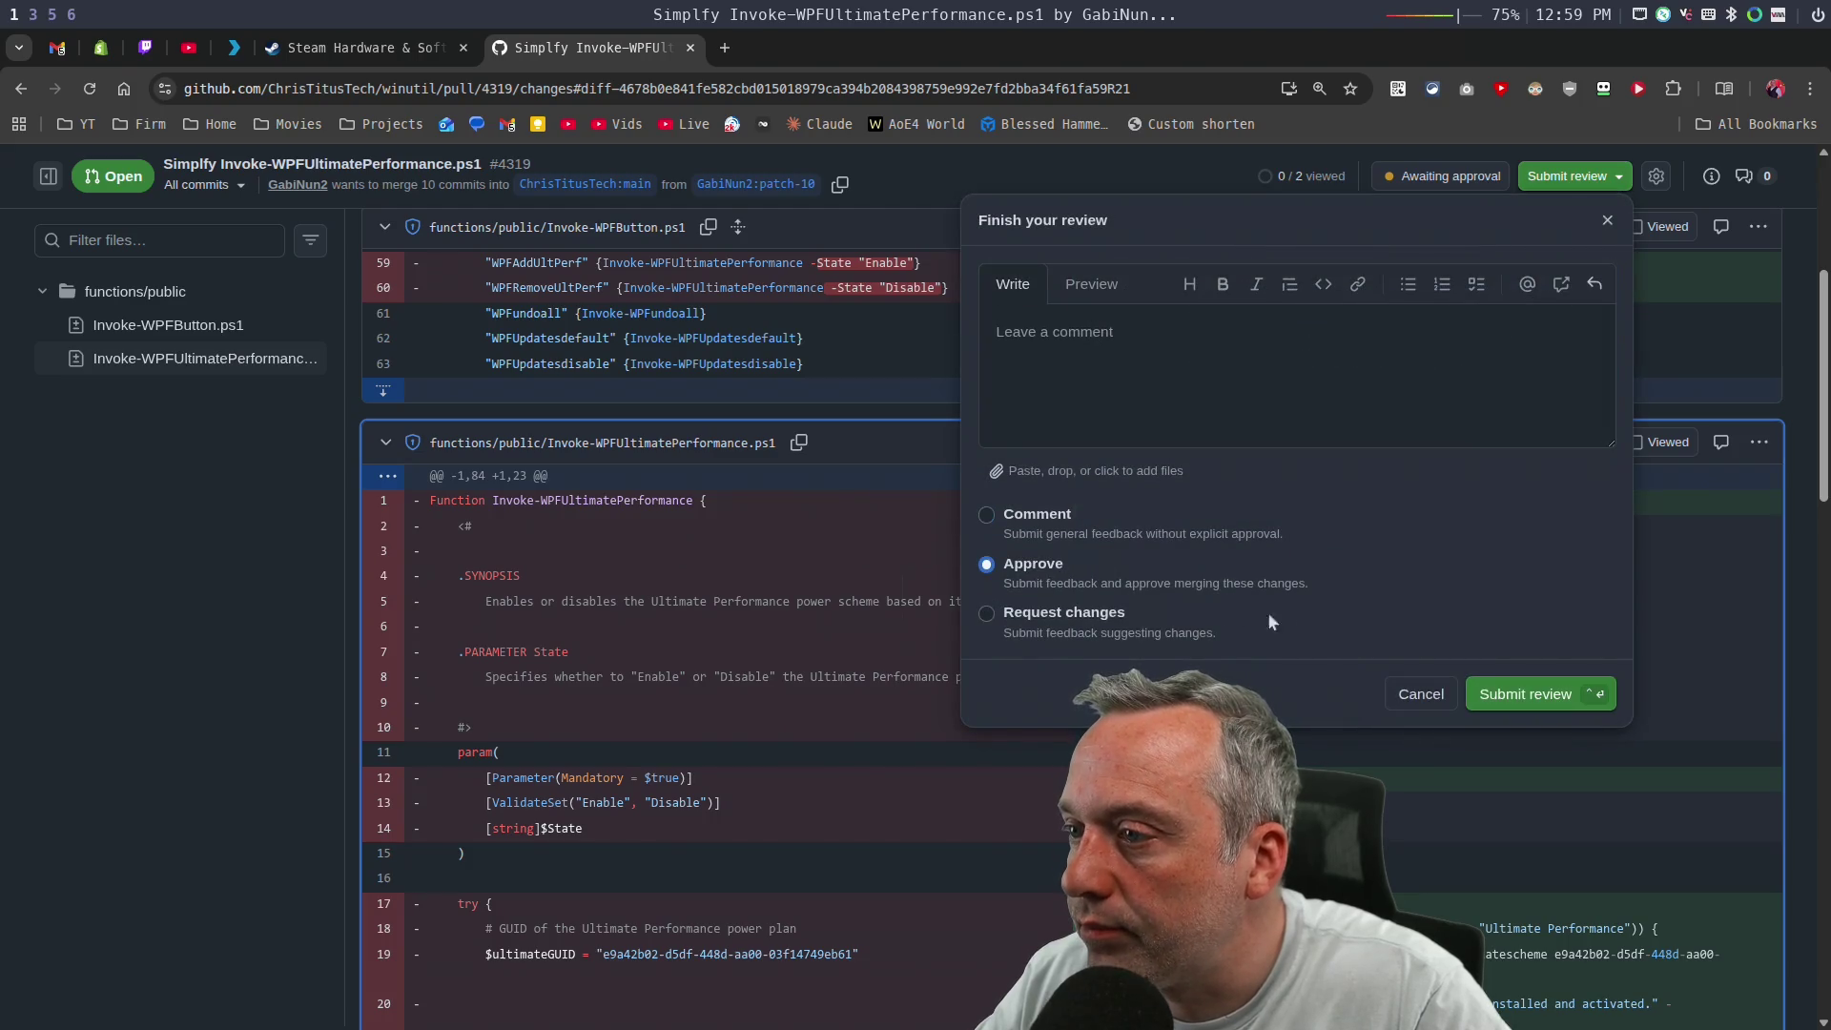
{"action": "left_click", "coordinate": [1530, 693]}
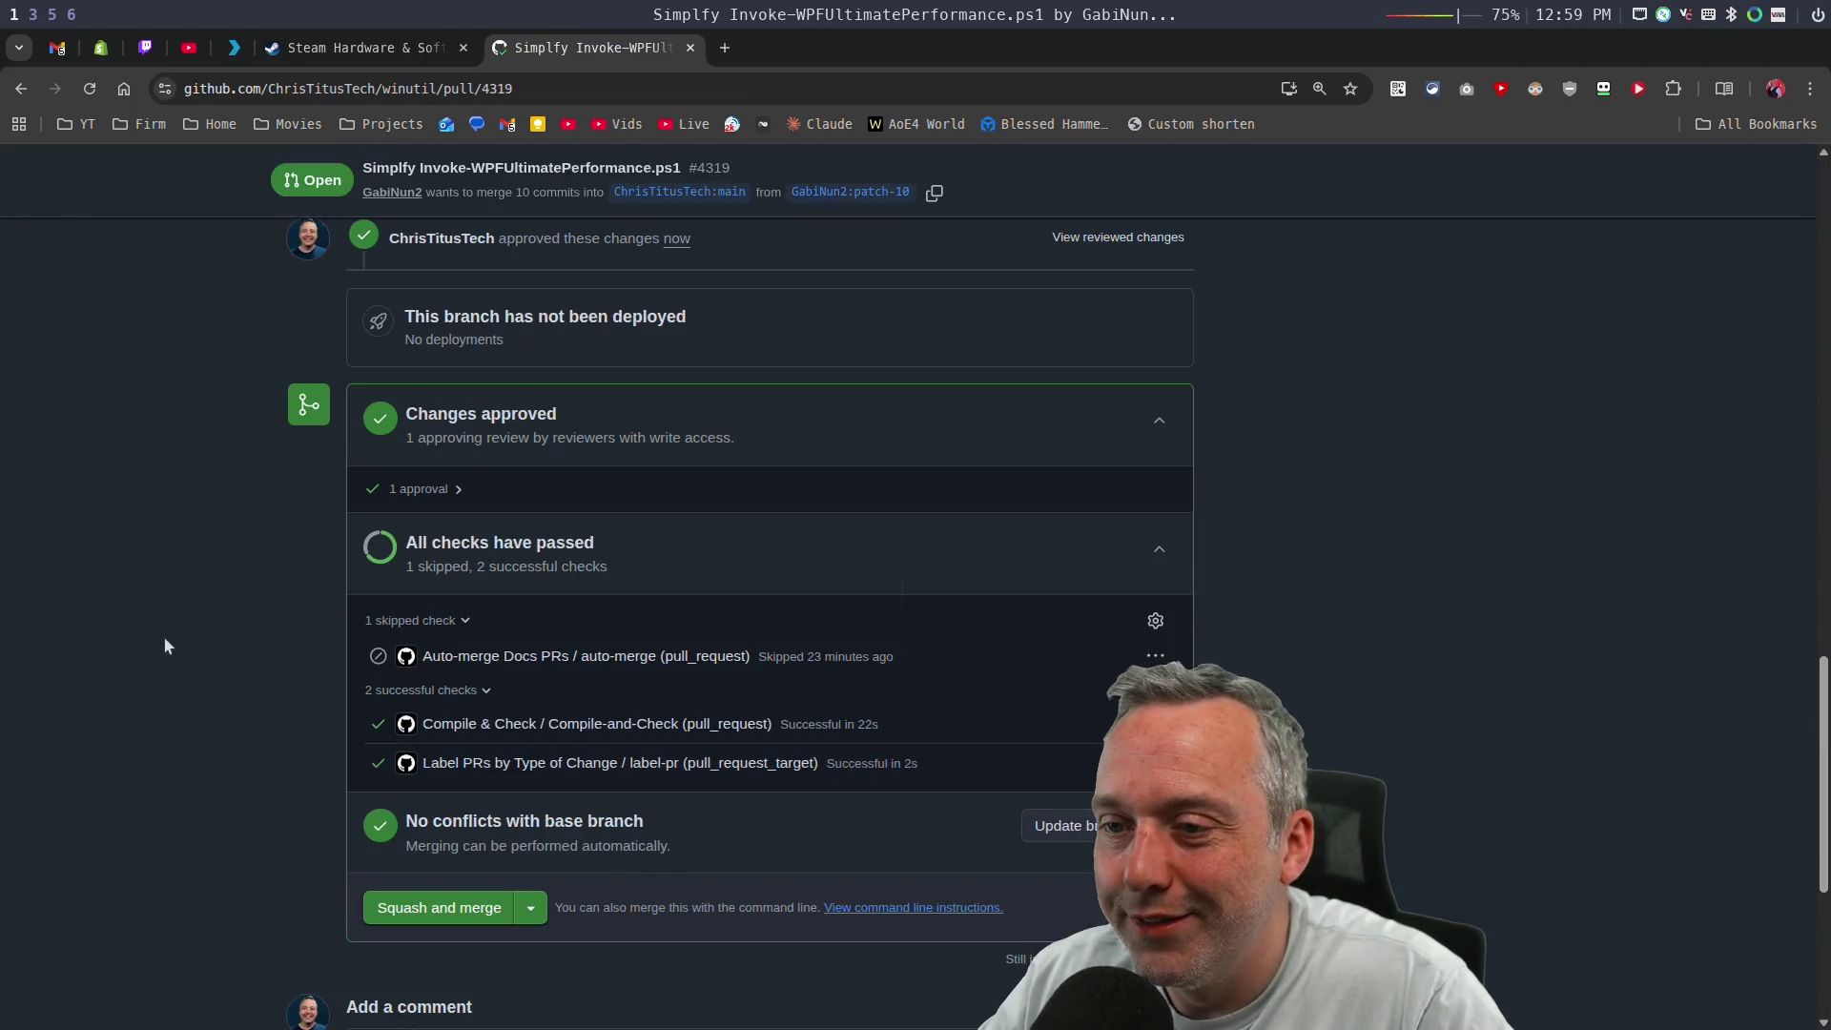
{"action": "left_click", "coordinate": [420, 908]}
{"action": "left_click", "coordinate": [405, 755]}
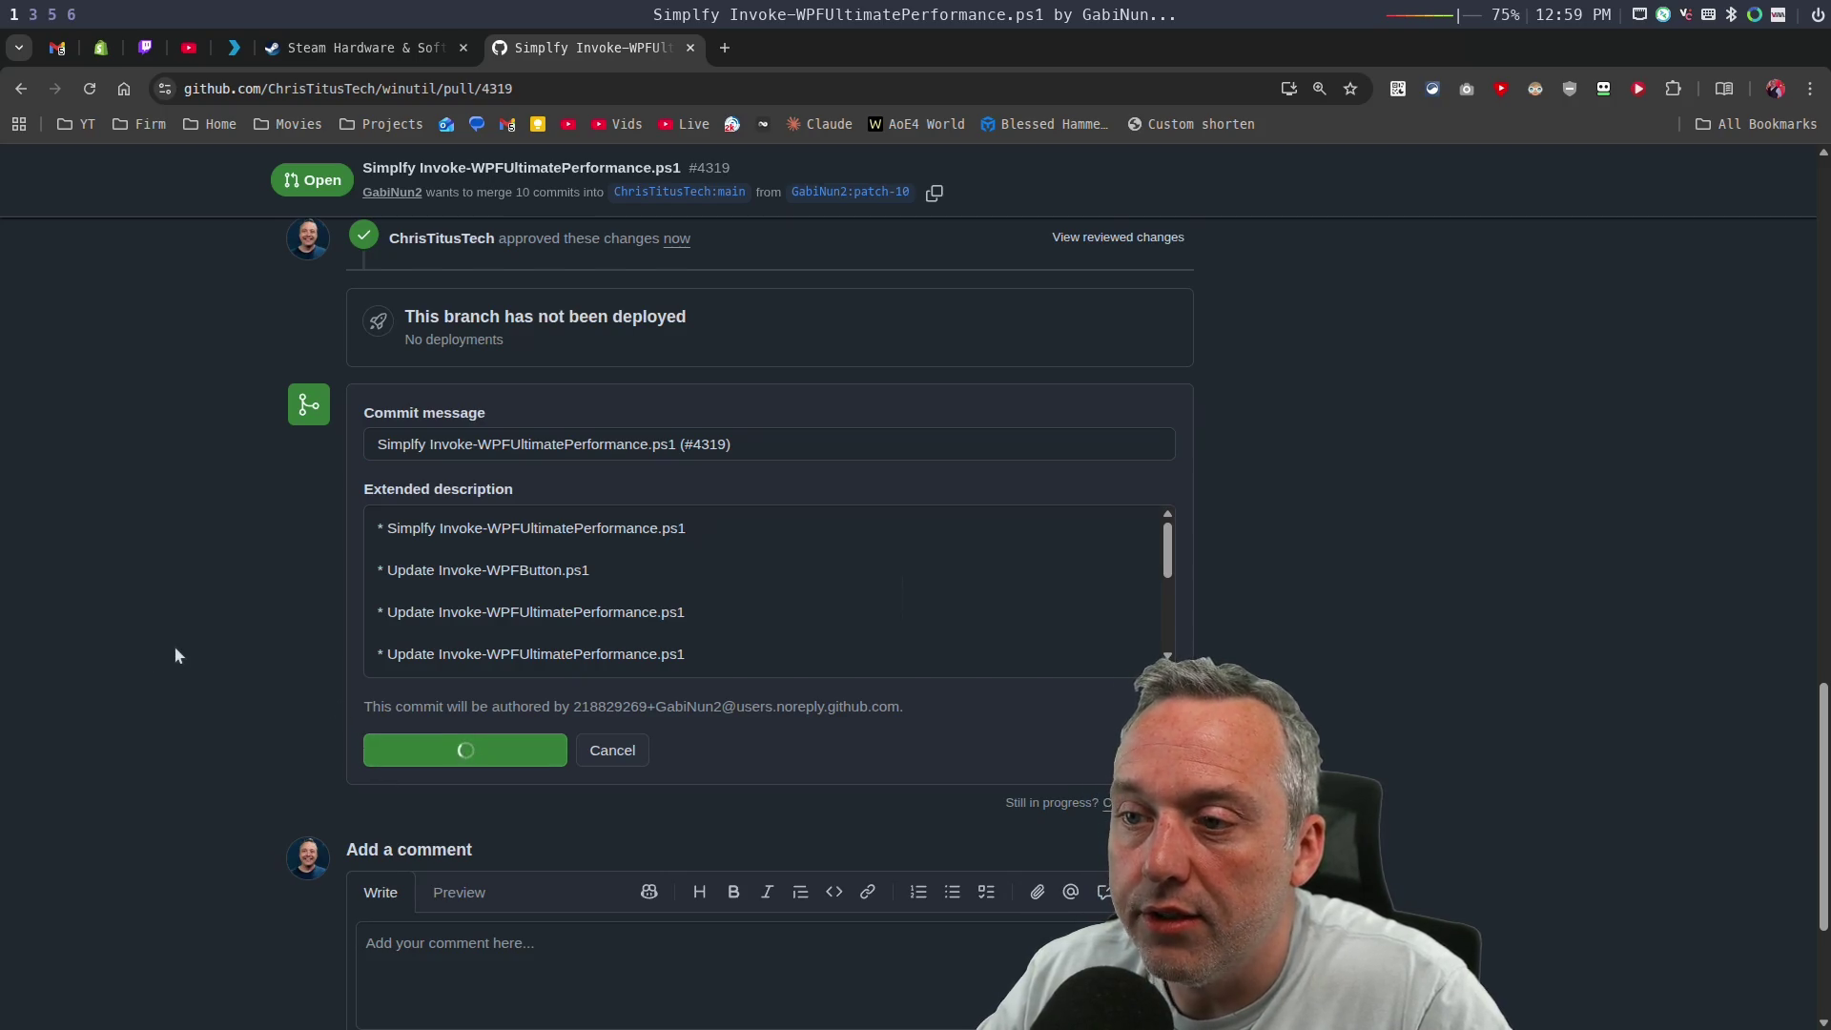
{"action": "scroll", "coordinate": [215, 616], "scroll_direction": "up", "scroll_amount": 15}
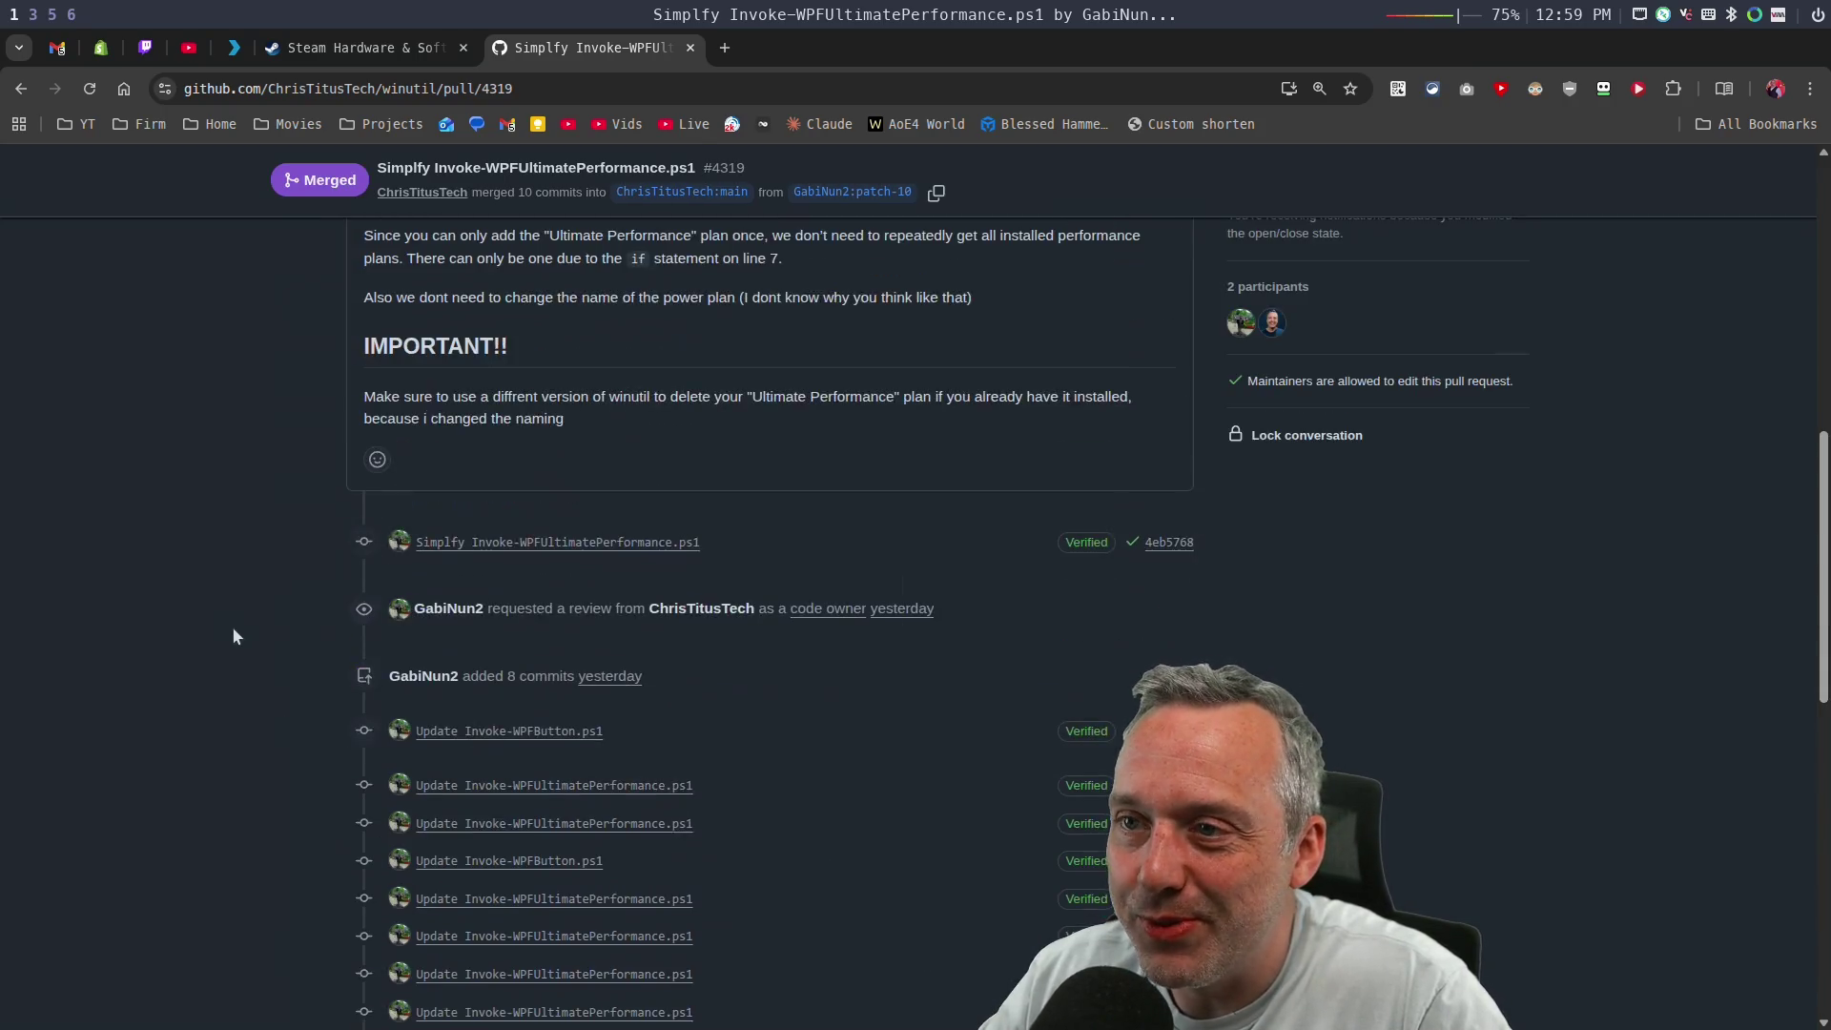
{"action": "left_click", "coordinate": [307, 225]}
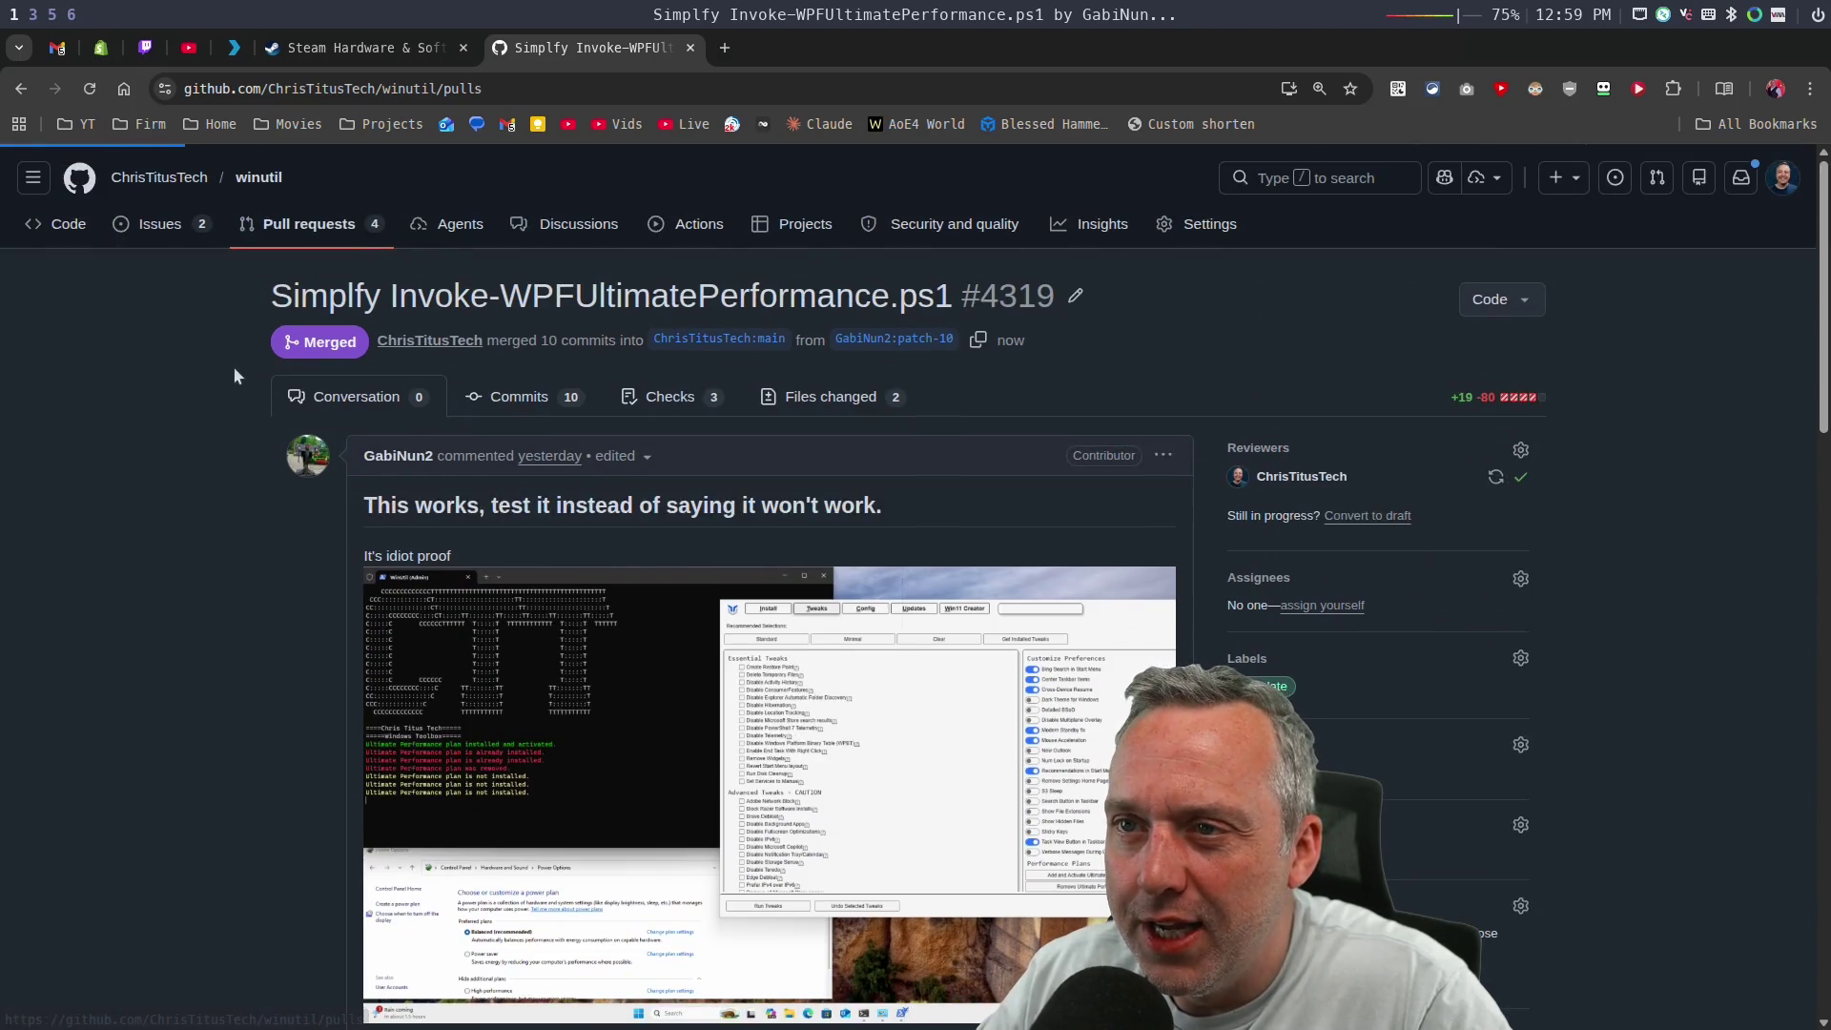
Open the Fix a space pull request #4330 and inspect its changed files.
{"action": "left_click", "coordinate": [401, 405]}
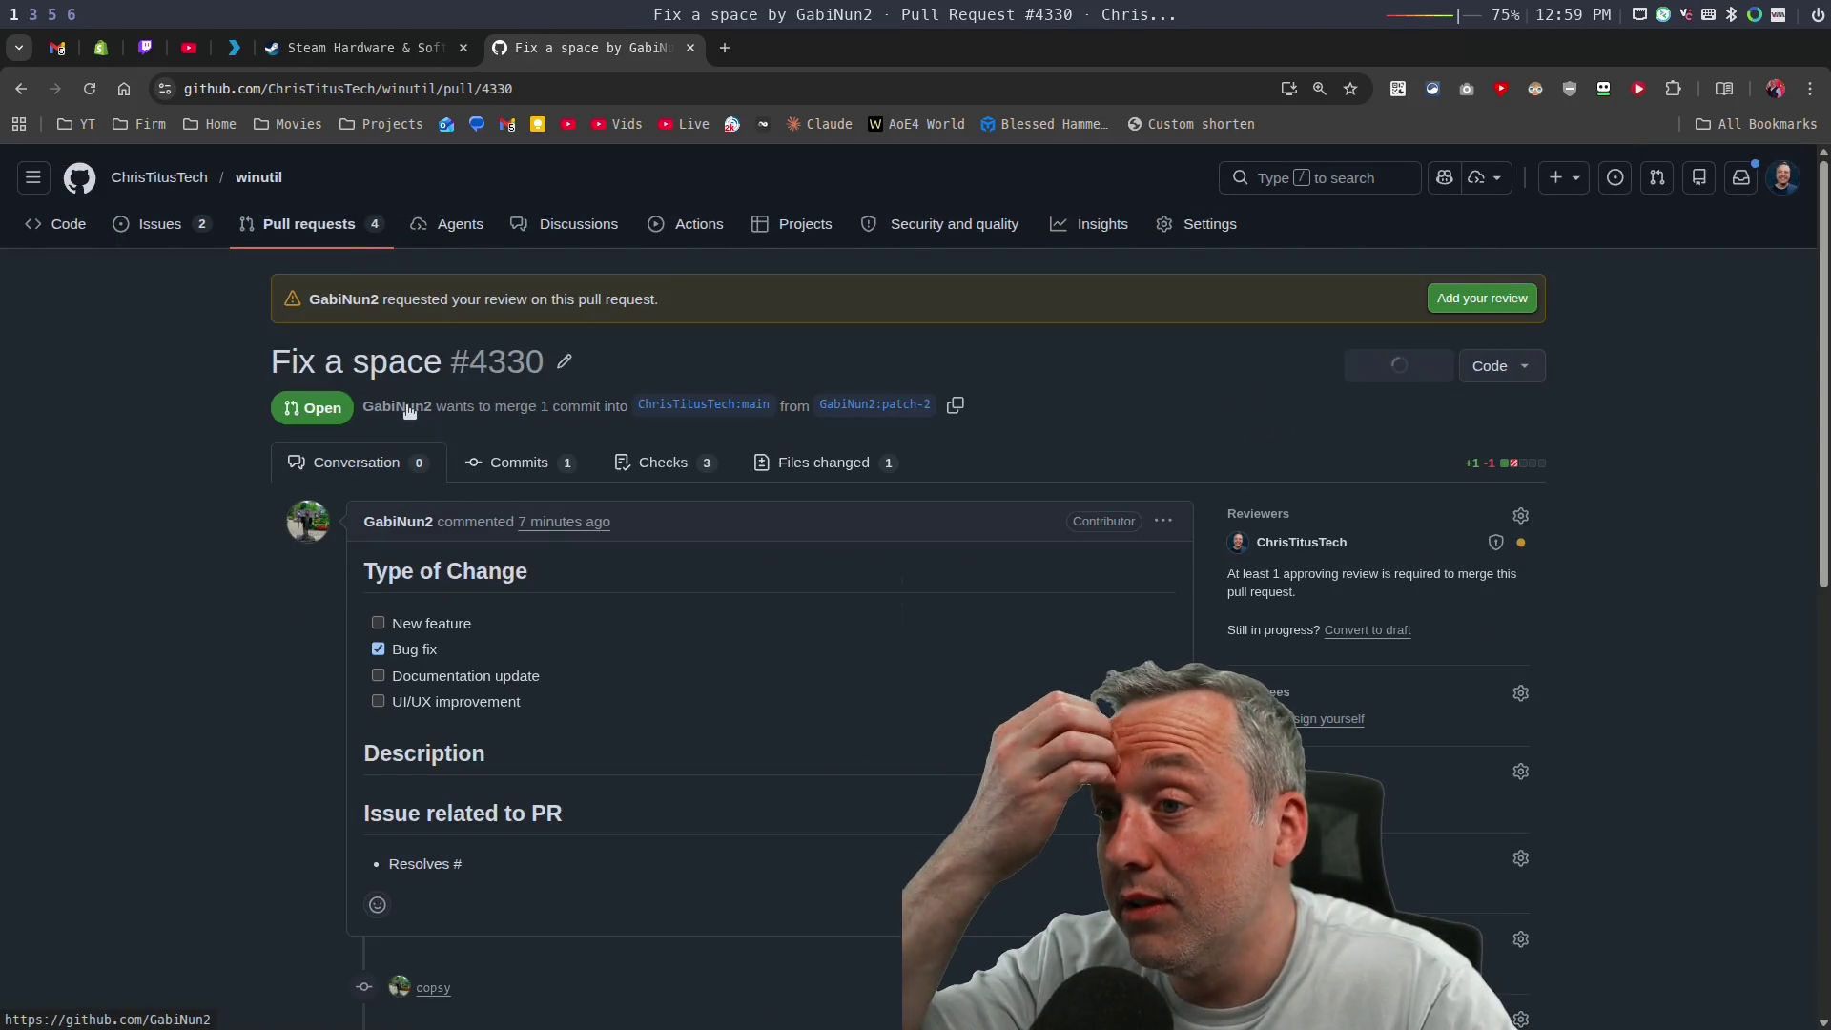
{"action": "scroll", "coordinate": [163, 581], "scroll_direction": "down", "scroll_amount": 3}
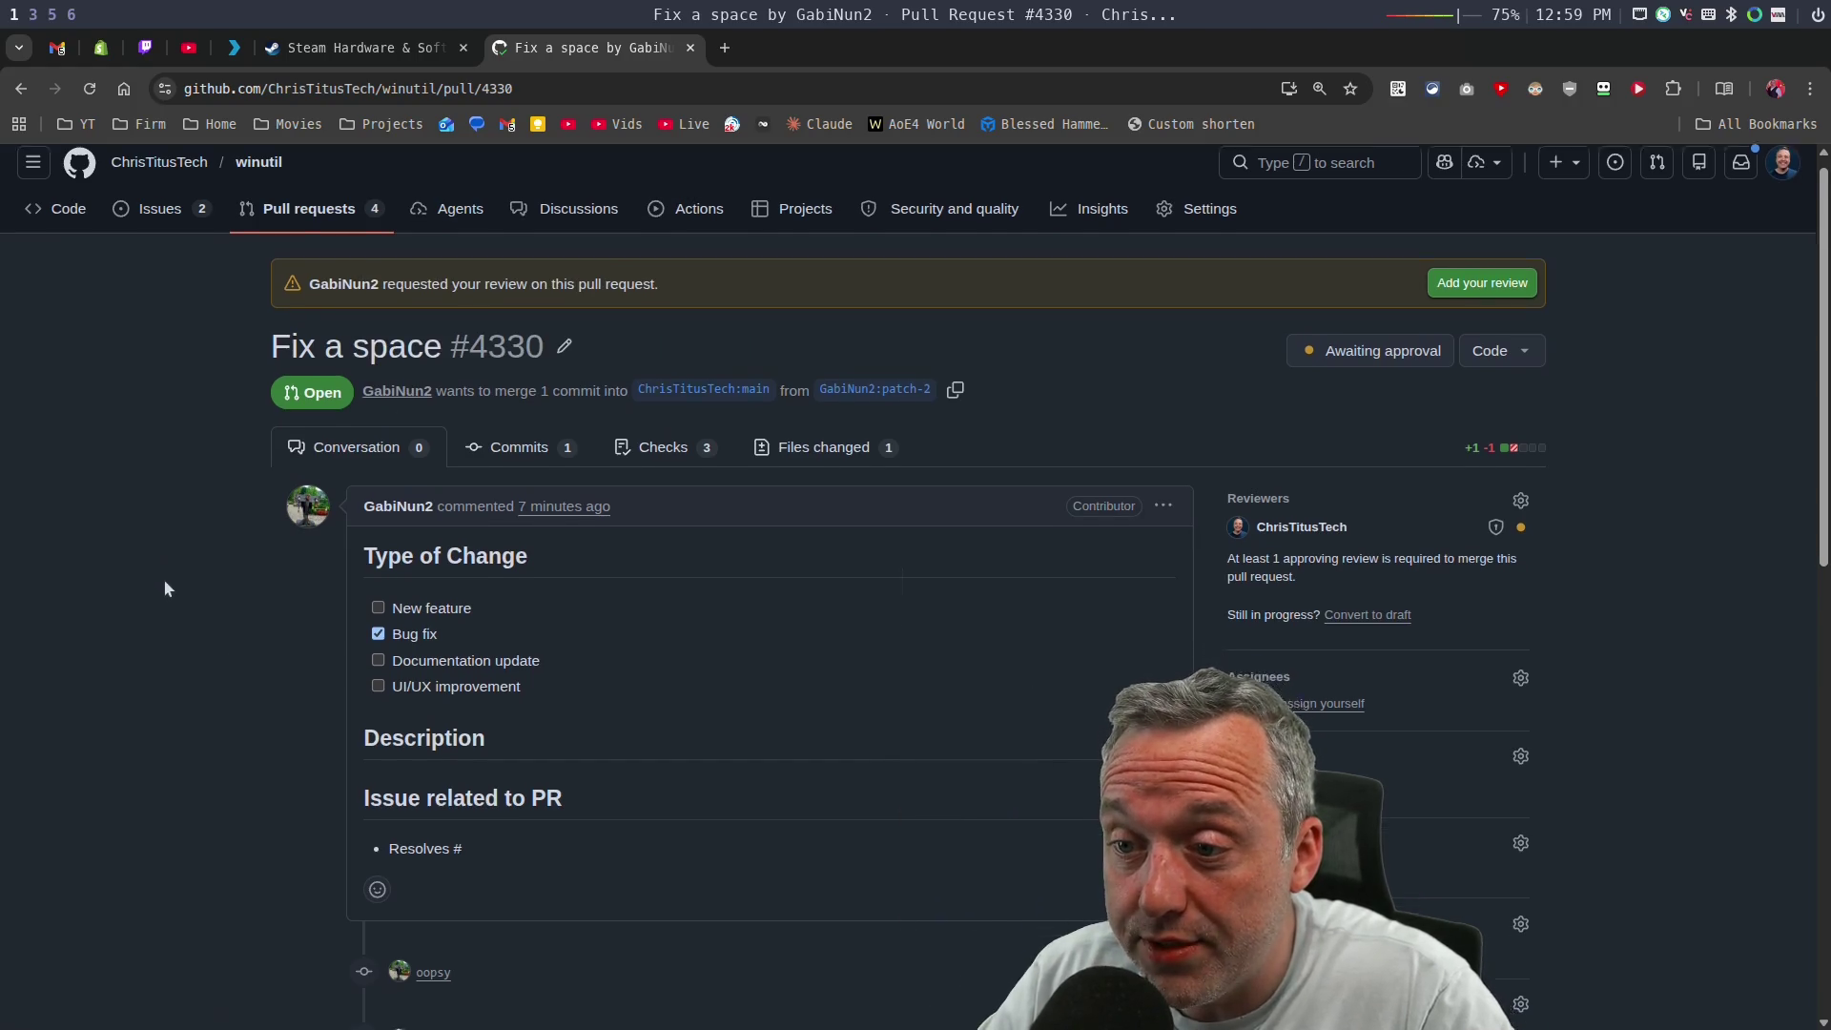
{"action": "scroll", "coordinate": [163, 582], "scroll_direction": "down", "scroll_amount": 5}
{"action": "scroll", "coordinate": [997, 415], "scroll_direction": "up", "scroll_amount": 10}
{"action": "left_click", "coordinate": [840, 485]}
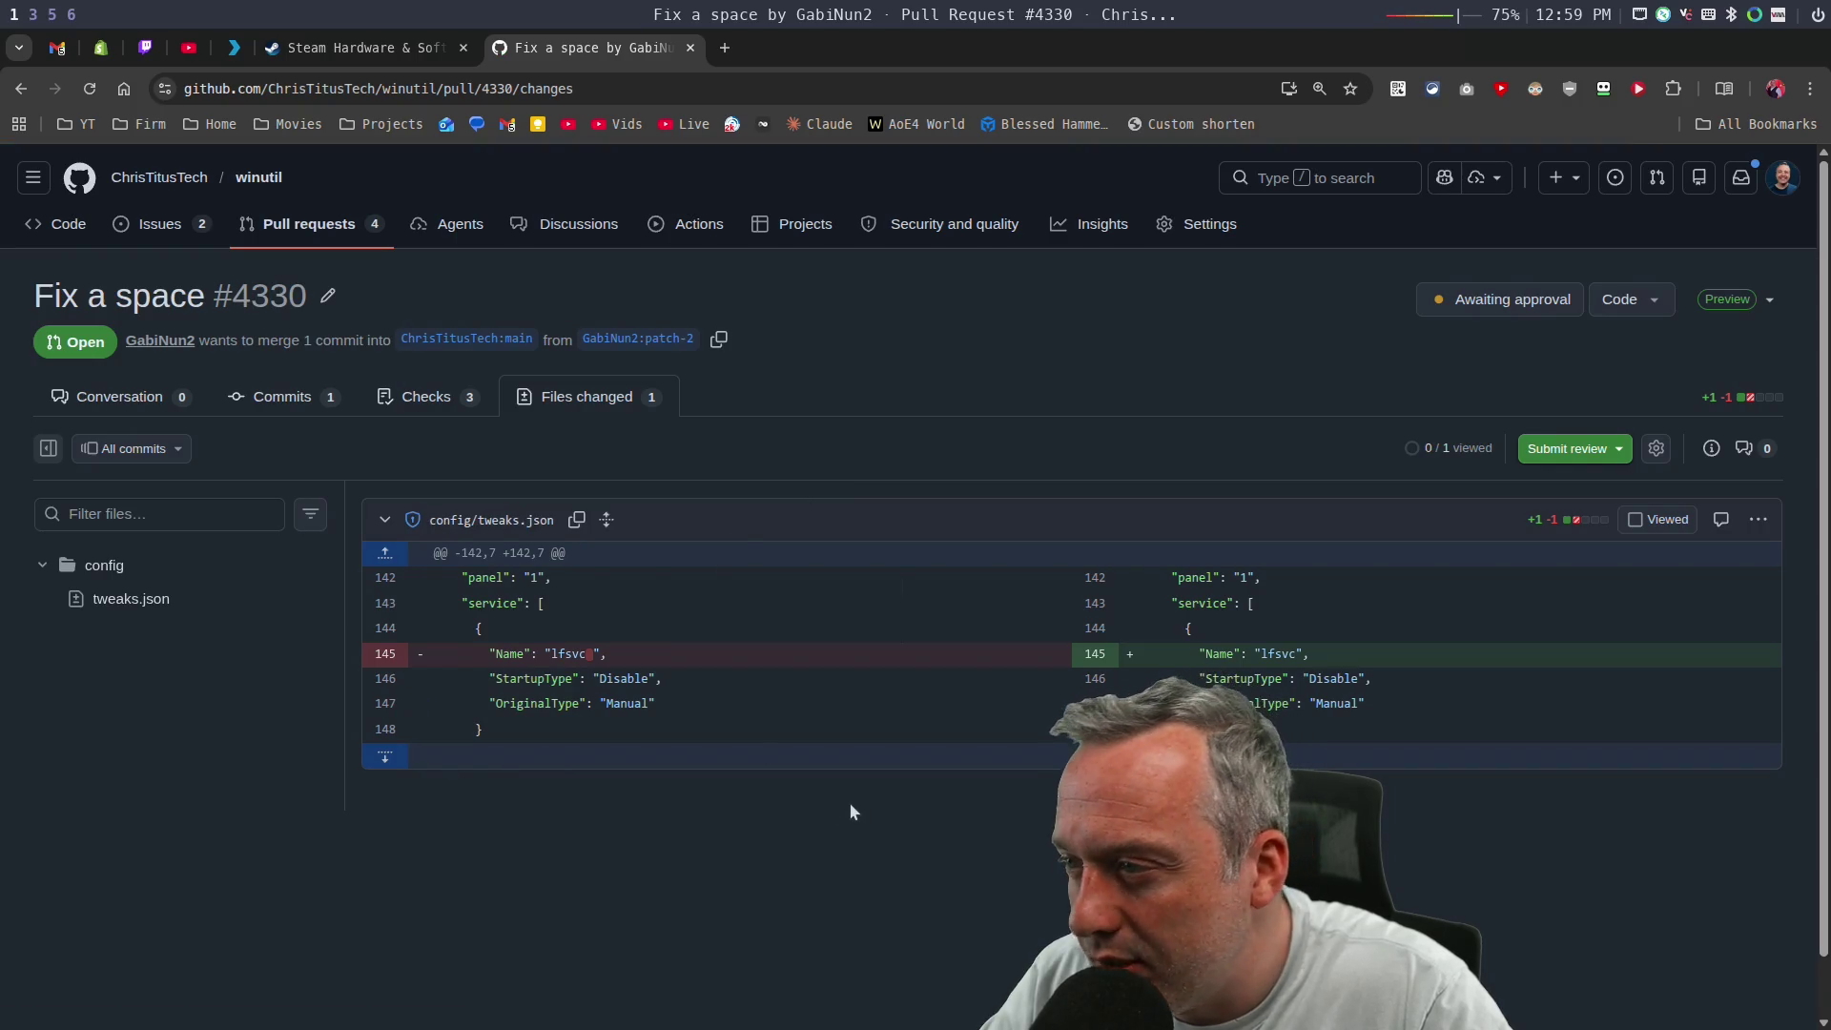
Approve PR #4330, squash-merge it, and go to the winutil repository home page.
{"action": "left_click", "coordinate": [1601, 464]}
{"action": "left_click", "coordinate": [1054, 839]}
{"action": "key", "text": "Return"}
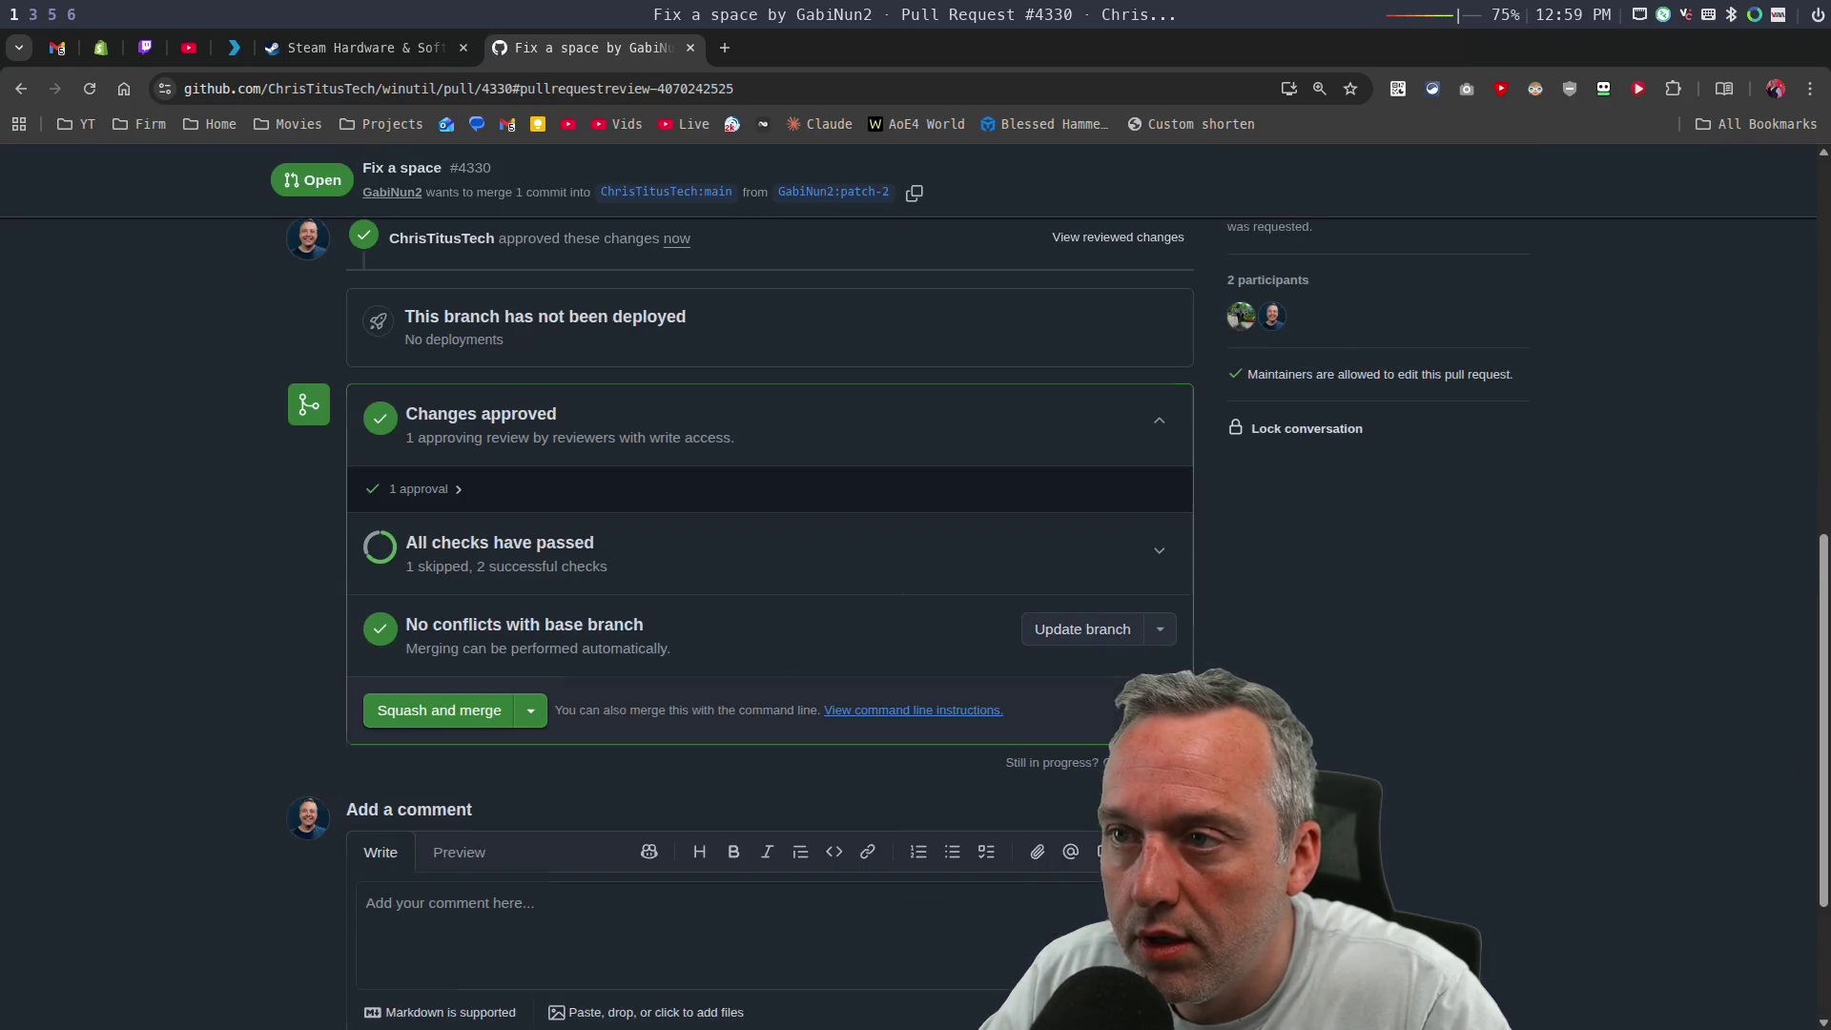
{"action": "left_click", "coordinate": [412, 710]}
{"action": "left_click", "coordinate": [464, 750]}
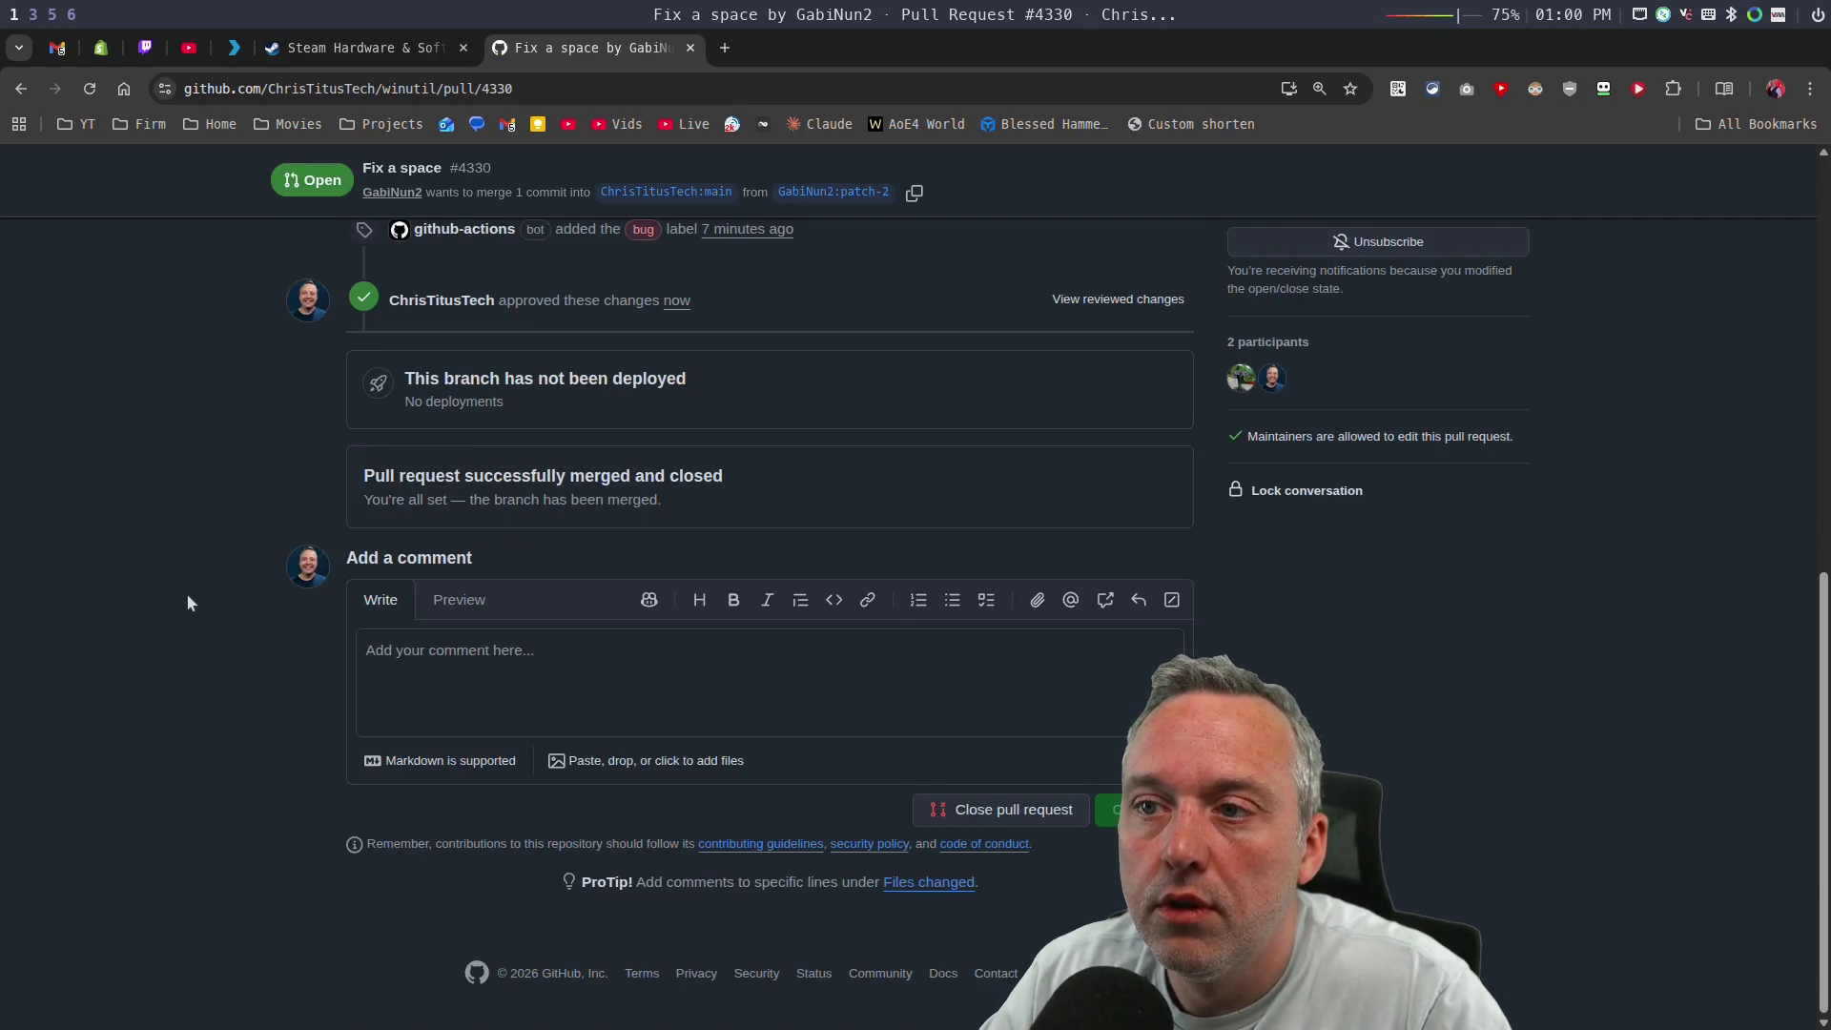
{"action": "scroll", "coordinate": [239, 629], "scroll_direction": "up", "scroll_amount": 10}
{"action": "left_click", "coordinate": [256, 179]}
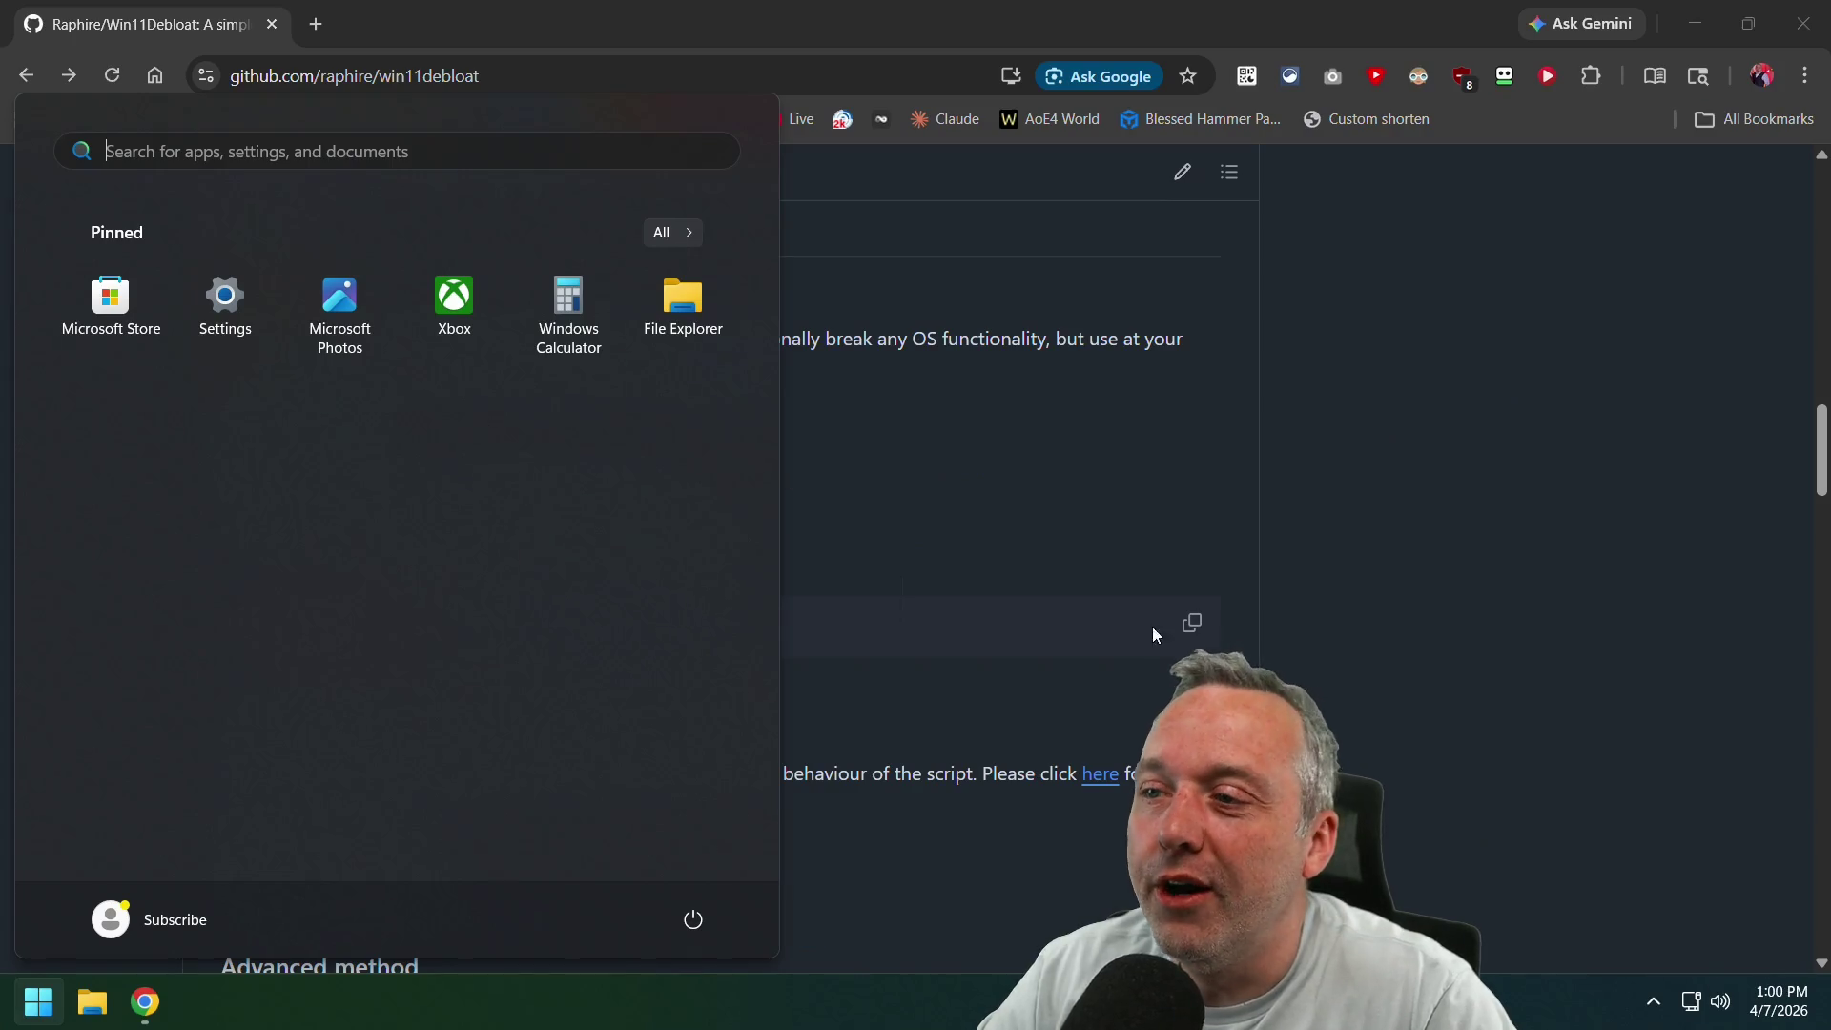
Launch Terminal (Admin) from the Start button's power-user menu, closing and relaunching it once.
{"action": "left_click", "coordinate": [1154, 634]}
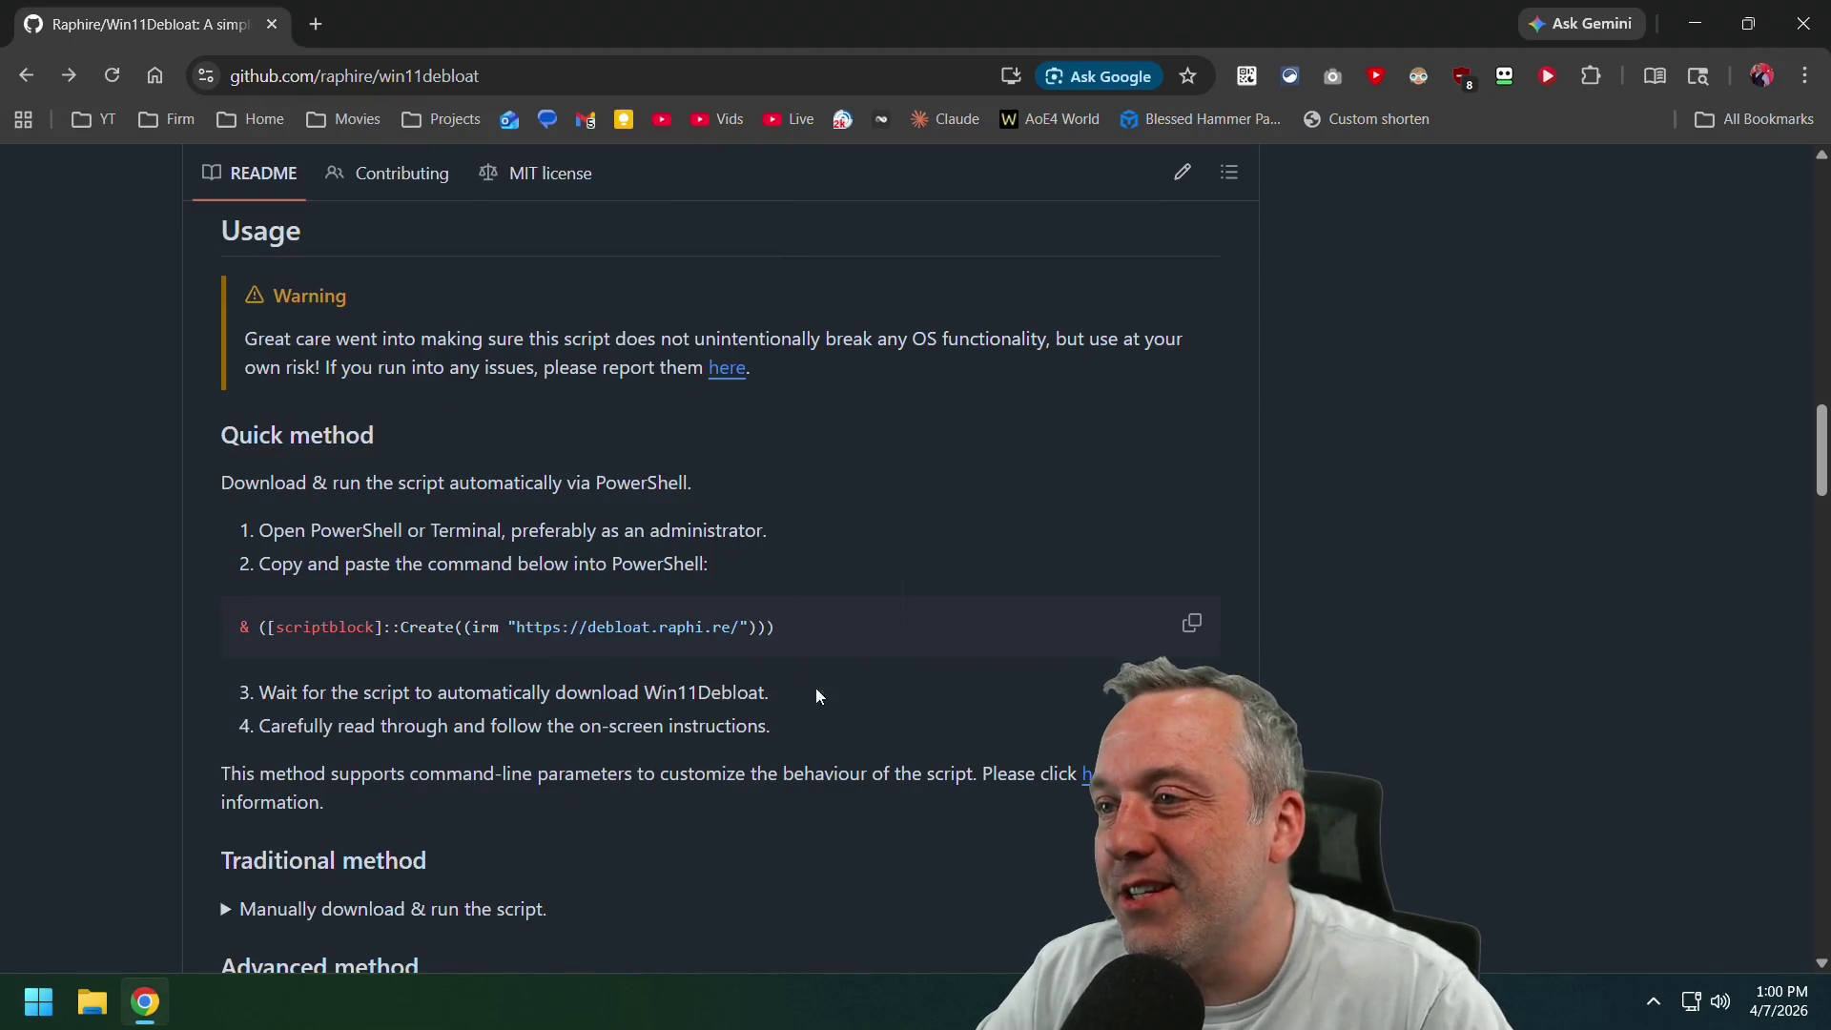
{"action": "right_click", "coordinate": [57, 993]}
{"action": "left_click", "coordinate": [170, 650]}
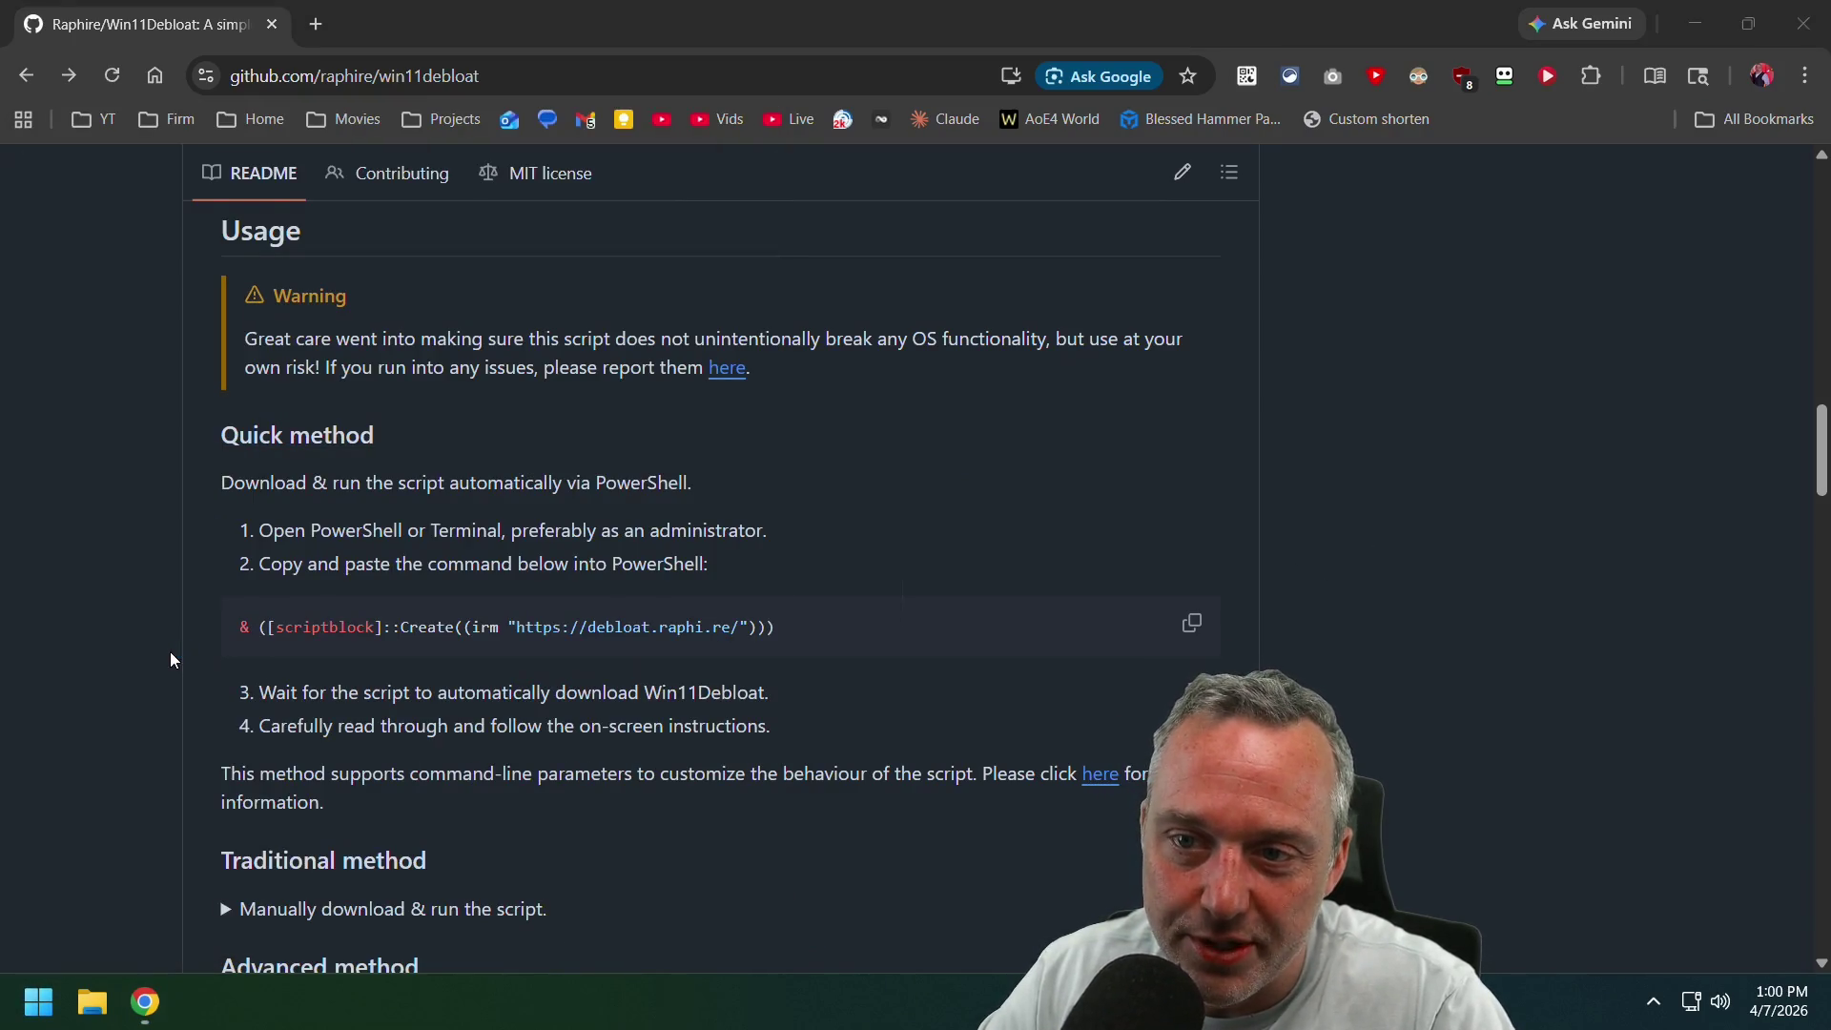
{"action": "left_click", "coordinate": [1585, 212]}
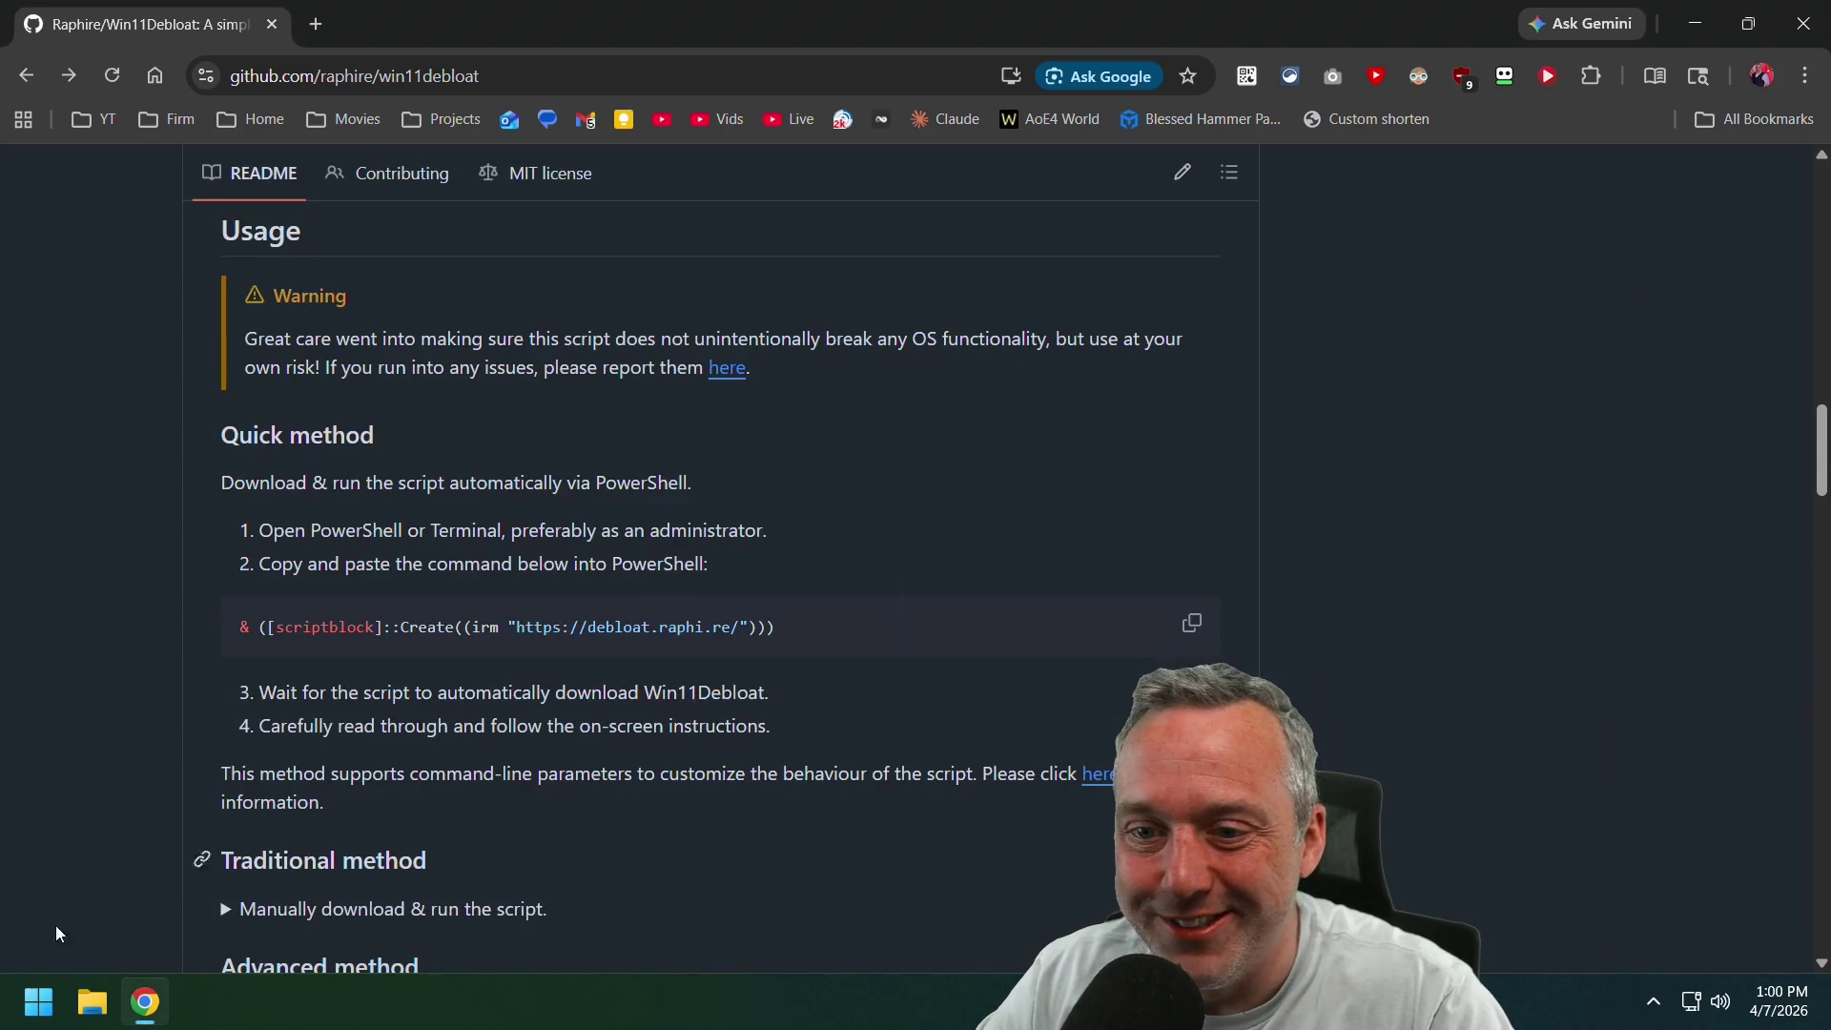
{"action": "right_click", "coordinate": [44, 1020]}
{"action": "left_click", "coordinate": [152, 659]}
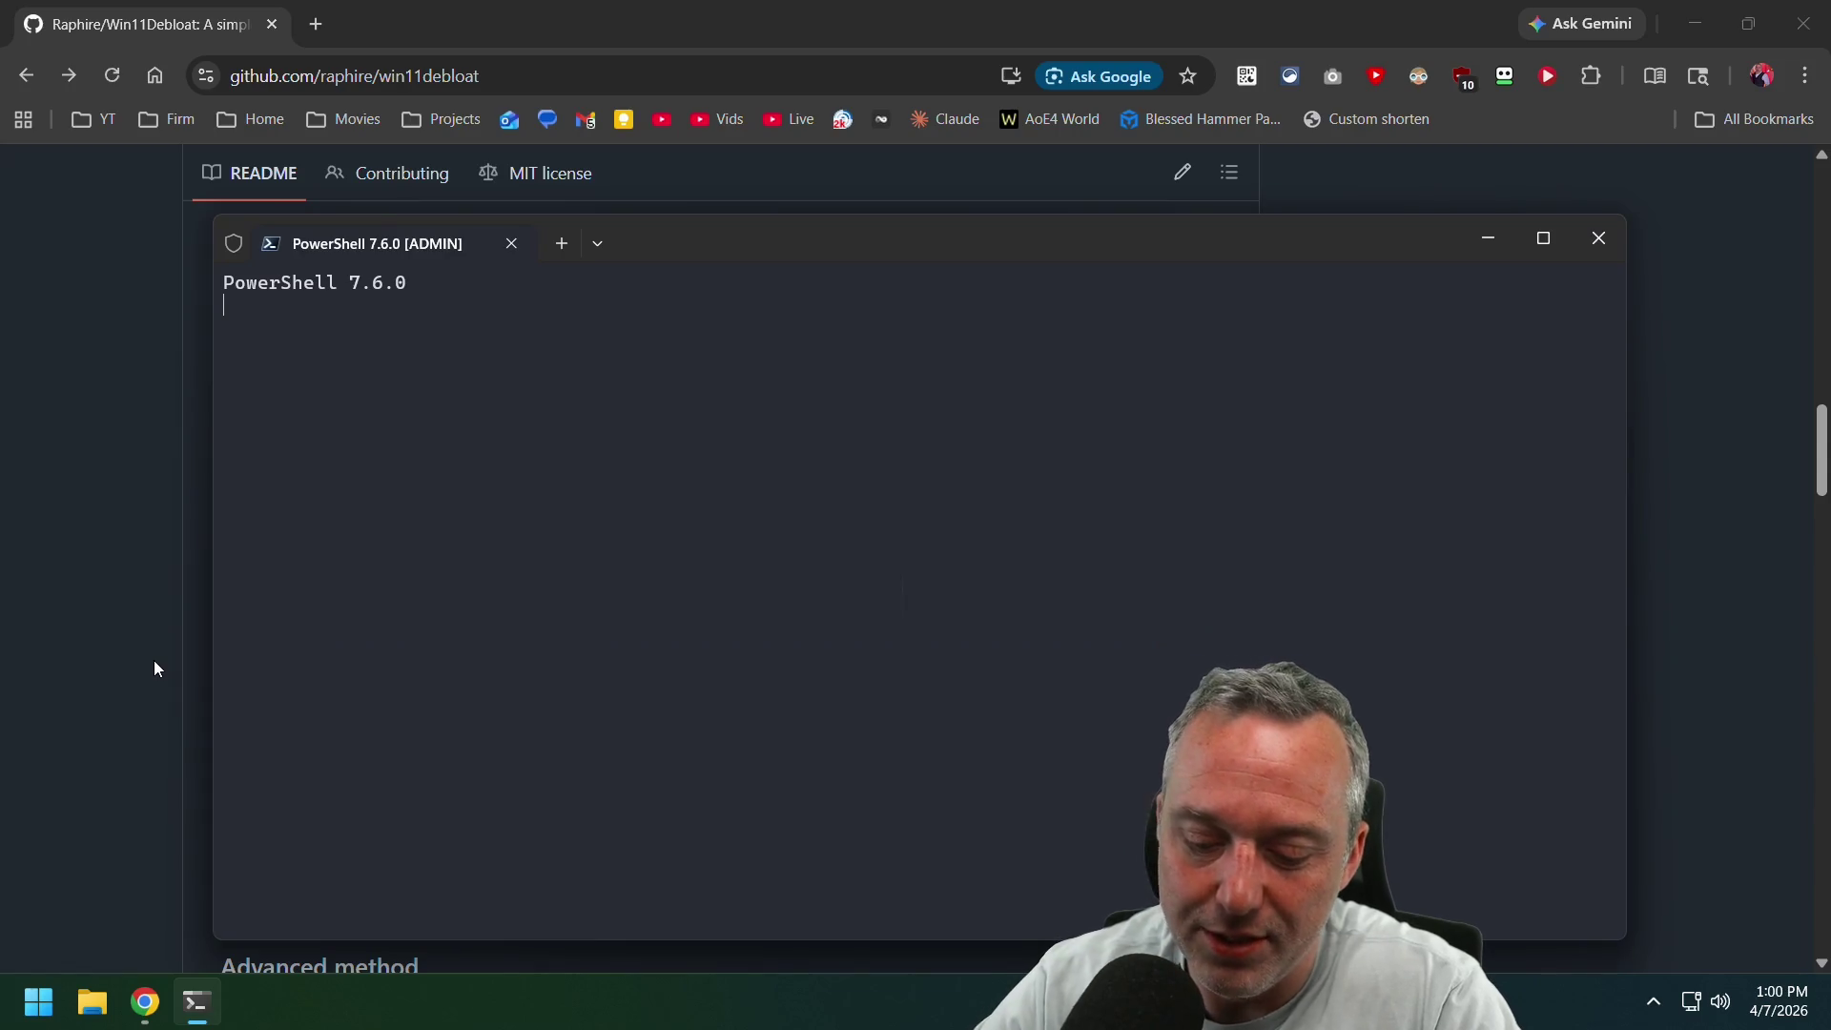
Jump to the winutil folder with 'z winut' and run git pull.
{"action": "type", "text": "z wqi"}
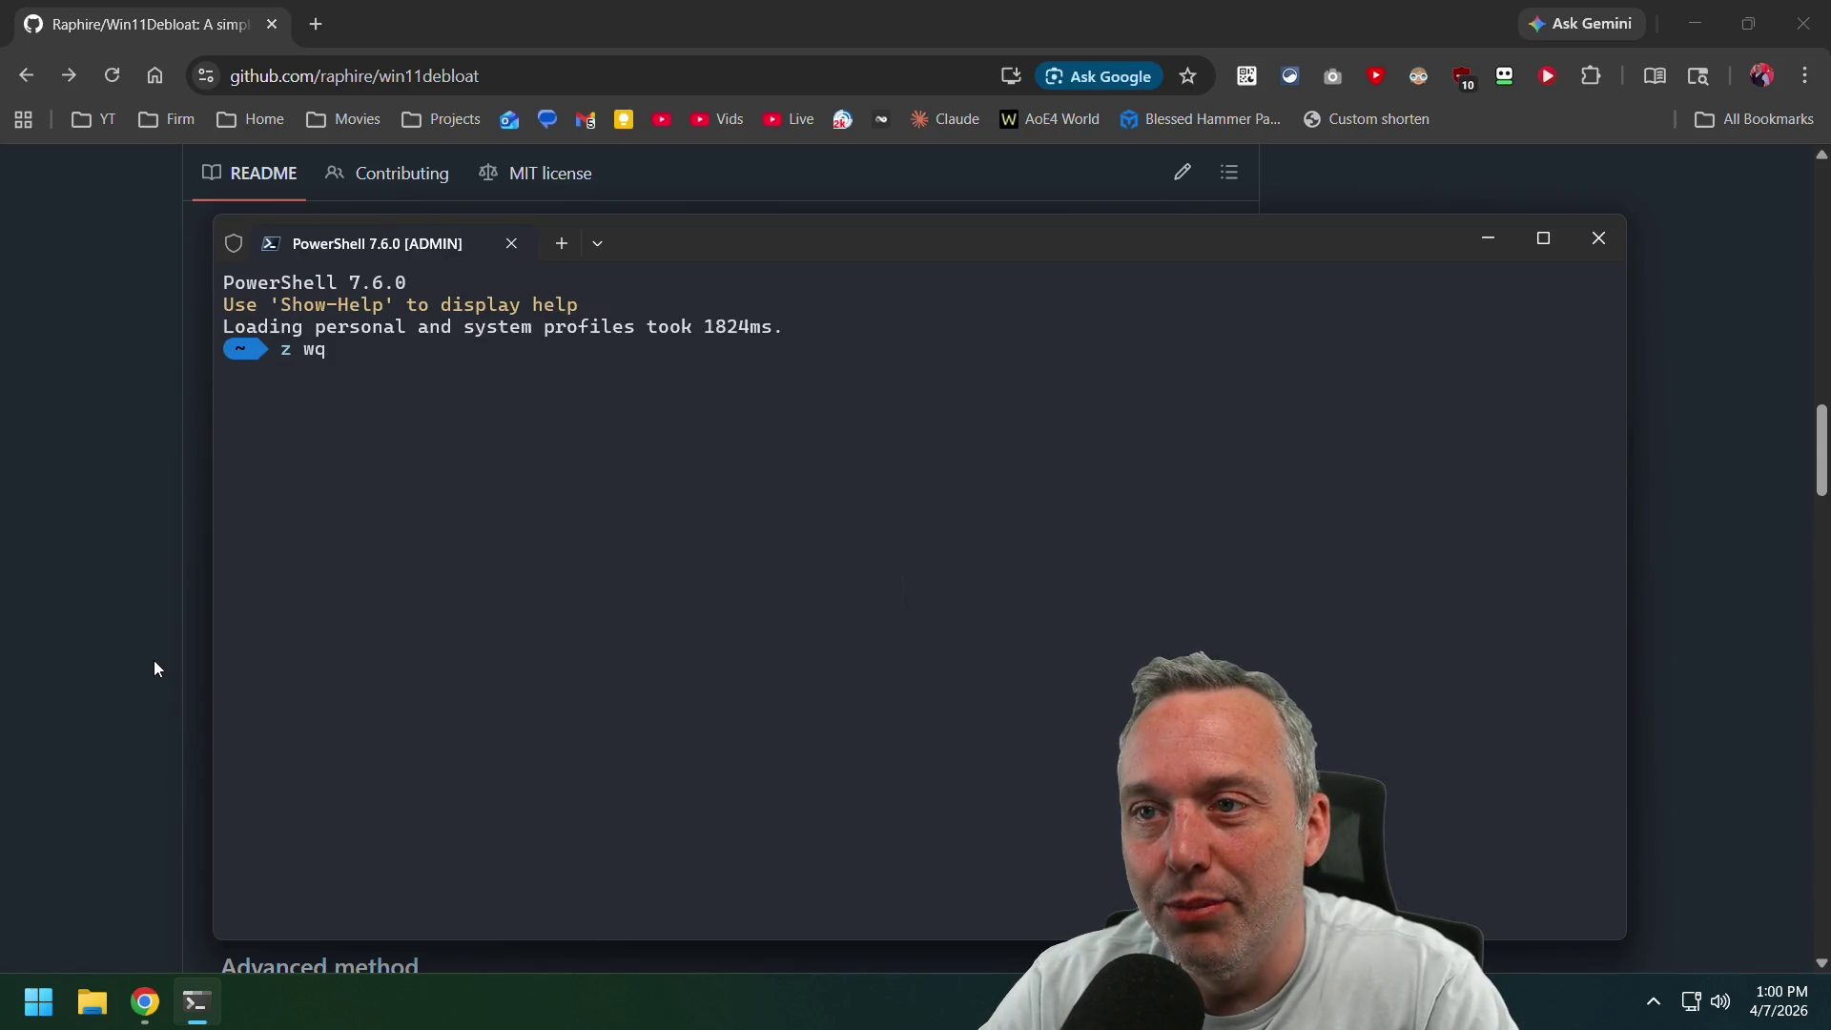
{"action": "key", "text": "BackSpace"}
{"action": "key", "text": "BackSpace"}
{"action": "type", "text": "inut"}
{"action": "key", "text": "Return"}
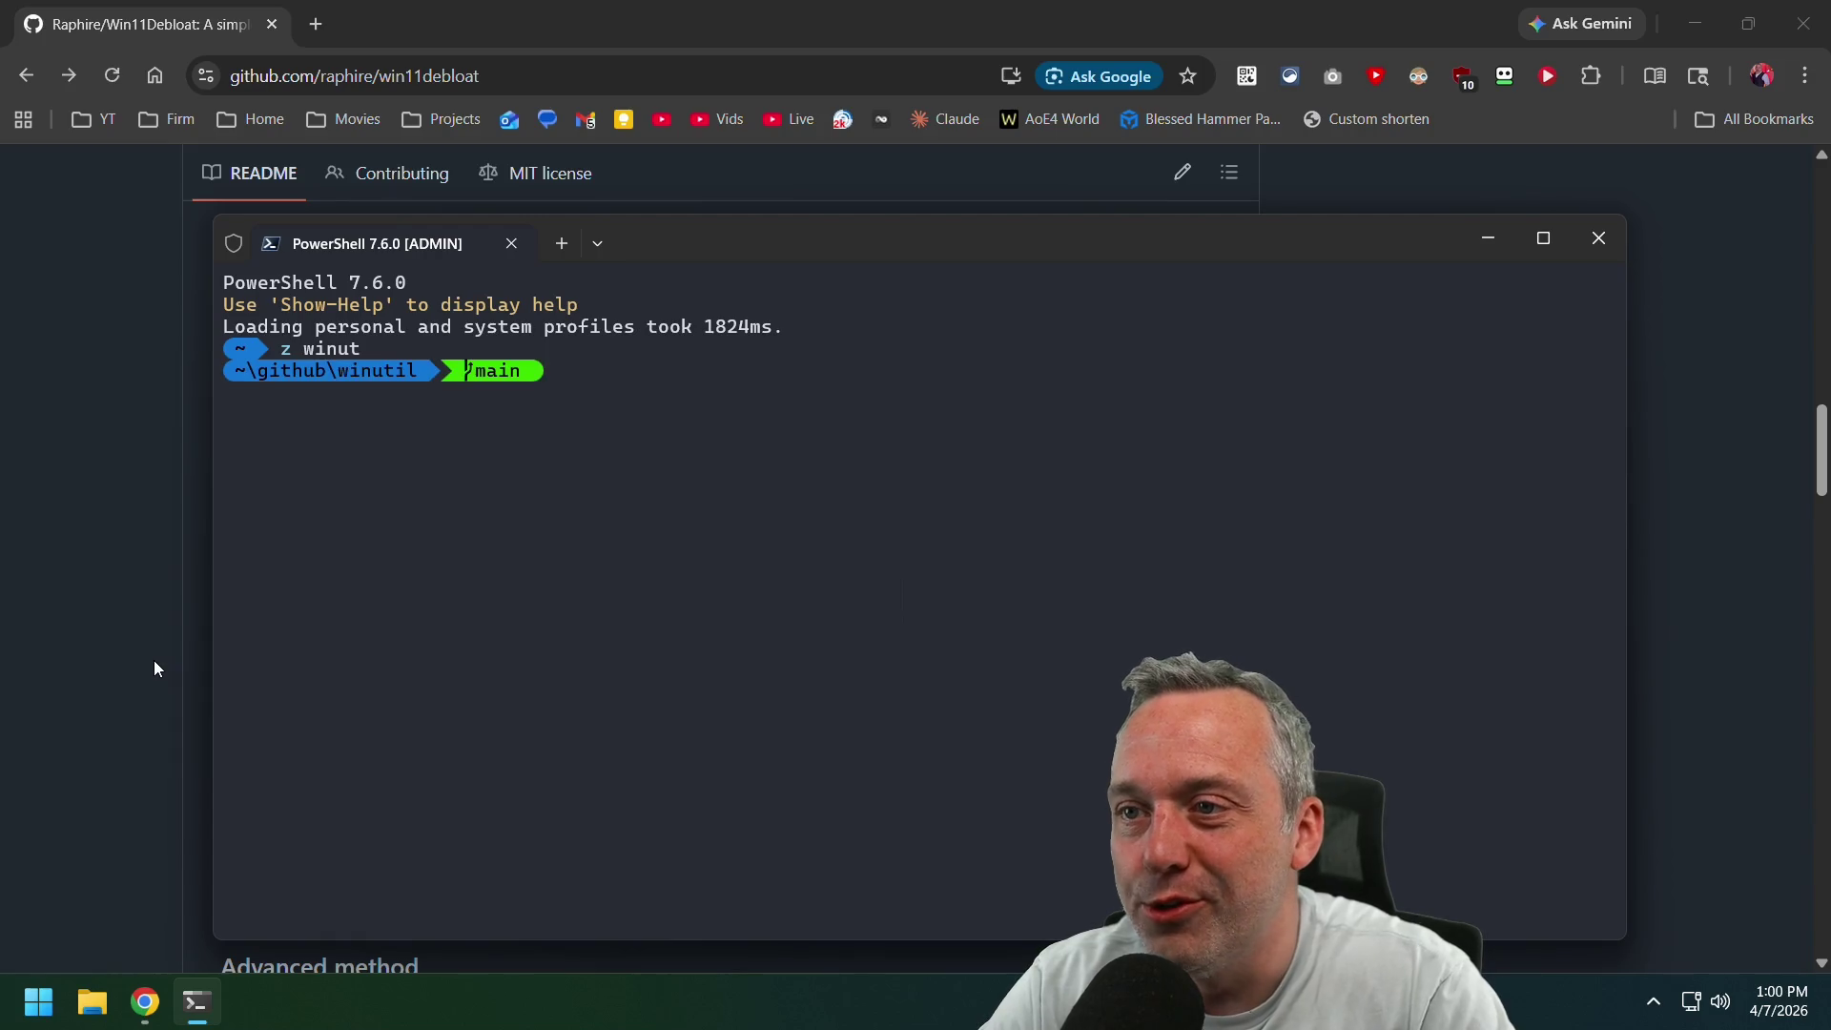
{"action": "type", "text": "git pull"}
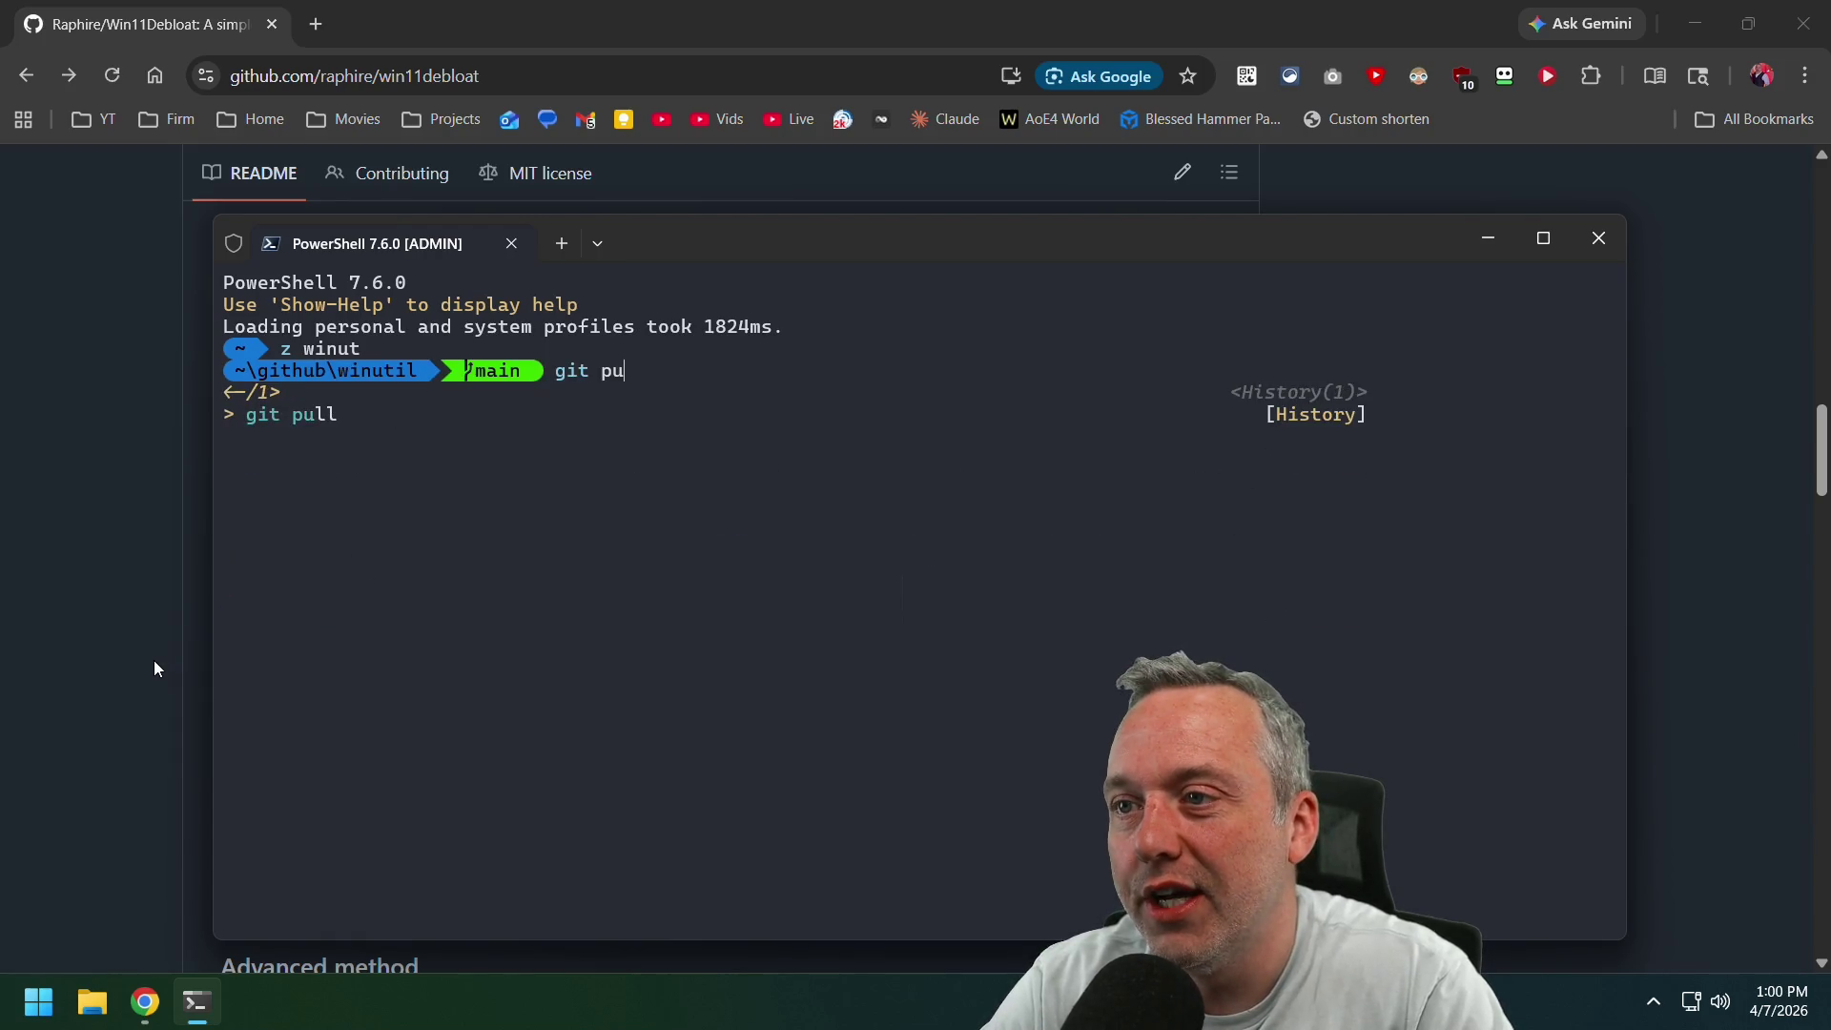
{"action": "key", "text": "Return"}
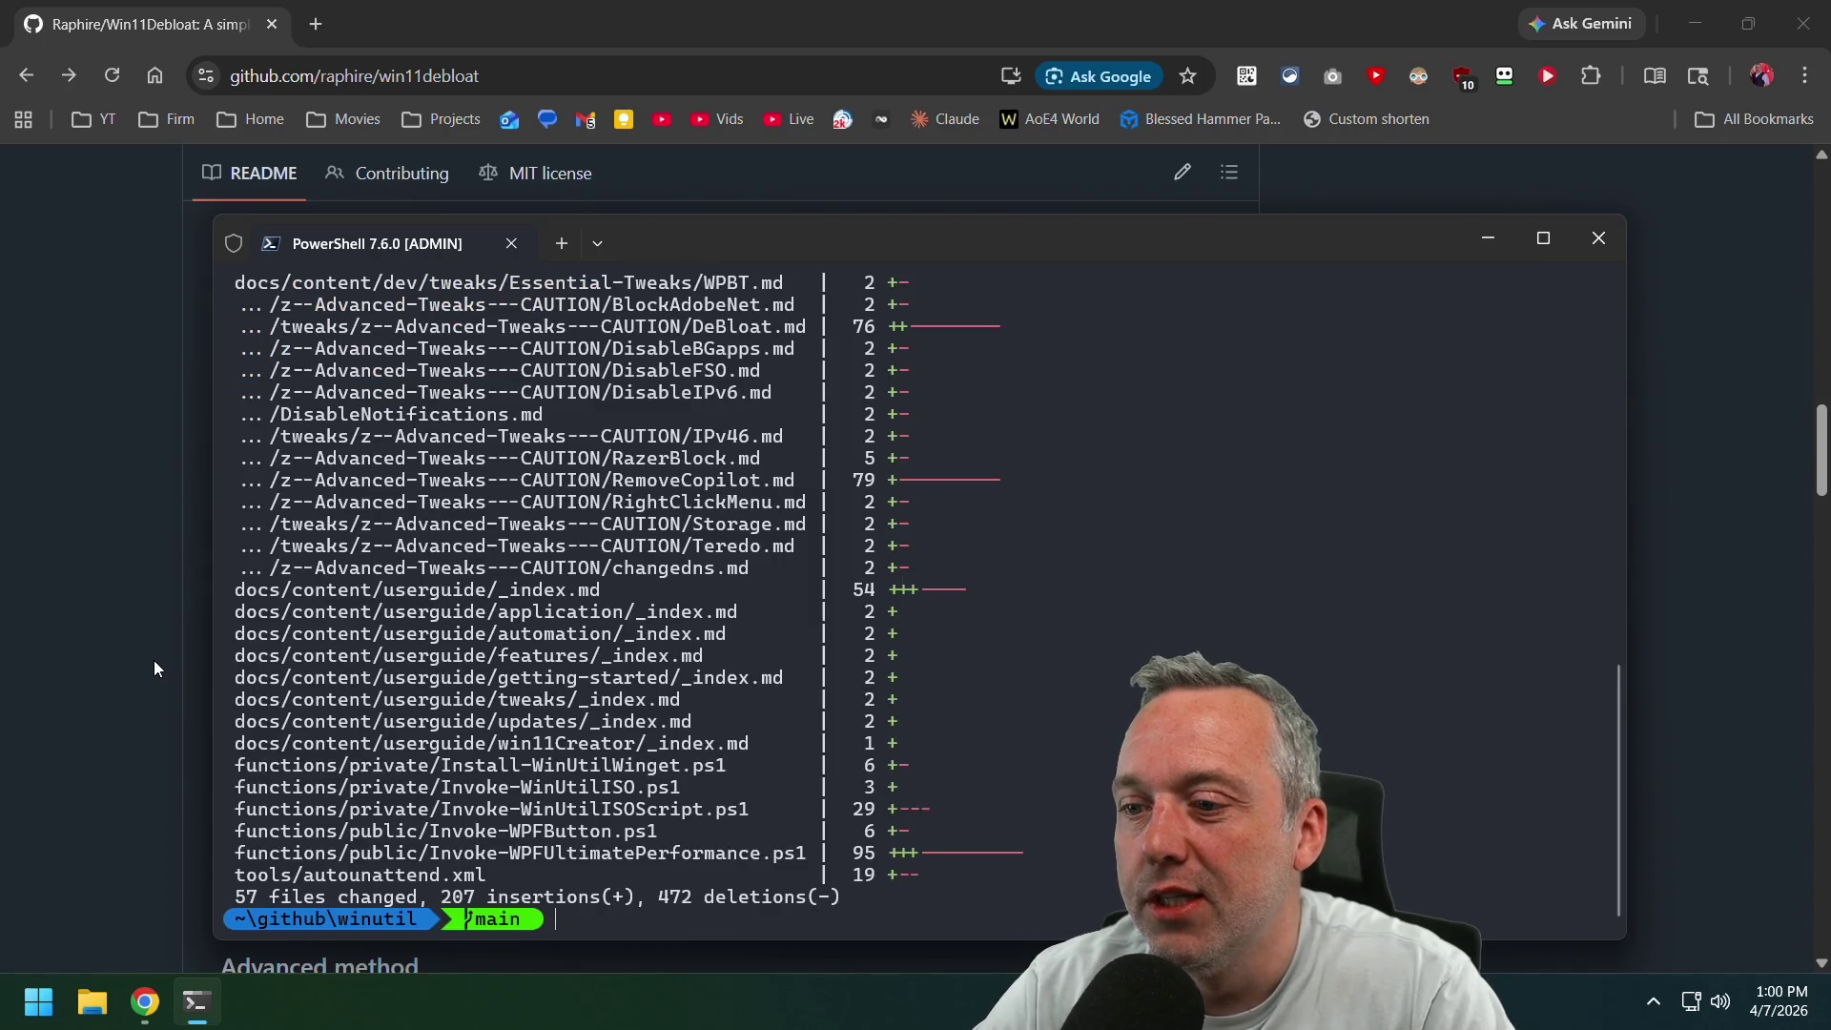
Run .\Compile.ps1 -Run to build and launch WinUtil.
{"action": "type", "text": "./Copm"}
{"action": "key", "text": "BackSpace"}
{"action": "key", "text": "BackSpace"}
{"action": "type", "text": "mp"}
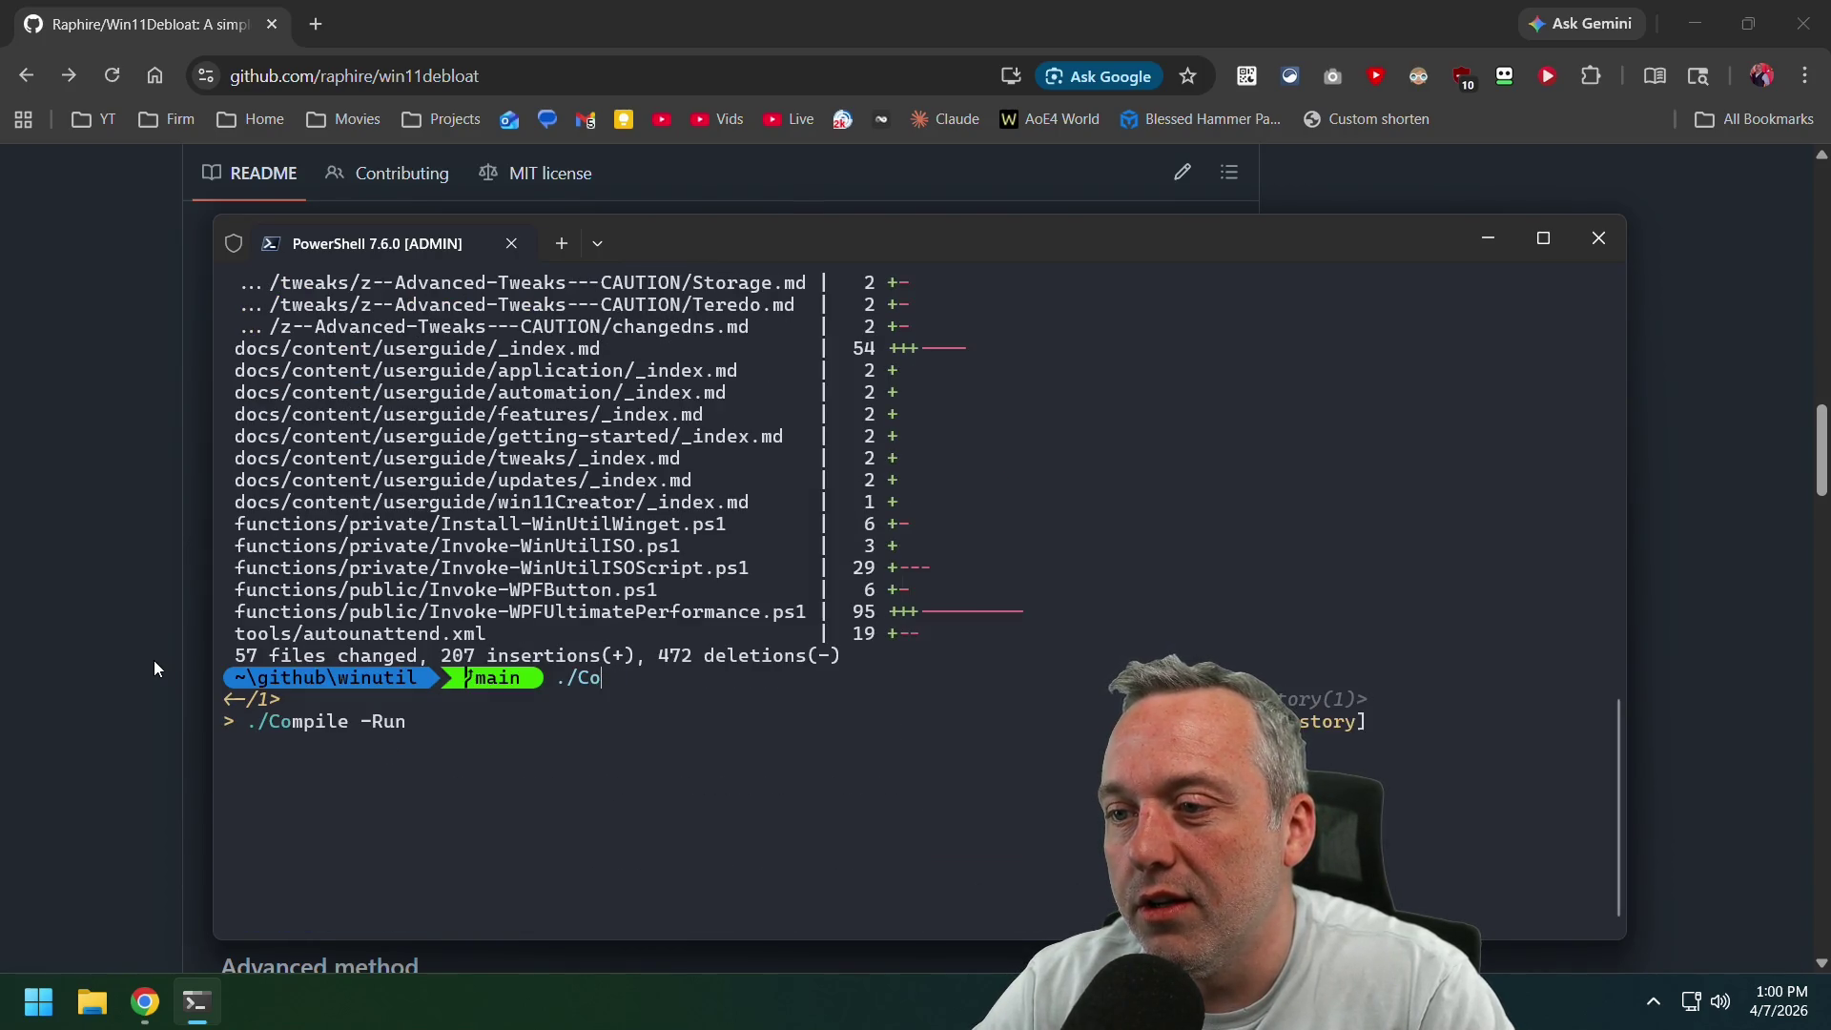
{"action": "key", "text": "Tab"}
{"action": "type", "text": "-Run"}
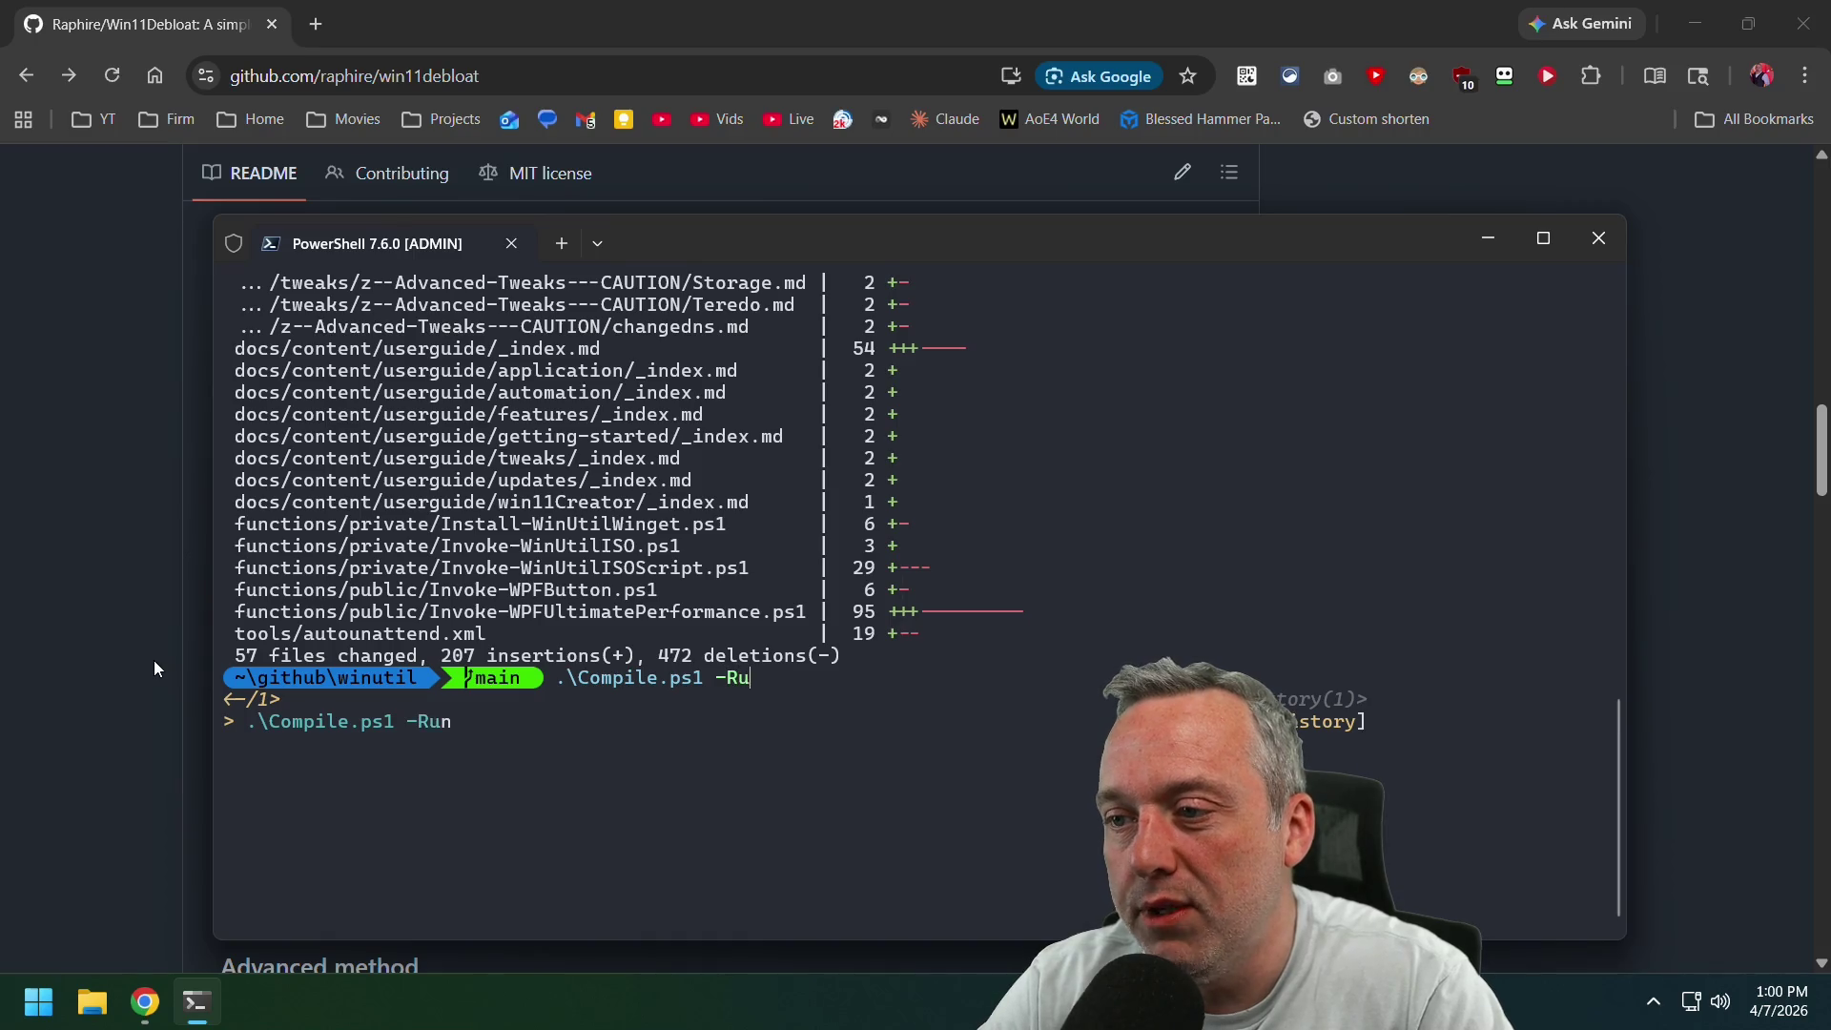
{"action": "key", "text": "Return"}
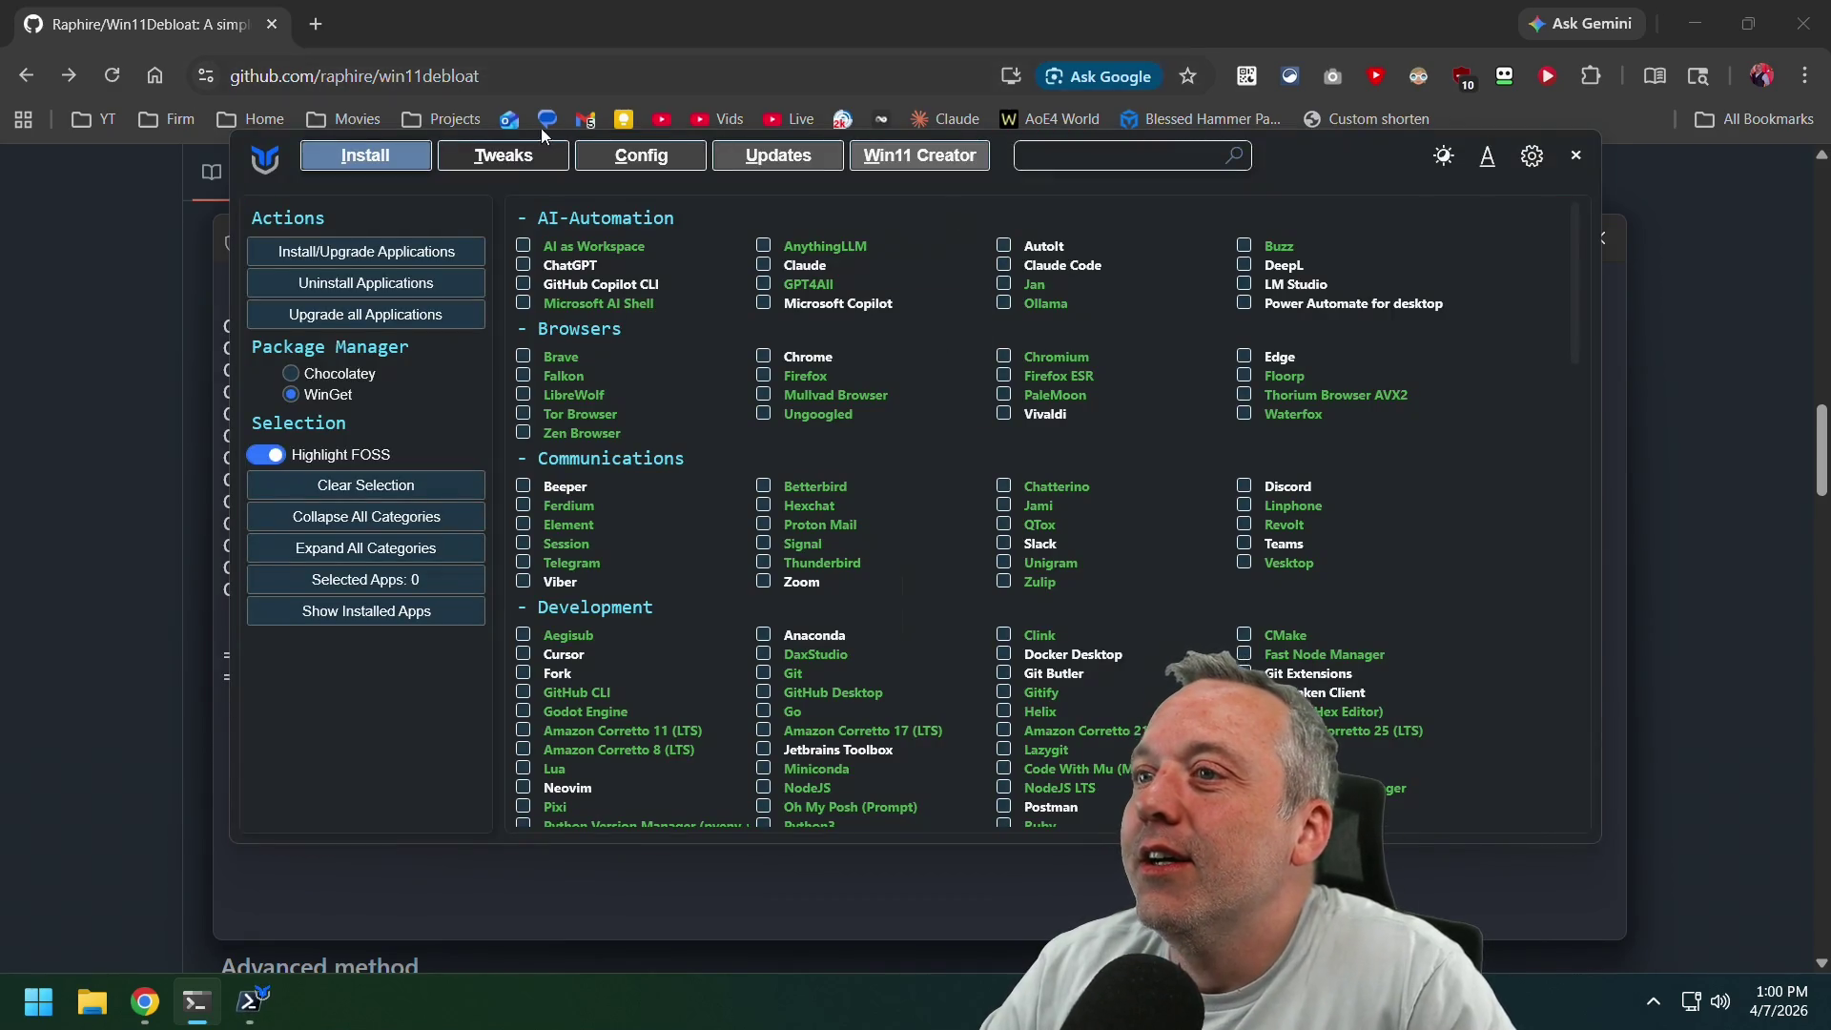
Request the profile install on the Config tab, scroll Tweaks to Performance Plans, and check the console.
{"action": "left_click", "coordinate": [618, 158]}
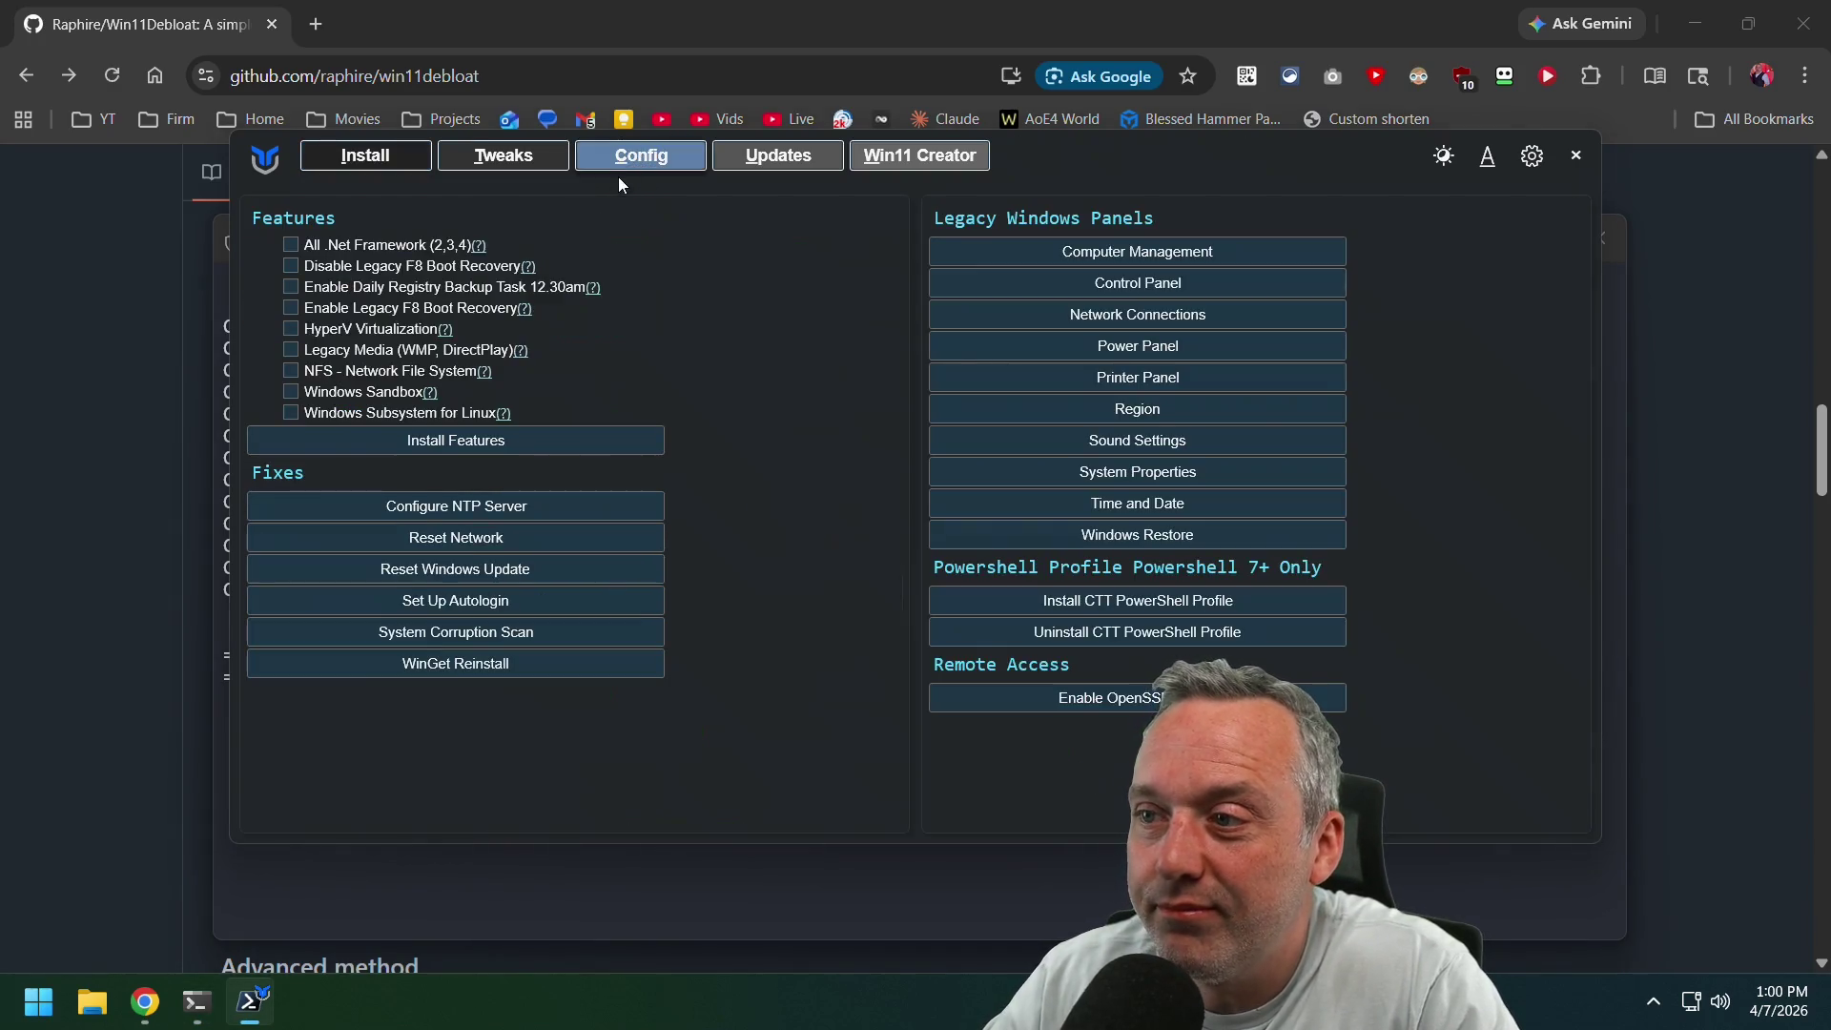
{"action": "left_click", "coordinate": [1091, 600]}
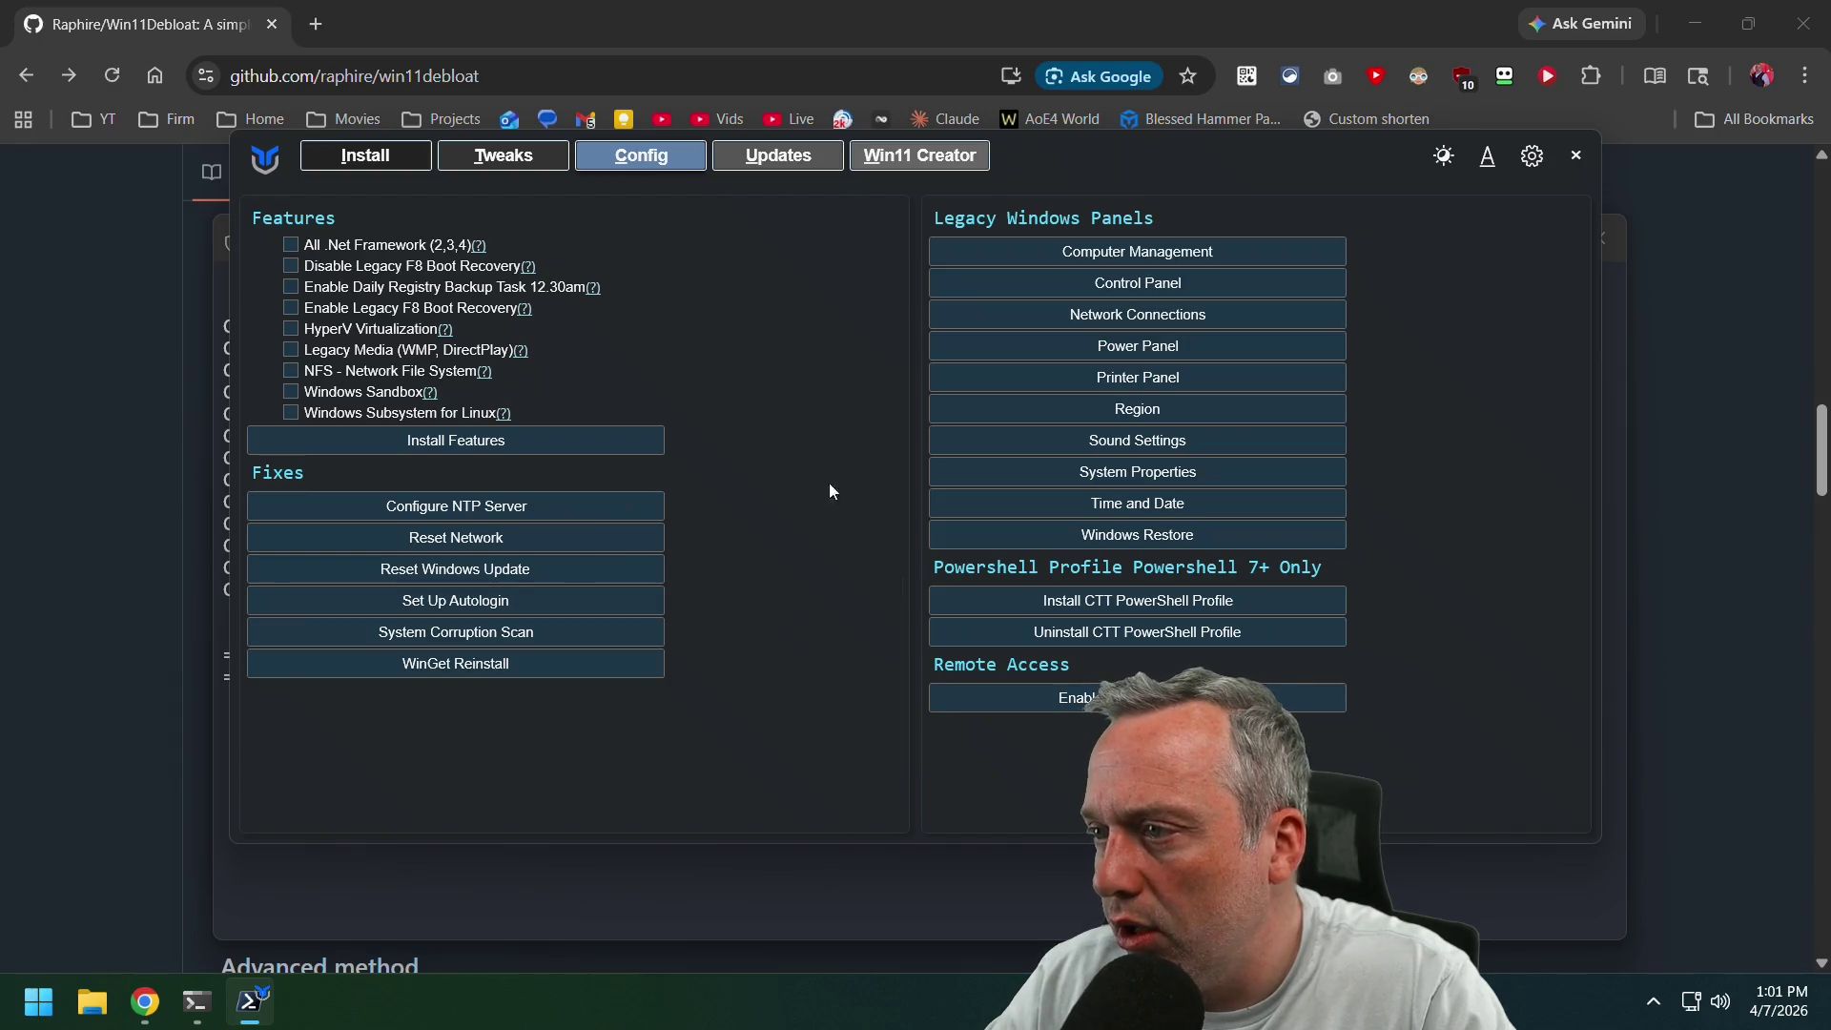
{"action": "left_click", "coordinate": [515, 156]}
{"action": "scroll", "coordinate": [1457, 598], "scroll_direction": "down", "scroll_amount": 5}
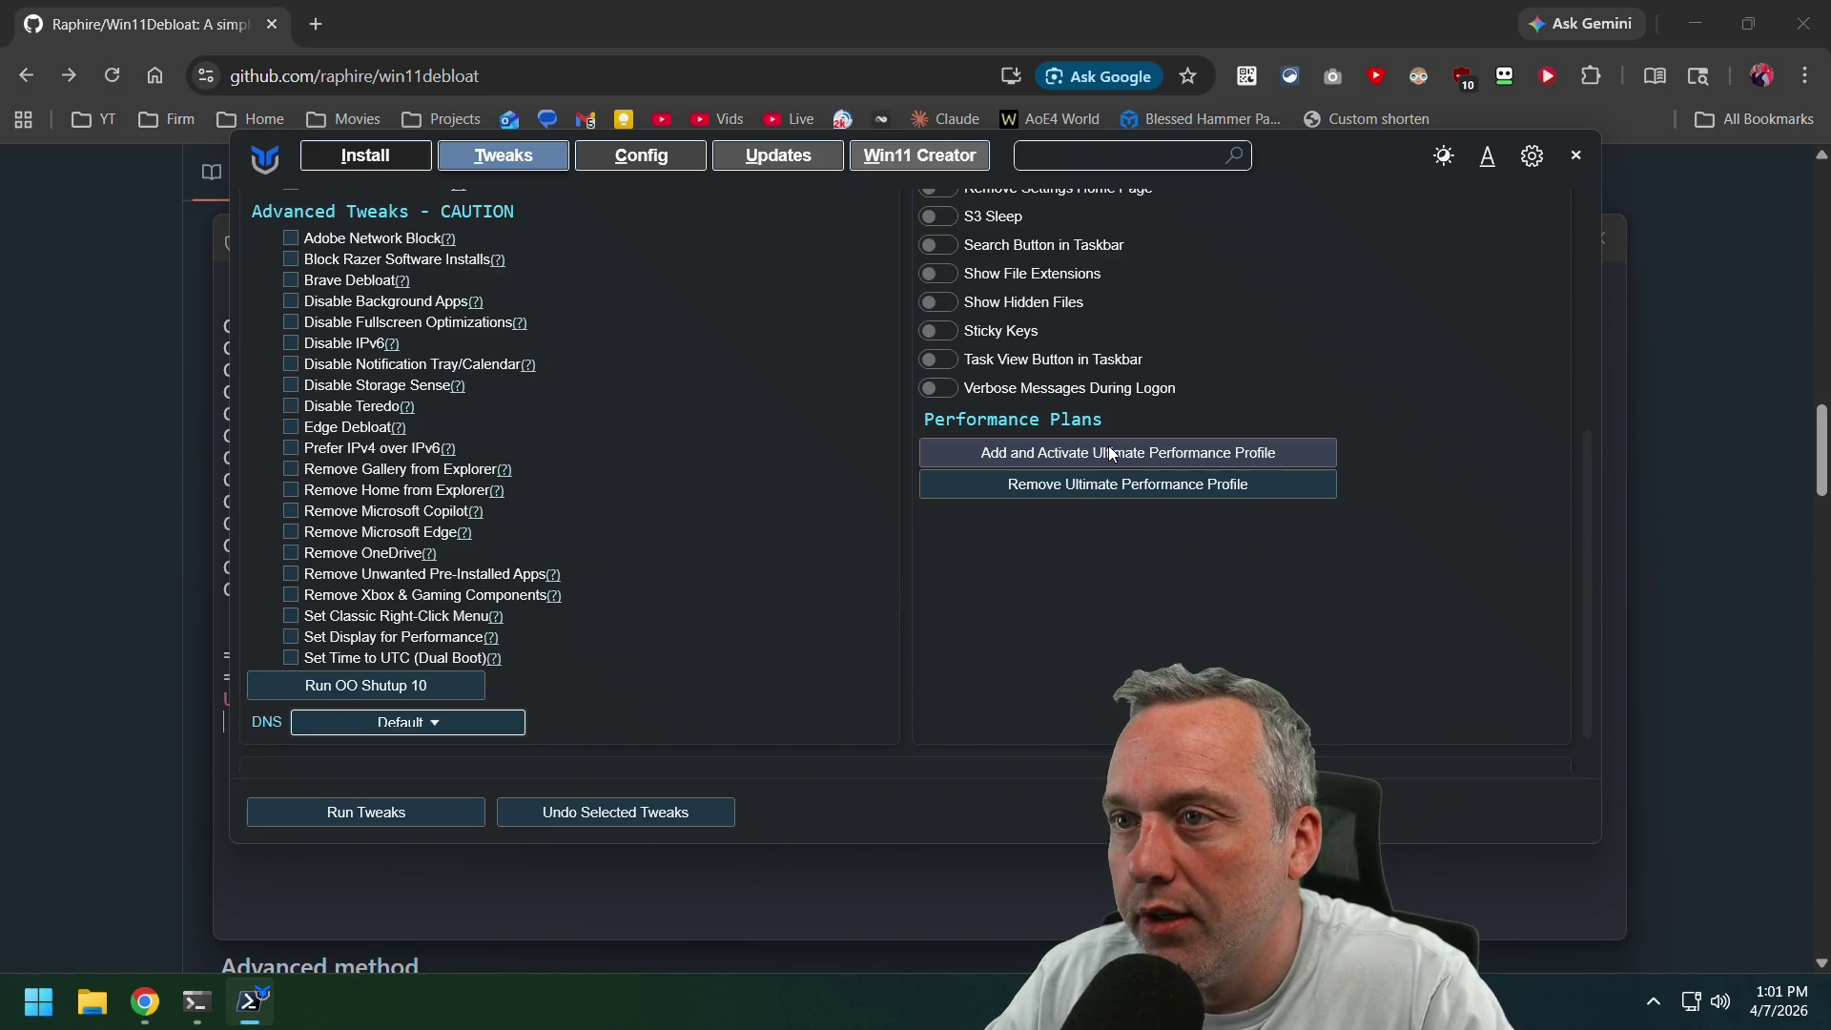
{"action": "left_click", "coordinate": [197, 1002]}
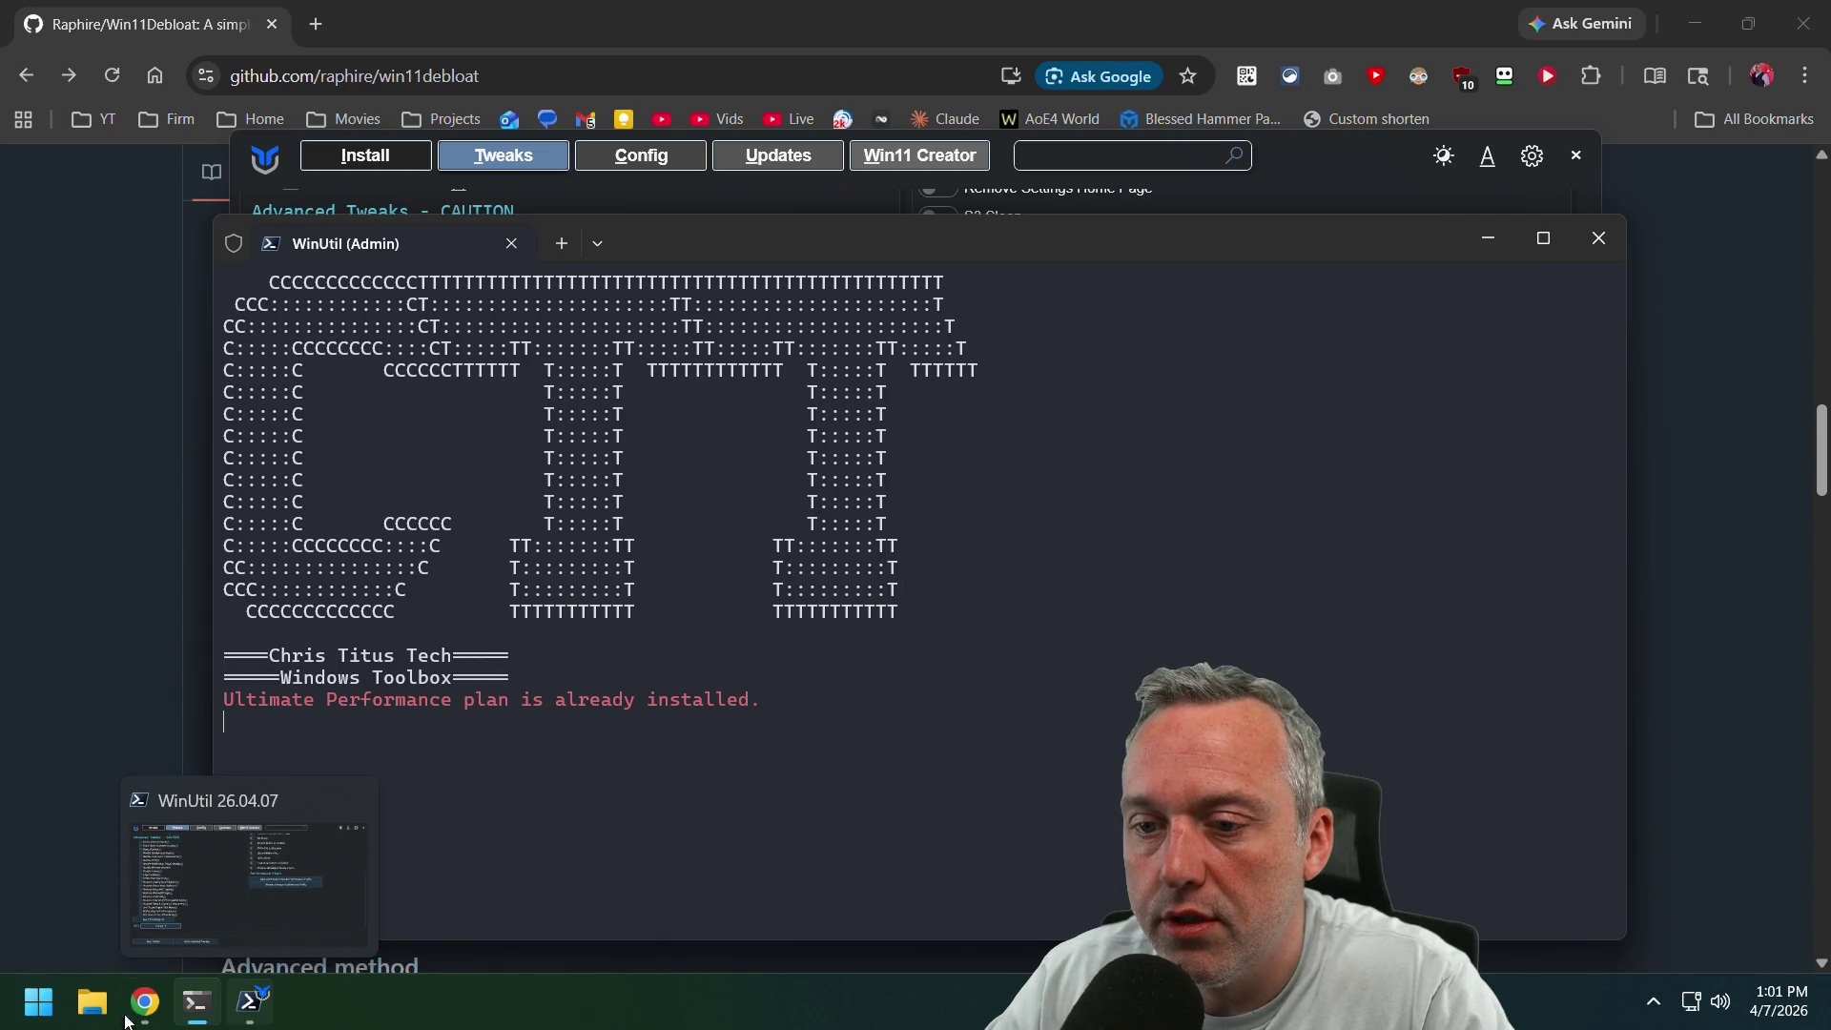
Open Power Options through Run from the Win+X menu and show the additional plans.
{"action": "key", "text": "super+x"}
{"action": "left_click", "coordinate": [122, 859]}
{"action": "type", "text": "powercfg.cpl"}
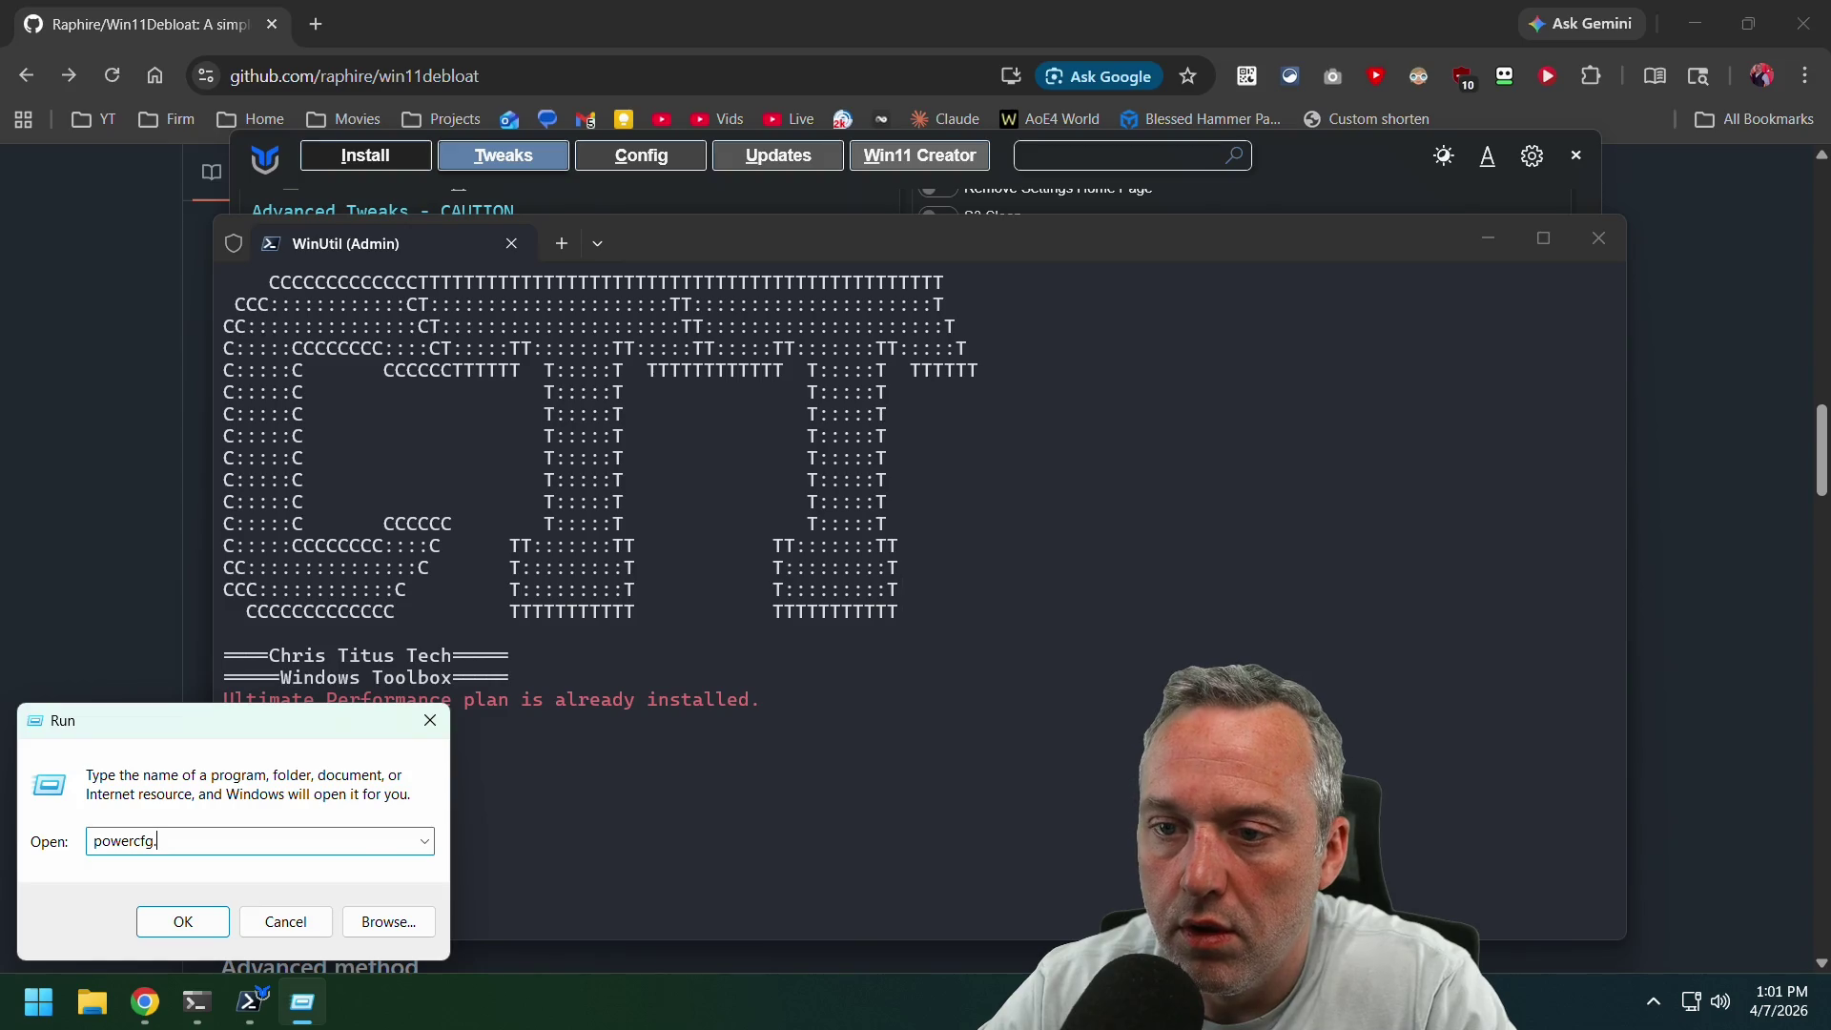
{"action": "key", "text": "Return"}
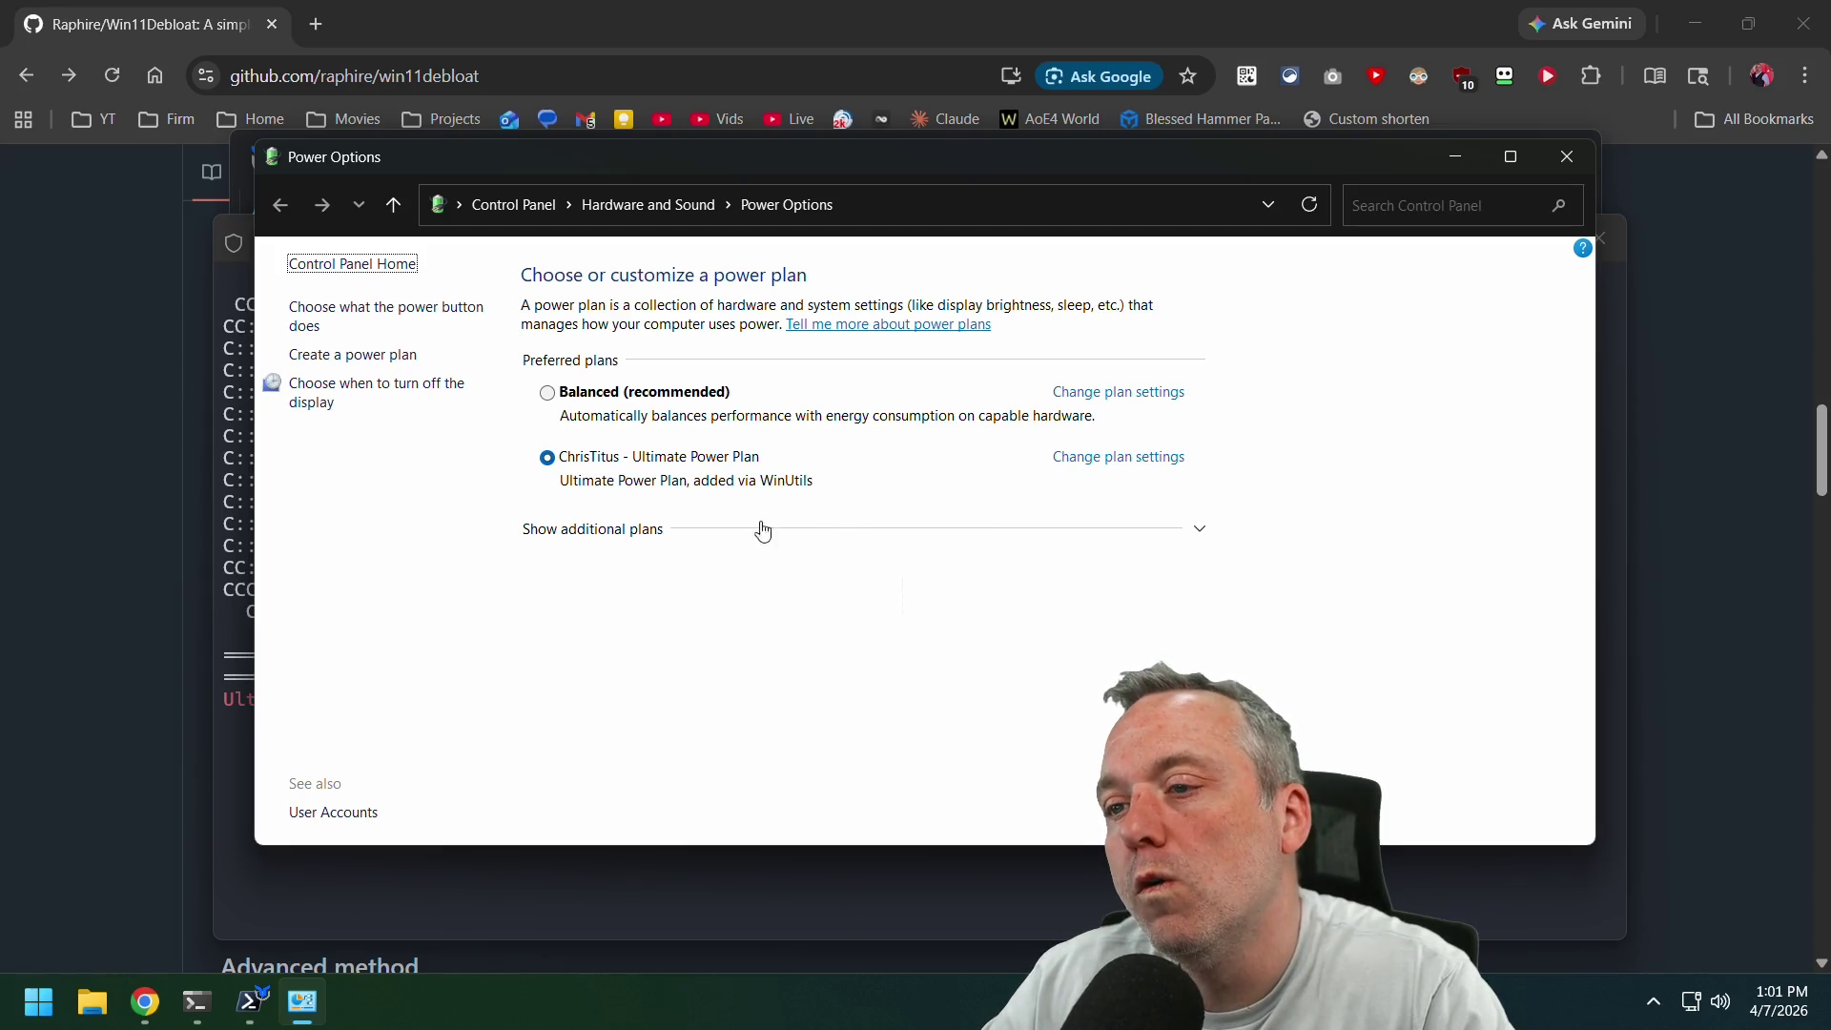
{"action": "left_click", "coordinate": [687, 545]}
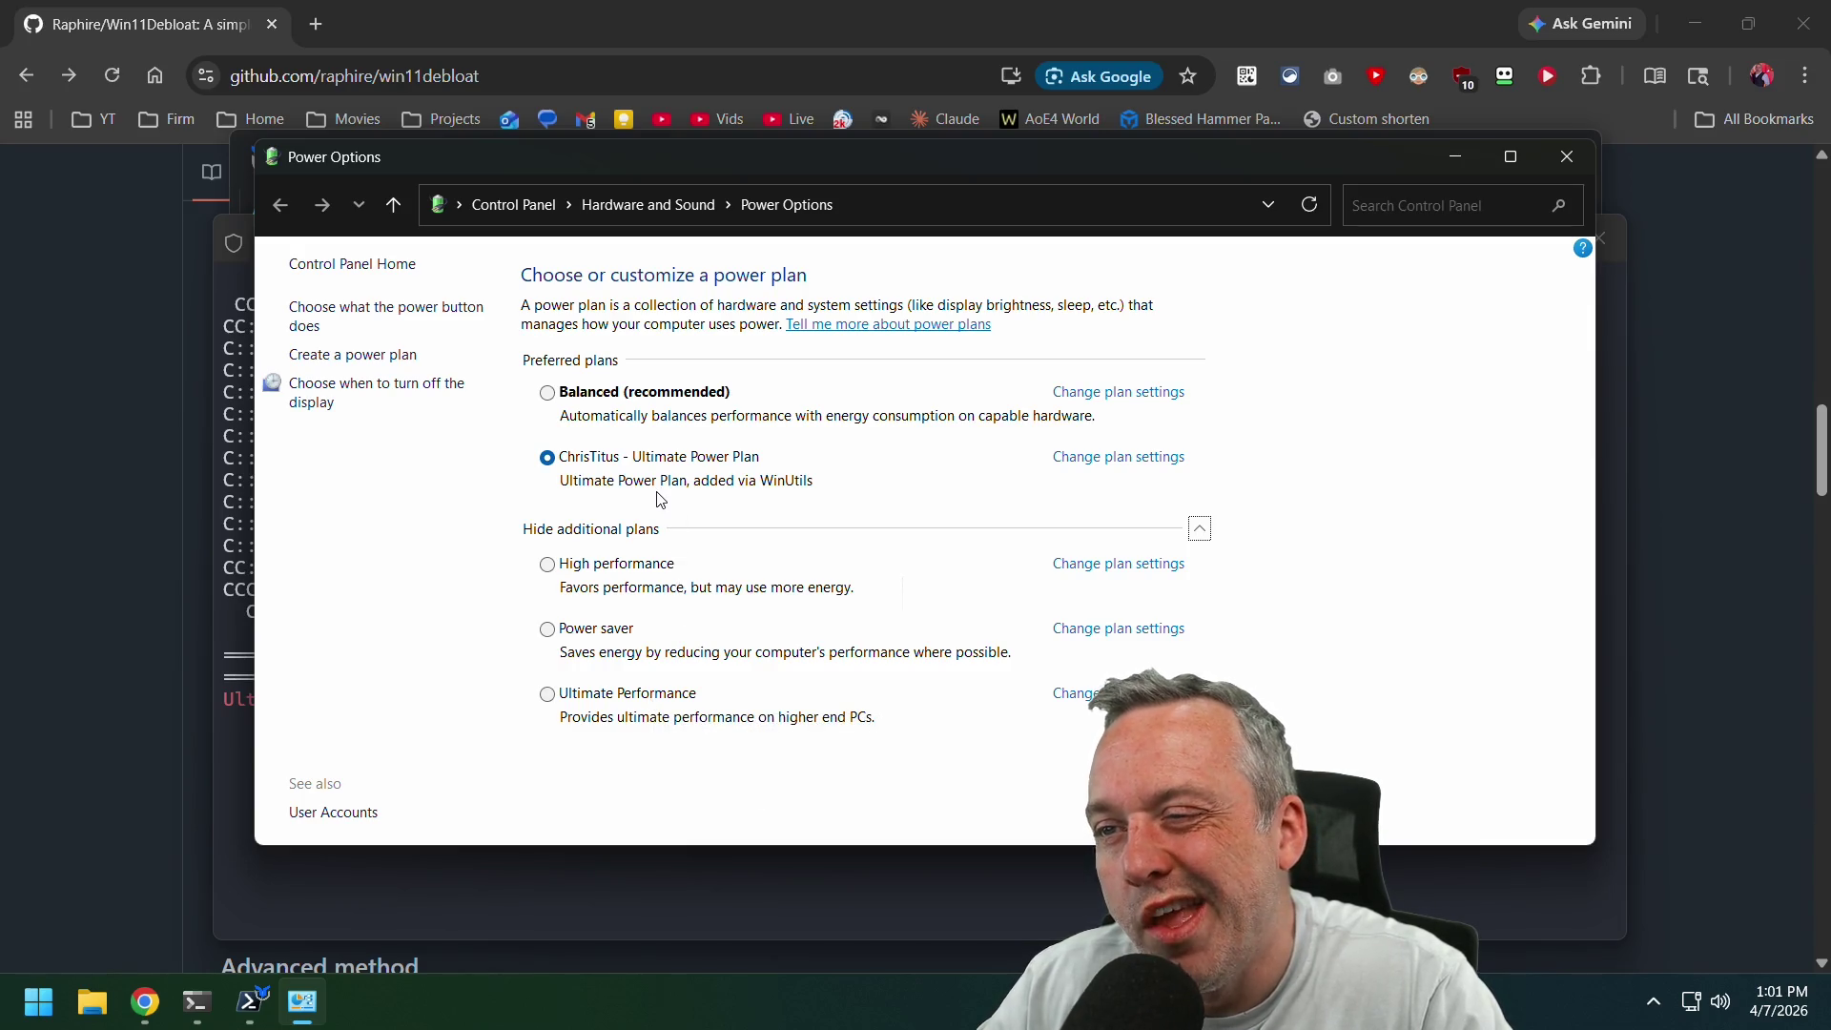
Click Remove Ultimate Performance Profile in WinUtil's tweaks.
{"action": "left_click", "coordinate": [256, 1006]}
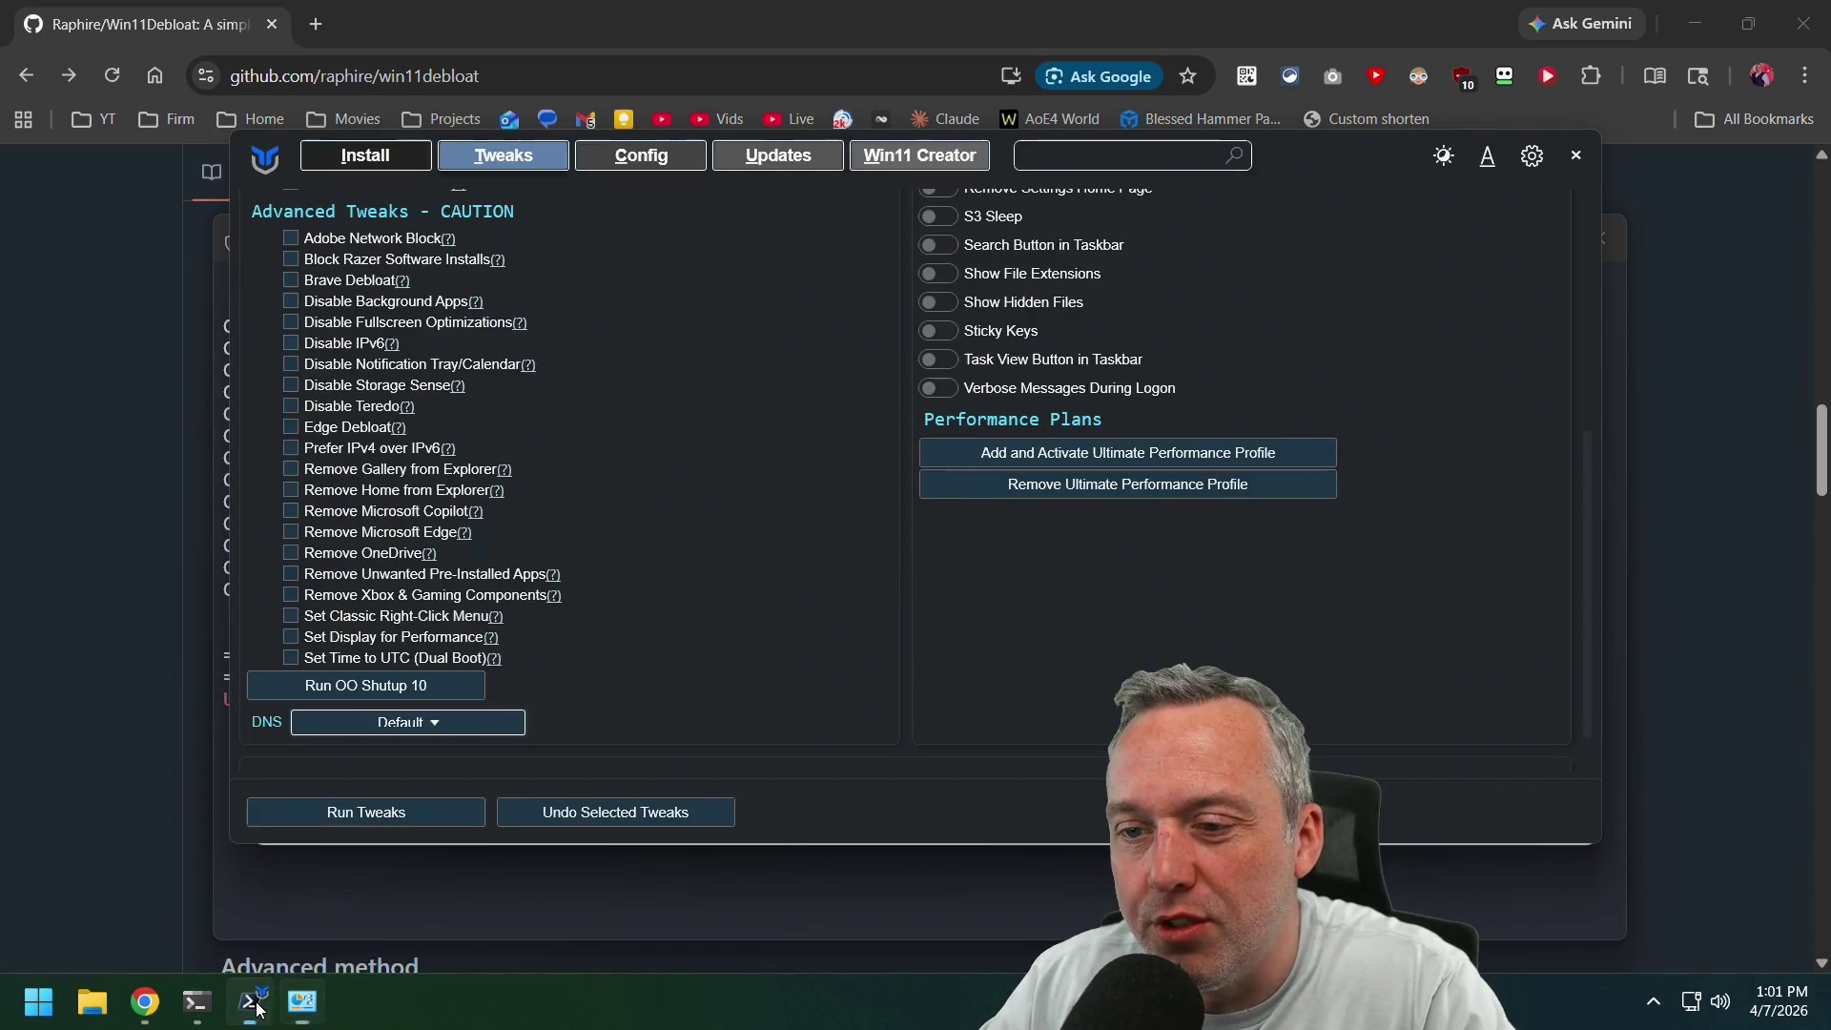
{"action": "left_click", "coordinate": [1027, 488]}
{"action": "left_click", "coordinate": [458, 923]}
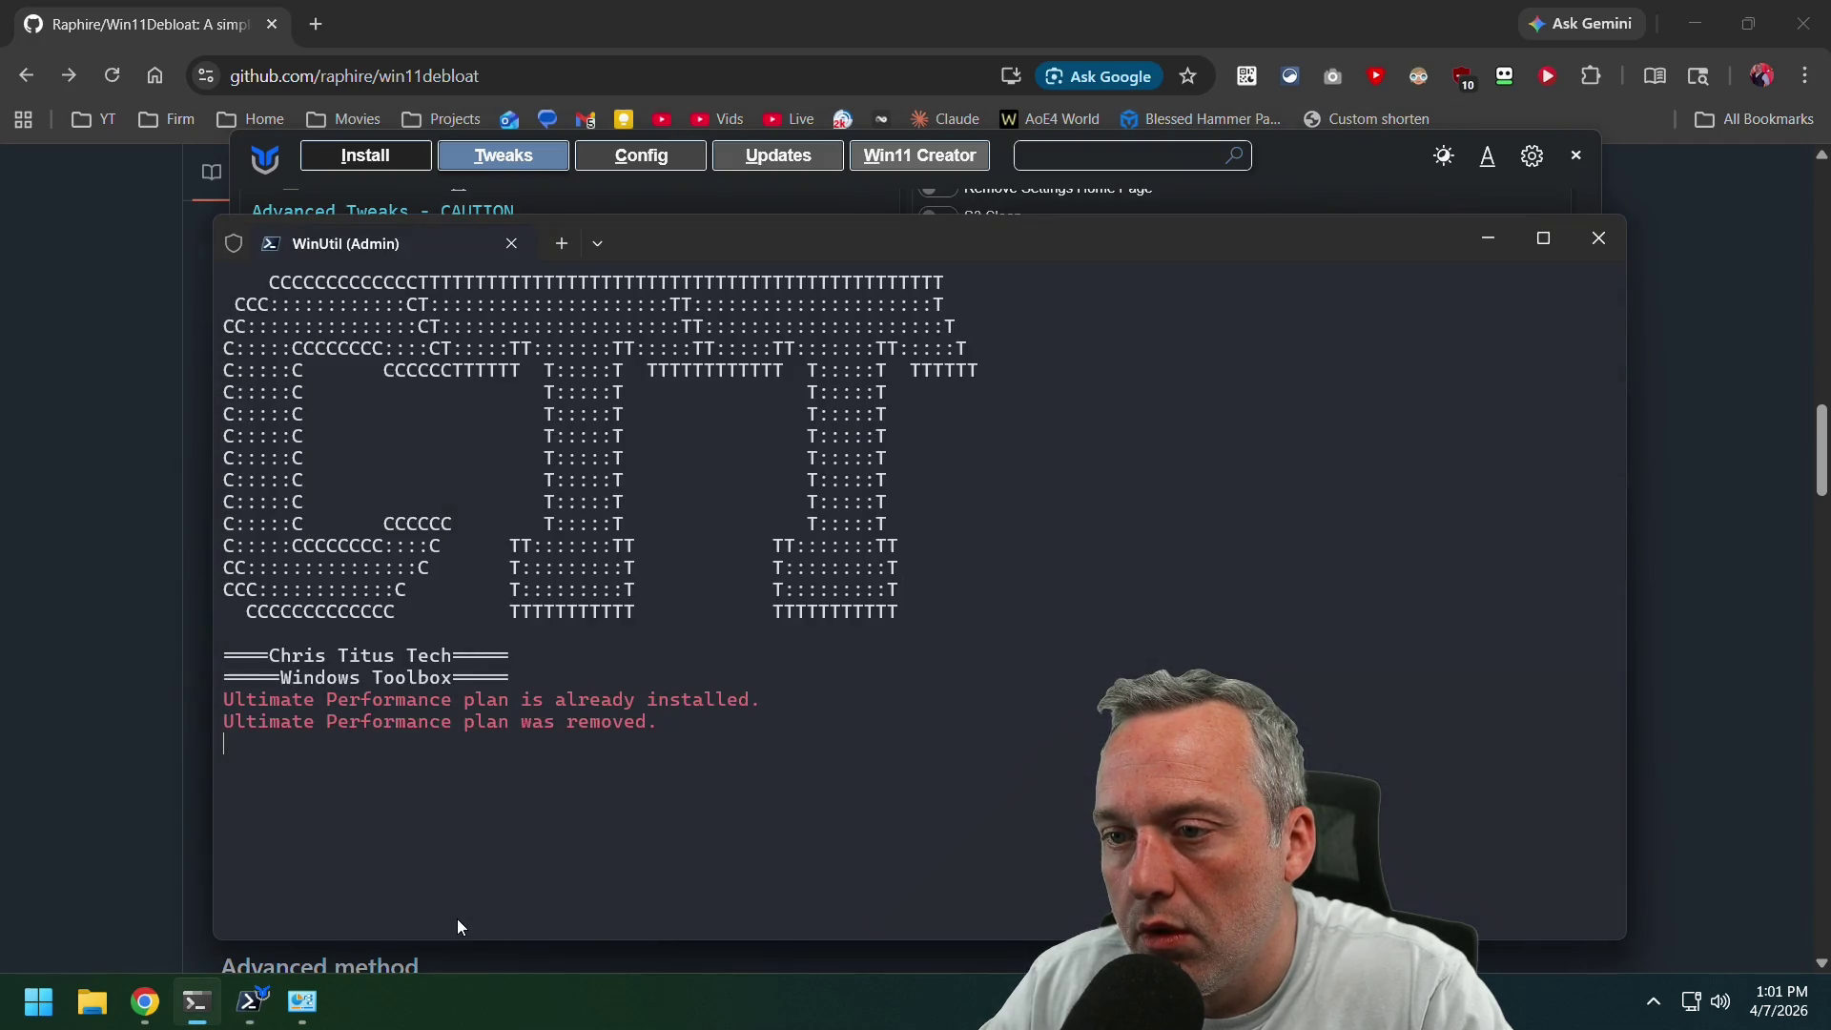
Reload Power Options via Hardware and Sound to verify the plan is gone, then close it.
{"action": "left_click", "coordinate": [301, 1001]}
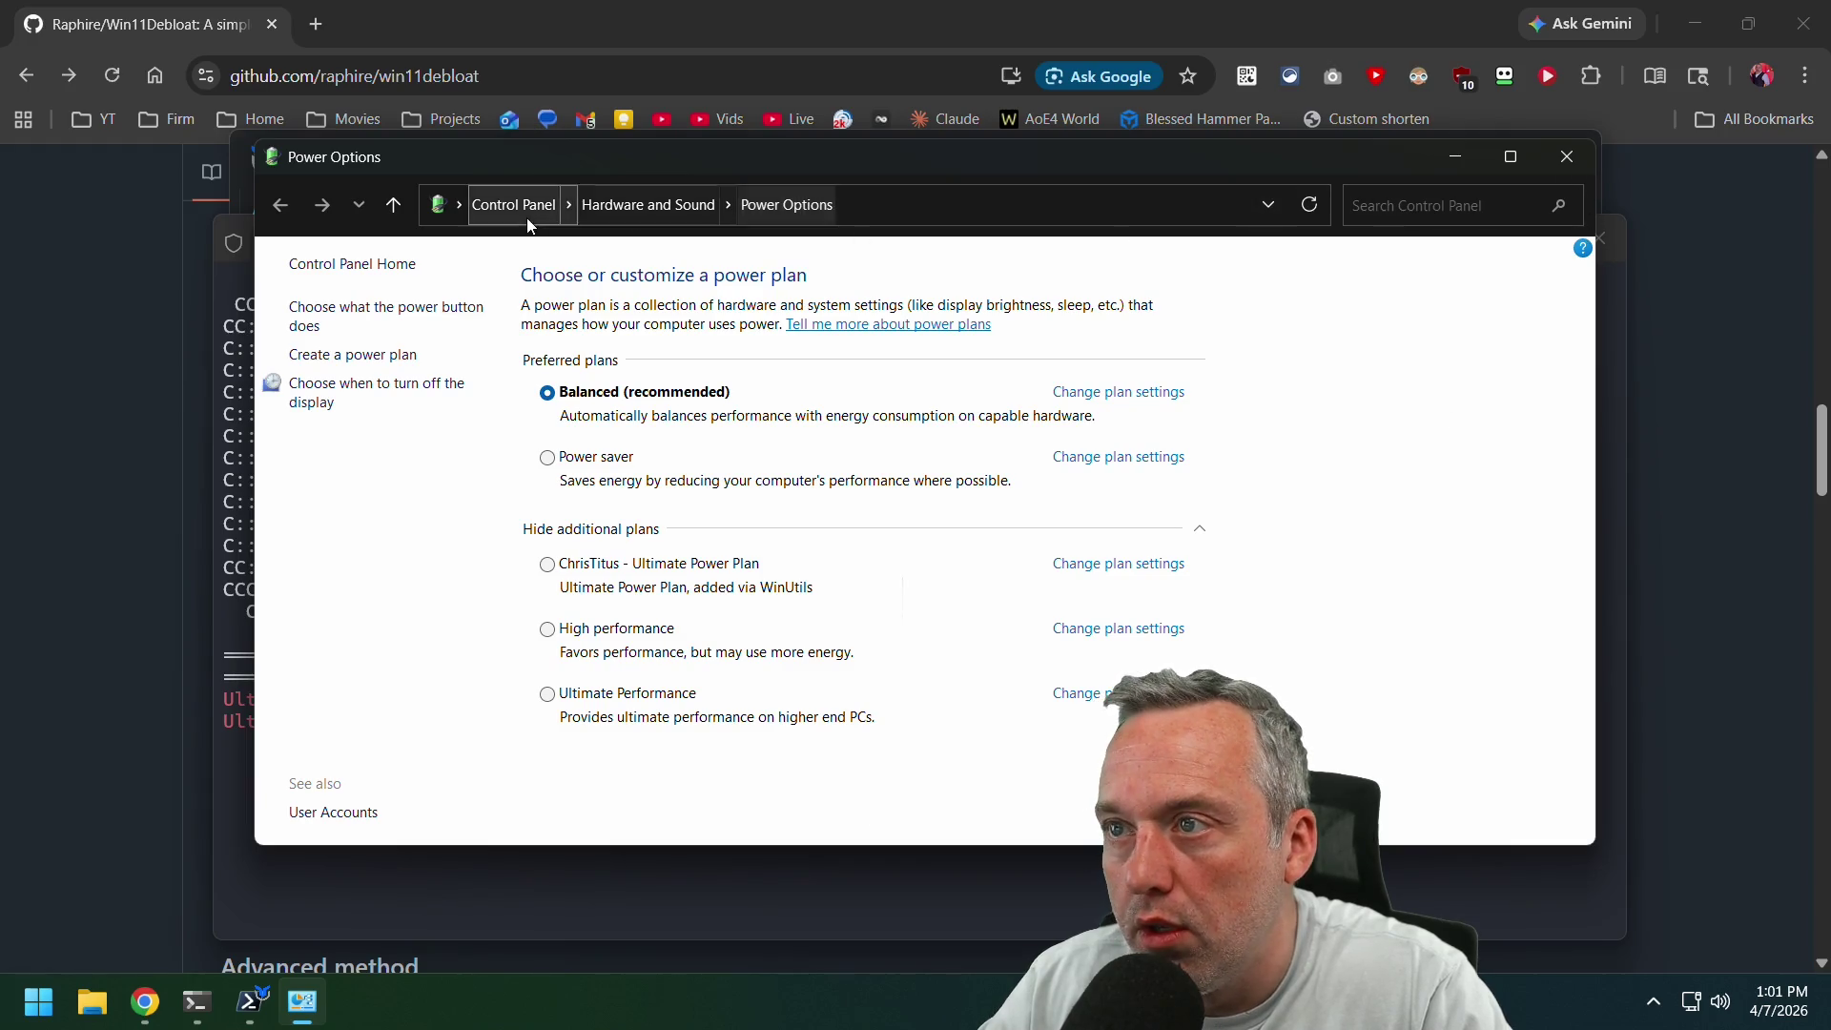
{"action": "left_click", "coordinate": [646, 205]}
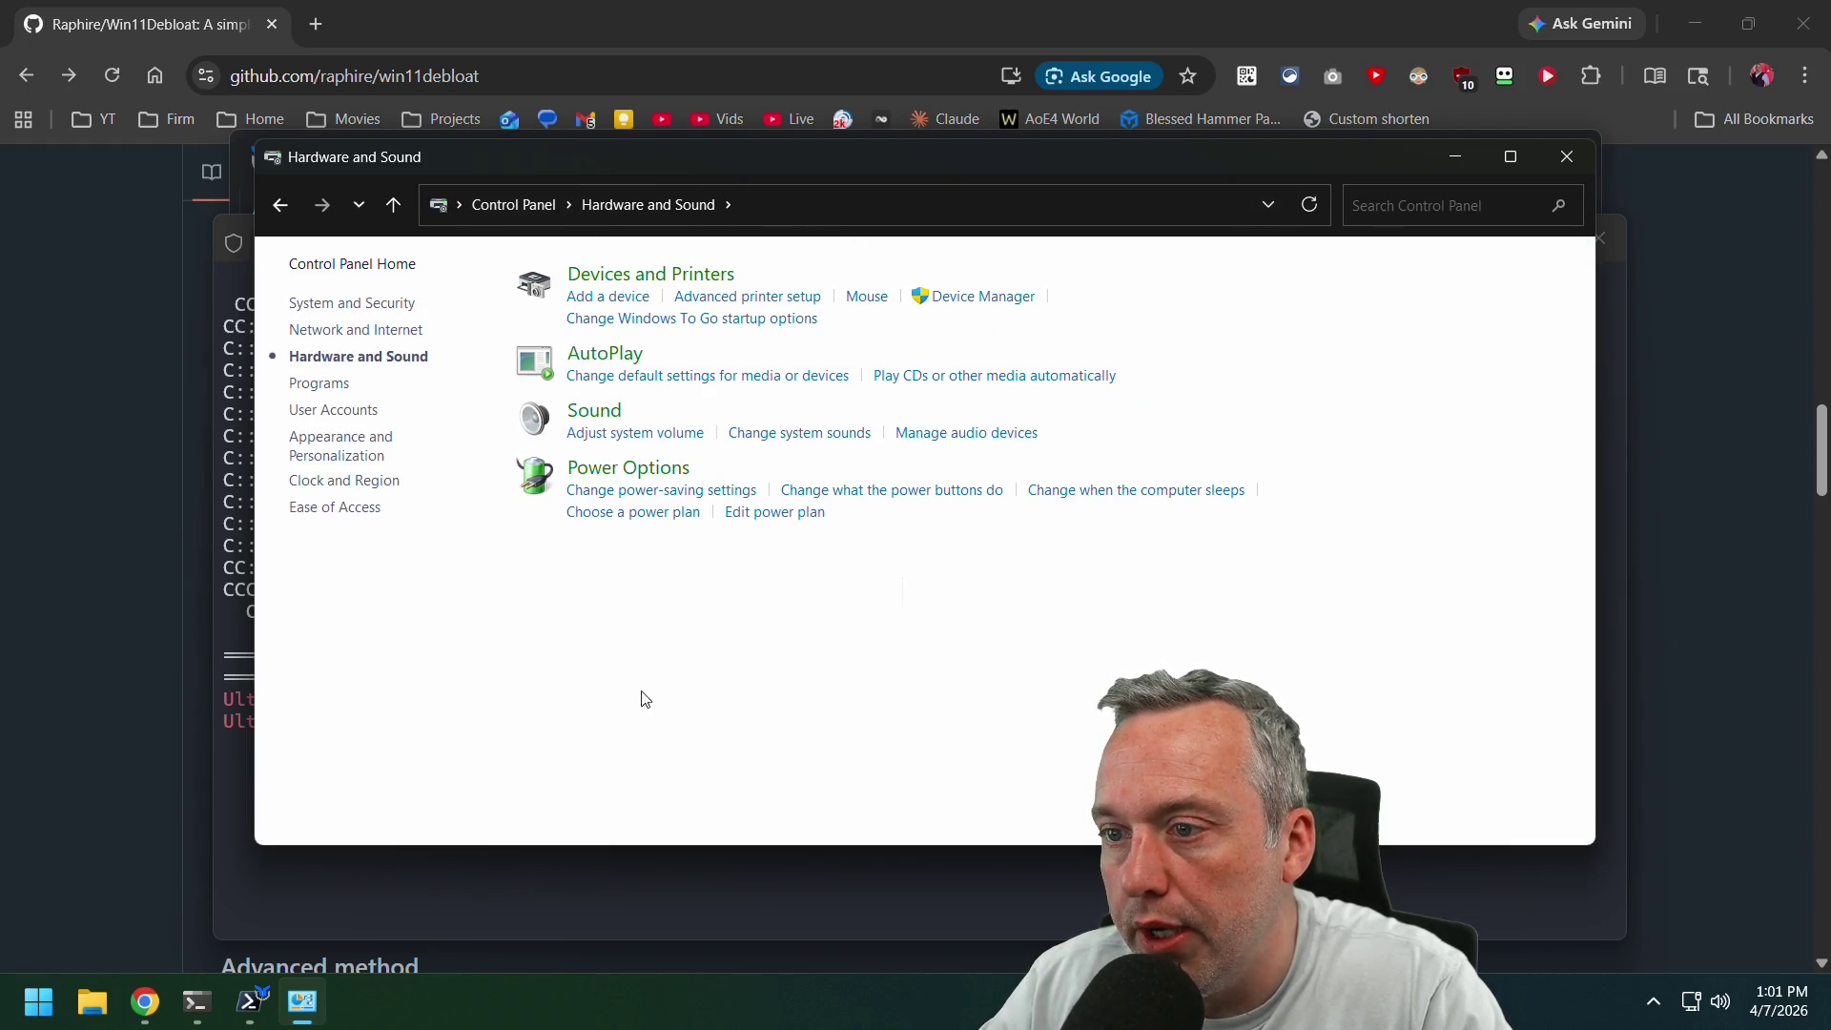
{"action": "left_click", "coordinate": [629, 469]}
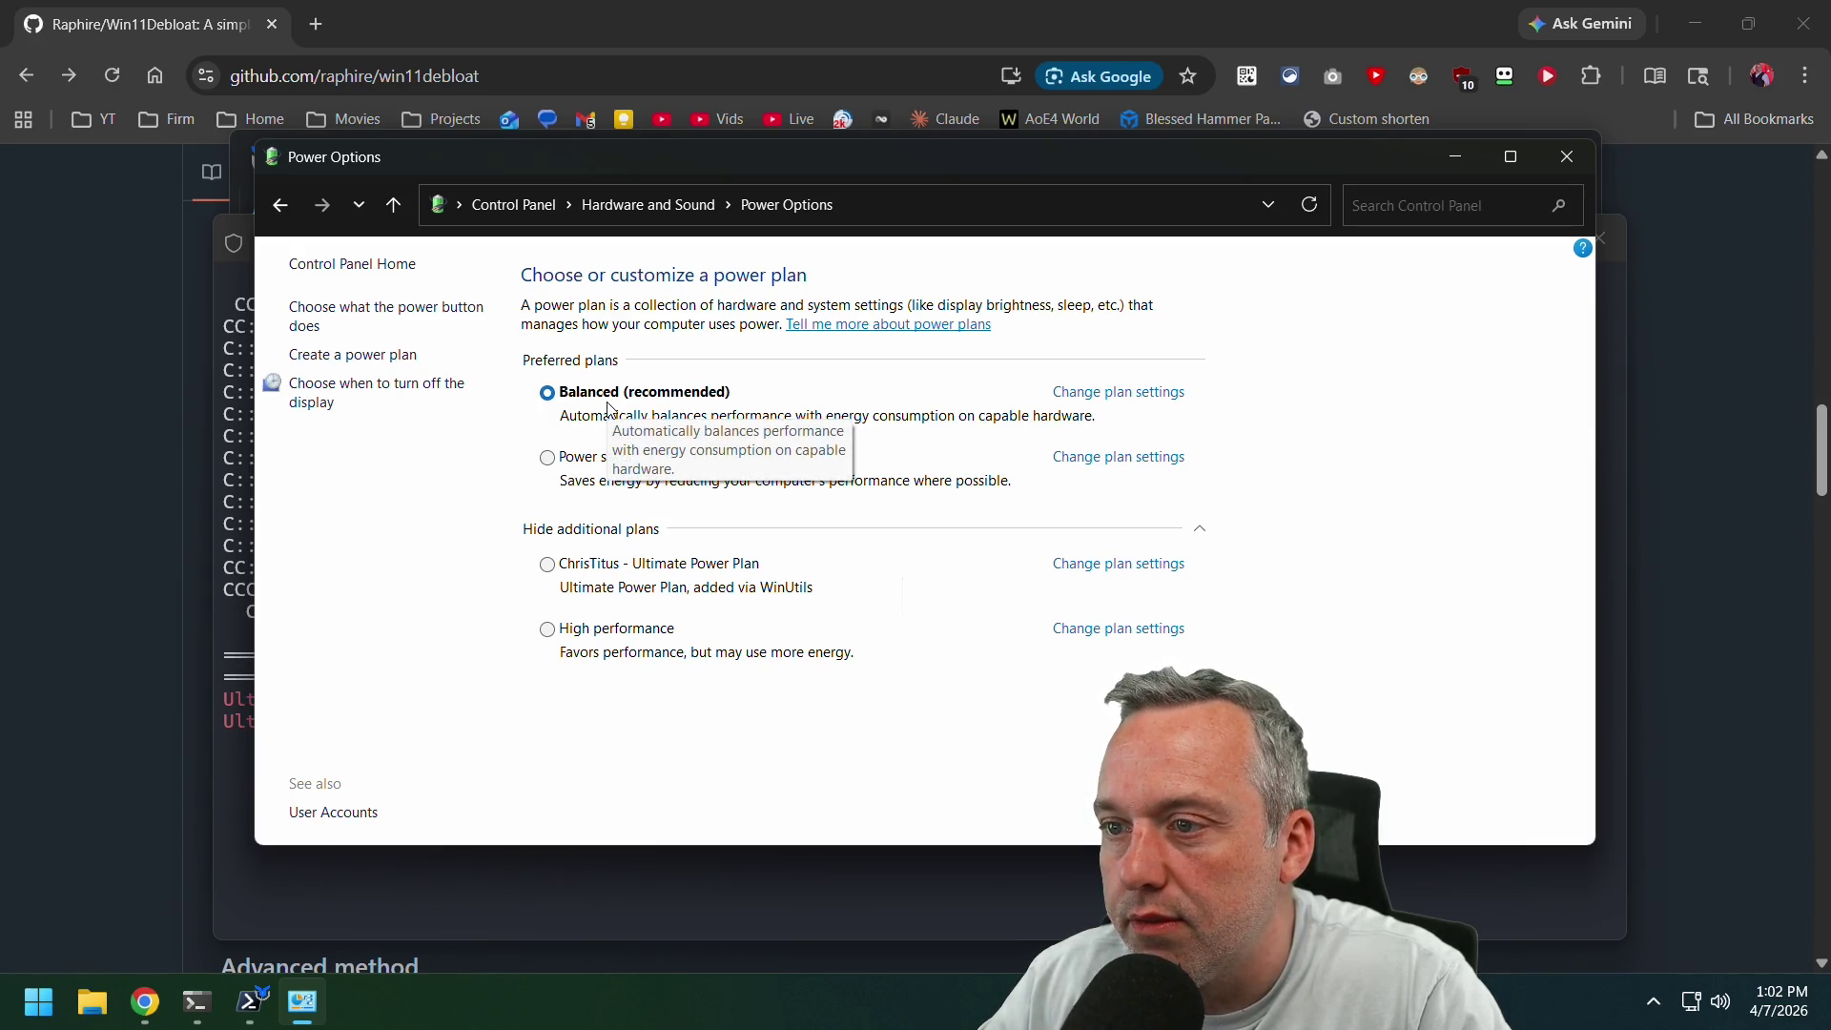
{"action": "left_click", "coordinate": [1565, 157]}
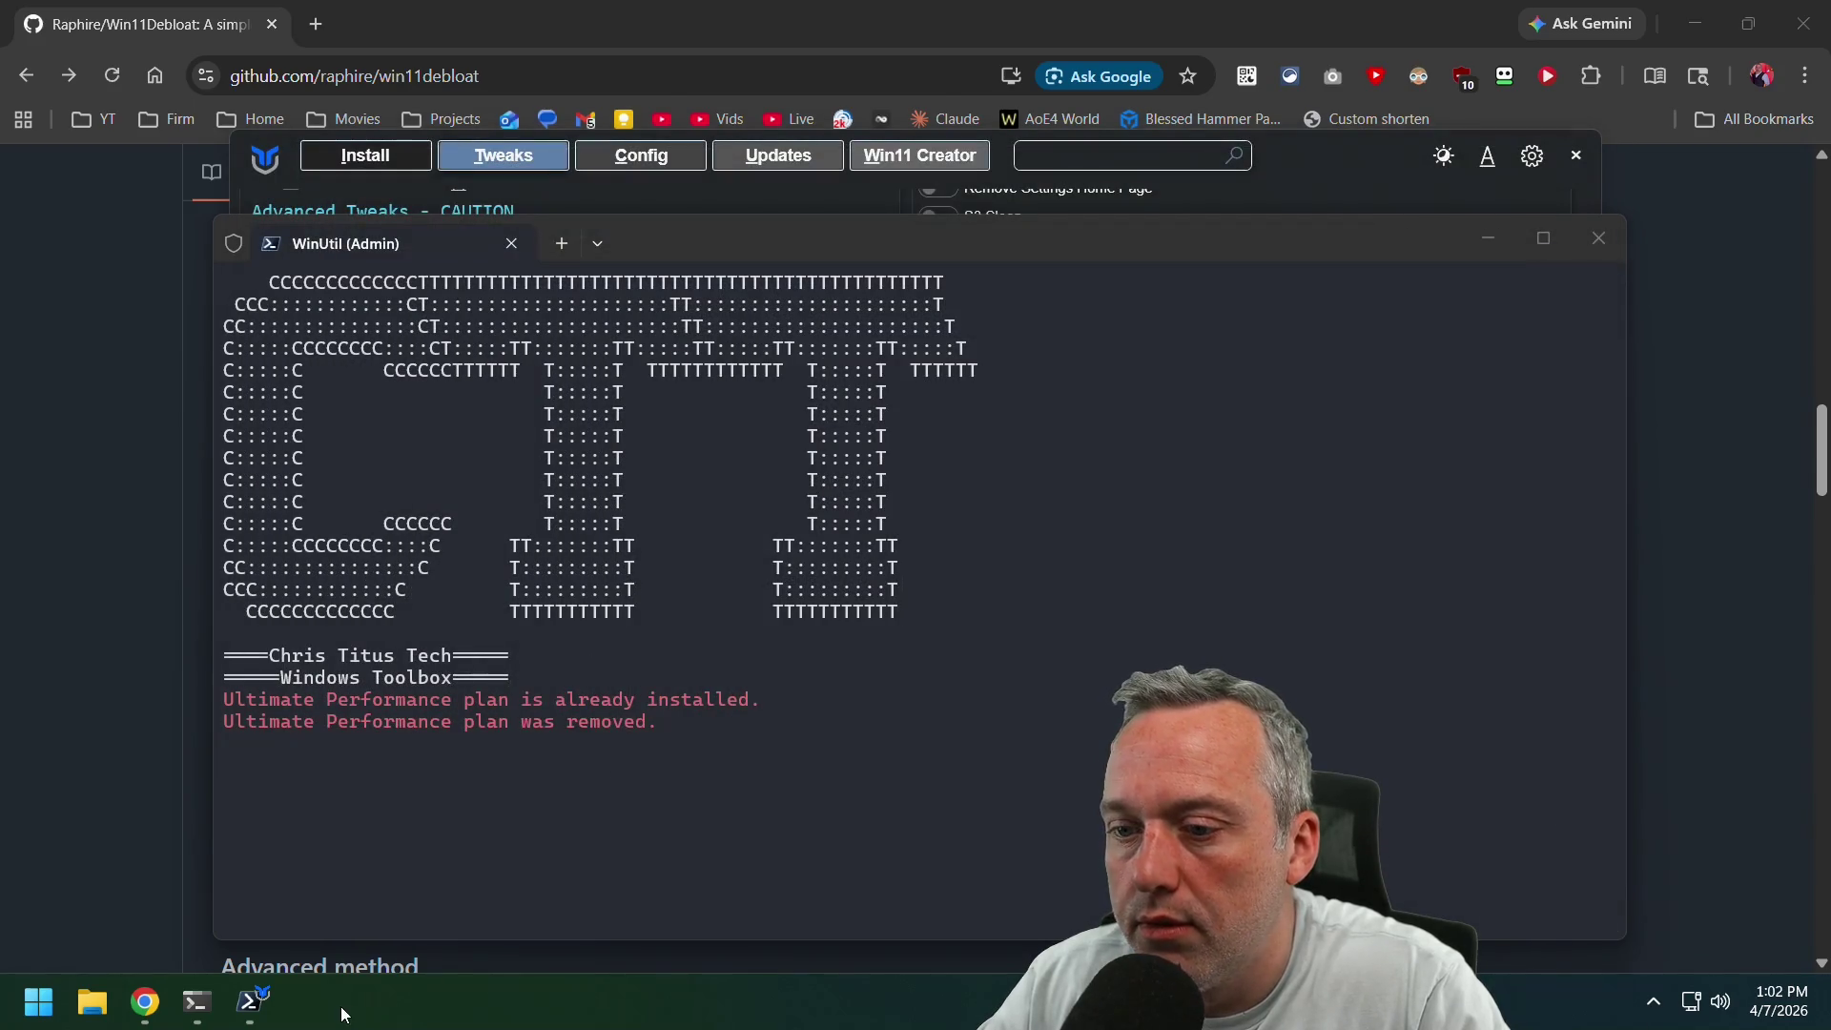
{"action": "left_click", "coordinate": [250, 1001]}
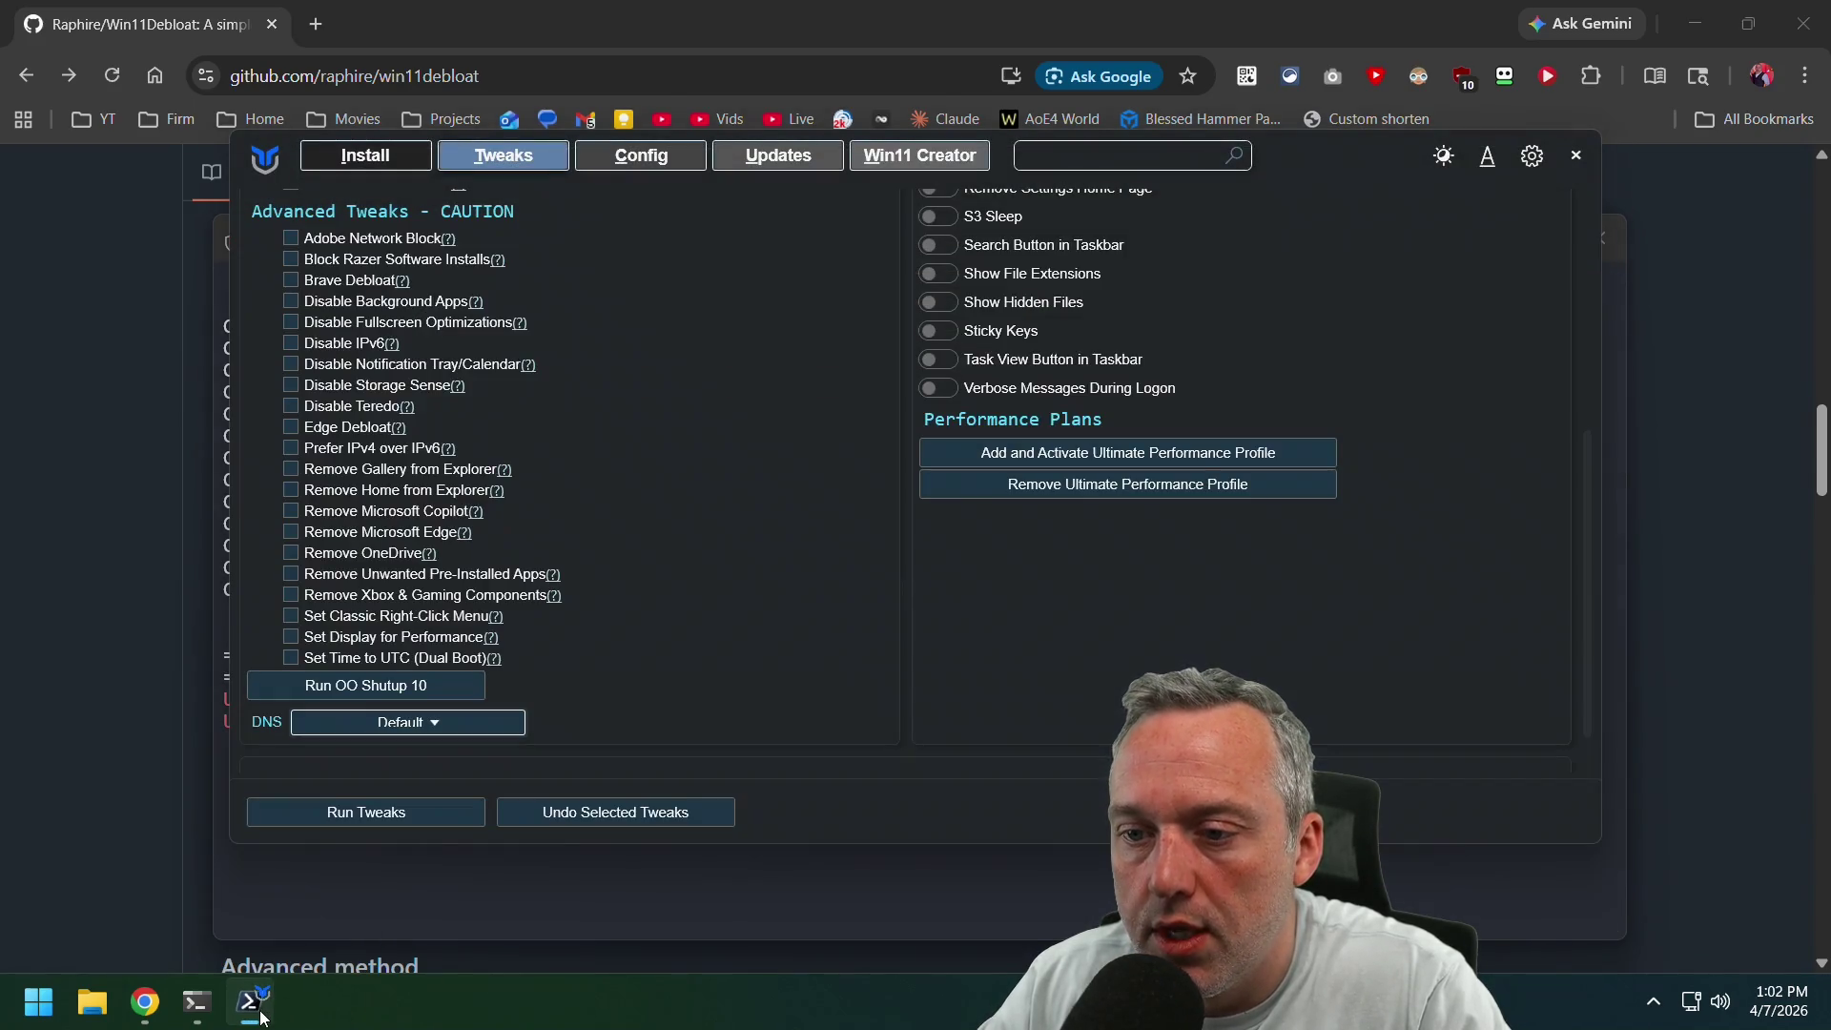
Add and activate the Ultimate Performance profile, then copy the power scheme error lines from the console.
{"action": "left_click", "coordinate": [1207, 465]}
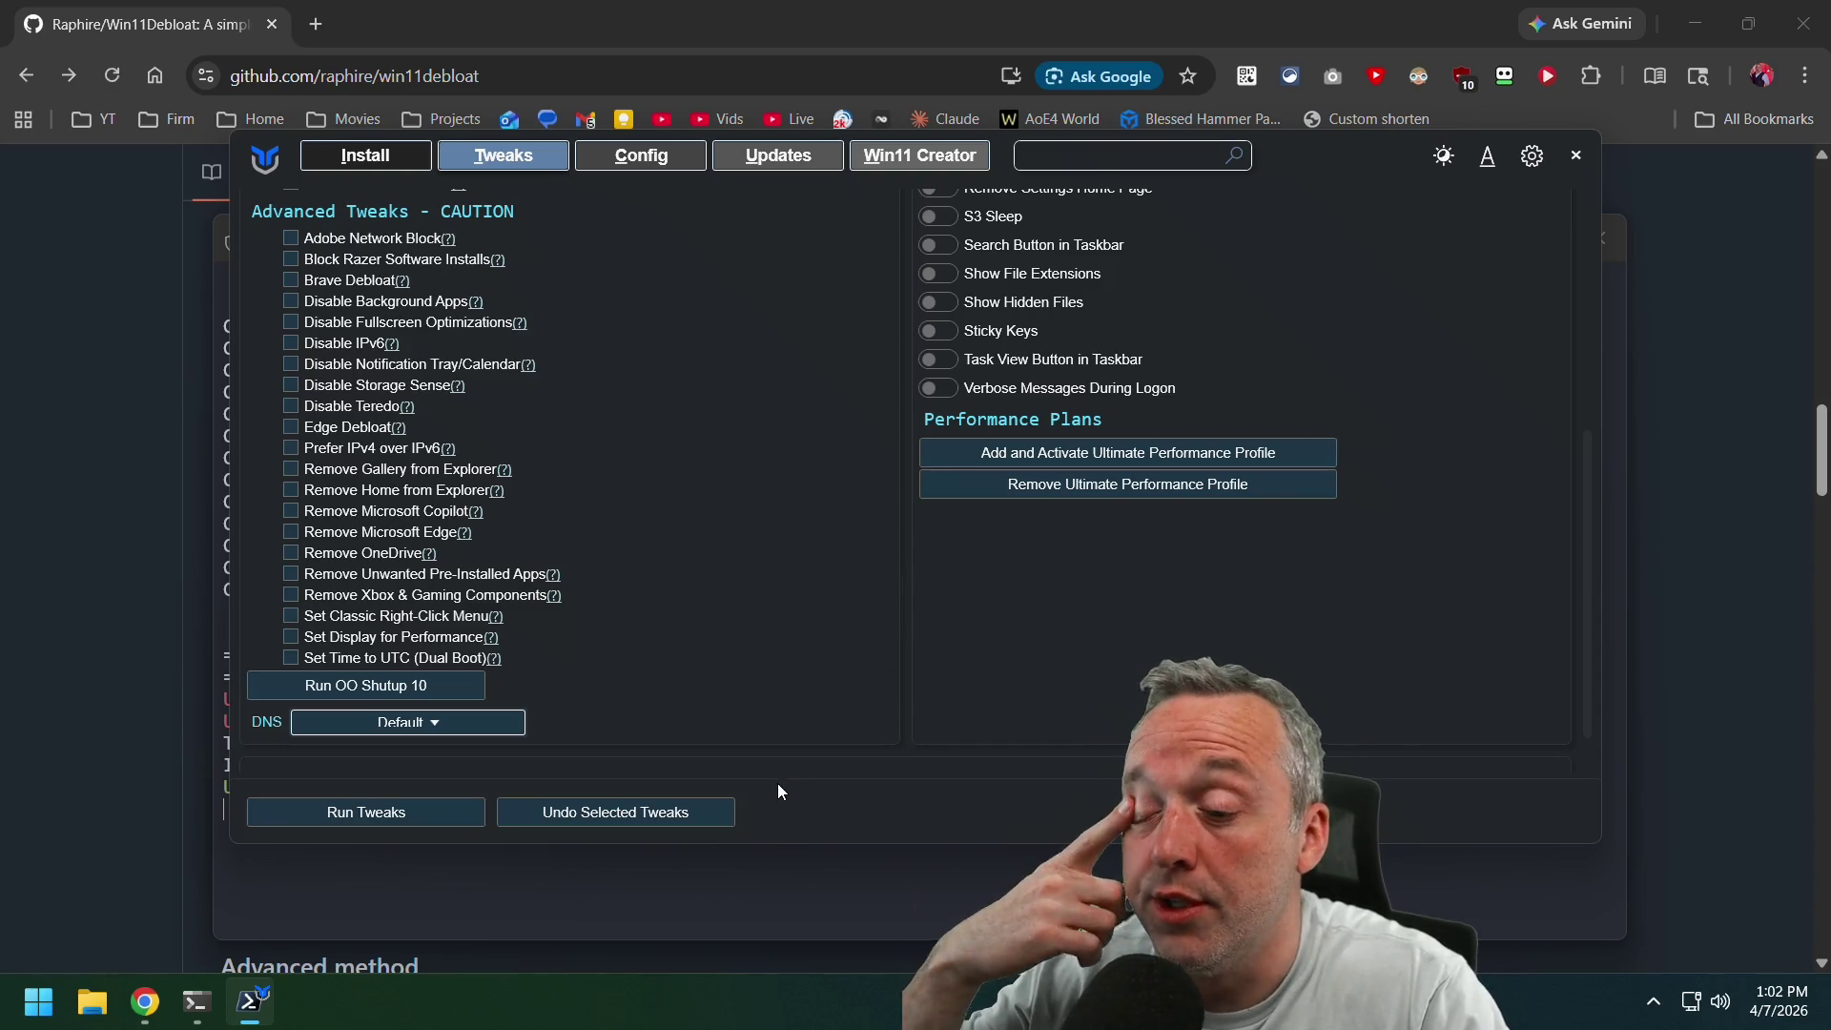
{"action": "left_click", "coordinate": [196, 1000]}
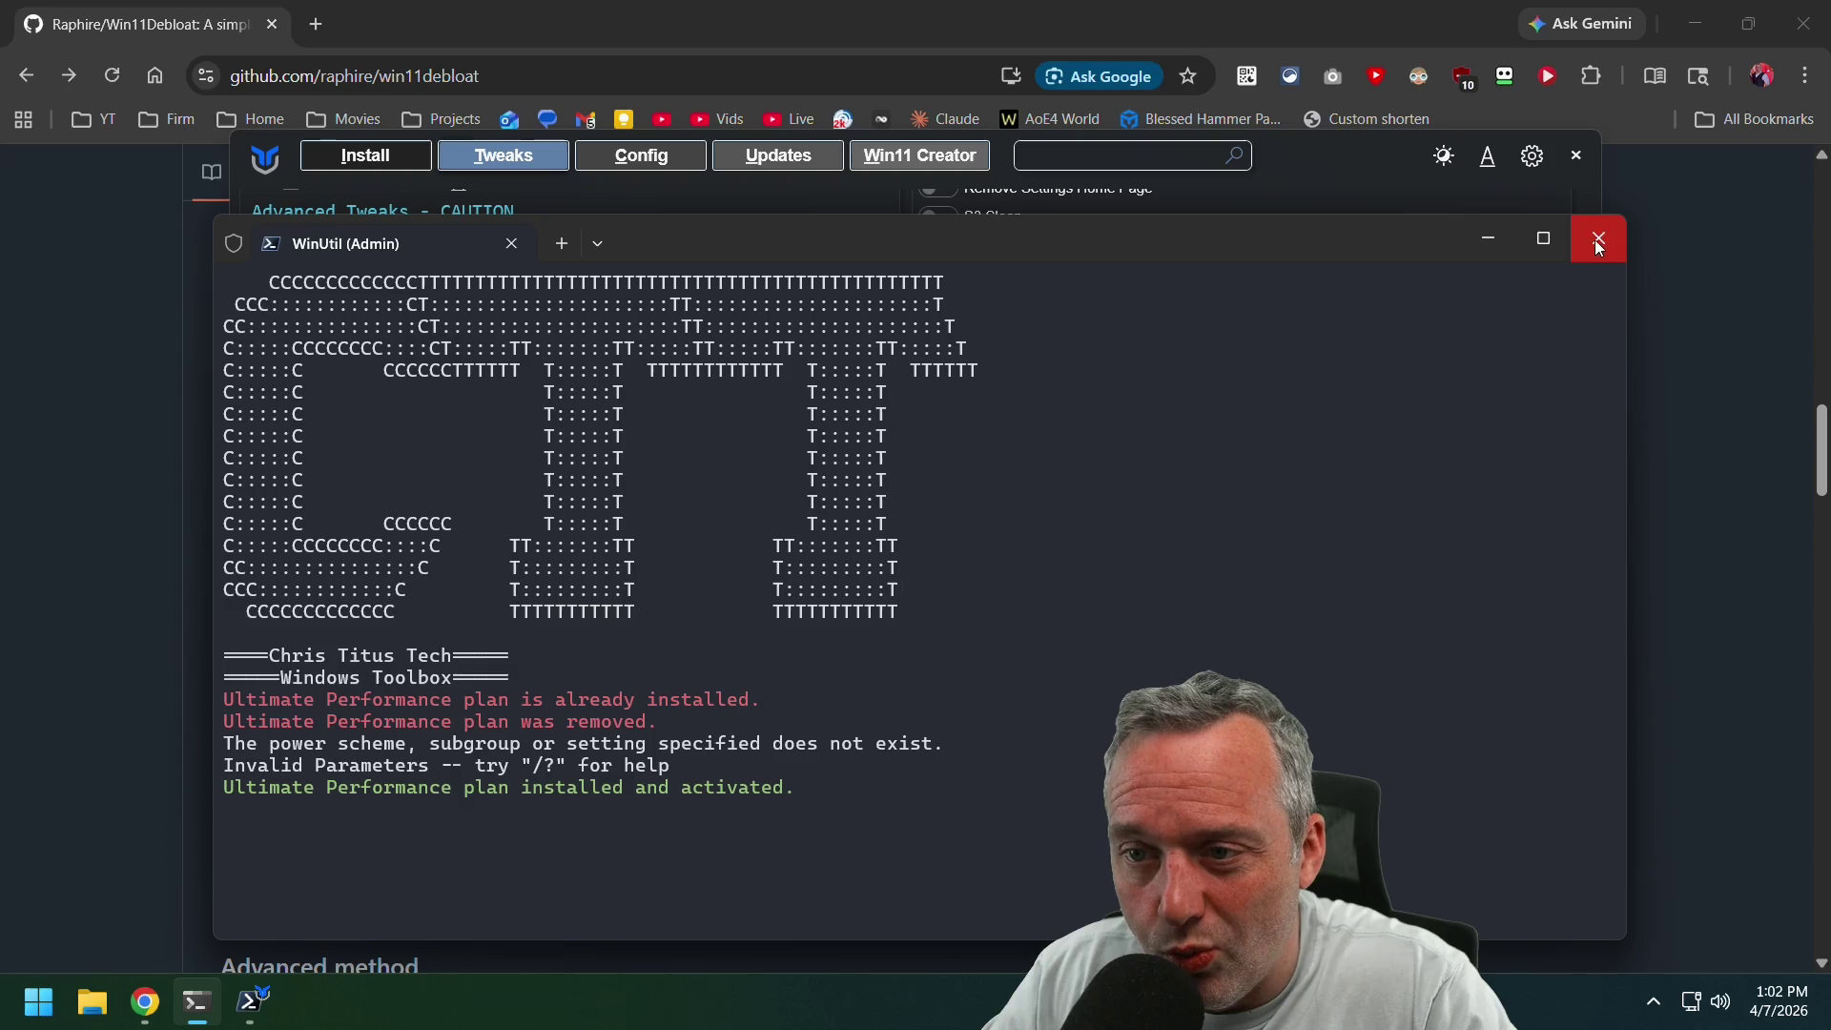
{"action": "mouse_move", "coordinate": [225, 743]}
{"action": "left_mouse_down"}
{"action": "mouse_move", "coordinate": [395, 787]}
{"action": "mouse_move", "coordinate": [614, 763]}
{"action": "left_mouse_up"}
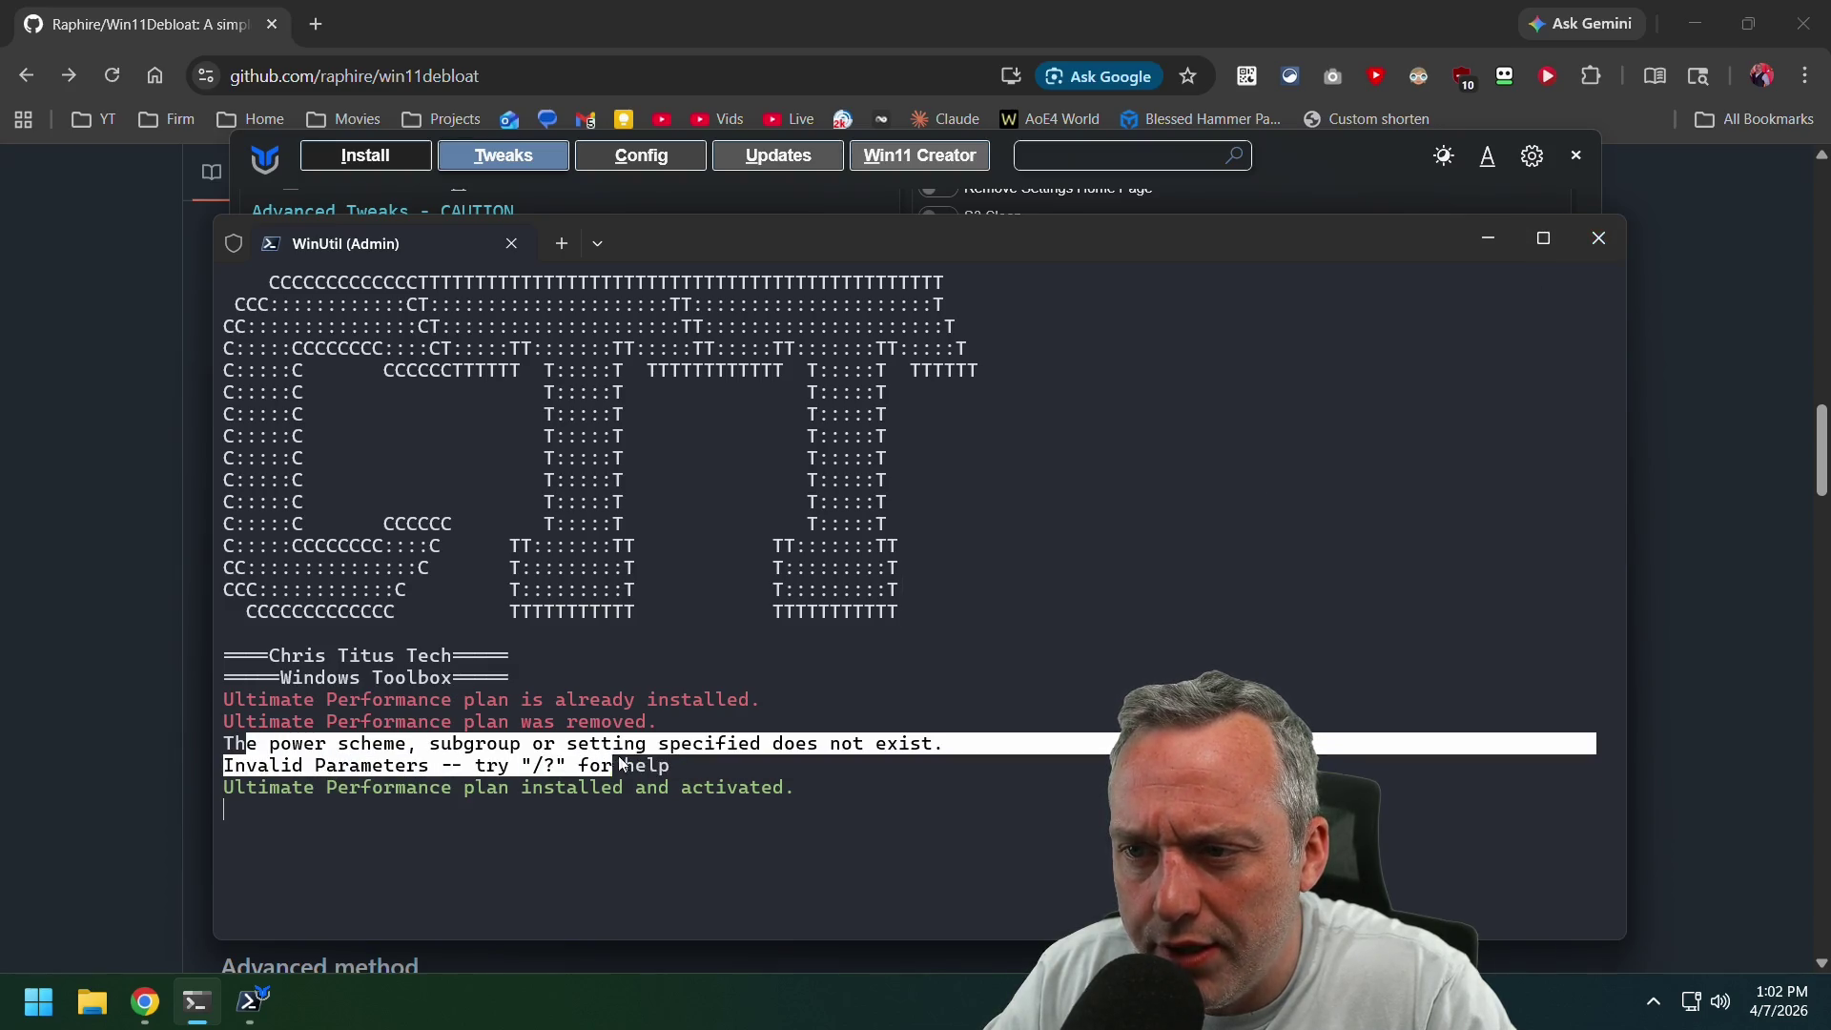
{"action": "right_click", "coordinate": [678, 768]}
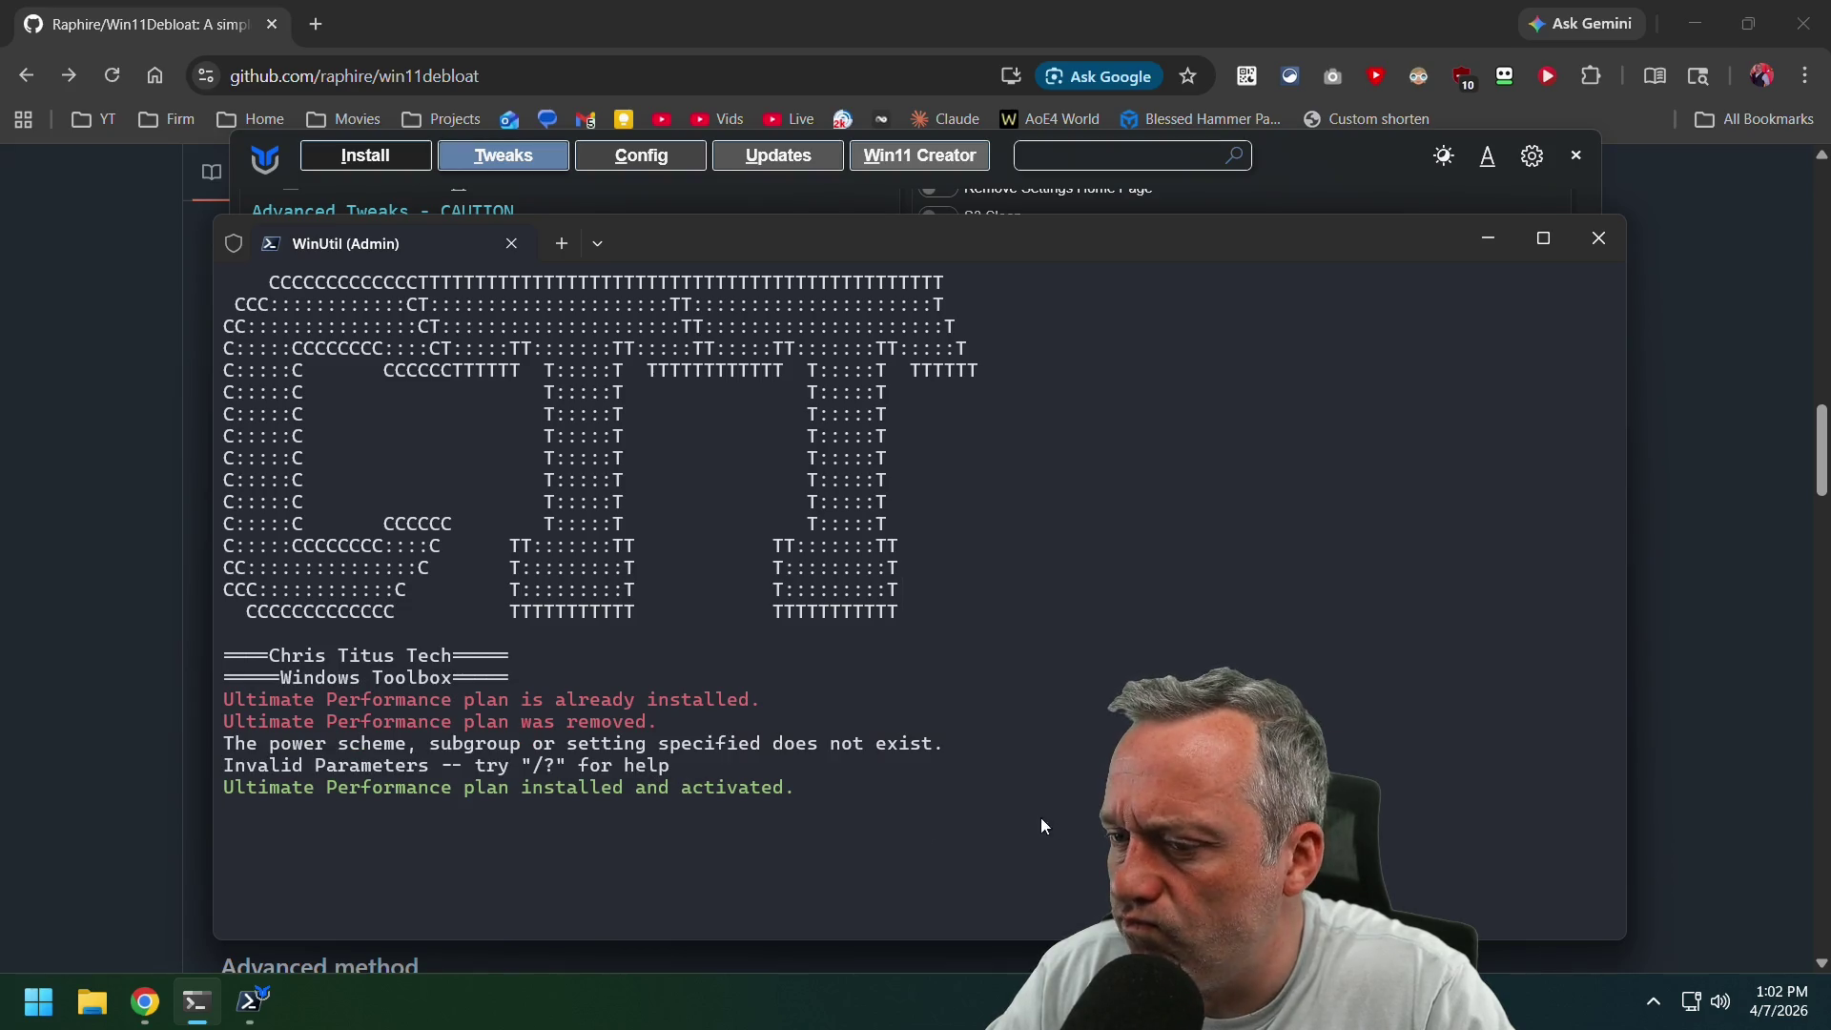
{"action": "left_click", "coordinate": [253, 1003]}
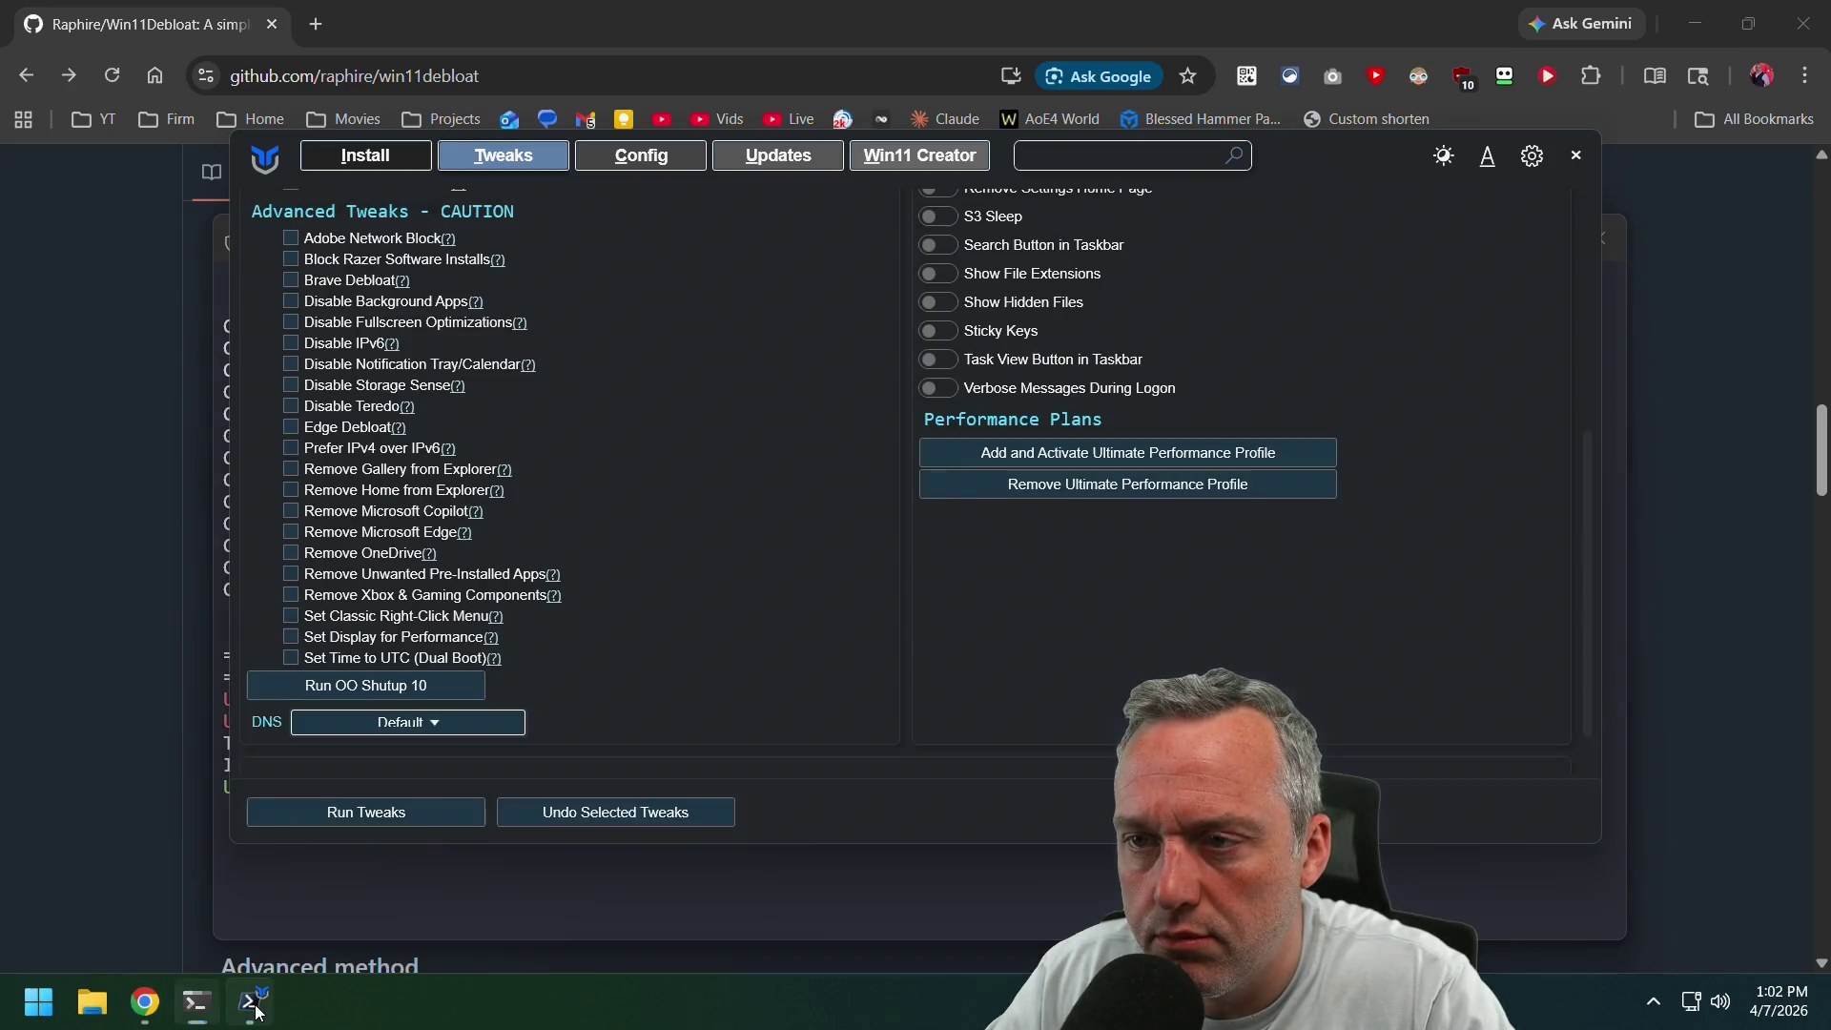
{"action": "right_click", "coordinate": [44, 1001]}
From an admin terminal run powercfgg.cpl to check the plans, then close Power Options.
{"action": "left_click", "coordinate": [167, 706]}
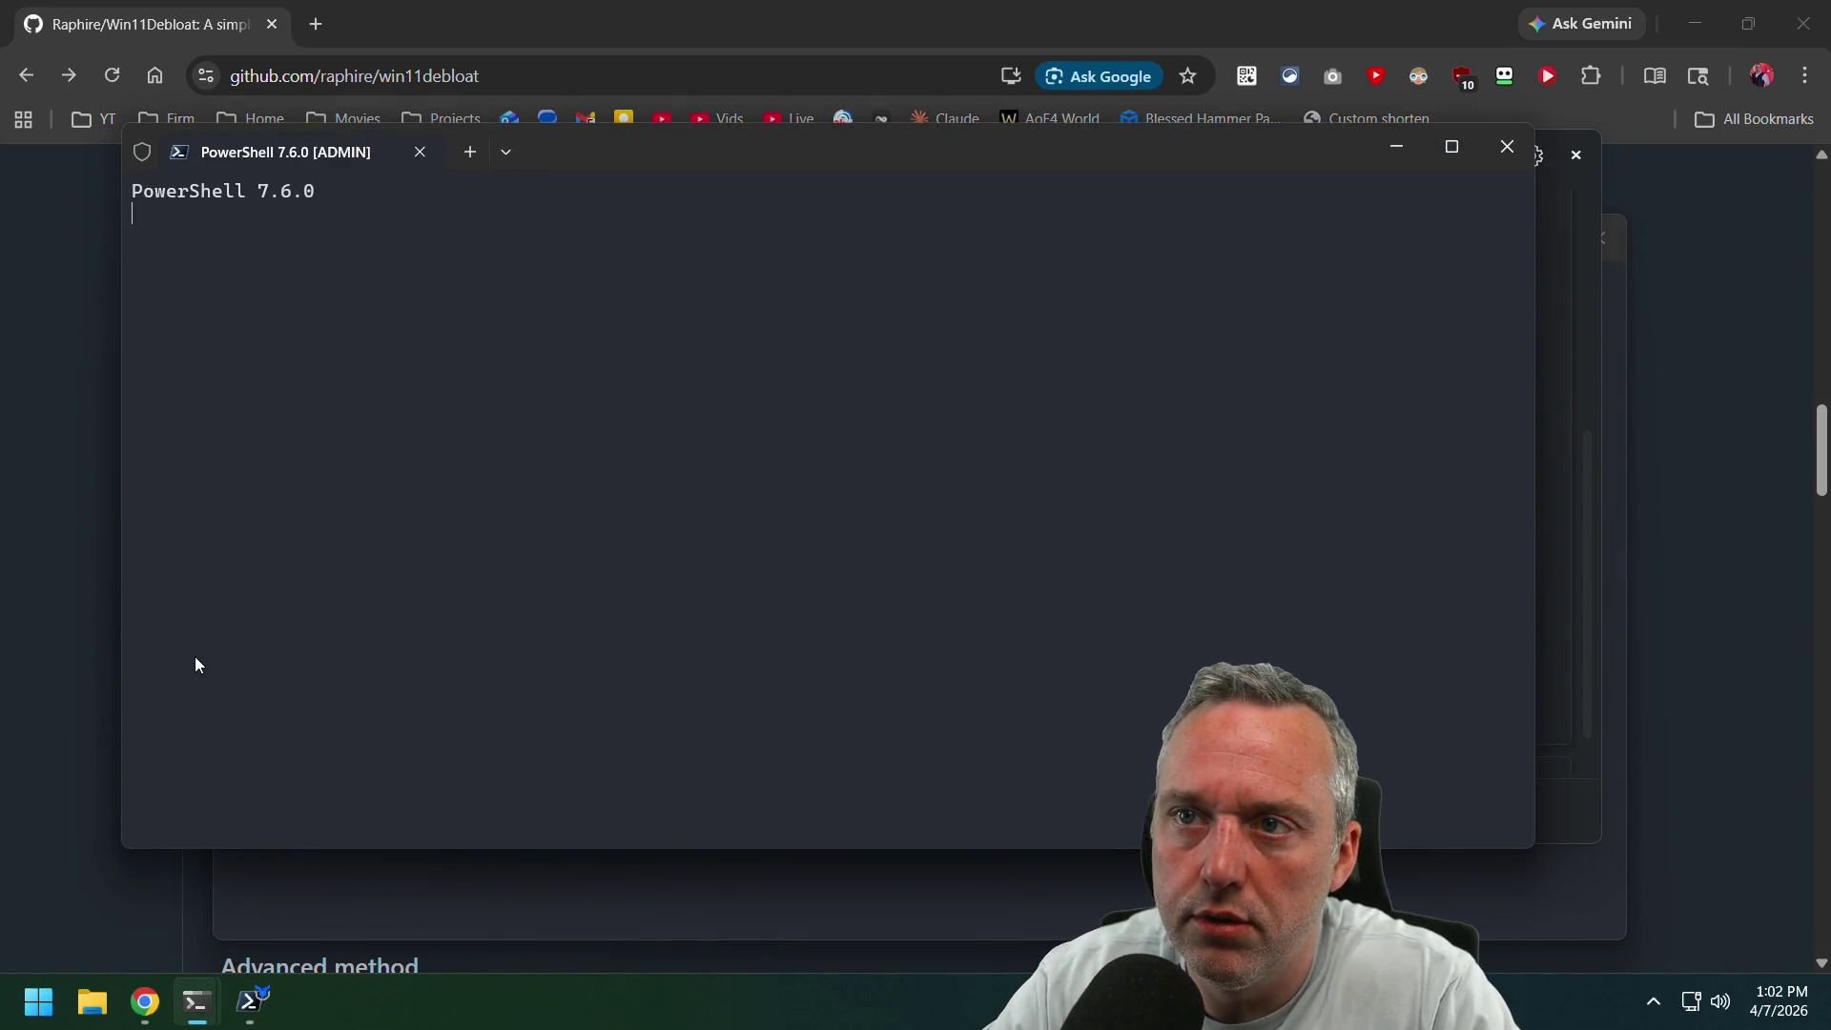
{"action": "type", "text": "power"}
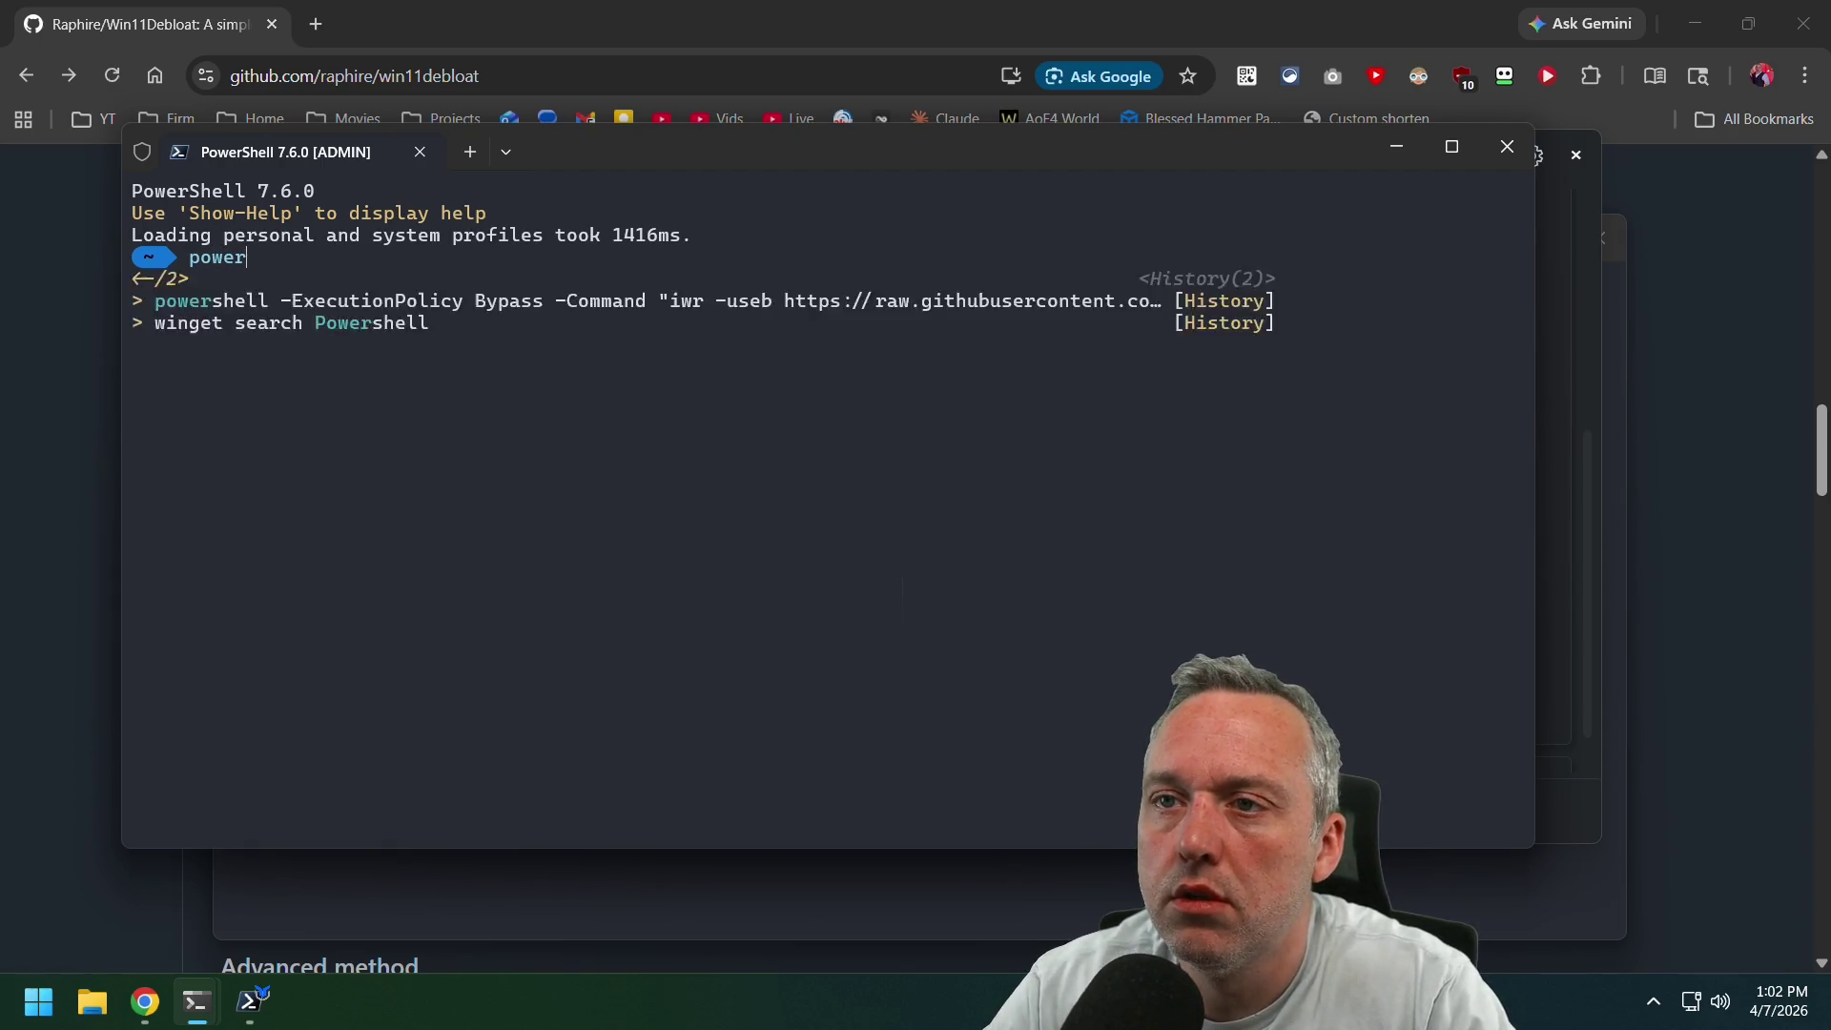
{"action": "type", "text": "cfgg.cpl"}
{"action": "key", "text": "Return"}
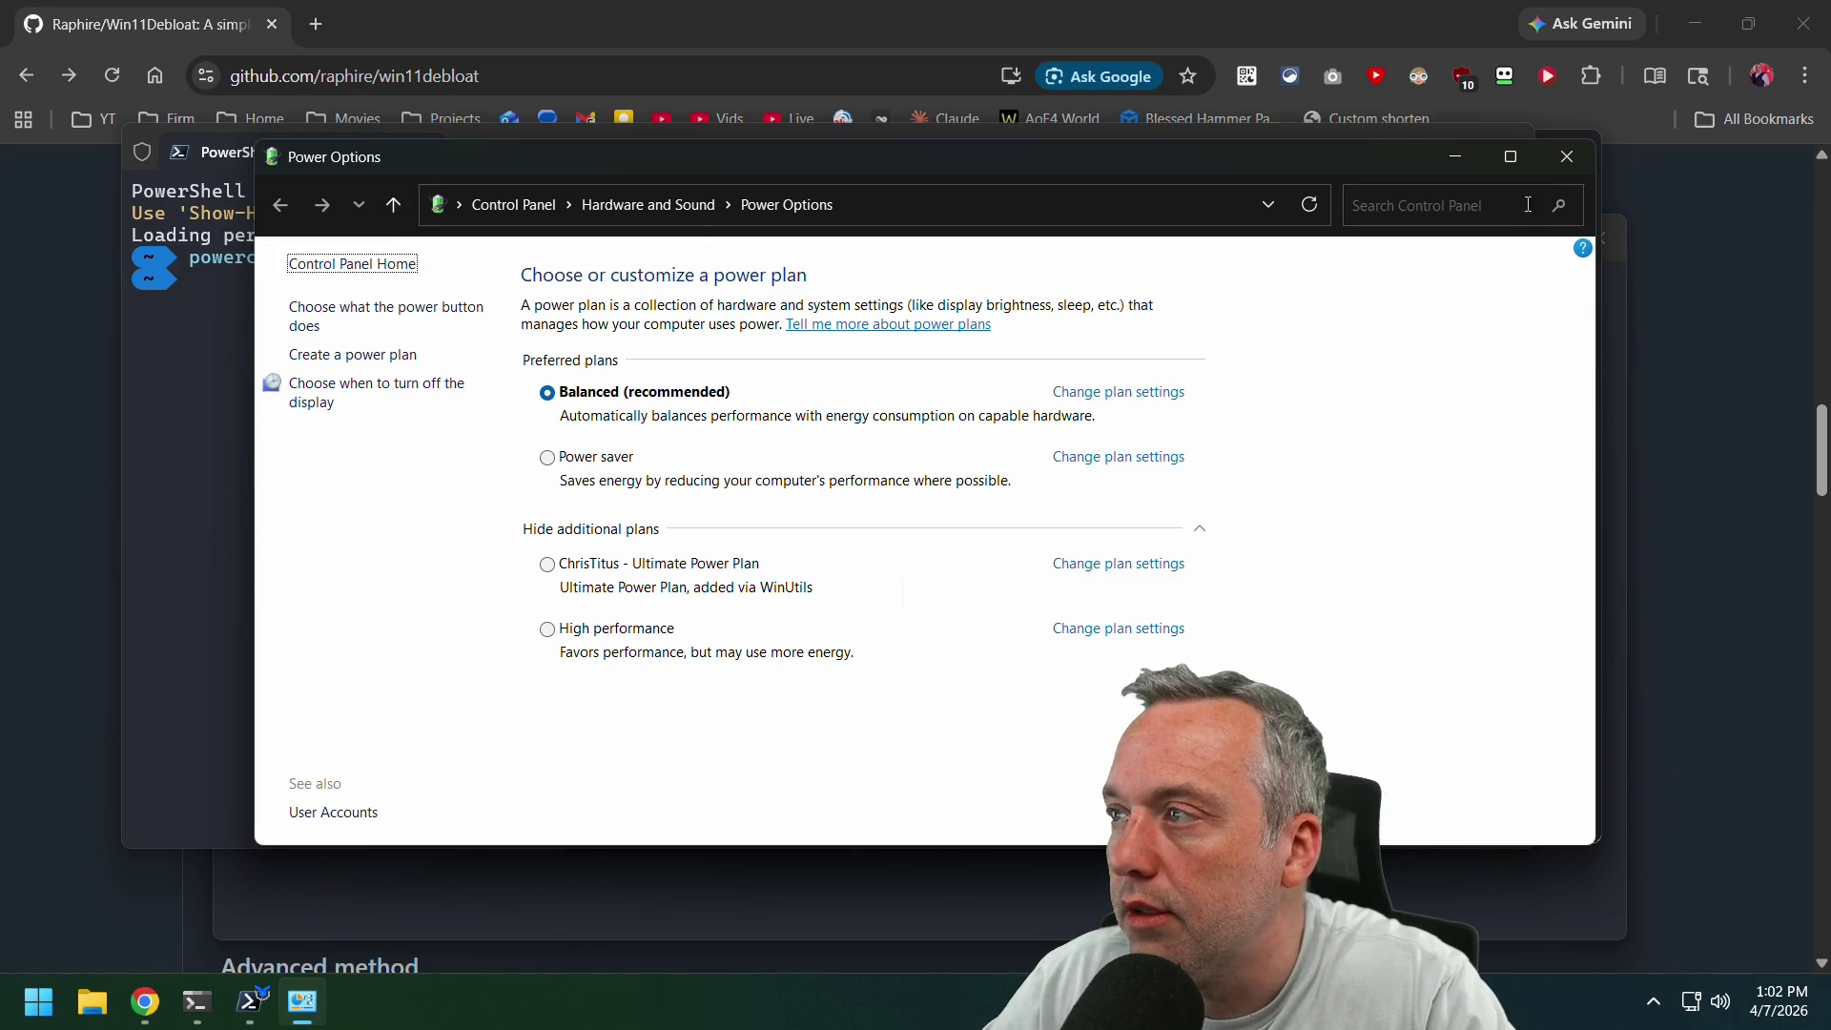
{"action": "left_click", "coordinate": [1567, 156]}
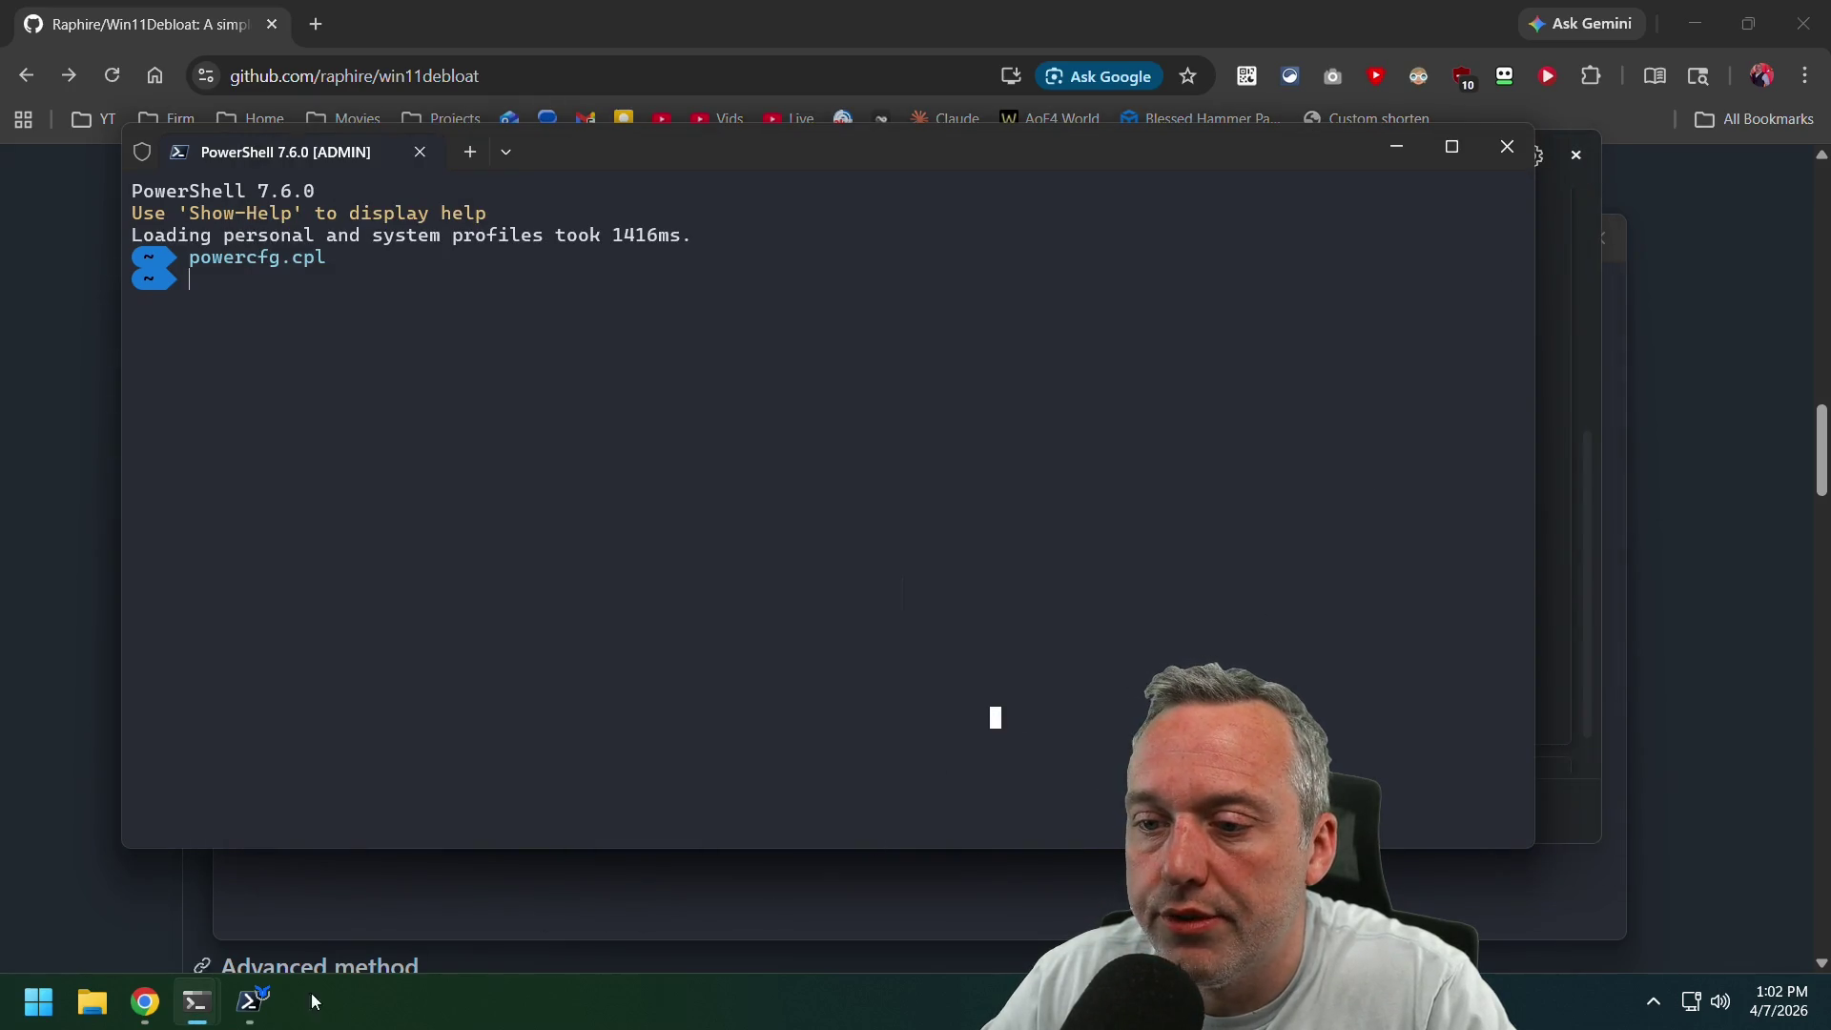
Click Add and Activate Ultimate Performance Profile in WinUtil again.
{"action": "left_click", "coordinate": [251, 1001]}
{"action": "left_click", "coordinate": [1083, 452]}
{"action": "left_click", "coordinate": [826, 897]}
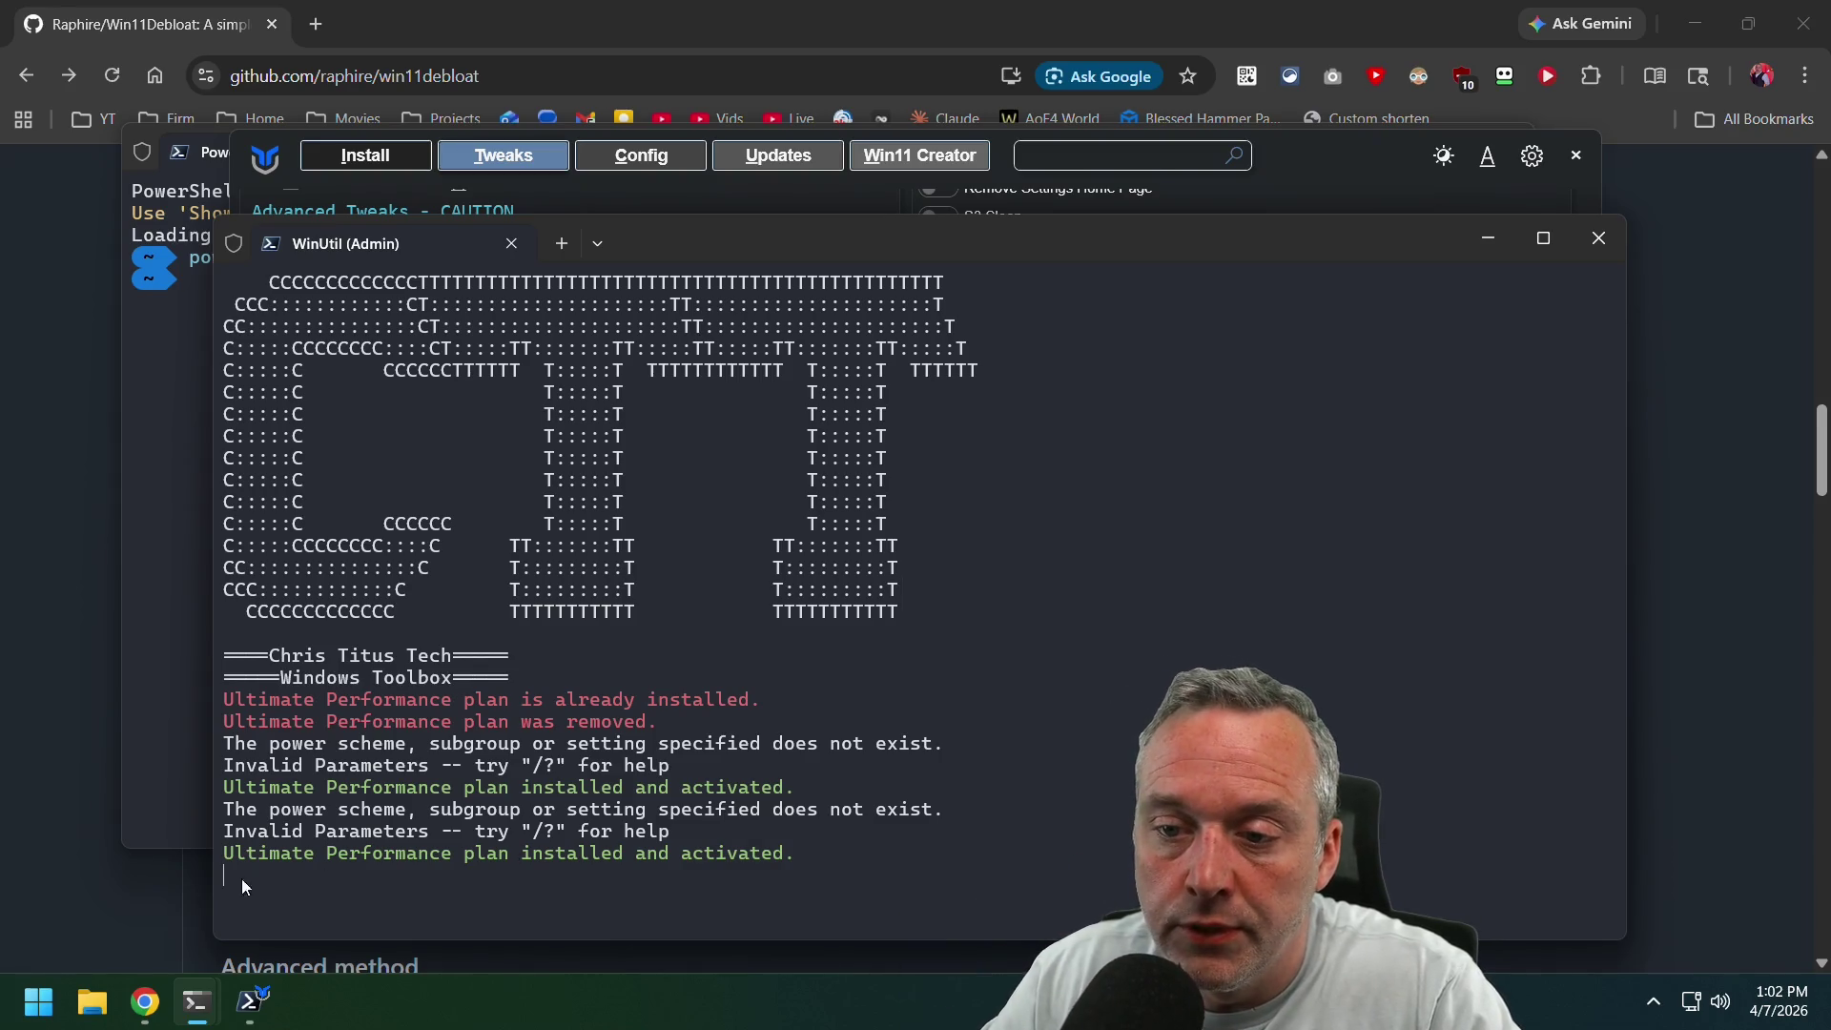
Enter 'winutil' in Chrome's address bar, landing on the docs site, then go back.
{"action": "mouse_move", "coordinate": [150, 1005]}
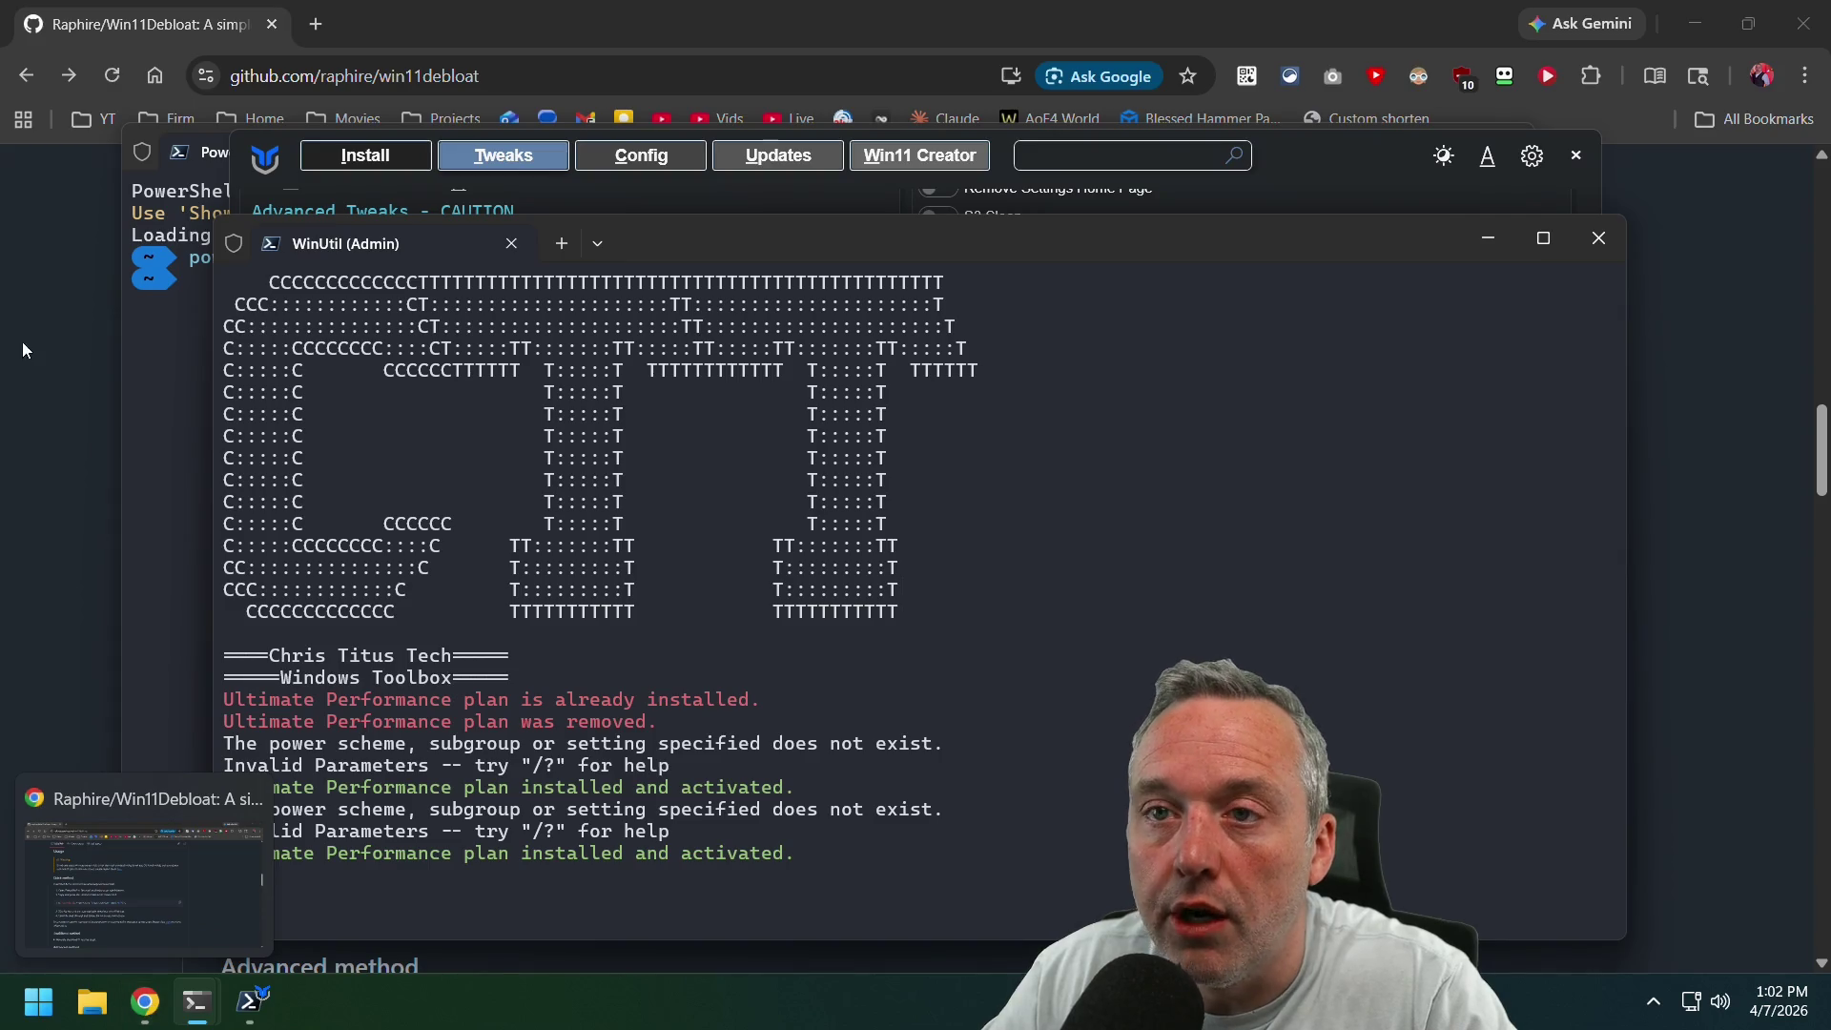
{"action": "left_click", "coordinate": [19, 358]}
{"action": "scroll", "coordinate": [53, 311], "scroll_direction": "up", "scroll_amount": 15}
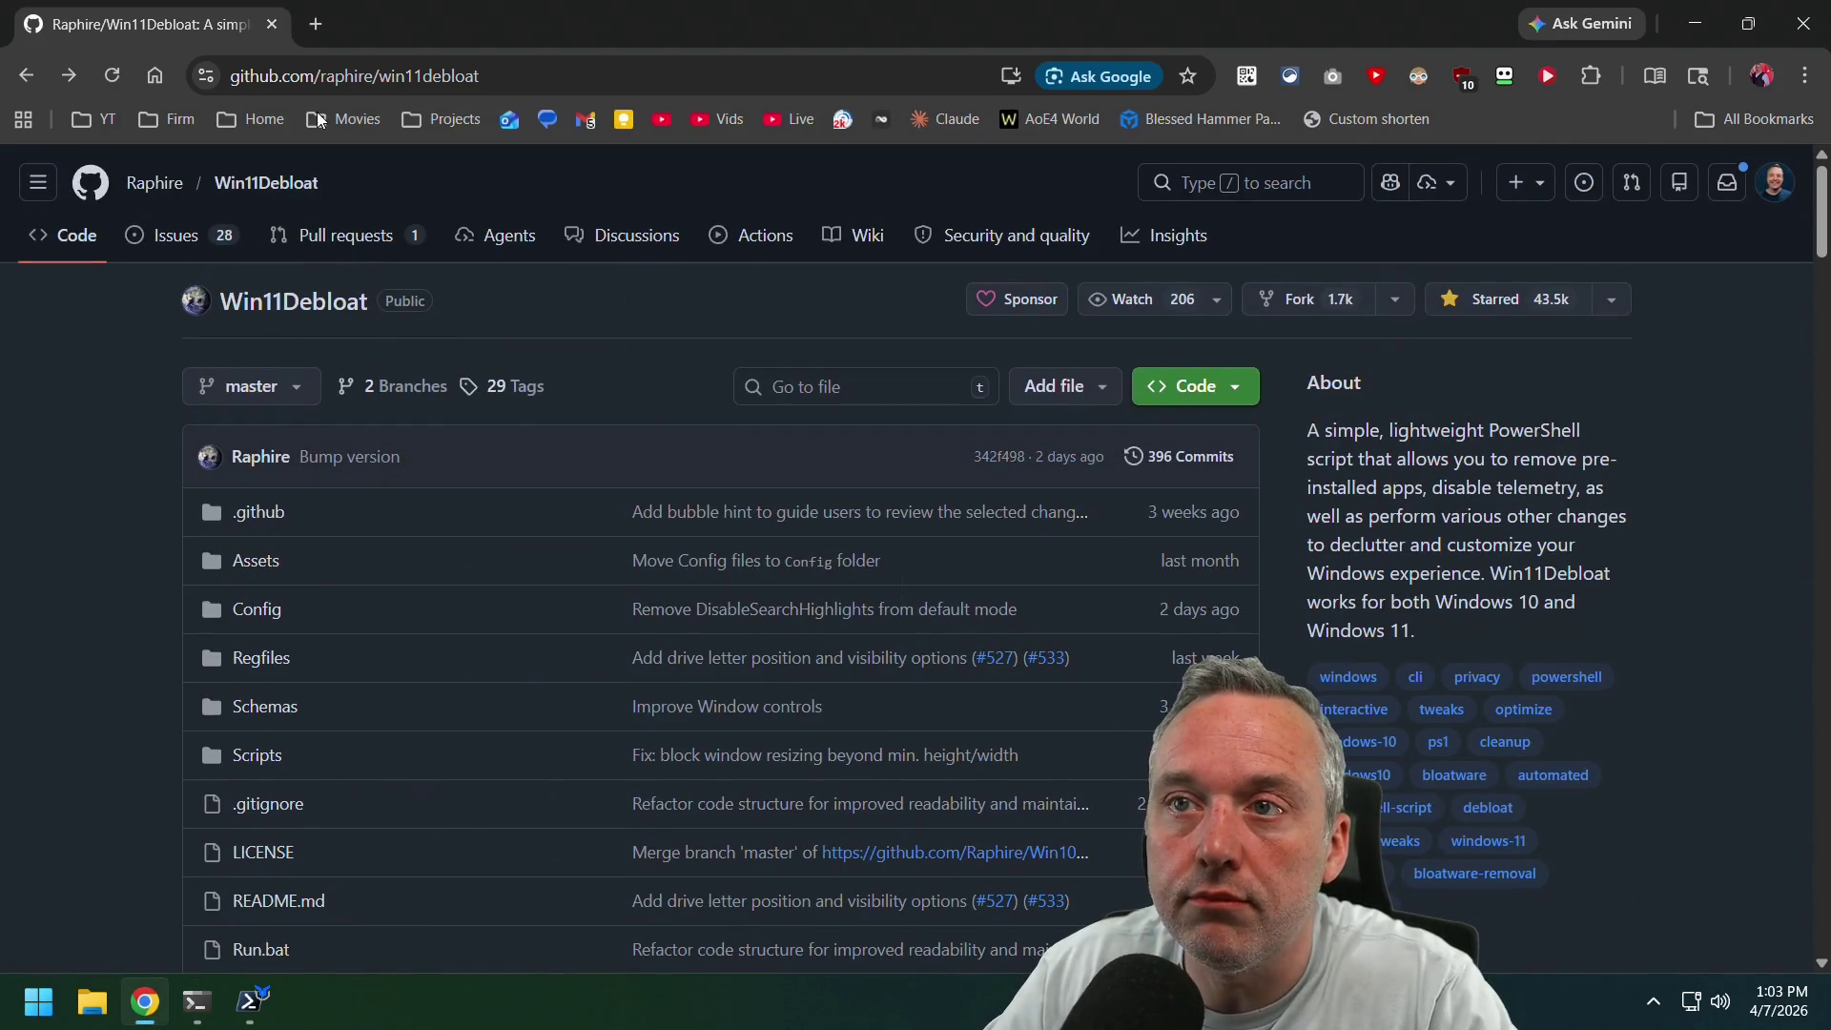
{"action": "left_click", "coordinate": [378, 68]}
{"action": "type", "text": "winutil"}
{"action": "key", "text": "Return"}
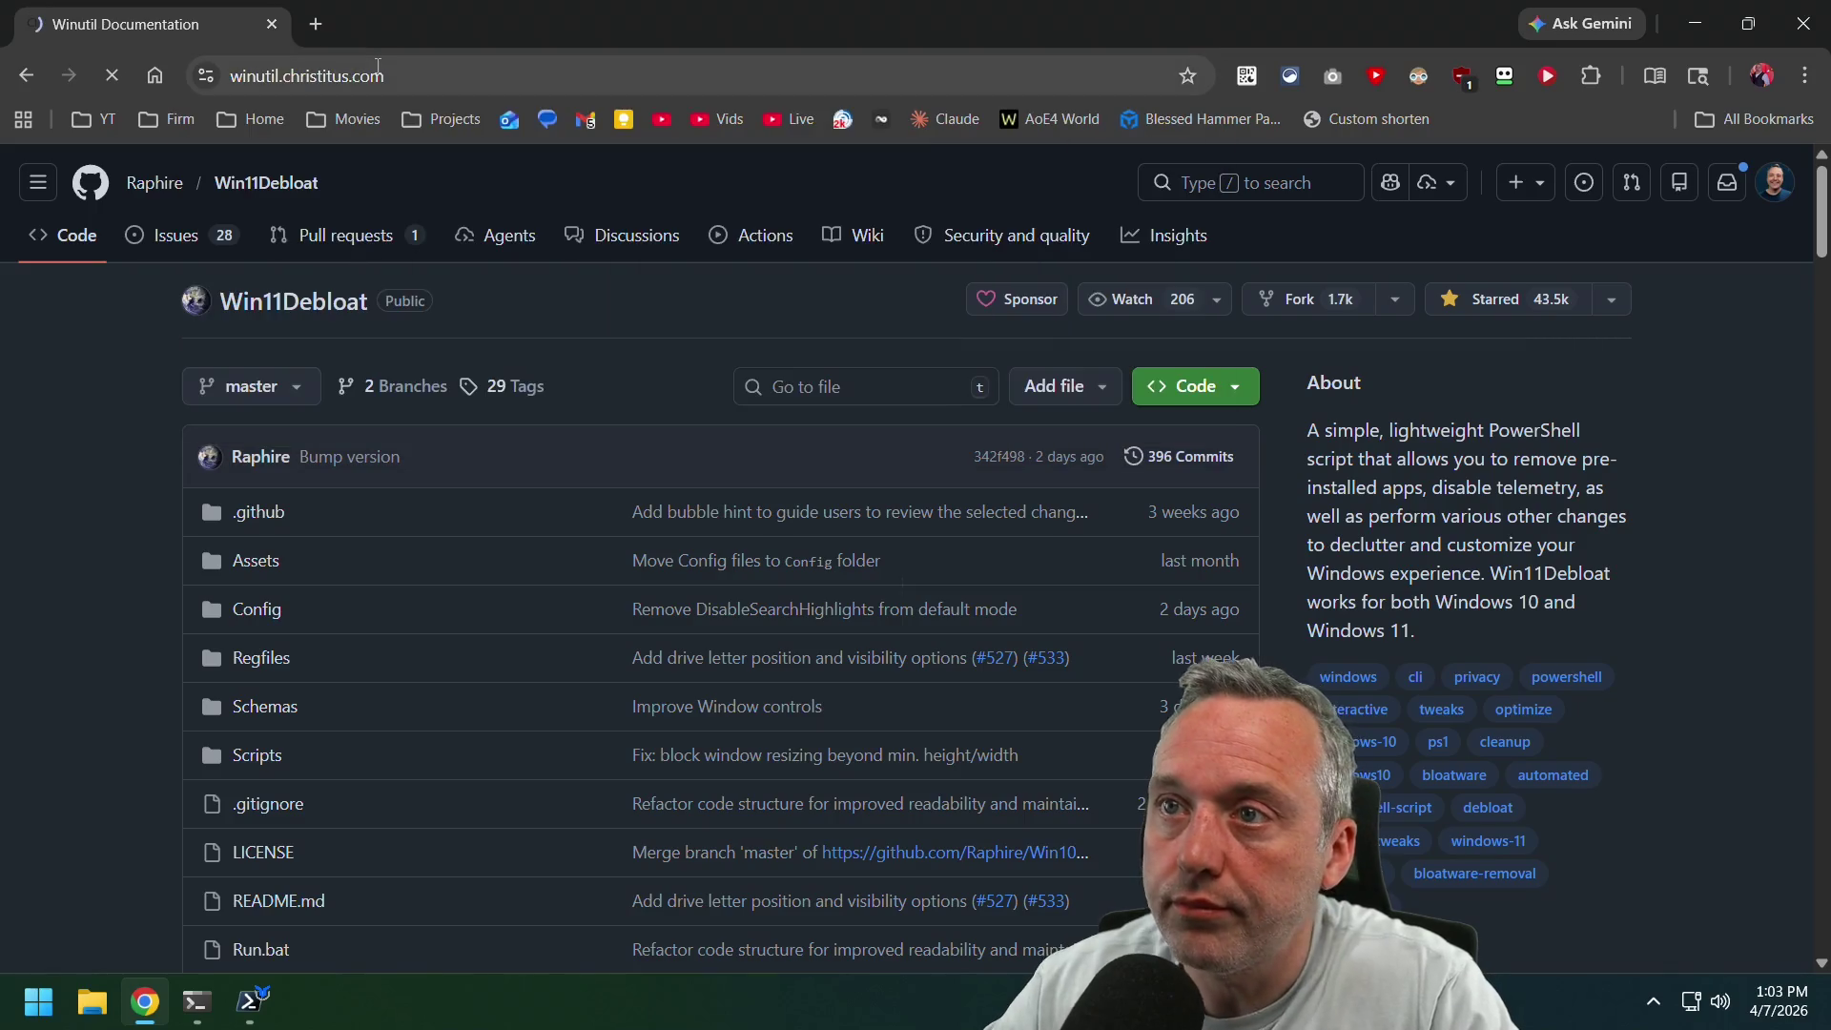
{"action": "left_click", "coordinate": [13, 74]}
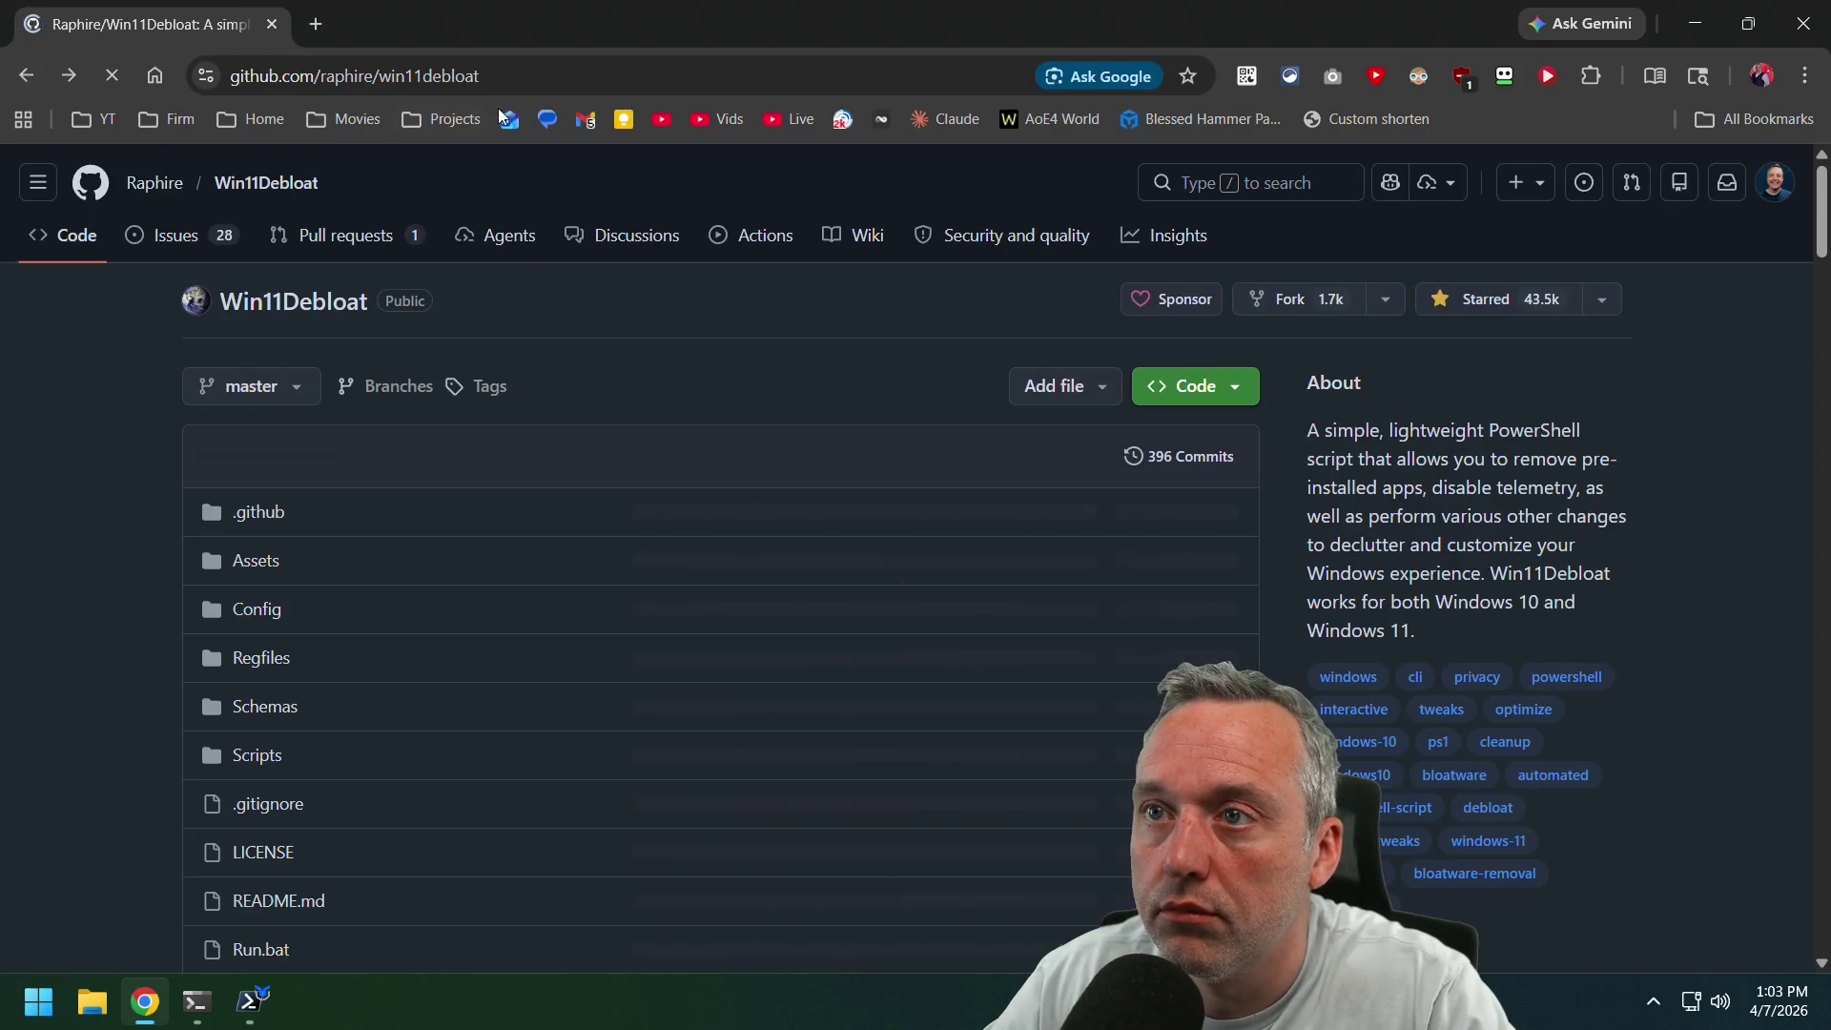
Open the ChrisTitusTech/winutil pull requests suggestion and scroll the closed pull request list.
{"action": "left_click", "coordinate": [505, 81]}
{"action": "type", "text": "winutil.christitus.com"}
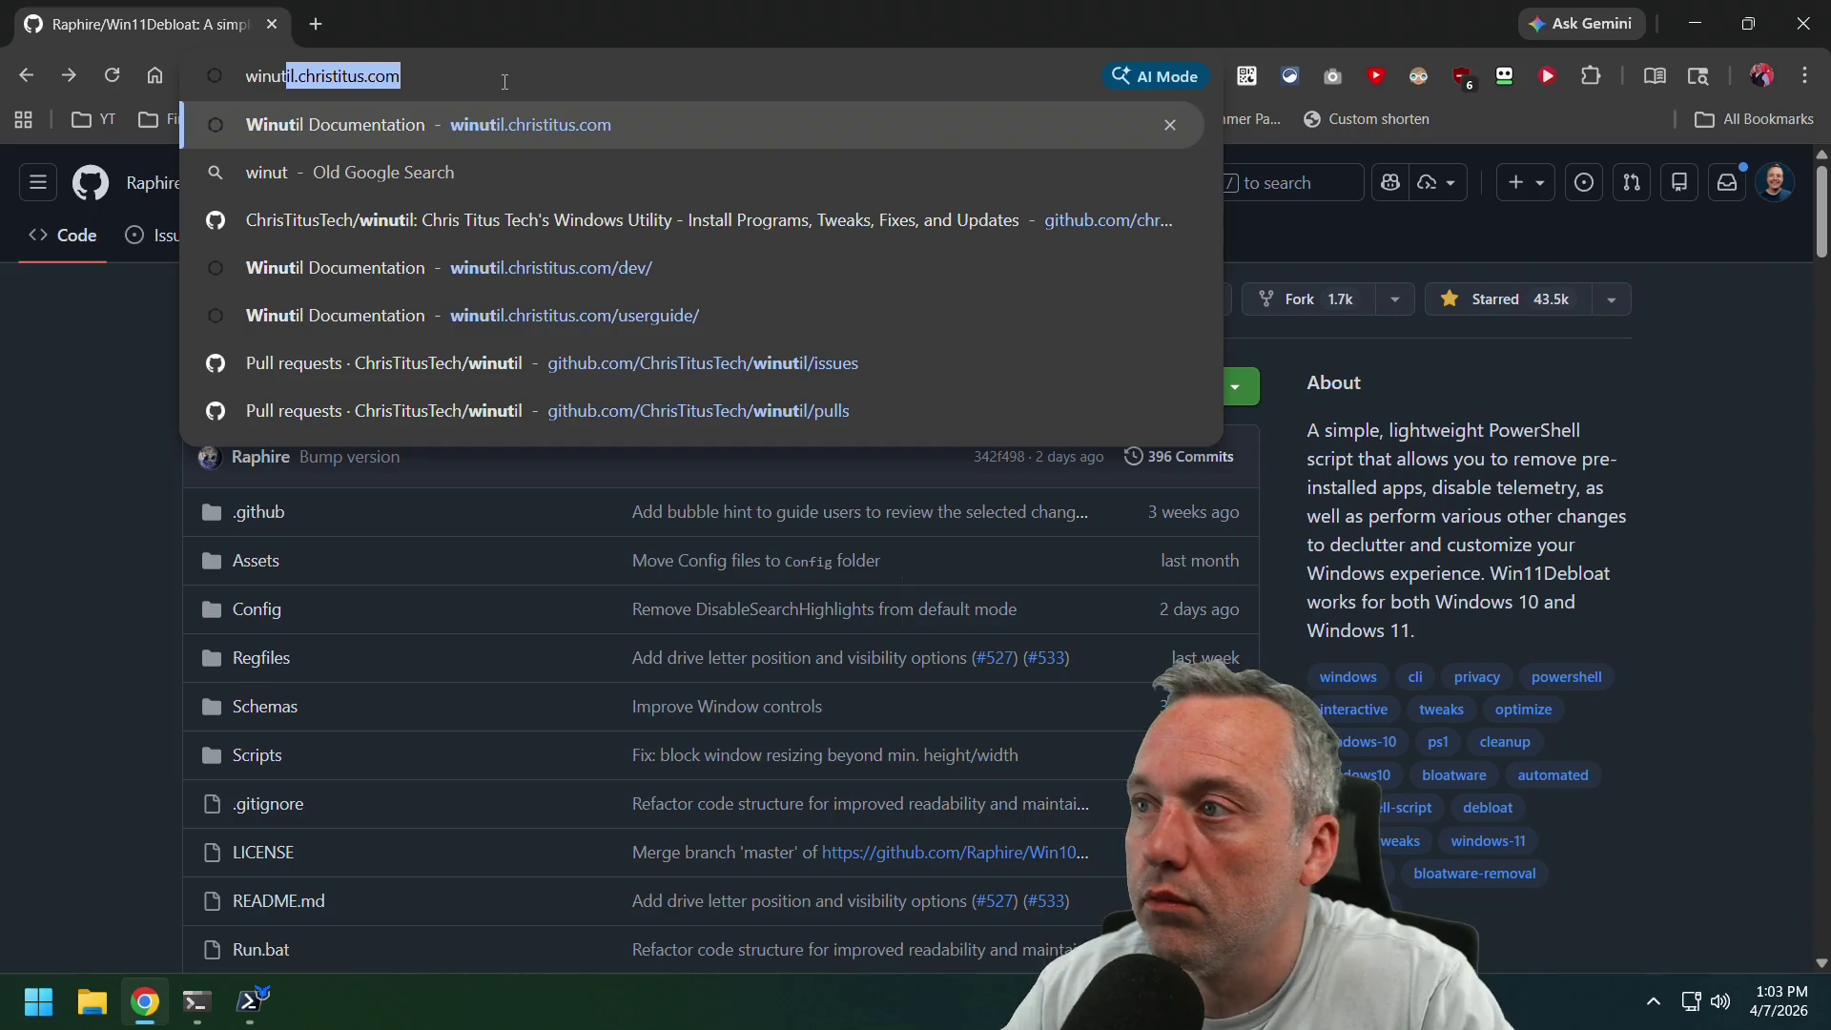
{"action": "key", "text": "Down"}
{"action": "key", "text": "Down"}
{"action": "key", "text": "Return"}
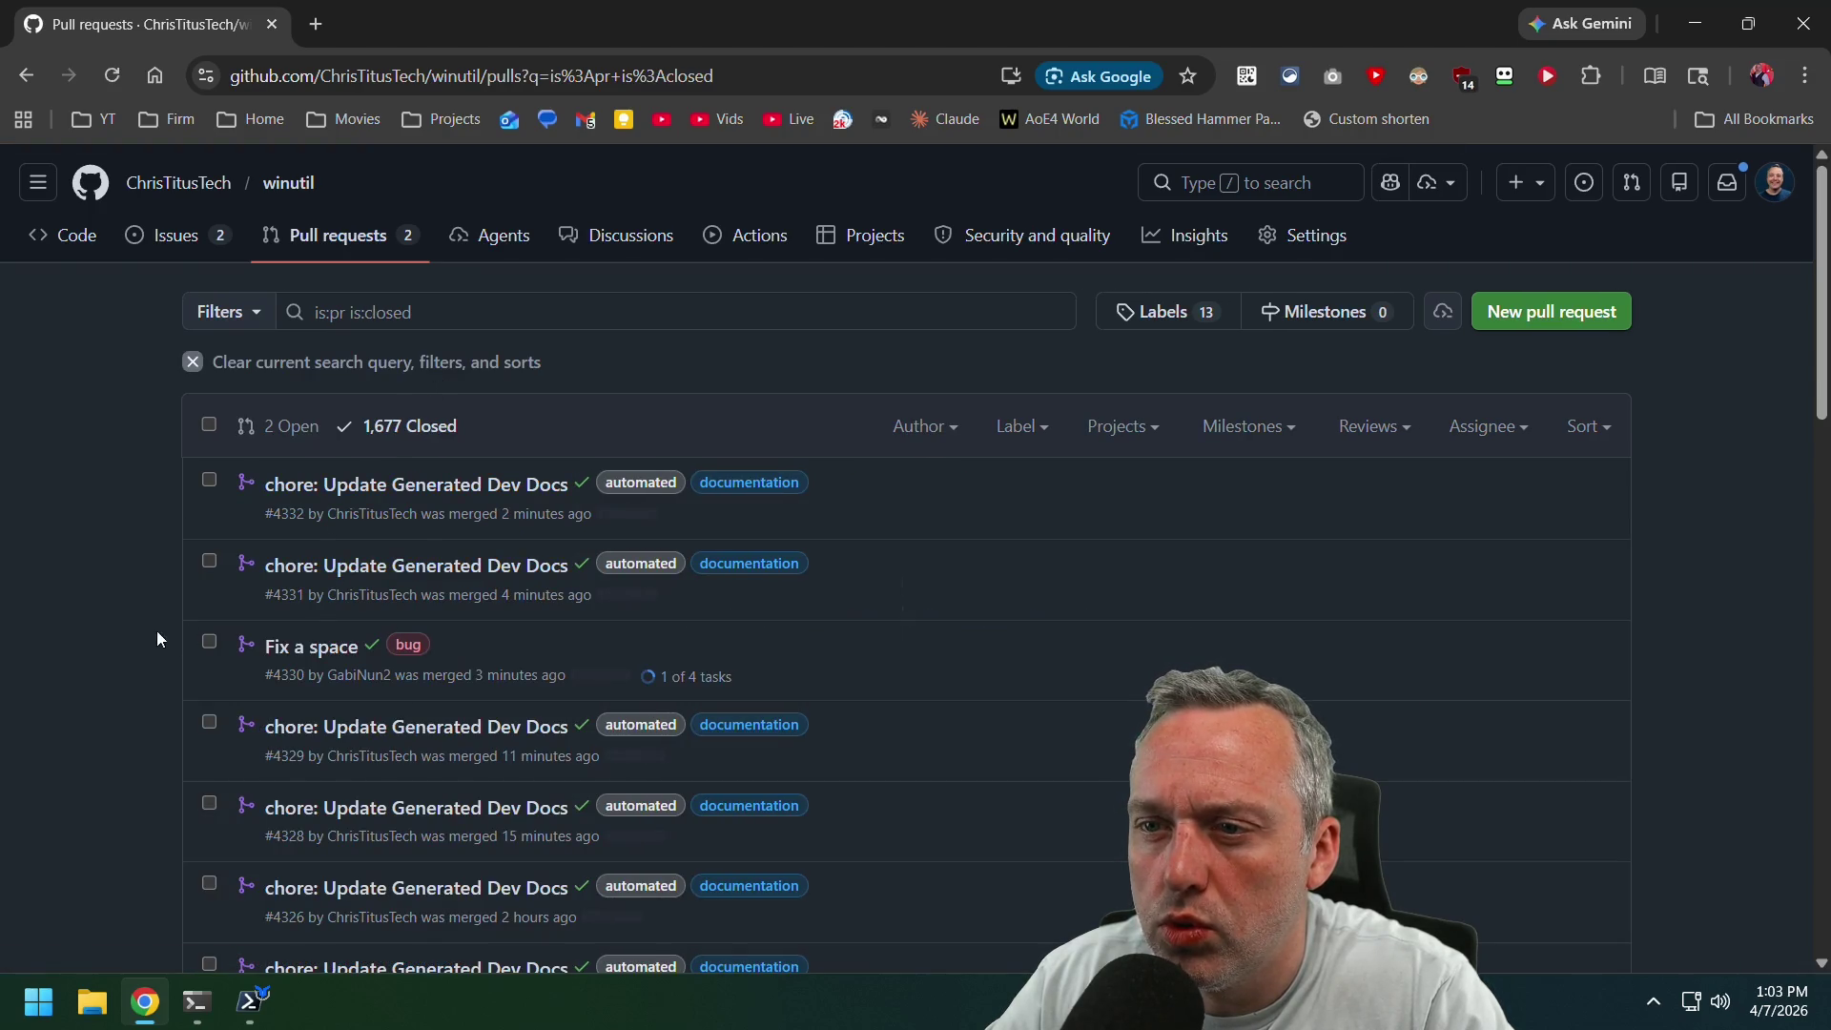
{"action": "scroll", "coordinate": [123, 645], "scroll_direction": "down", "scroll_amount": 4}
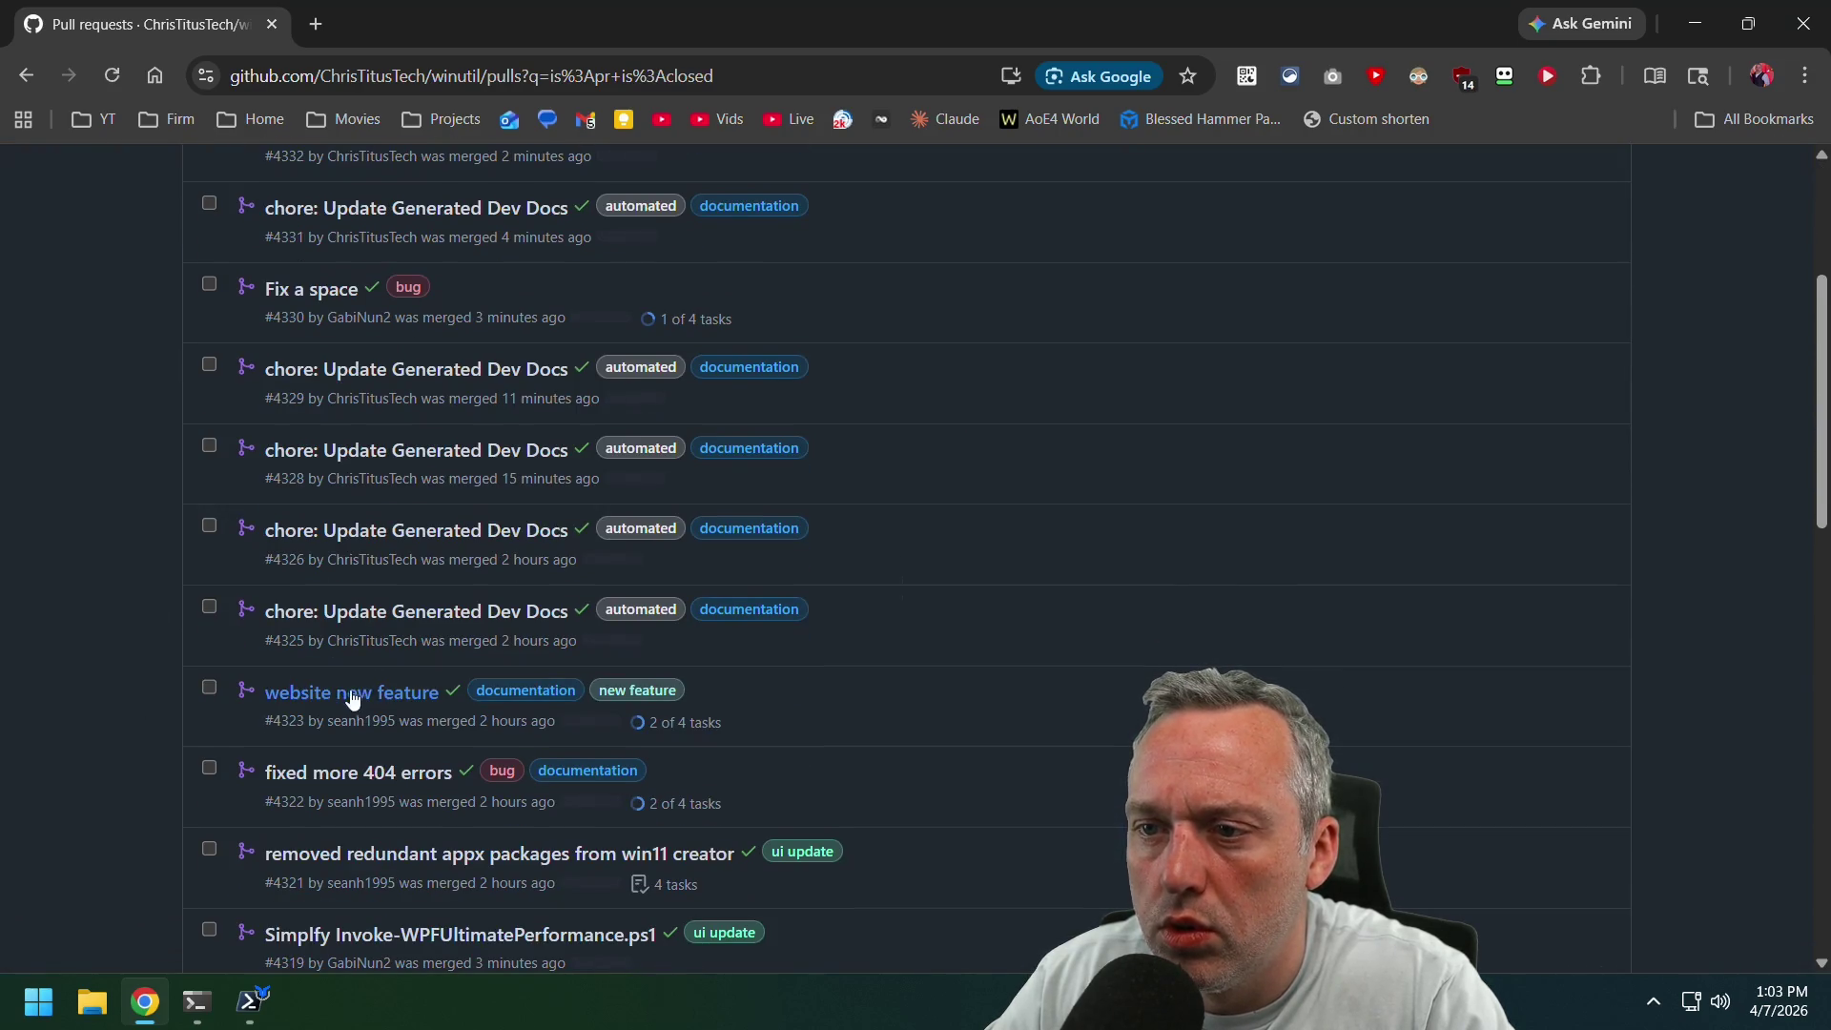
{"action": "scroll", "coordinate": [140, 668], "scroll_direction": "up", "scroll_amount": 3}
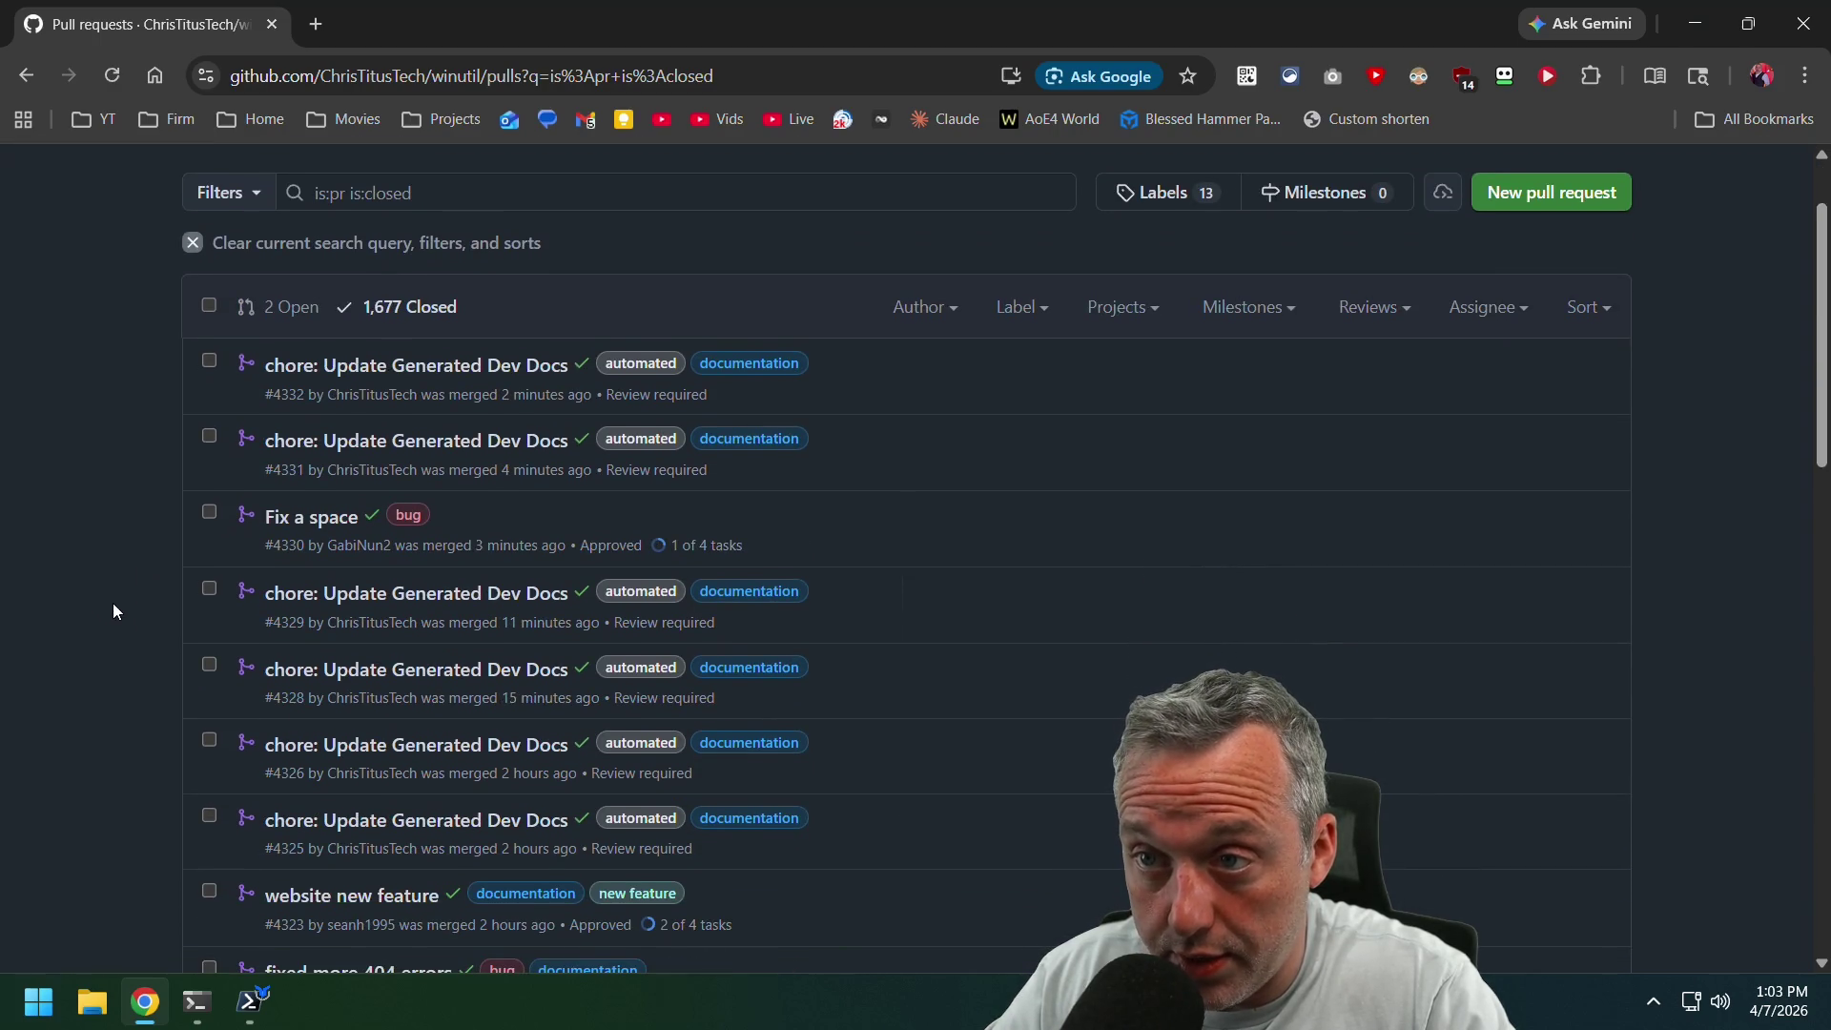
{"action": "scroll", "coordinate": [112, 603], "scroll_direction": "down", "scroll_amount": 4}
{"action": "scroll", "coordinate": [124, 593], "scroll_direction": "down", "scroll_amount": 1}
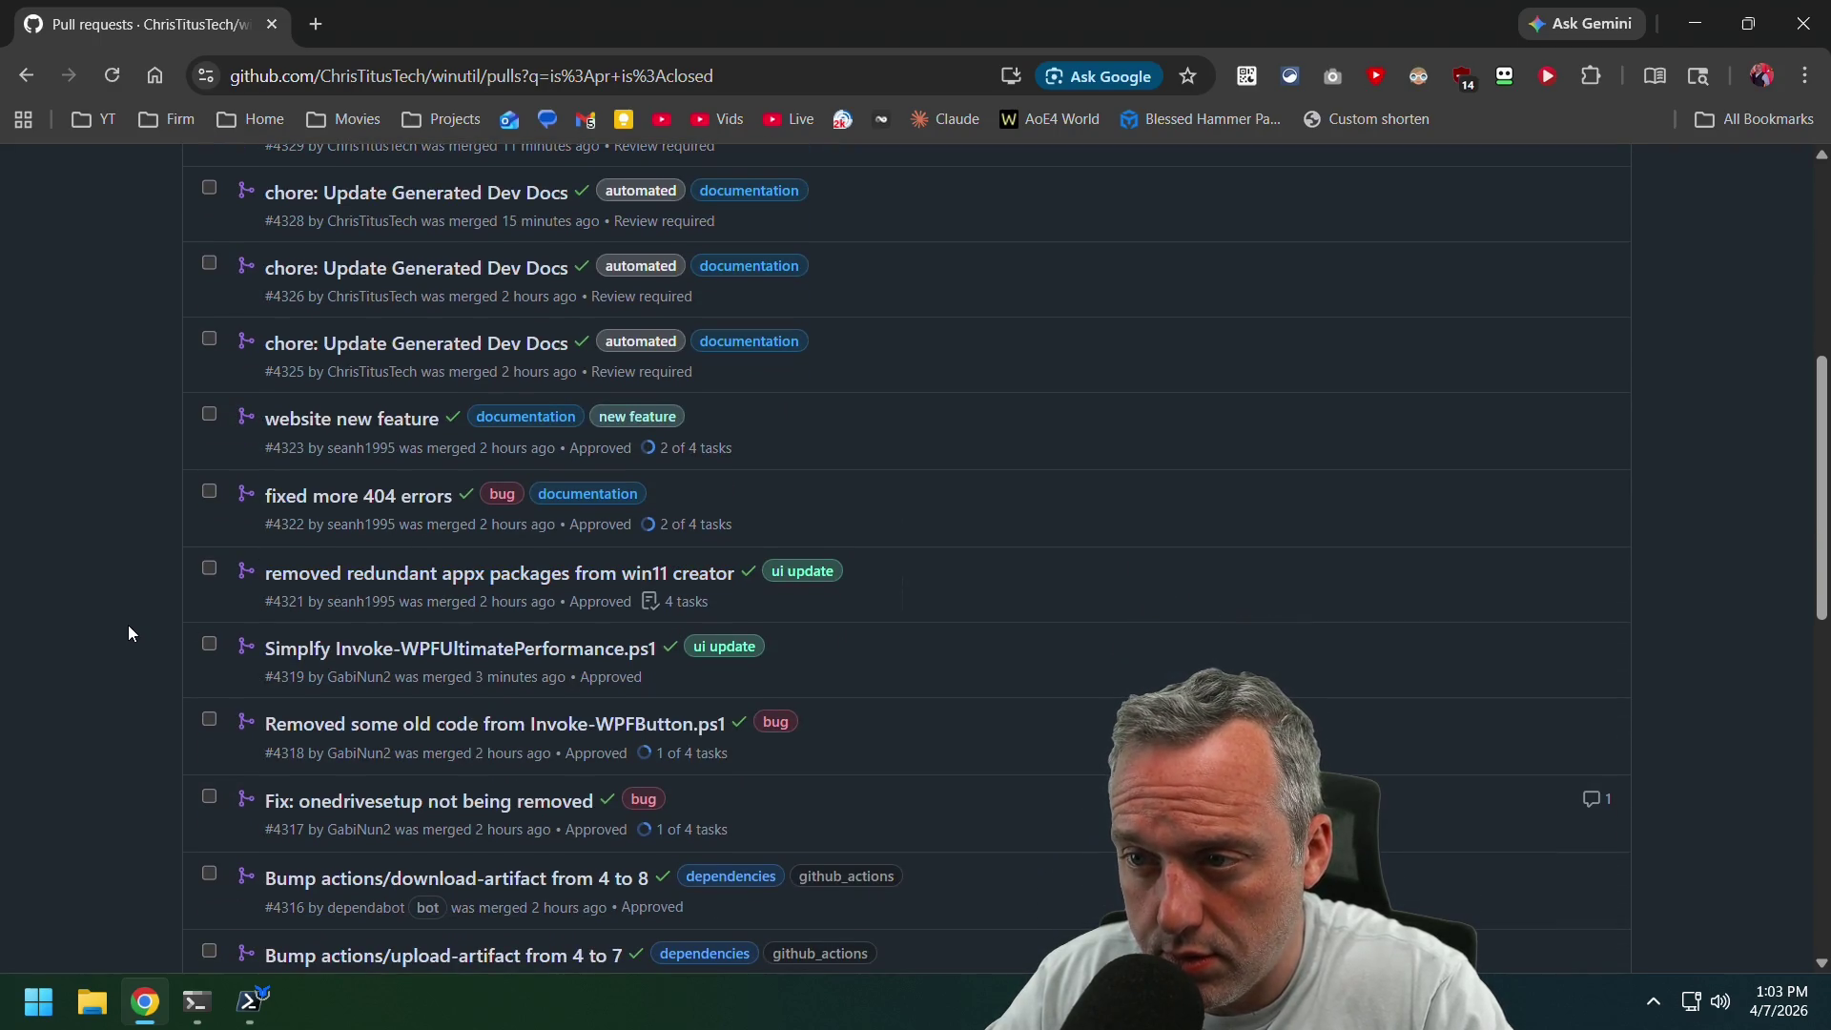
Open merged PR #4319 'Simplfy Invoke-WPFUltimatePerformance.ps1' and submit its revert as pull request #4333.
{"action": "left_click", "coordinate": [353, 653]}
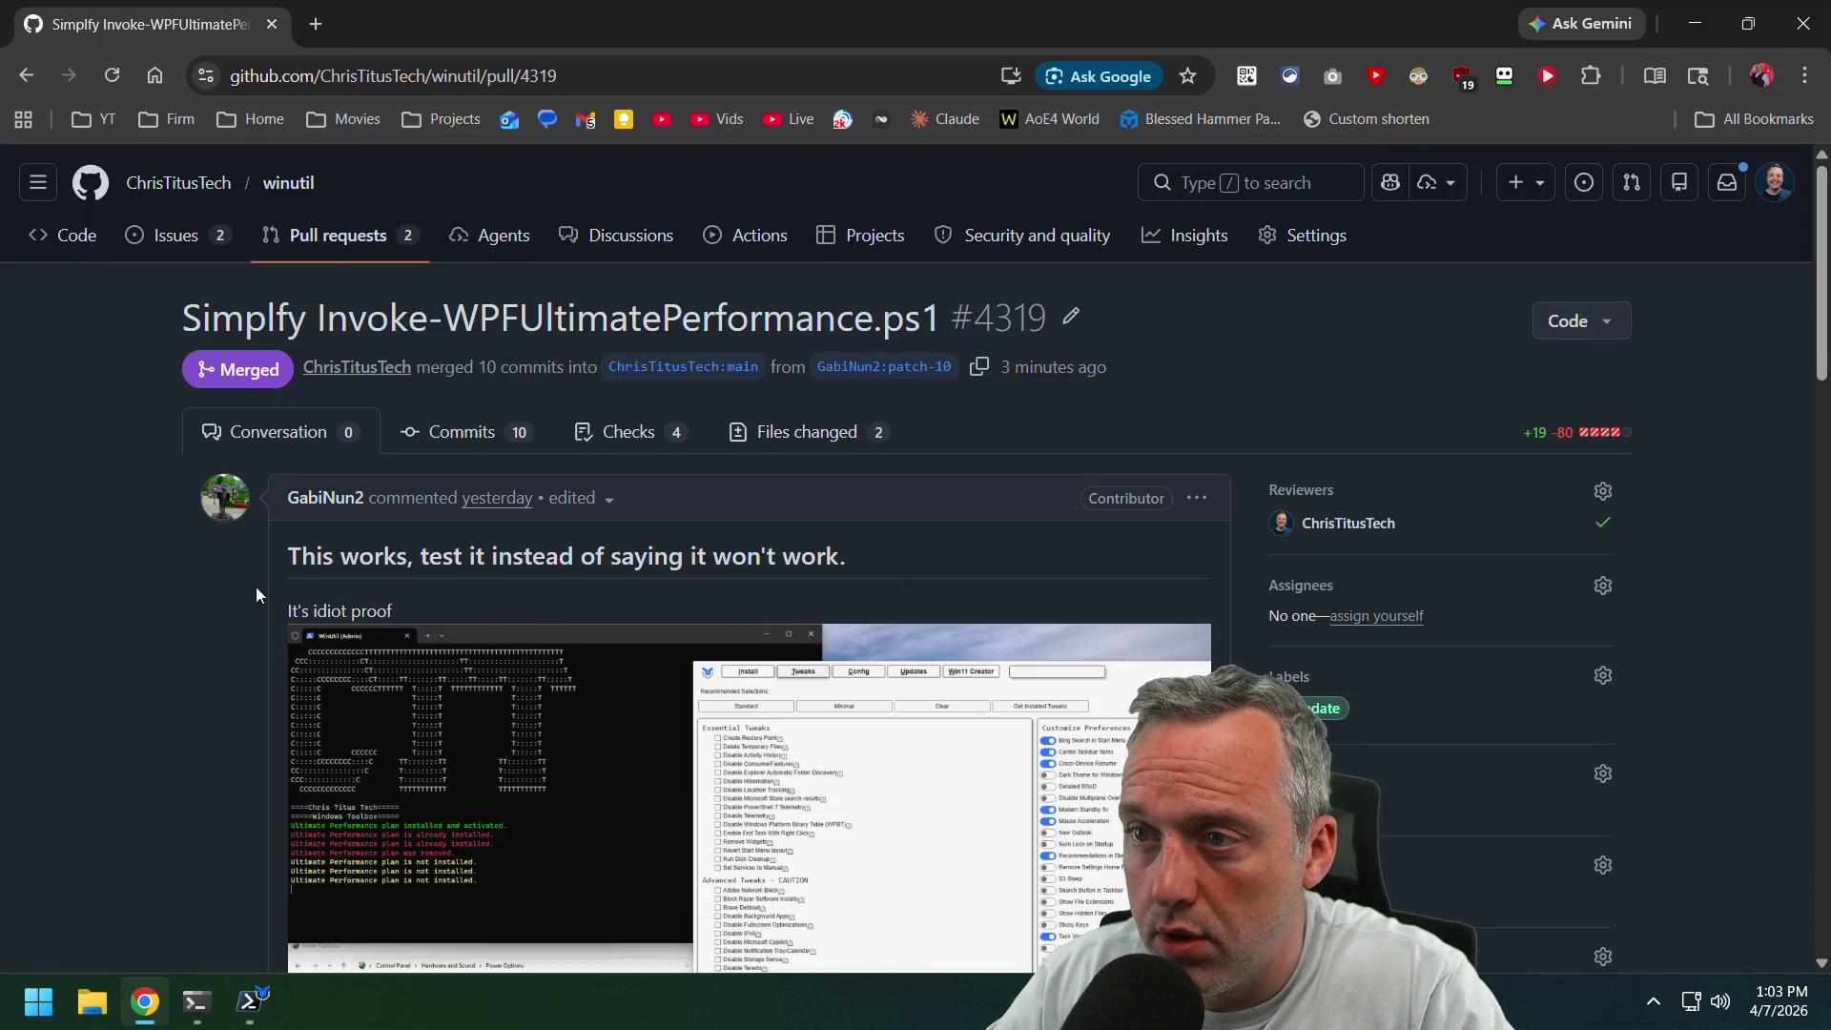
{"action": "scroll", "coordinate": [256, 587], "scroll_direction": "down", "scroll_amount": 20}
{"action": "scroll", "coordinate": [267, 569], "scroll_direction": "up", "scroll_amount": 4}
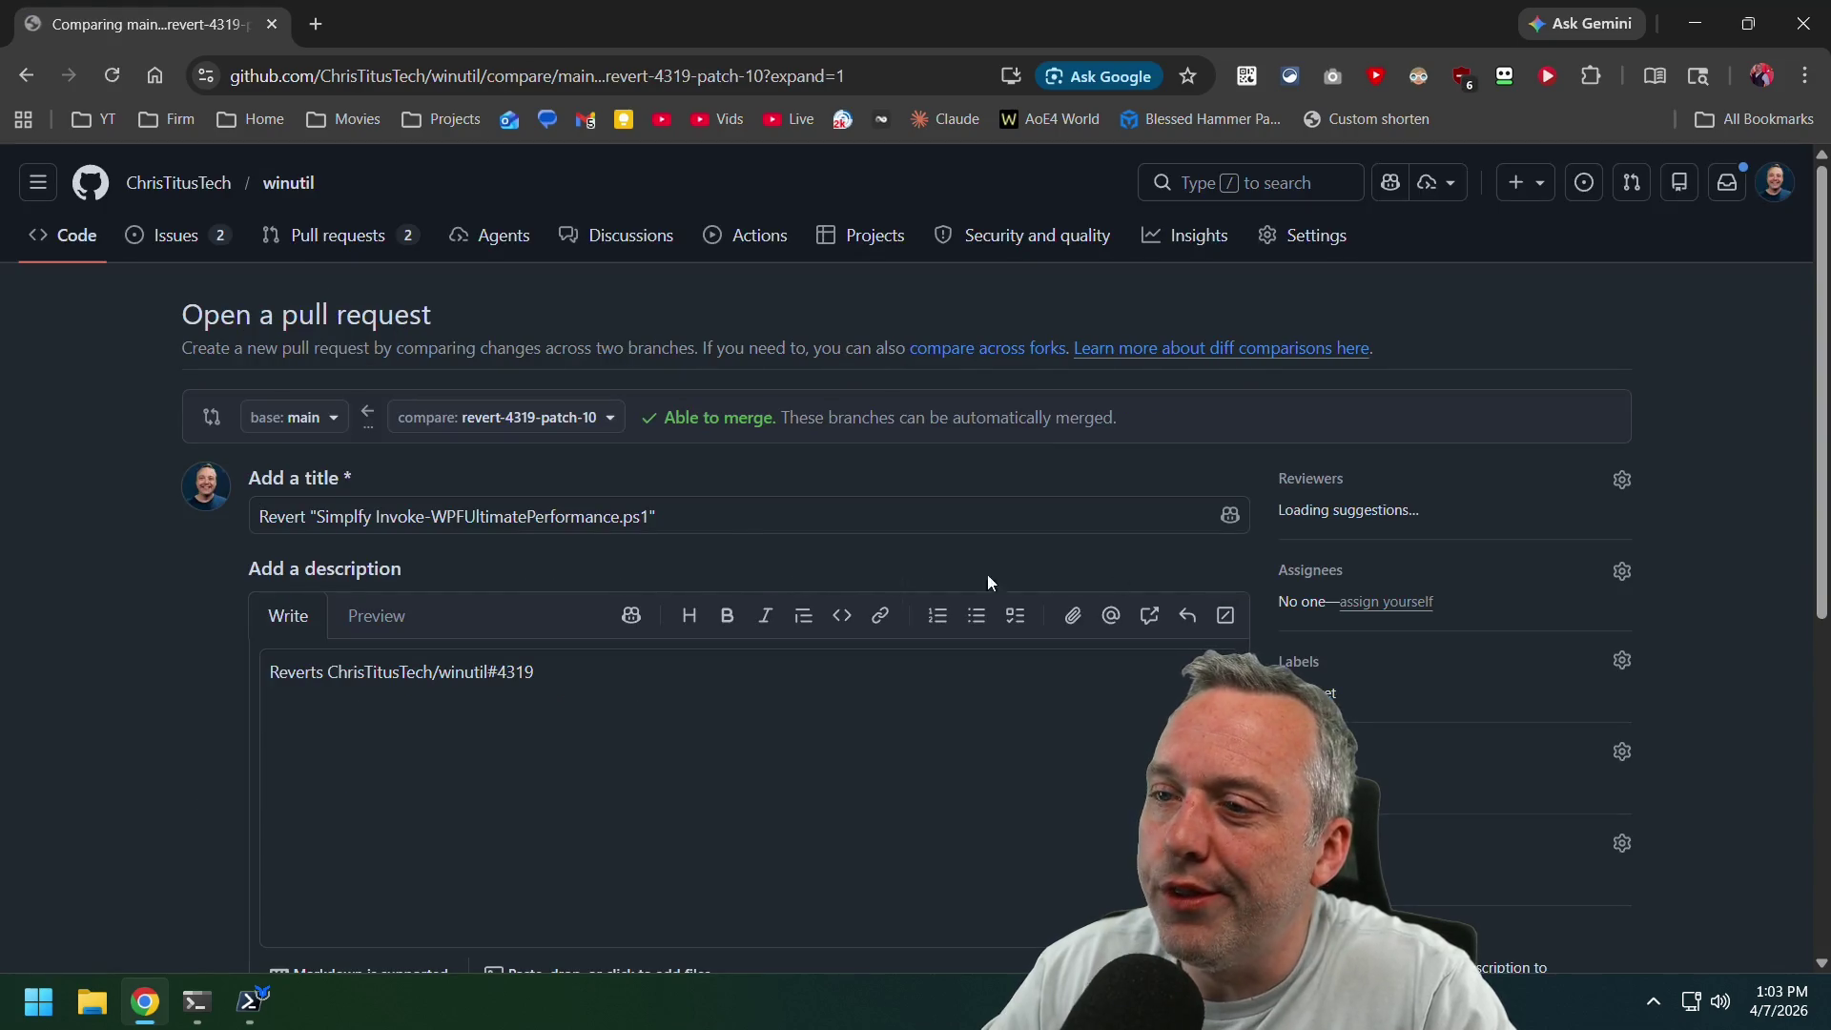
{"action": "scroll", "coordinate": [118, 639], "scroll_direction": "down", "scroll_amount": 5}
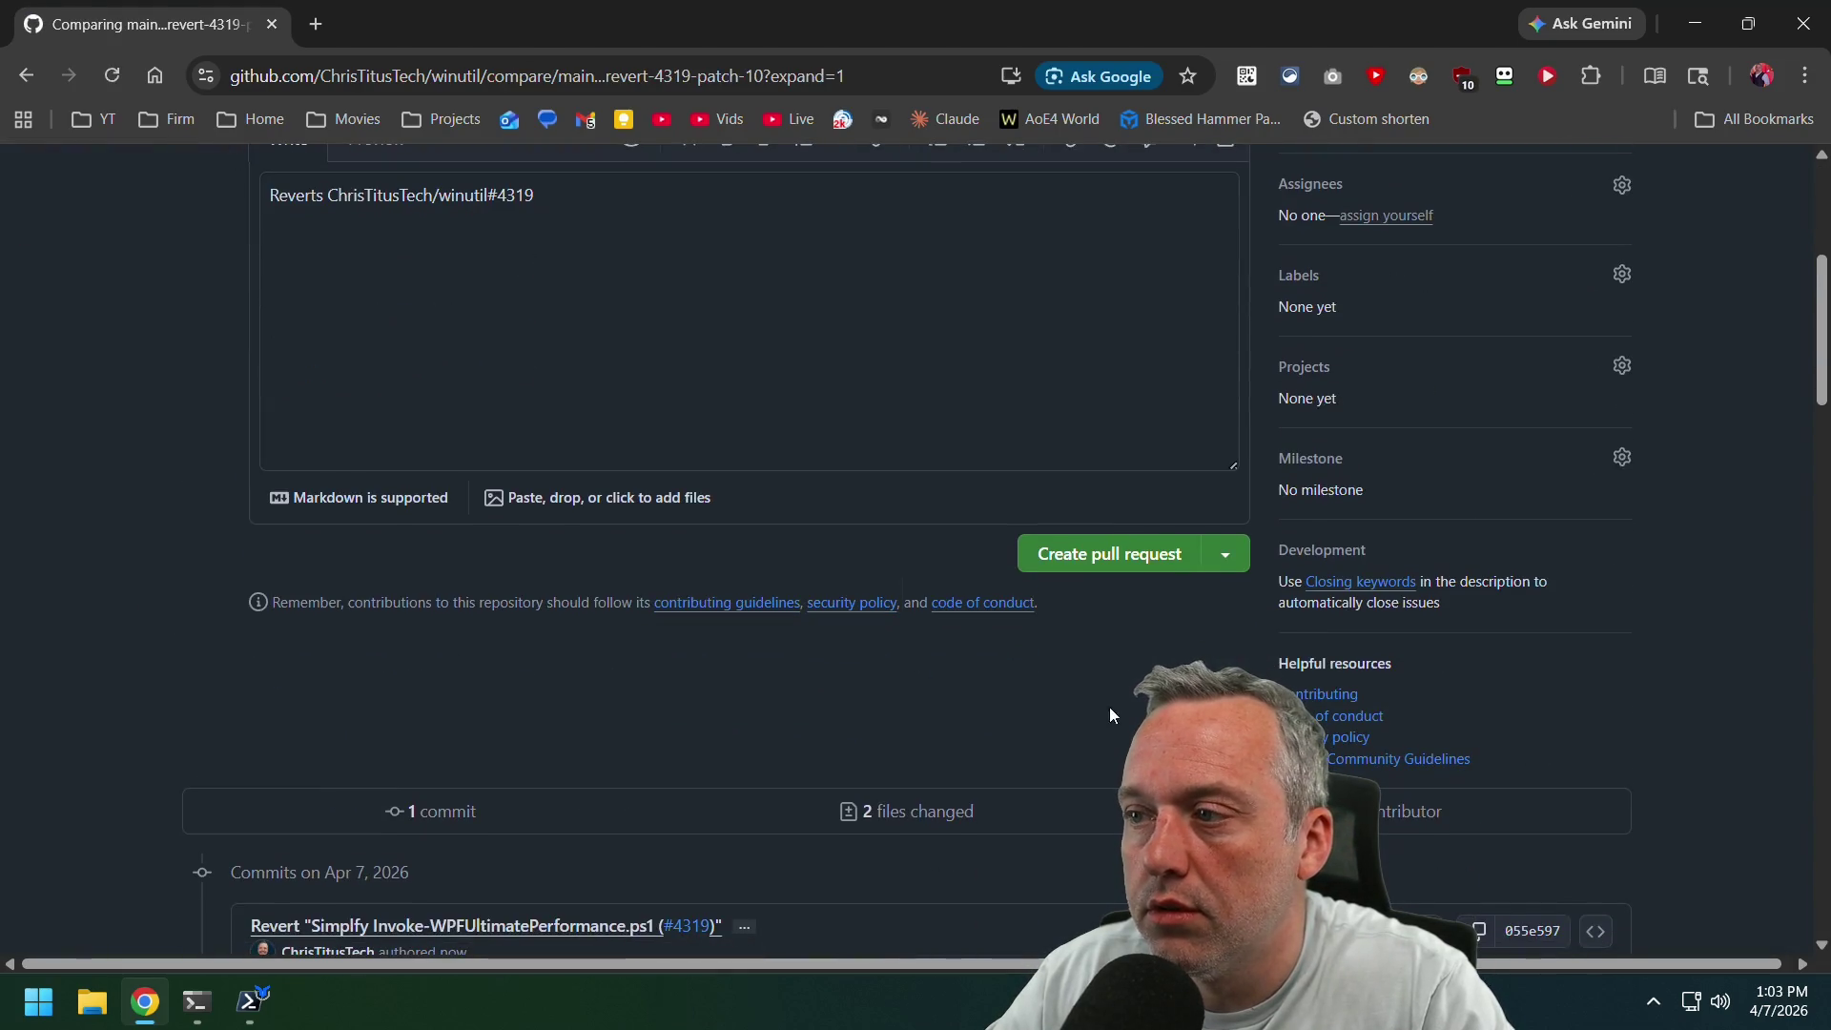
{"action": "left_click", "coordinate": [1109, 553]}
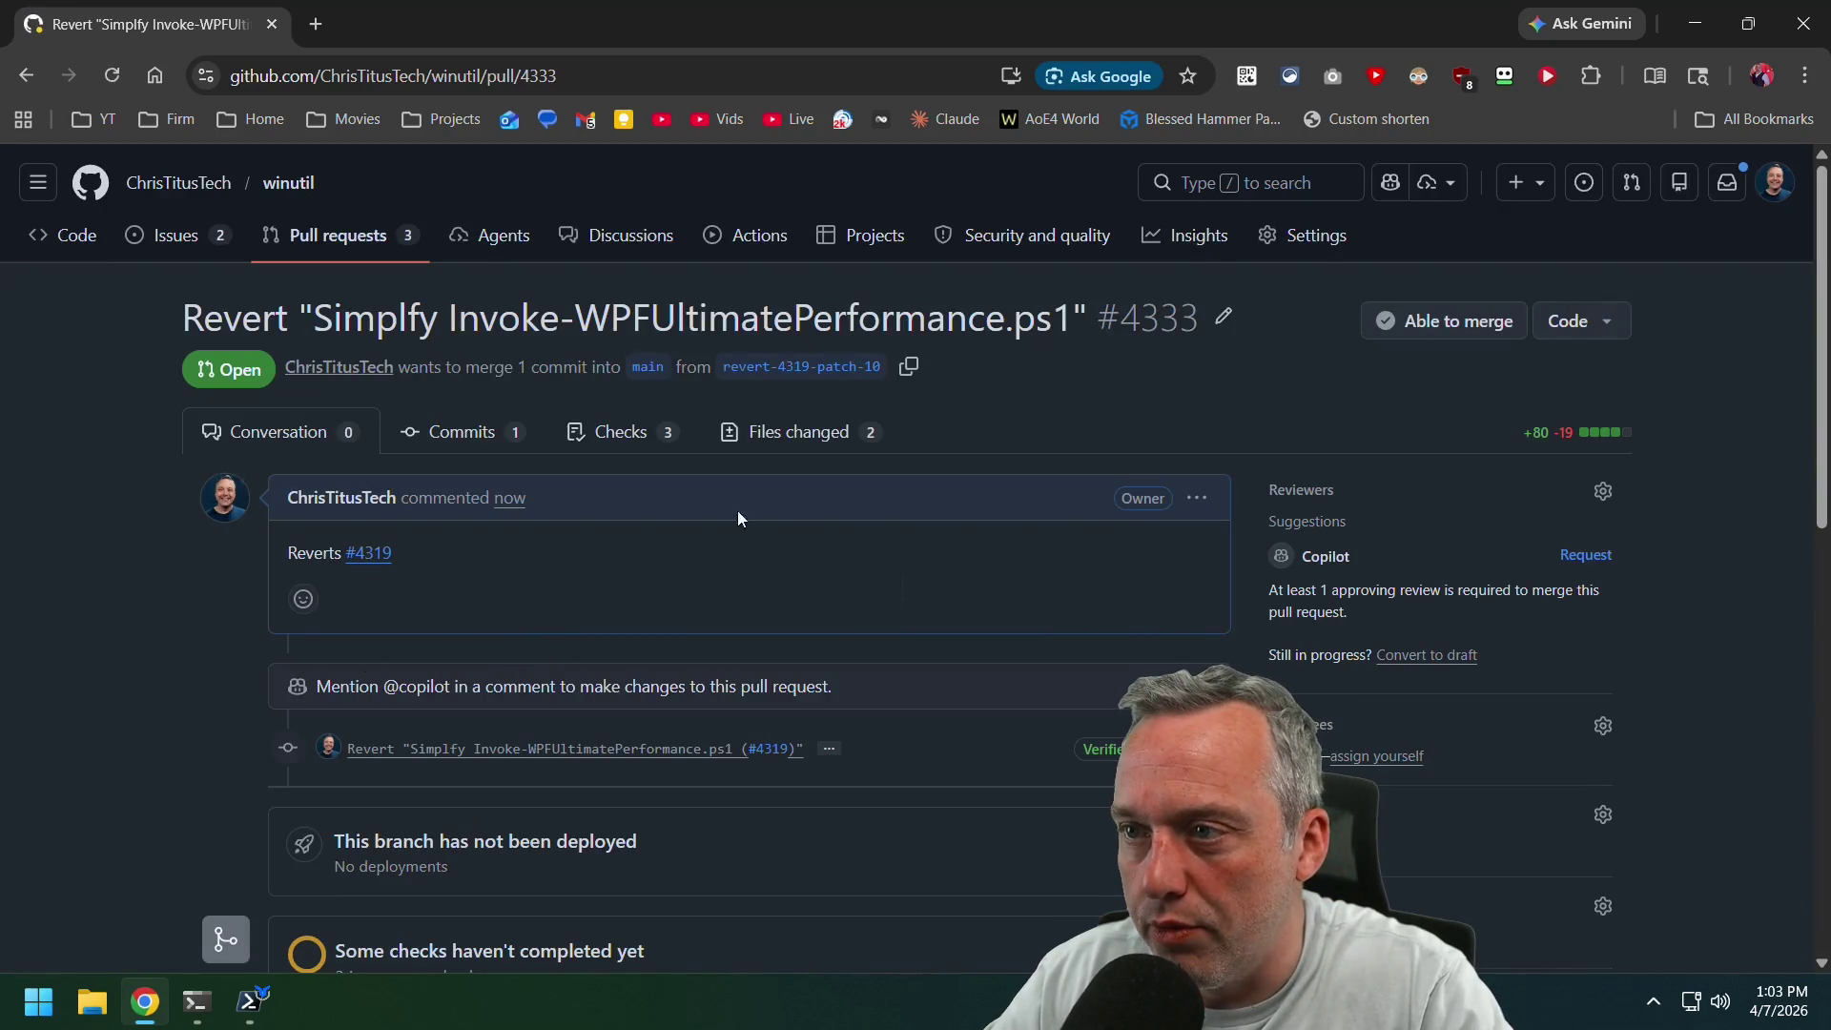
Review the files changed in revert PR #4333 without submitting a review.
{"action": "left_click", "coordinate": [835, 431]}
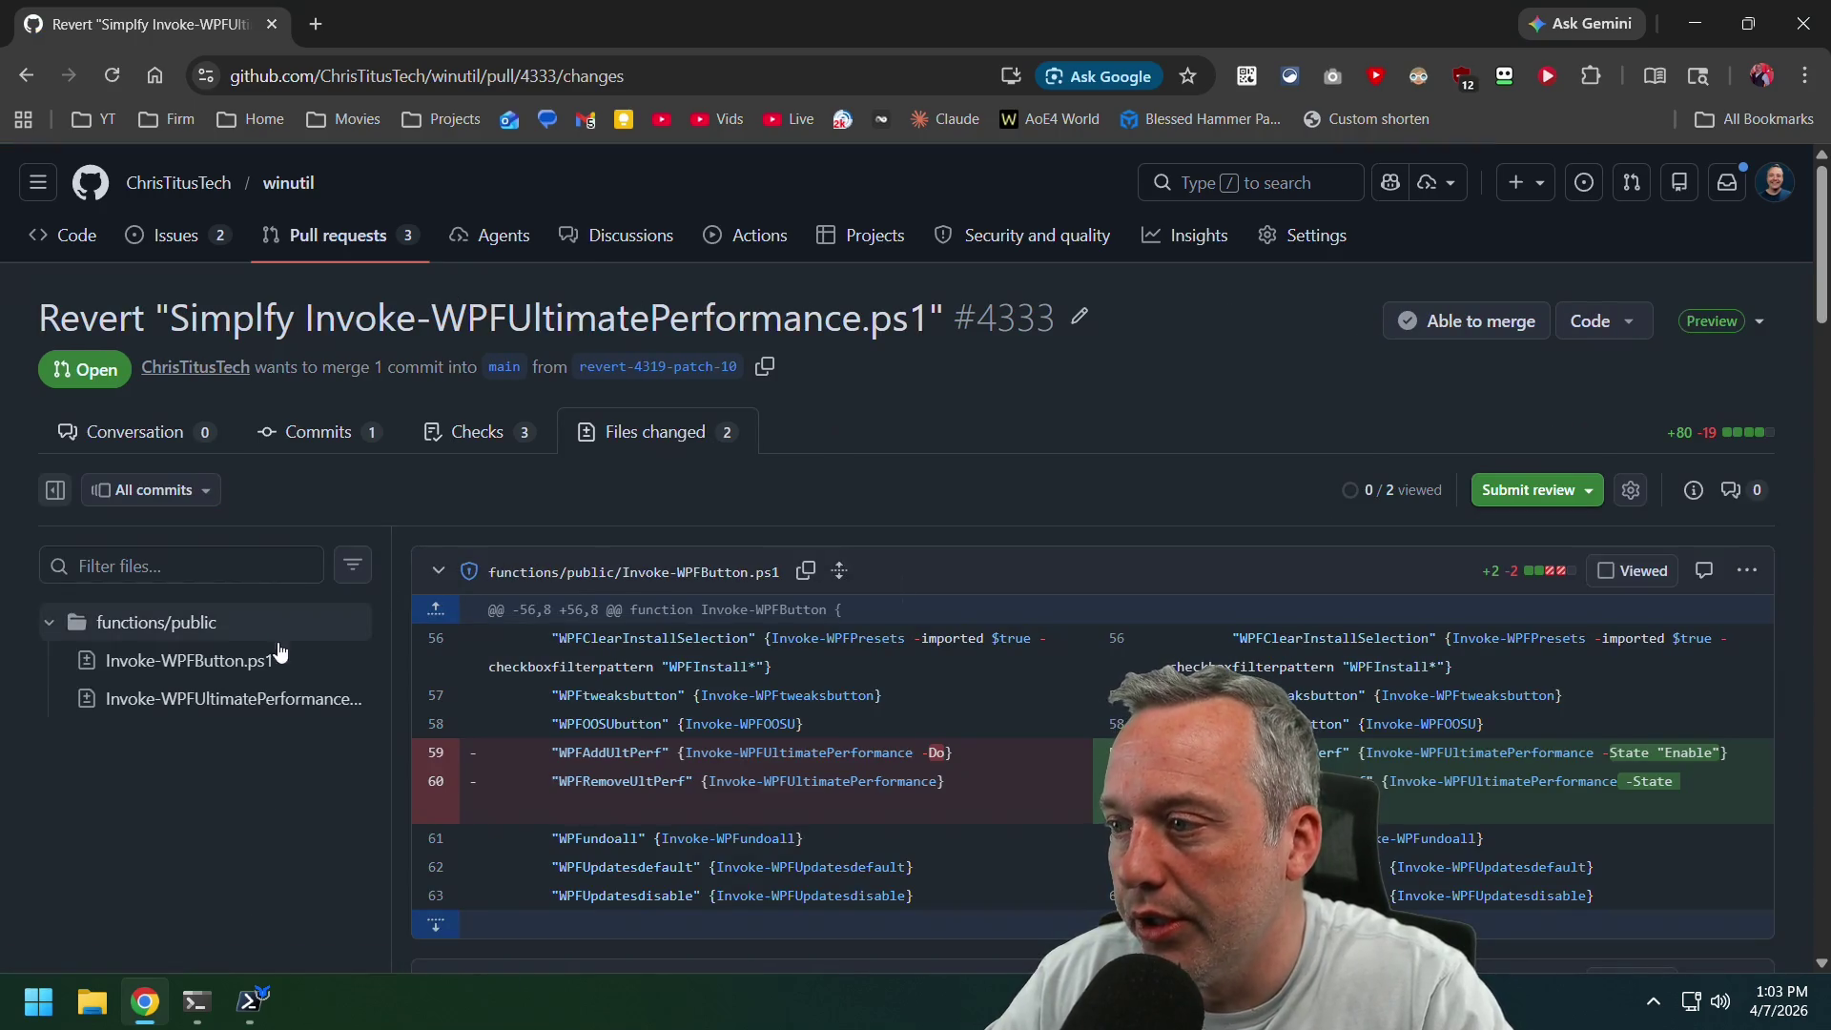
{"action": "scroll", "coordinate": [327, 642], "scroll_direction": "down", "scroll_amount": 10}
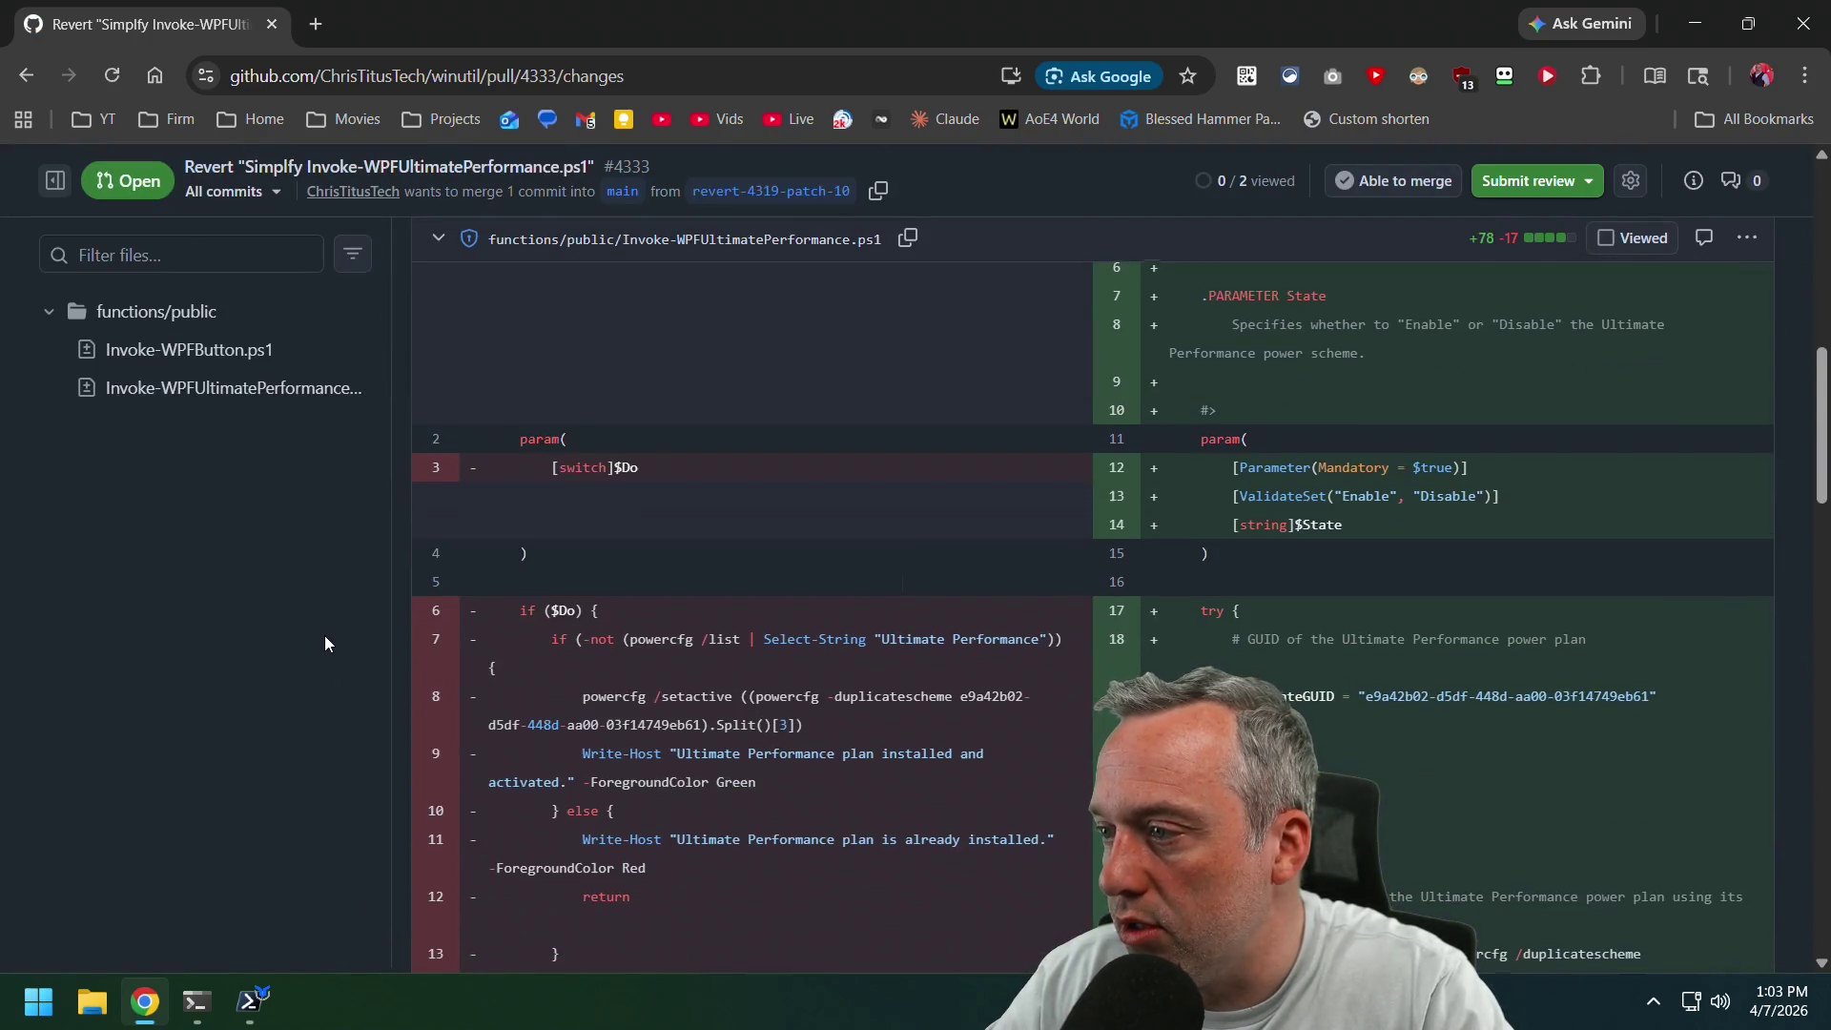
{"action": "scroll", "coordinate": [324, 635], "scroll_direction": "down", "scroll_amount": 15}
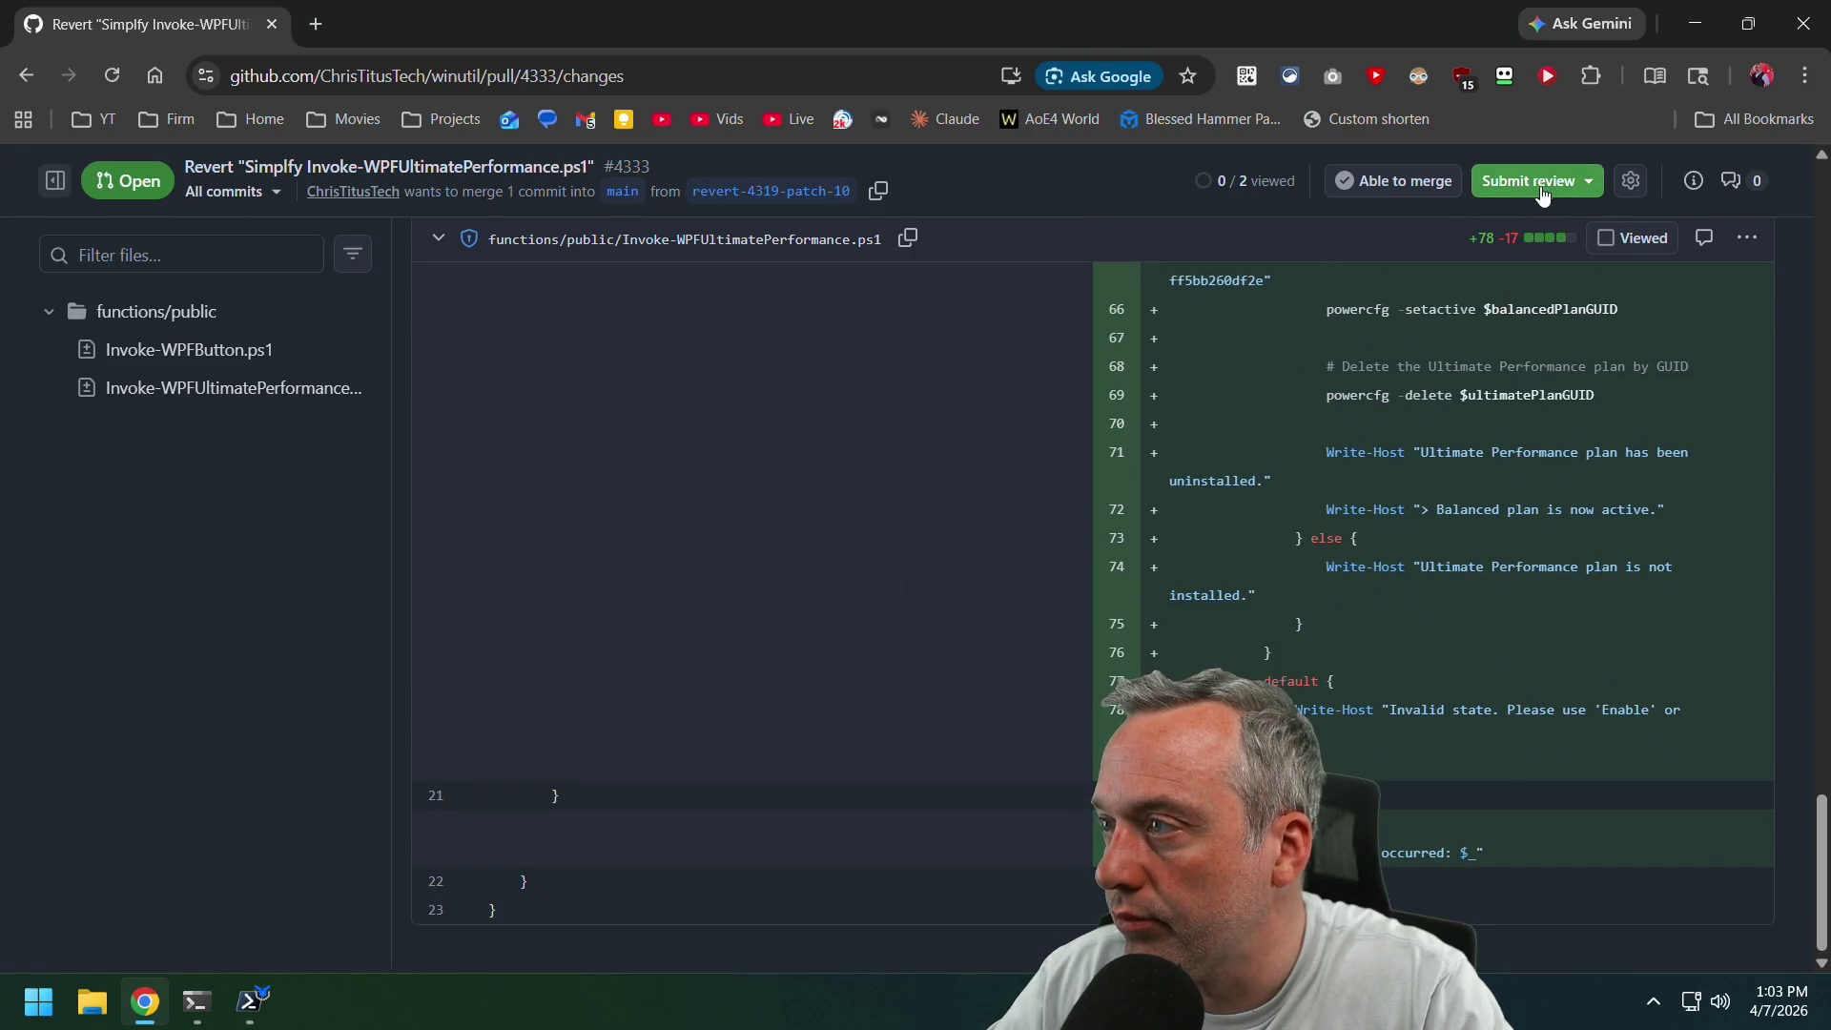
{"action": "left_click", "coordinate": [1543, 189]}
{"action": "left_click", "coordinate": [1333, 766]}
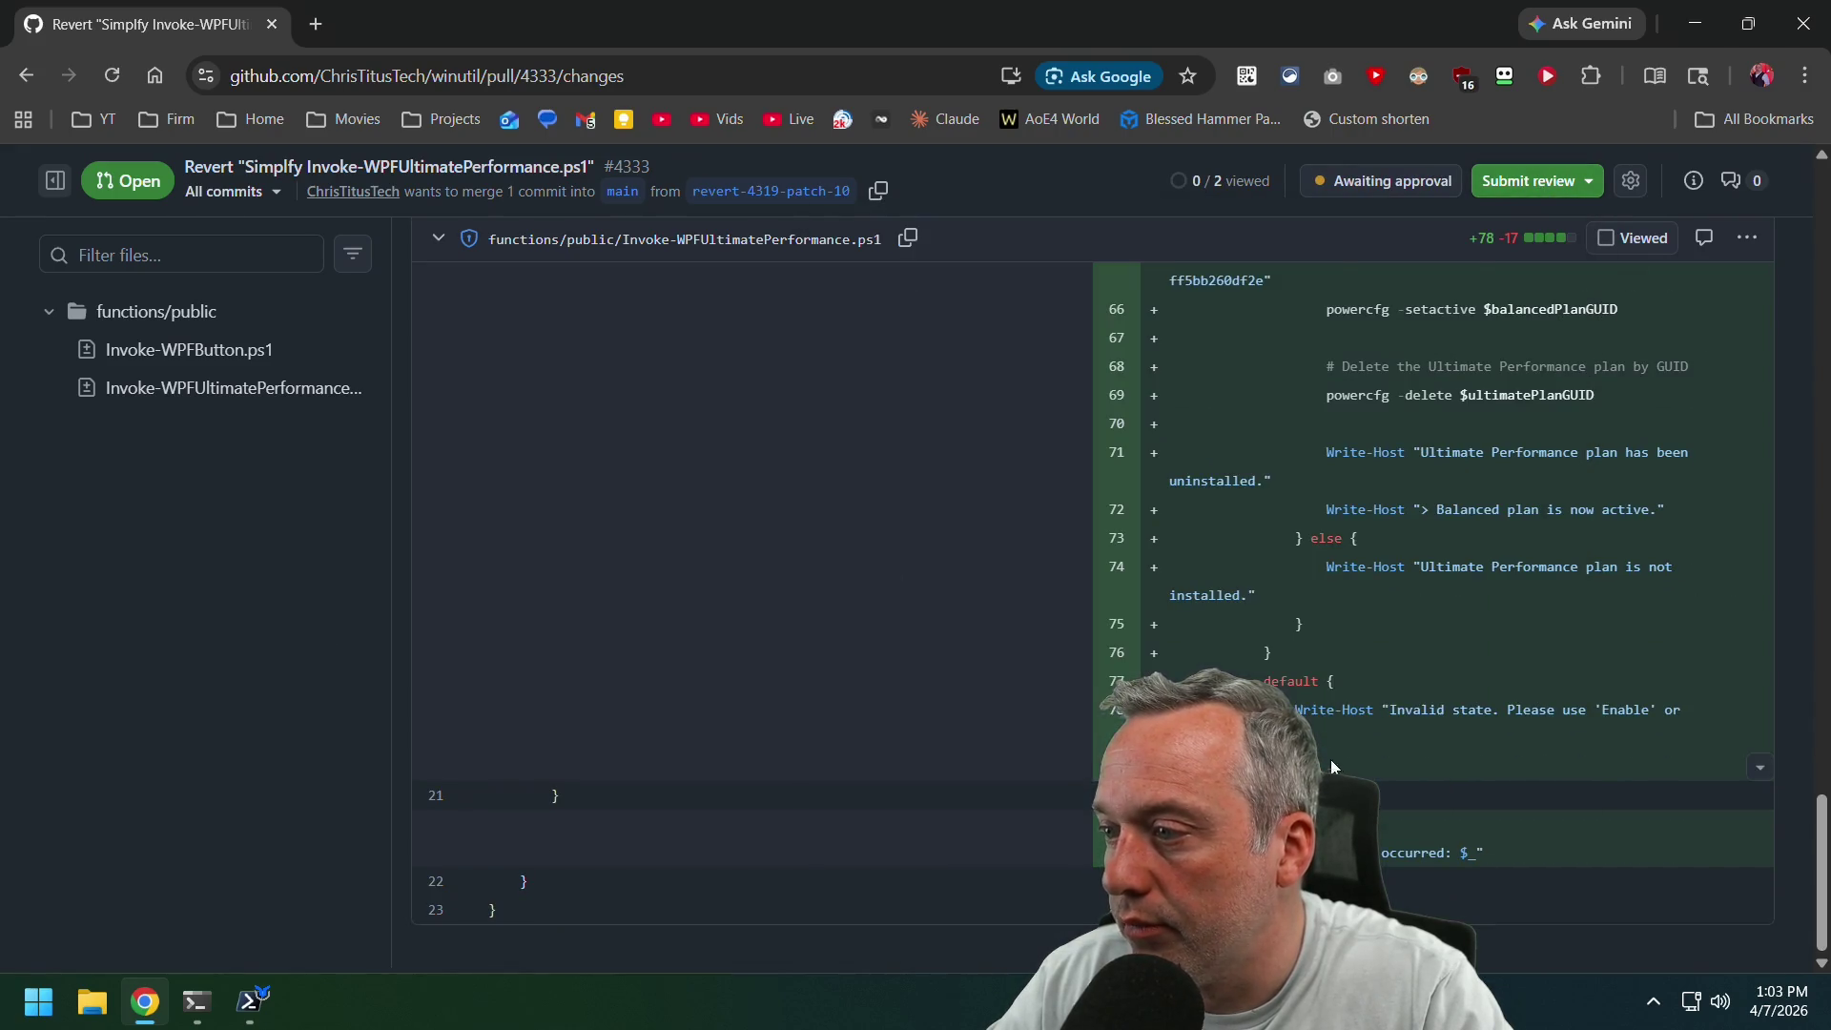
{"action": "scroll", "coordinate": [376, 456], "scroll_direction": "up", "scroll_amount": 20}
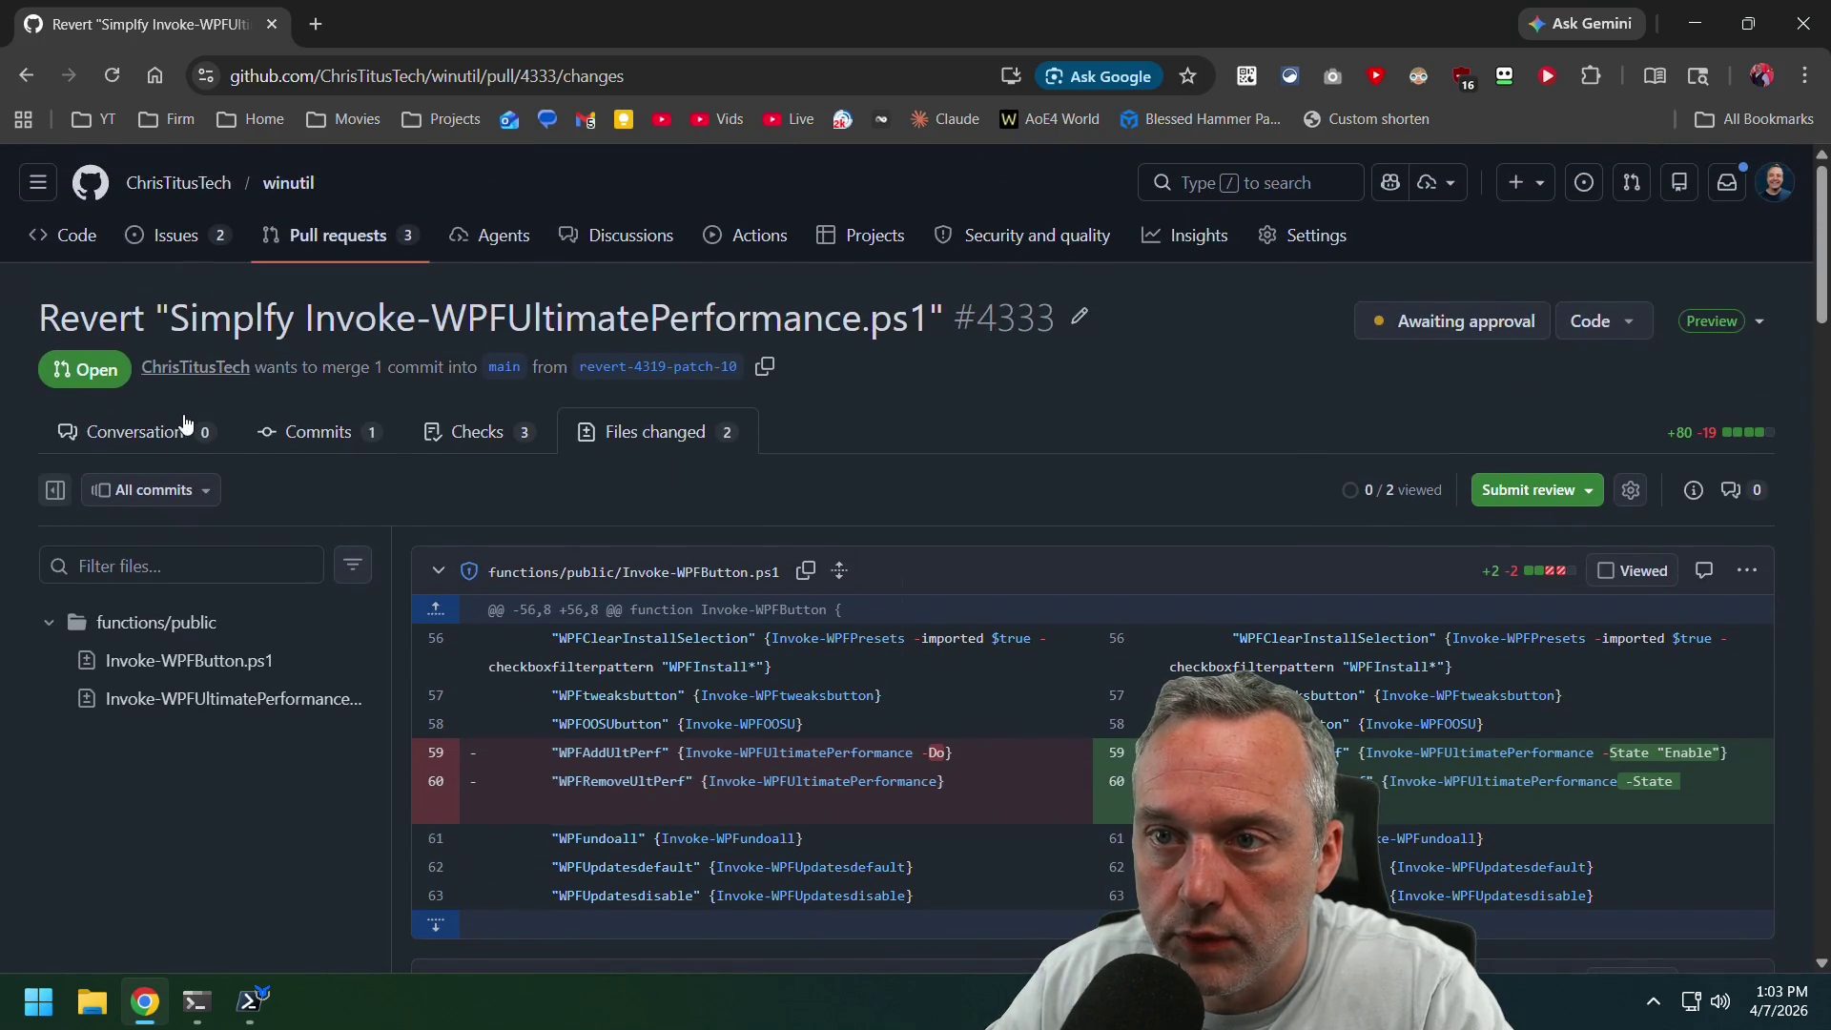
{"action": "left_click", "coordinate": [175, 427]}
Squash-merge #4333 into main, bypassing the required approval, and delete its branch.
{"action": "scroll", "coordinate": [66, 587], "scroll_direction": "down", "scroll_amount": 10}
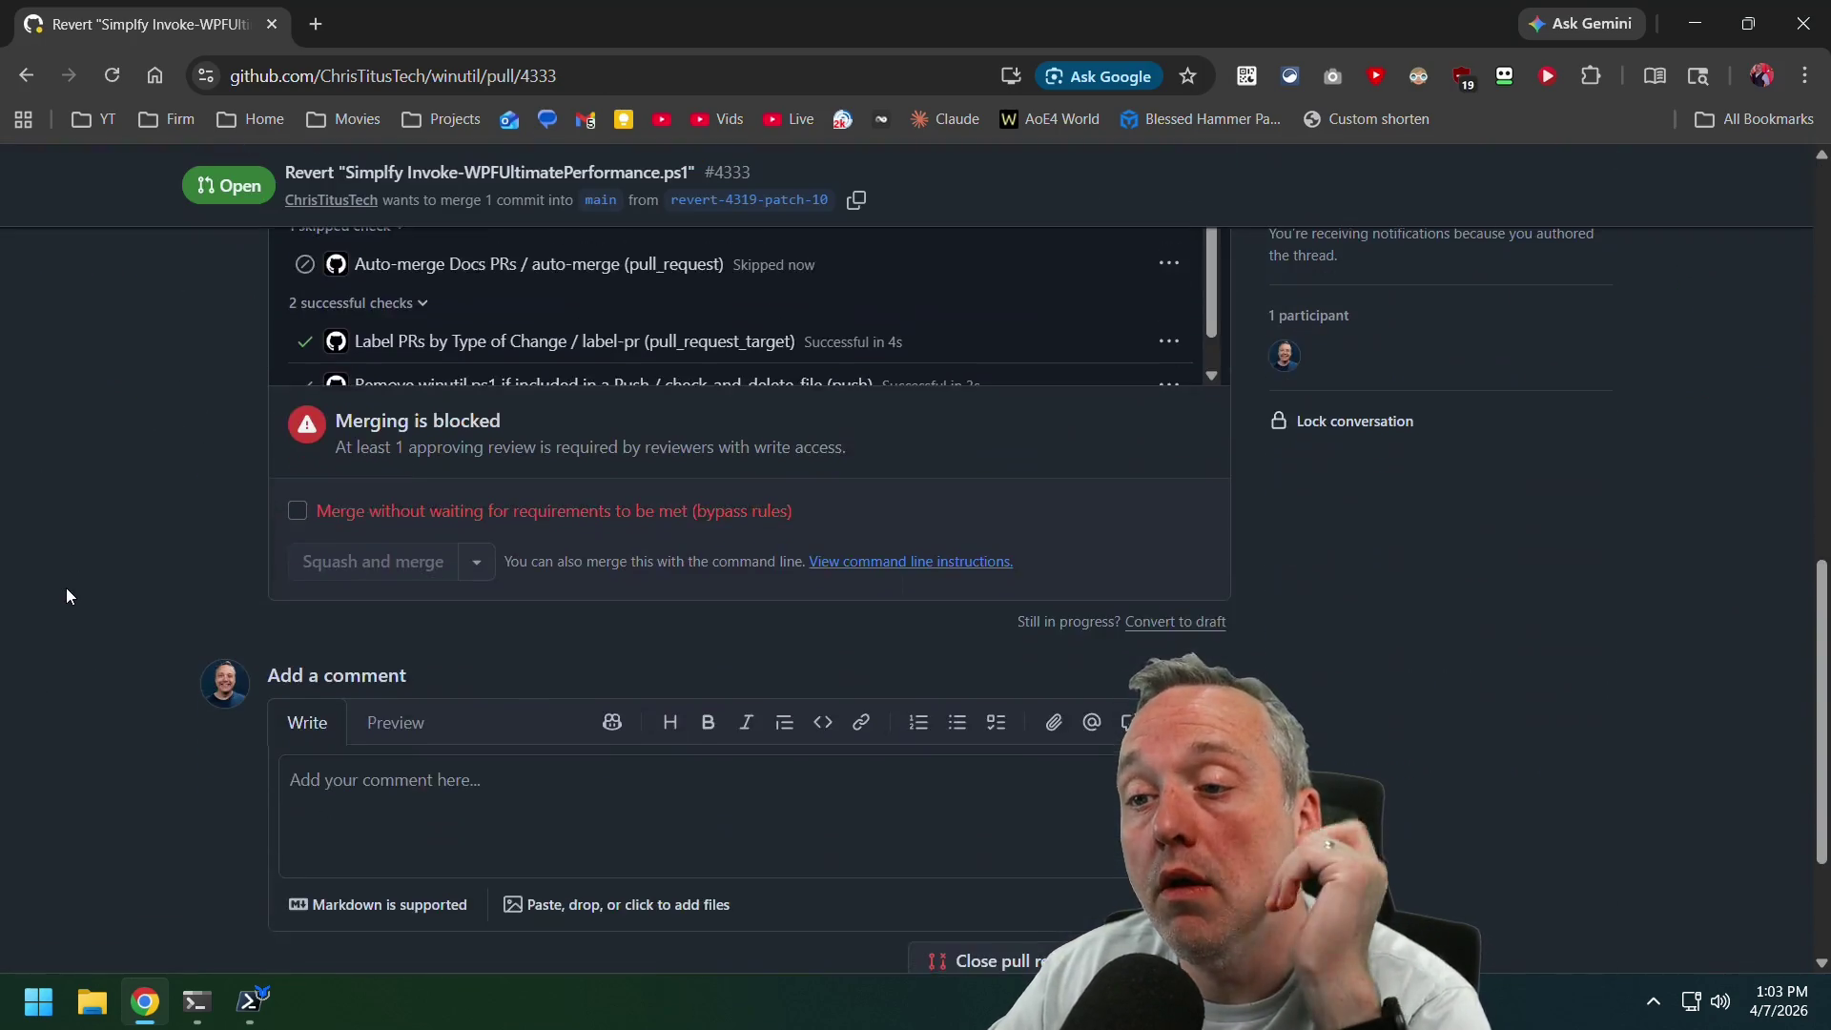
{"action": "left_click", "coordinate": [341, 517]}
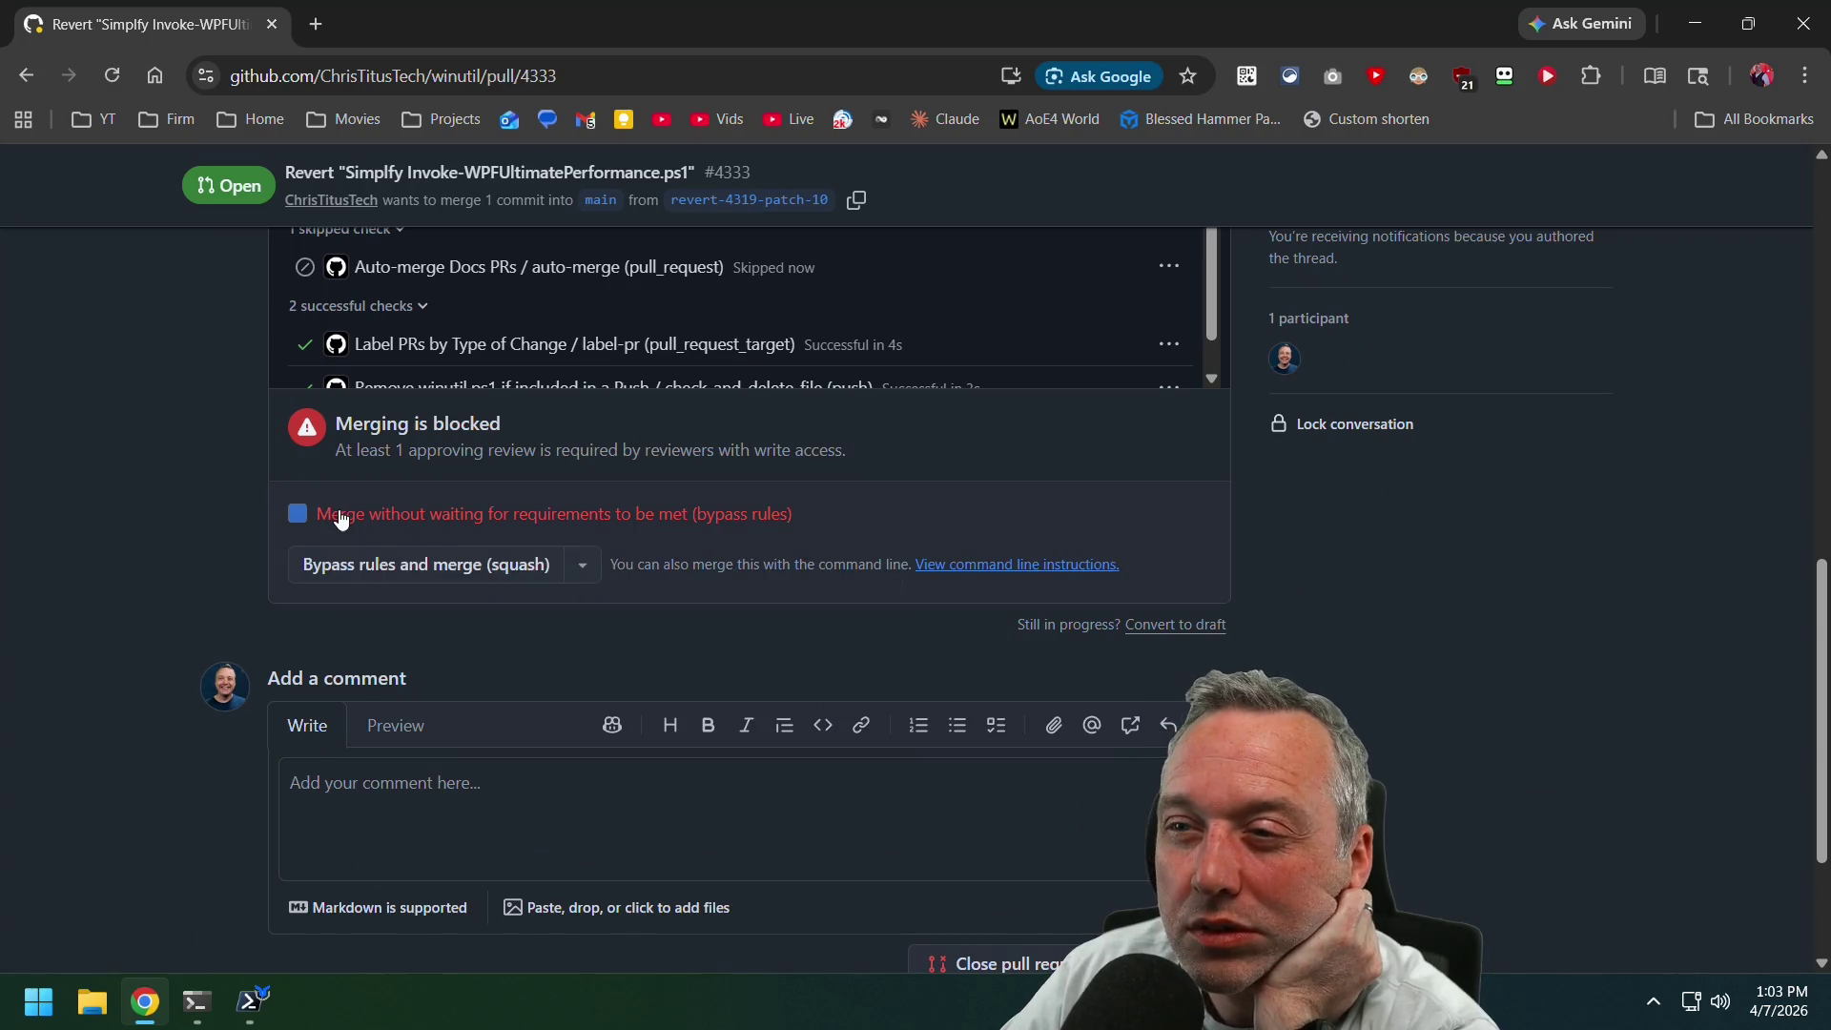
{"action": "left_click", "coordinate": [391, 564]}
{"action": "left_click", "coordinate": [386, 944]}
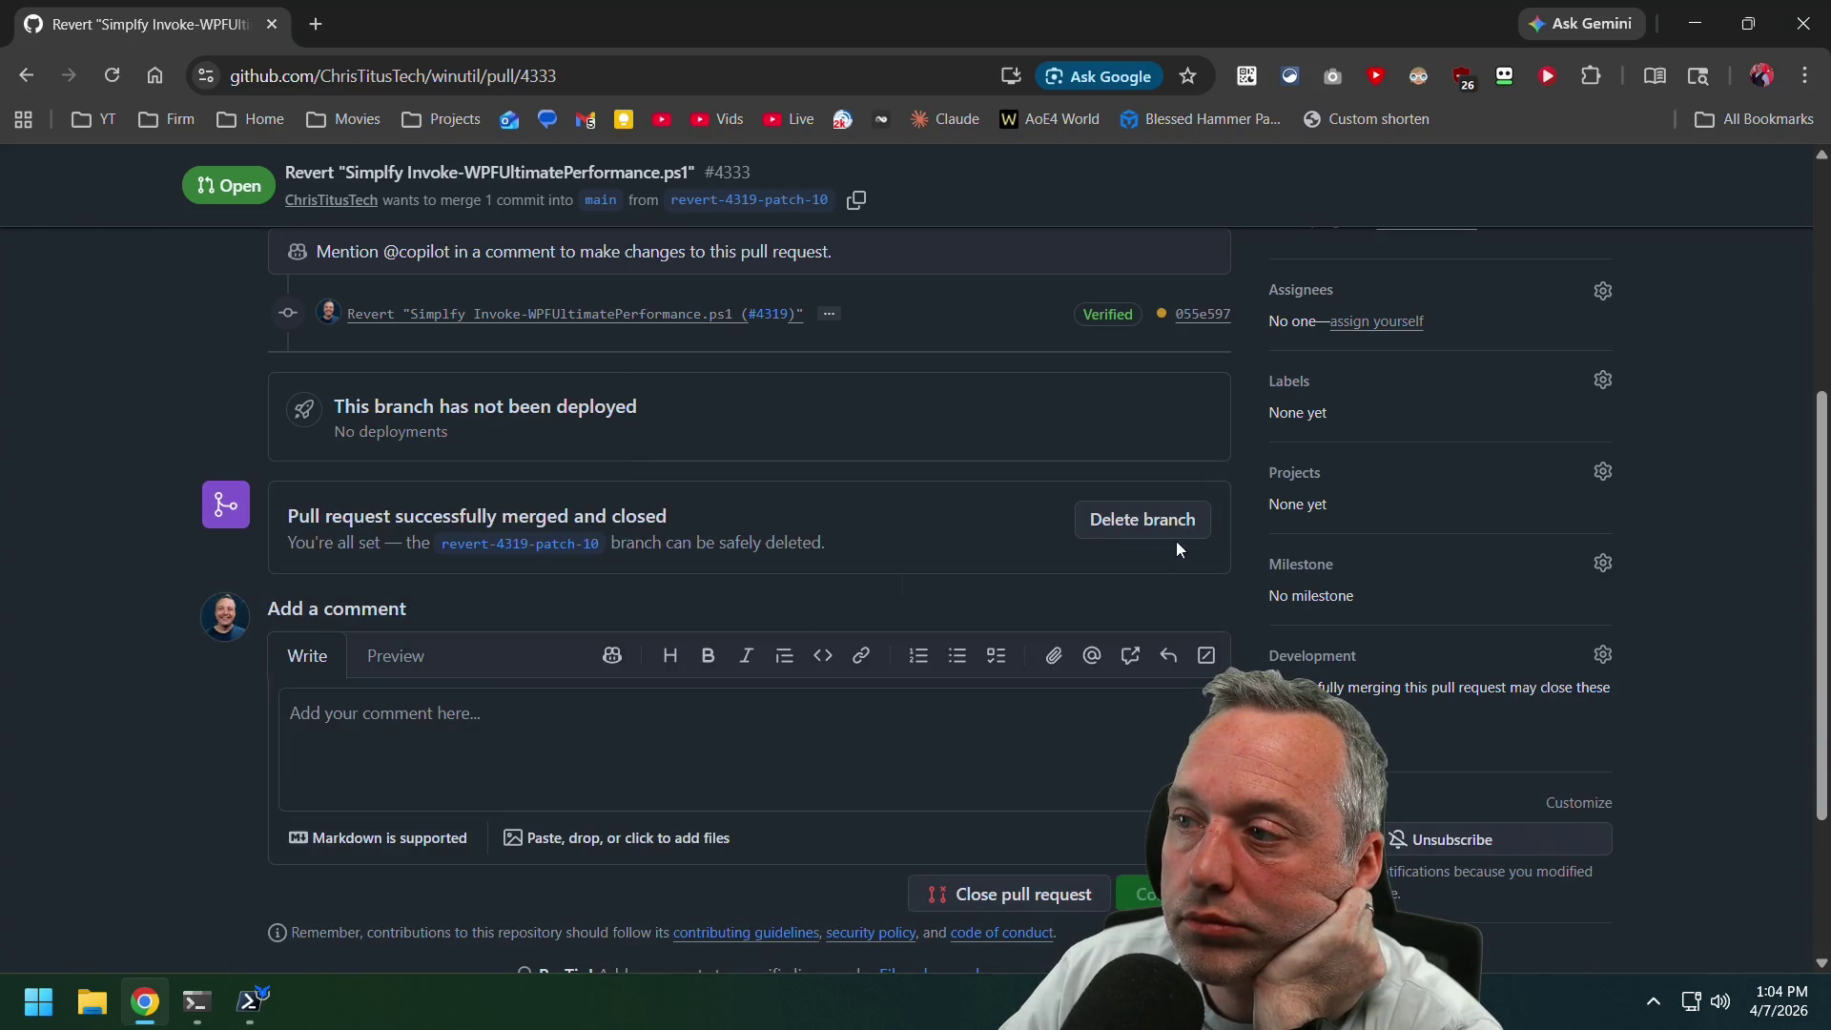
{"action": "left_click", "coordinate": [1169, 524]}
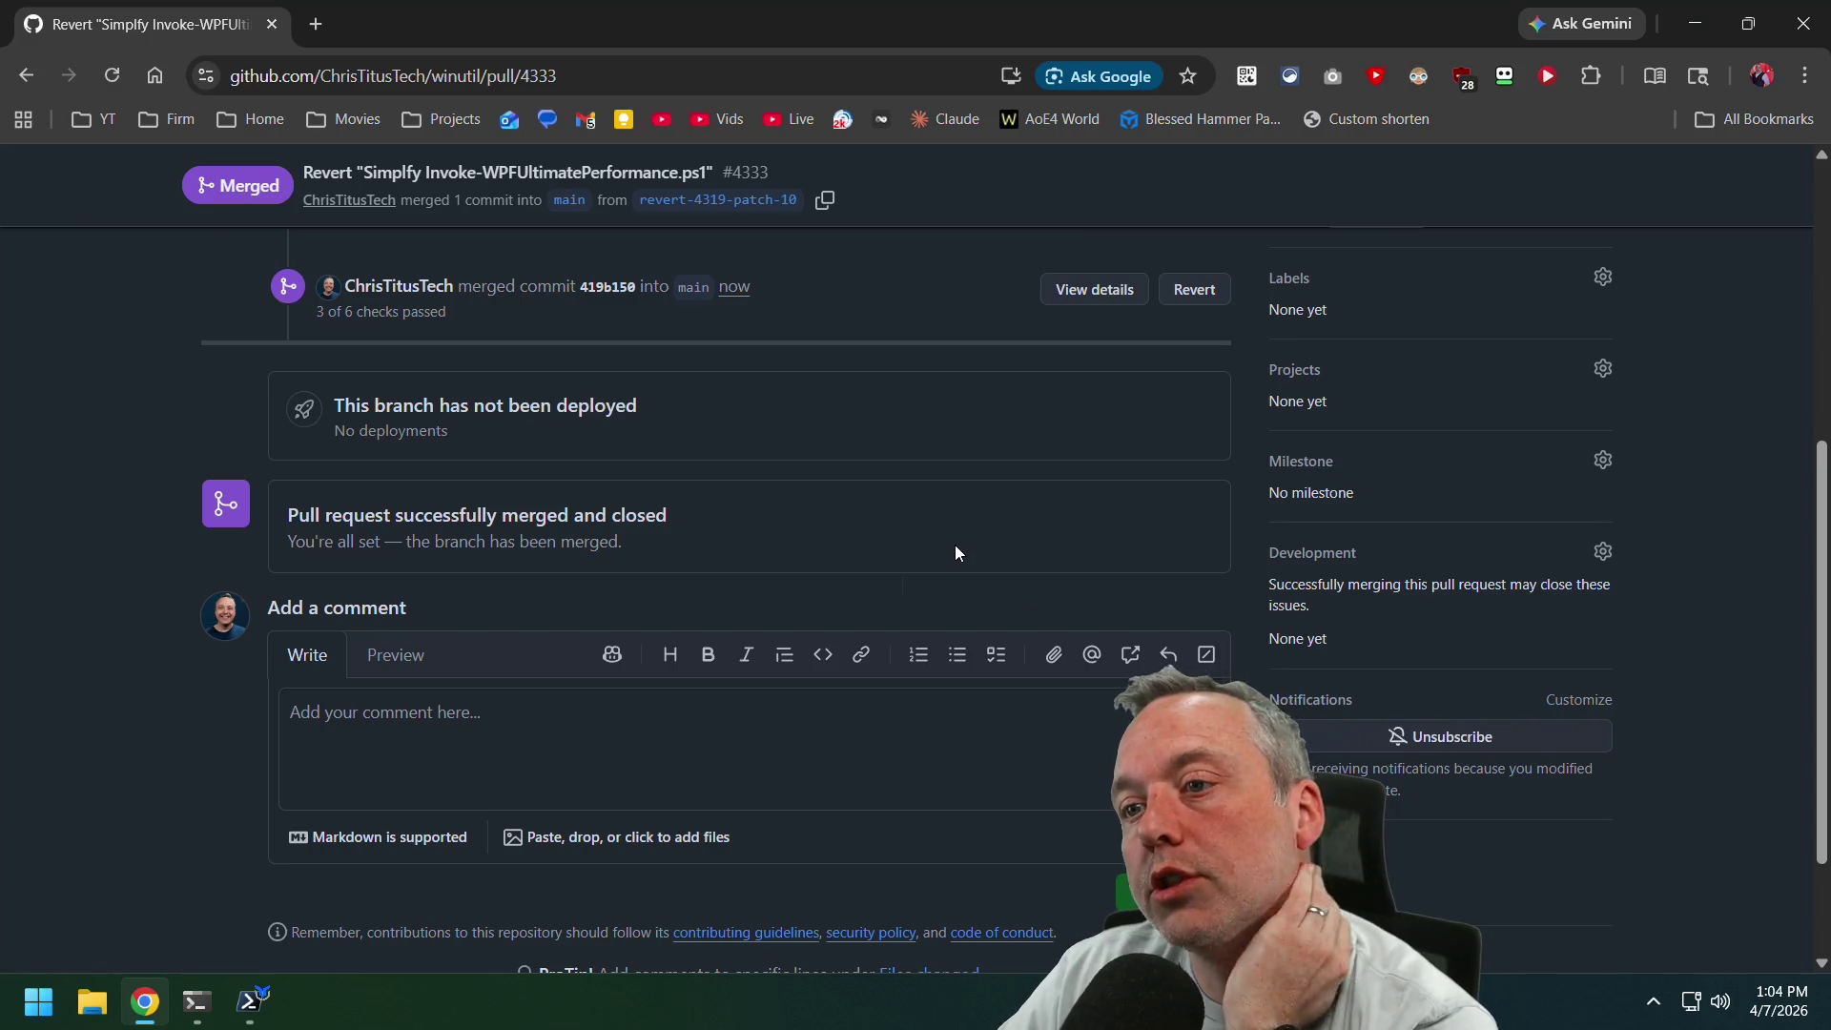
{"action": "scroll", "coordinate": [1009, 597], "scroll_direction": "up", "scroll_amount": 6}
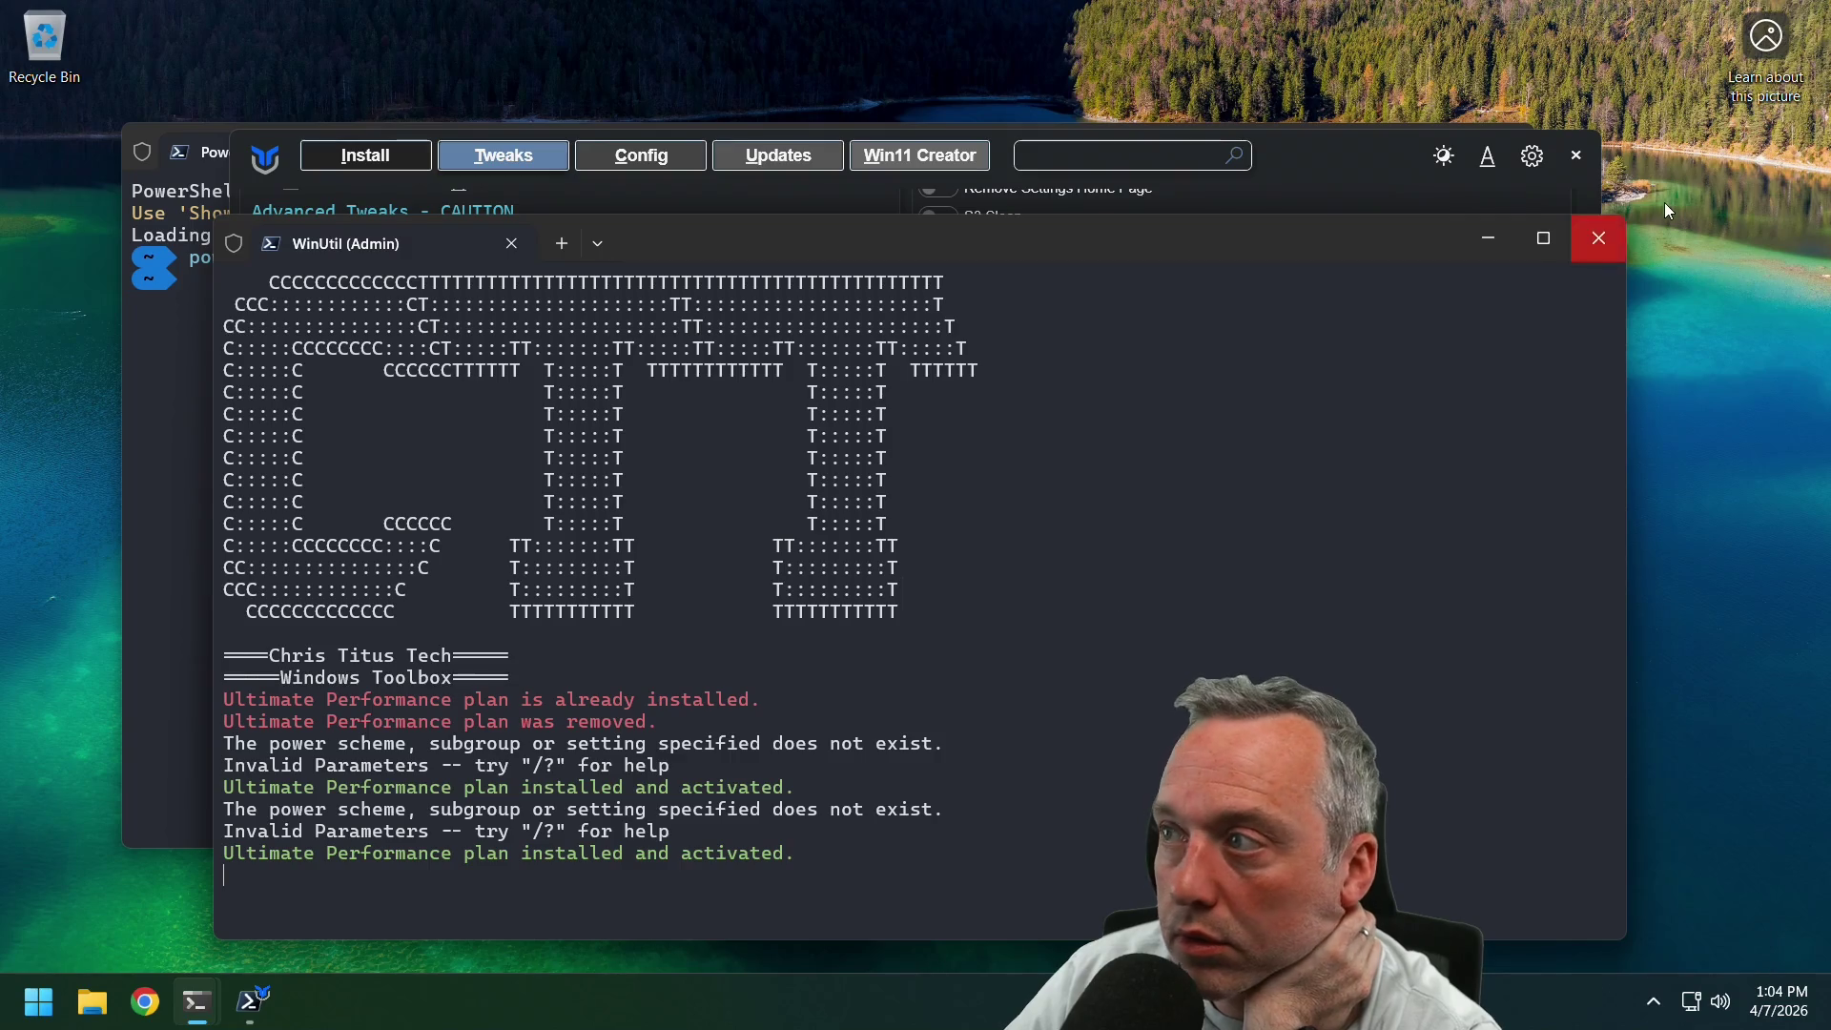
Close WinUtil and run git pull, fast-forwarding the winutil repo to 419b150.
{"action": "left_click", "coordinate": [1575, 155]}
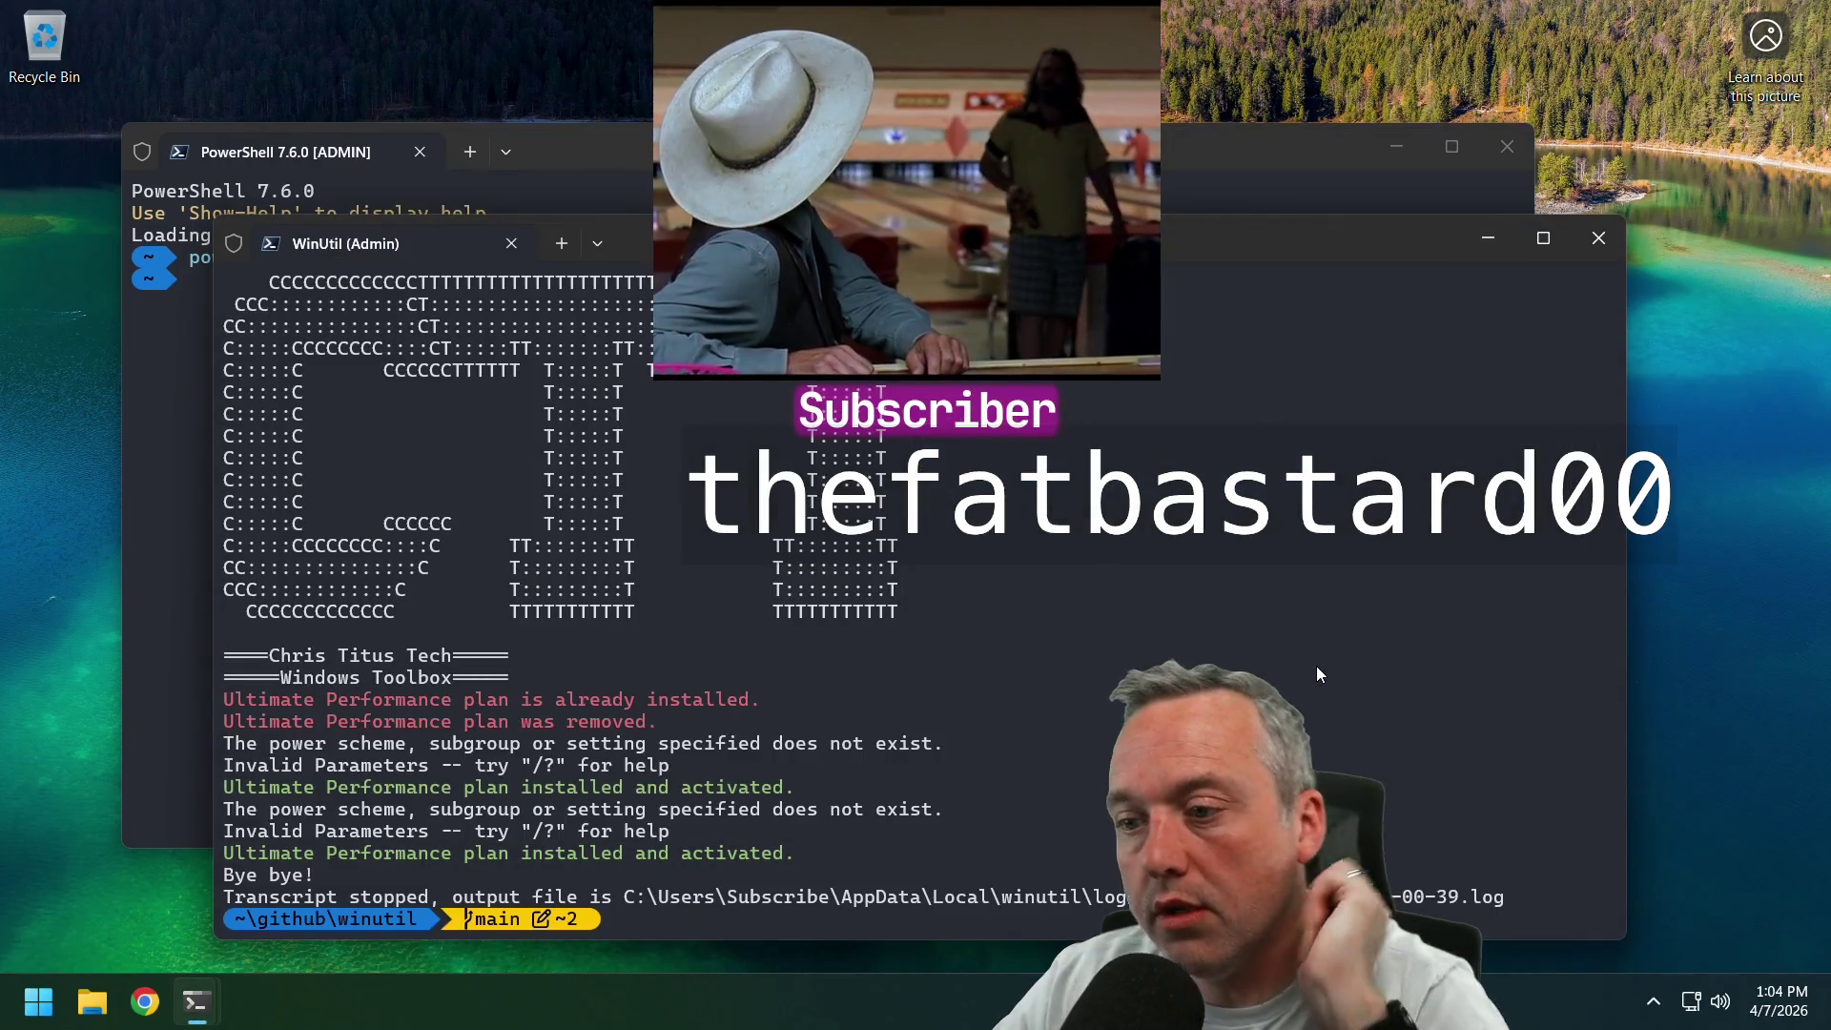
{"action": "type", "text": "gf"}
{"action": "key", "text": "BackSpace"}
{"action": "type", "text": "it pull"}
{"action": "key", "text": "Return"}
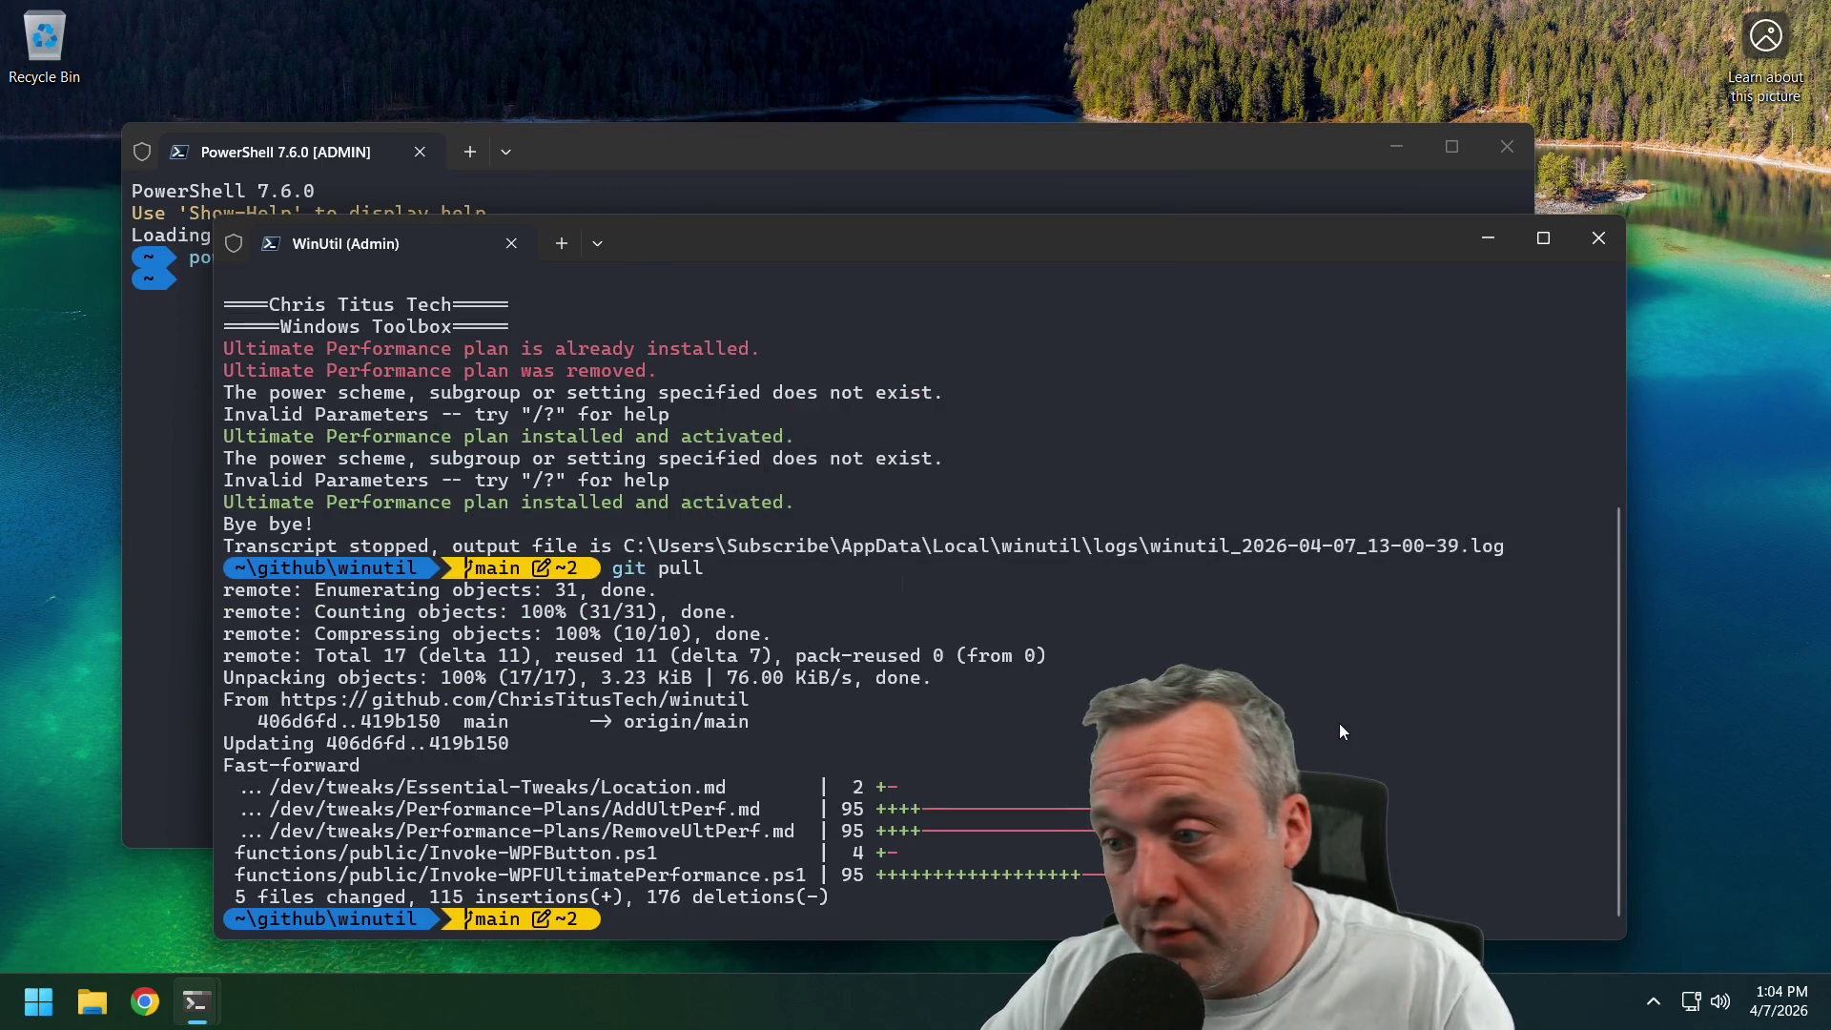
Rebuild and launch WinUtil with .\Compile.ps1 -Run and scroll to its Performance Plans tweaks.
{"action": "type", "text": ".\\Compile.ps1 -Run"}
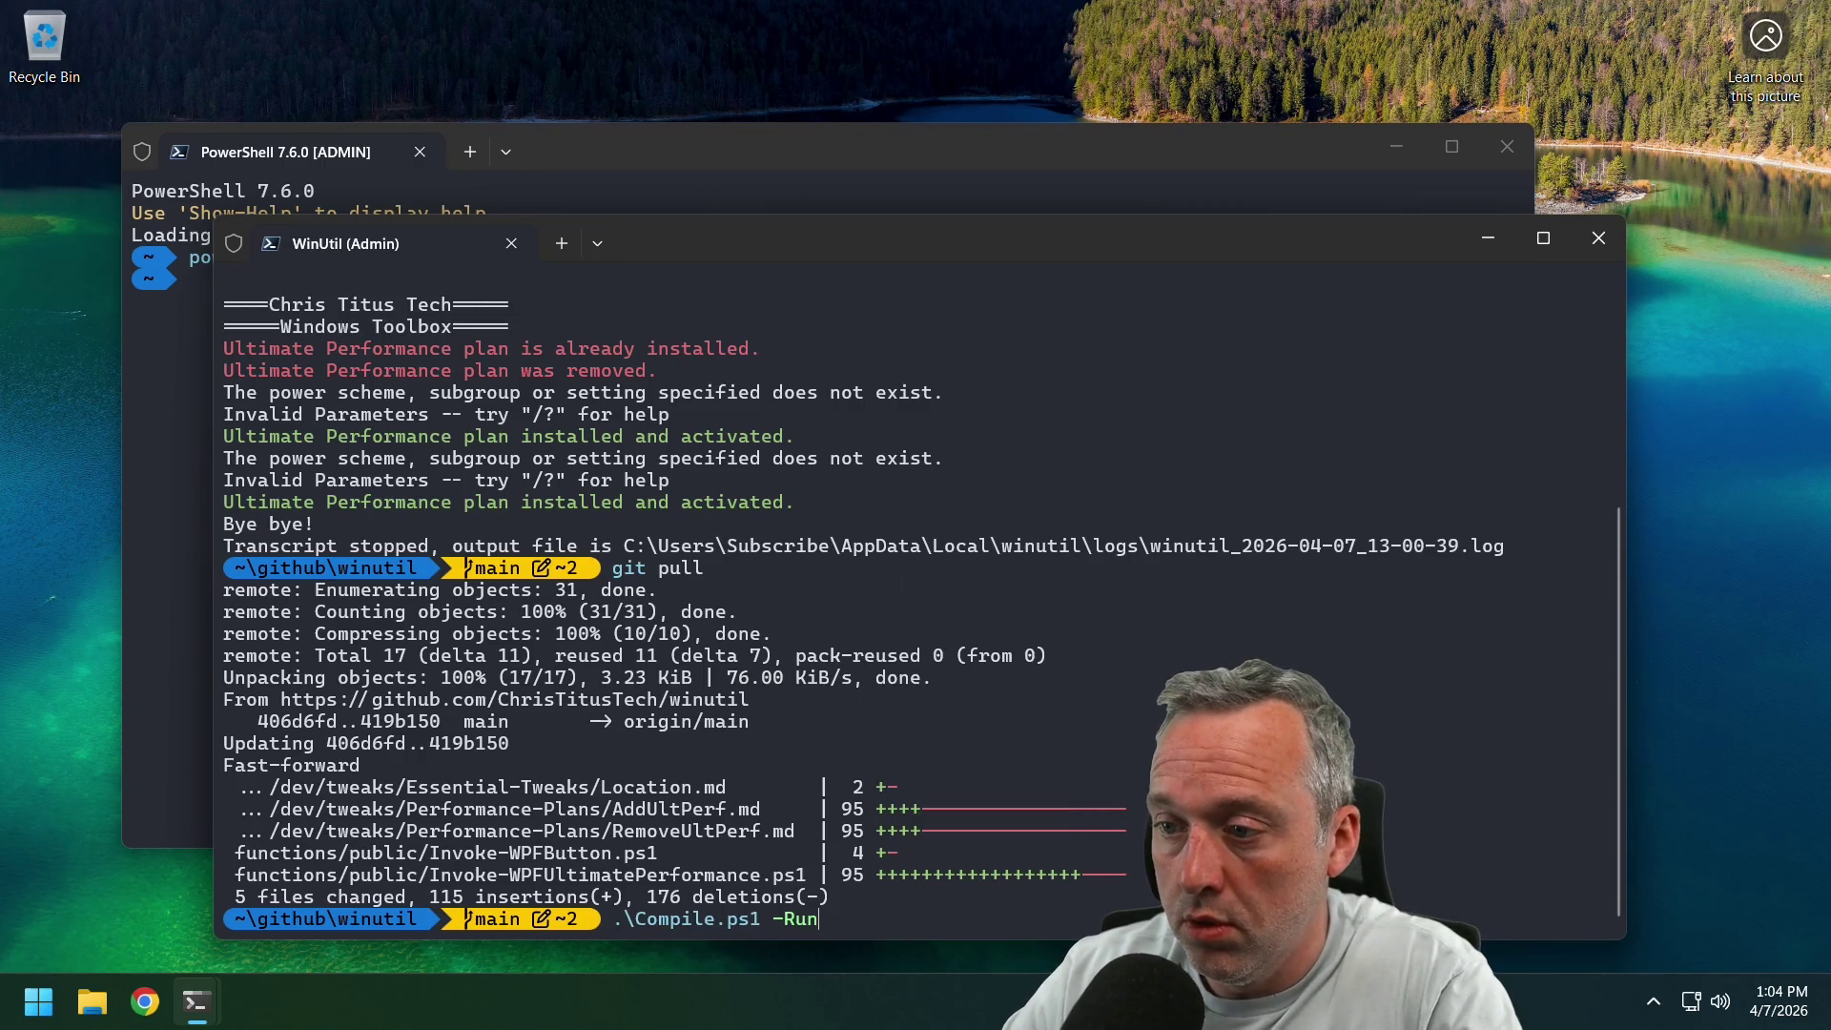
{"action": "key", "text": "Return"}
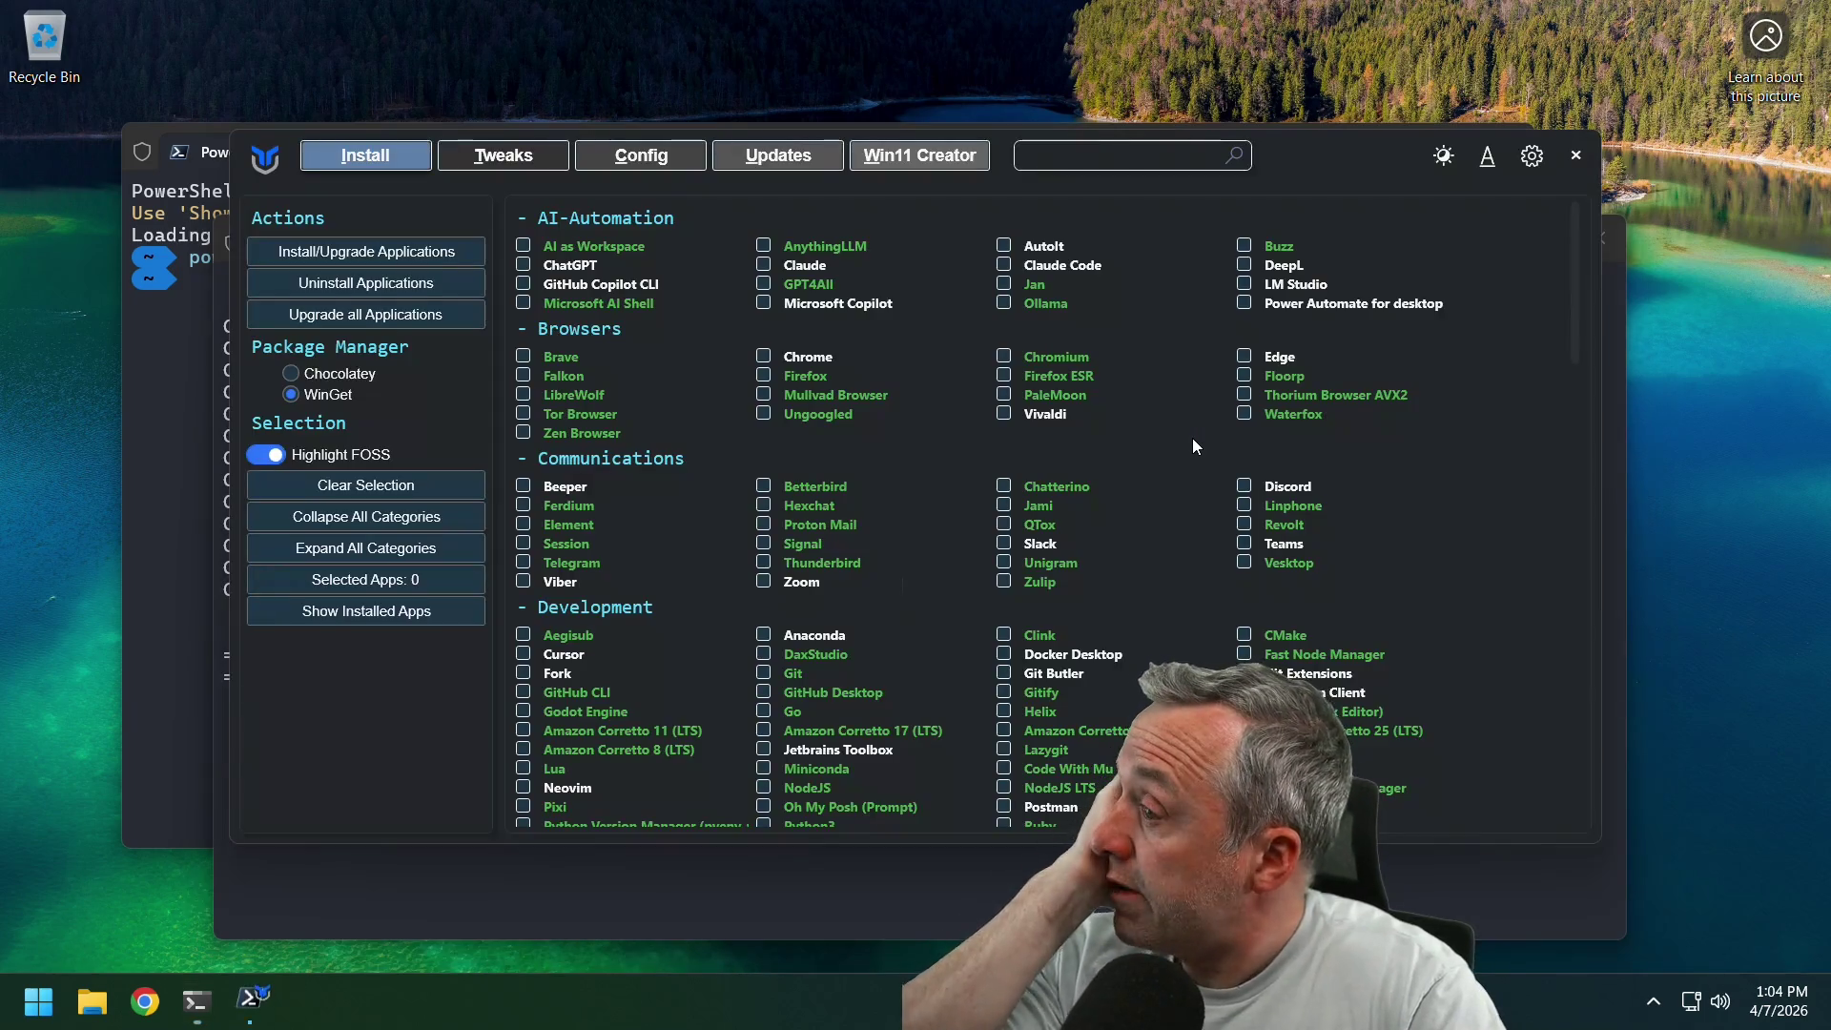
{"action": "left_click", "coordinate": [504, 164]}
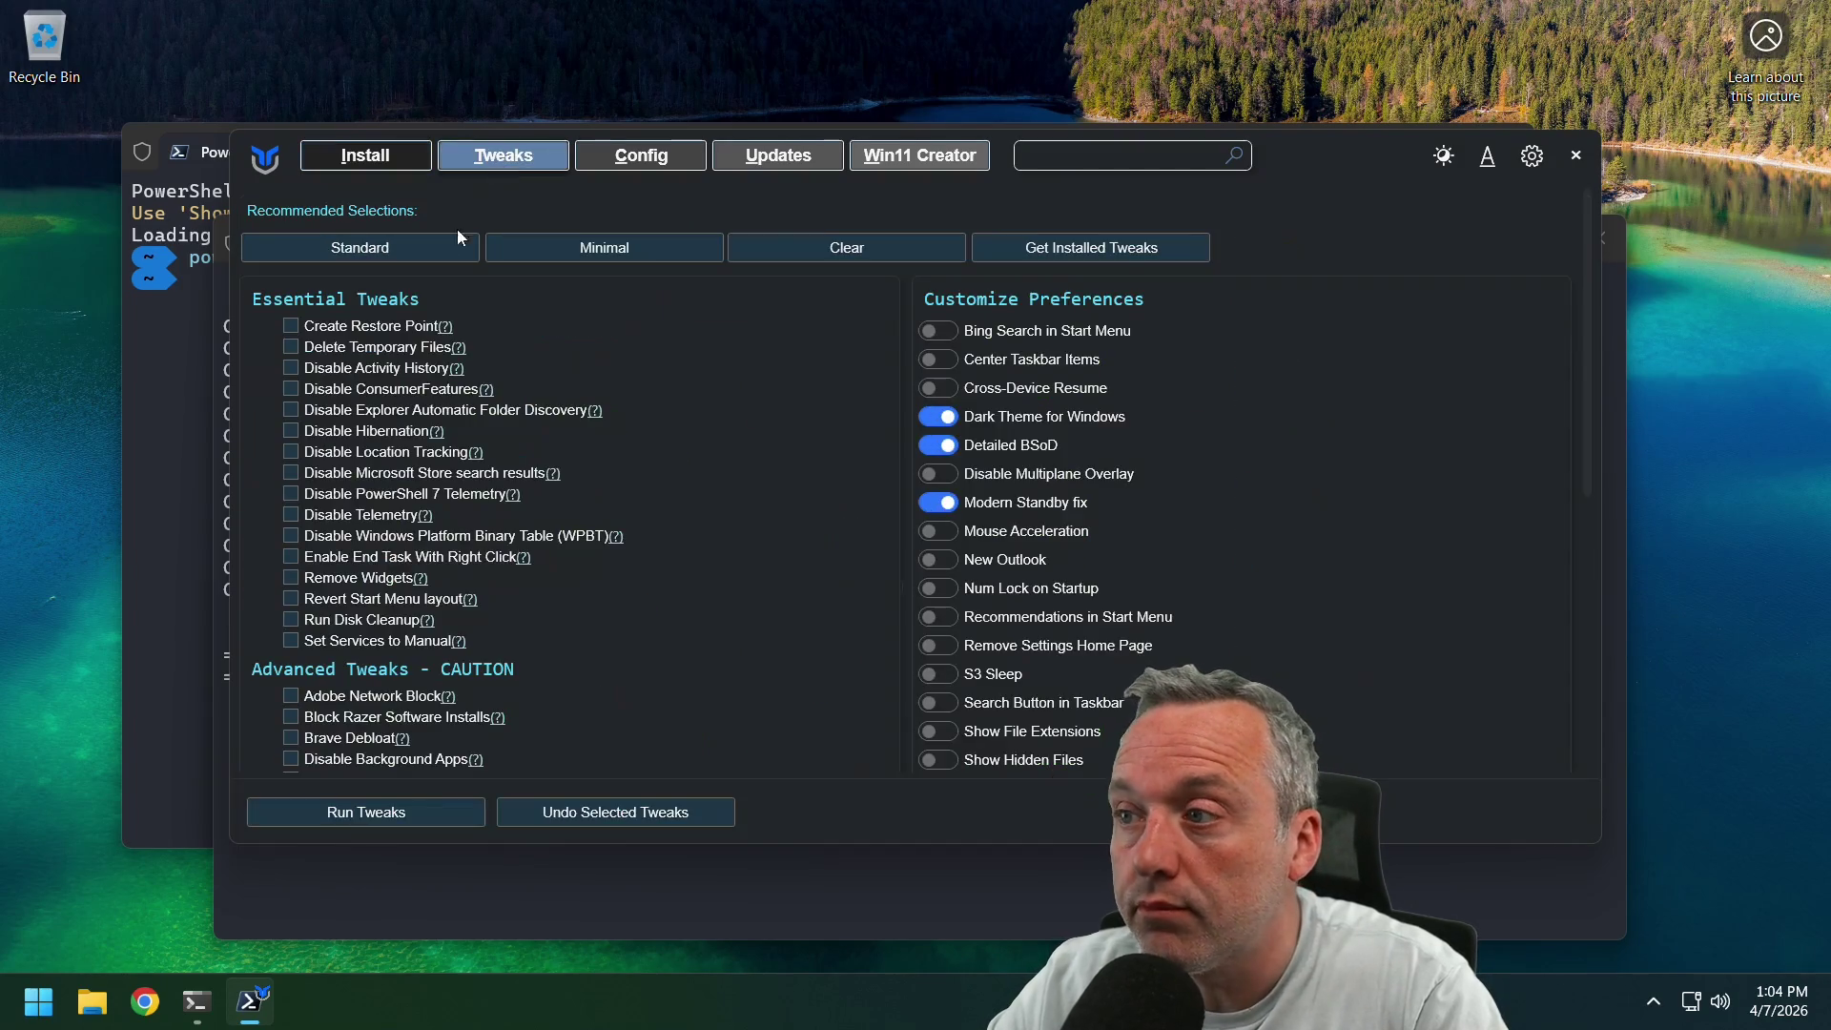
{"action": "scroll", "coordinate": [1315, 572], "scroll_direction": "down", "scroll_amount": 5}
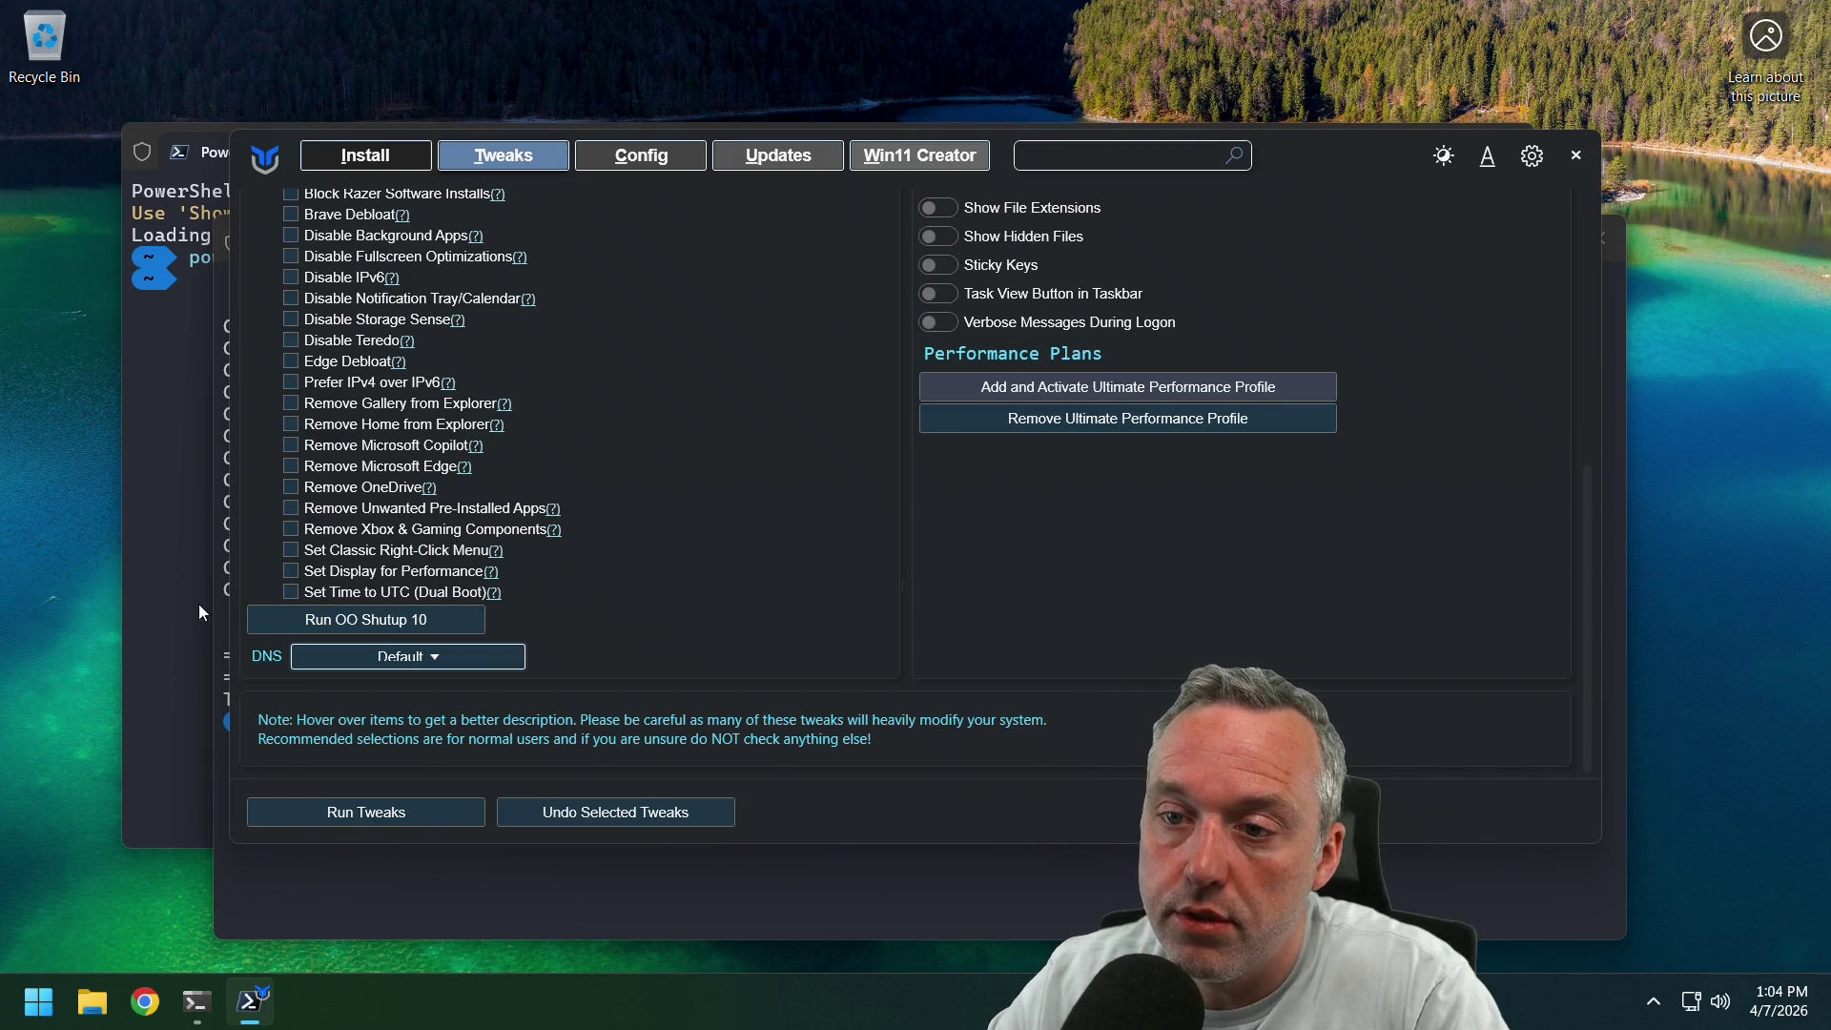
Uncover the toolbox from behind its terminal, then close WinUtil and its terminal.
{"action": "left_click", "coordinate": [225, 578]}
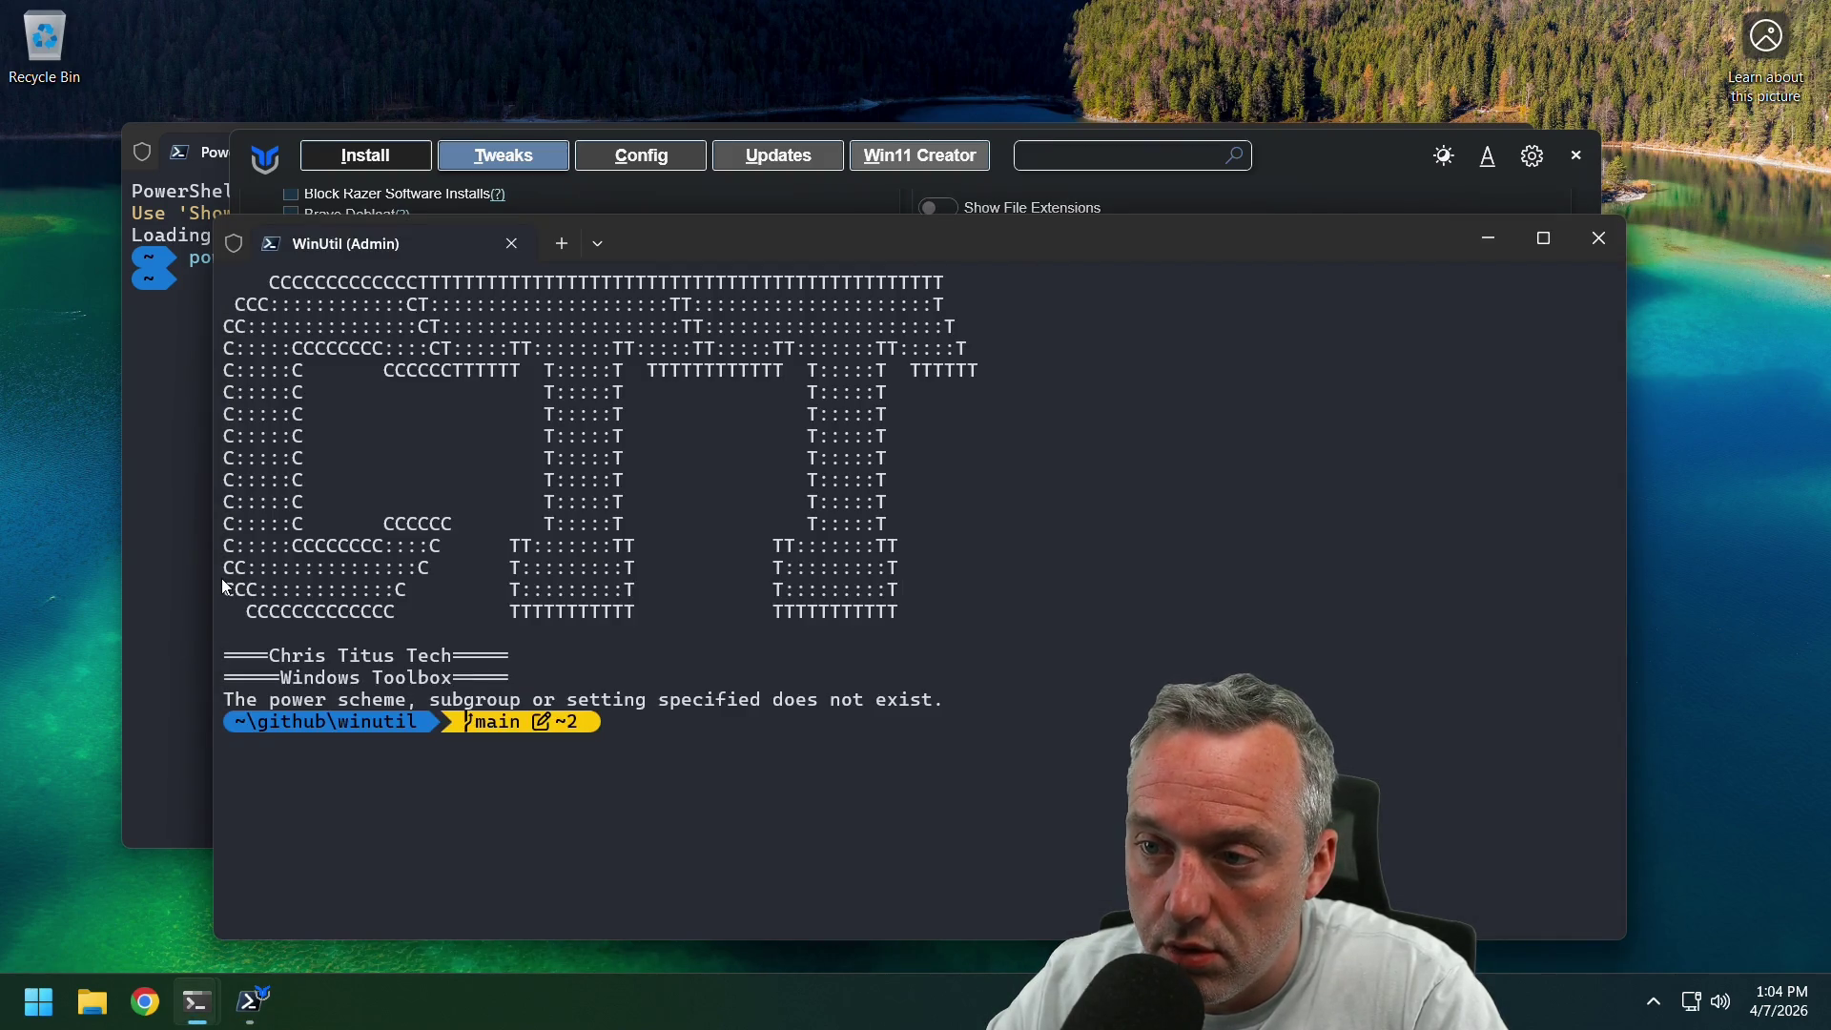
{"action": "mouse_move", "coordinate": [1000, 229]}
{"action": "left_mouse_down"}
{"action": "mouse_move", "coordinate": [867, 296]}
{"action": "mouse_move", "coordinate": [1004, 256]}
{"action": "left_mouse_up"}
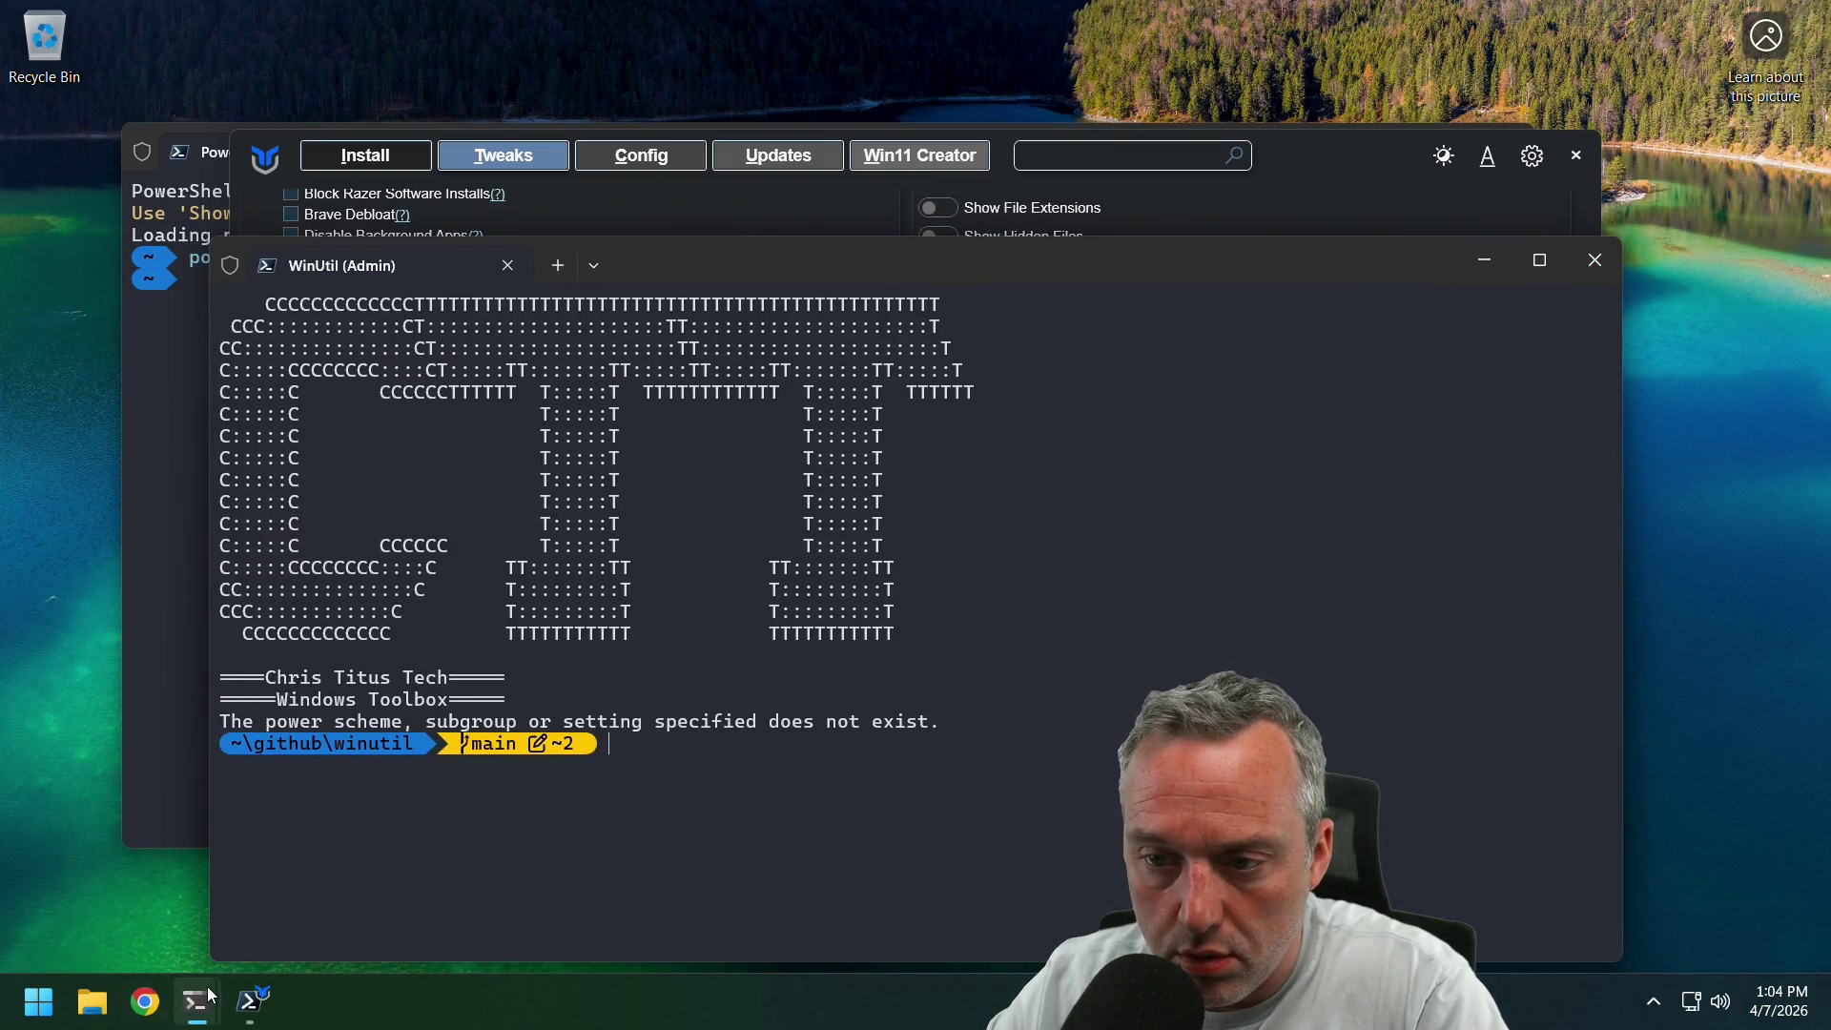
{"action": "key", "text": "alt+F4"}
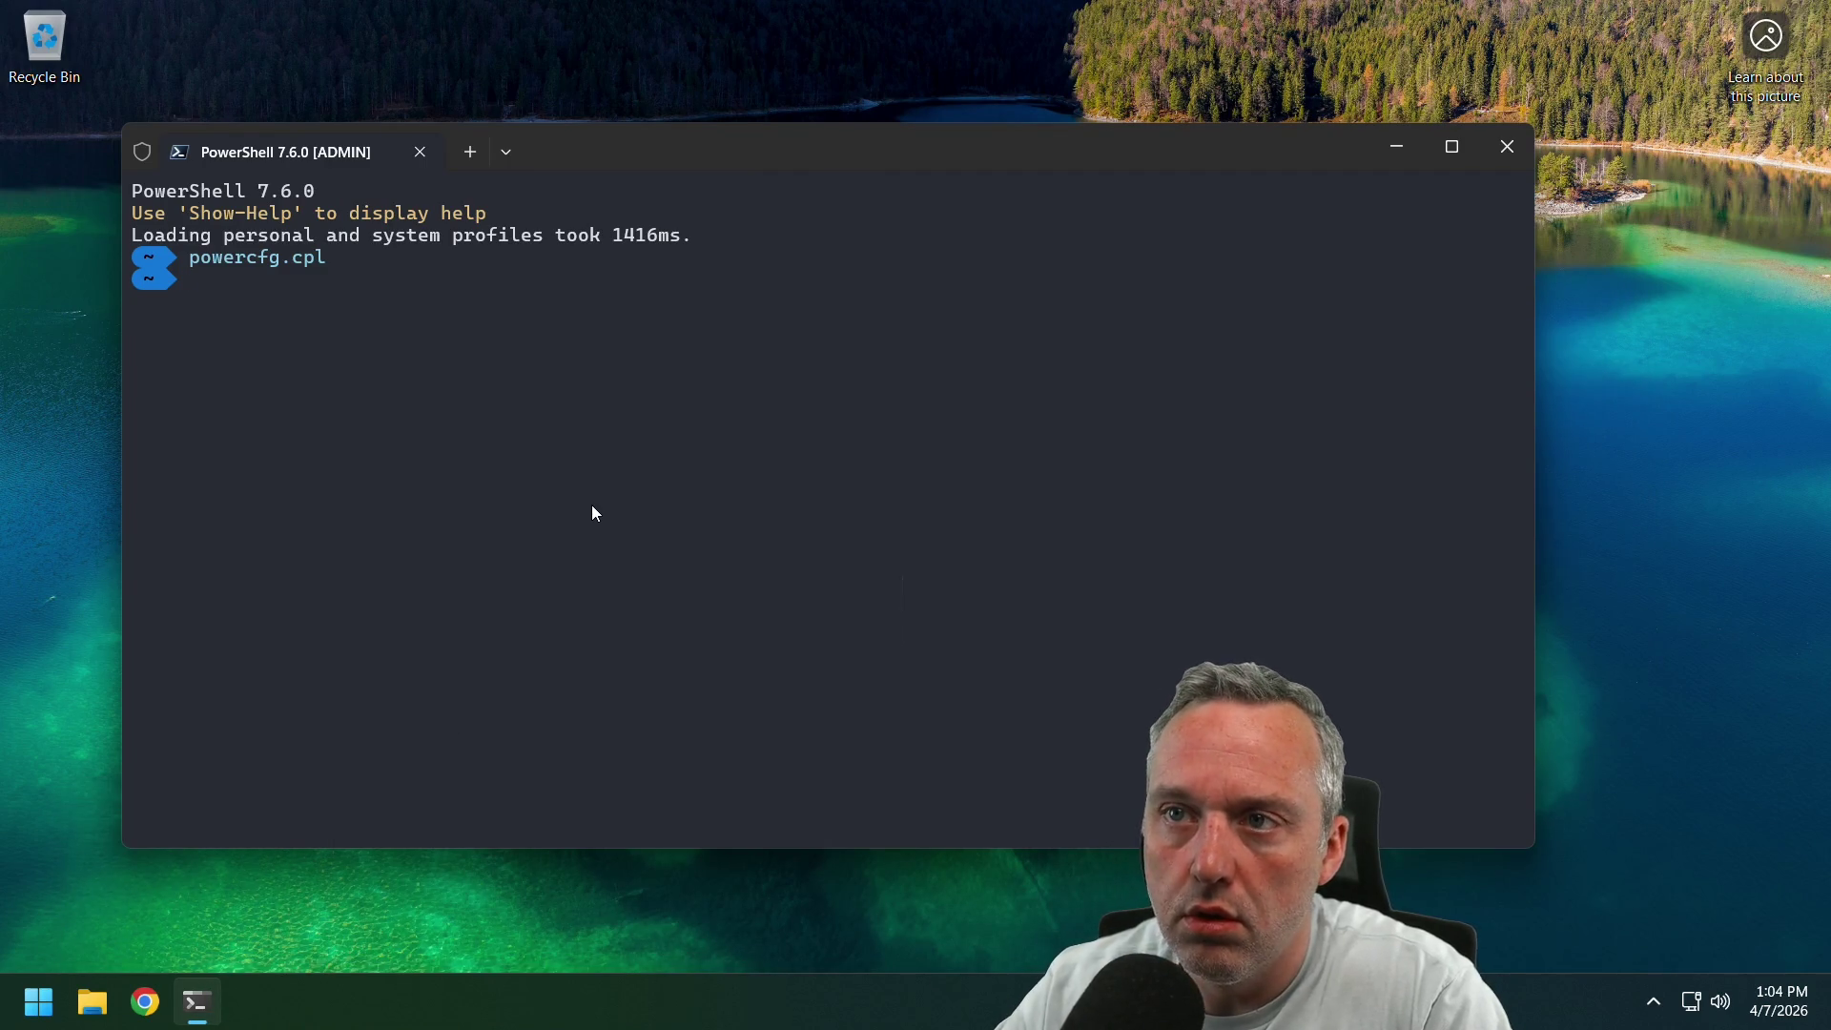
{"action": "left_click", "coordinate": [831, 277]}
Jump back to the winutil folder, rerun .\Compile.ps1 -Run, and show the Tweaks list.
{"action": "type", "text": "z winut"}
{"action": "key", "text": "Return"}
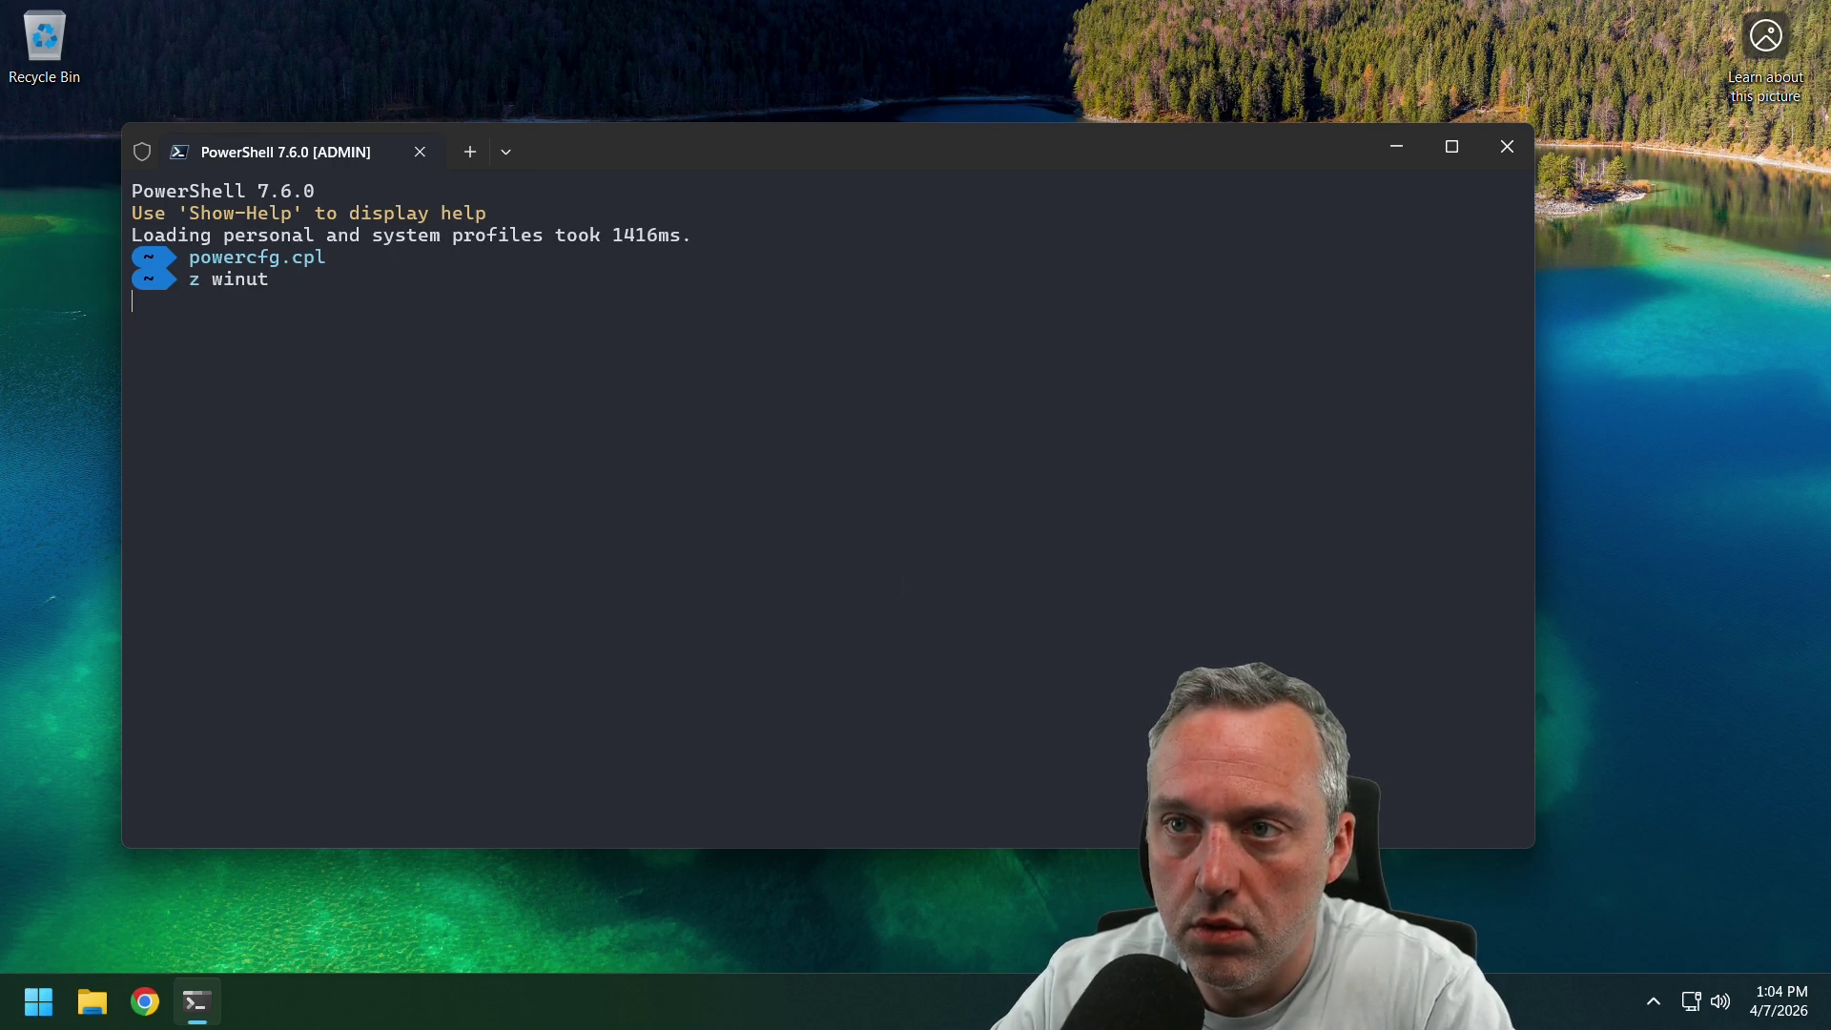
{"action": "key", "text": "Up"}
{"action": "key", "text": "Up"}
{"action": "key", "text": "Up"}
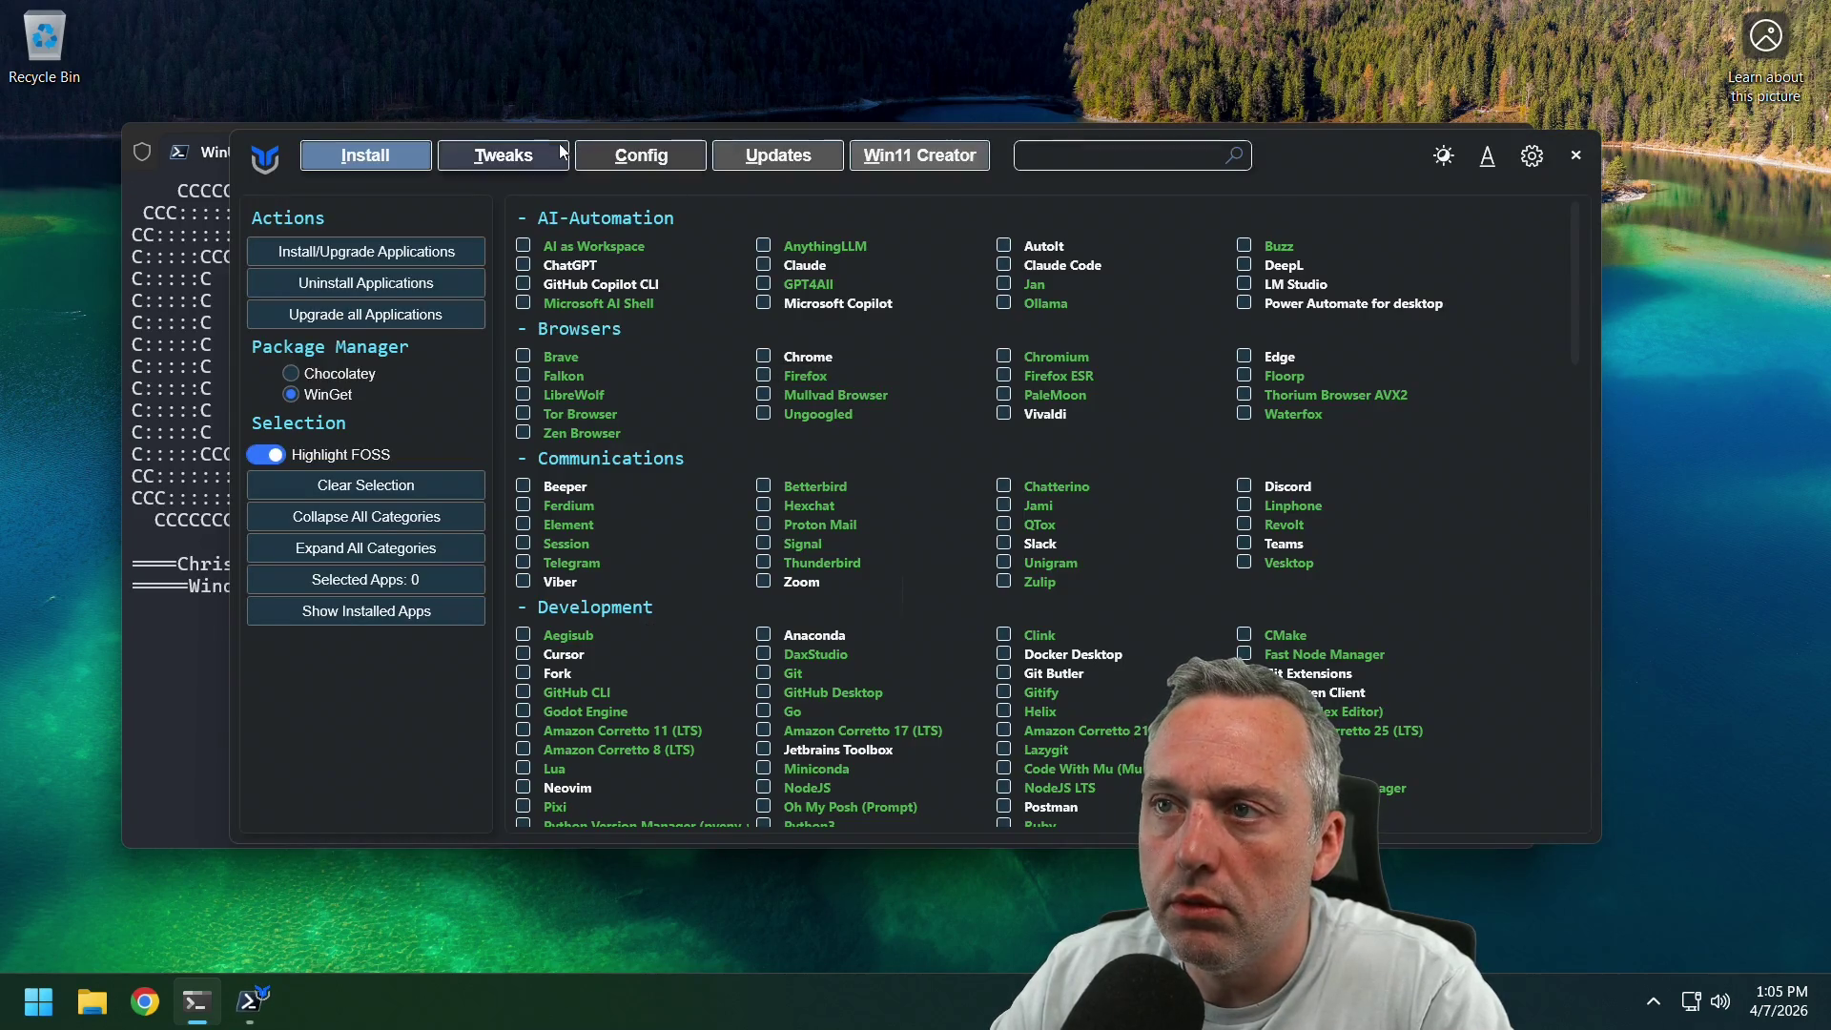
{"action": "left_click", "coordinate": [503, 155]}
Run 'Add and Activate Ultimate Performance Profile' twice and check the terminal's power-scheme error.
{"action": "scroll", "coordinate": [1239, 467], "scroll_direction": "down", "scroll_amount": 3}
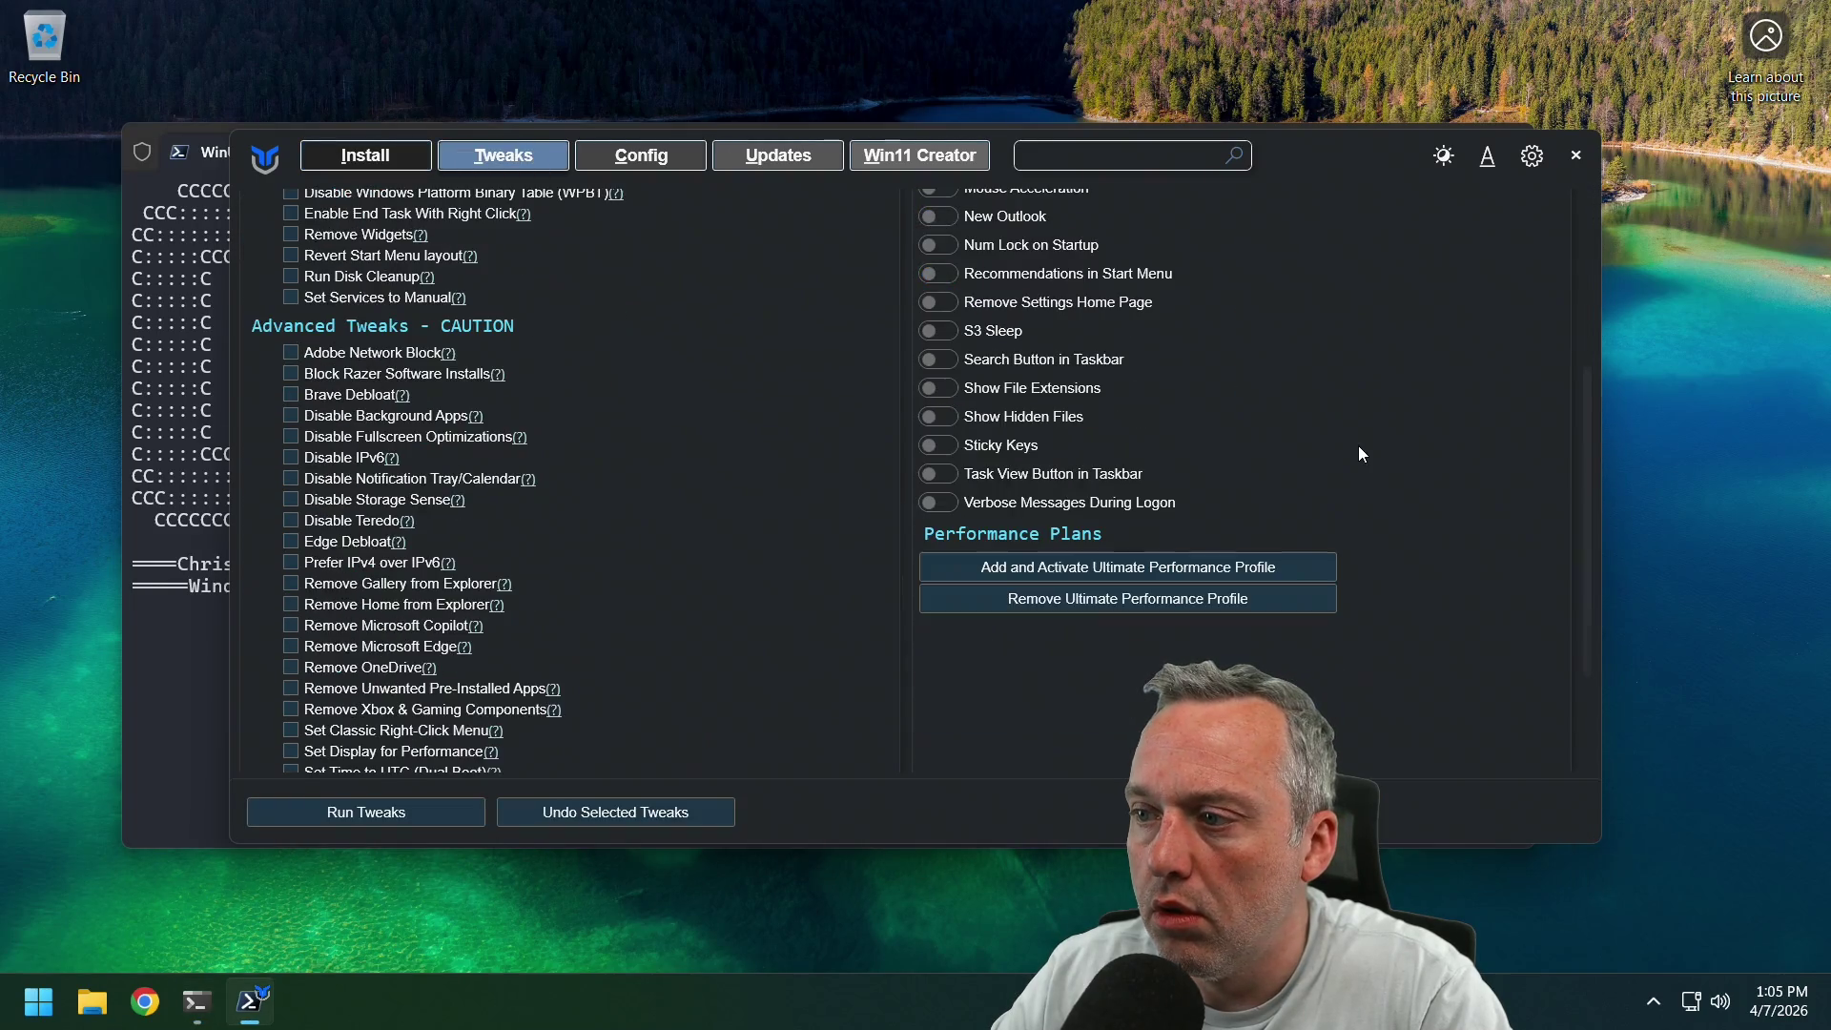
{"action": "left_click", "coordinate": [1187, 568]}
{"action": "left_click", "coordinate": [181, 712]}
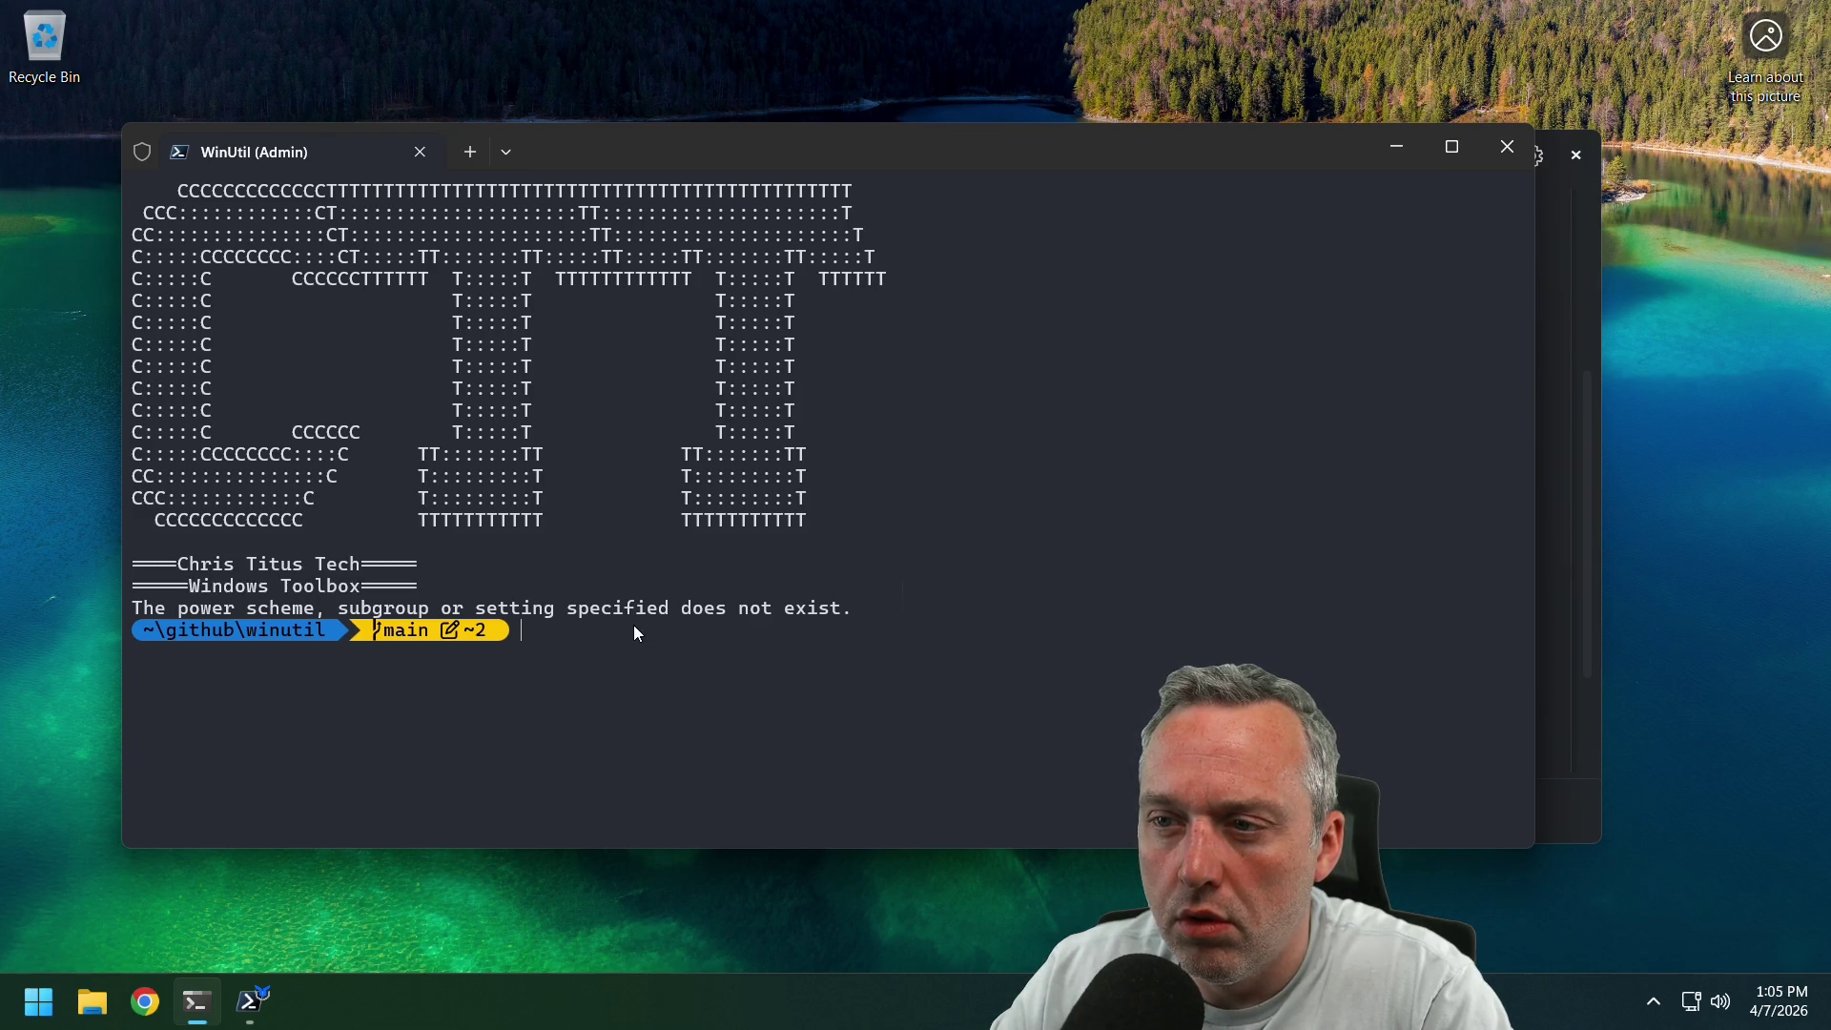
{"action": "left_click", "coordinate": [1543, 498]}
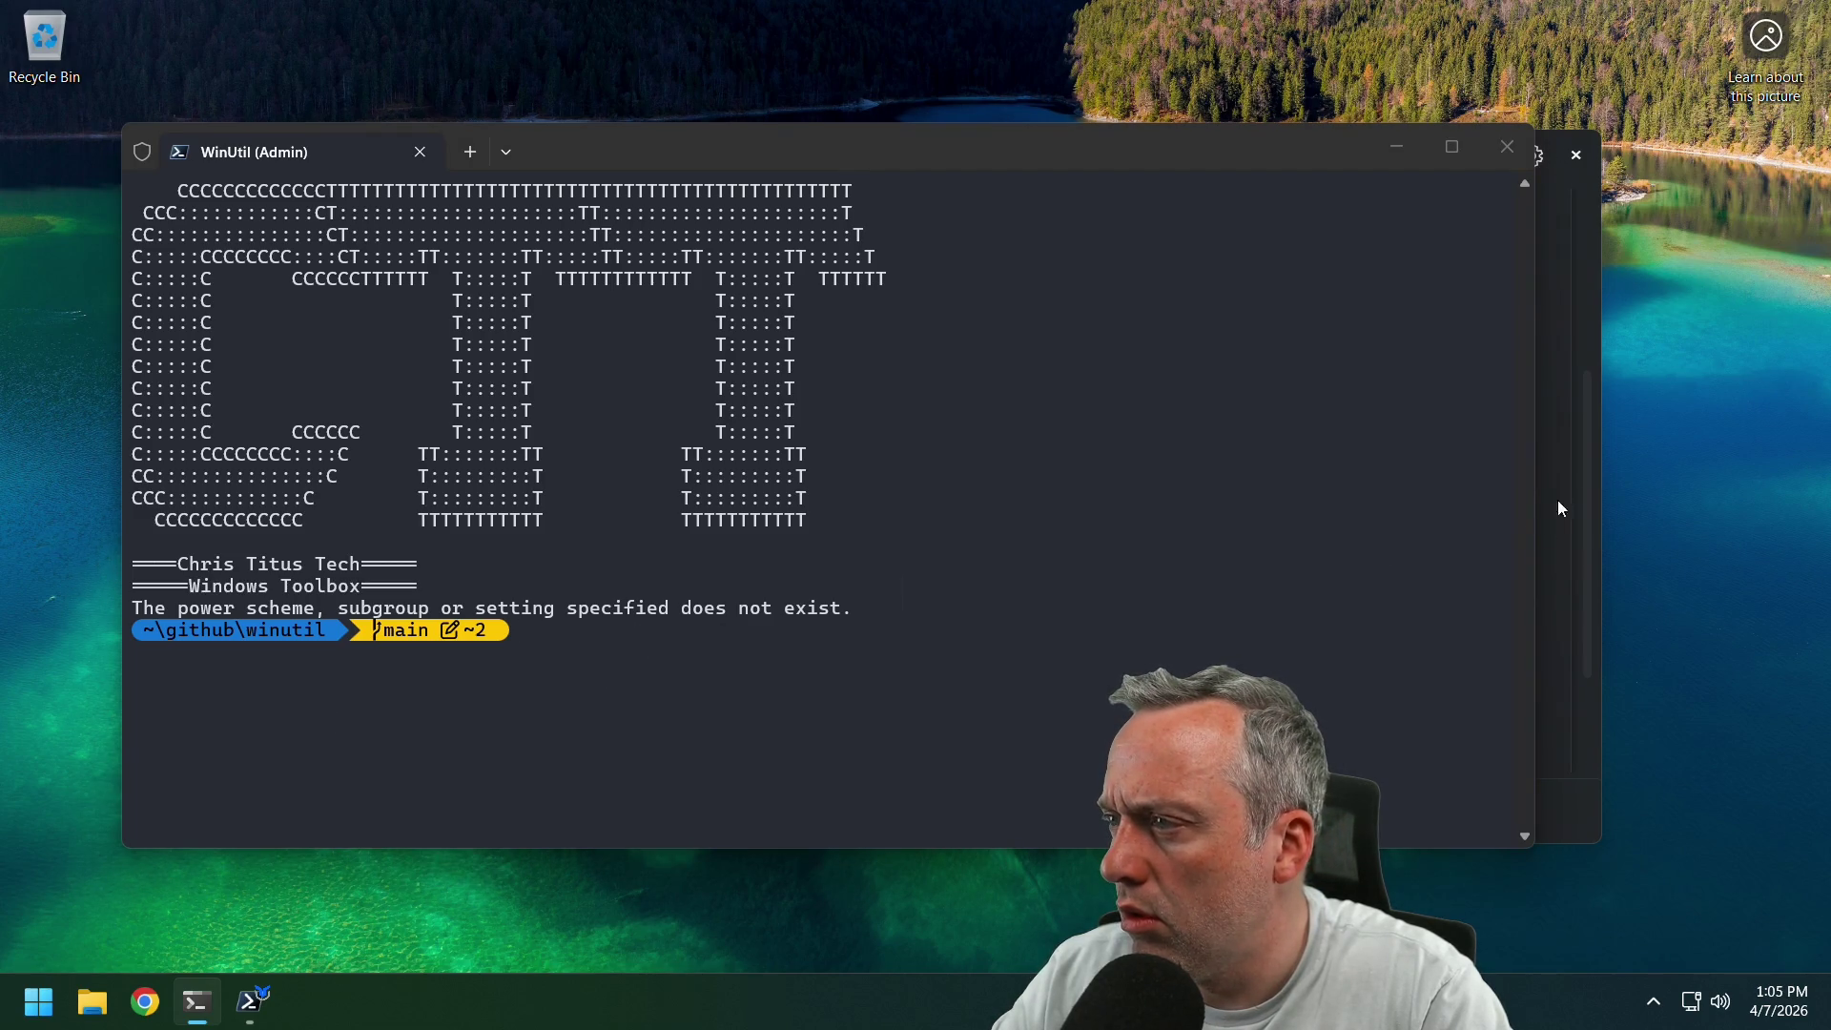
{"action": "mouse_move", "coordinate": [1203, 163]}
{"action": "left_mouse_down"}
{"action": "mouse_move", "coordinate": [1039, 248]}
{"action": "mouse_move", "coordinate": [1187, 254]}
{"action": "left_mouse_up"}
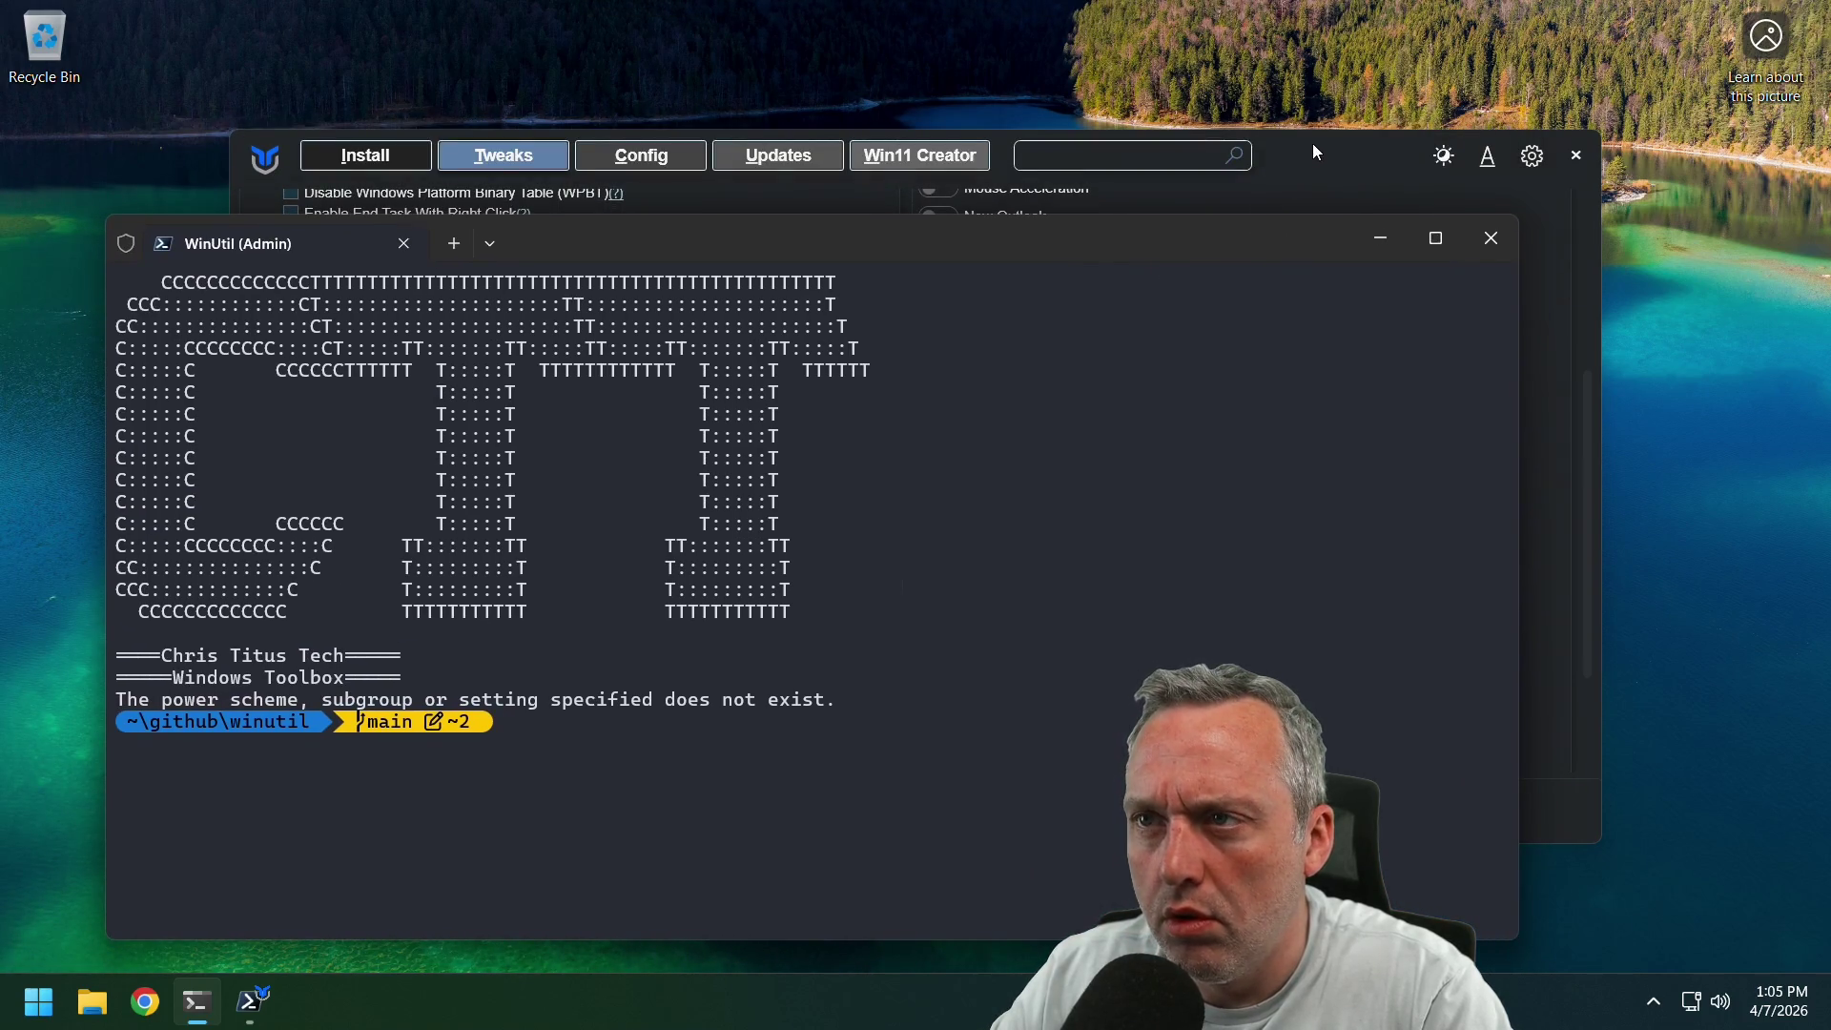
{"action": "left_click", "coordinate": [1313, 145]}
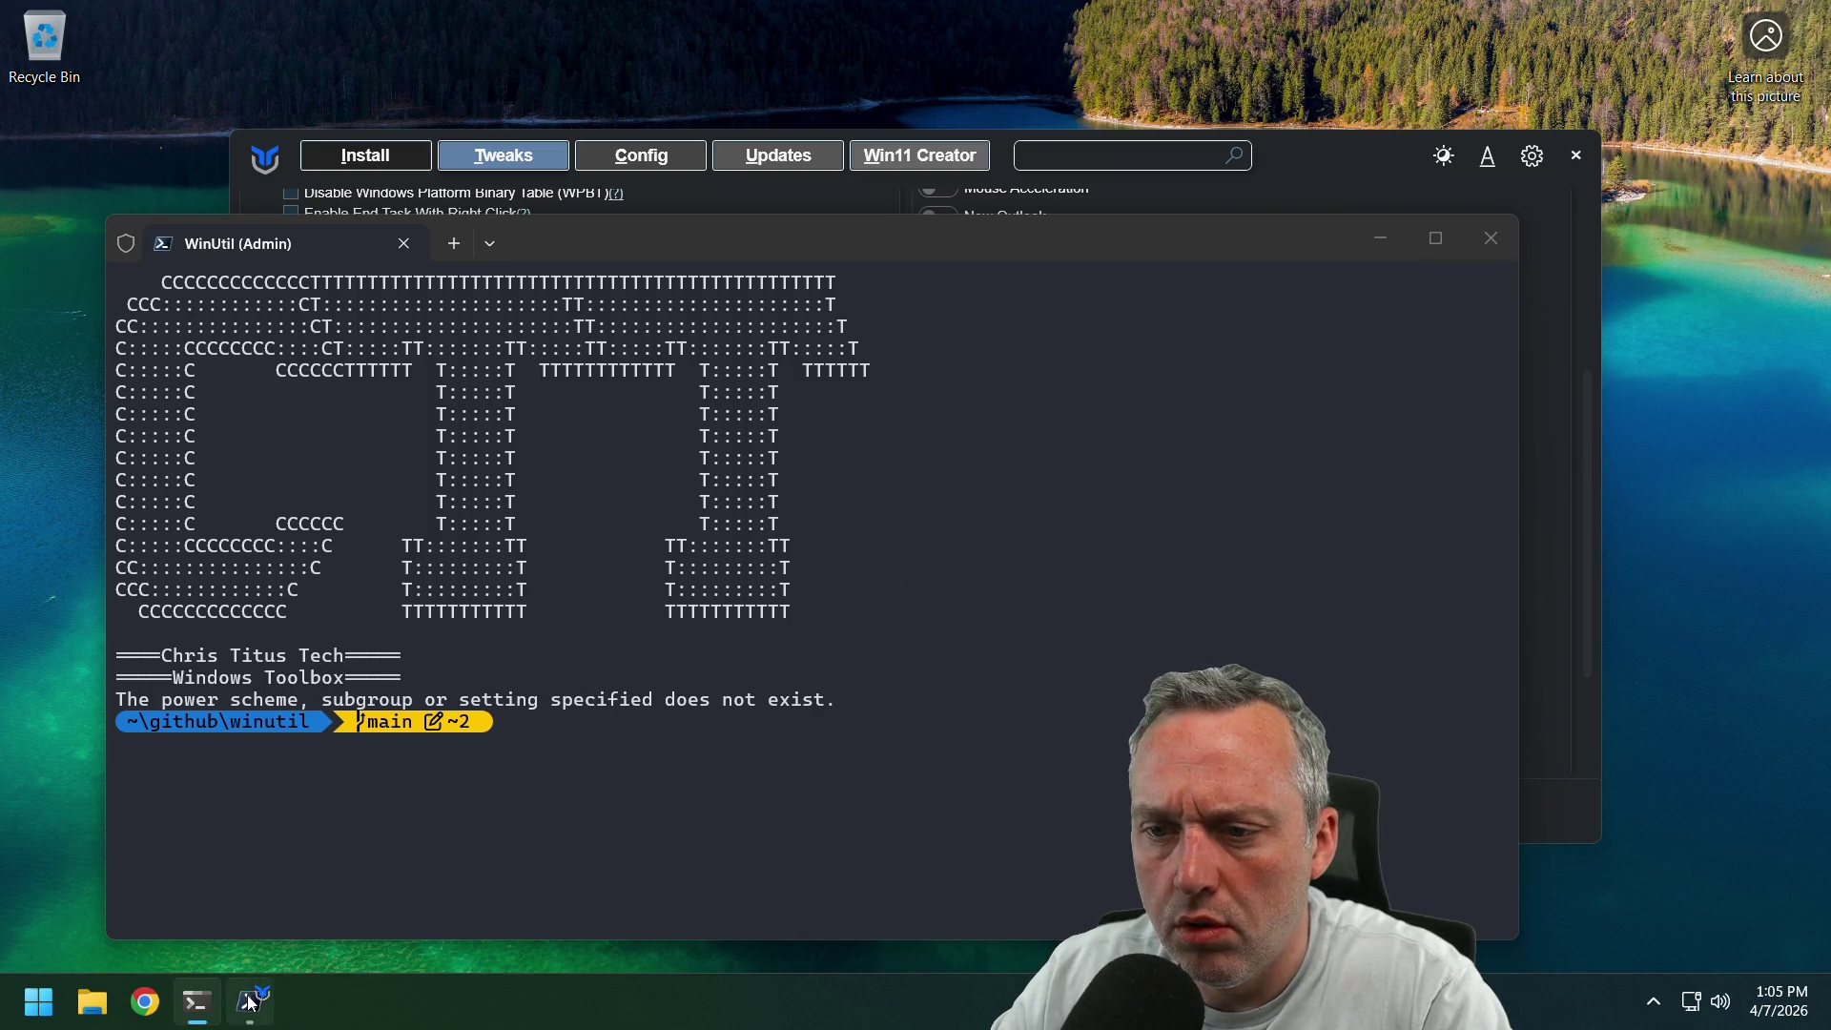
Close the WinUtil toolbox from its taskbar preview, returning to the terminal.
{"action": "left_click", "coordinate": [250, 1000]}
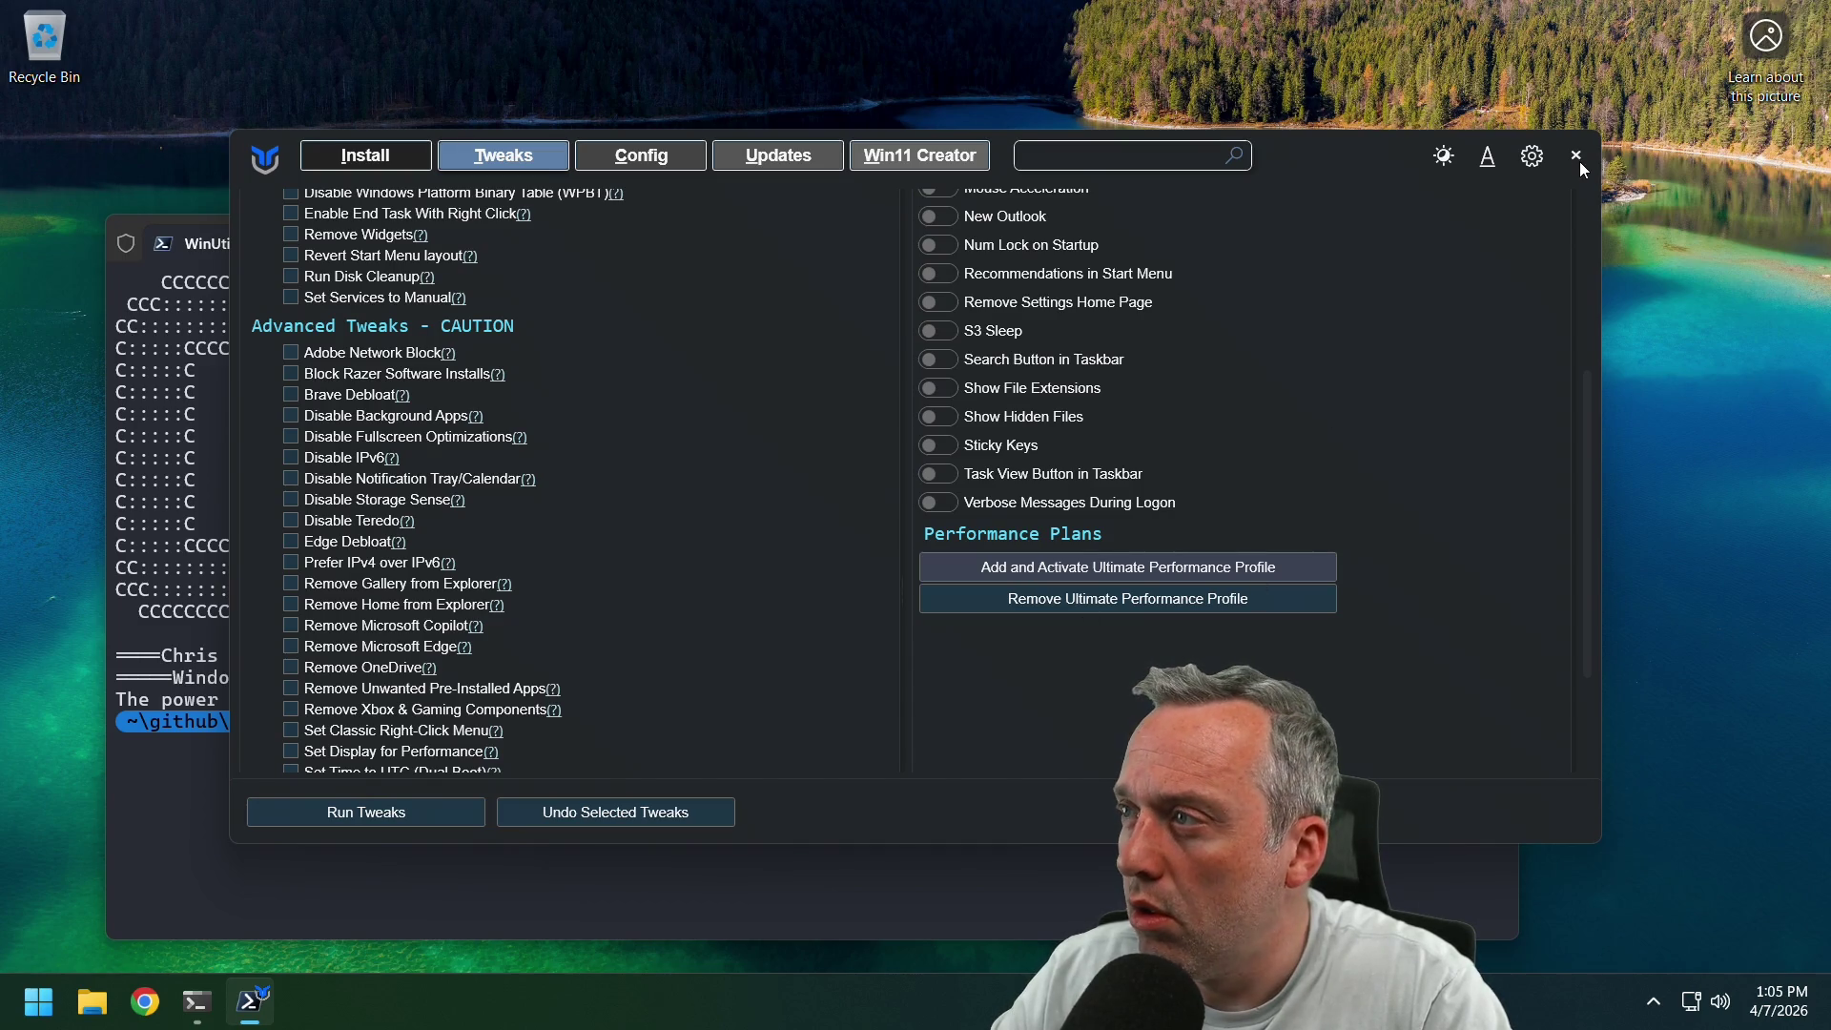
{"action": "mouse_move", "coordinate": [252, 1001]}
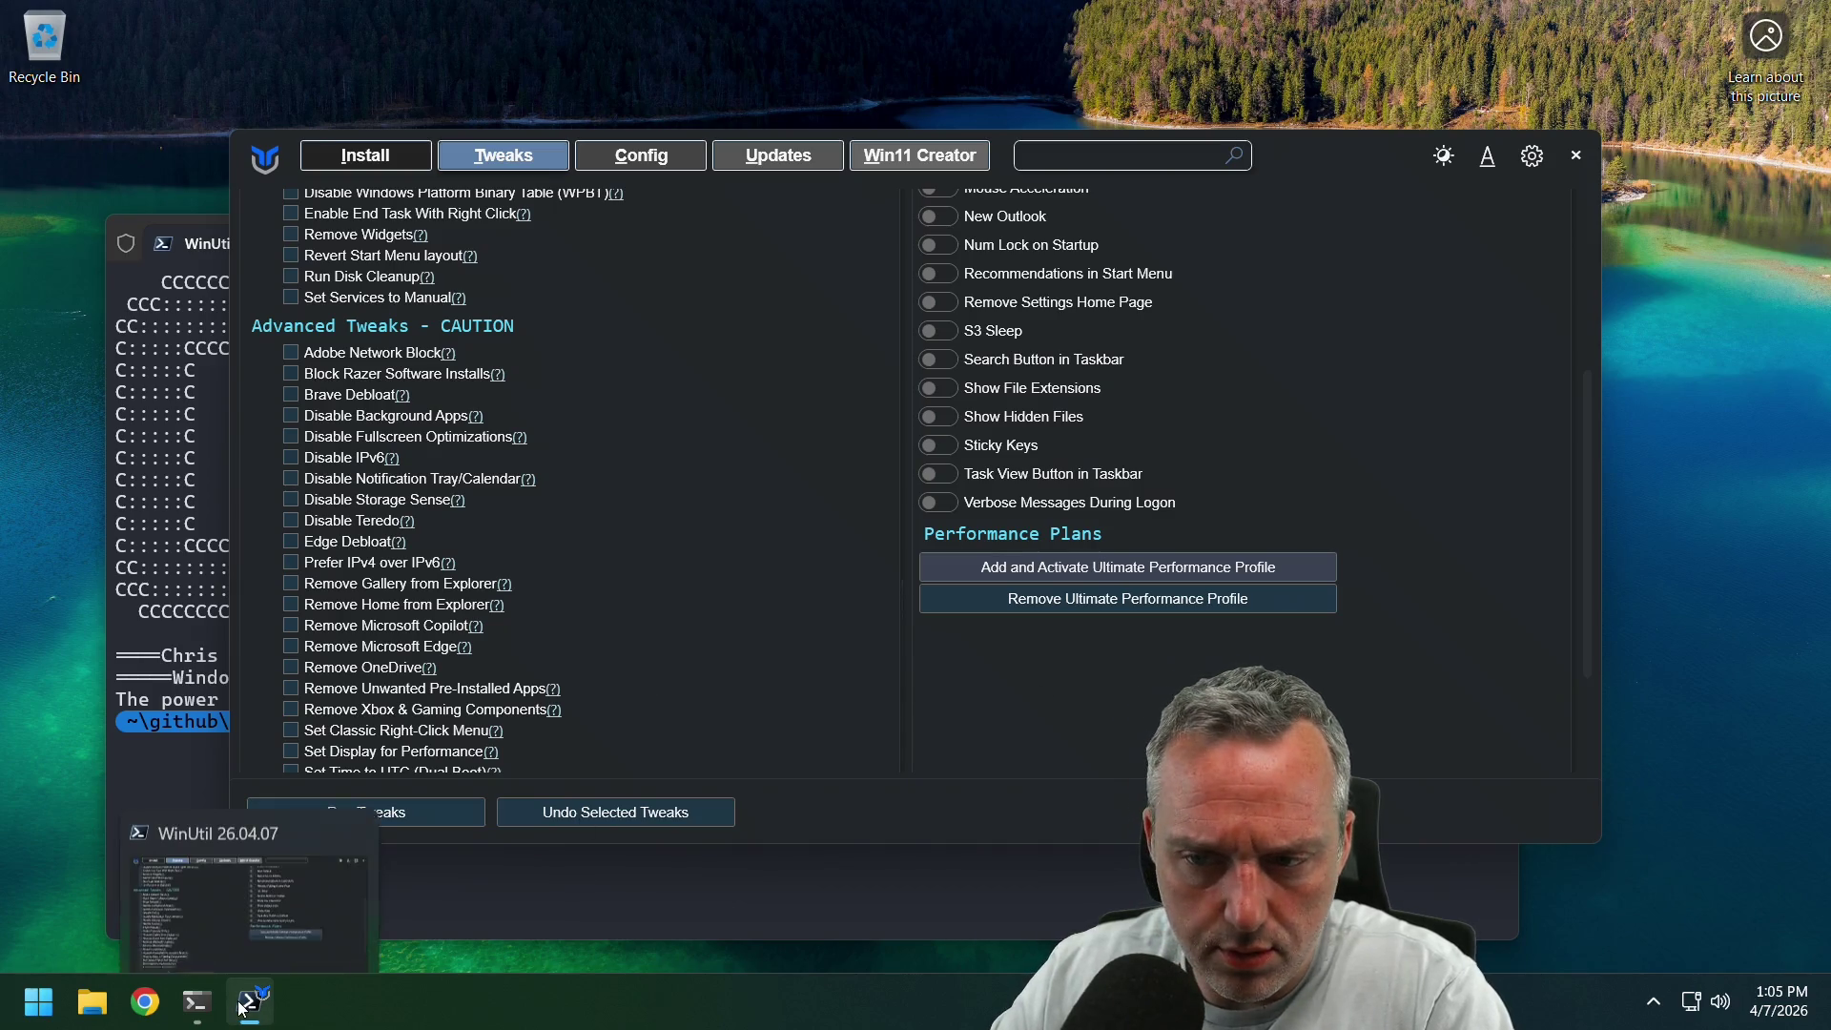
{"action": "left_click", "coordinate": [358, 799]}
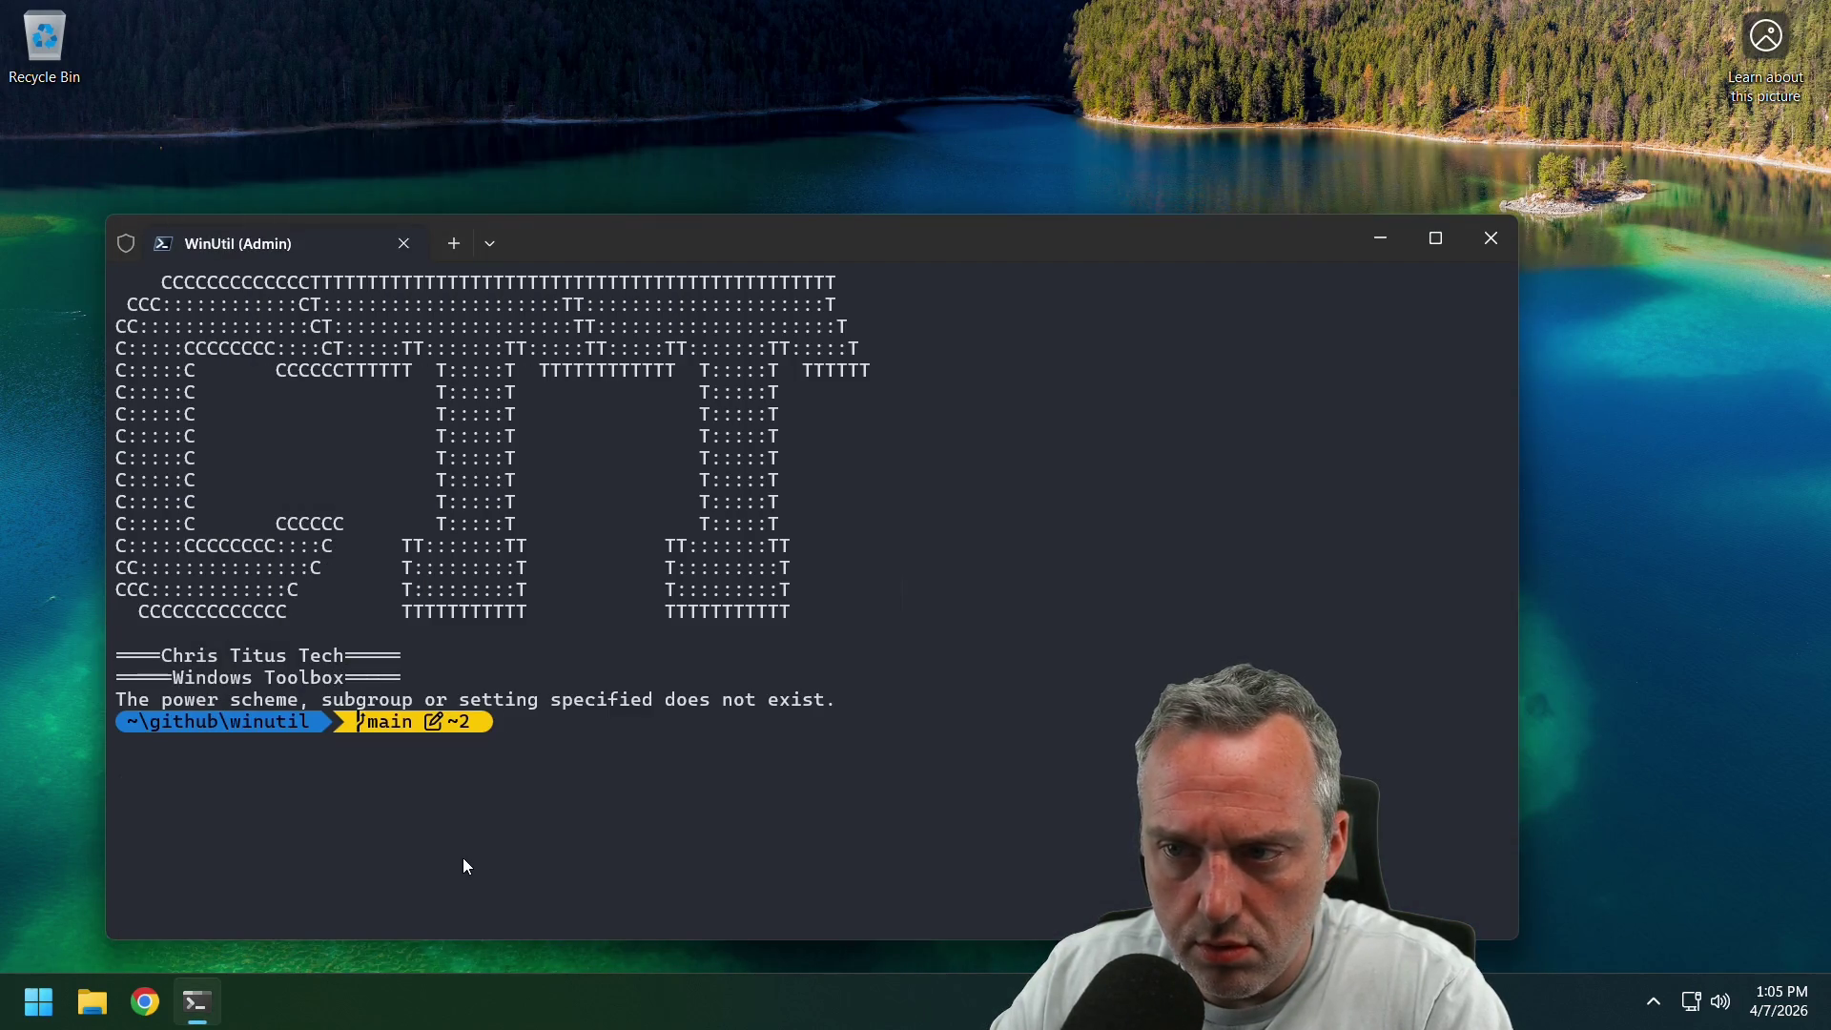
{"action": "left_click_drag", "start_coordinate": [932, 643], "coordinate": [872, 677]}
{"action": "left_click", "coordinate": [842, 722]}
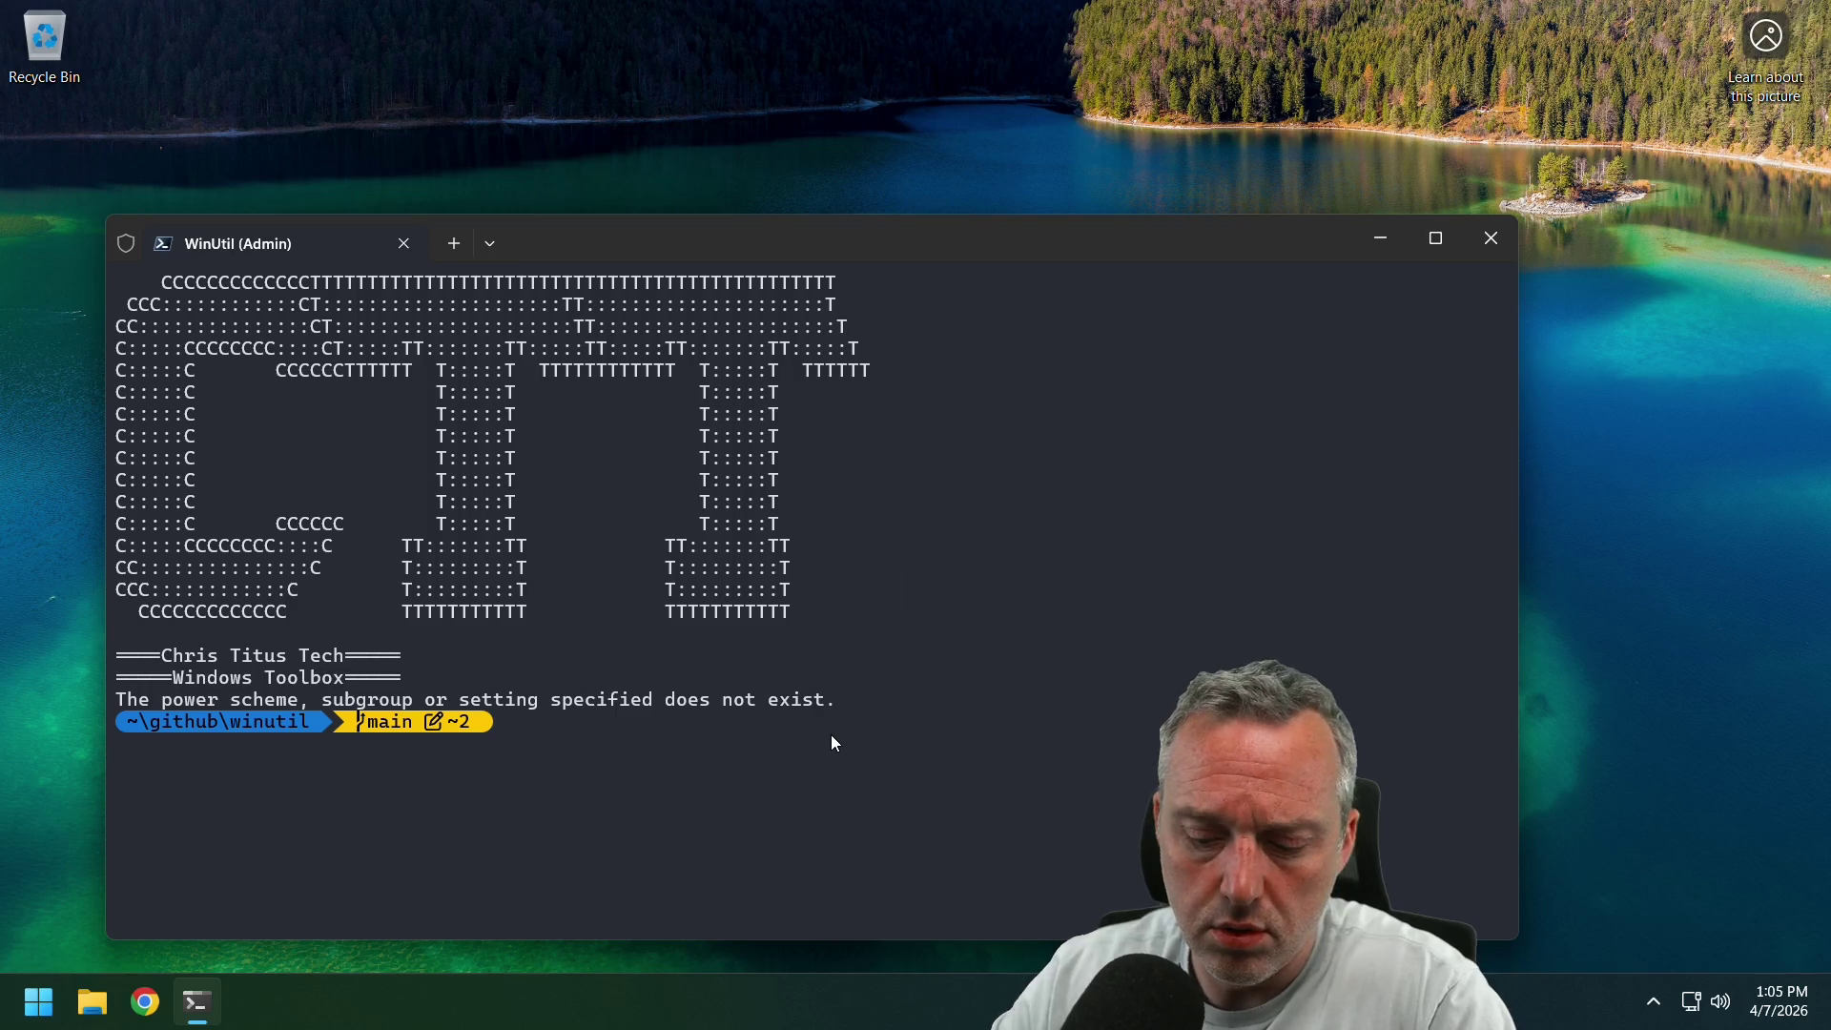
Open Power Options via powercfg.cpl, select the ChrisTitus - Ultimate Power Plan, and close it.
{"action": "type", "text": "powercfg."}
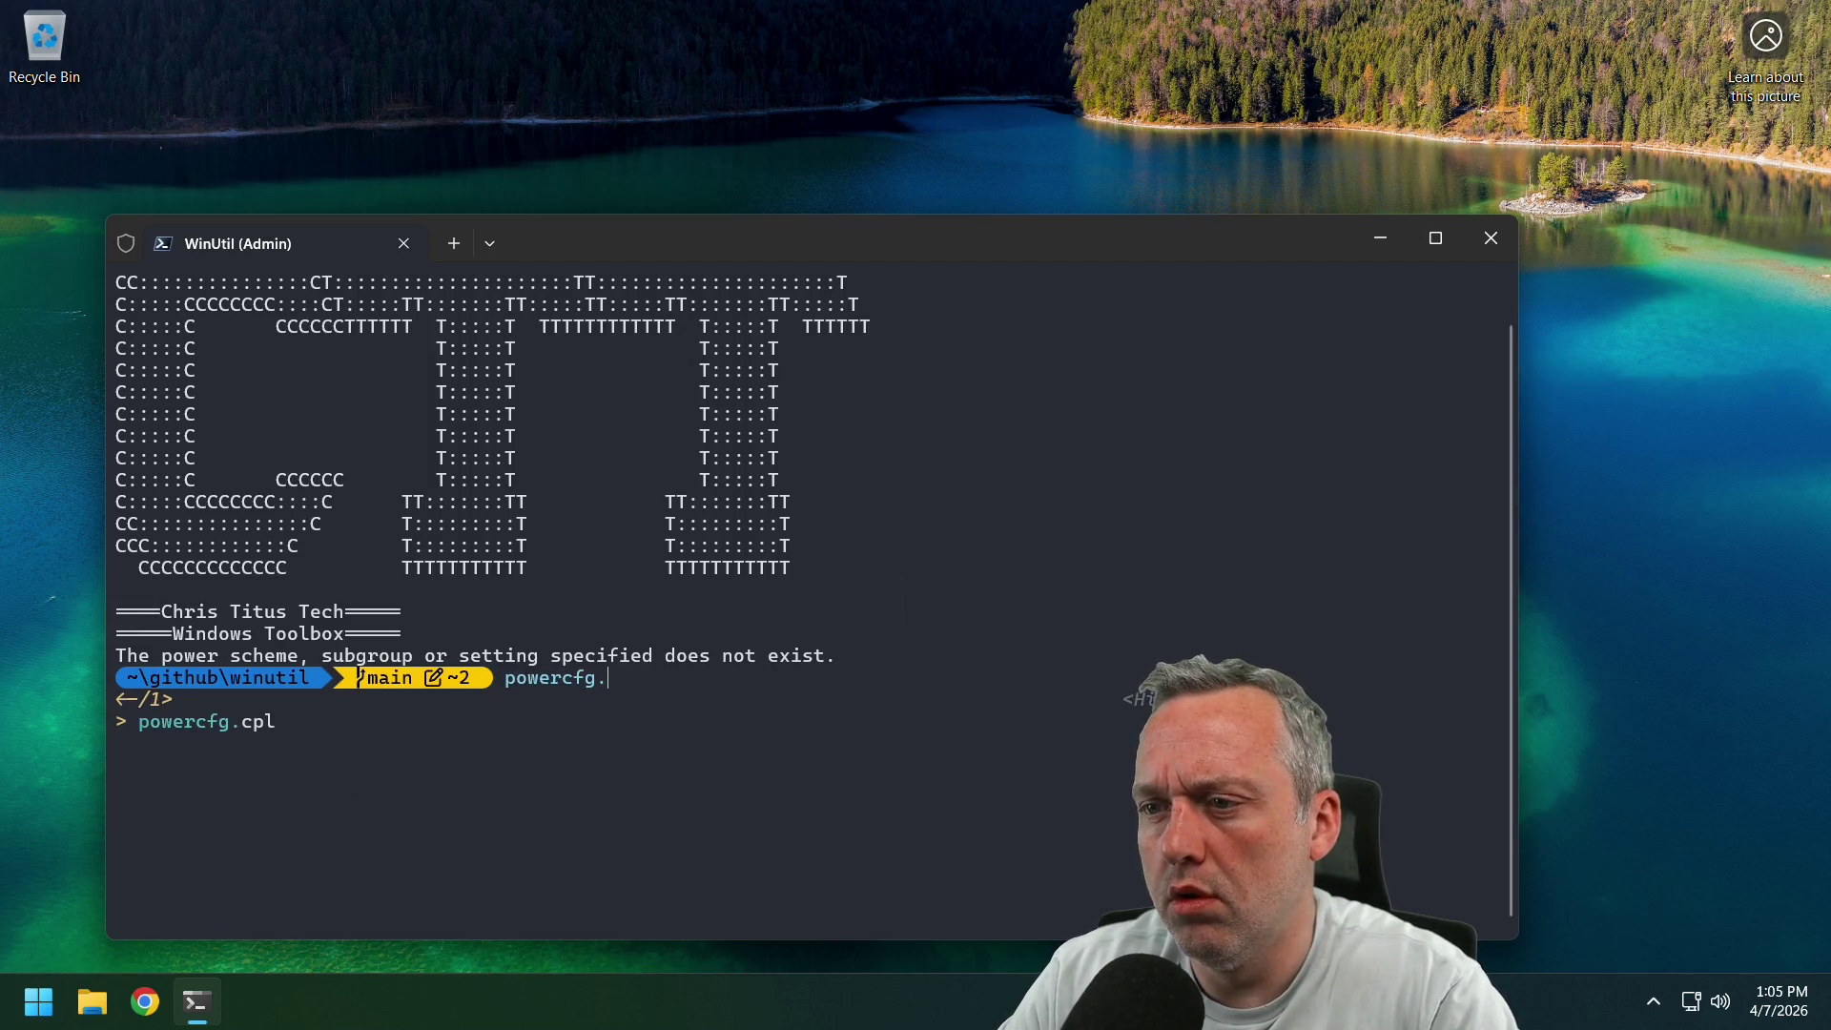
{"action": "type", "text": "cpl"}
{"action": "key", "text": "Return"}
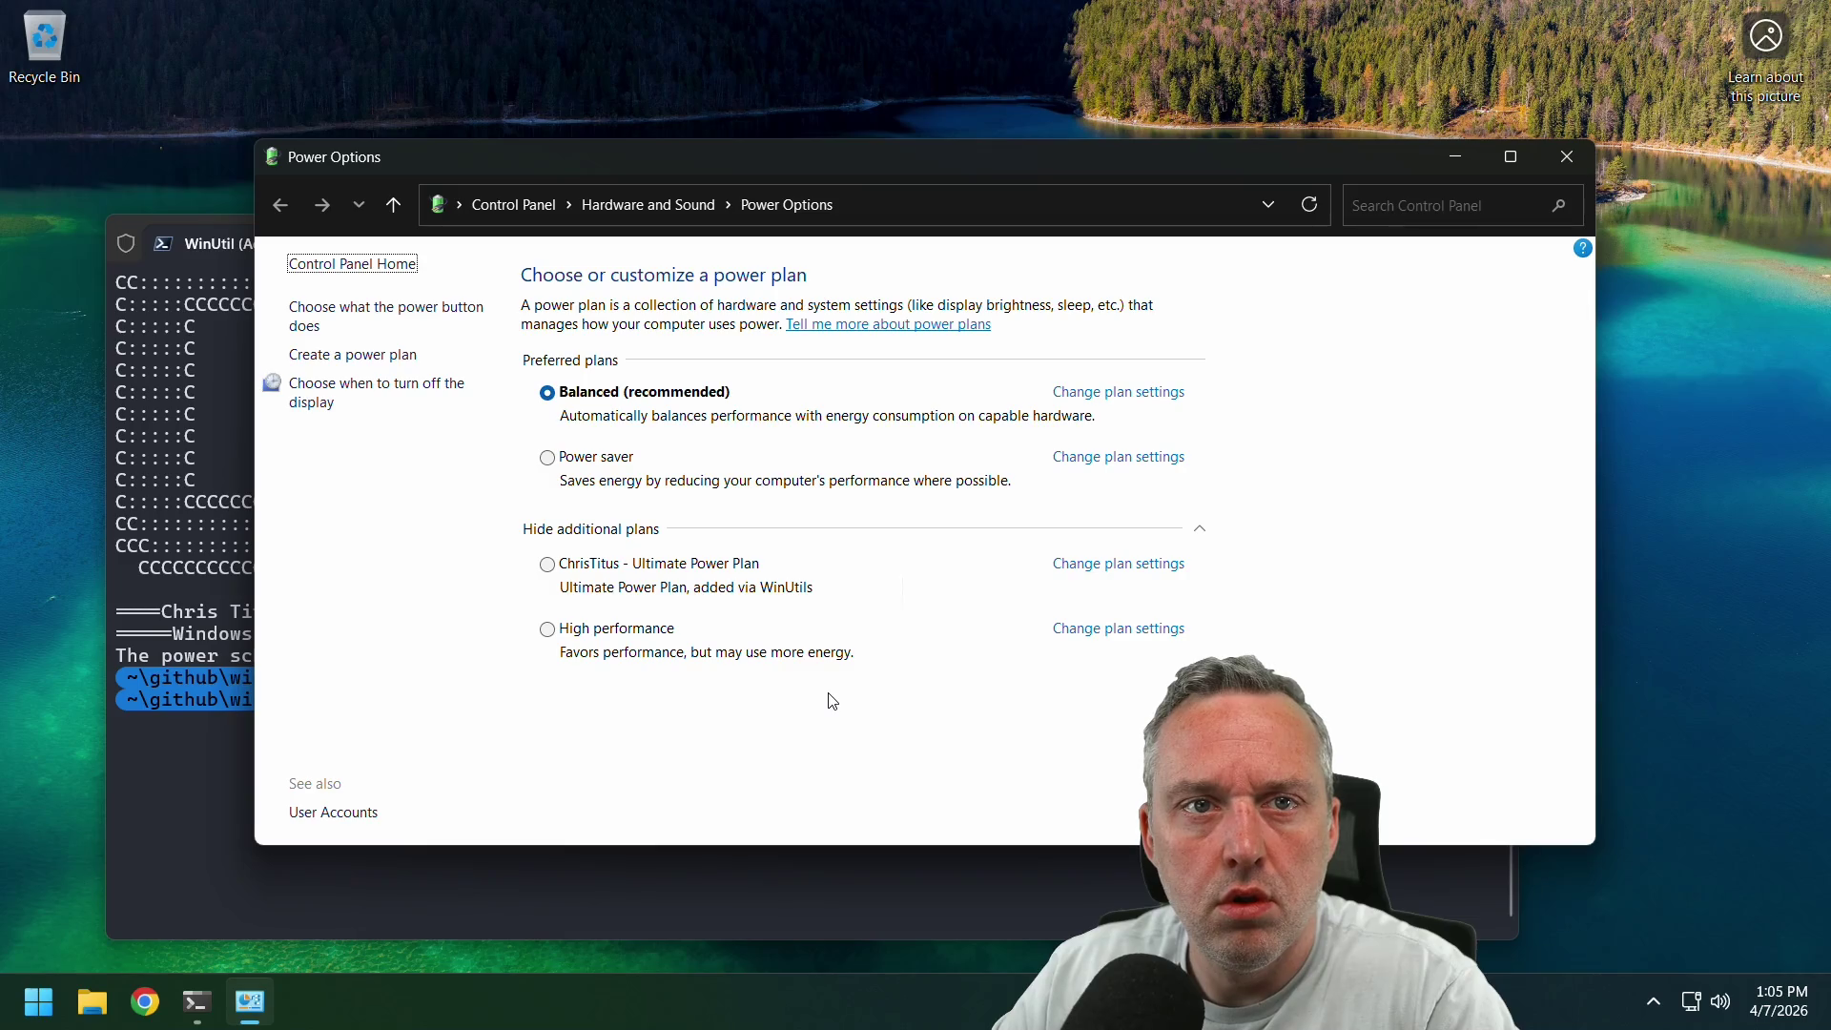
{"action": "left_click", "coordinate": [679, 564]}
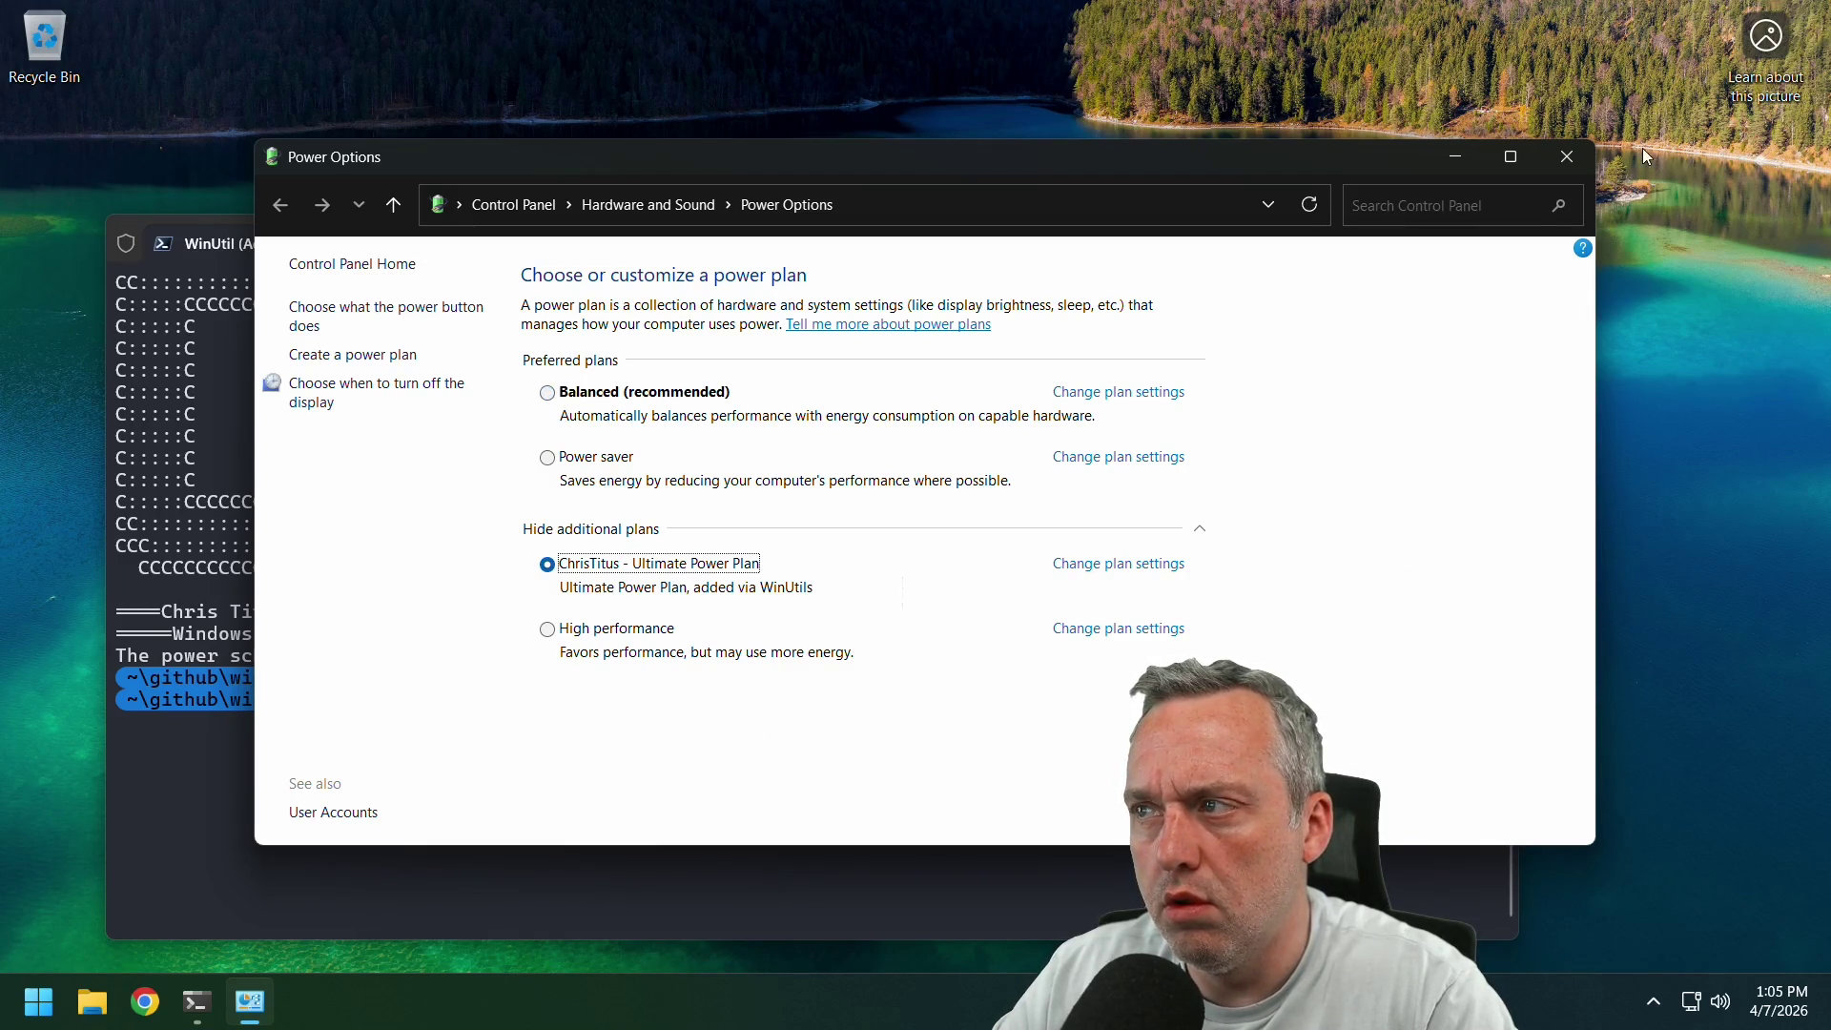
{"action": "left_click", "coordinate": [1570, 153]}
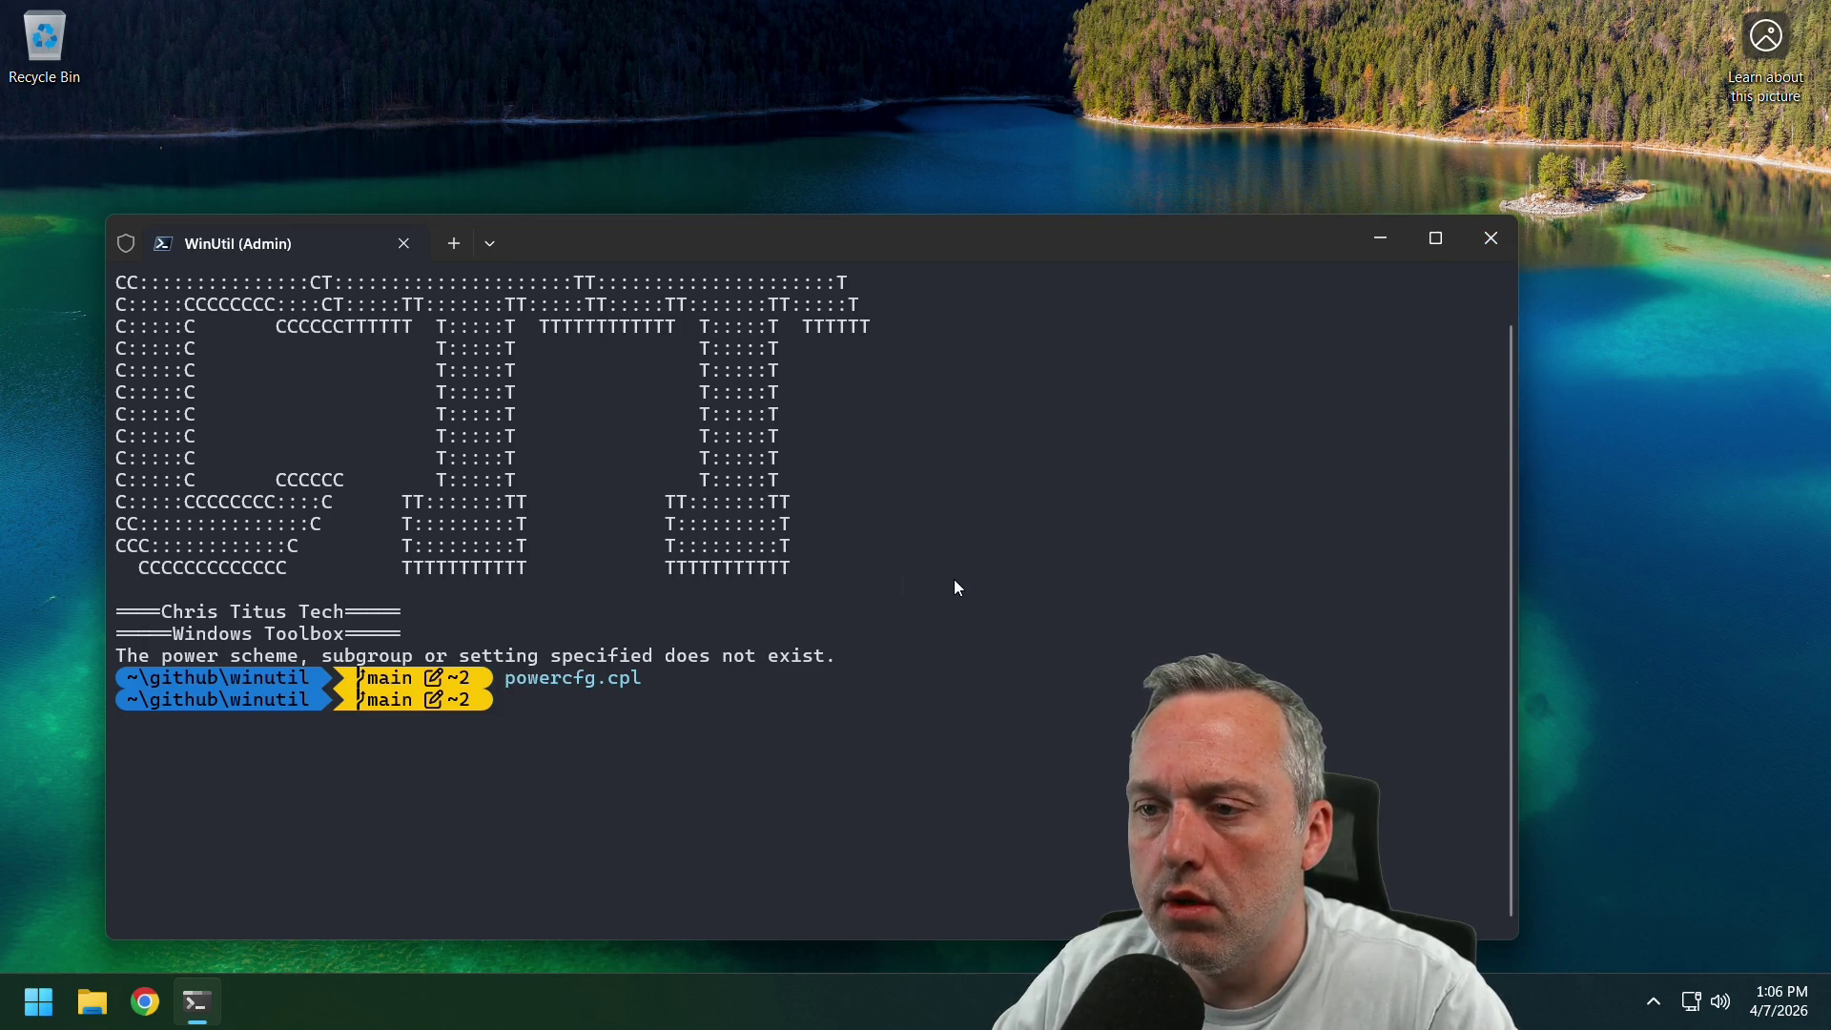
Clear the recalled command and check the winutil repo with git status.
{"action": "key", "text": "Up"}
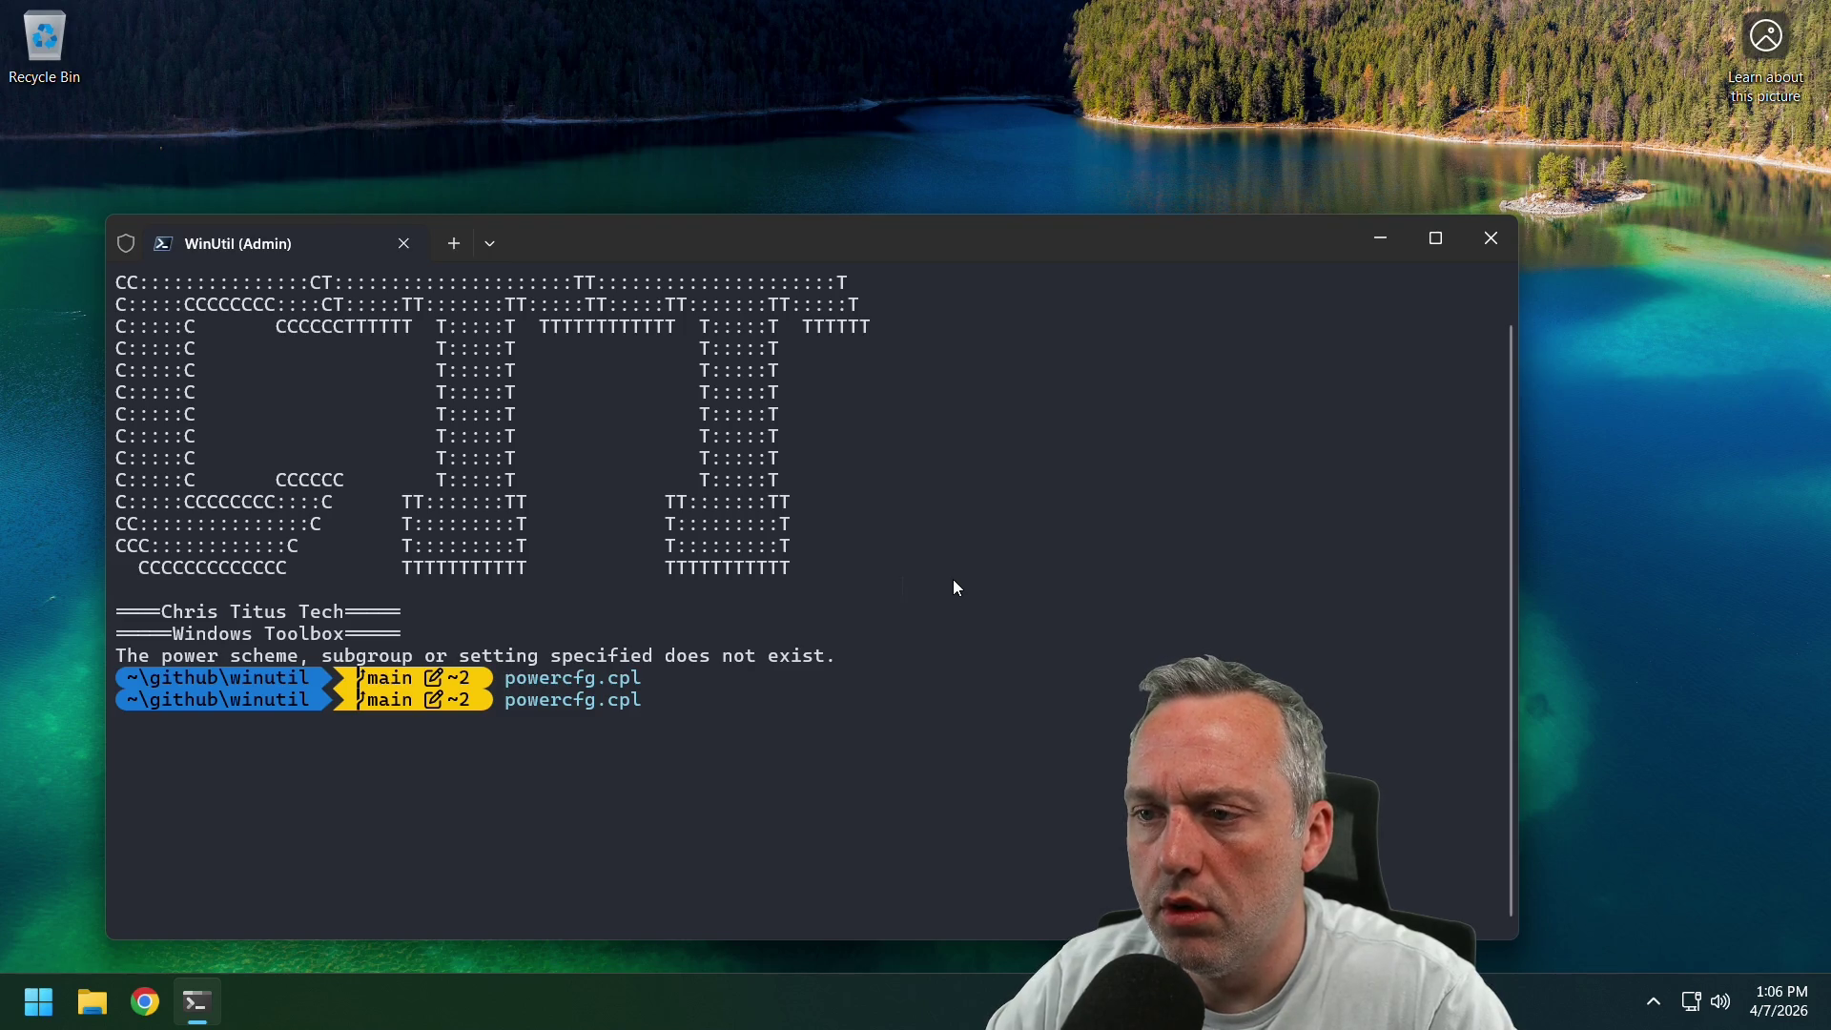
{"action": "key", "text": "Escape"}
{"action": "type", "text": "git "}
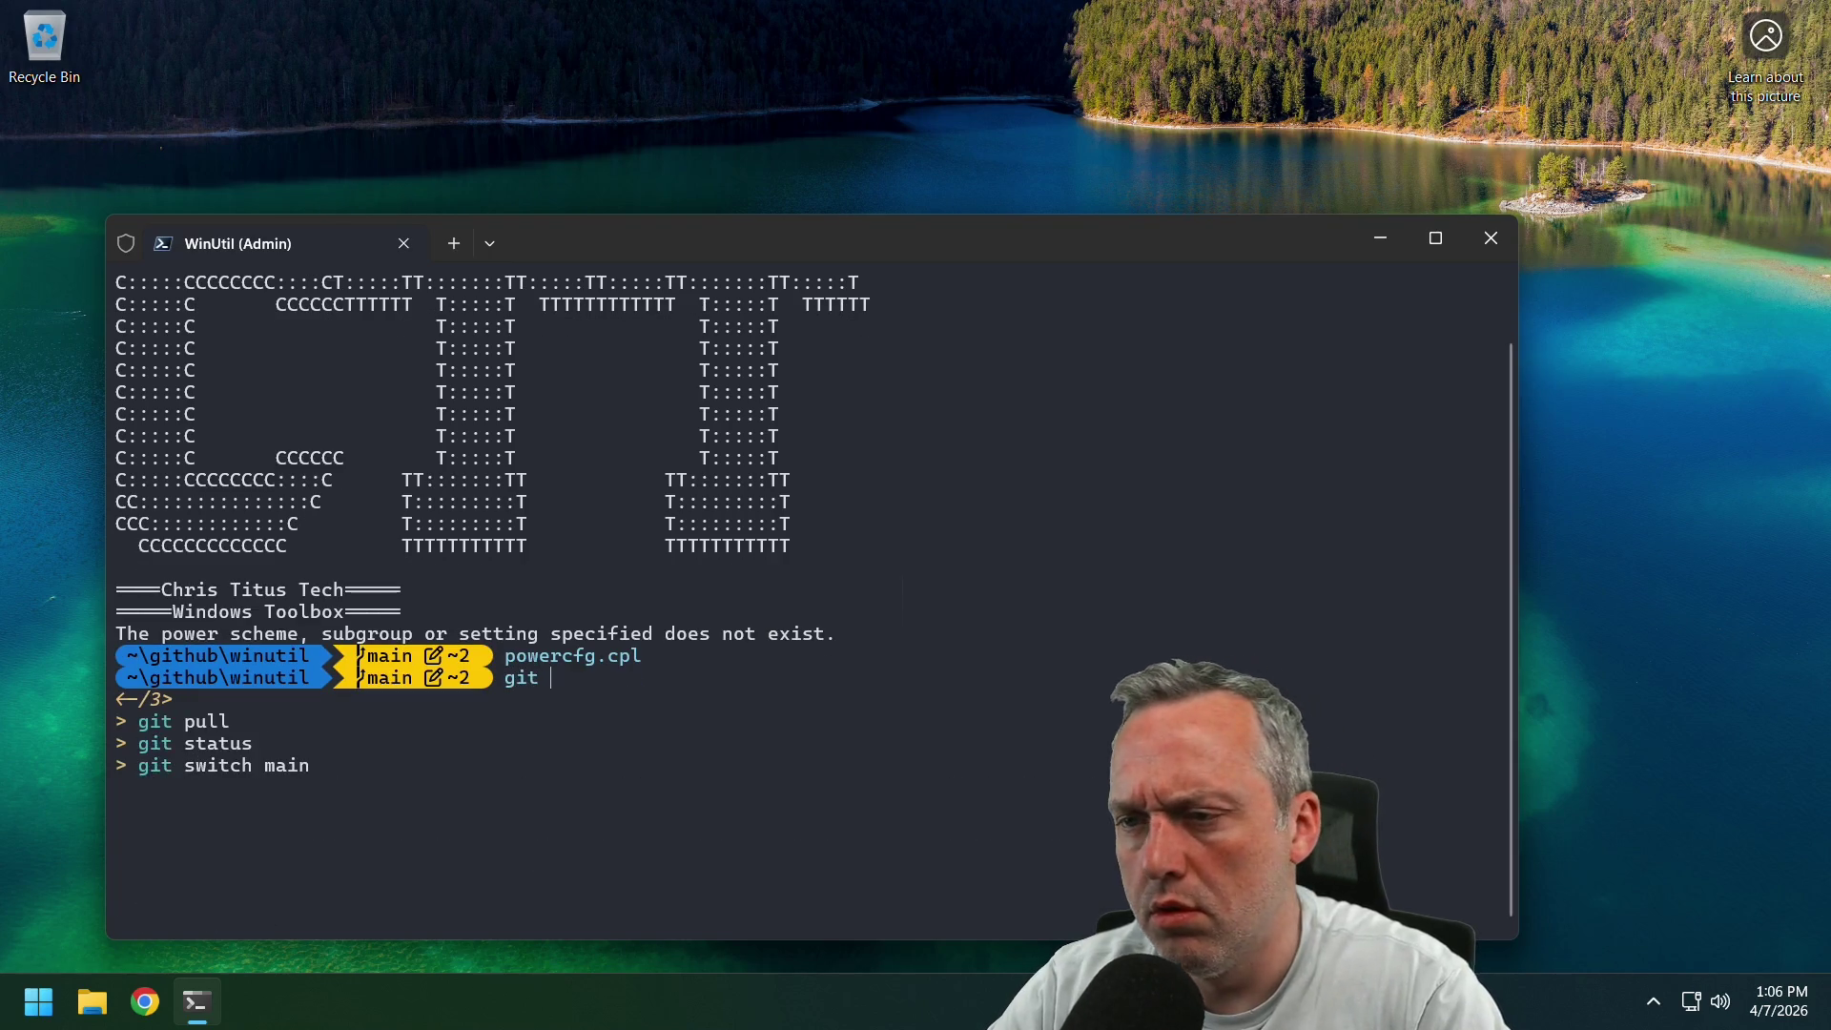
{"action": "type", "text": "status"}
{"action": "key", "text": "Return"}
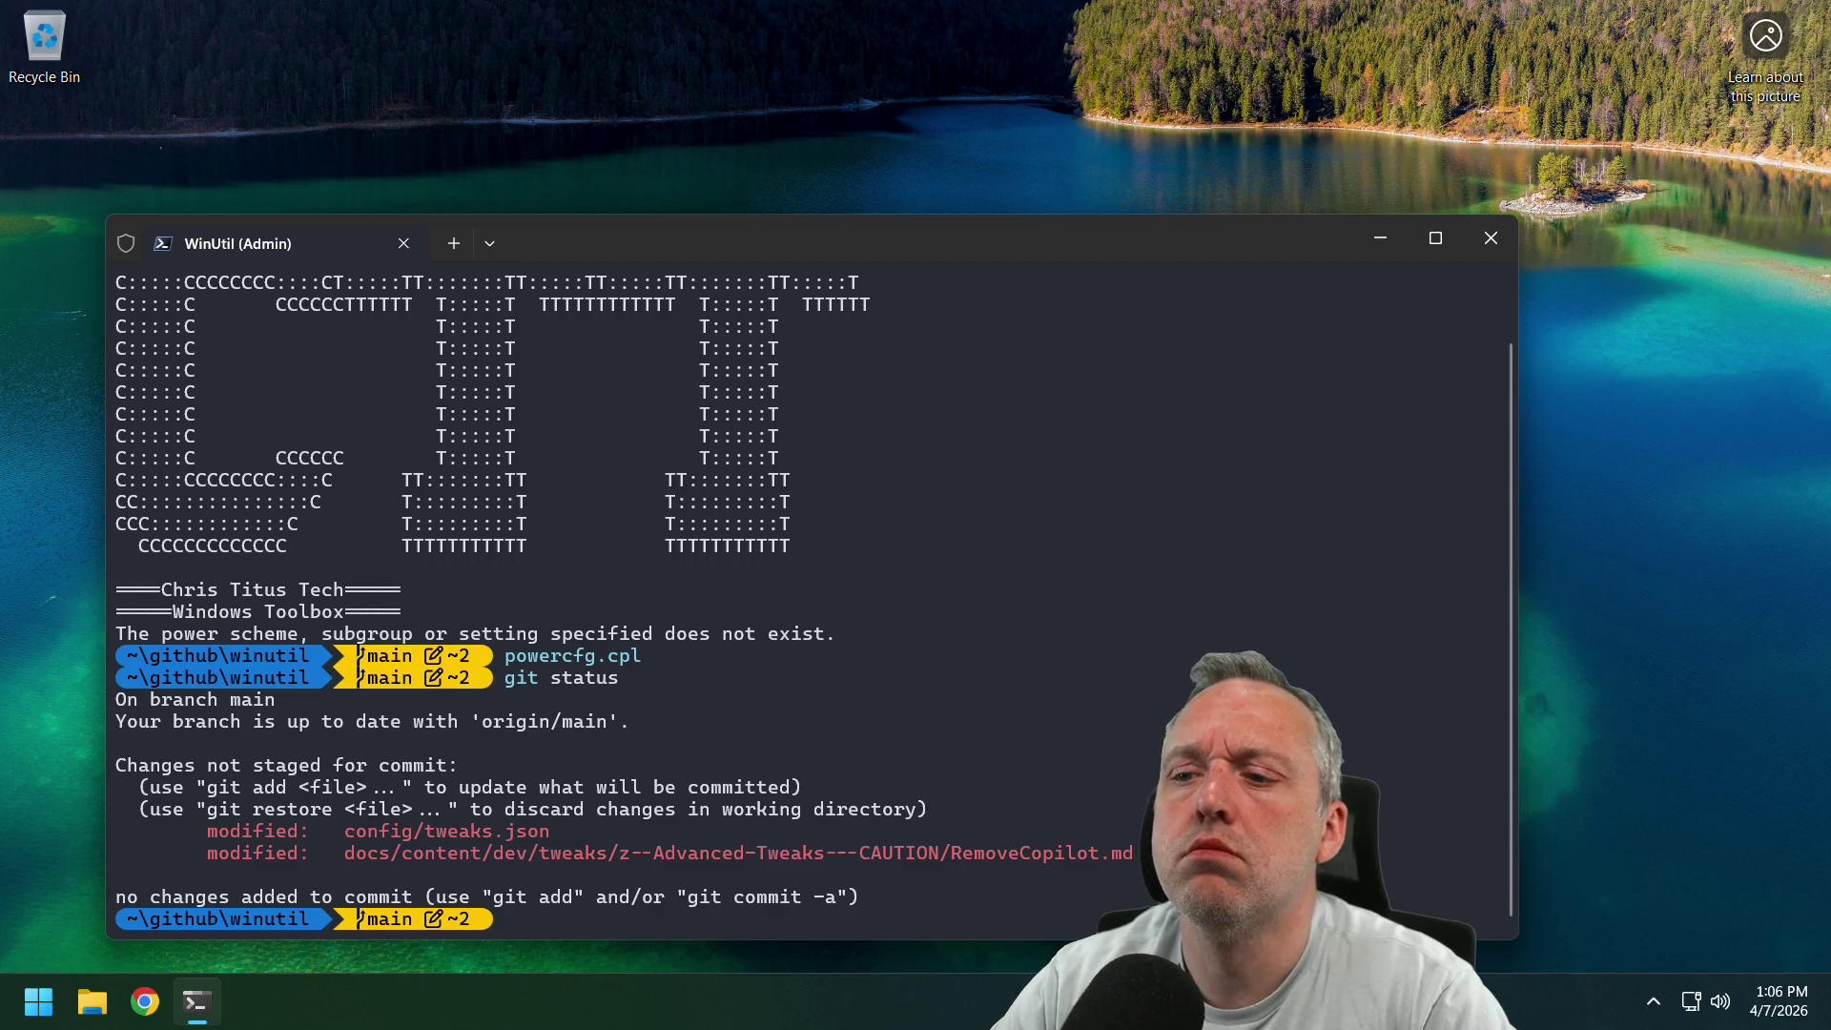
Pull origin/main to 61bce6a, then recompile and launch WinUtil with .\Compile.ps1 -Run.
{"action": "type", "text": "git pull"}
{"action": "key", "text": "Return"}
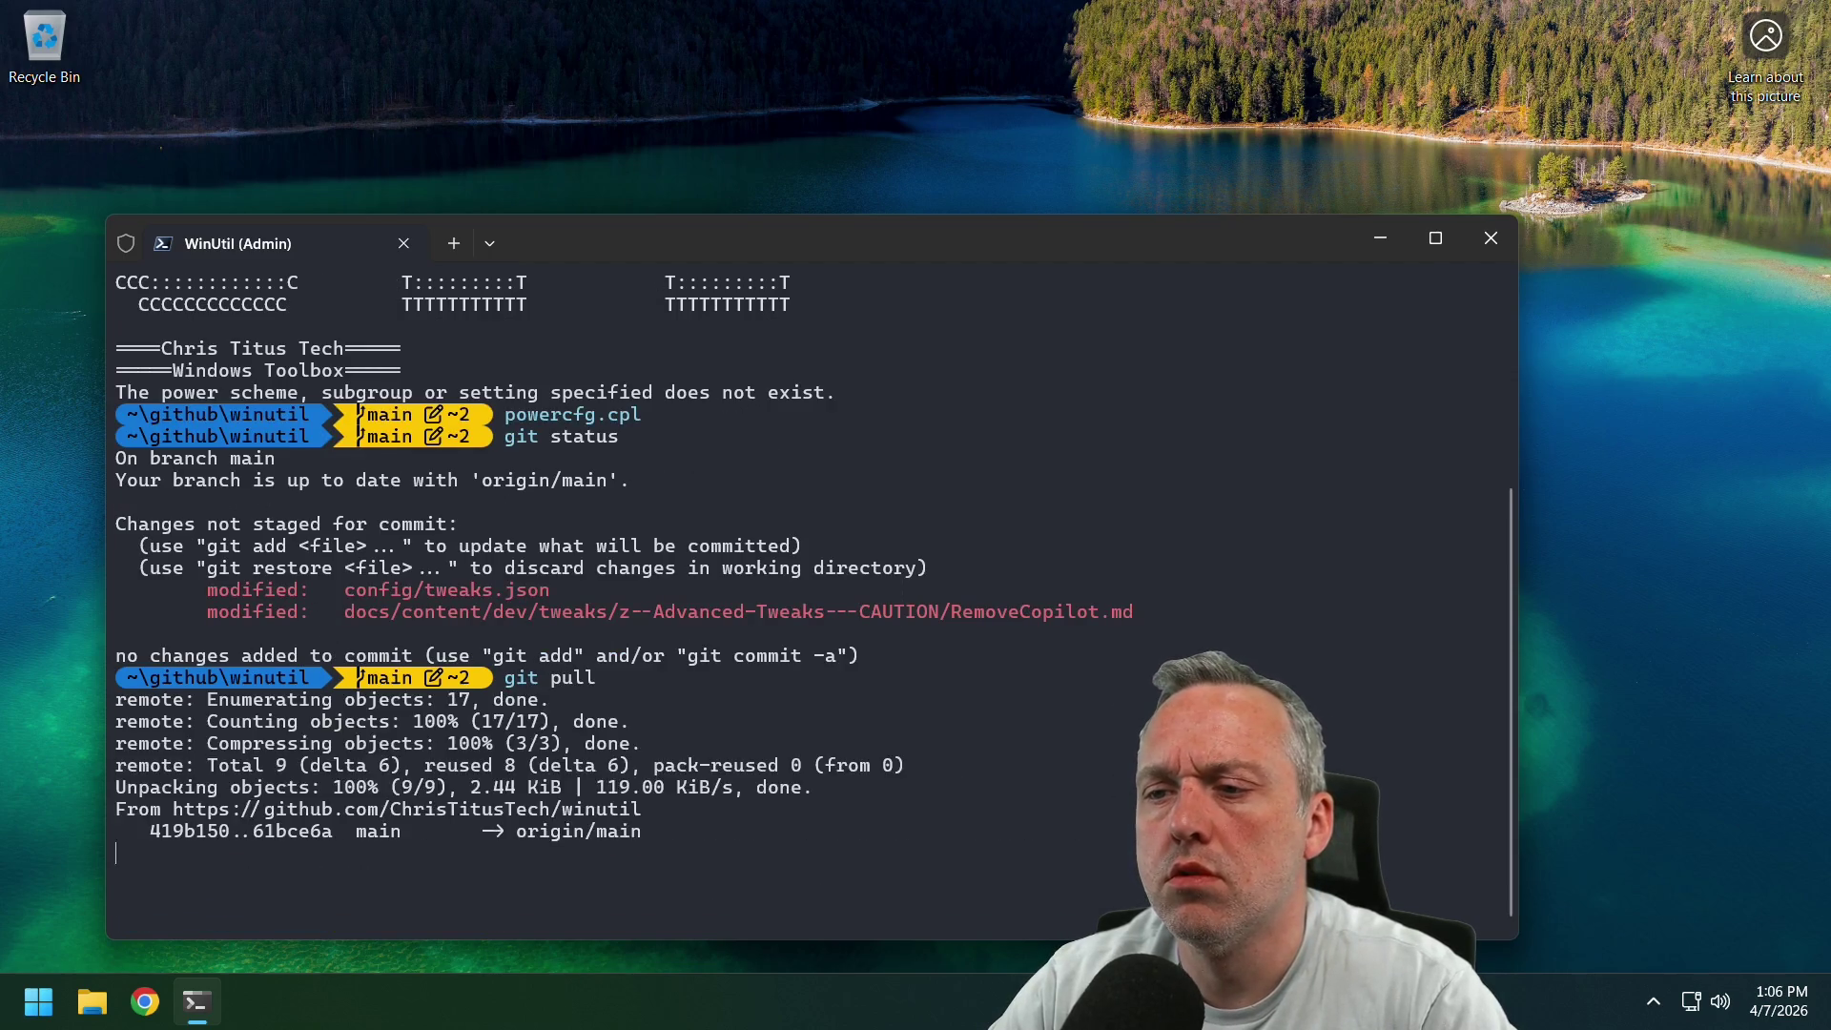
{"action": "type", "text": ".\\Compile.ps1 -"}
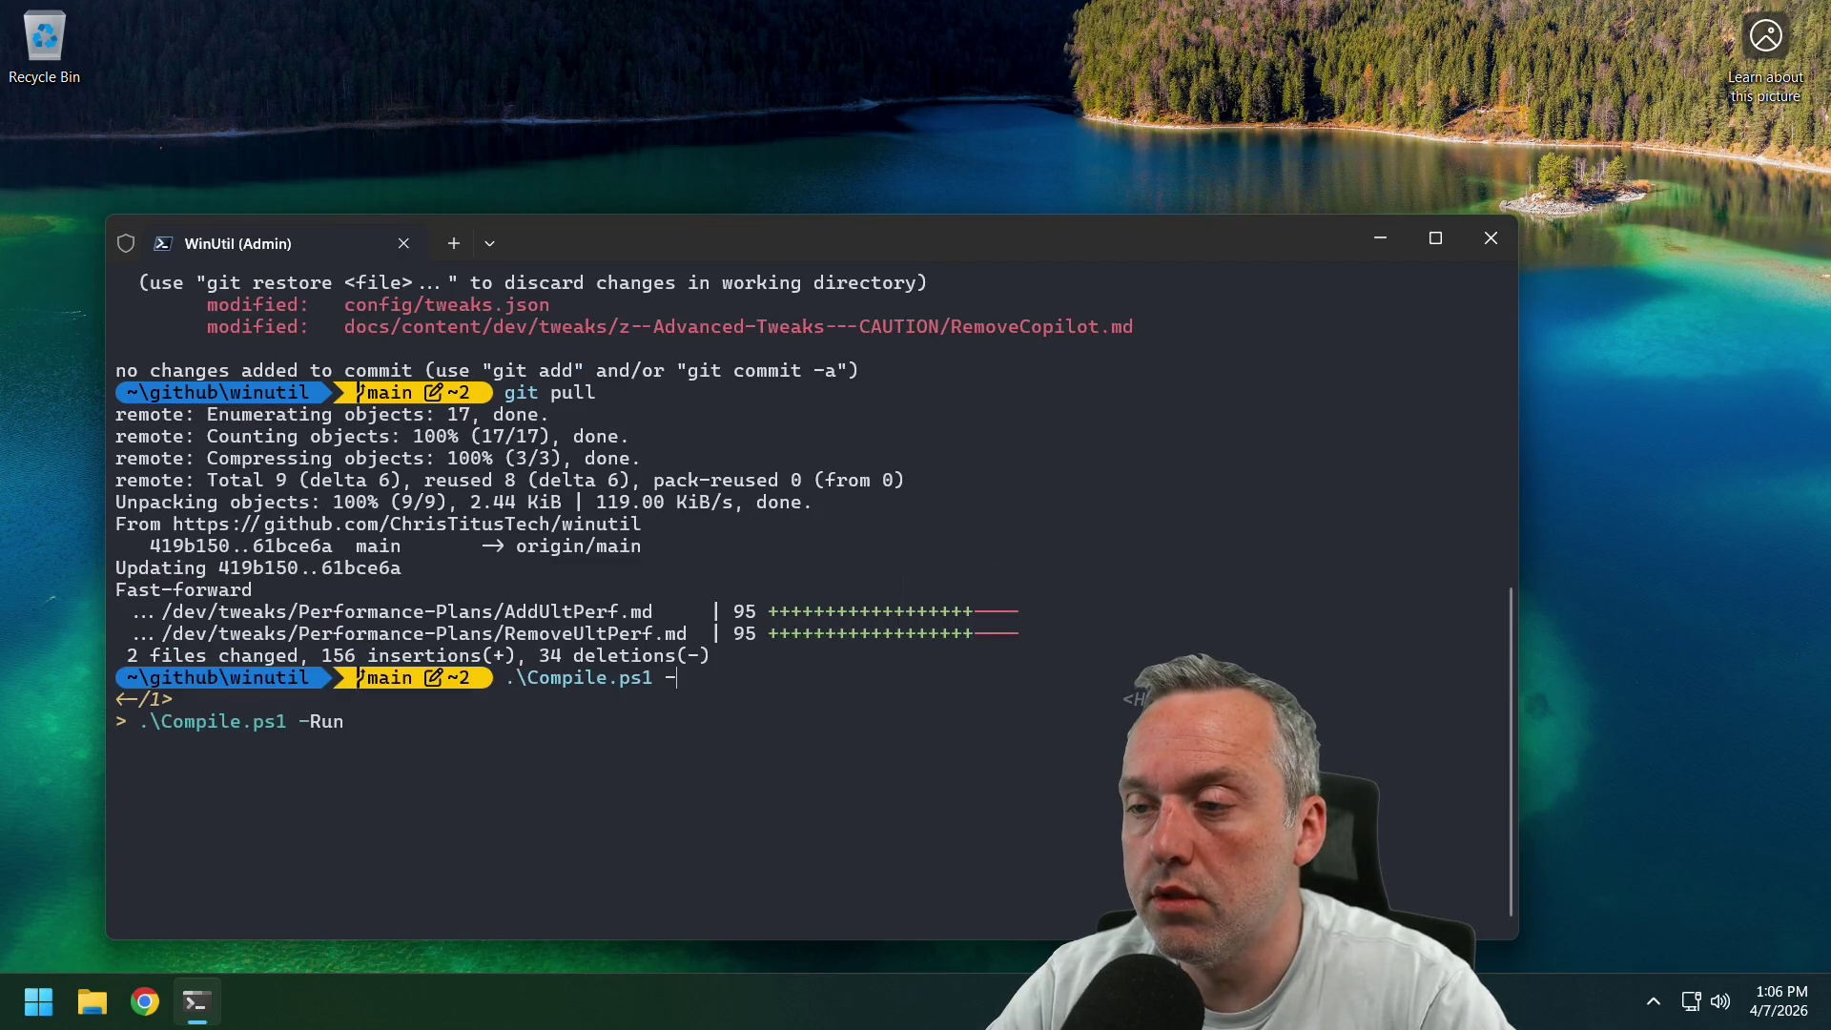
{"action": "type", "text": "Run"}
{"action": "key", "text": "Return"}
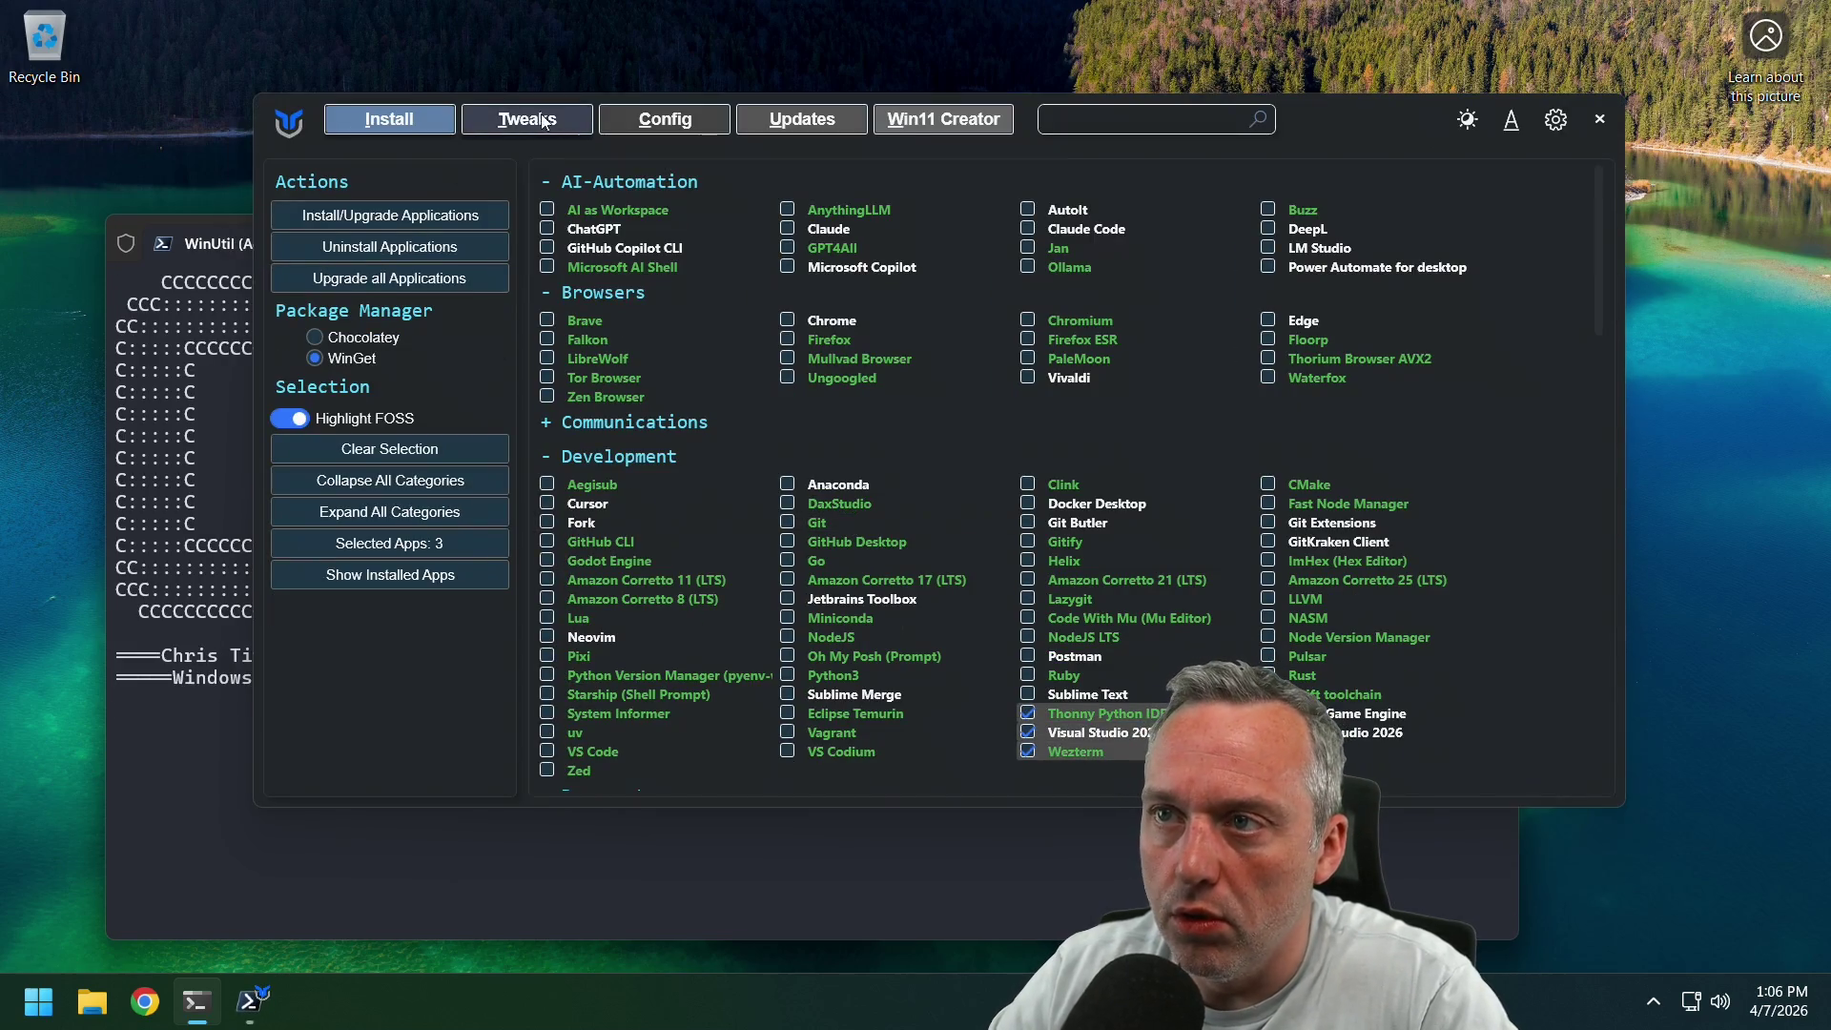
Look over the Performance Plans tweaks and check the terminal's power-scheme error.
{"action": "left_click", "coordinate": [526, 119]}
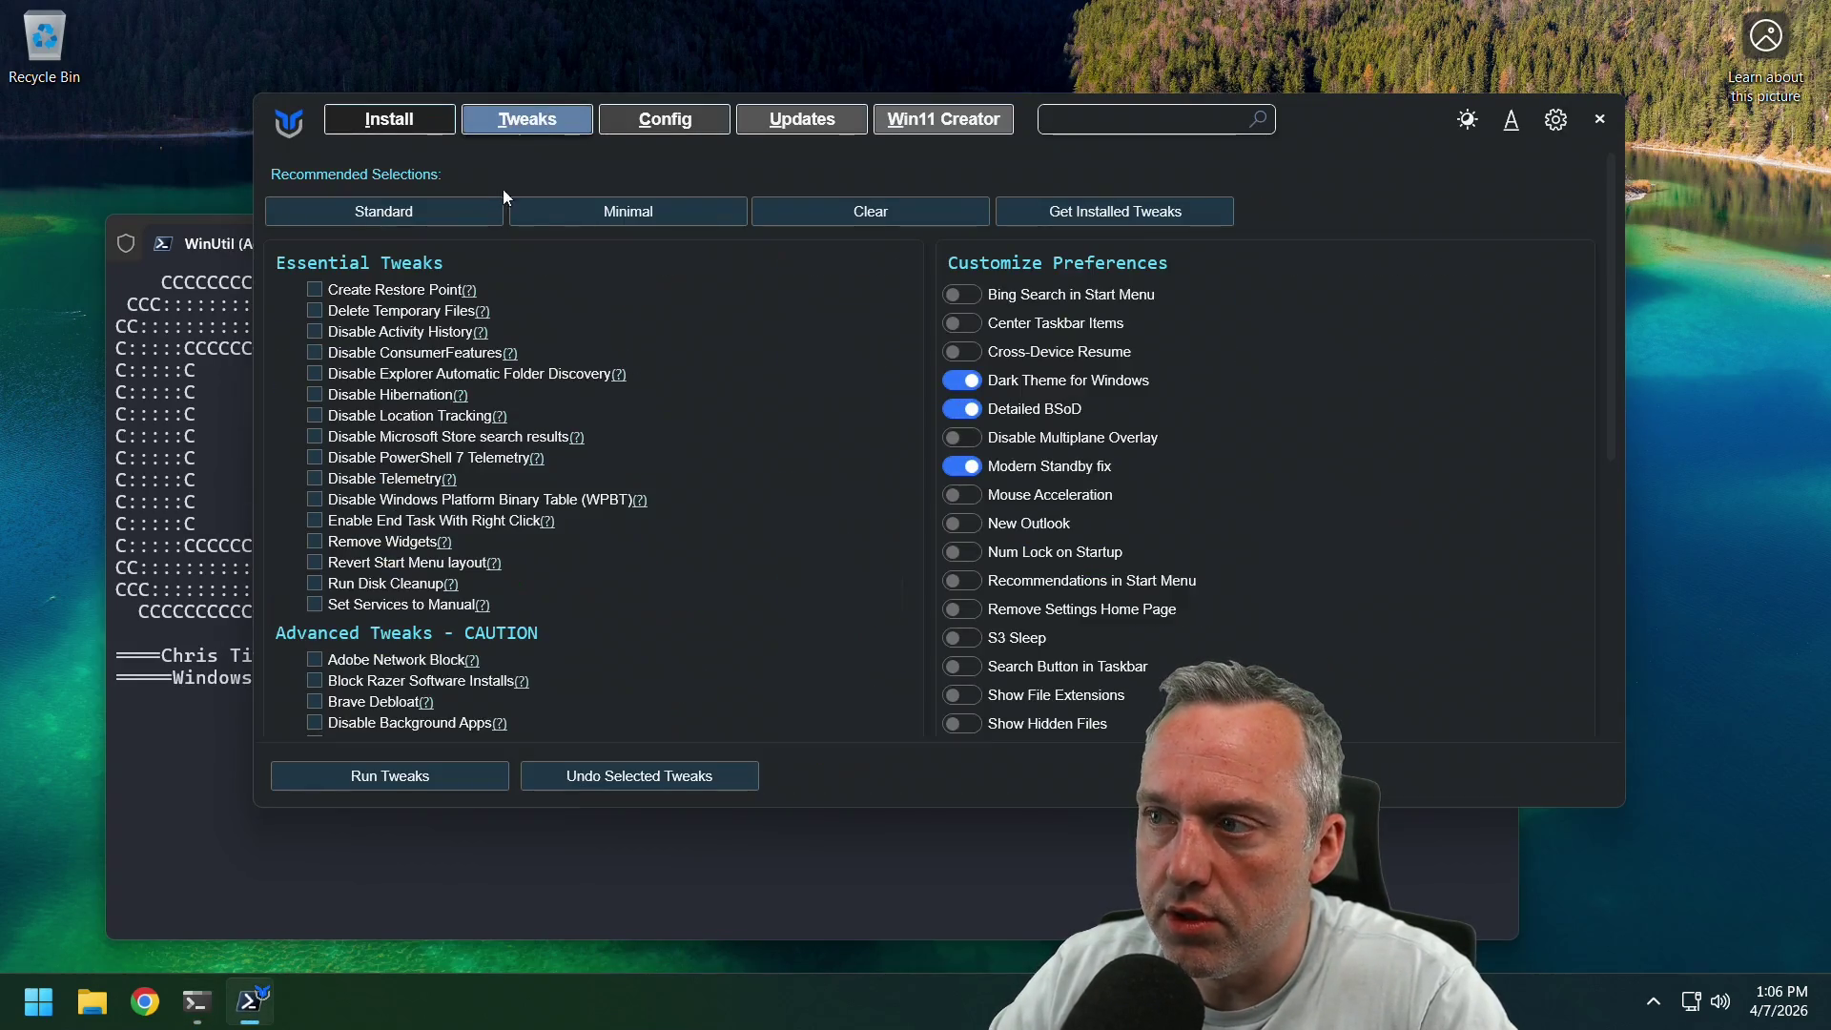
{"action": "scroll", "coordinate": [1462, 579], "scroll_direction": "down", "scroll_amount": 5}
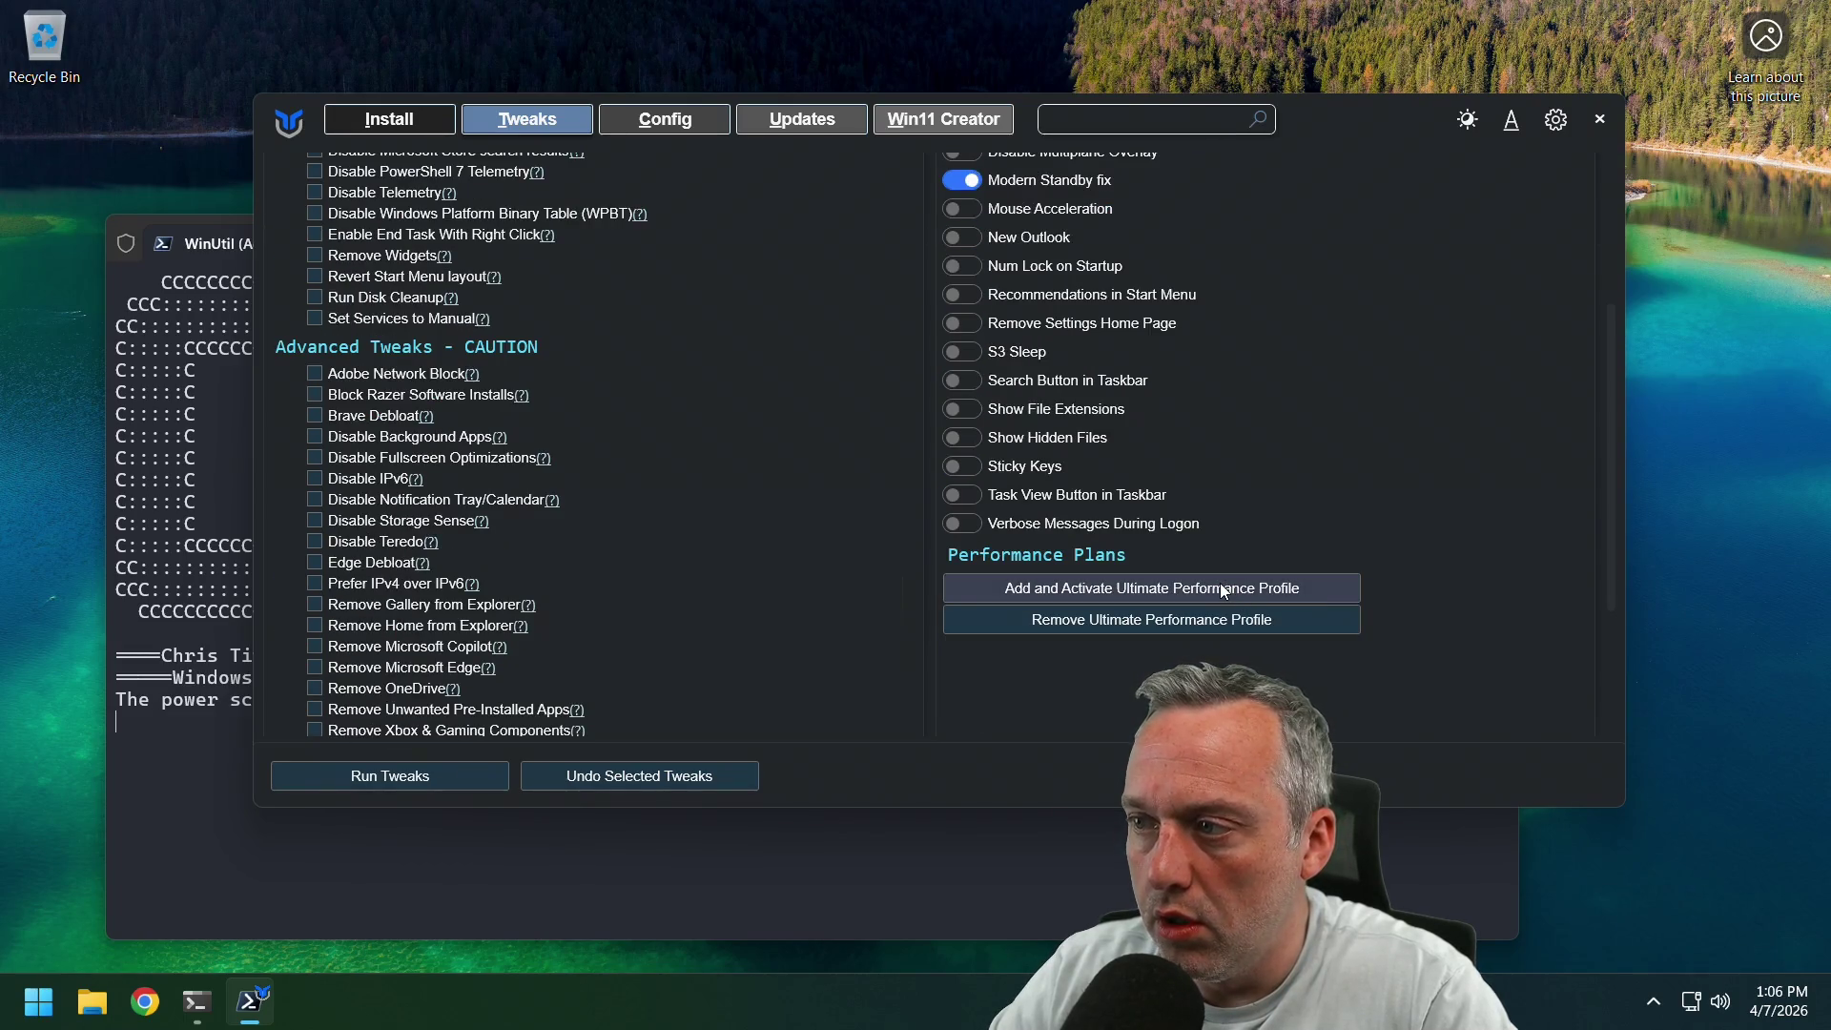
{"action": "left_click", "coordinate": [202, 748]}
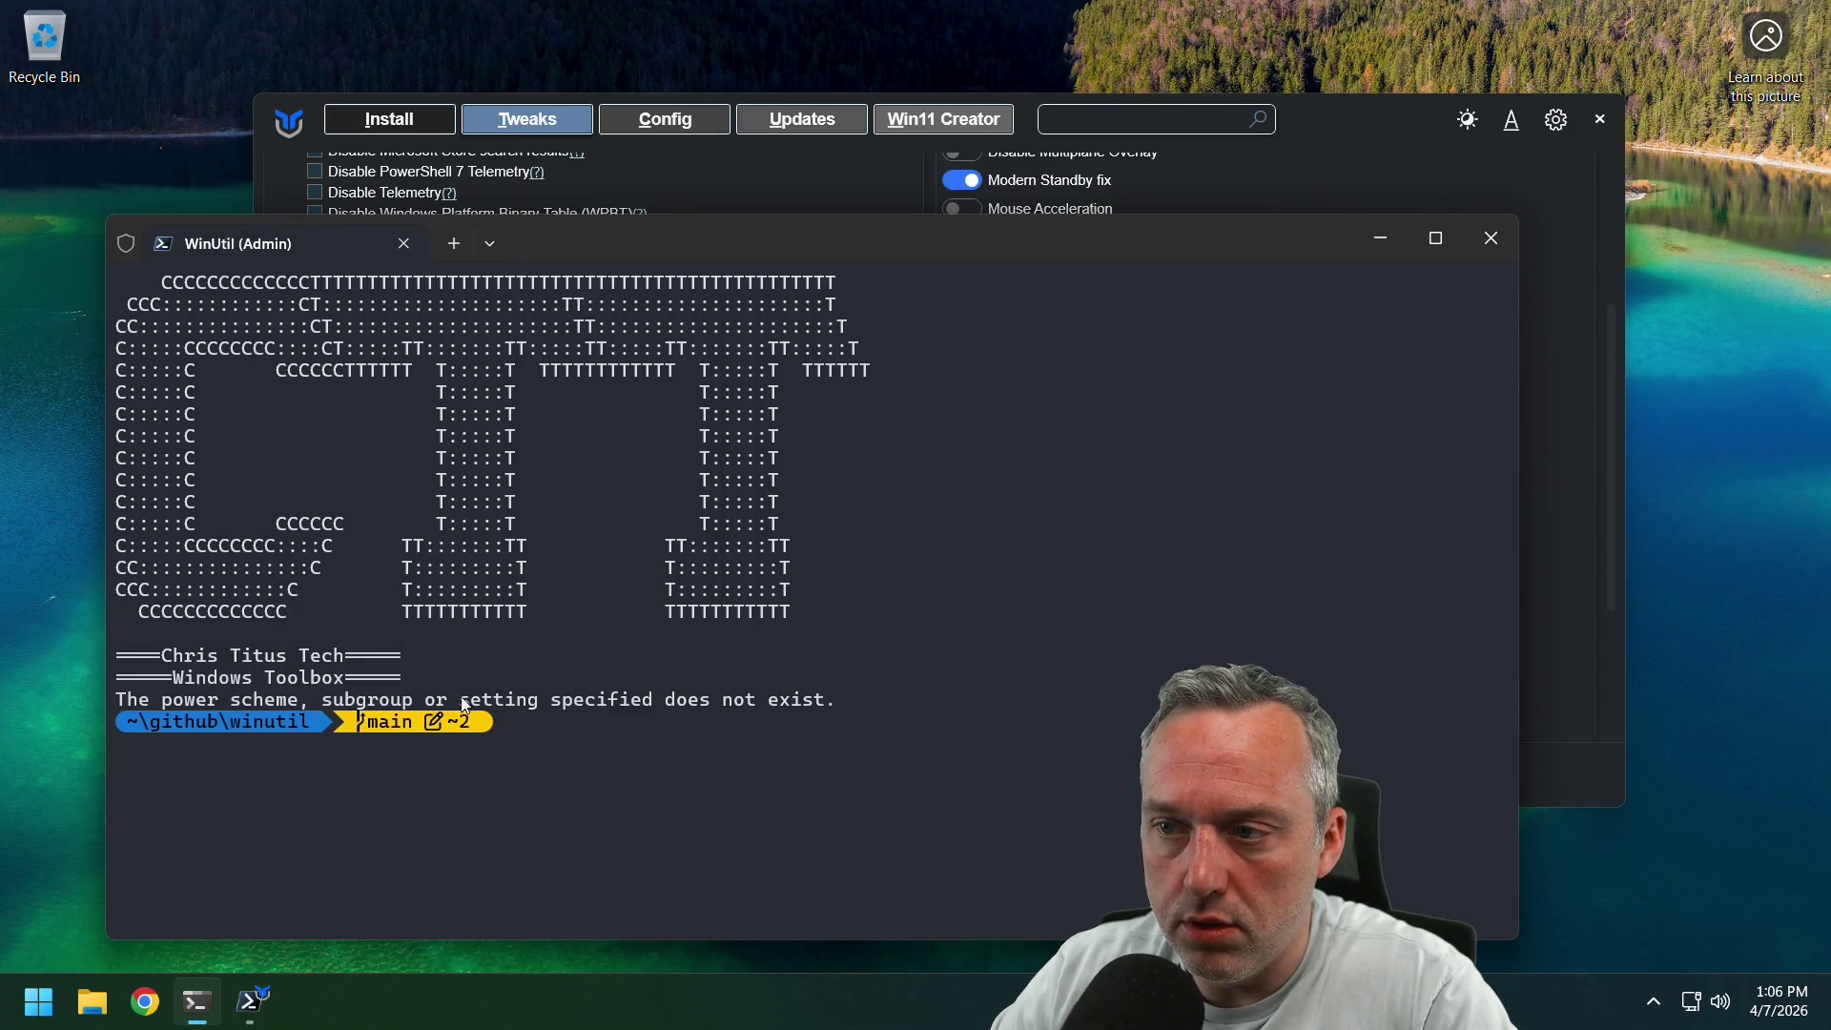
{"action": "left_click", "coordinate": [1456, 191]}
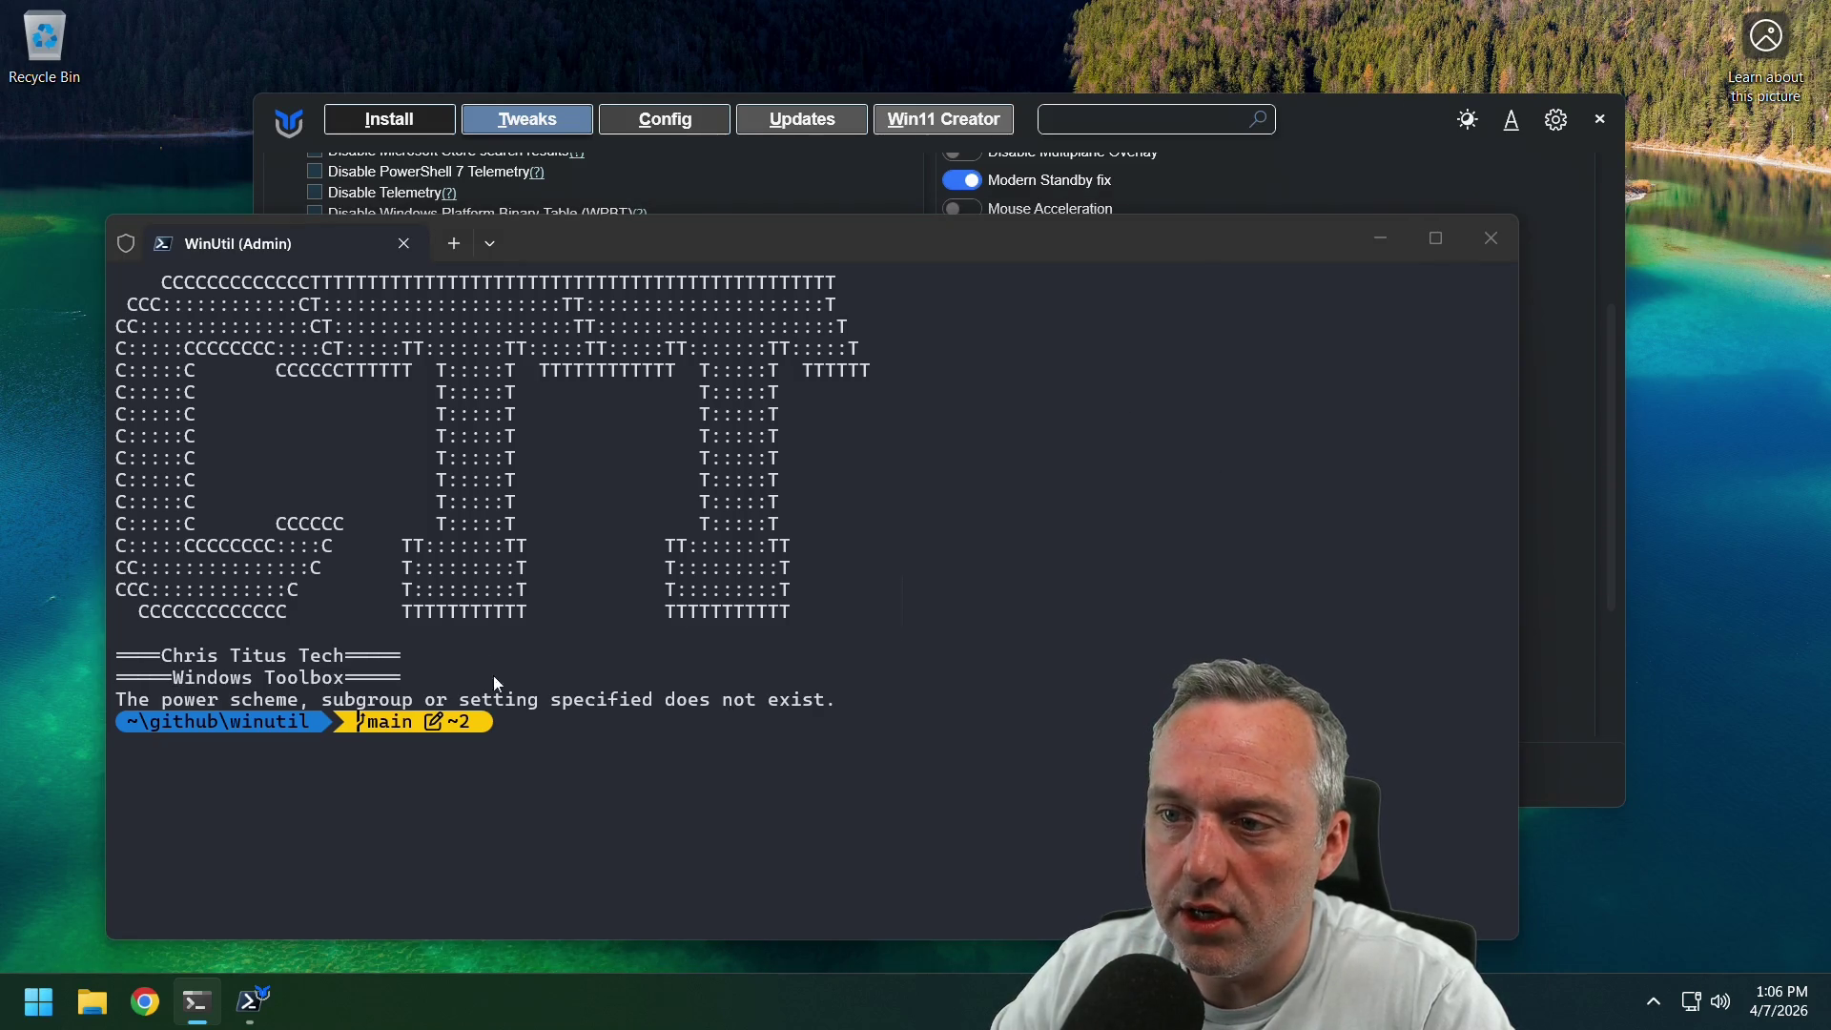
{"action": "left_click", "coordinate": [573, 701]}
Close WinUtil from its taskbar preview, leaving only the terminal.
{"action": "left_click", "coordinate": [250, 999]}
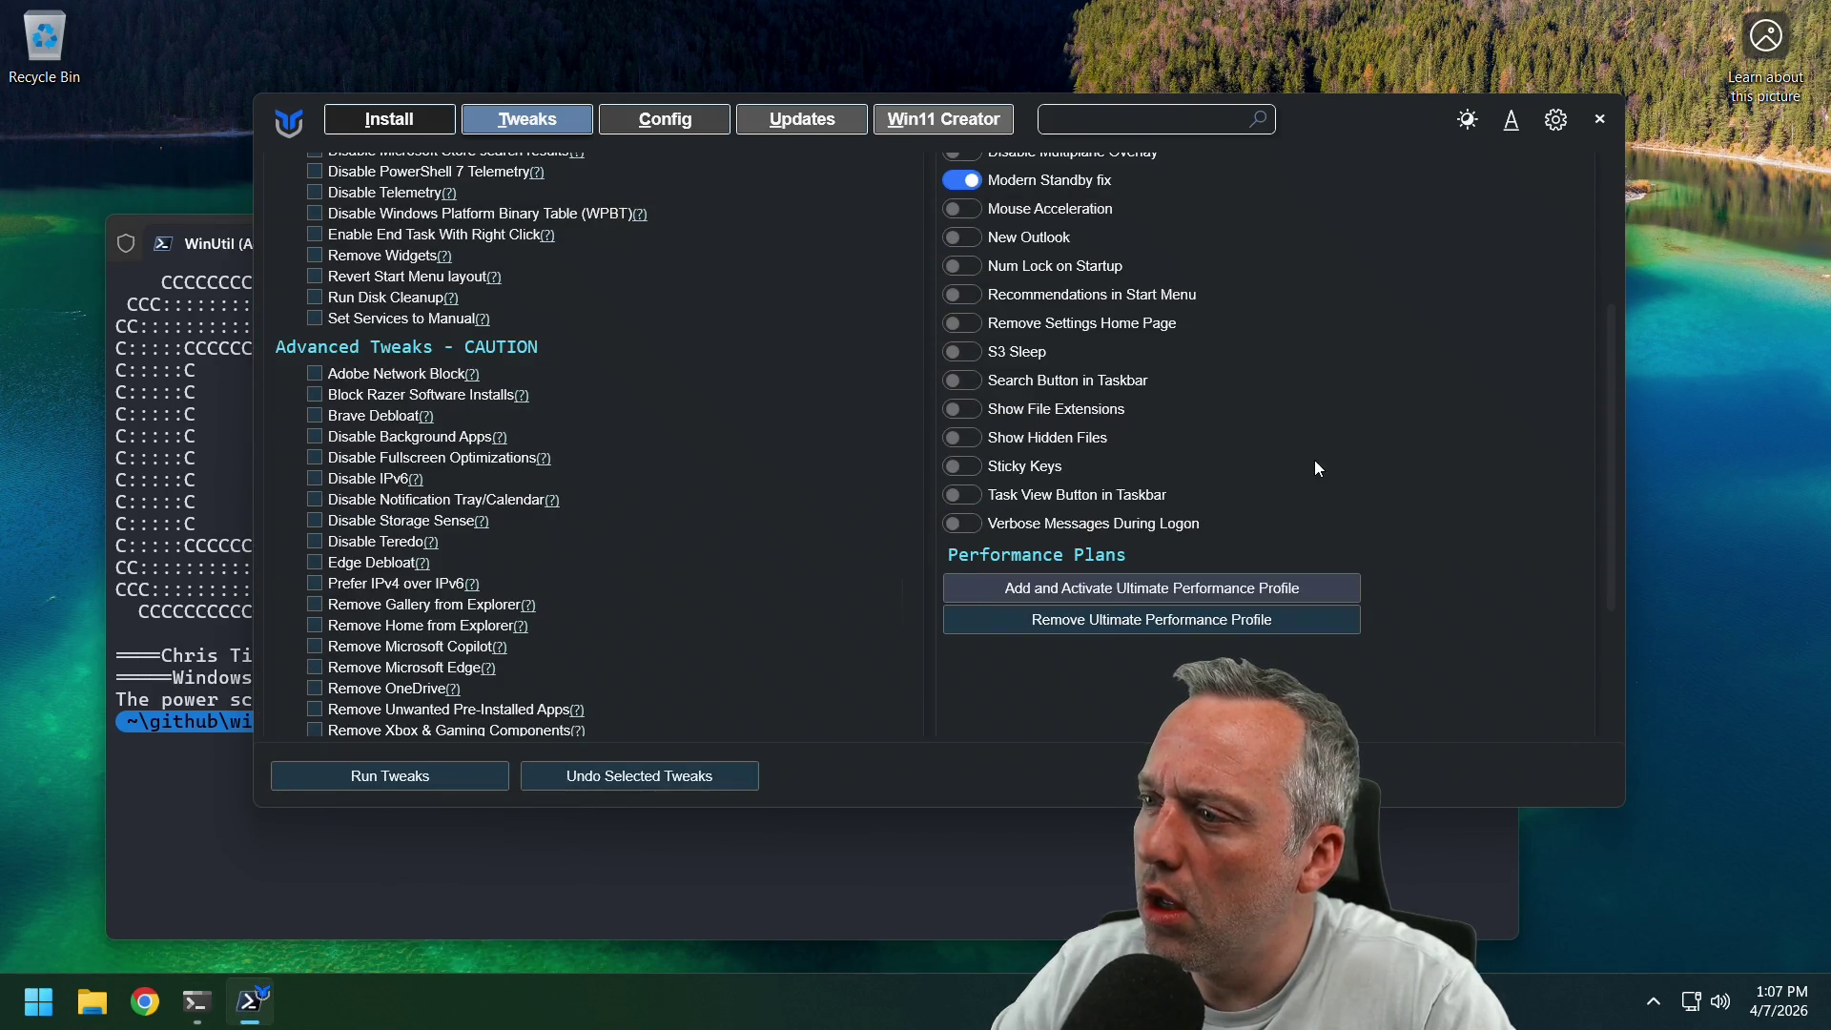
{"action": "mouse_move", "coordinate": [240, 996]}
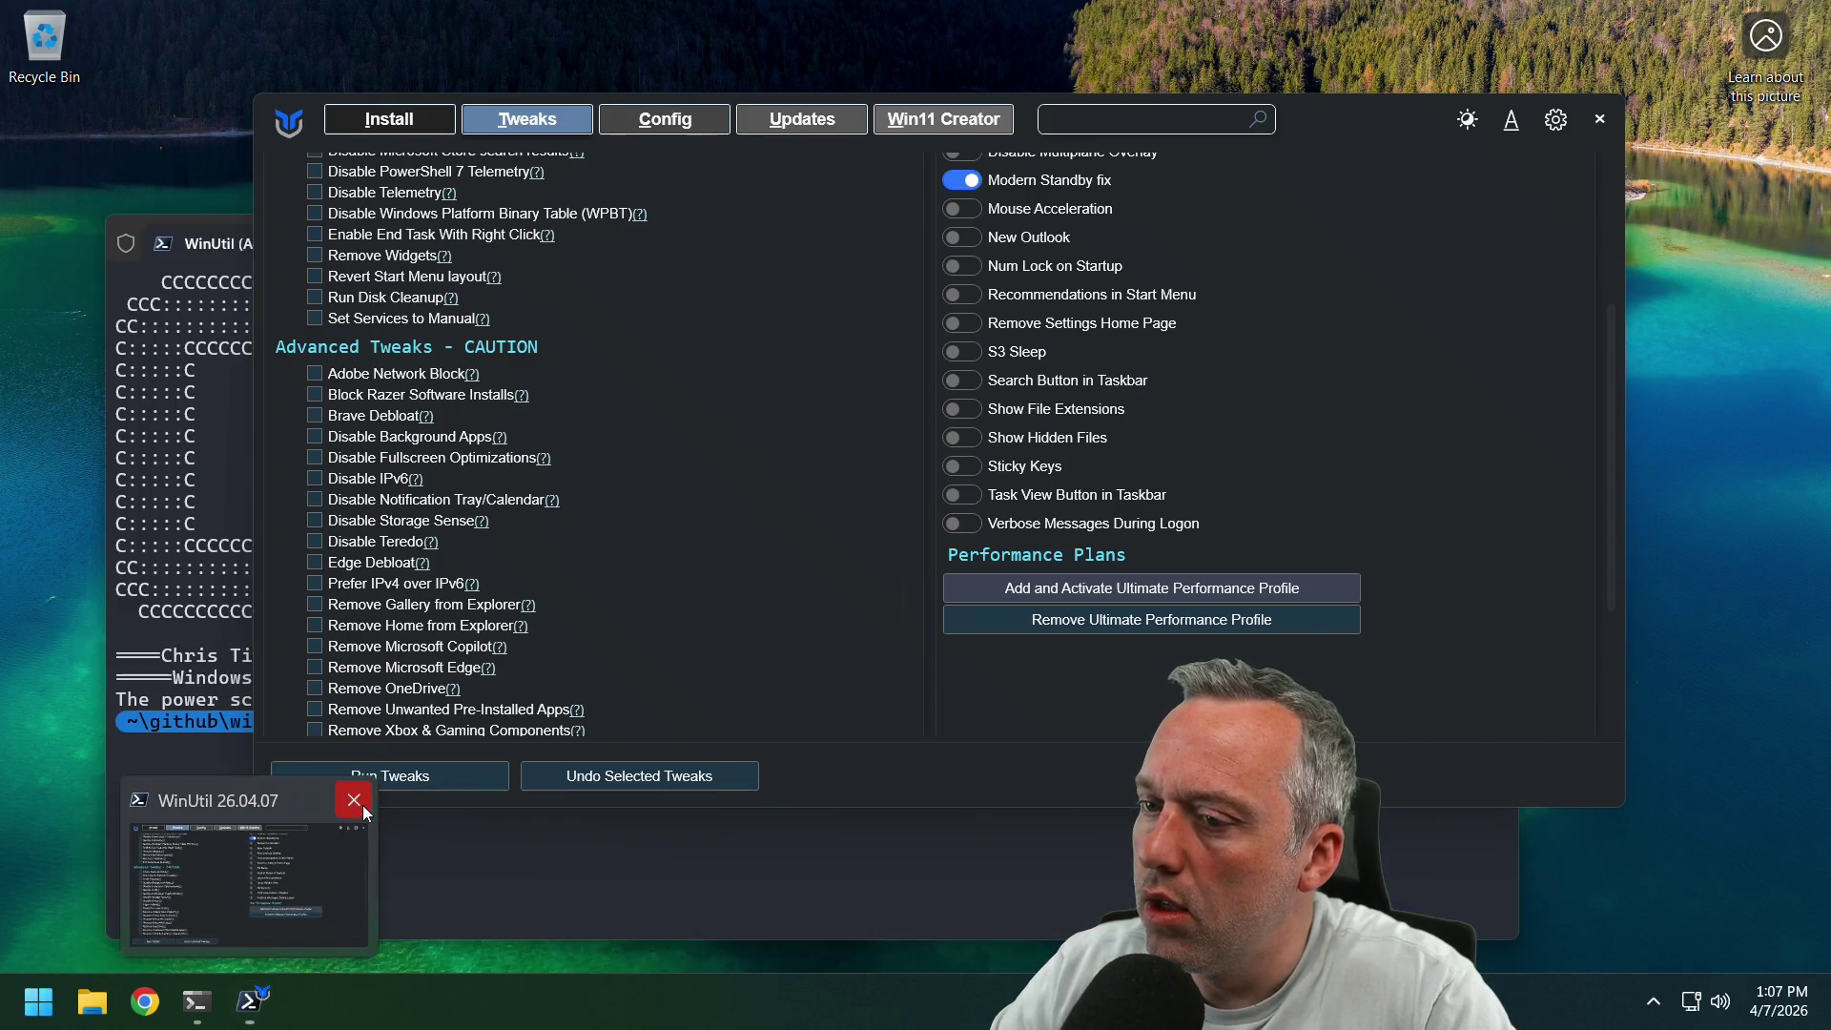
{"action": "left_click", "coordinate": [354, 801]}
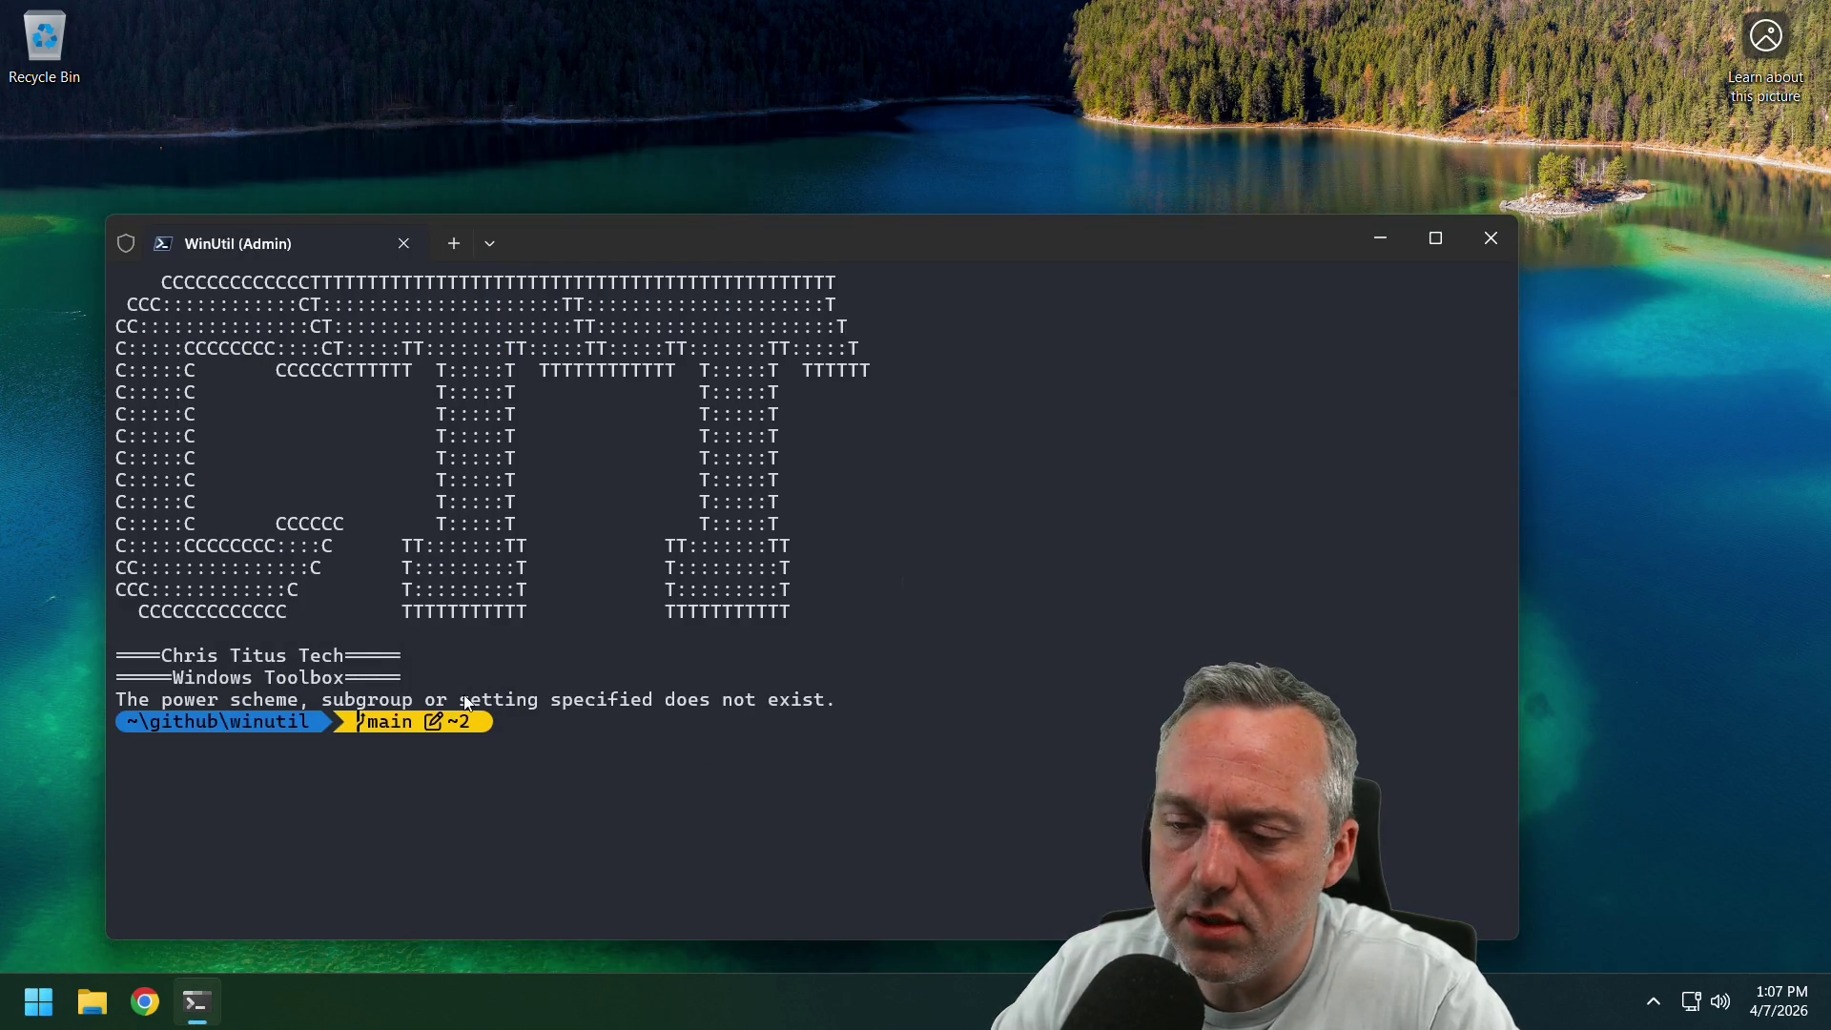
{"action": "left_click", "coordinate": [38, 1001]}
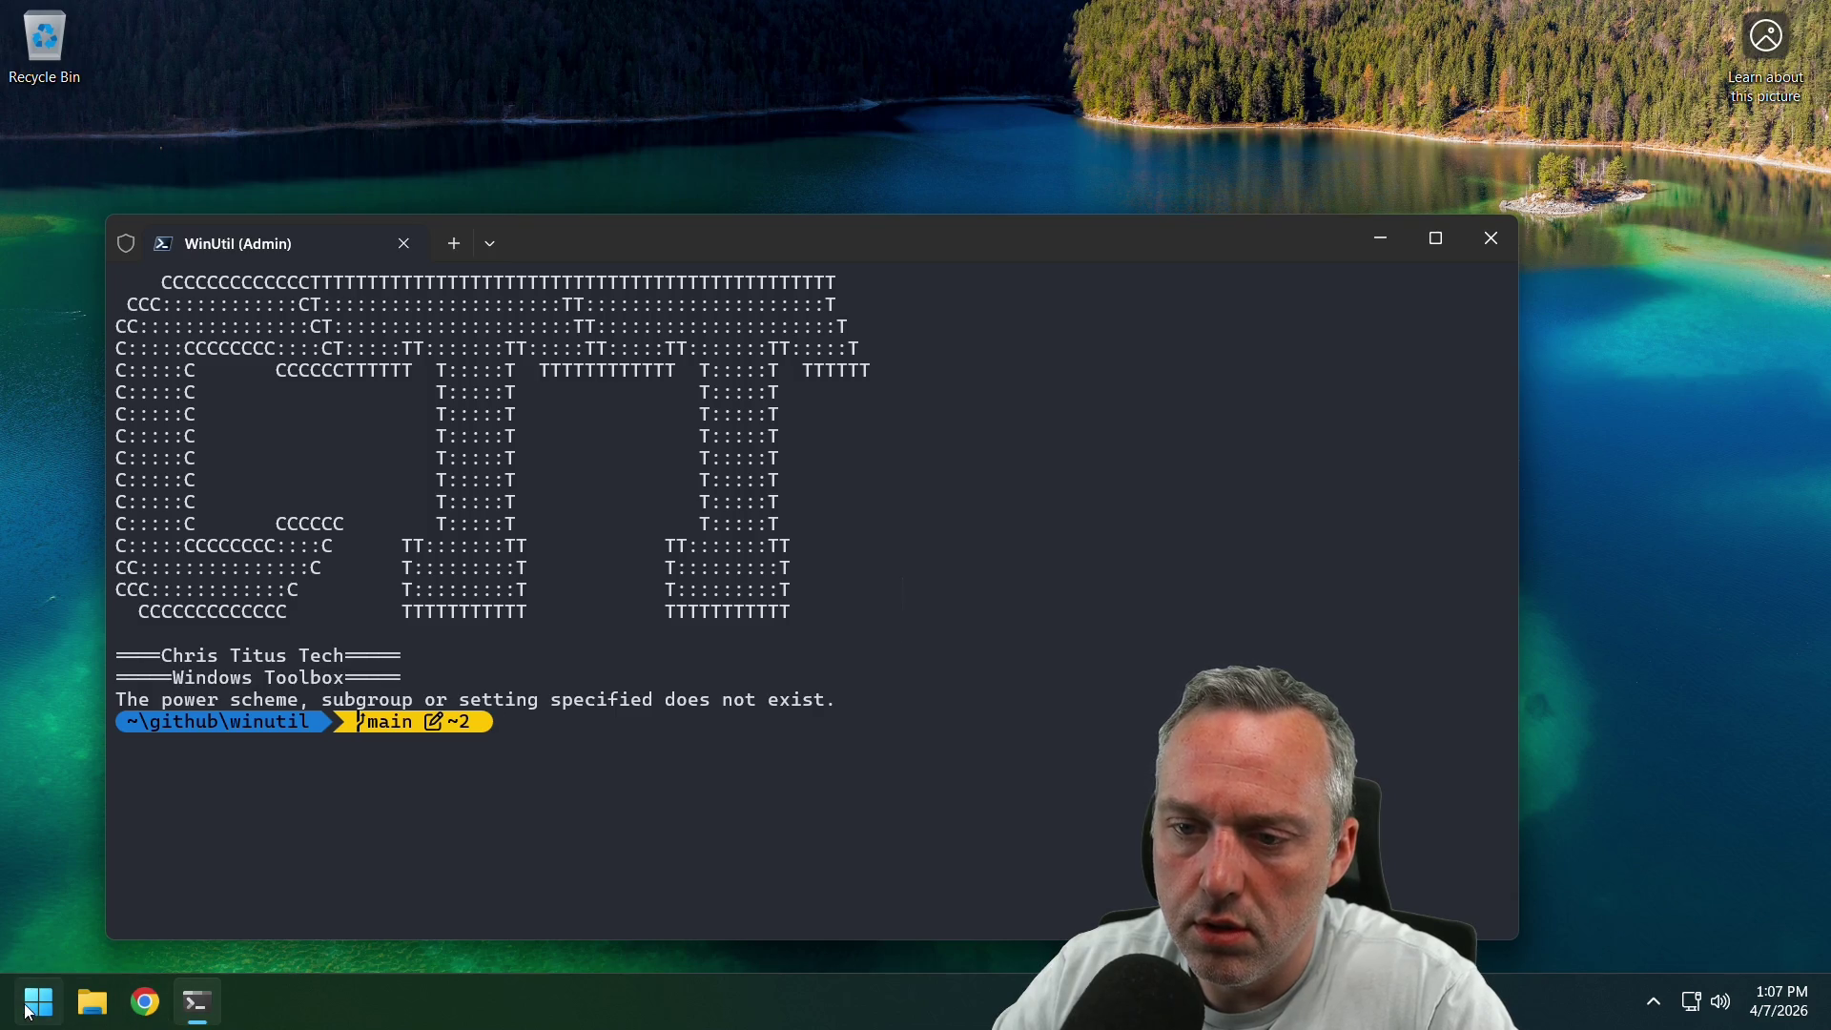
Launch VS Code and review the tweaks.json and RemoveCopilot.md diffs in Source Control.
{"action": "type", "text": "vsc"}
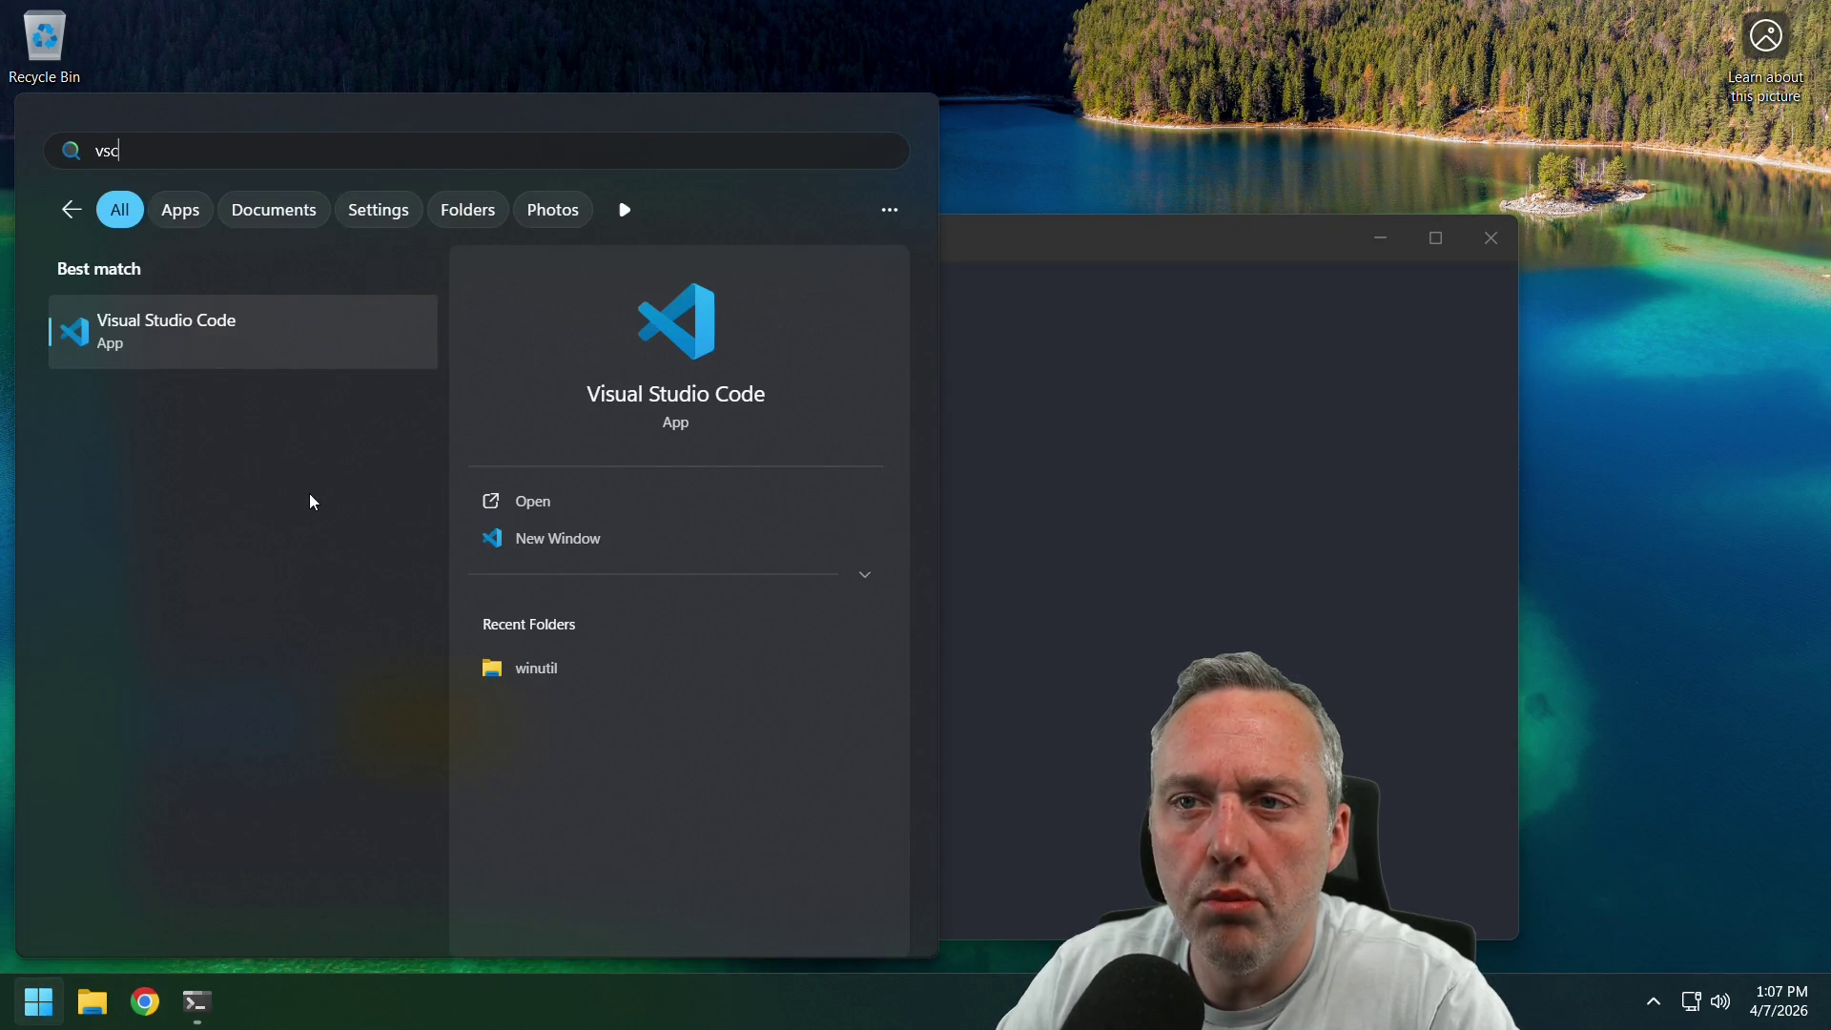
{"action": "key", "text": "Return"}
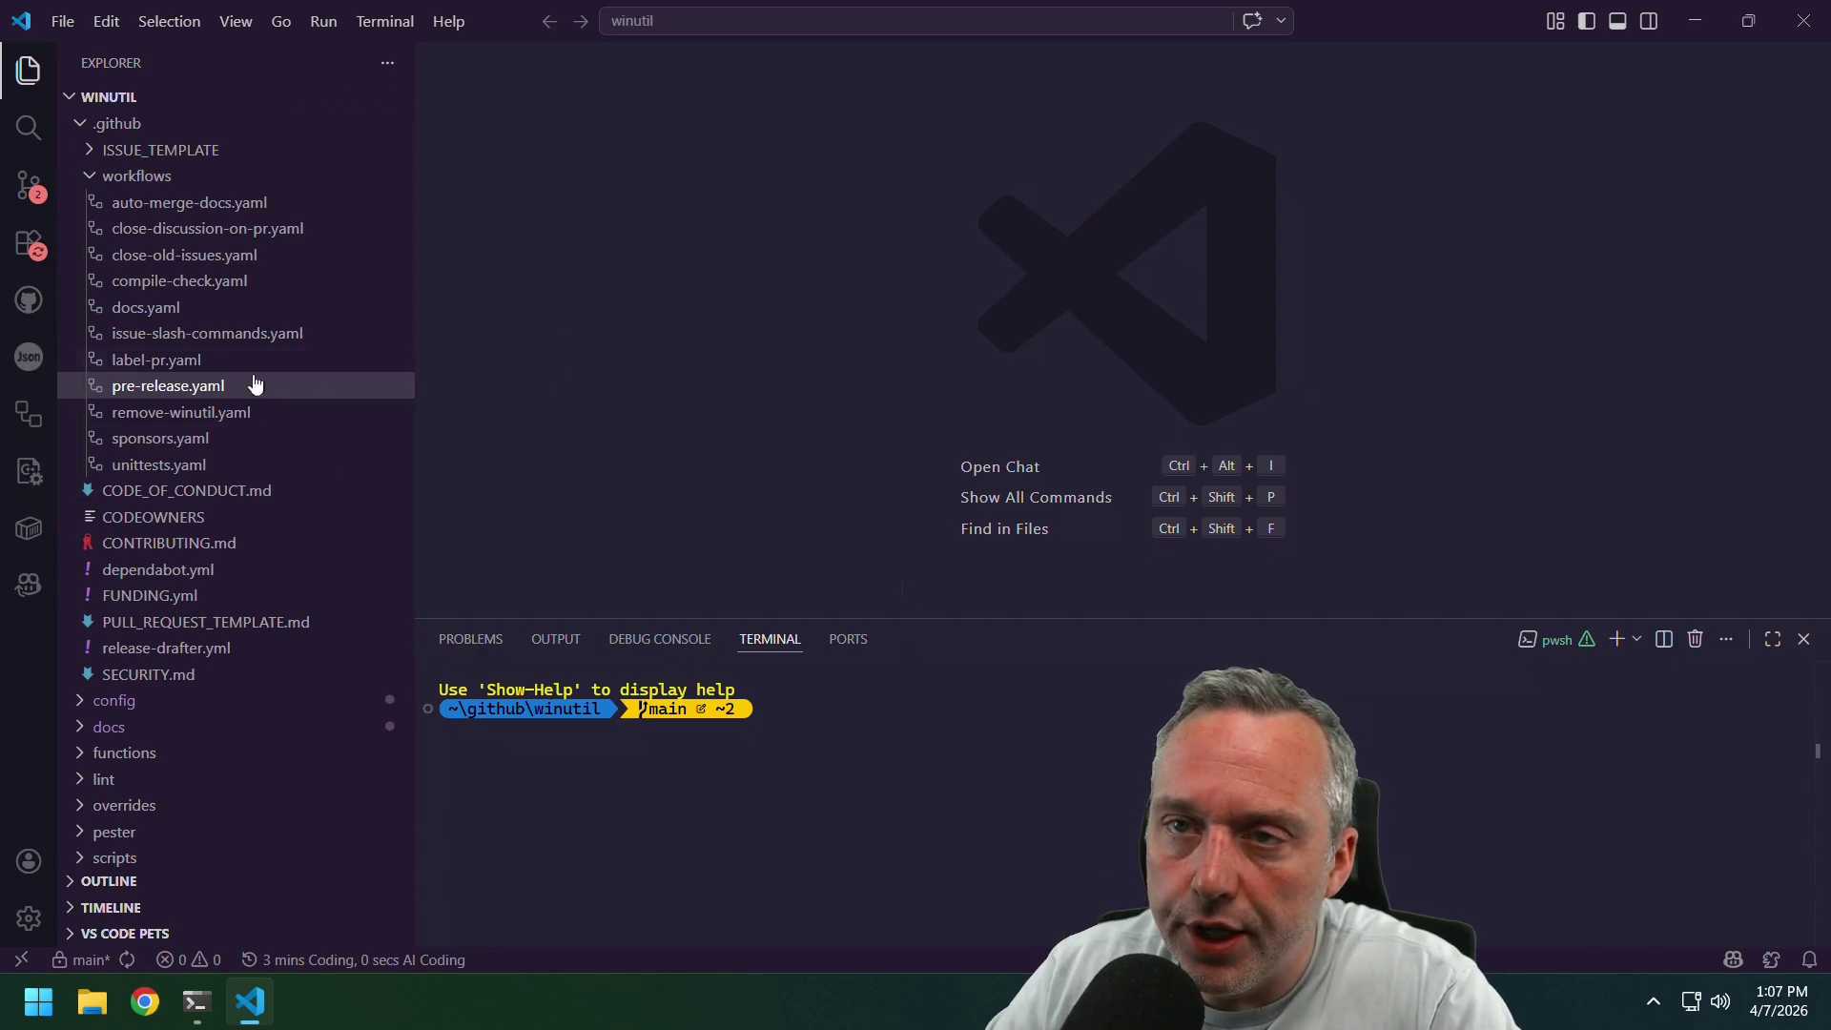
{"action": "left_click", "coordinate": [29, 188]}
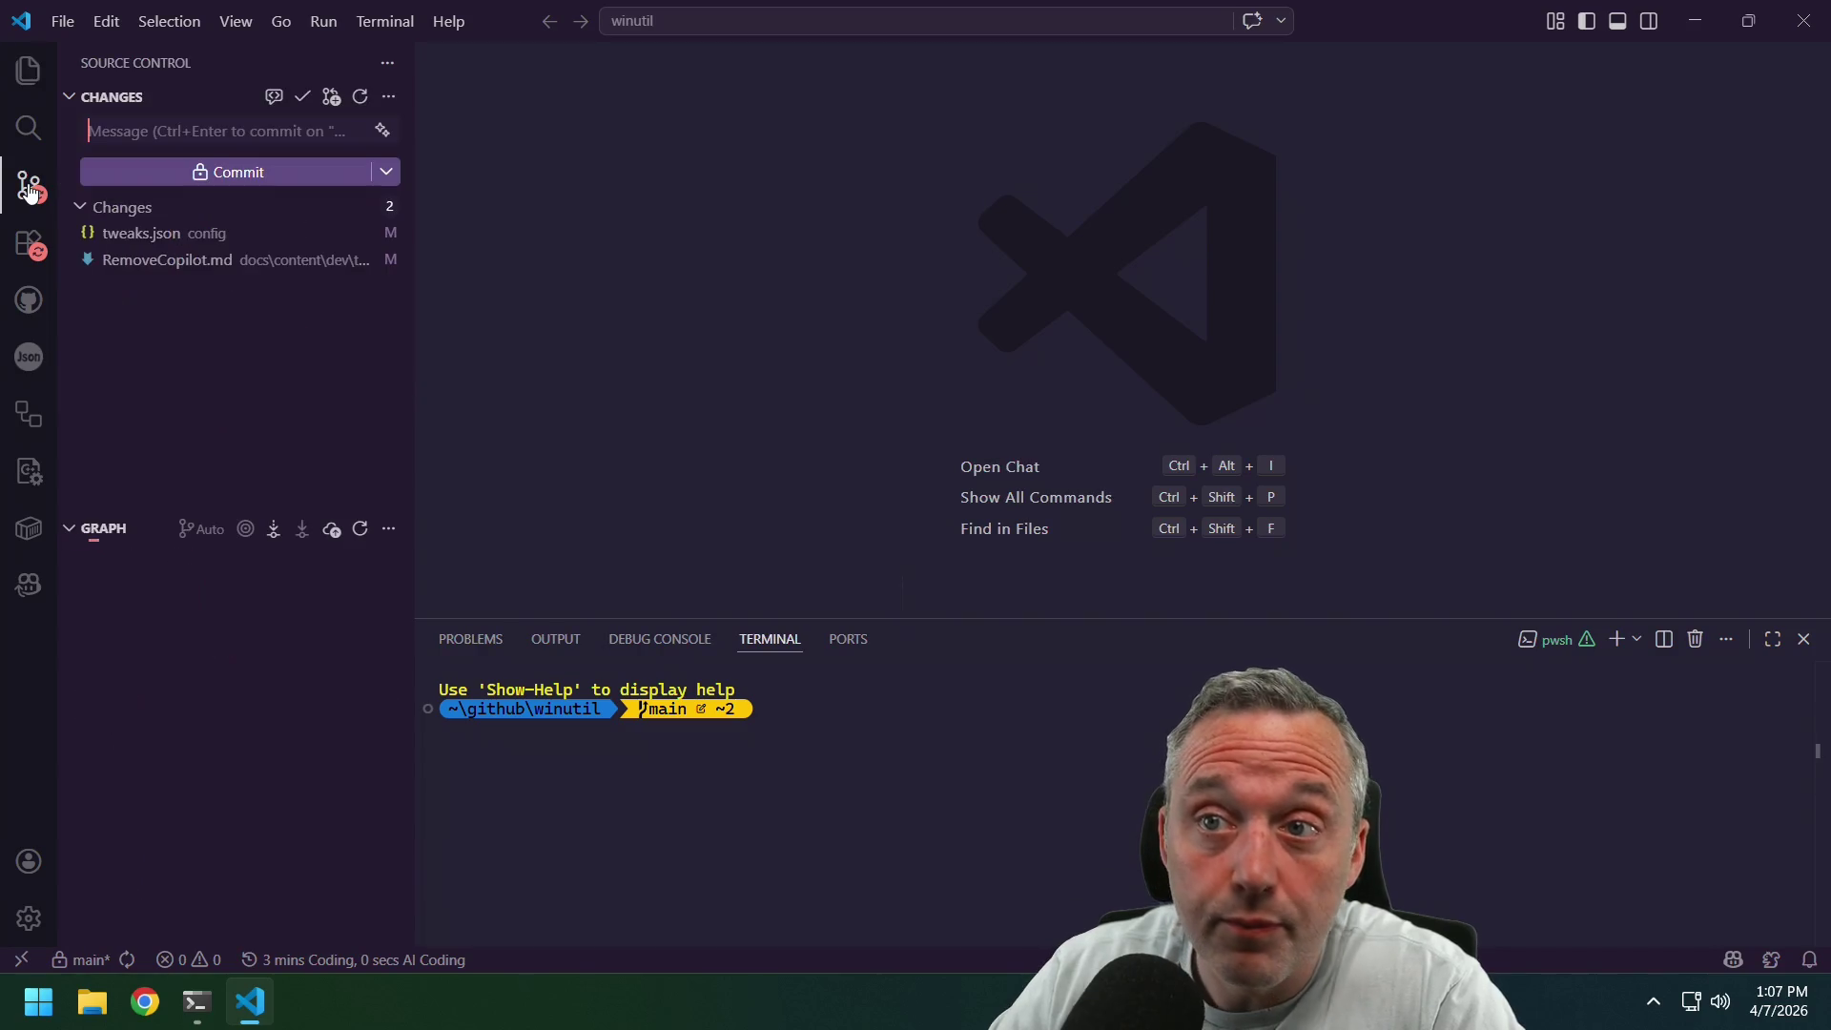
{"action": "left_click", "coordinate": [173, 244]}
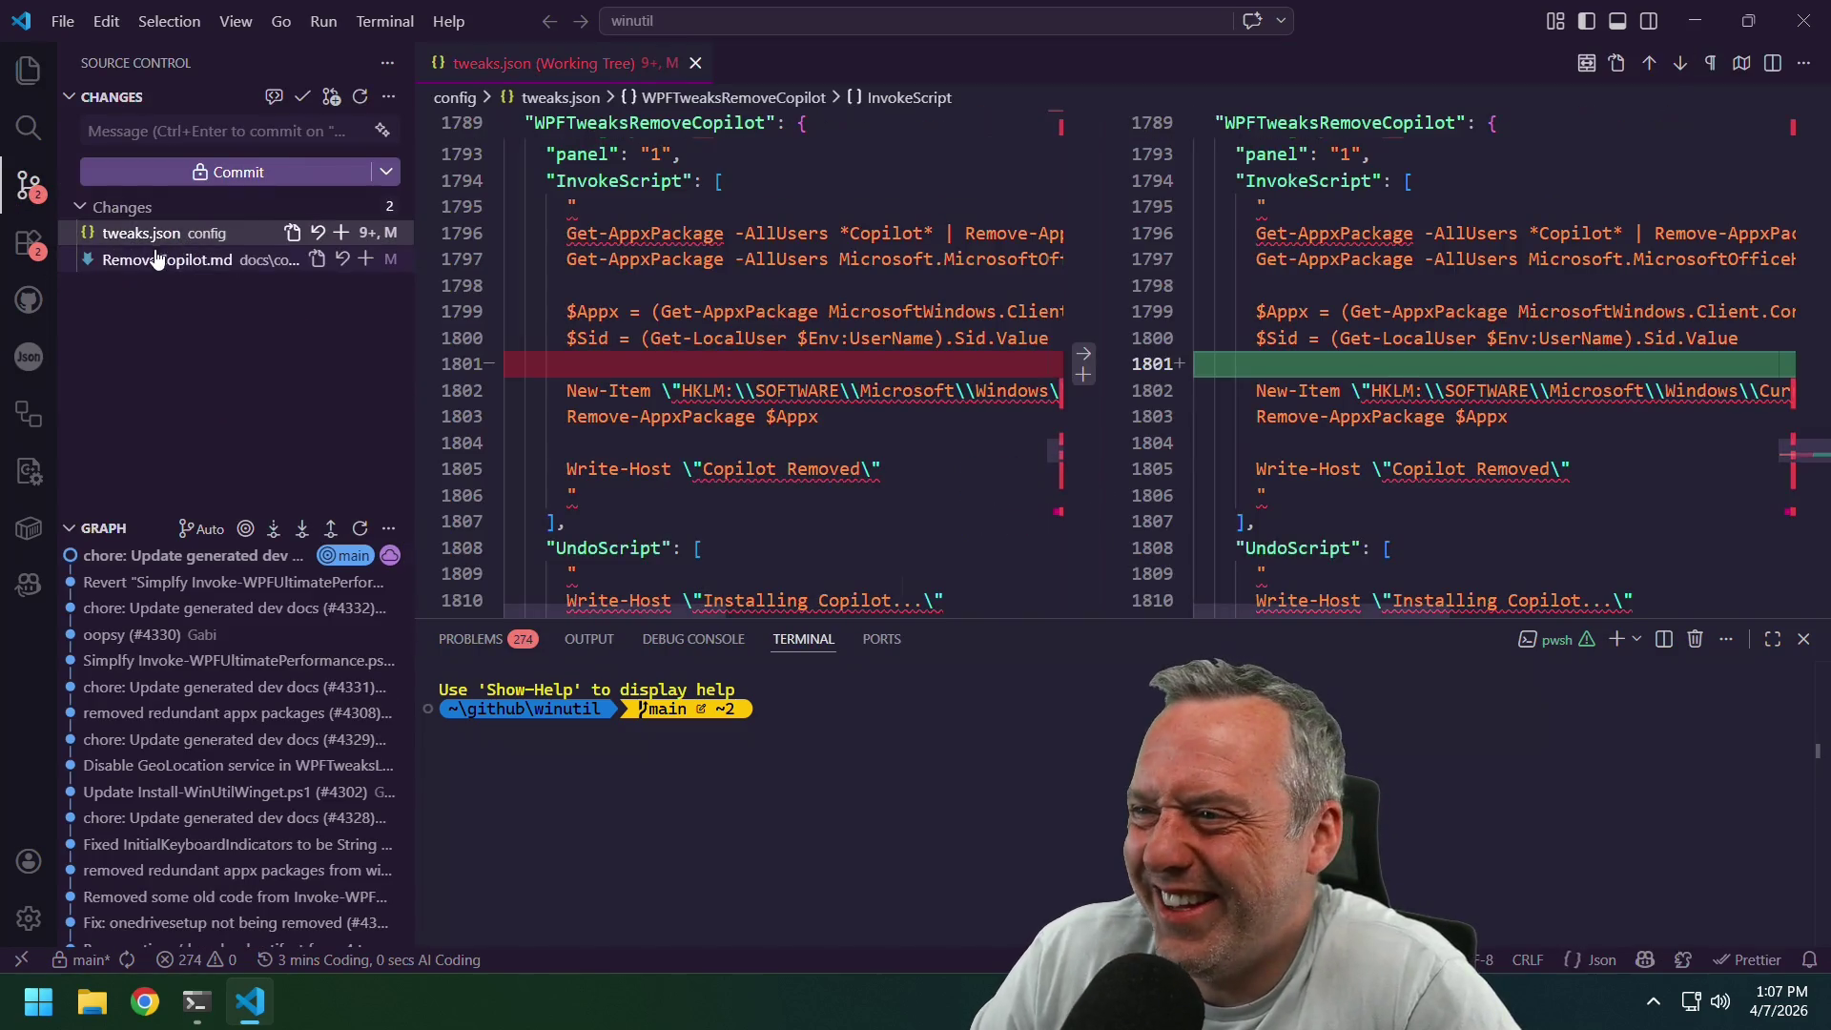
{"action": "left_click", "coordinate": [207, 267]}
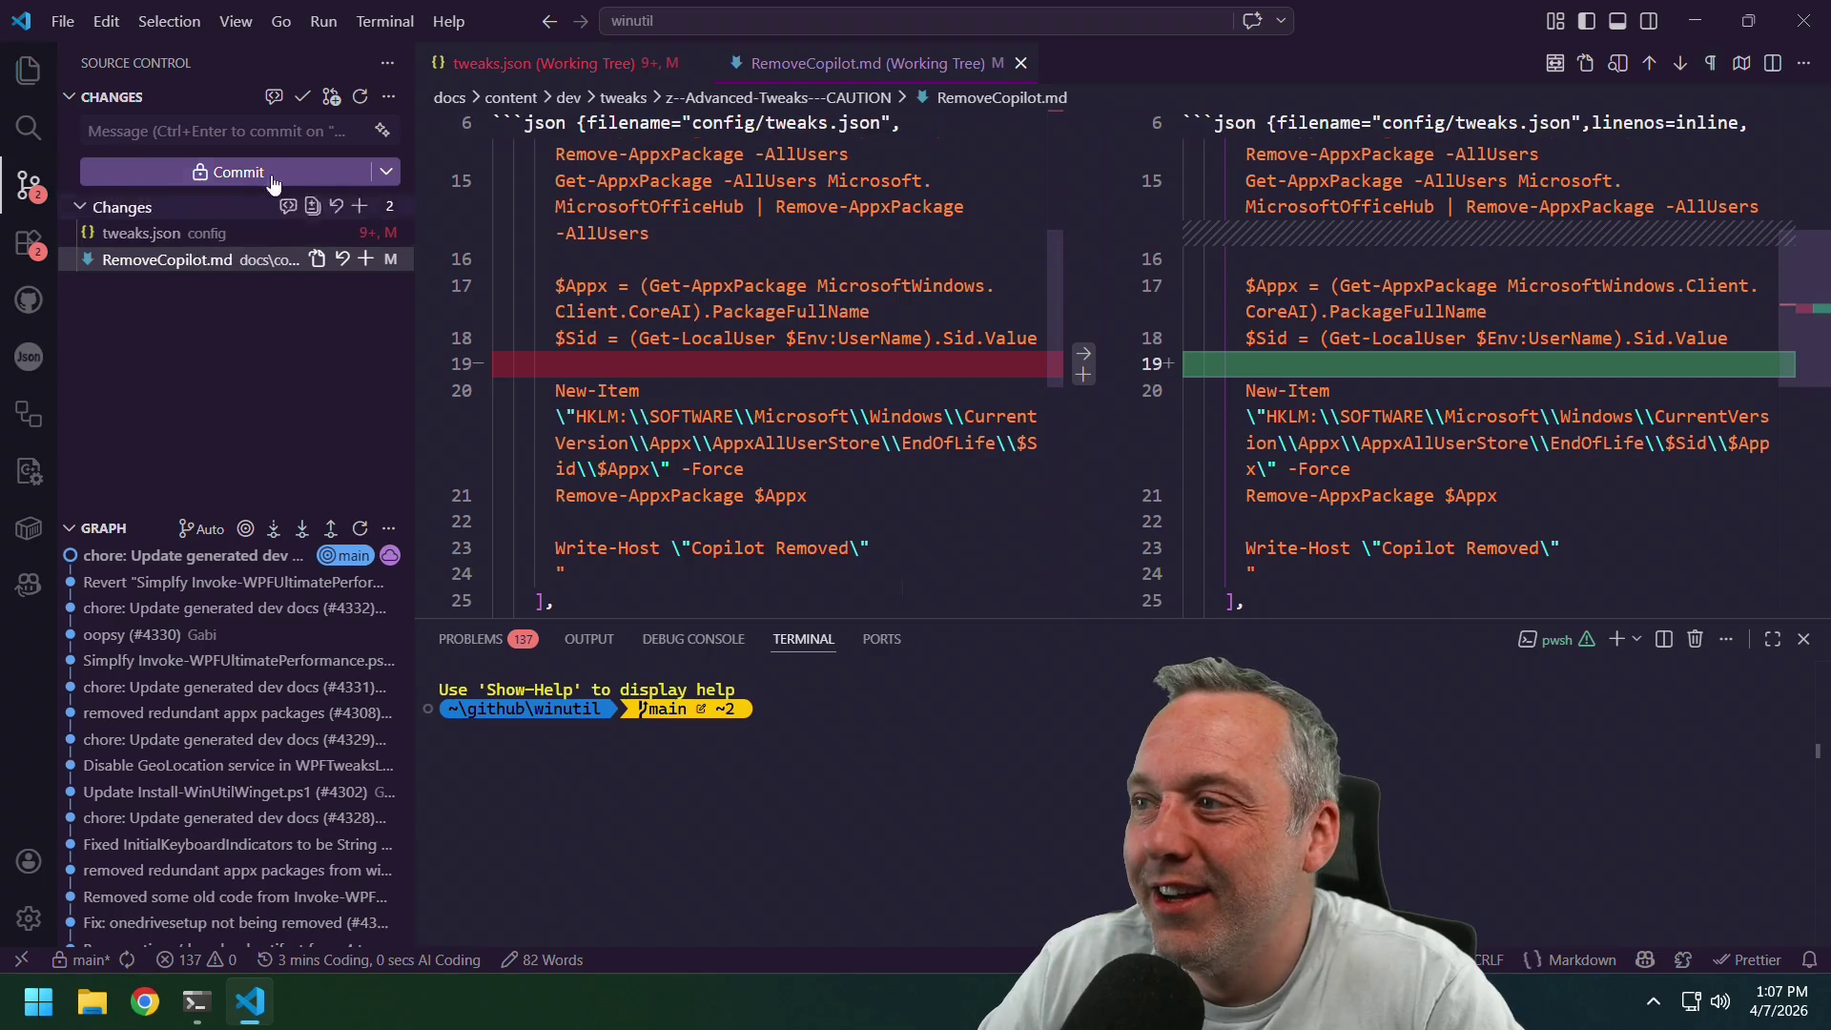
Commit both changes to main with message 'formatting', committing anyway to the protected branch.
{"action": "type", "text": "formatting"}
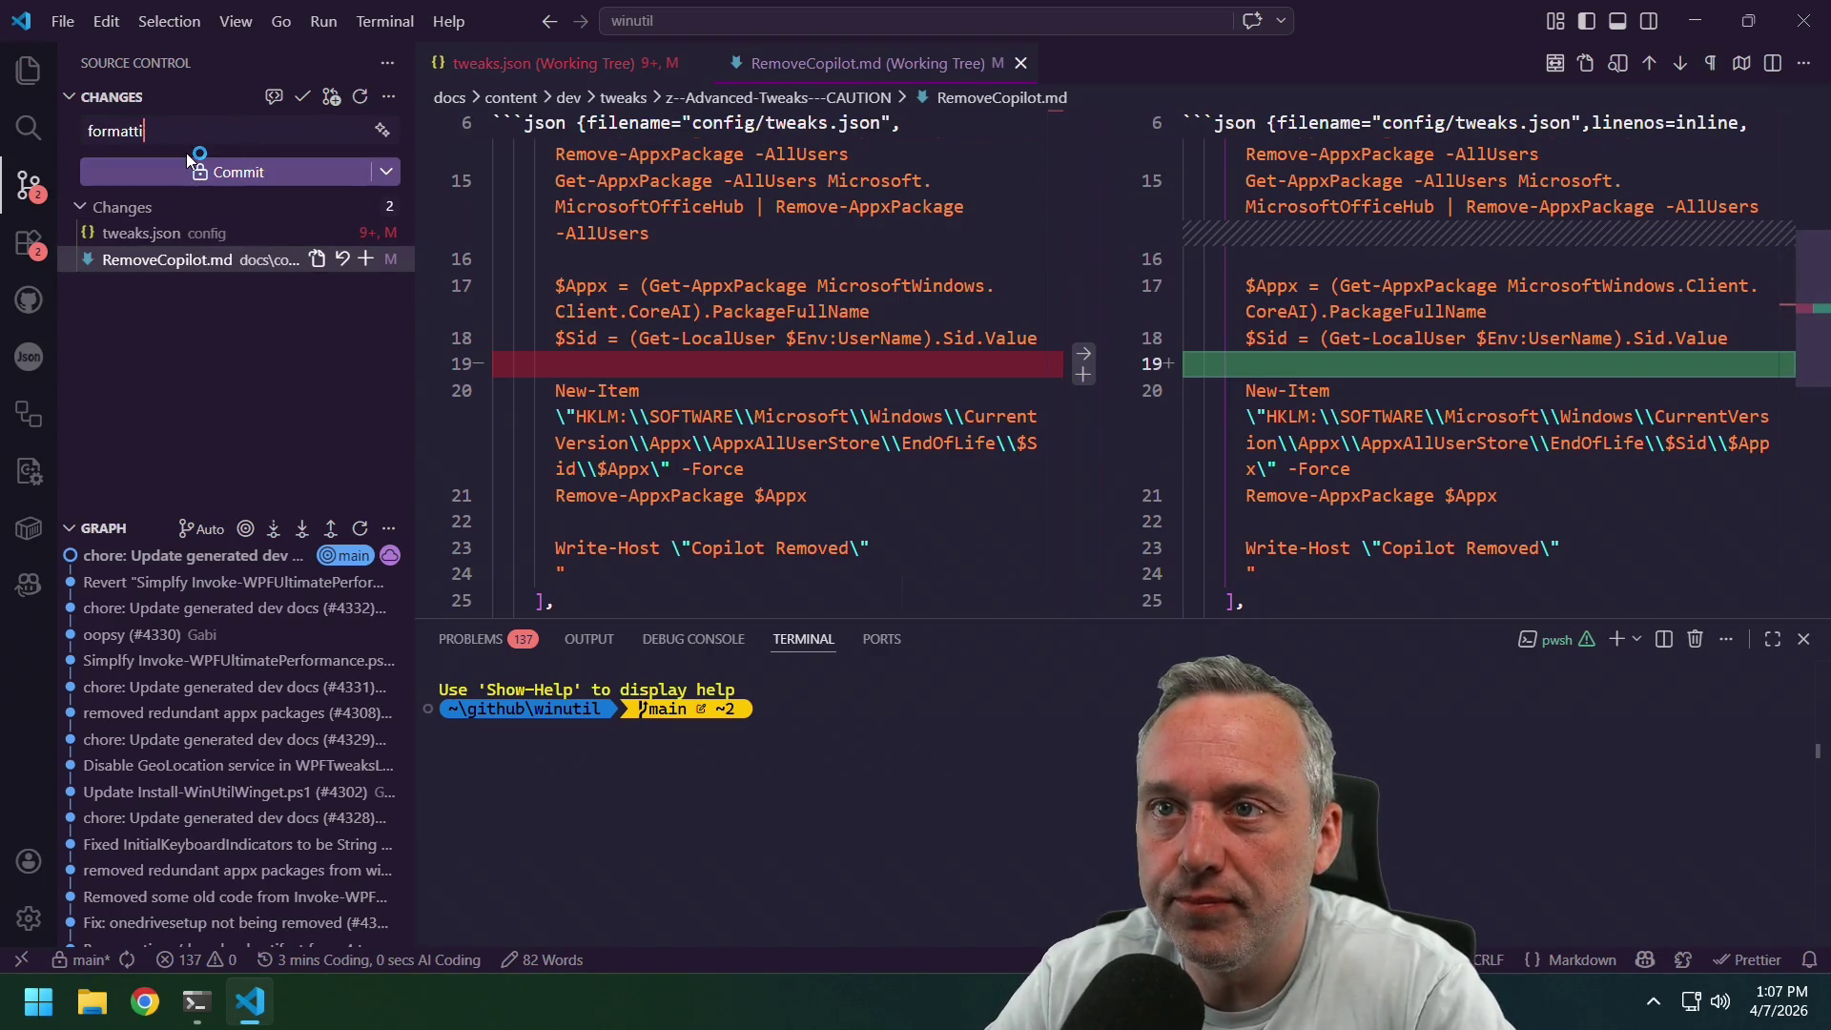
{"action": "left_click", "coordinate": [248, 172]}
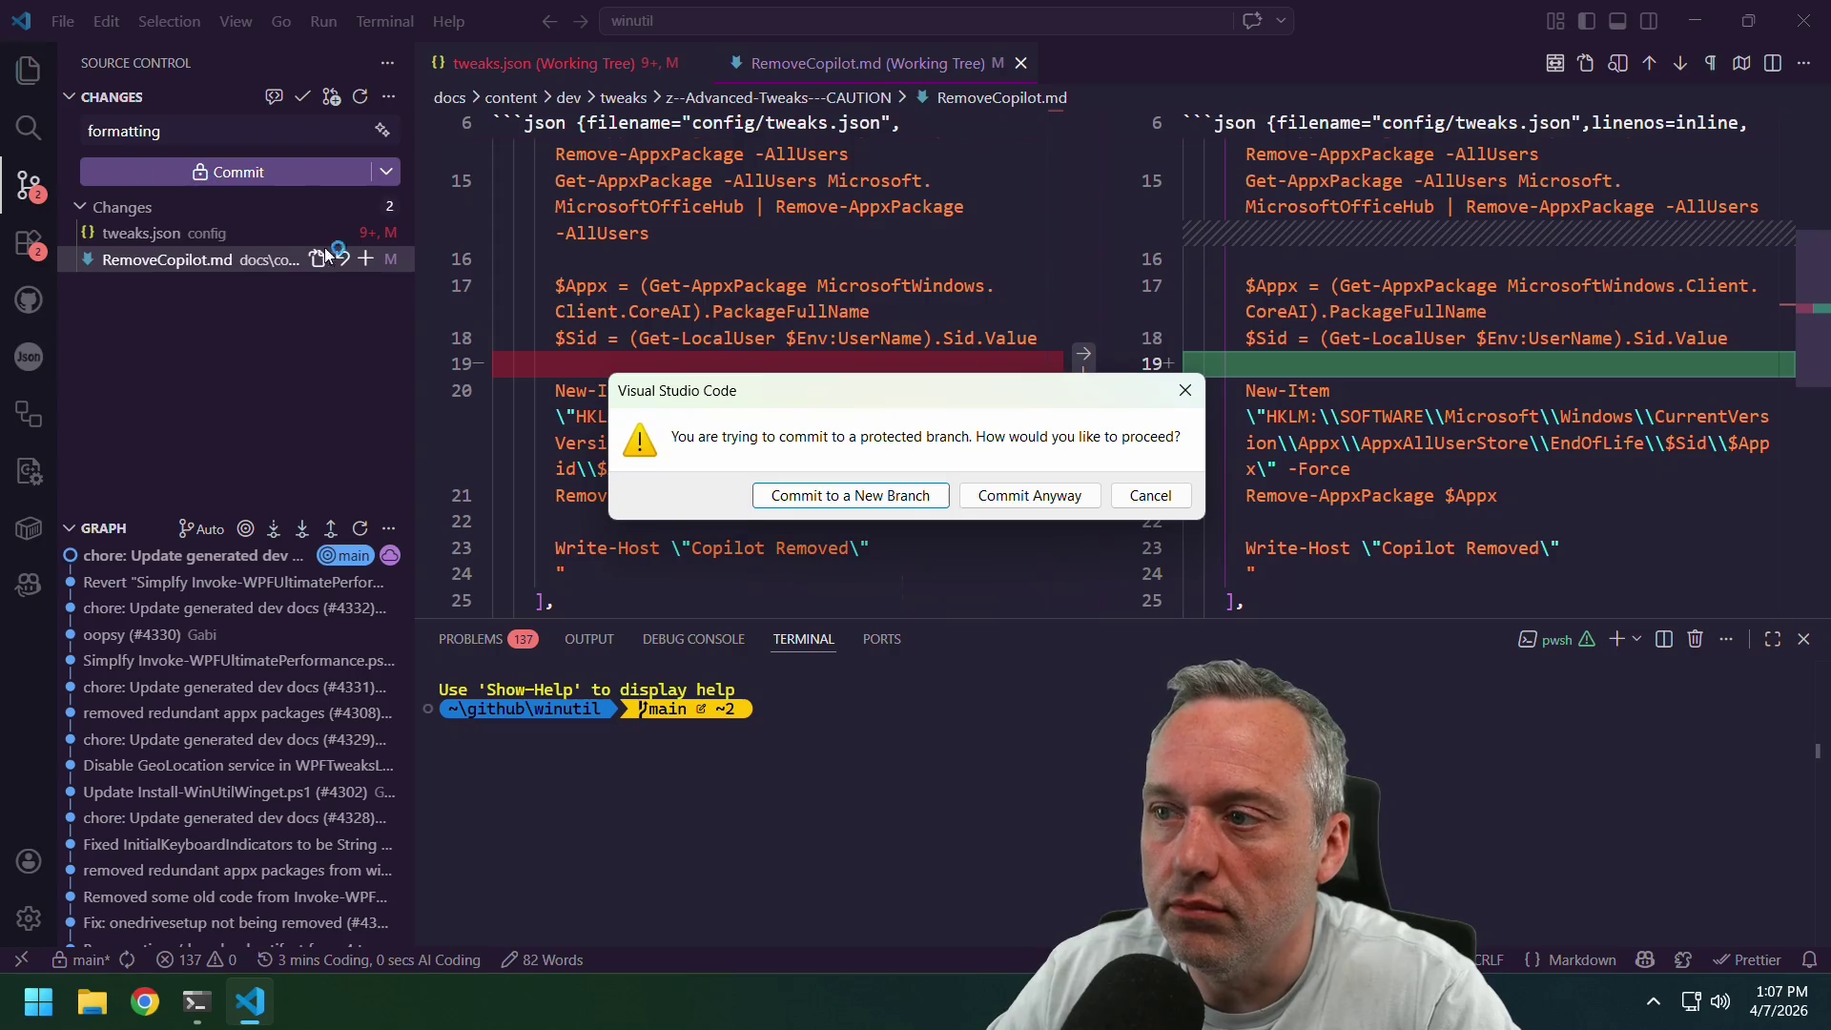
{"action": "left_click", "coordinate": [1029, 495]}
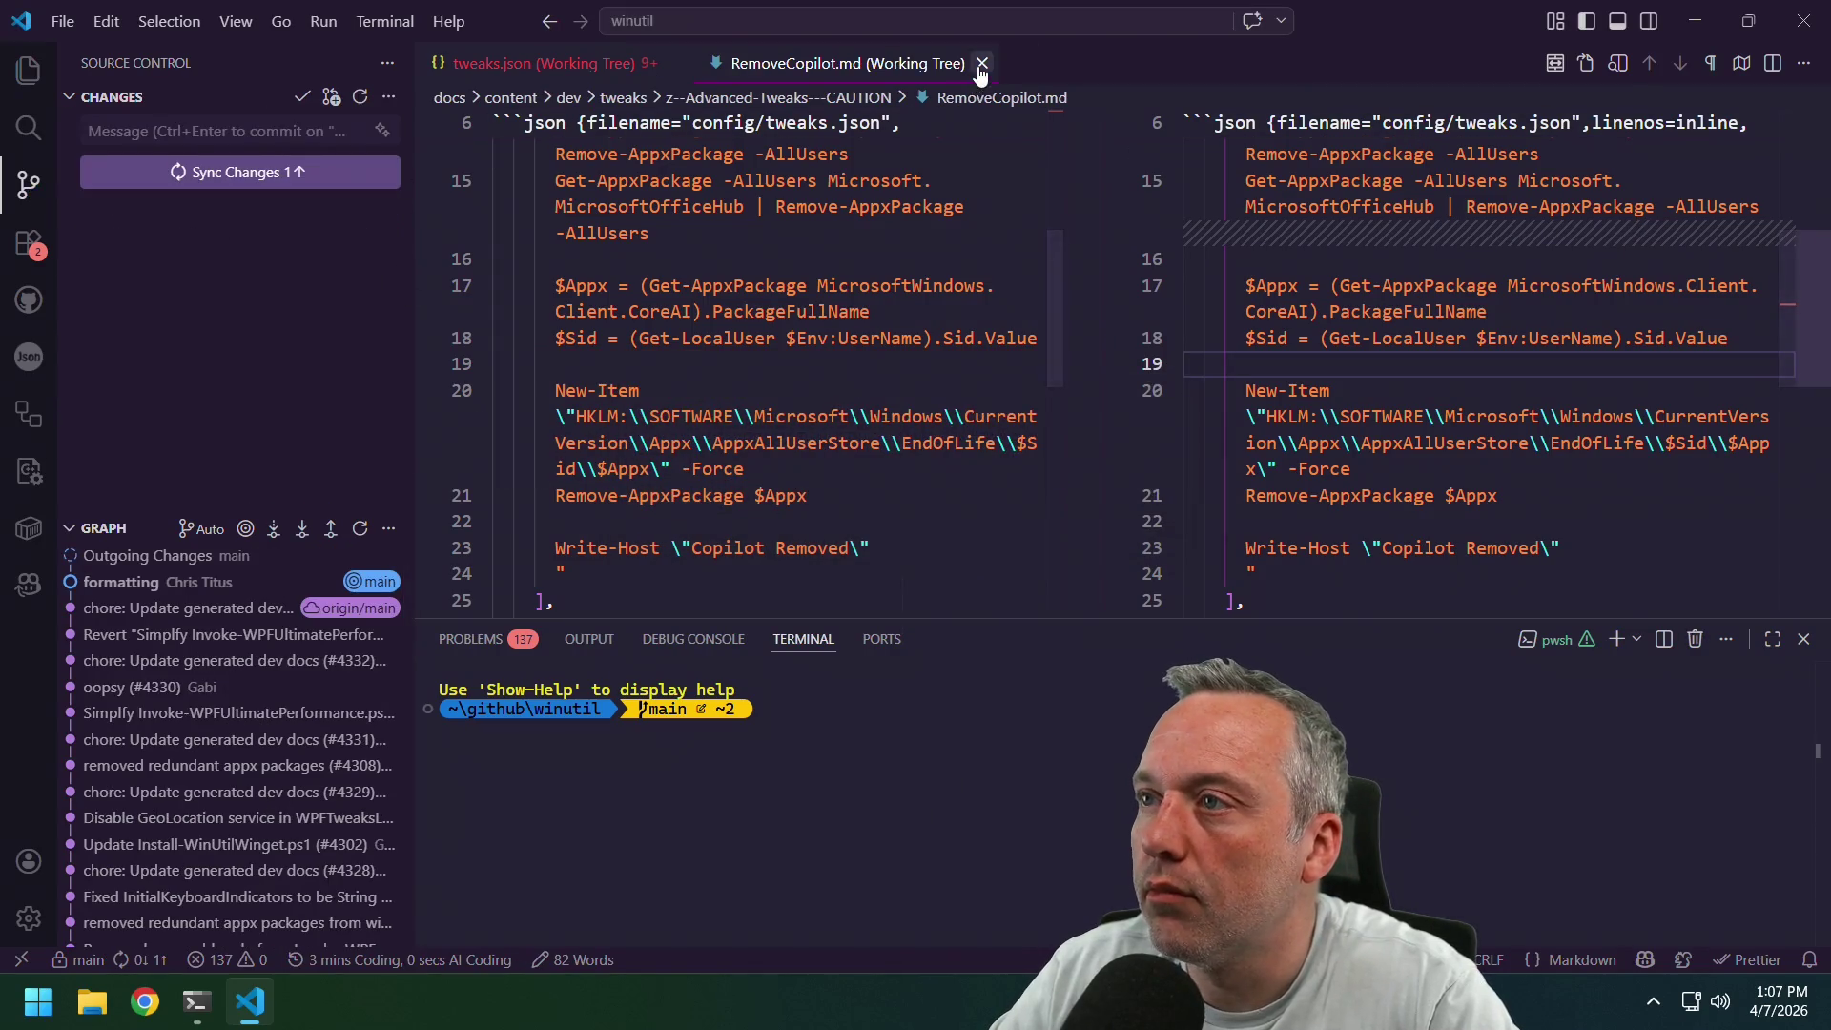
Close both diff editors and return to the Explorer file tree.
{"action": "left_click", "coordinate": [981, 63]}
{"action": "left_click", "coordinate": [675, 63]}
{"action": "key", "text": "ctrl+shift+e"}
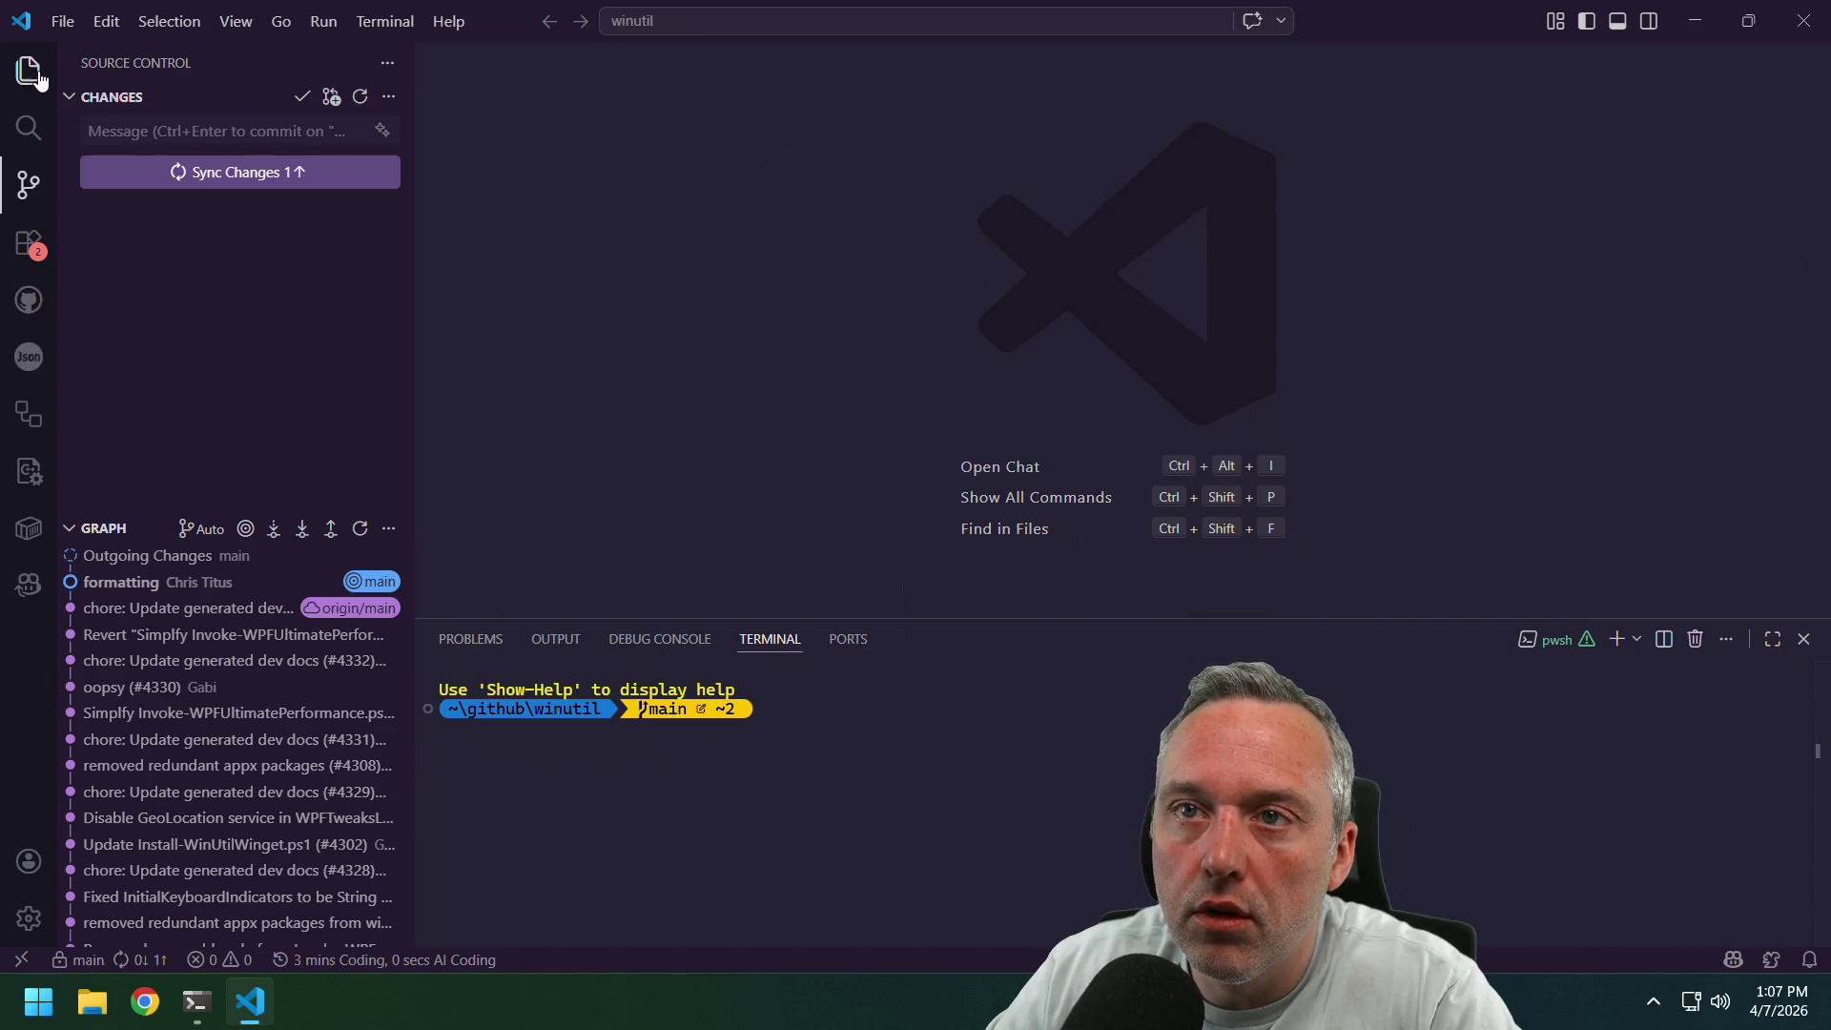
{"action": "scroll", "coordinate": [315, 394], "scroll_direction": "down", "scroll_amount": 3}
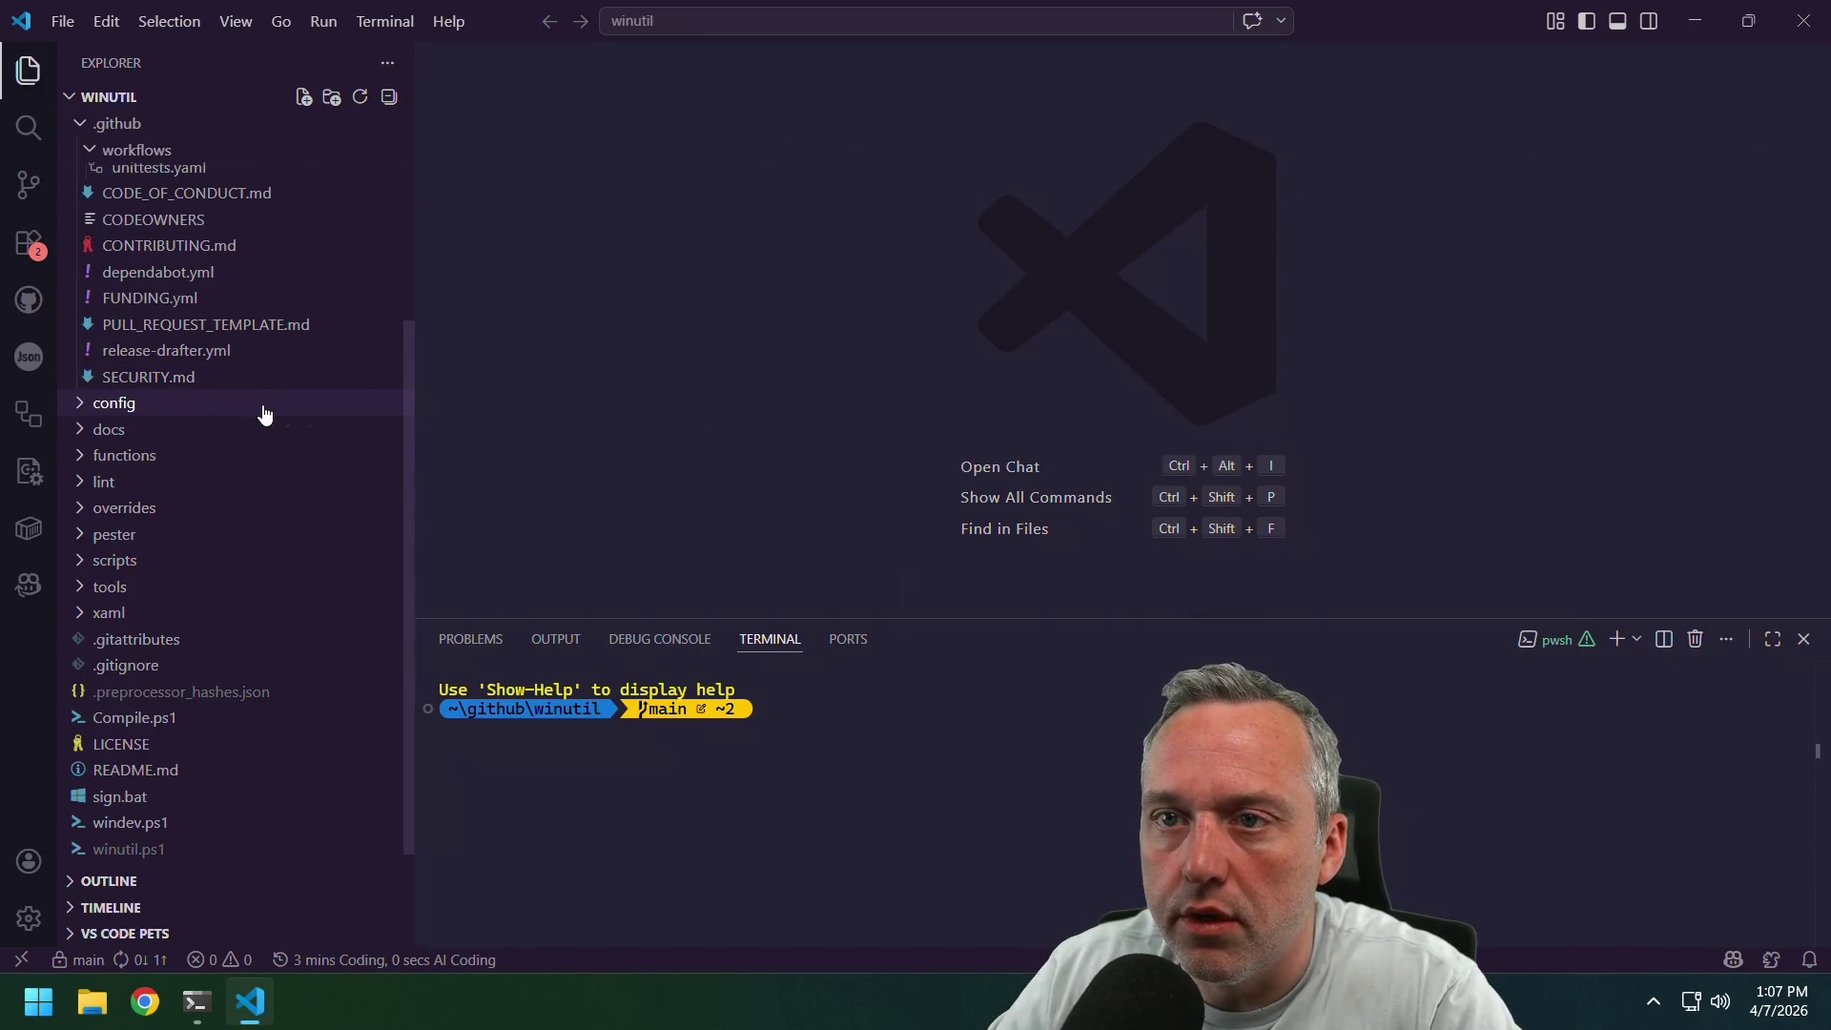
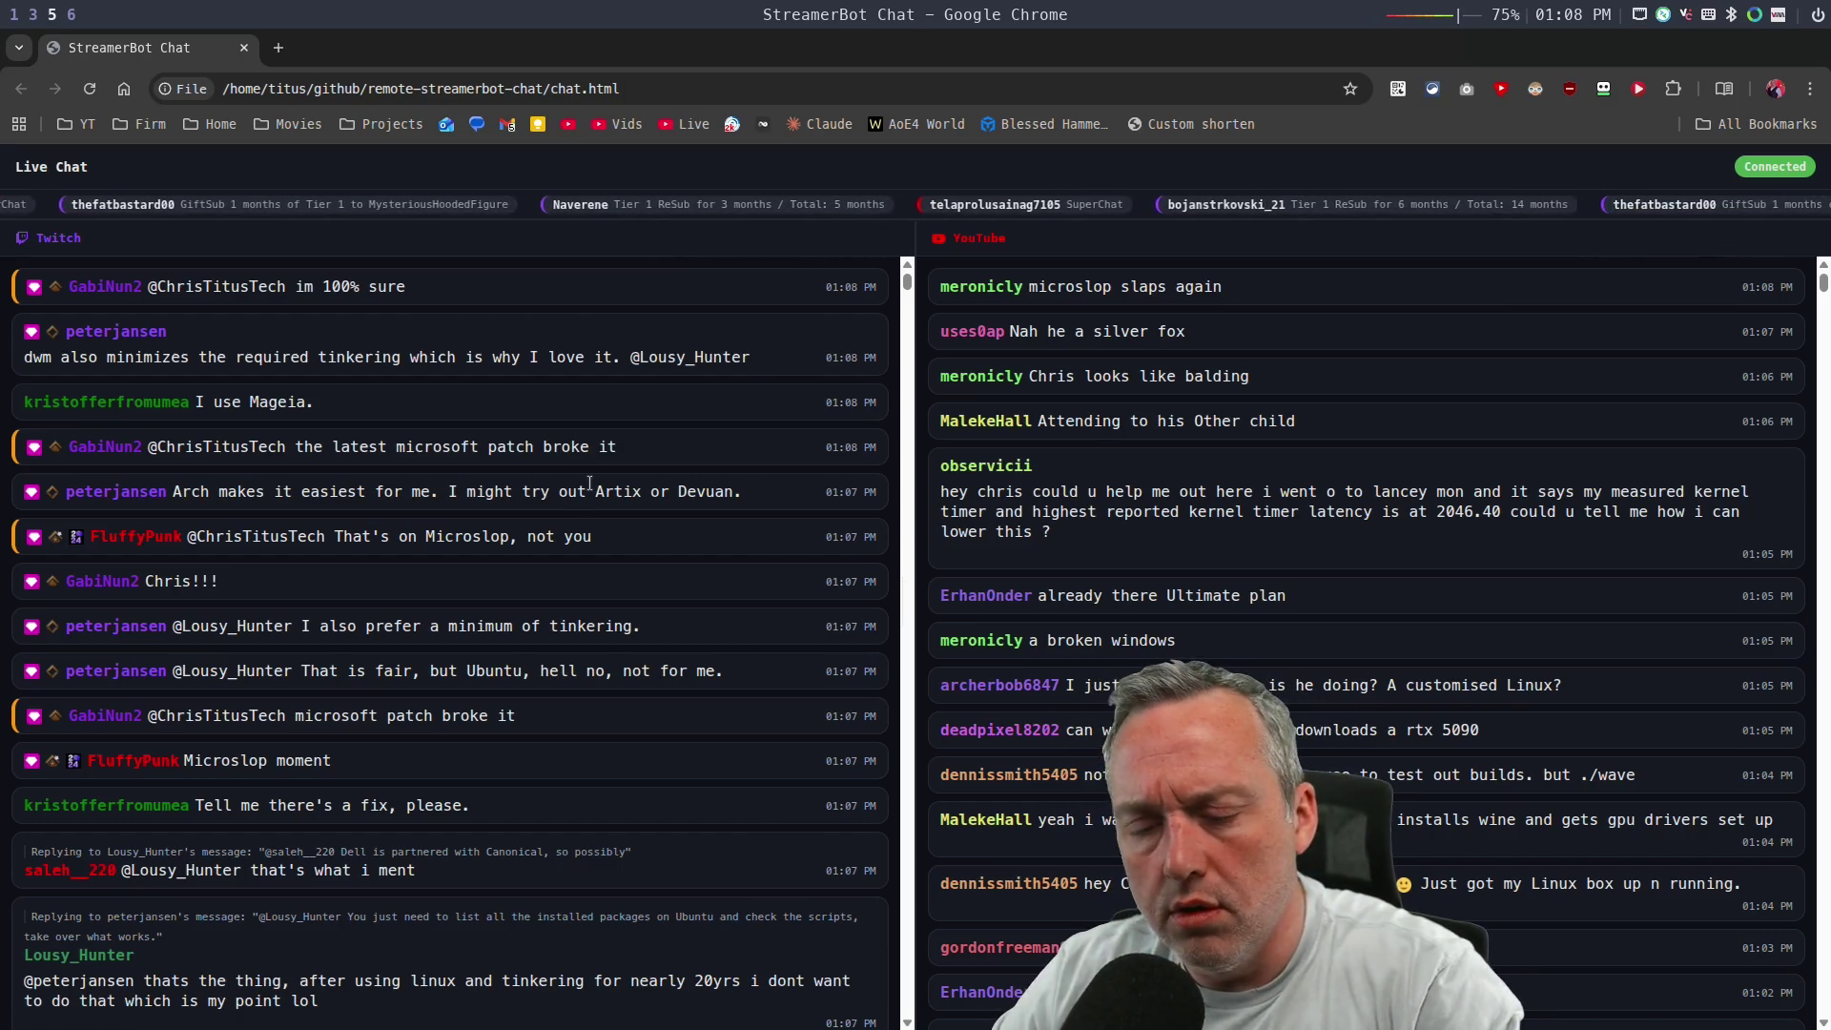
Leave the stream chat for the Windows VM, focus VS Code on winutil, and open the Start menu.
{"action": "key", "text": "super+3"}
{"action": "key", "text": "super+2"}
{"action": "key", "text": "super+1"}
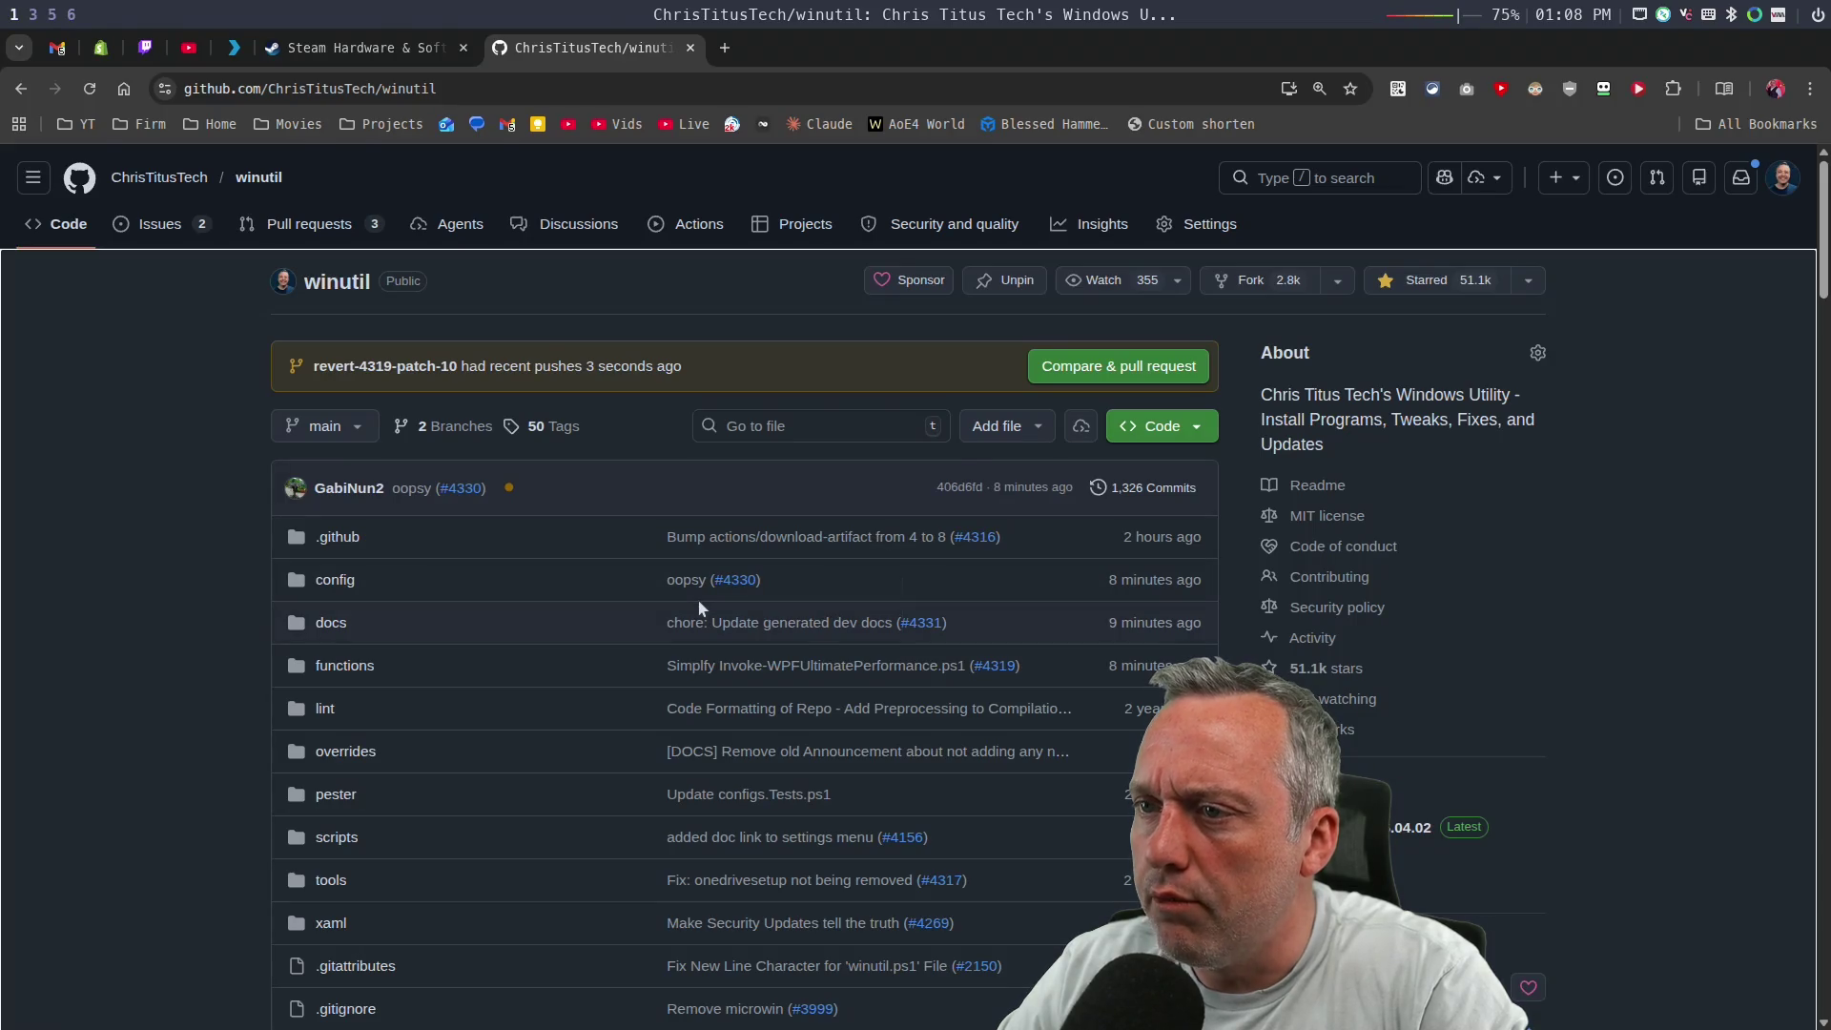
{"action": "key", "text": "super+3"}
{"action": "left_click", "coordinate": [966, 333]}
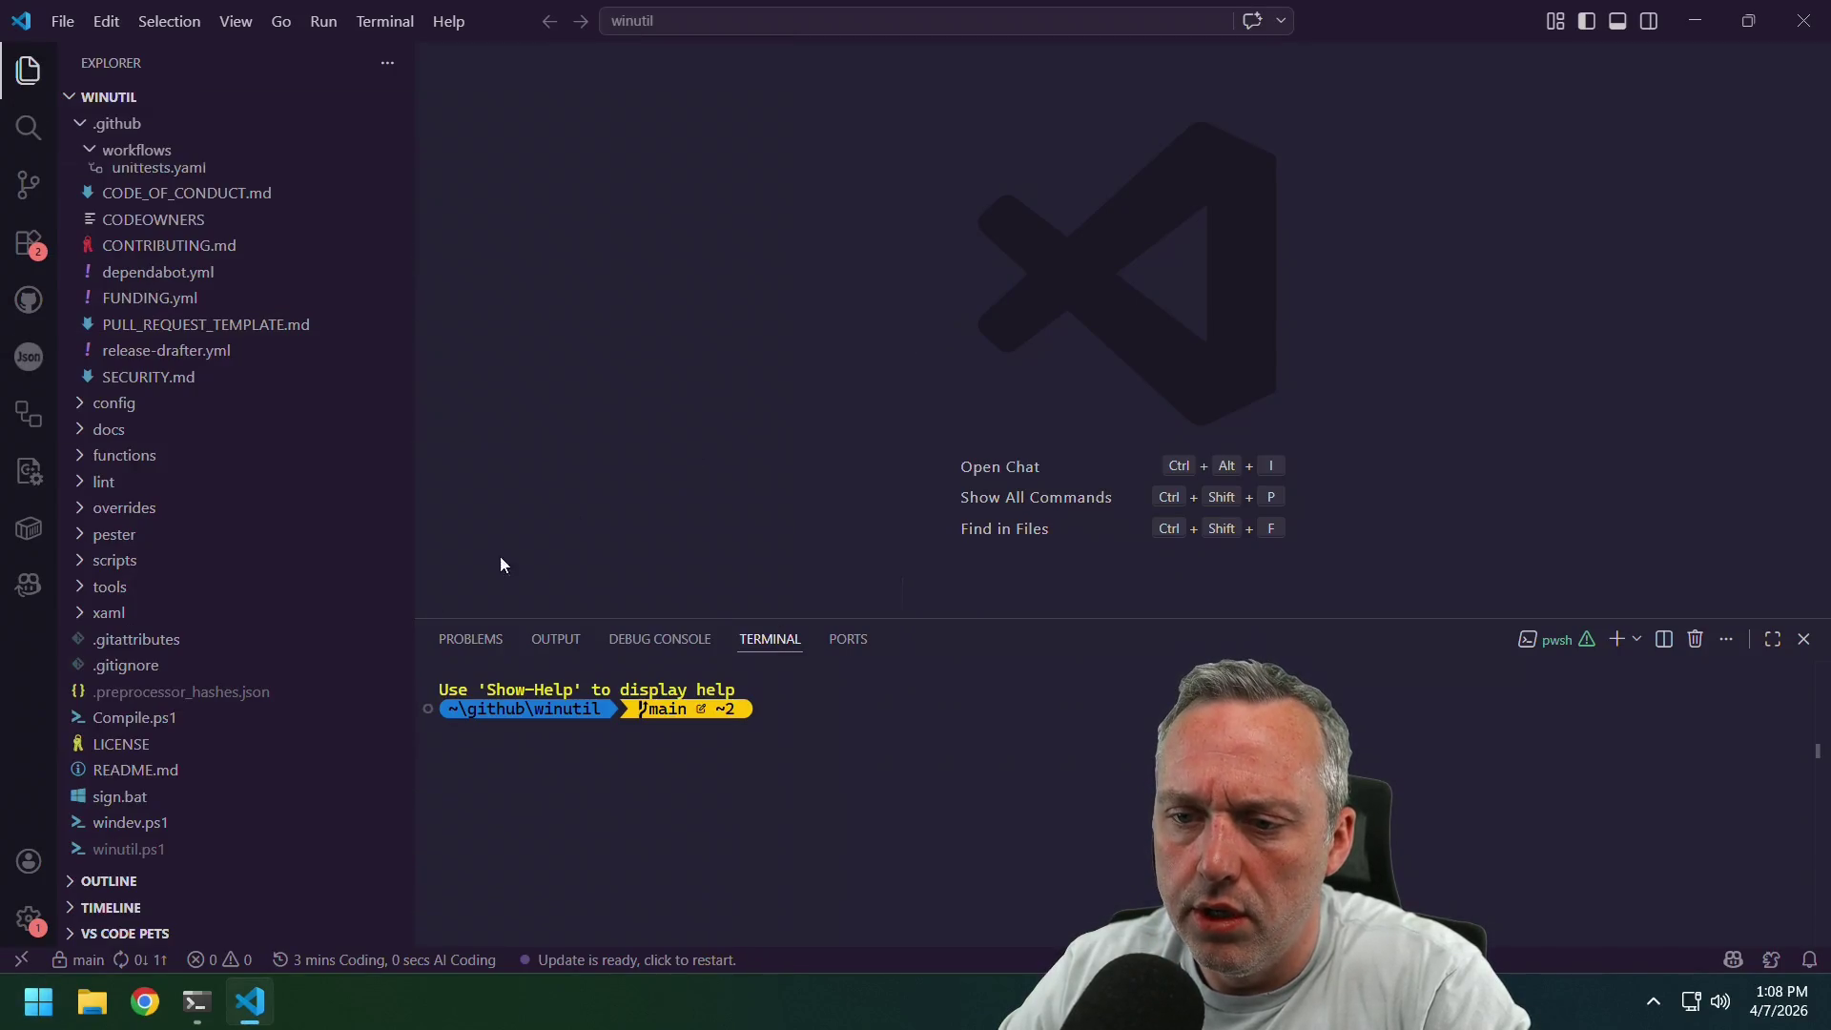
{"action": "left_click", "coordinate": [35, 1018]}
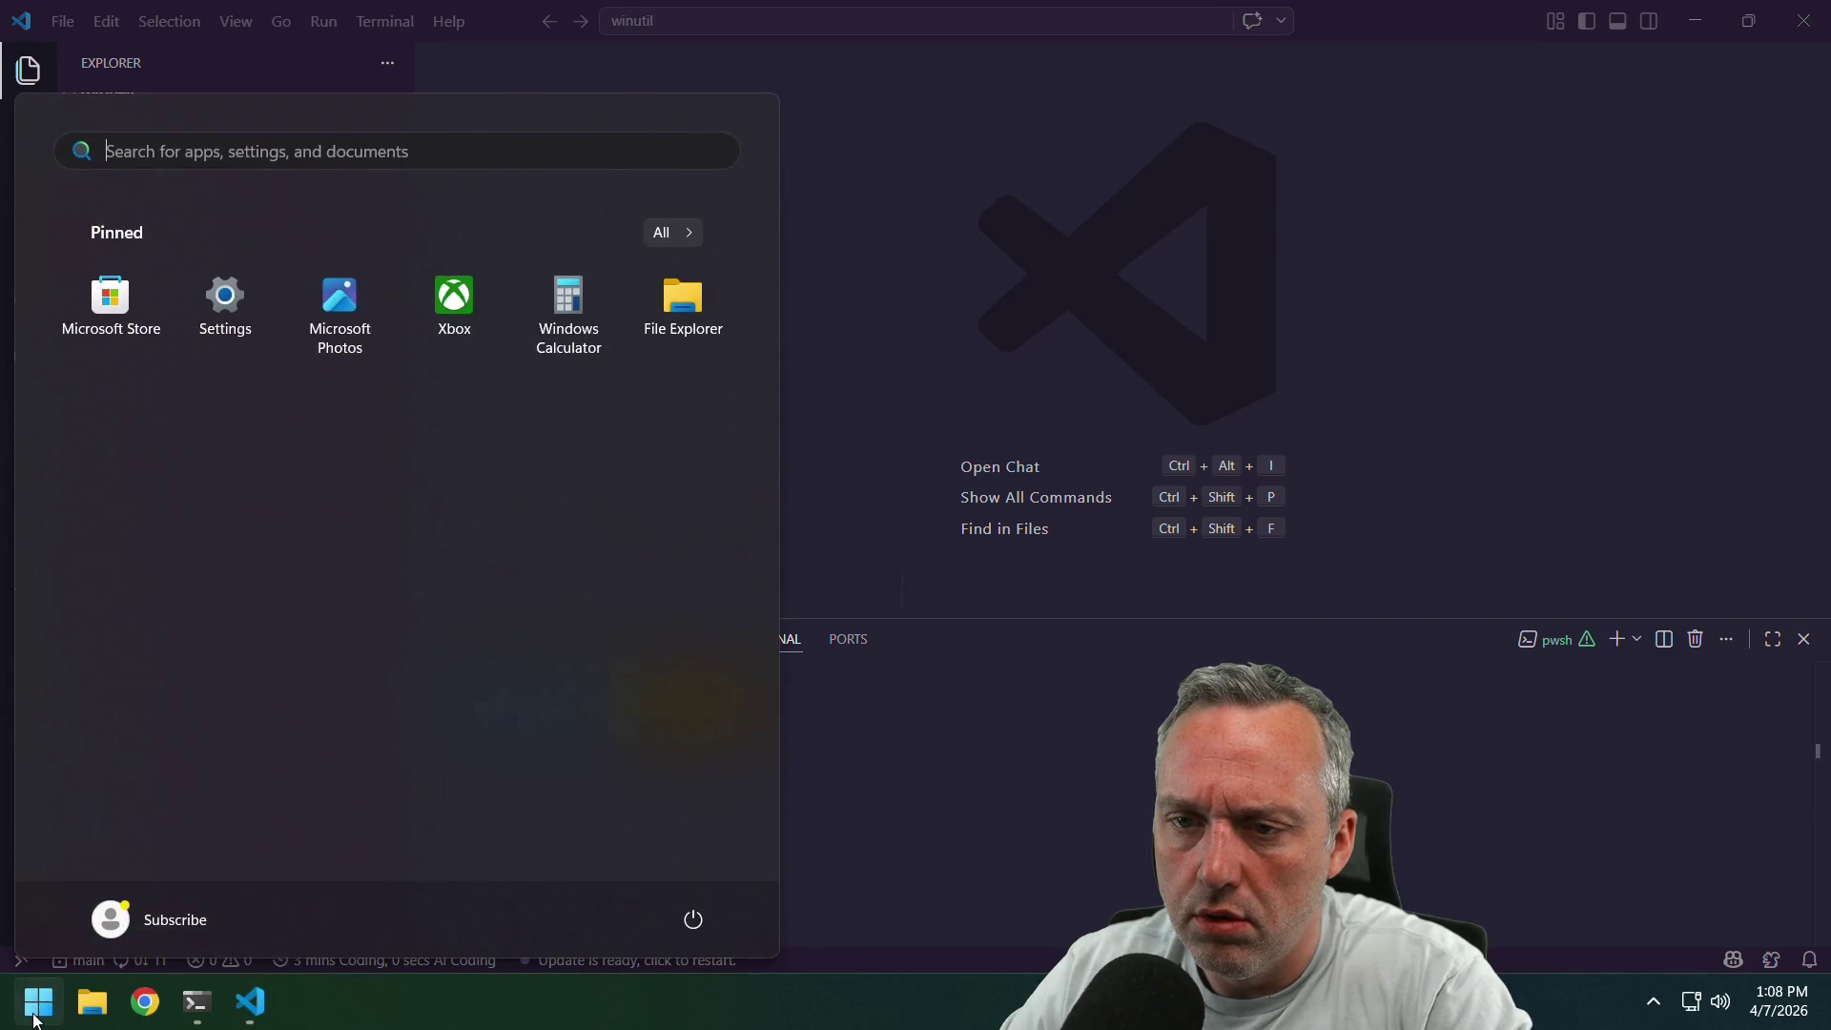
Check for Windows updates in Settings and review the update history.
{"action": "left_click", "coordinate": [225, 303]}
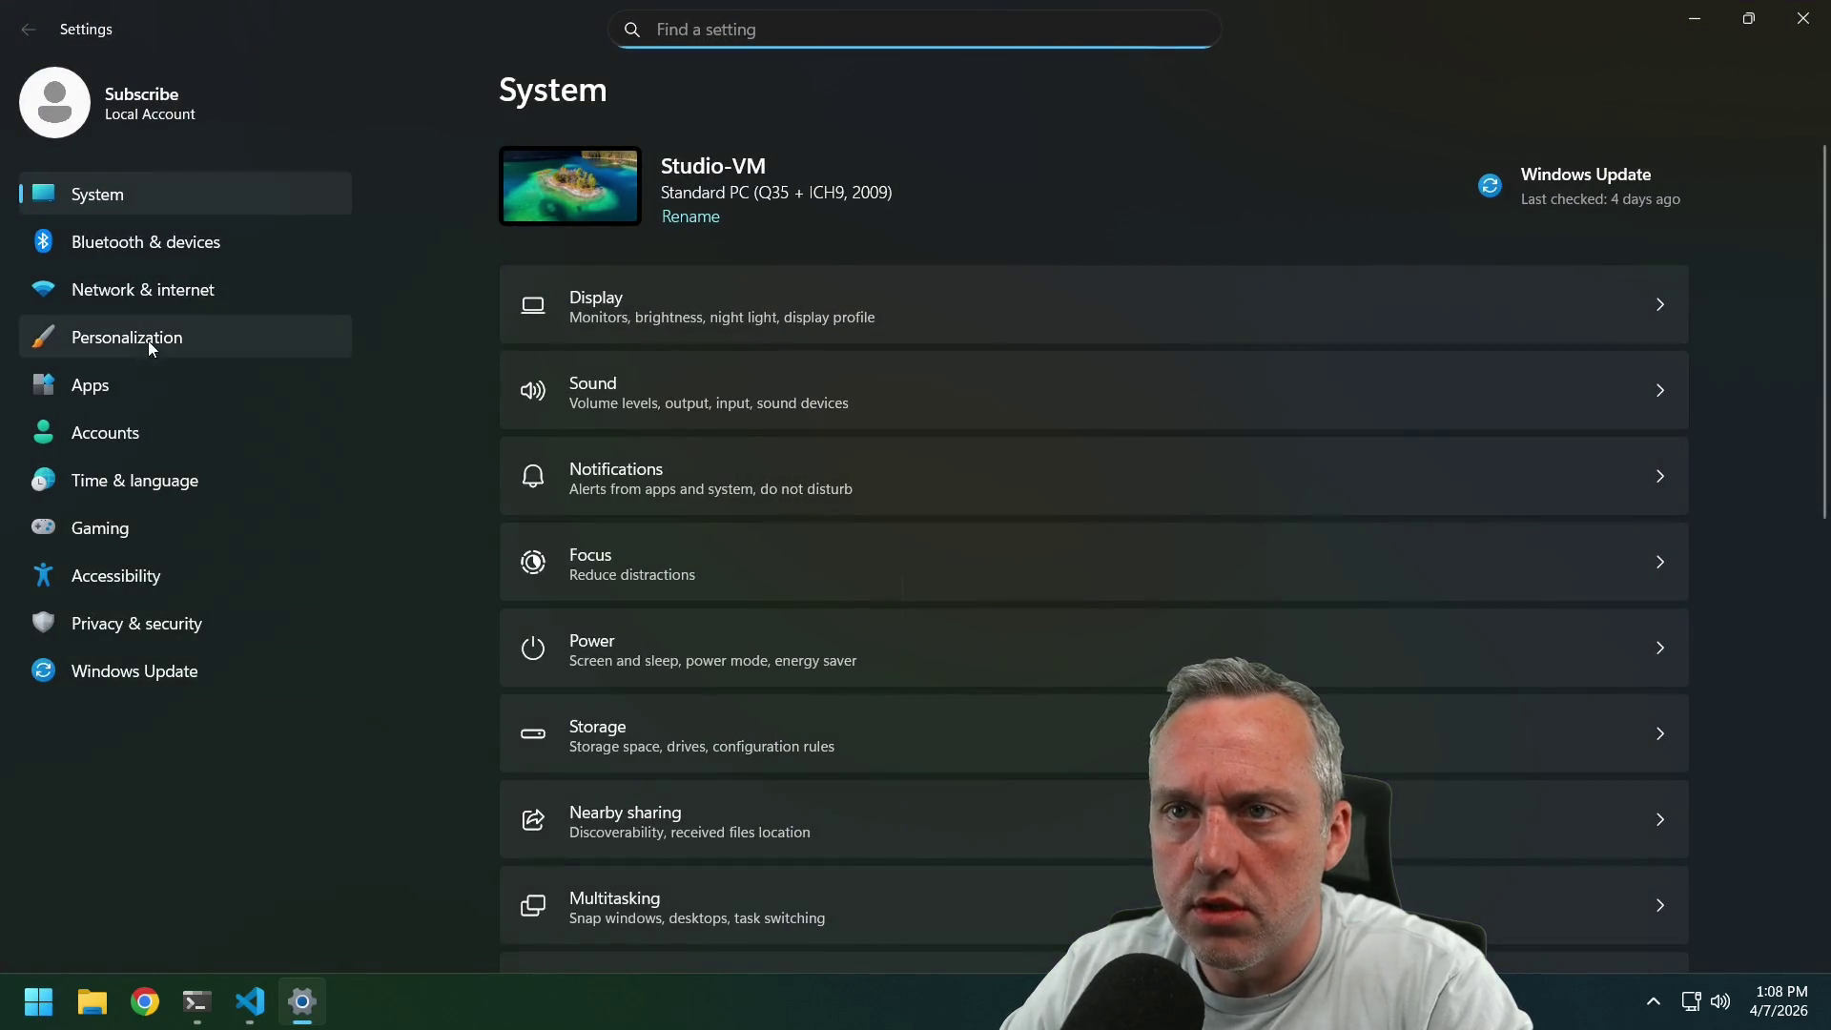
{"action": "left_click", "coordinate": [167, 673]}
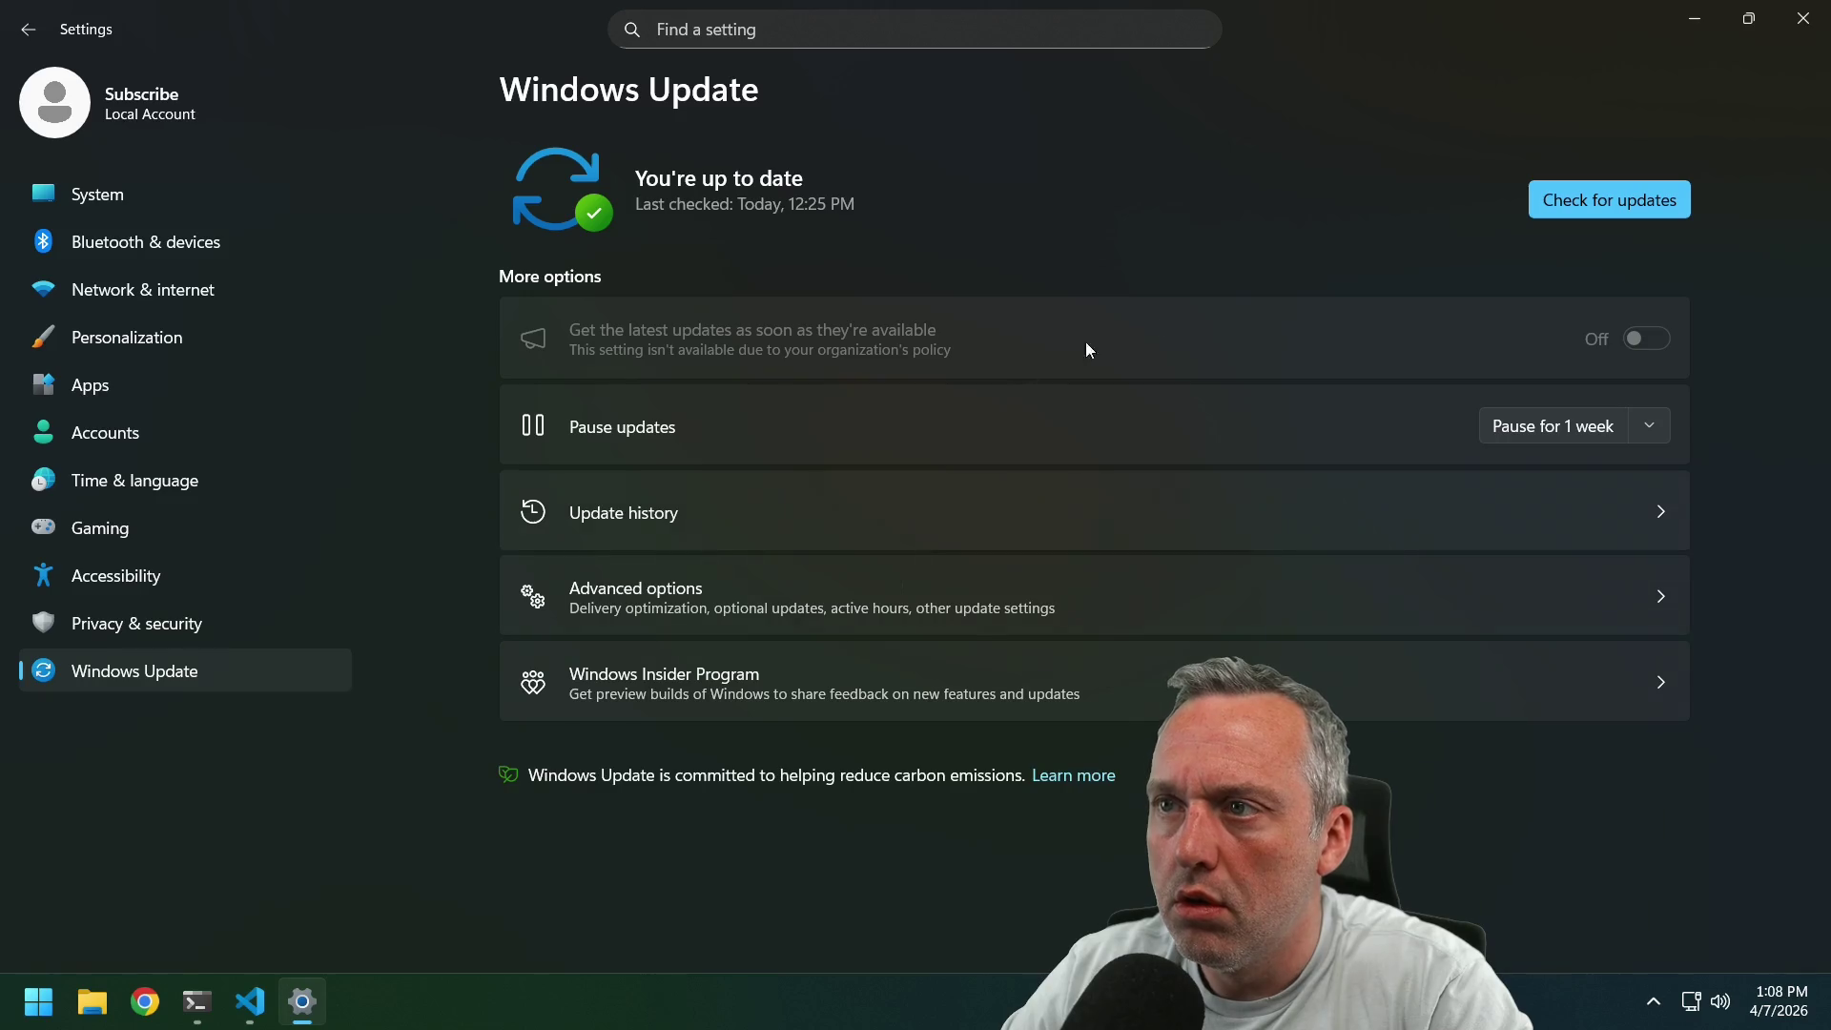
{"action": "left_click", "coordinate": [1640, 200]}
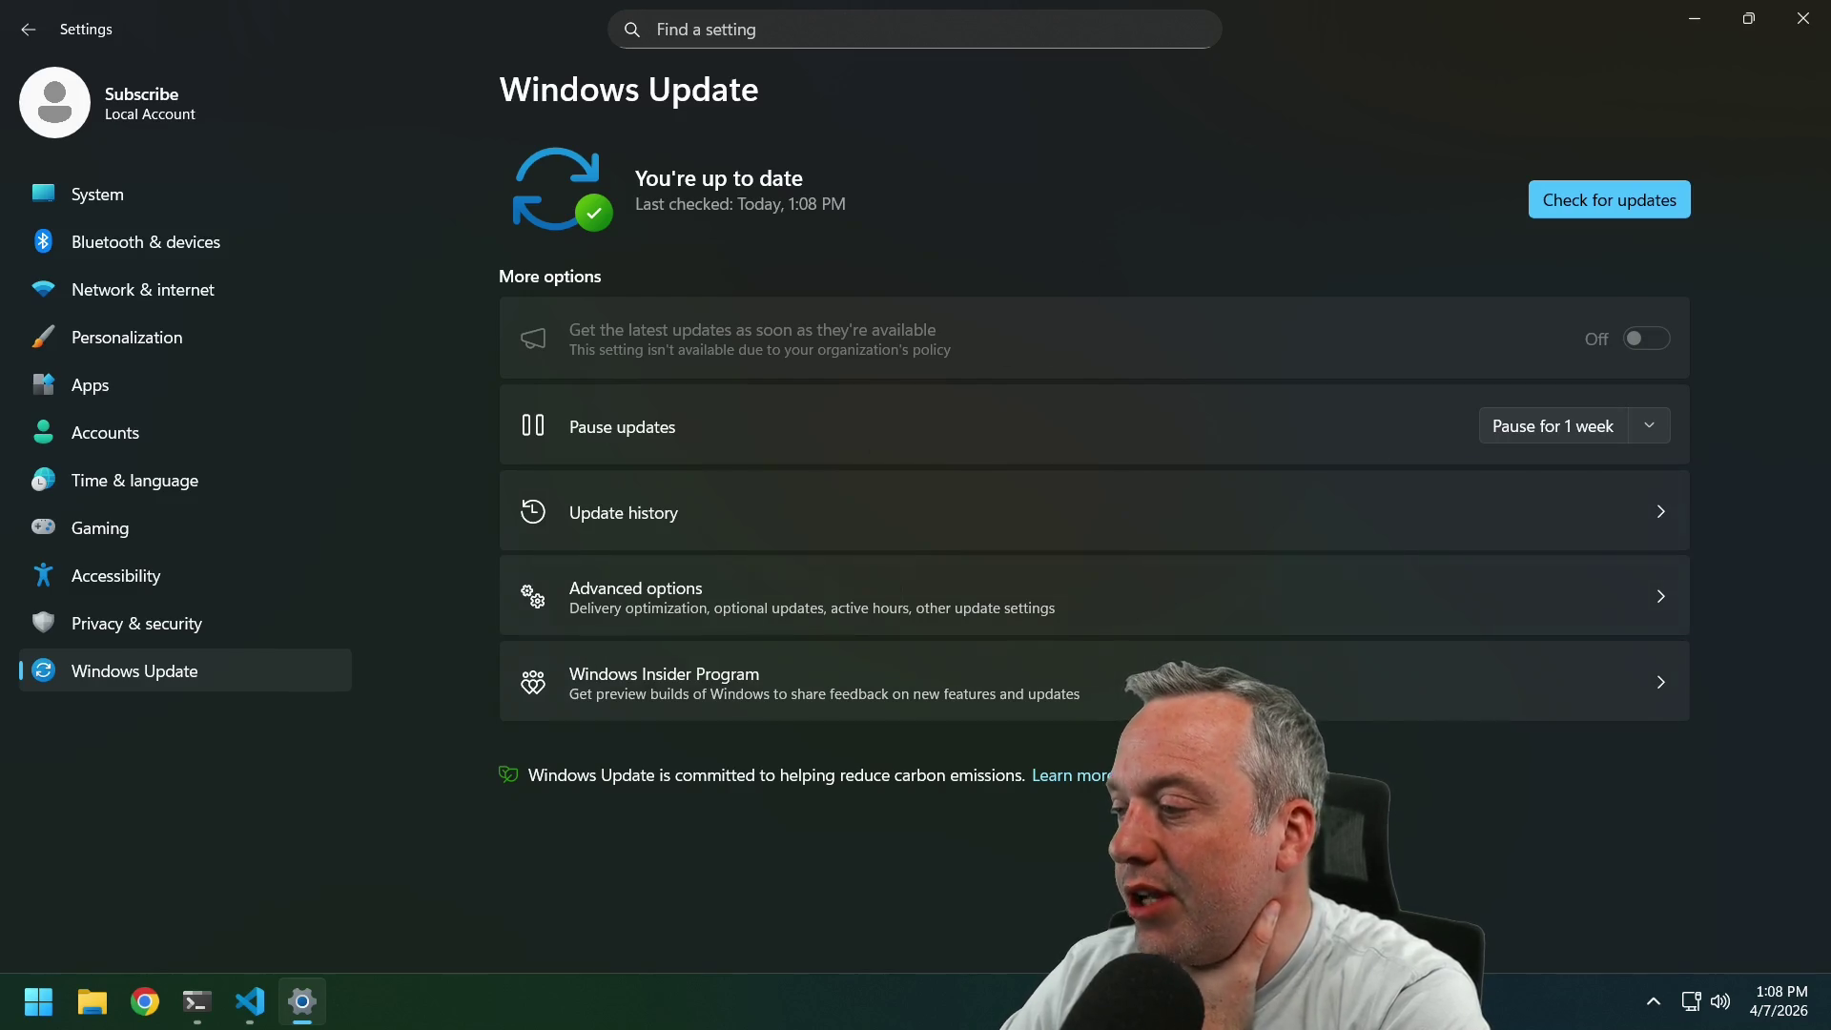
{"action": "left_click", "coordinate": [612, 516]}
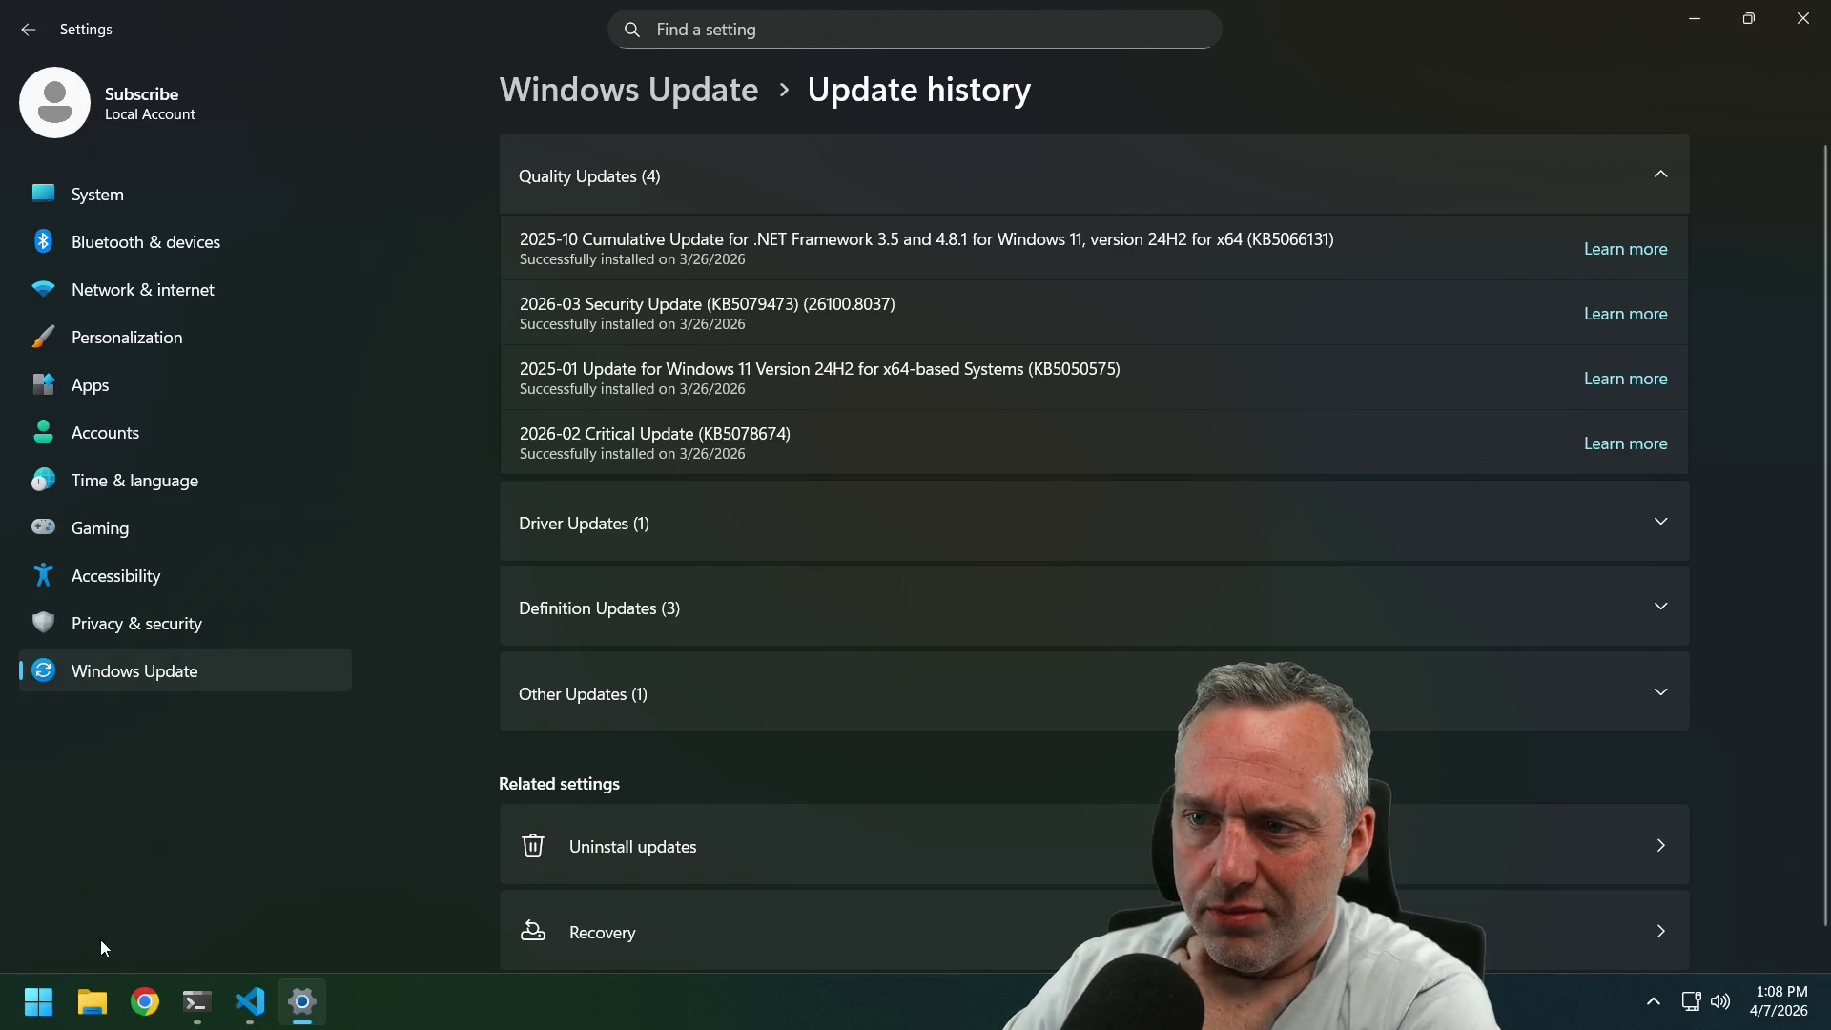
Run winver to confirm Windows 11 24H2, build 26100.8037, then close Settings.
{"action": "right_click", "coordinate": [21, 1013]}
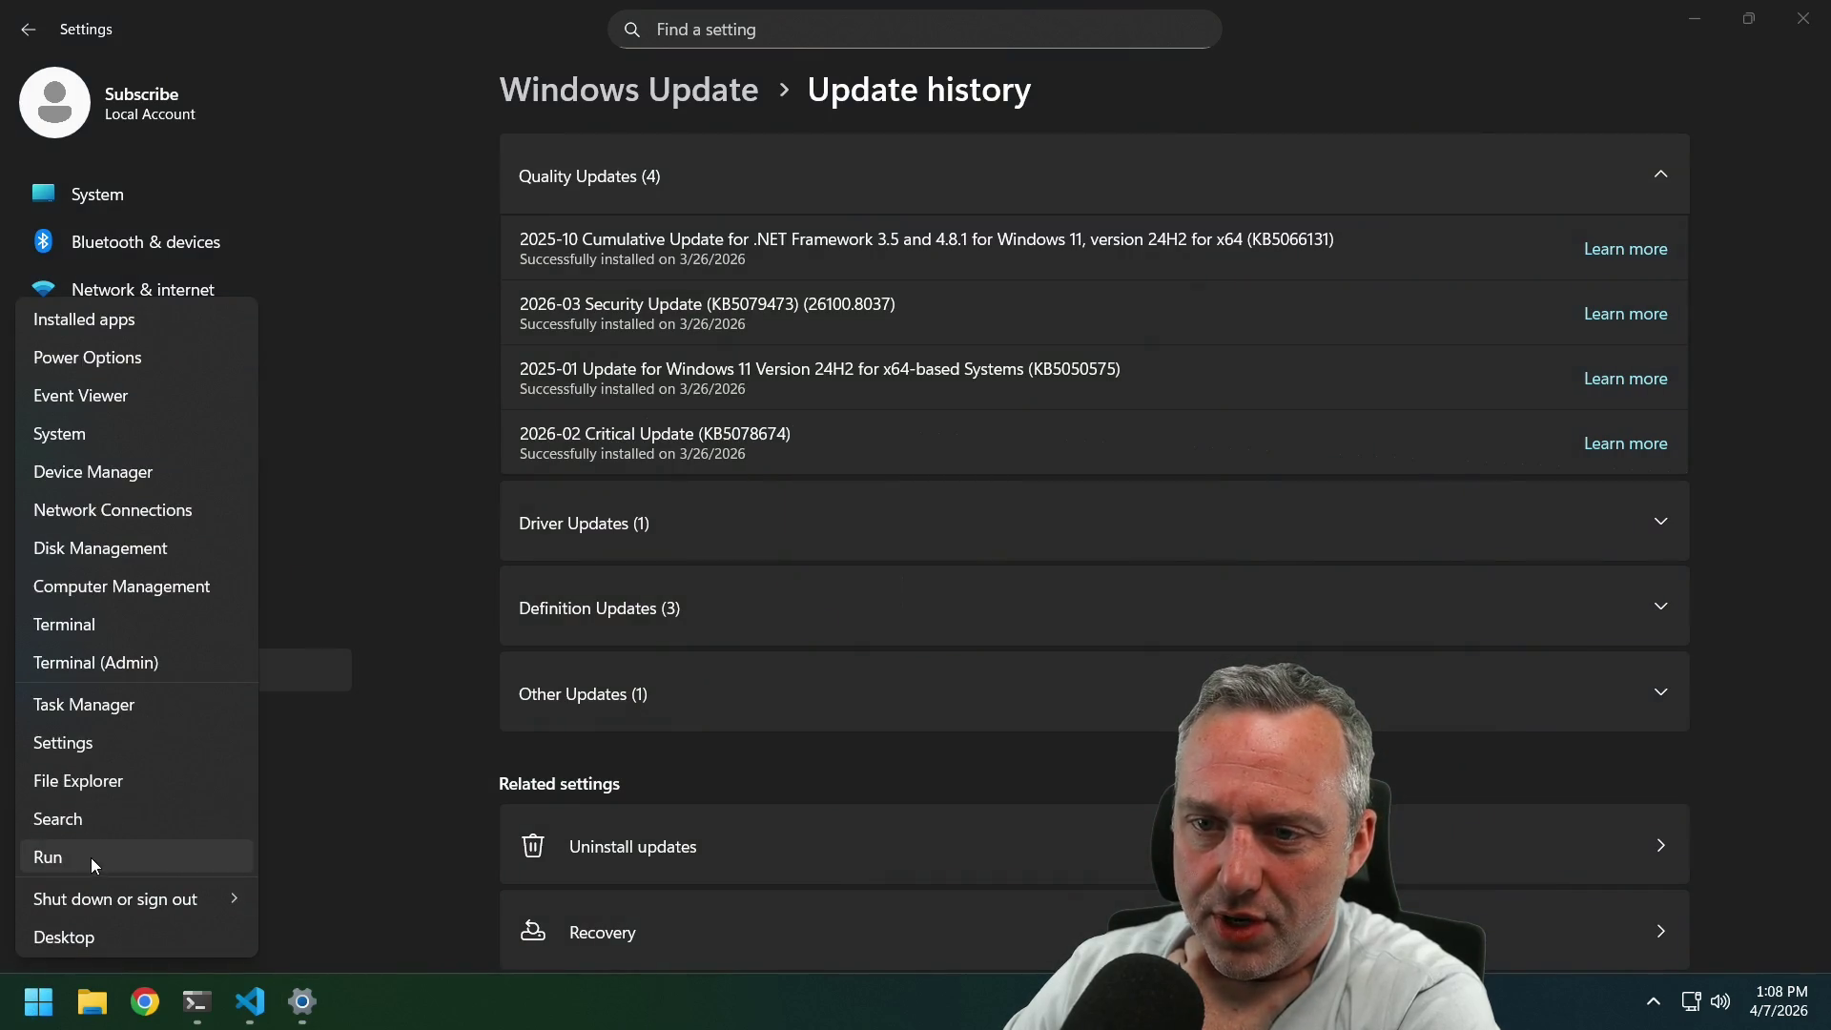
{"action": "left_click", "coordinate": [92, 855]}
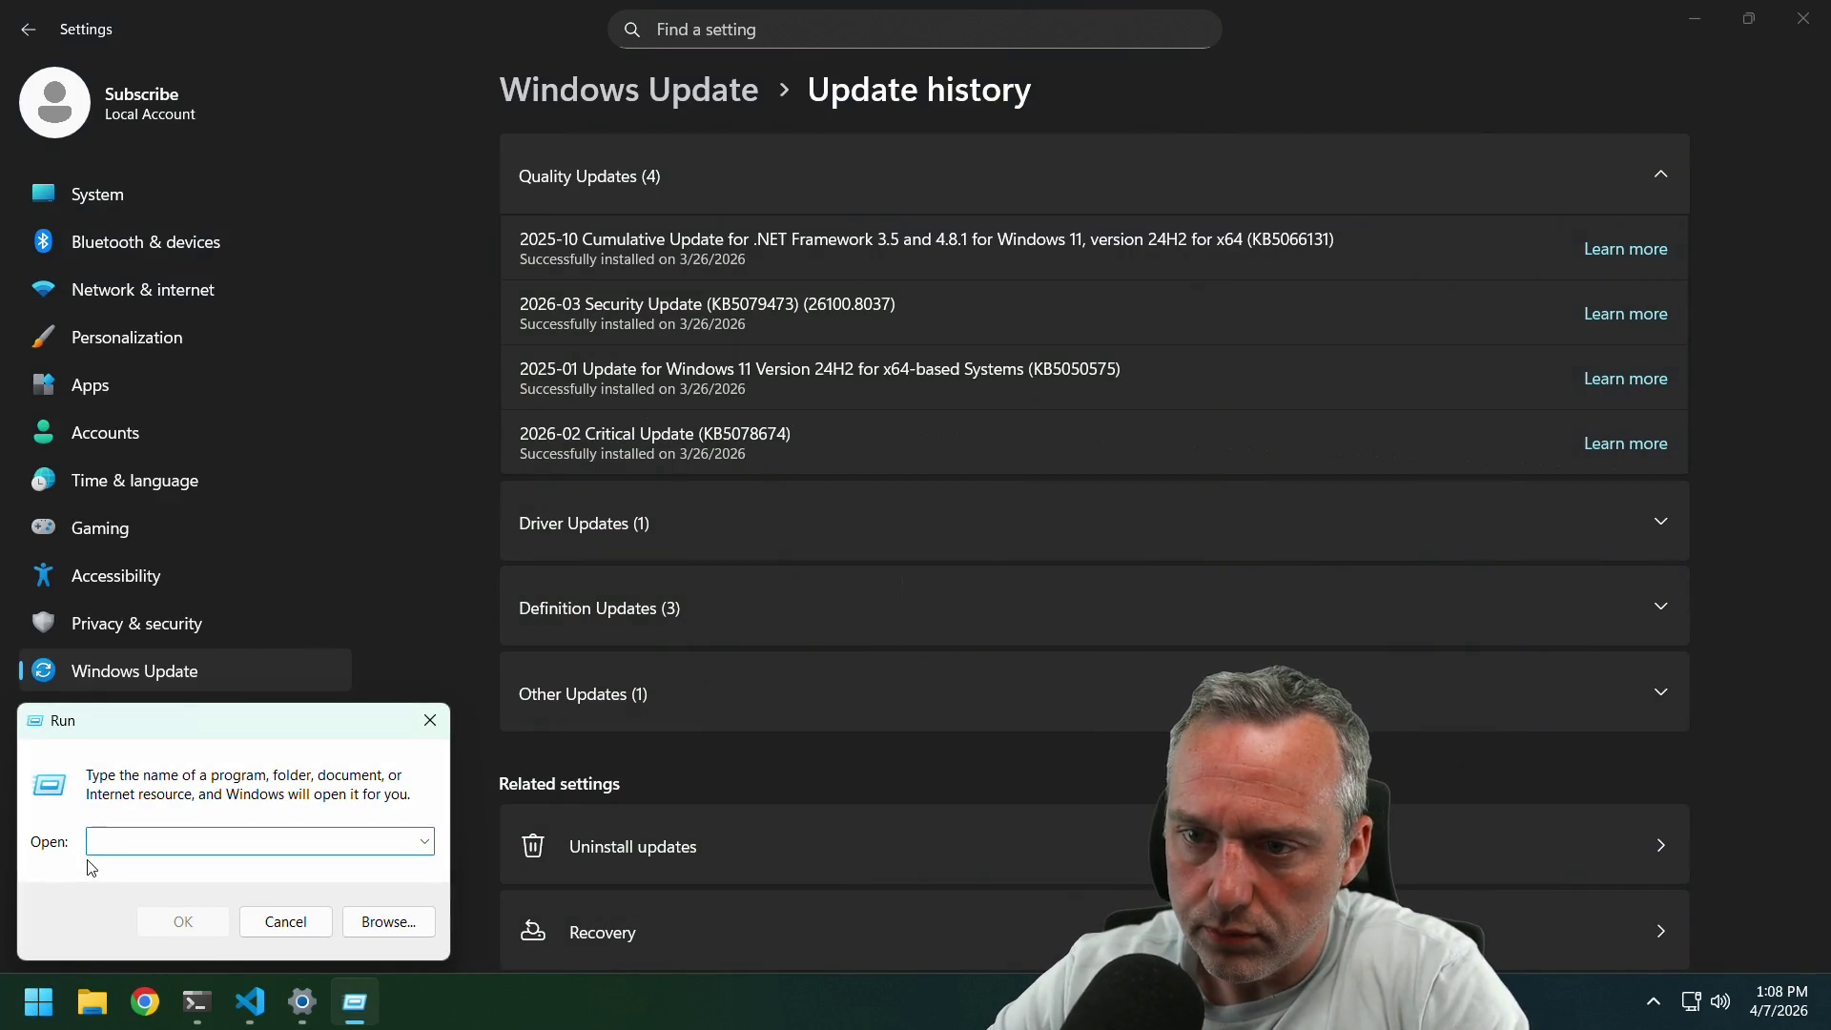
{"action": "type", "text": "winver"}
{"action": "key", "text": "Return"}
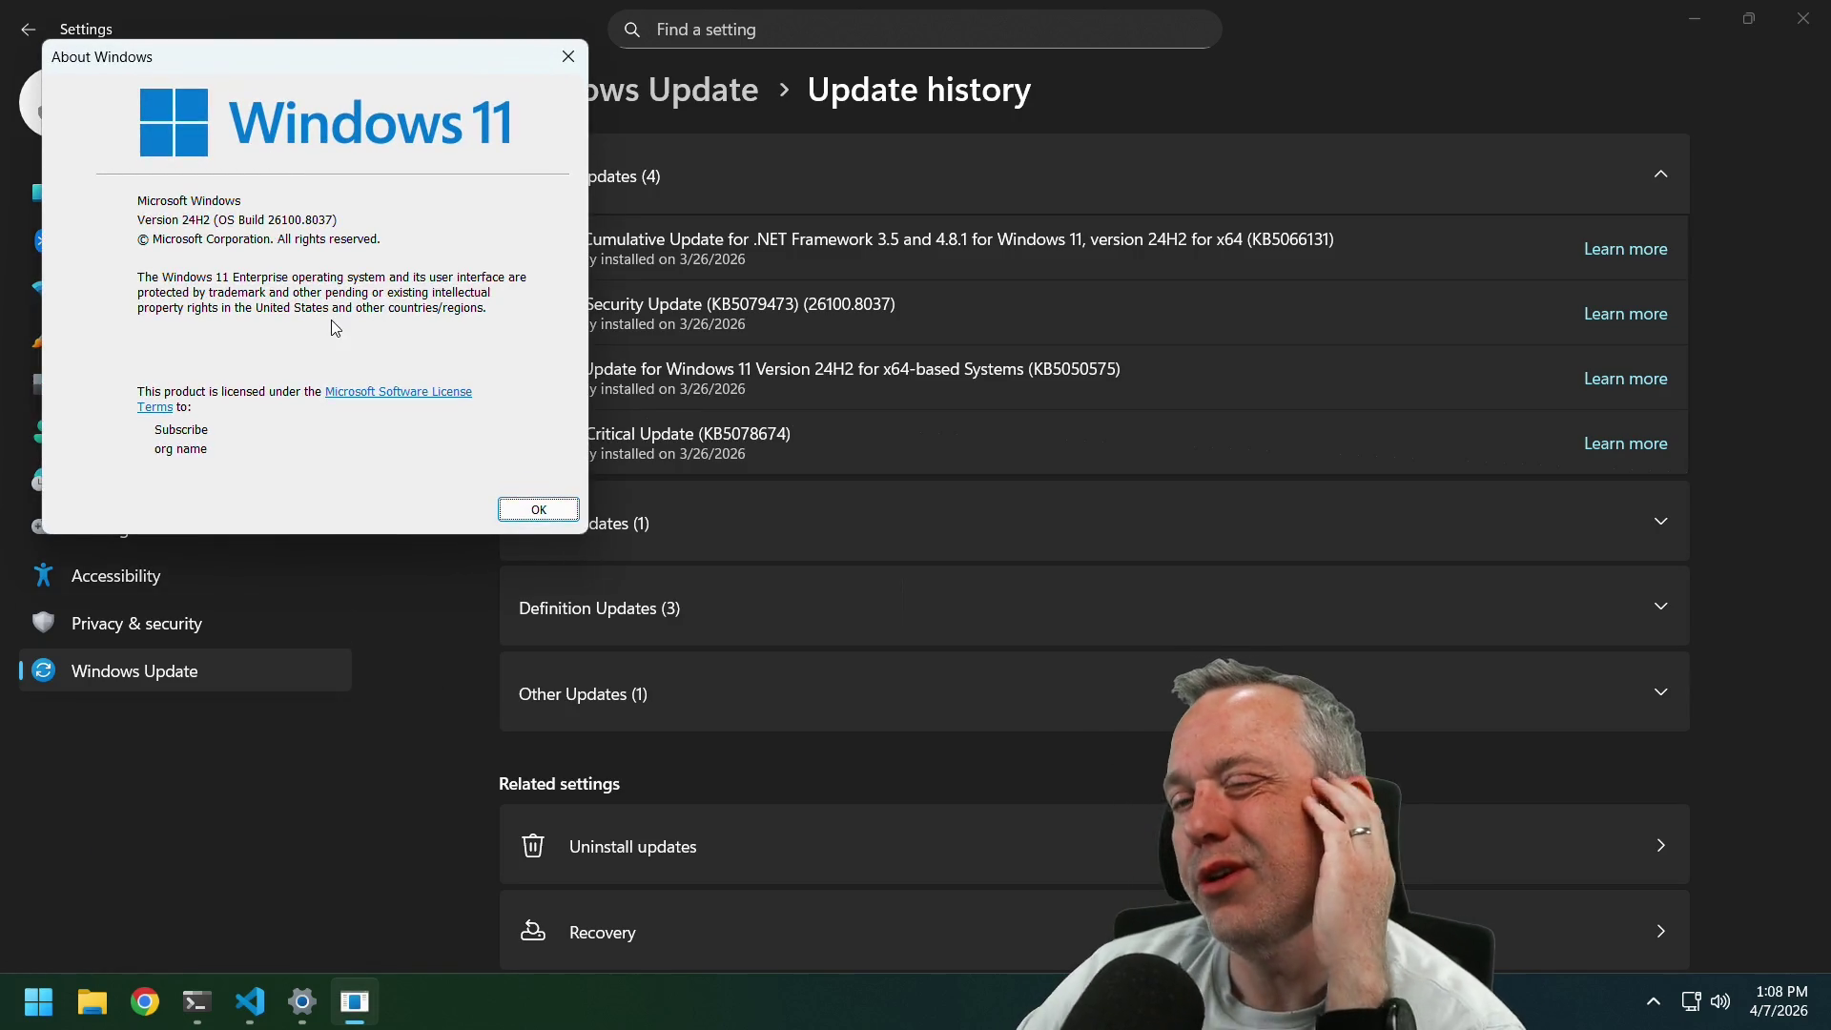
{"action": "left_click", "coordinate": [534, 508]}
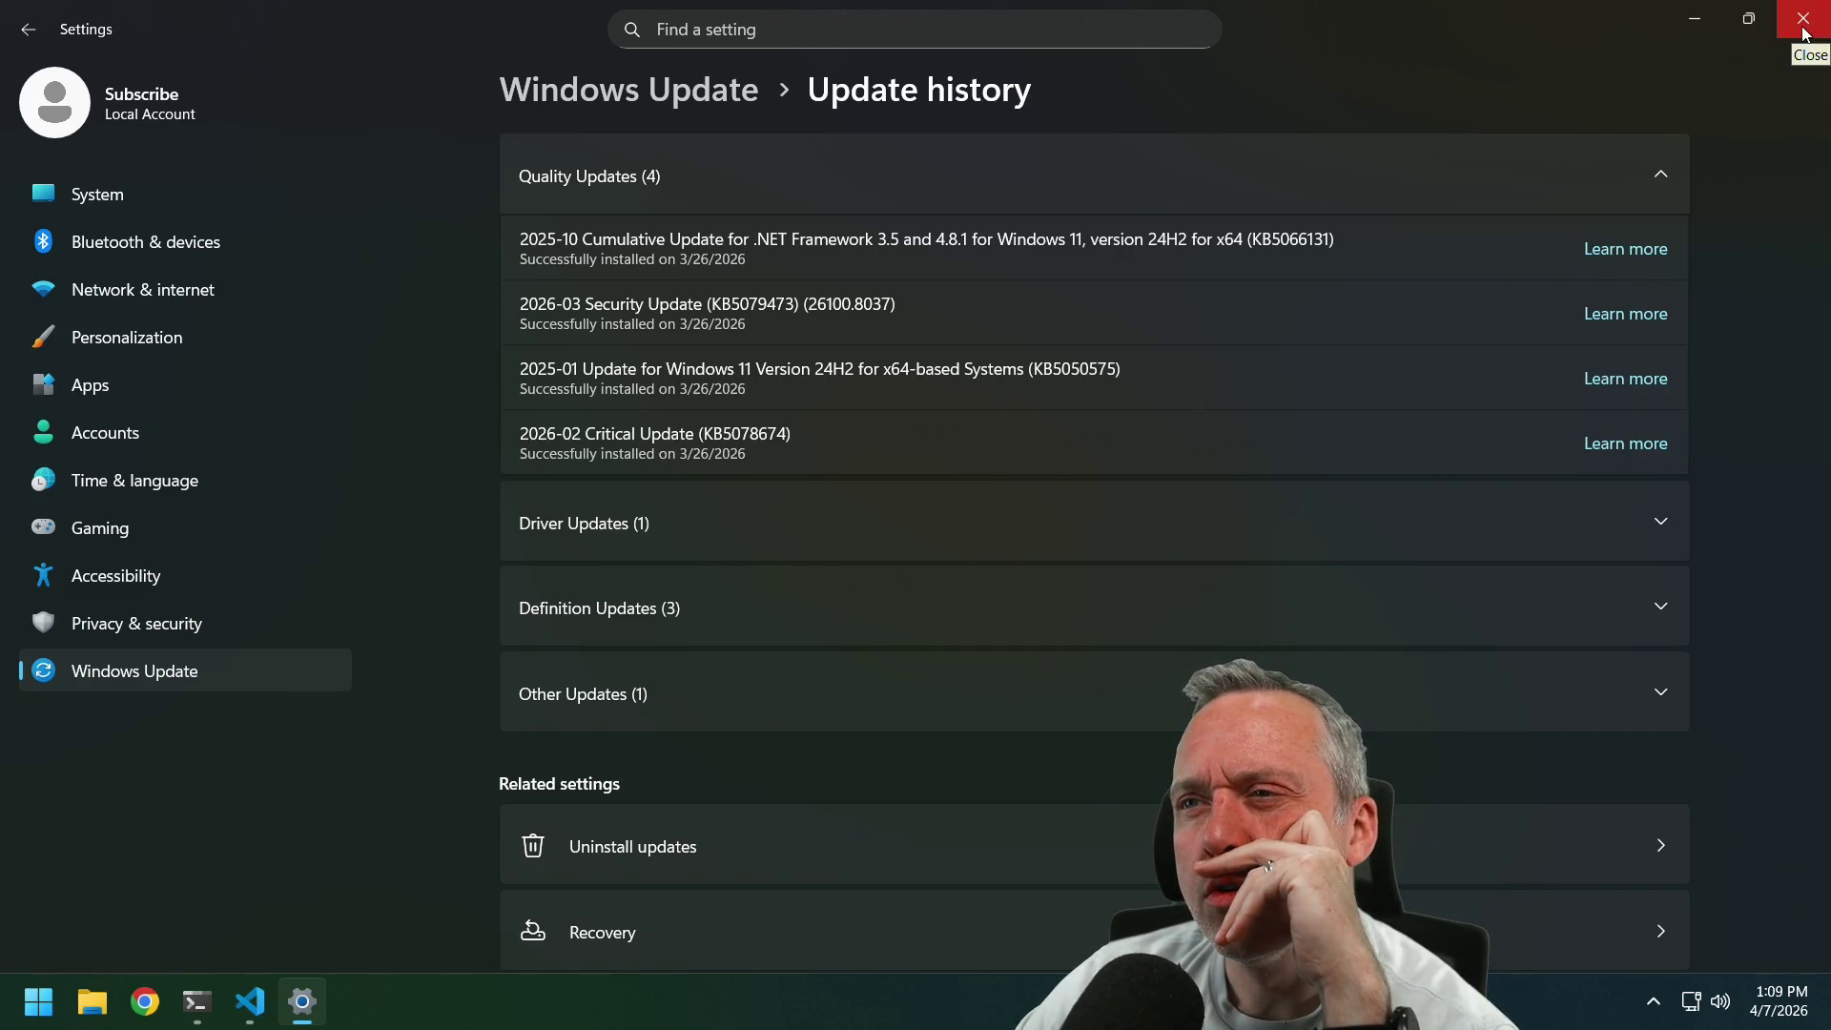
{"action": "left_click", "coordinate": [1805, 33]}
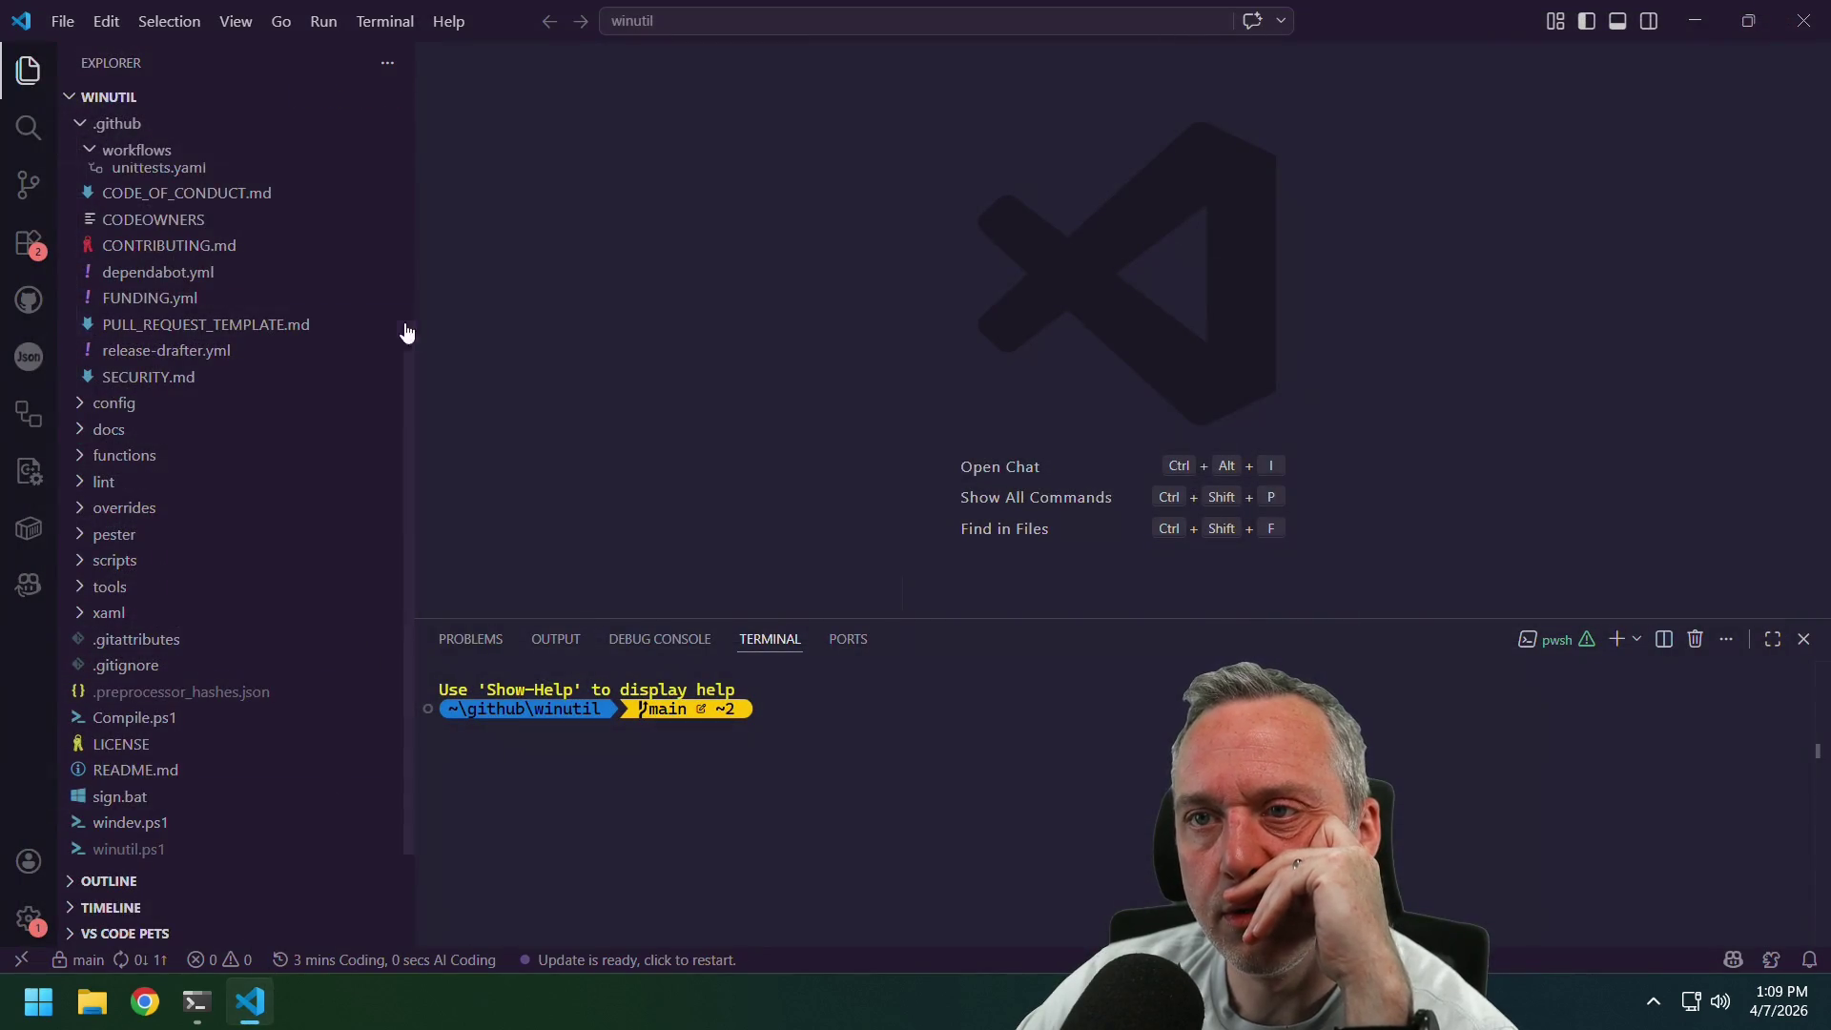
Collapse .github and workflows, expand functions > private, and scroll through the private .ps1 scripts.
{"action": "scroll", "coordinate": [276, 395], "scroll_direction": "down", "scroll_amount": 1}
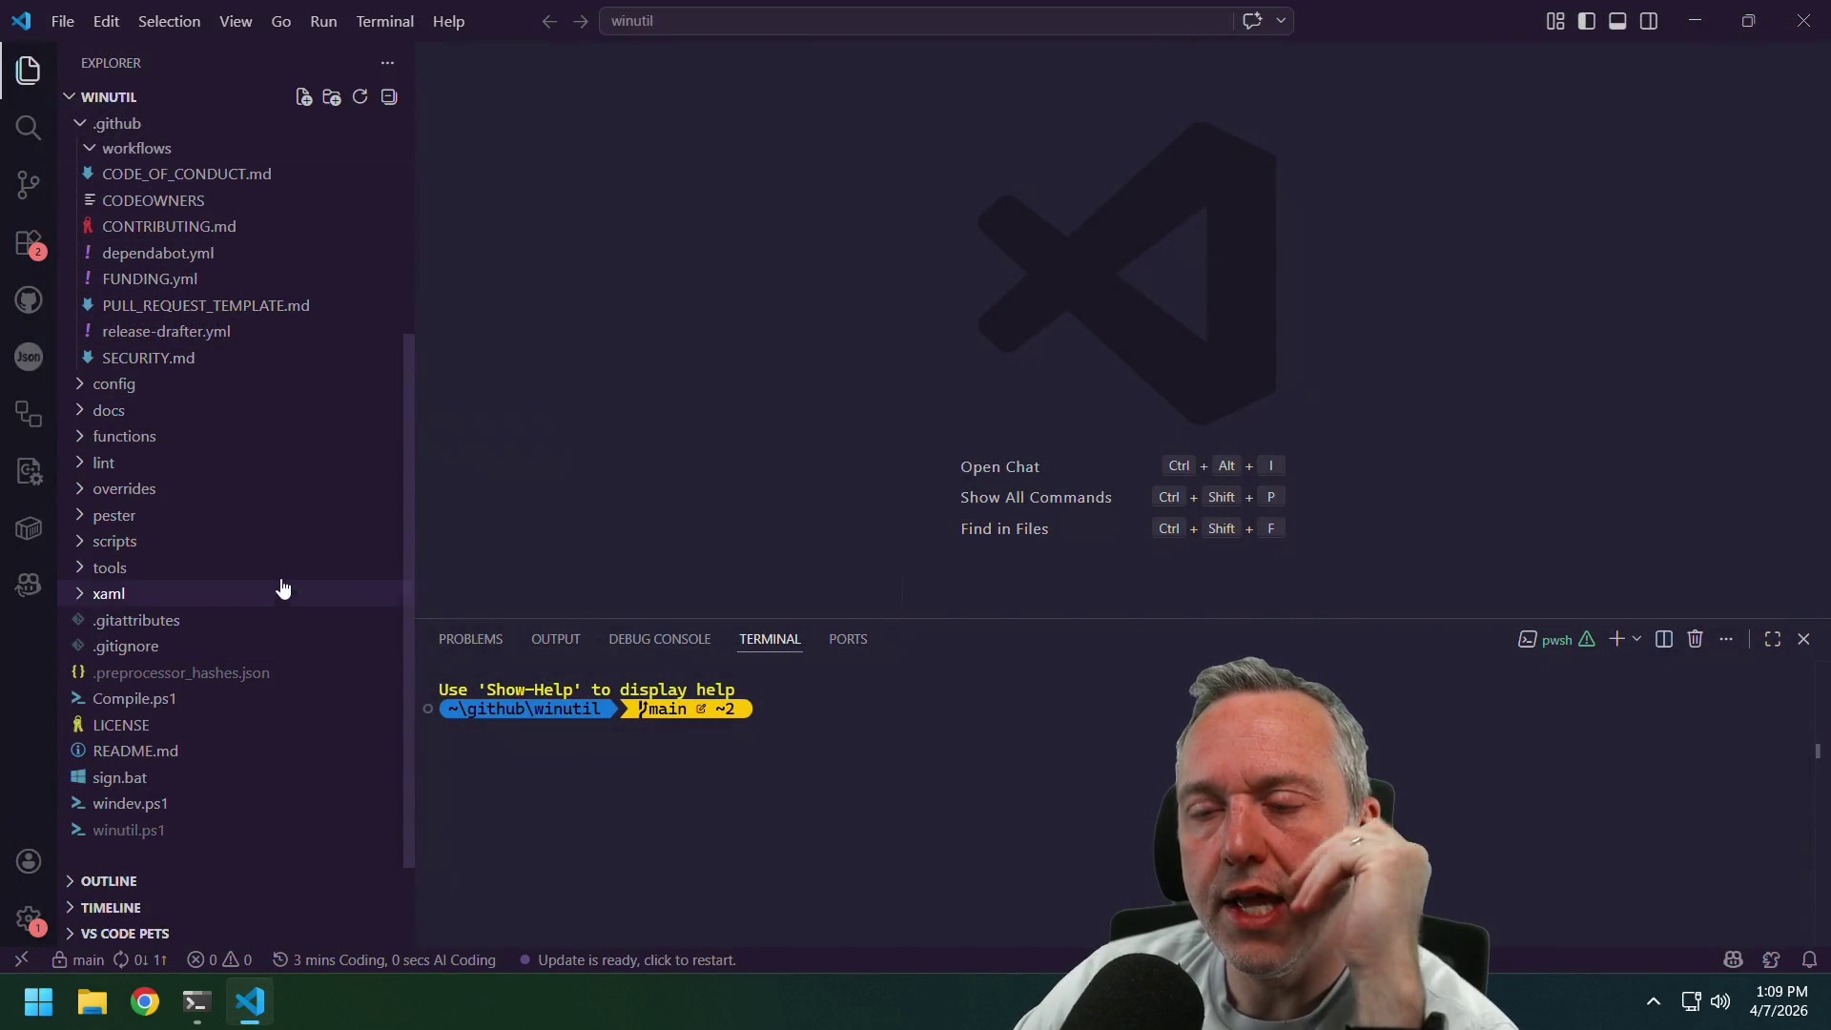
{"action": "left_click", "coordinate": [93, 153]}
{"action": "left_click", "coordinate": [88, 153]}
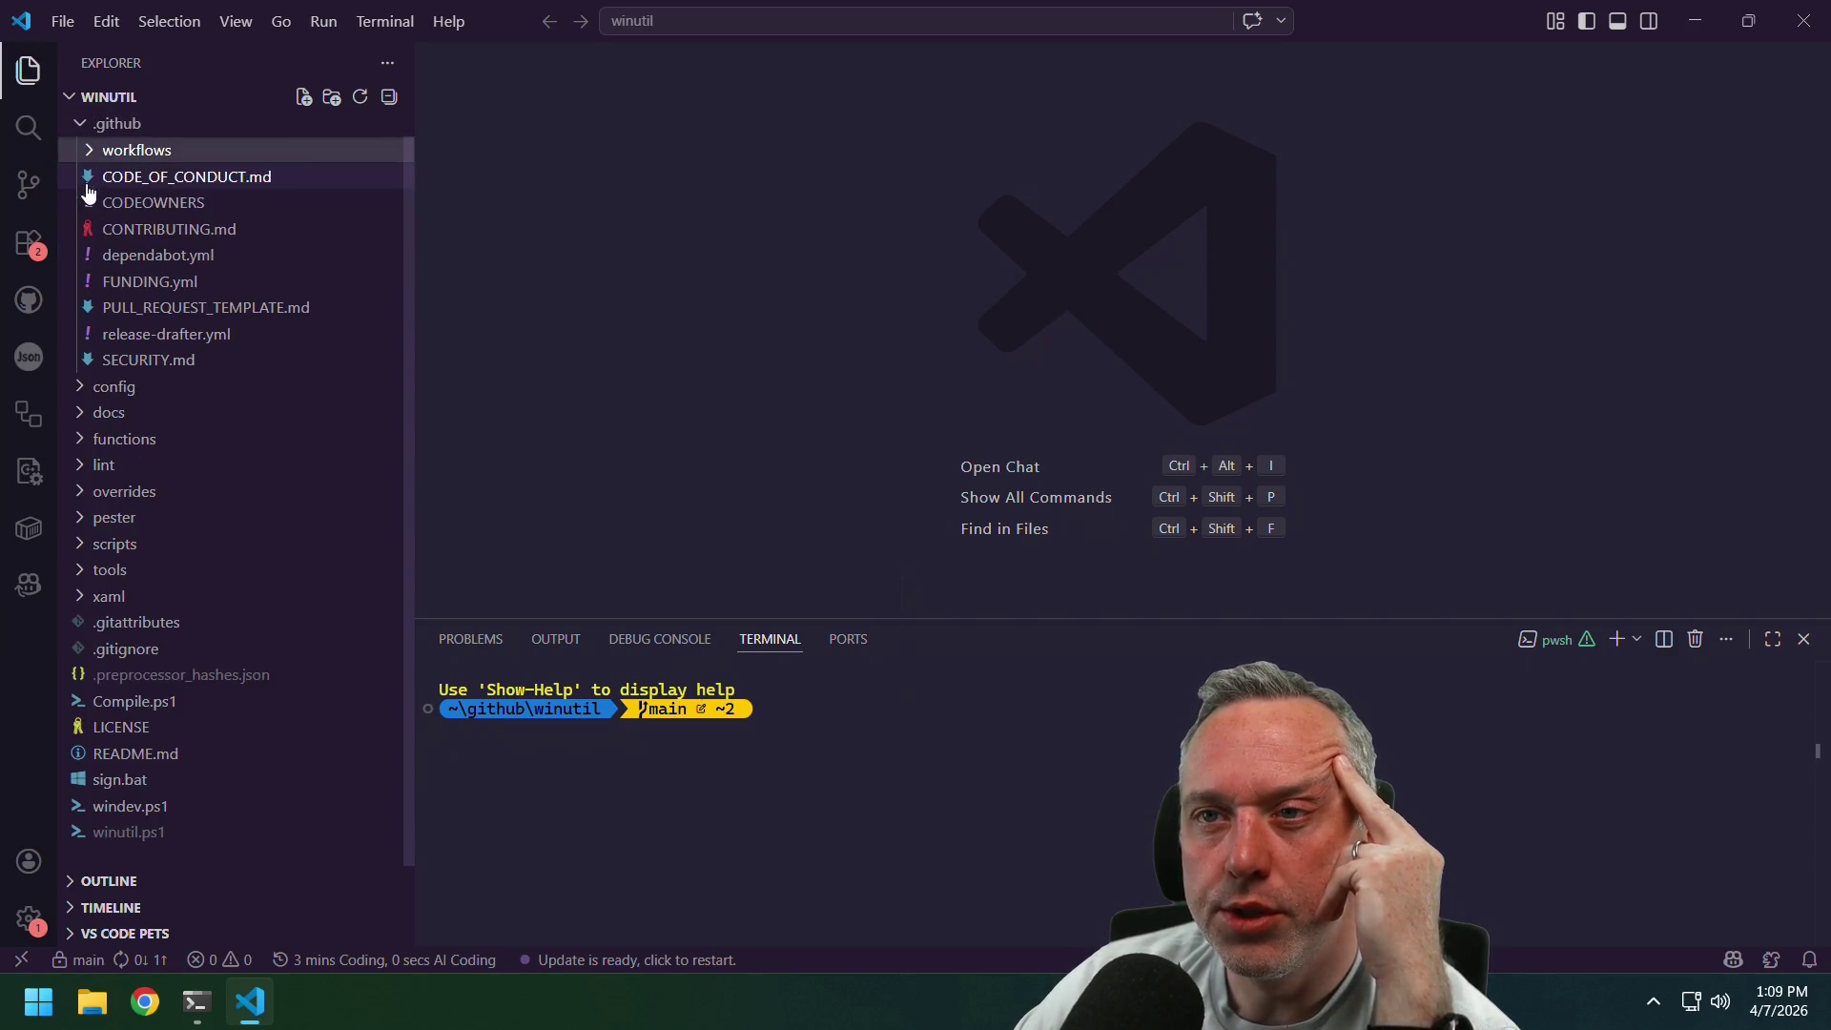
{"action": "left_click", "coordinate": [82, 126]}
{"action": "left_click", "coordinate": [82, 202]}
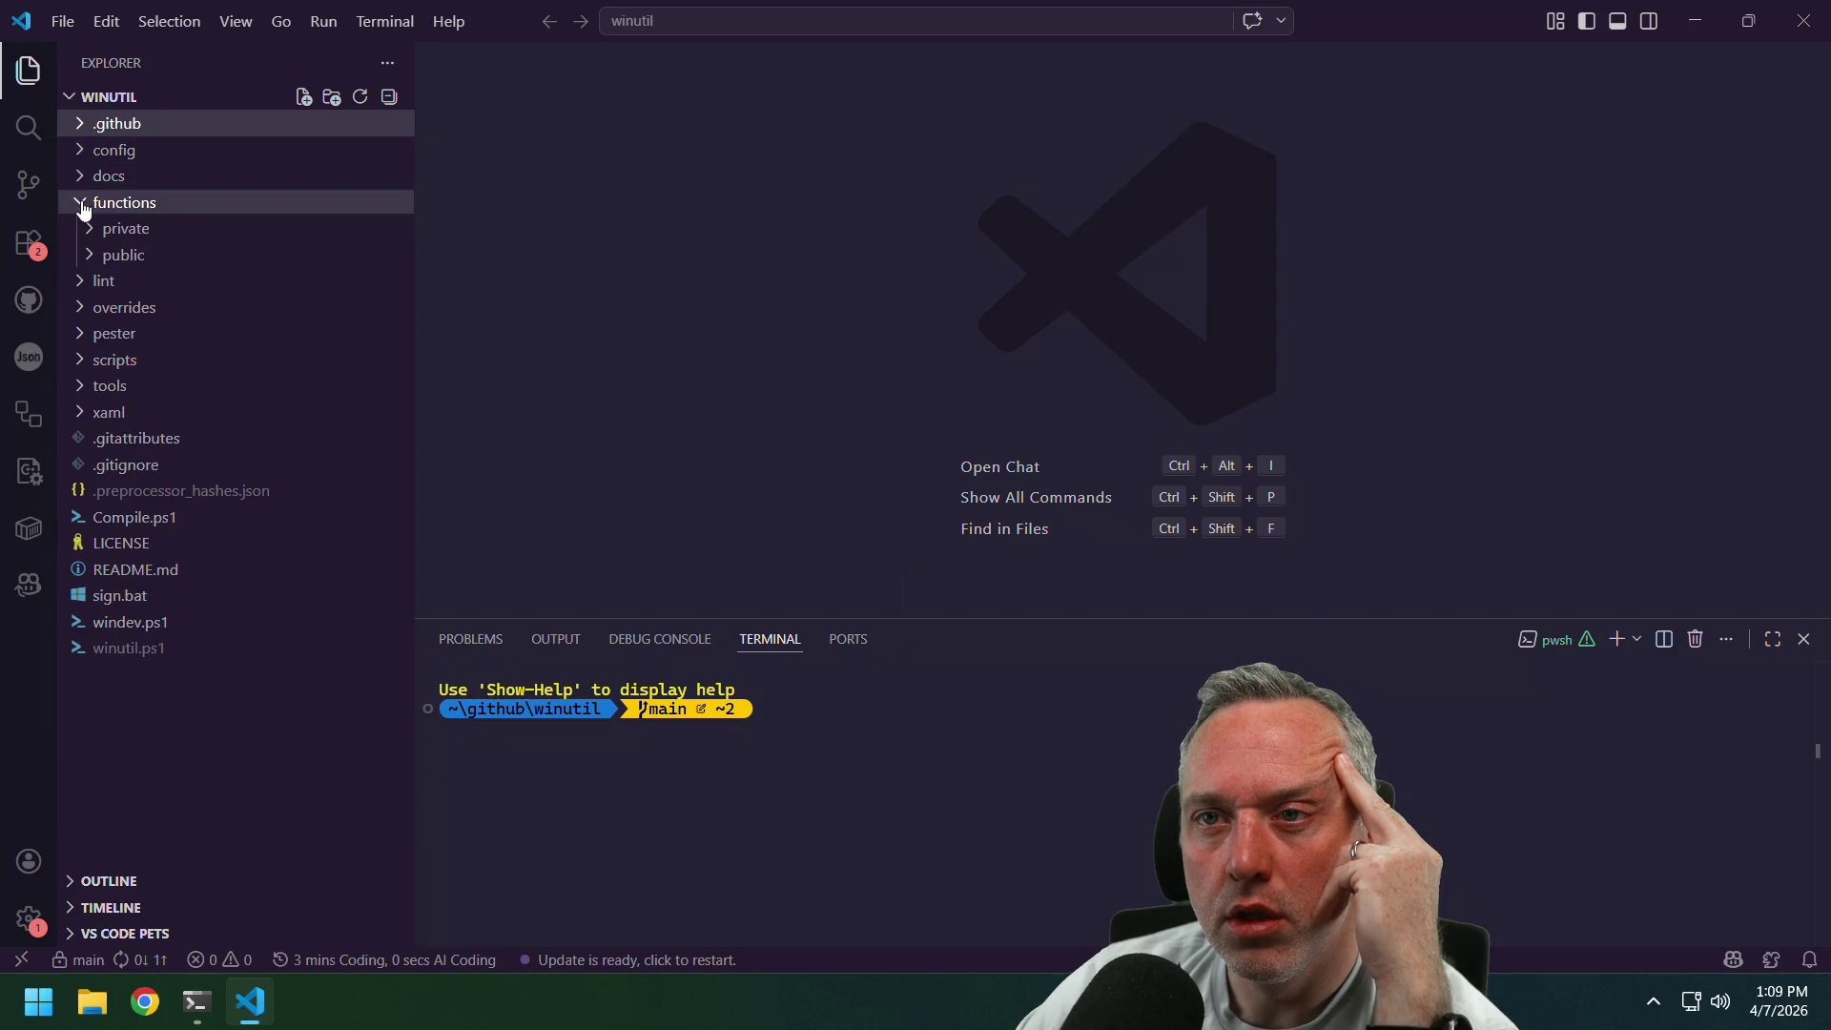
{"action": "left_click", "coordinate": [88, 229]}
{"action": "scroll", "coordinate": [258, 405], "scroll_direction": "down", "scroll_amount": 5}
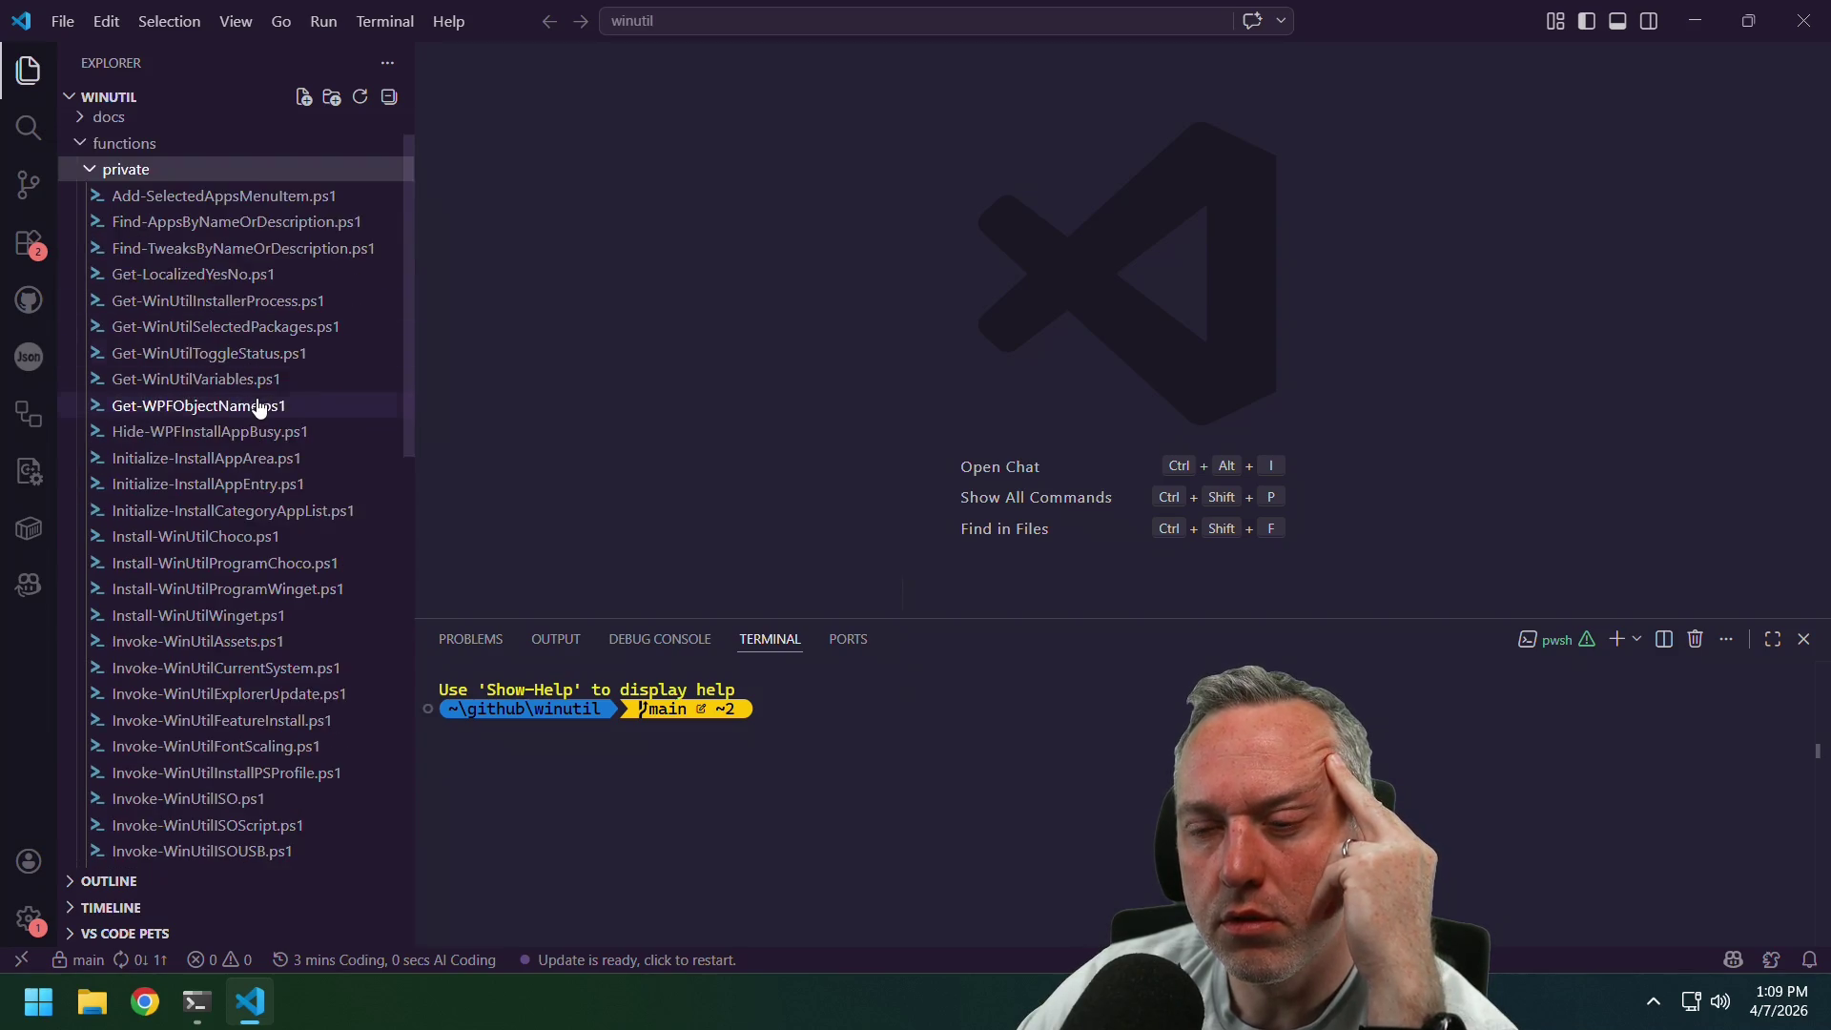
{"action": "scroll", "coordinate": [257, 405], "scroll_direction": "down", "scroll_amount": 2}
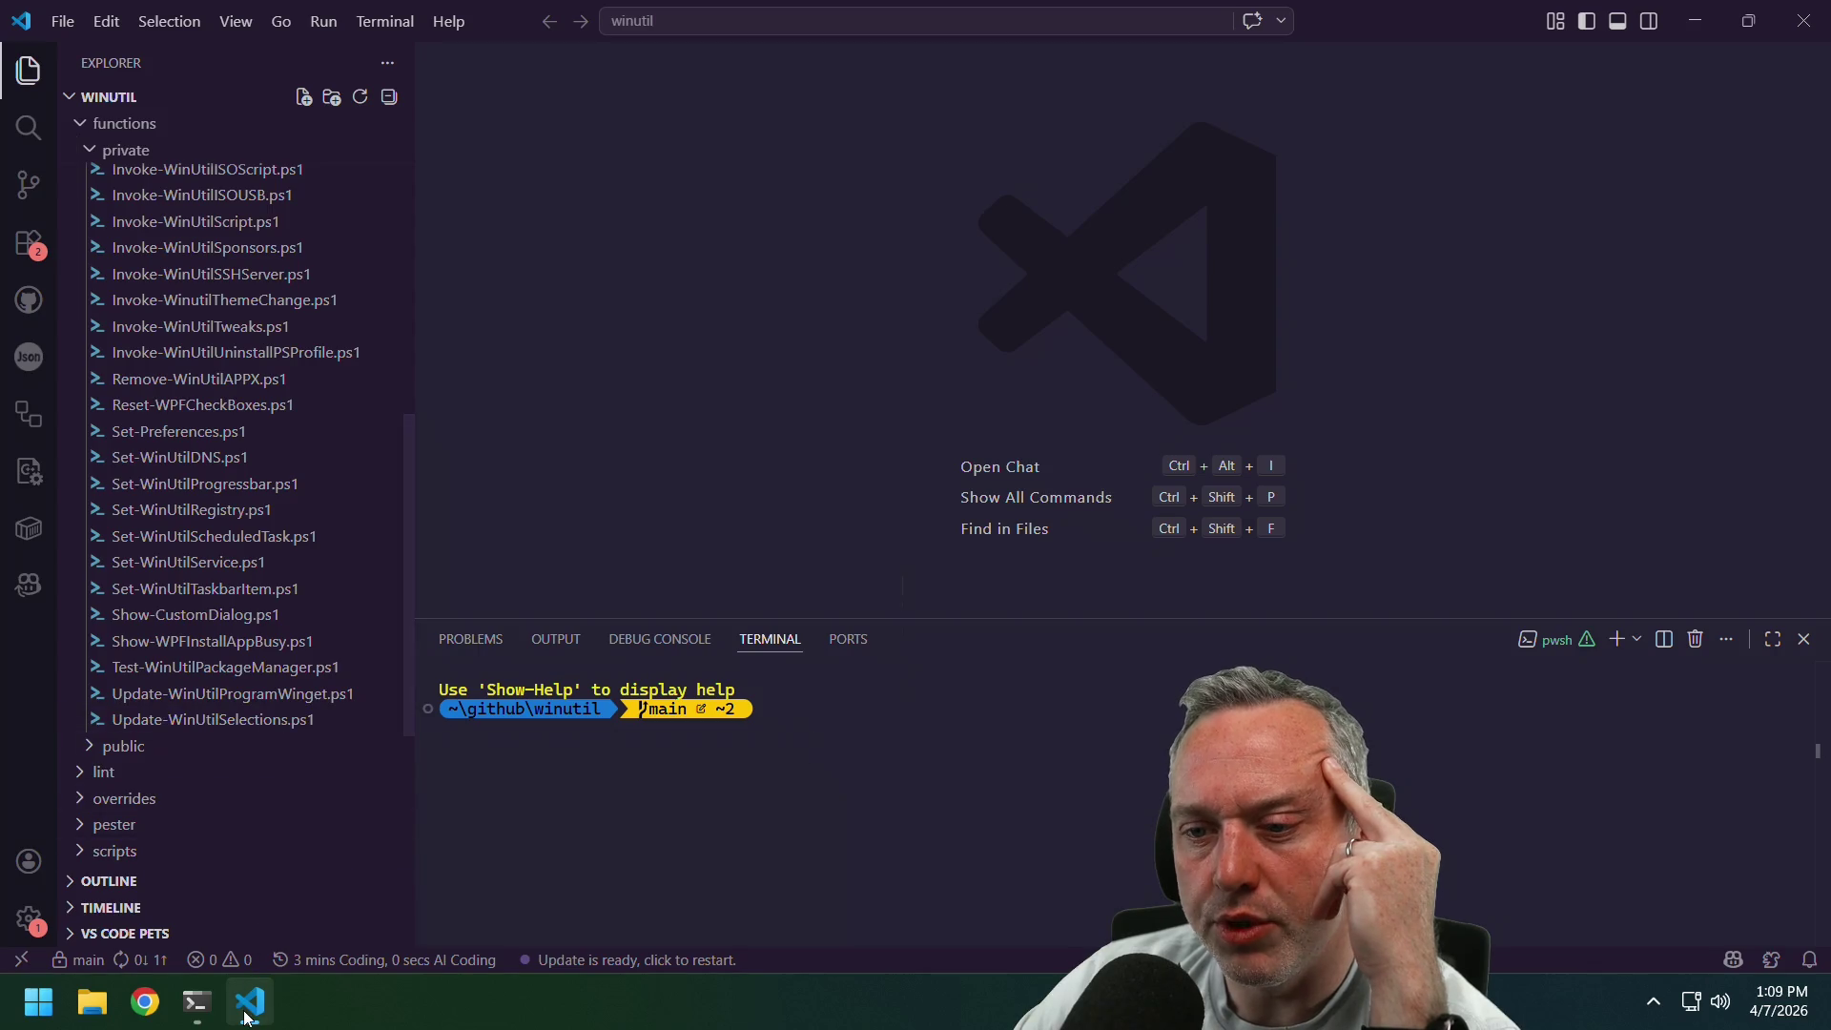
{"action": "left_click", "coordinate": [151, 1003]}
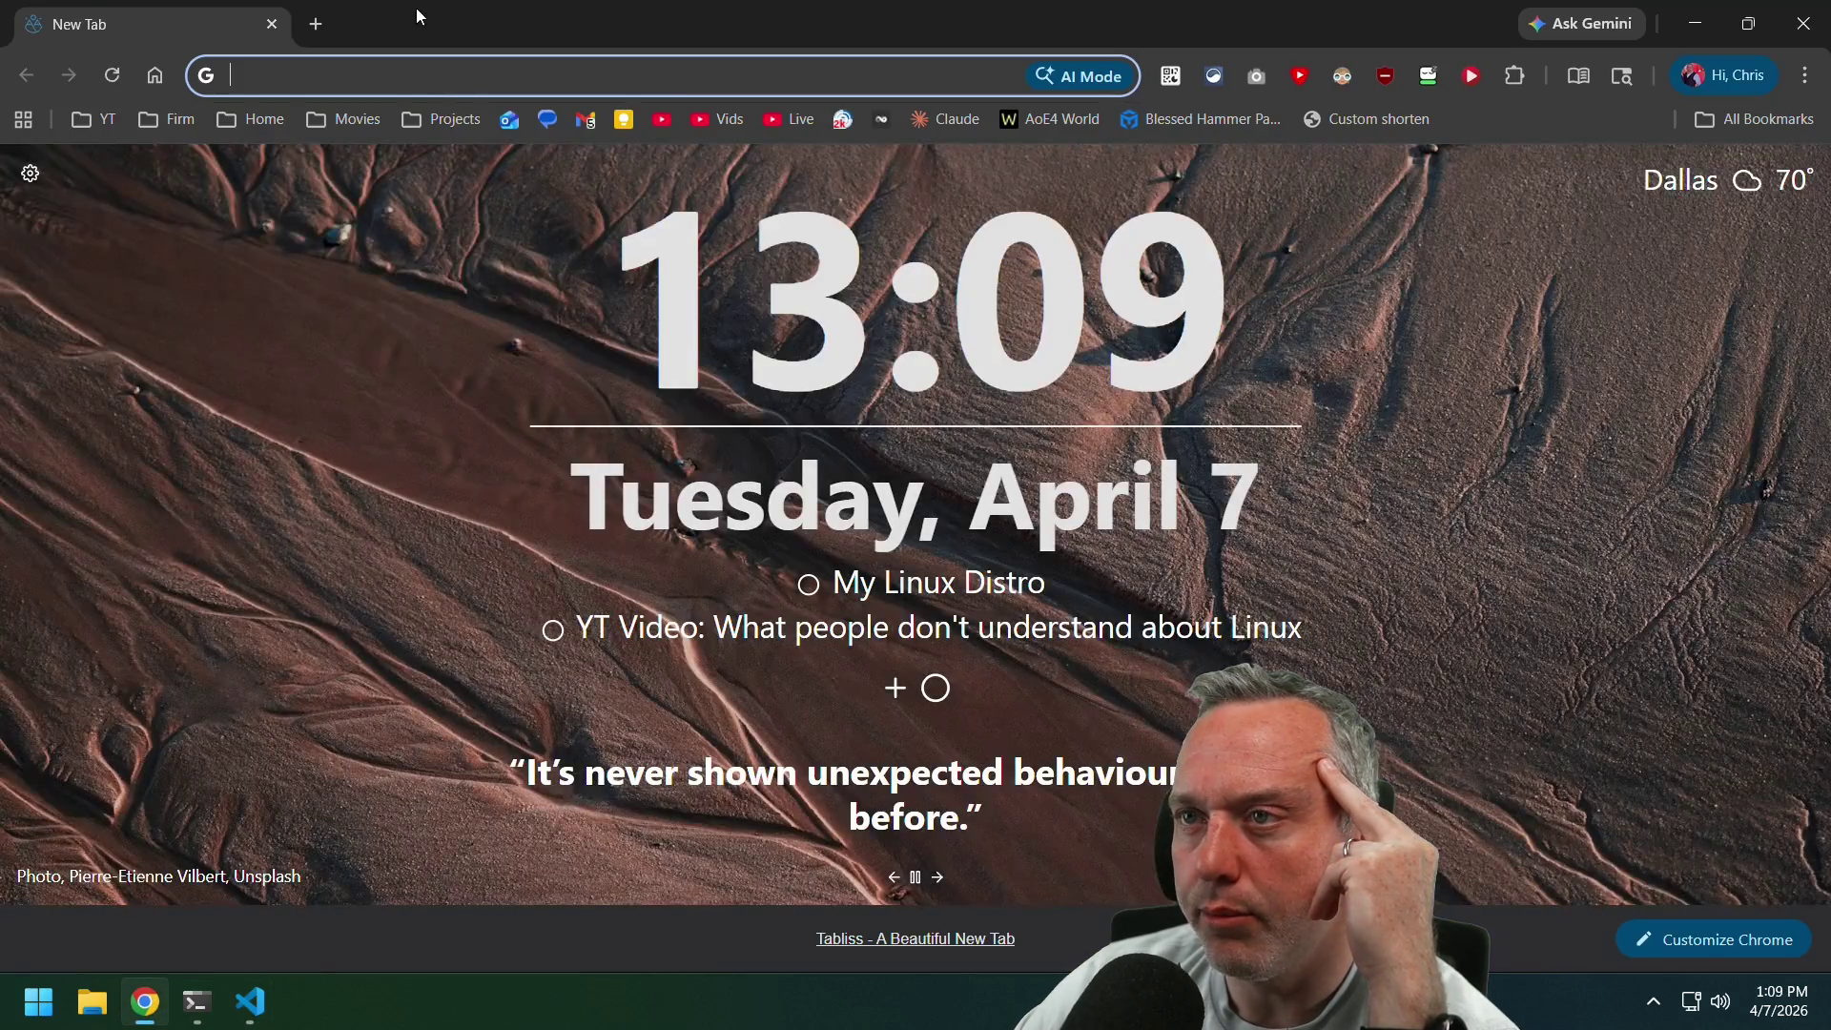
Go to the GitHub winutil repository using the address bar suggestion.
{"action": "left_click", "coordinate": [371, 76]}
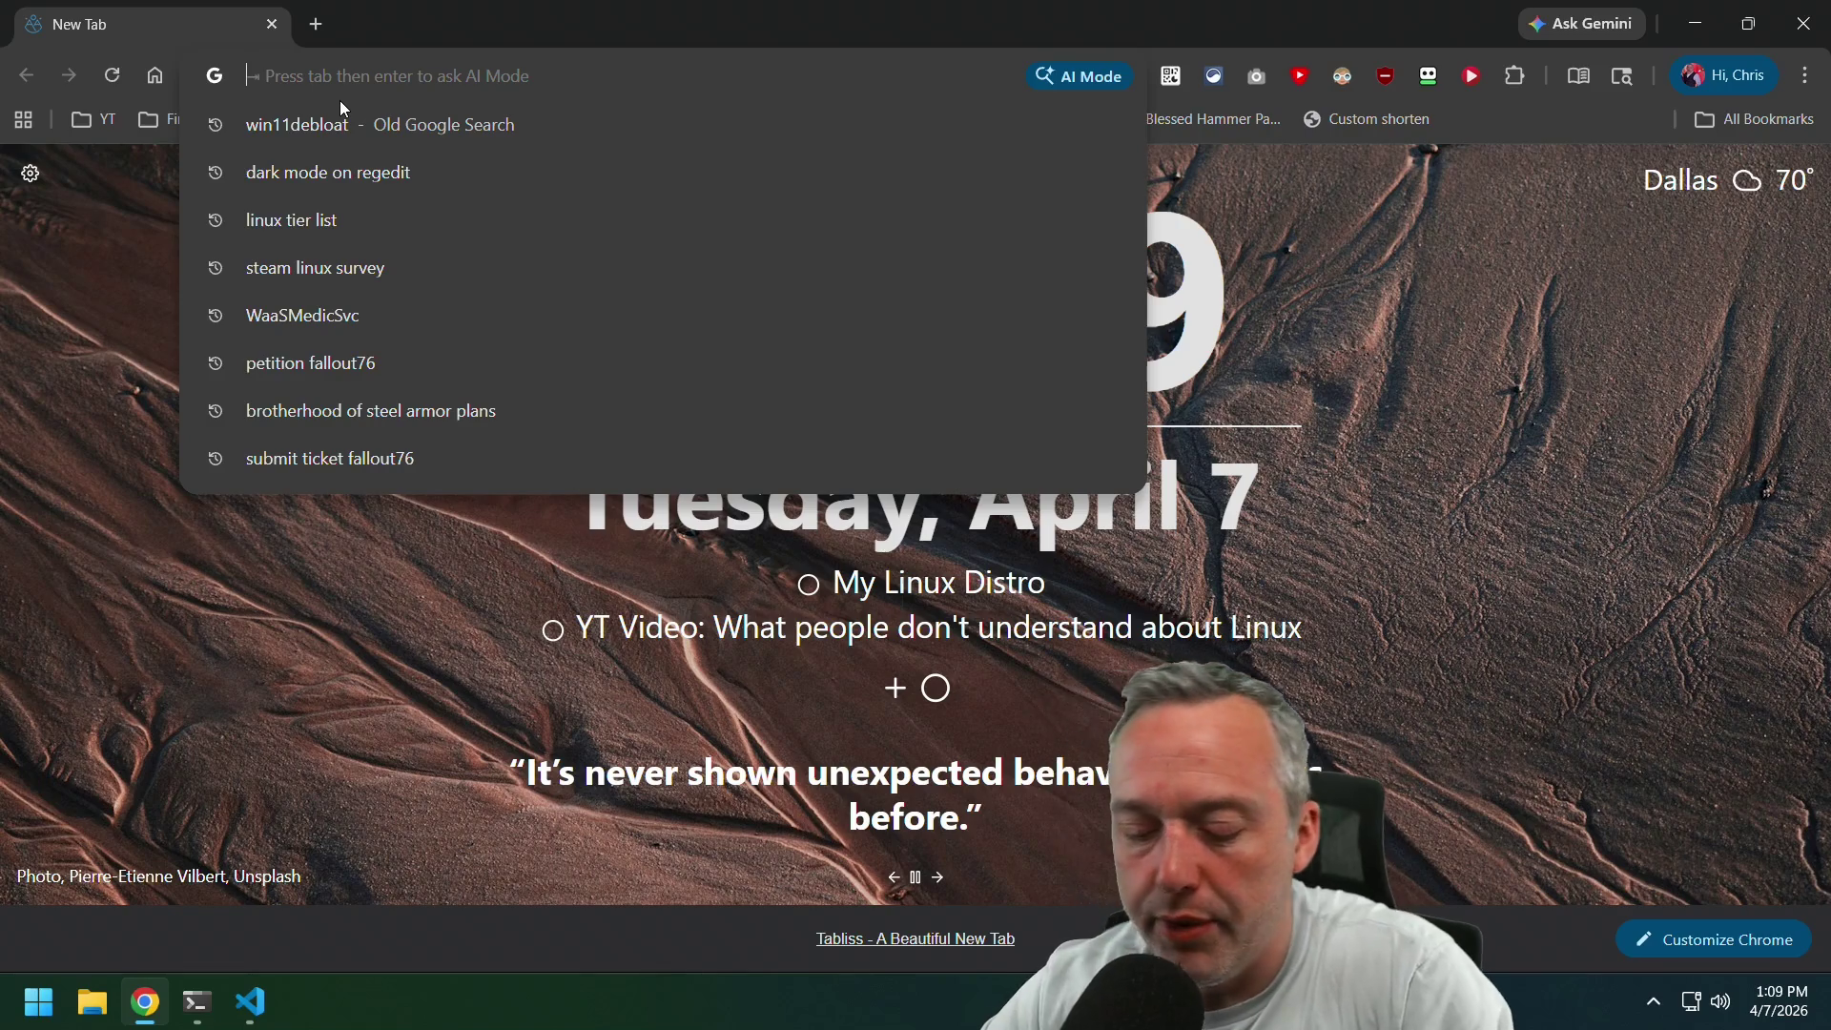
{"action": "type", "text": "winutil.christitus.com"}
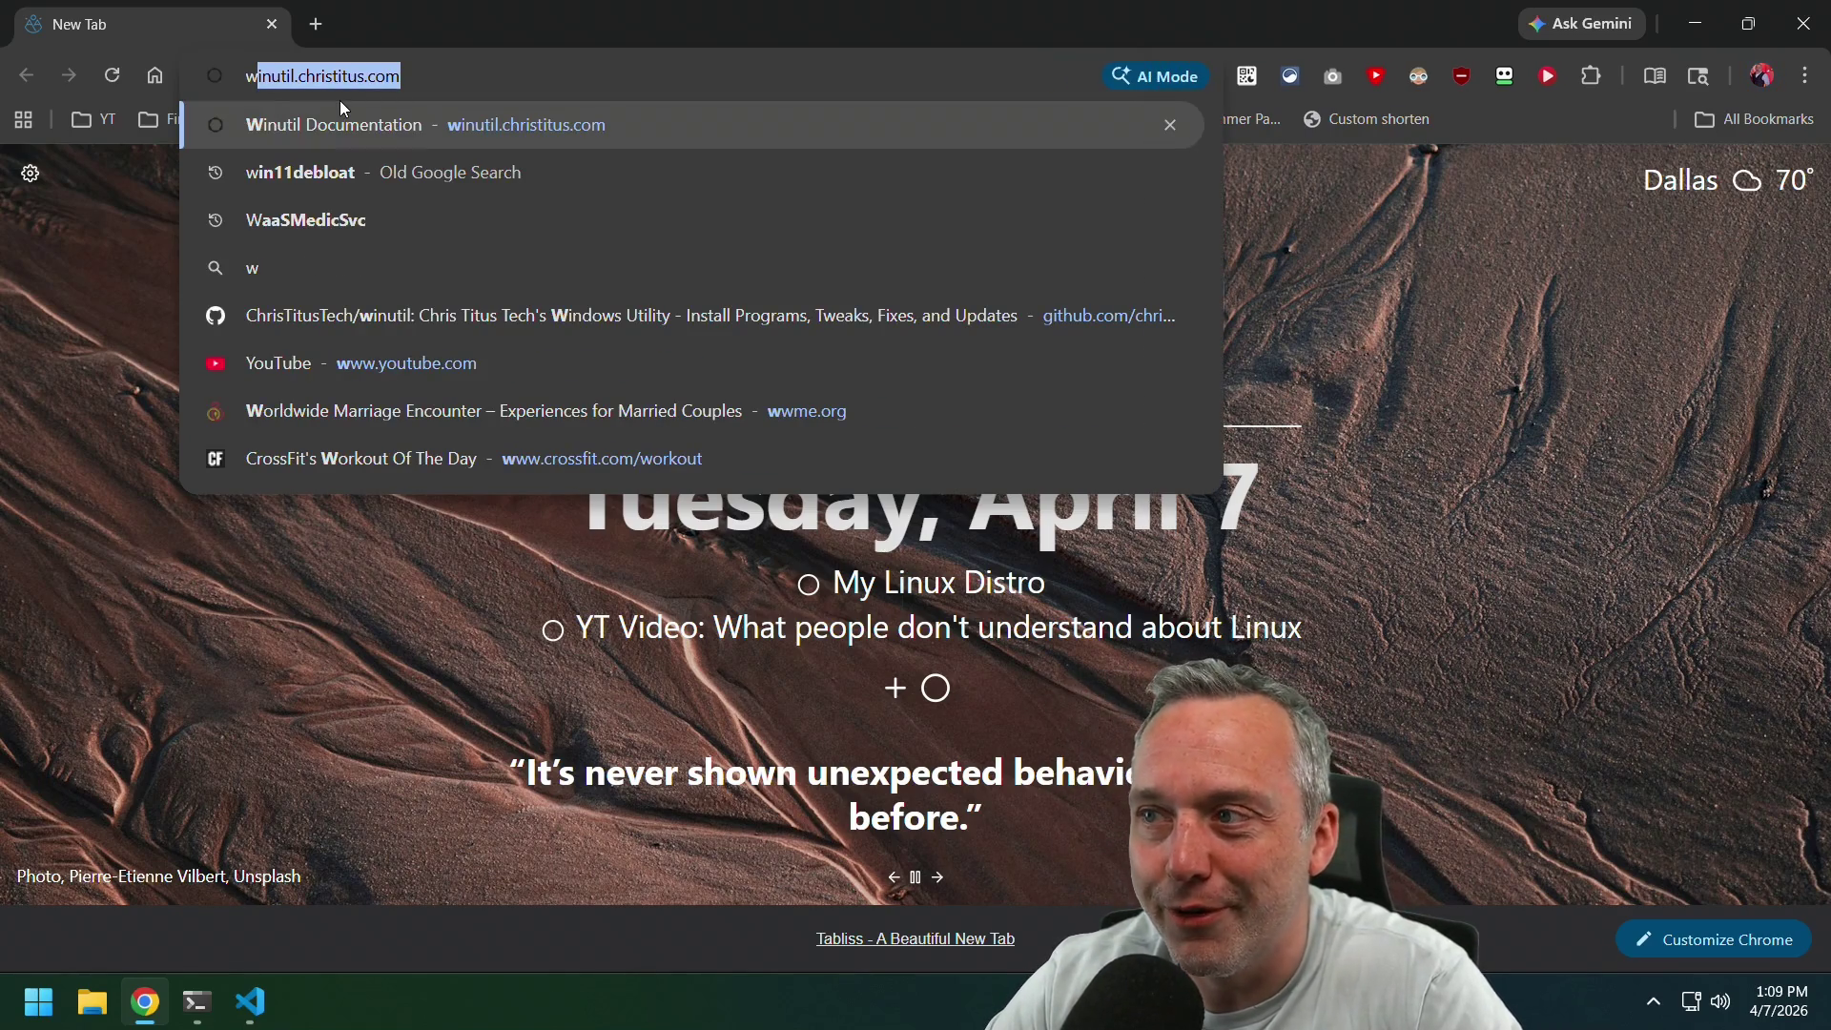
{"action": "key", "text": "Down"}
{"action": "key", "text": "Down"}
{"action": "key", "text": "Down"}
{"action": "key", "text": "Return"}
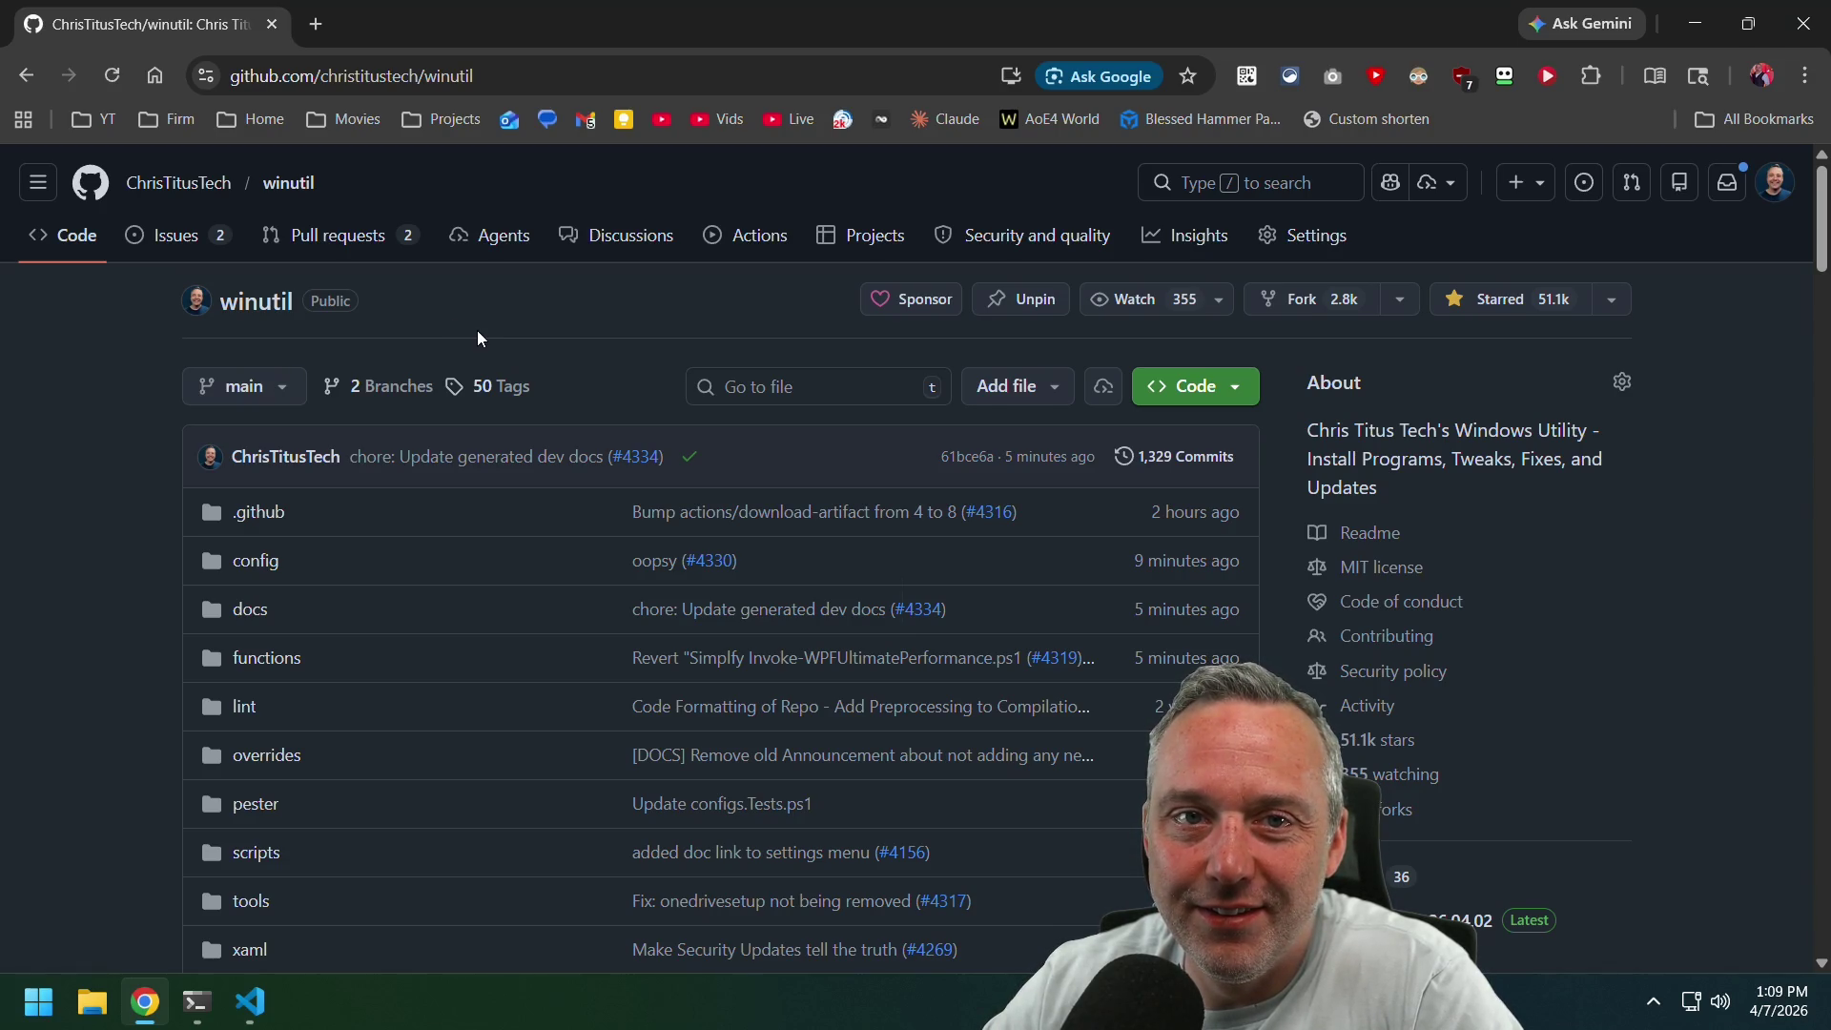
Open merged revert pull request #4333 from the repository's closed pull requests.
{"action": "left_click", "coordinate": [348, 246]}
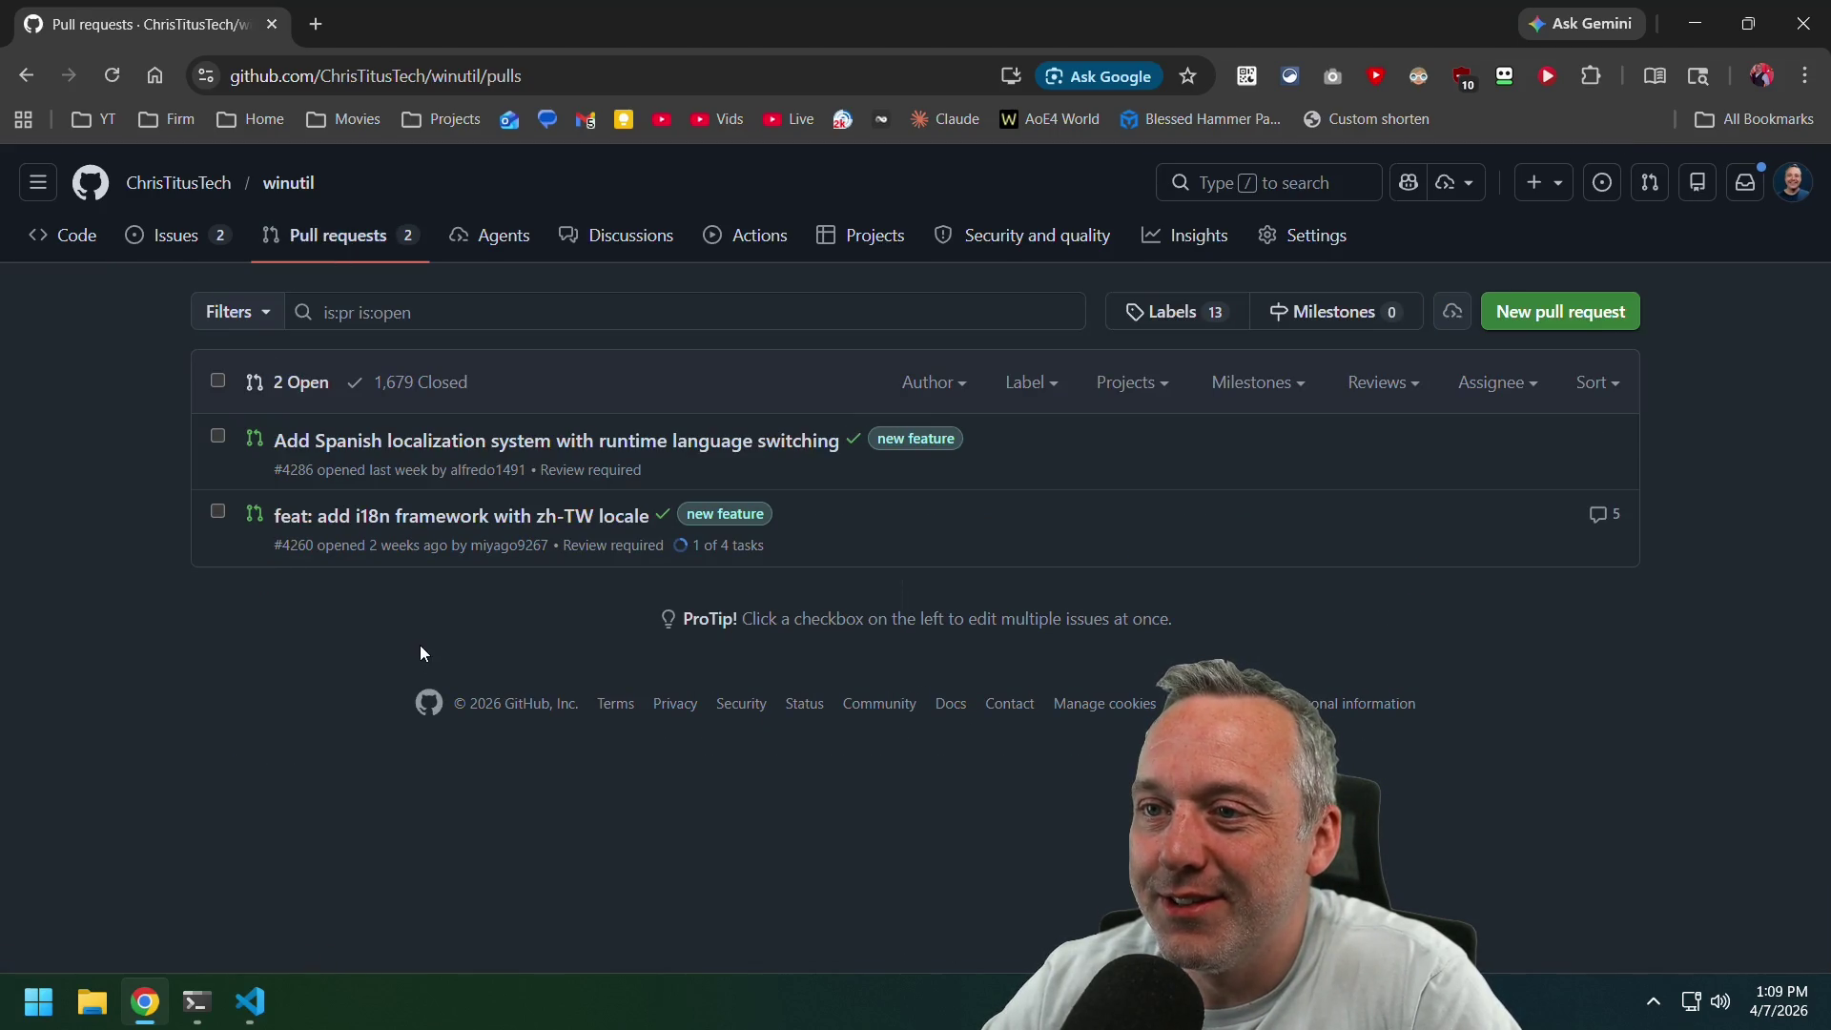
{"action": "left_click", "coordinate": [418, 382]}
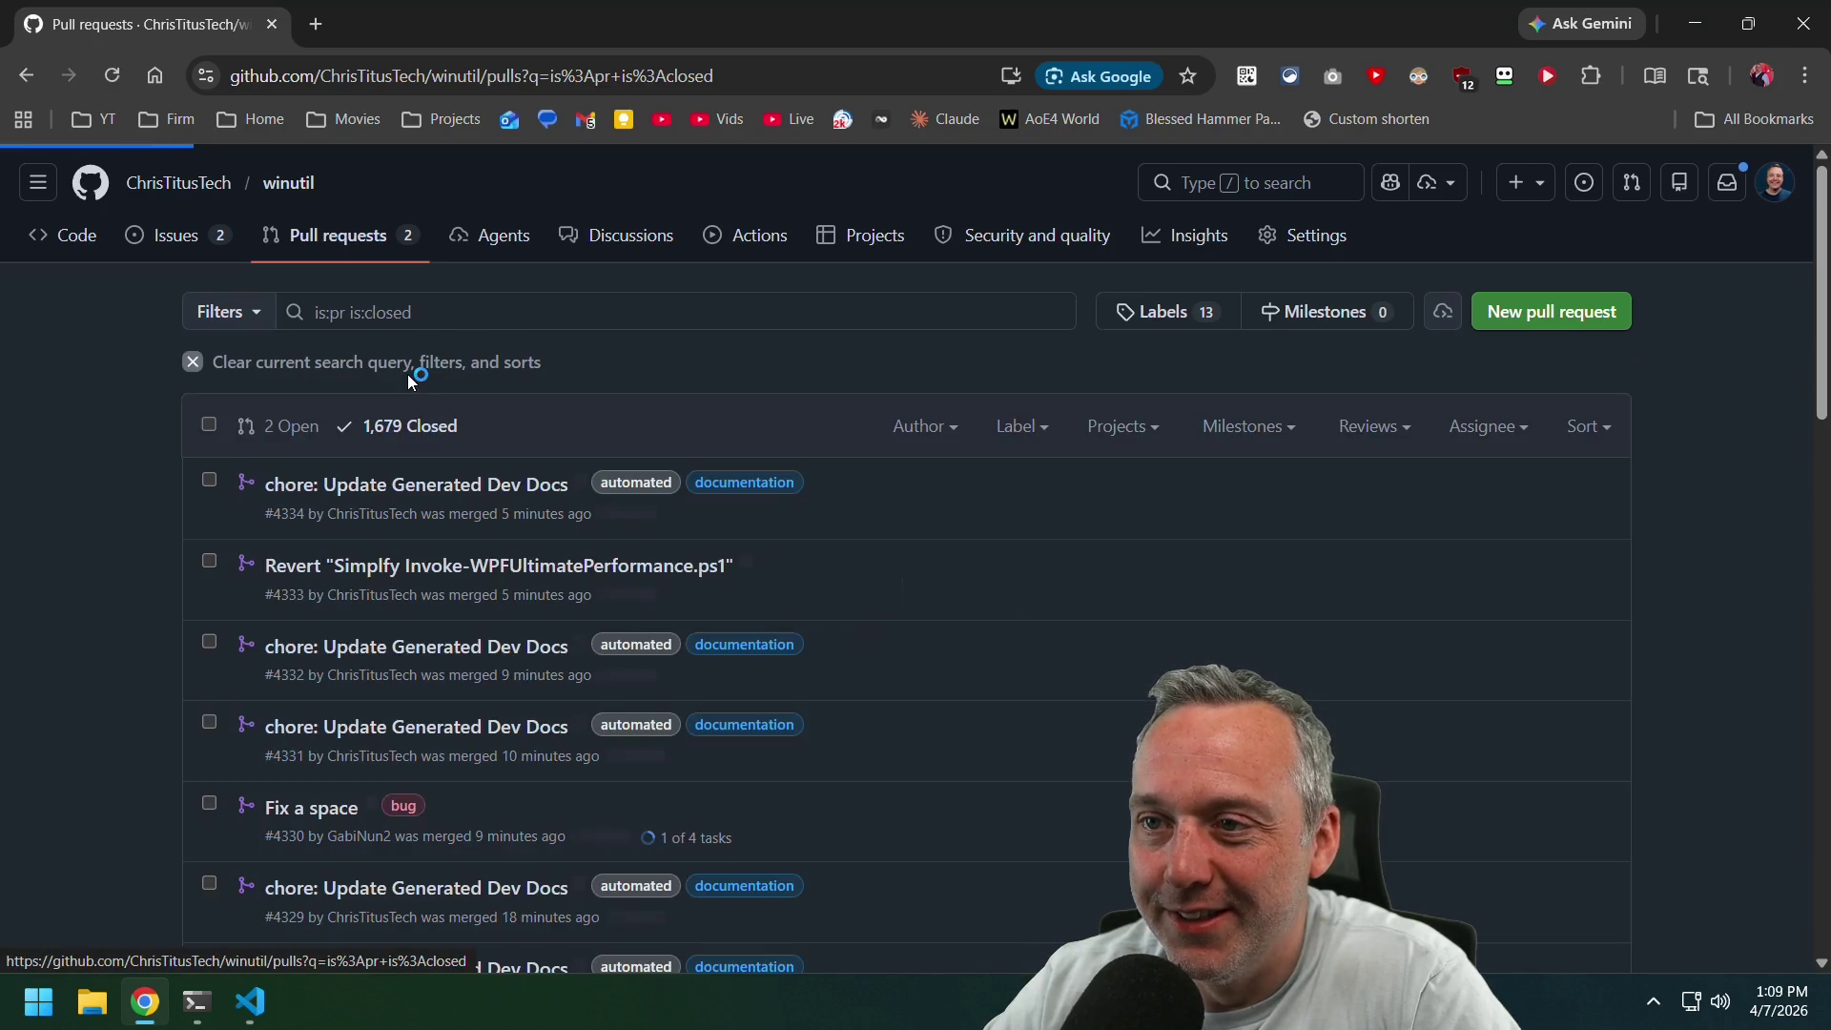
{"action": "left_click", "coordinate": [477, 563]}
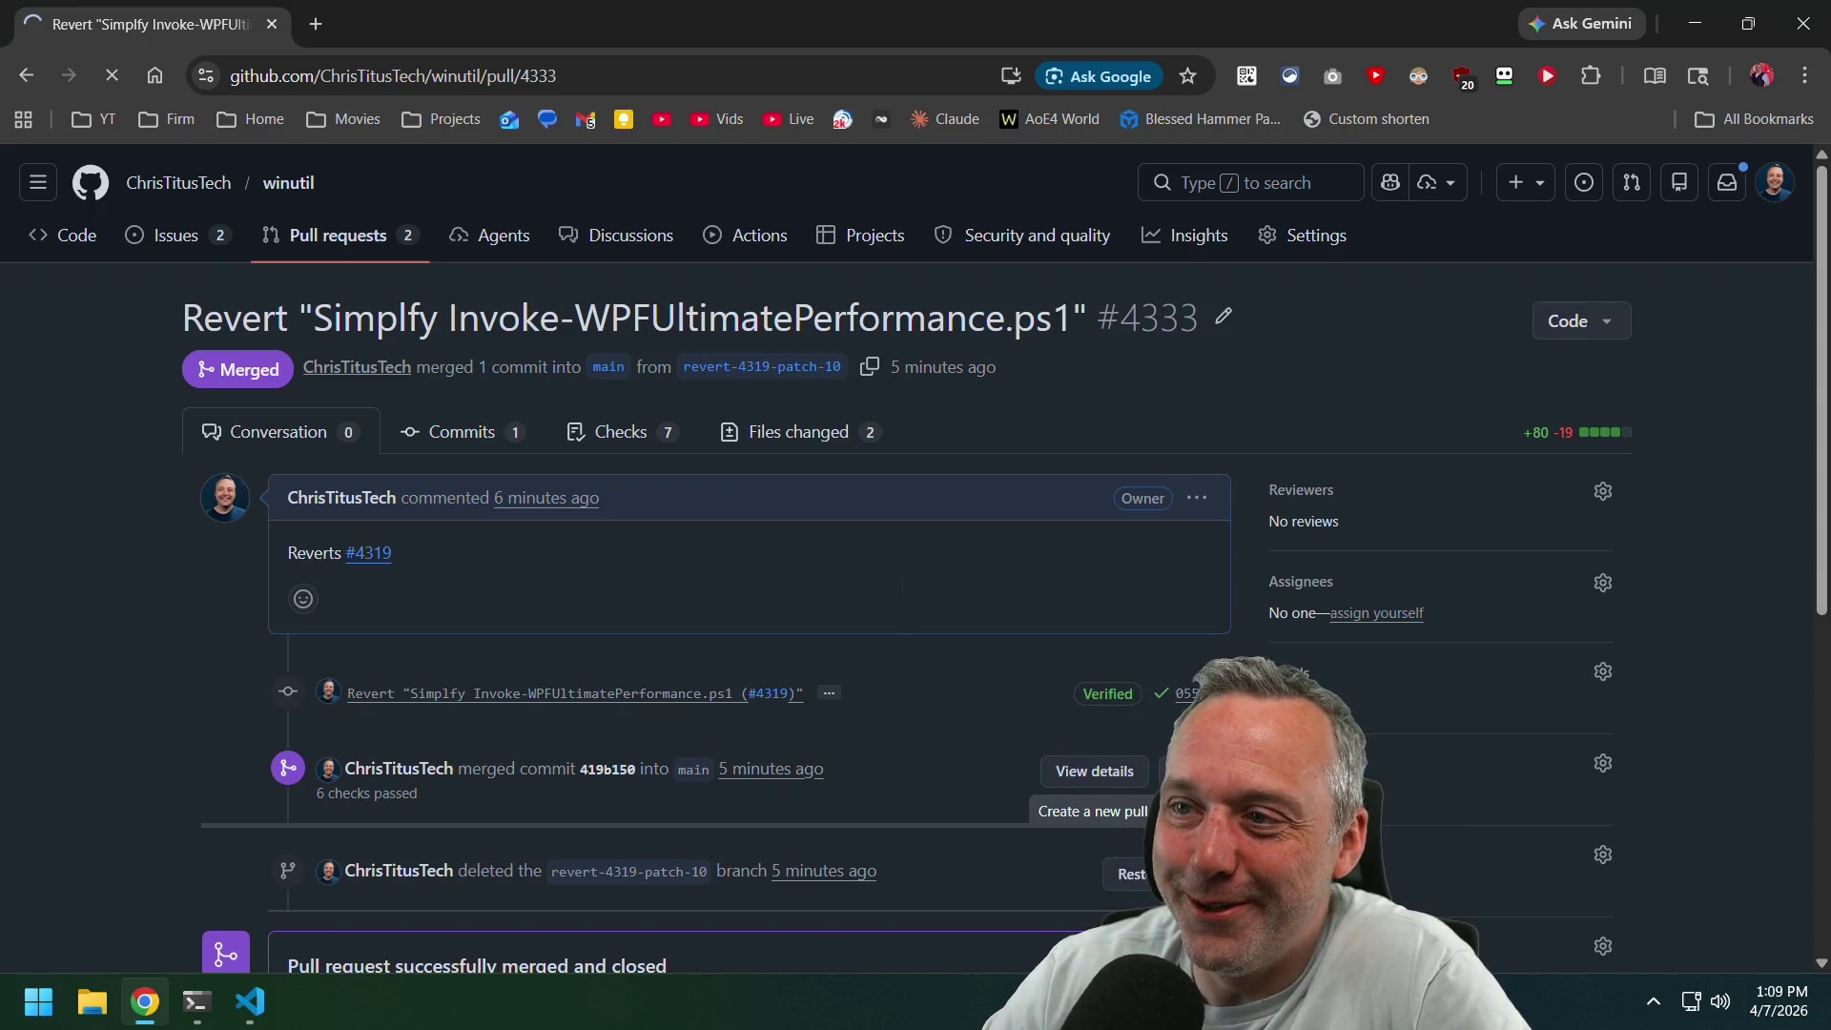
{"action": "scroll", "coordinate": [122, 589], "scroll_direction": "down", "scroll_amount": 4}
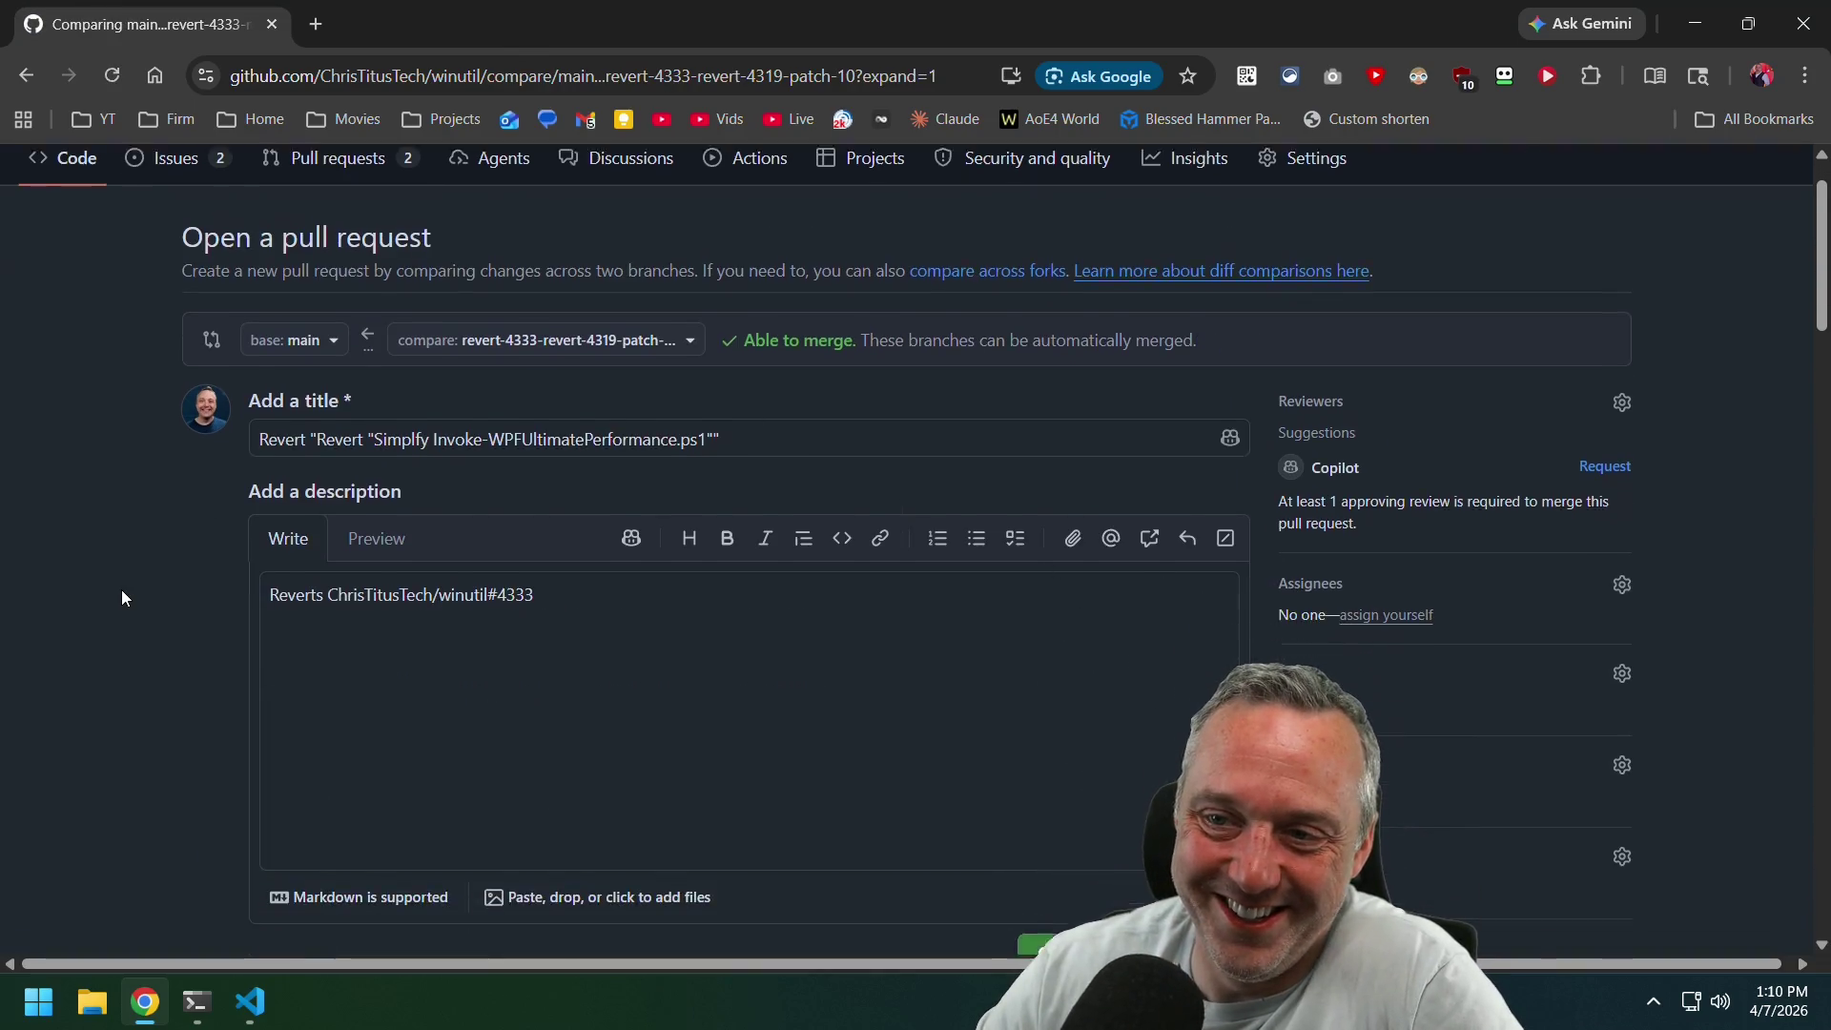
Create pull request #4335 reverting #4333 and review its two changed files (+19 −80).
{"action": "left_click", "coordinate": [1140, 676]}
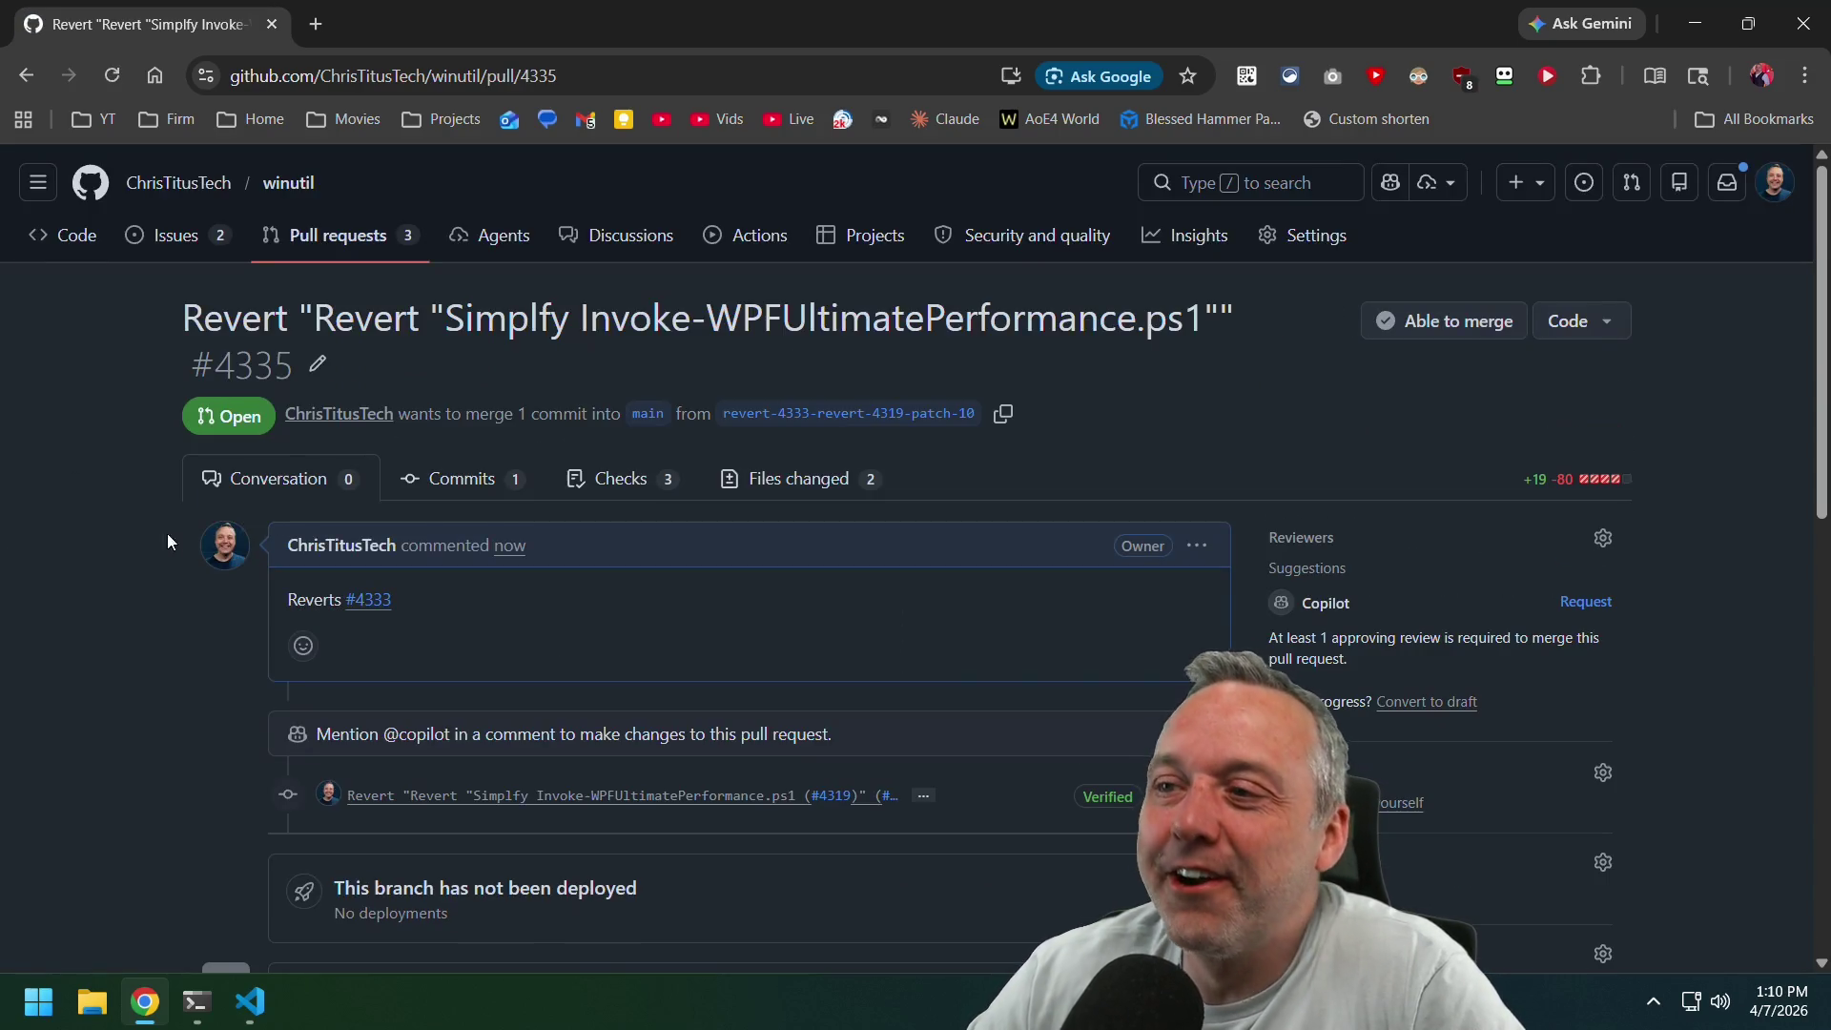
{"action": "left_click", "coordinate": [853, 484]}
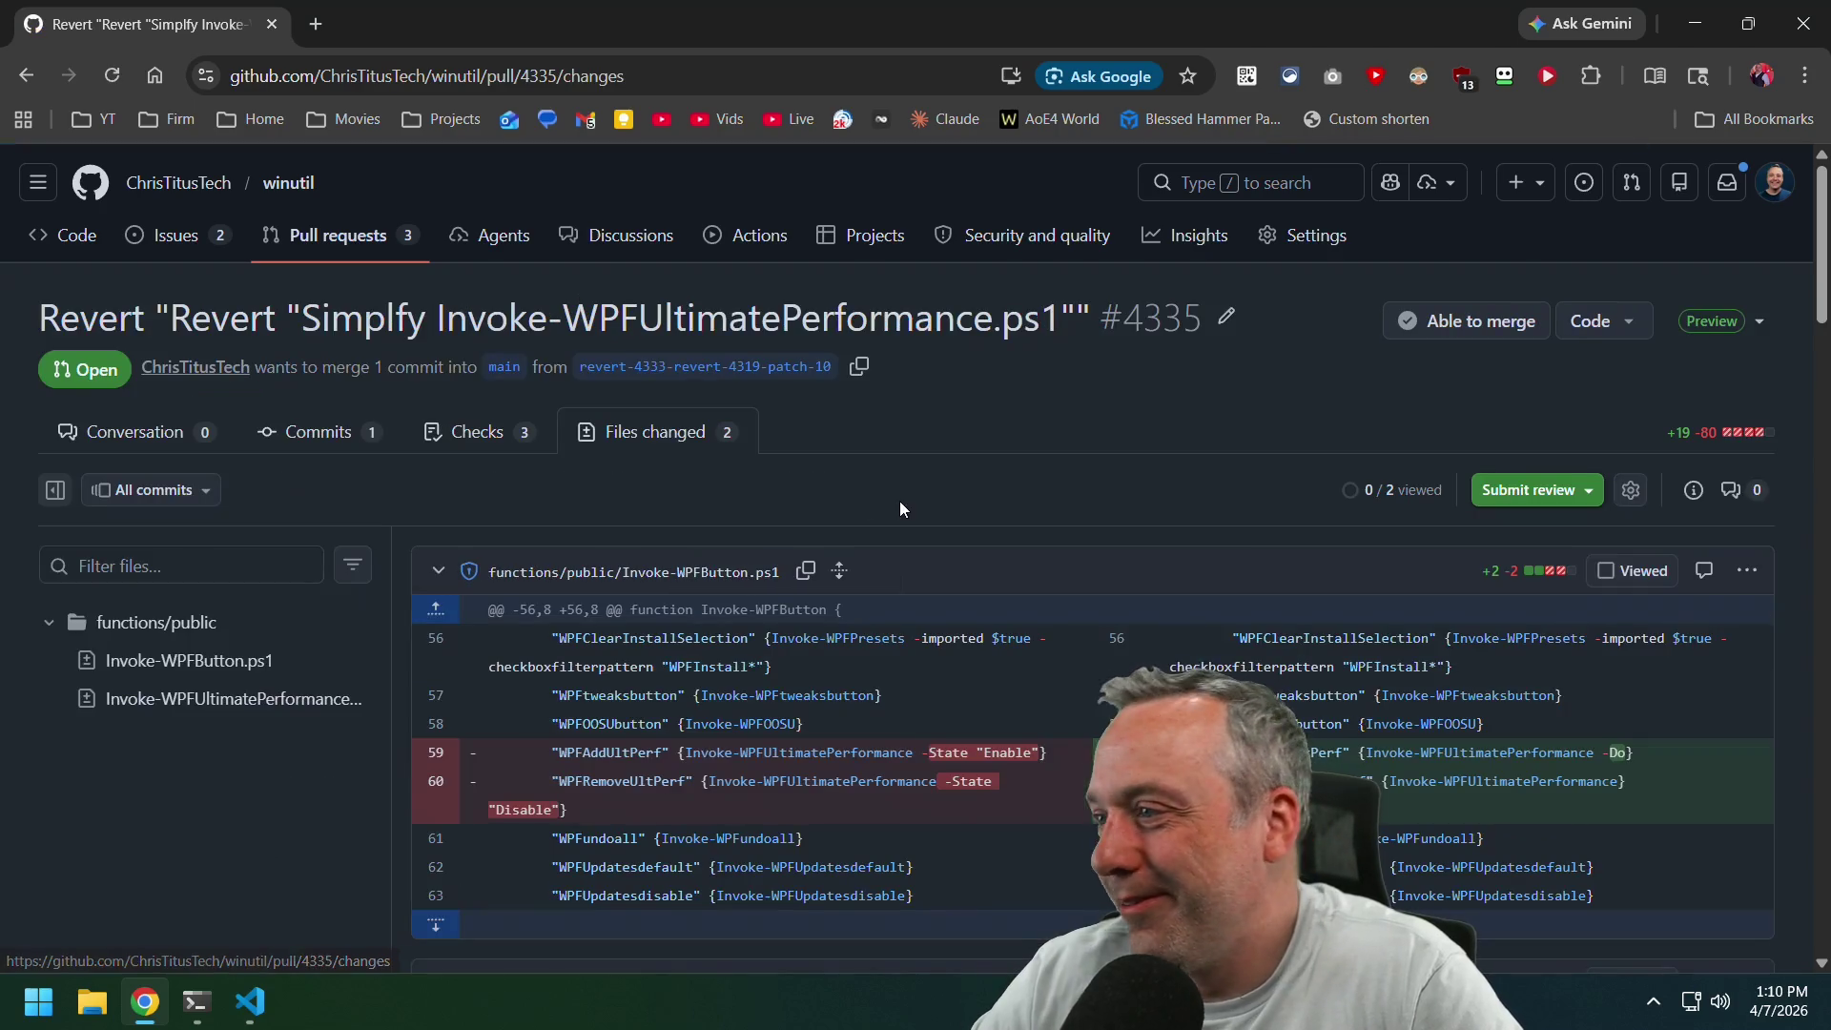
{"action": "scroll", "coordinate": [917, 530], "scroll_direction": "down", "scroll_amount": 3}
{"action": "scroll", "coordinate": [919, 526], "scroll_direction": "down", "scroll_amount": 6}
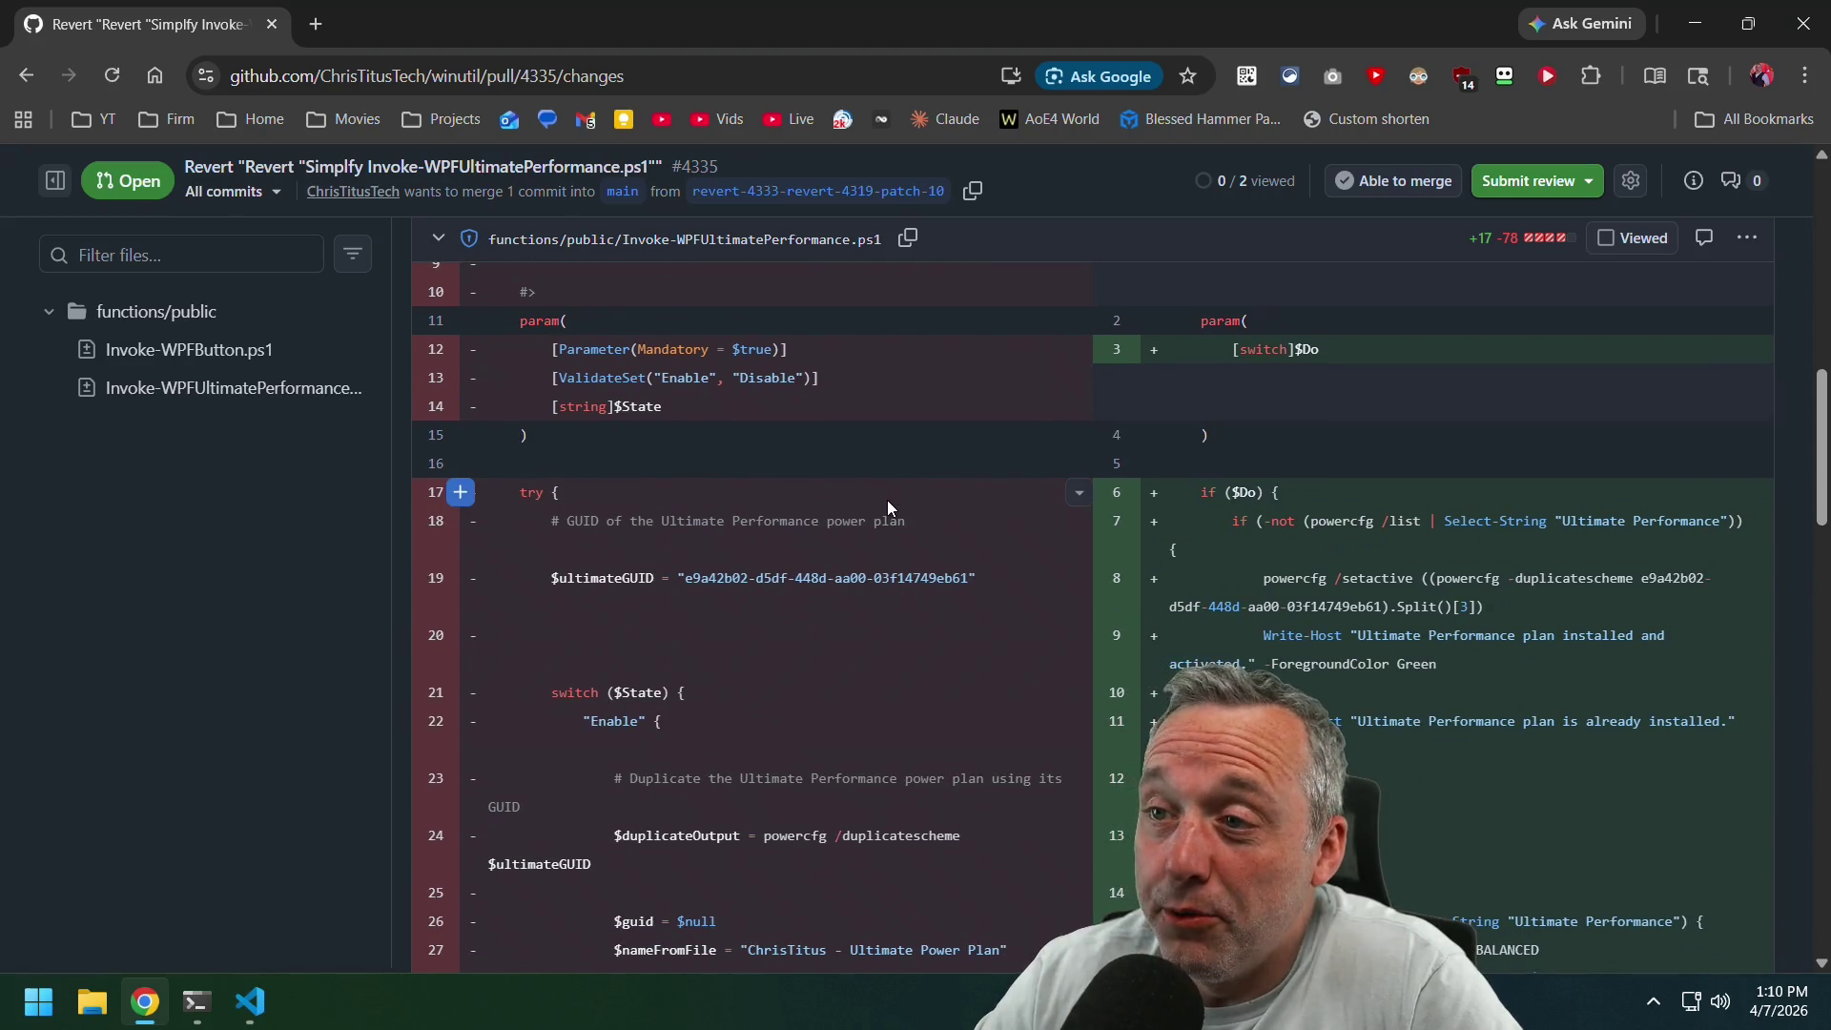
{"action": "scroll", "coordinate": [886, 500], "scroll_direction": "down", "scroll_amount": 2}
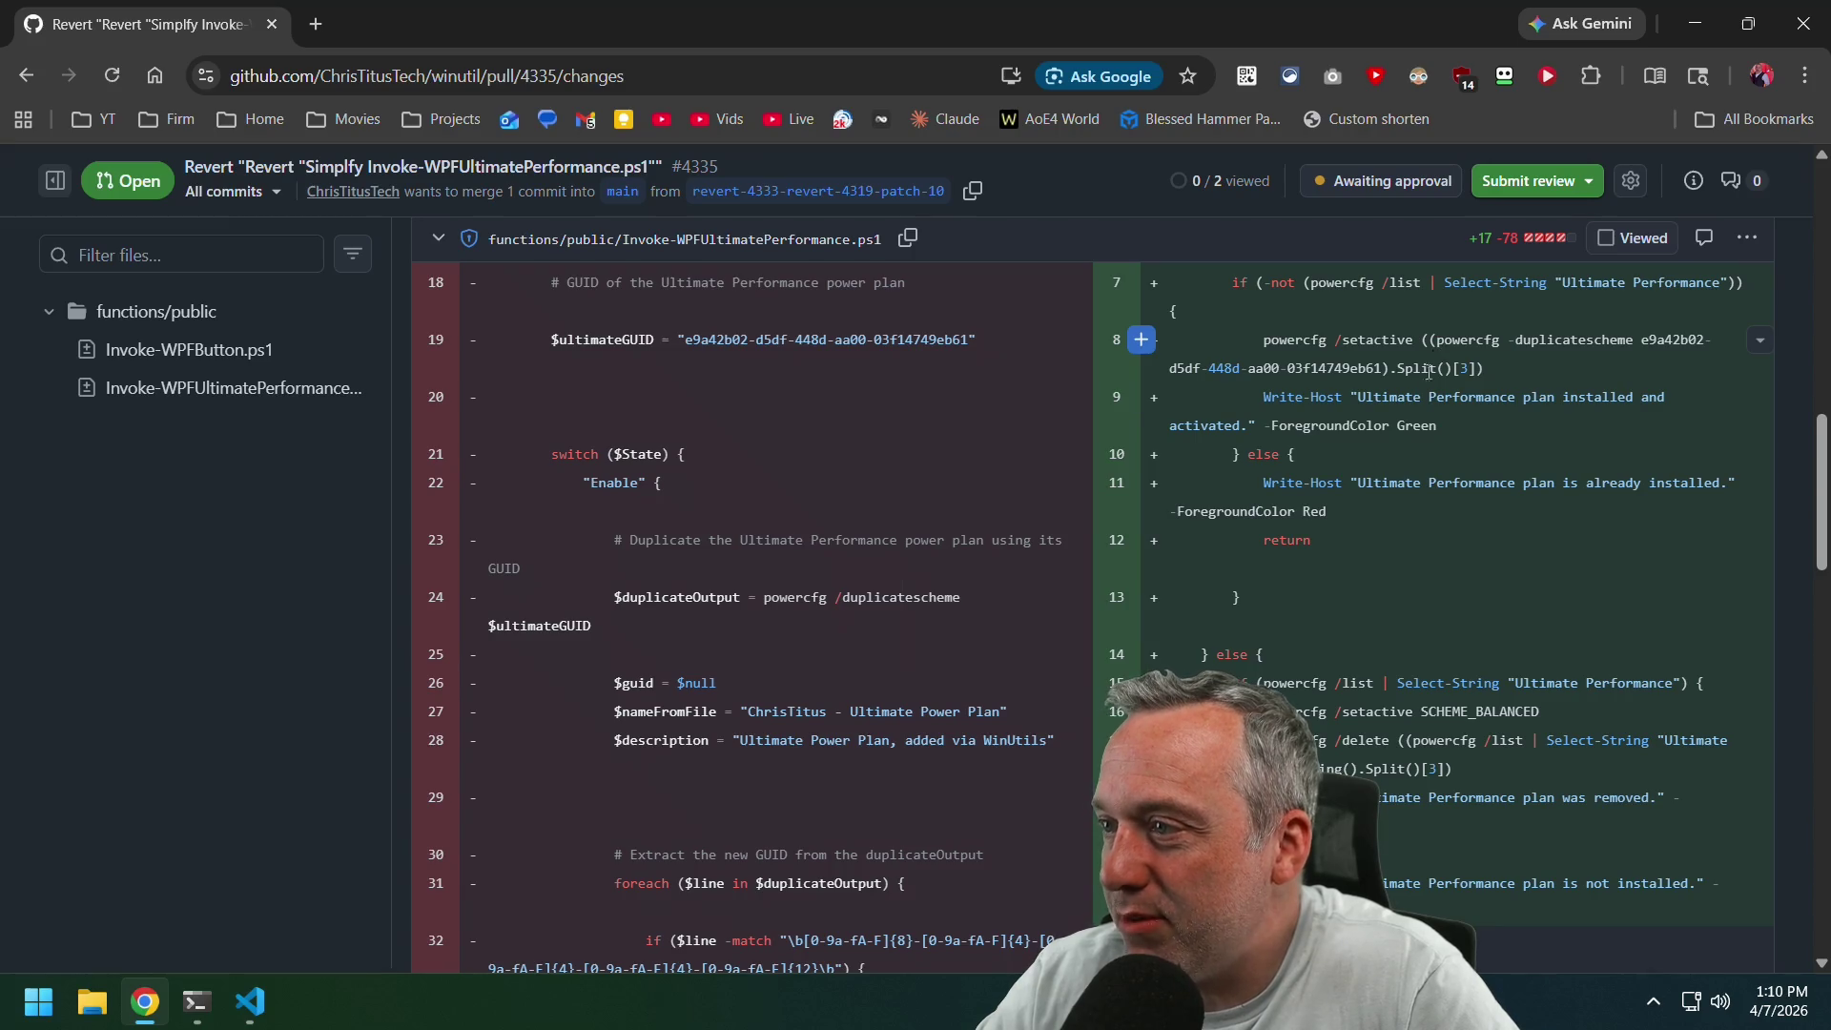
{"action": "scroll", "coordinate": [1438, 435], "scroll_direction": "down", "scroll_amount": 1}
{"action": "scroll", "coordinate": [1438, 443], "scroll_direction": "down", "scroll_amount": 1}
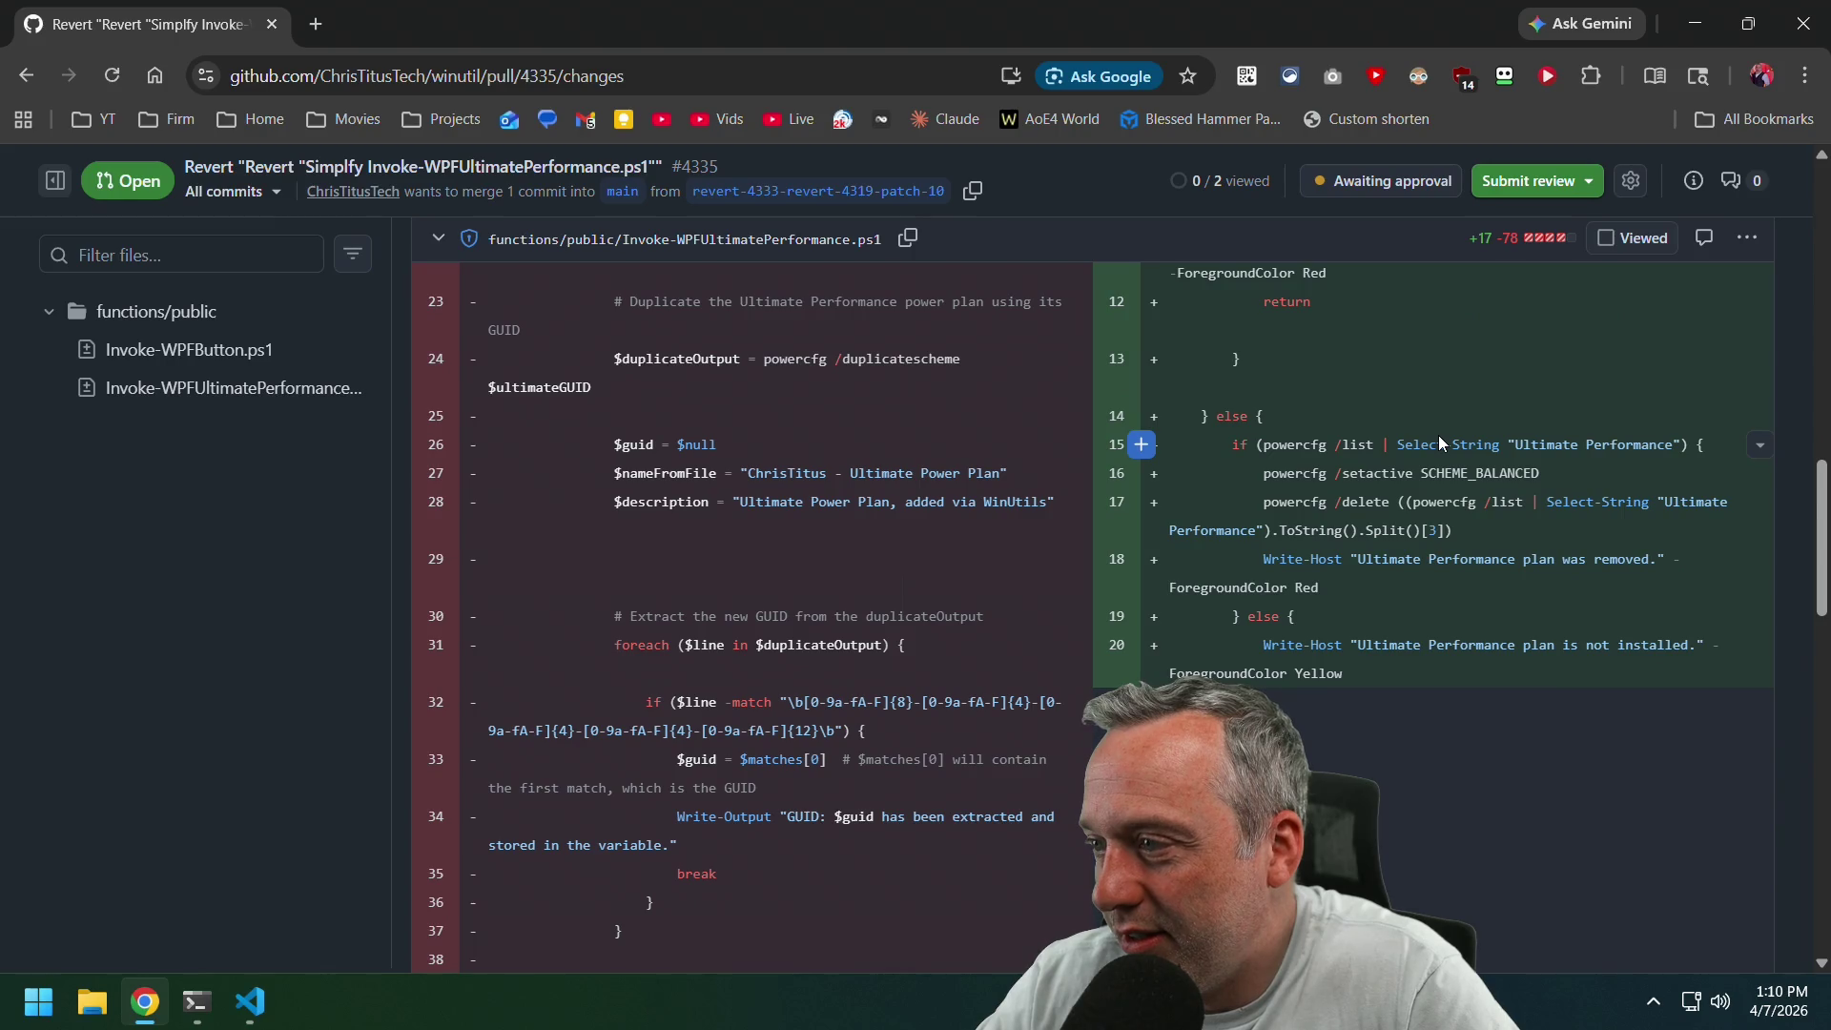
{"action": "scroll", "coordinate": [1438, 435], "scroll_direction": "down", "scroll_amount": 12}
{"action": "scroll", "coordinate": [1433, 436], "scroll_direction": "down", "scroll_amount": 2}
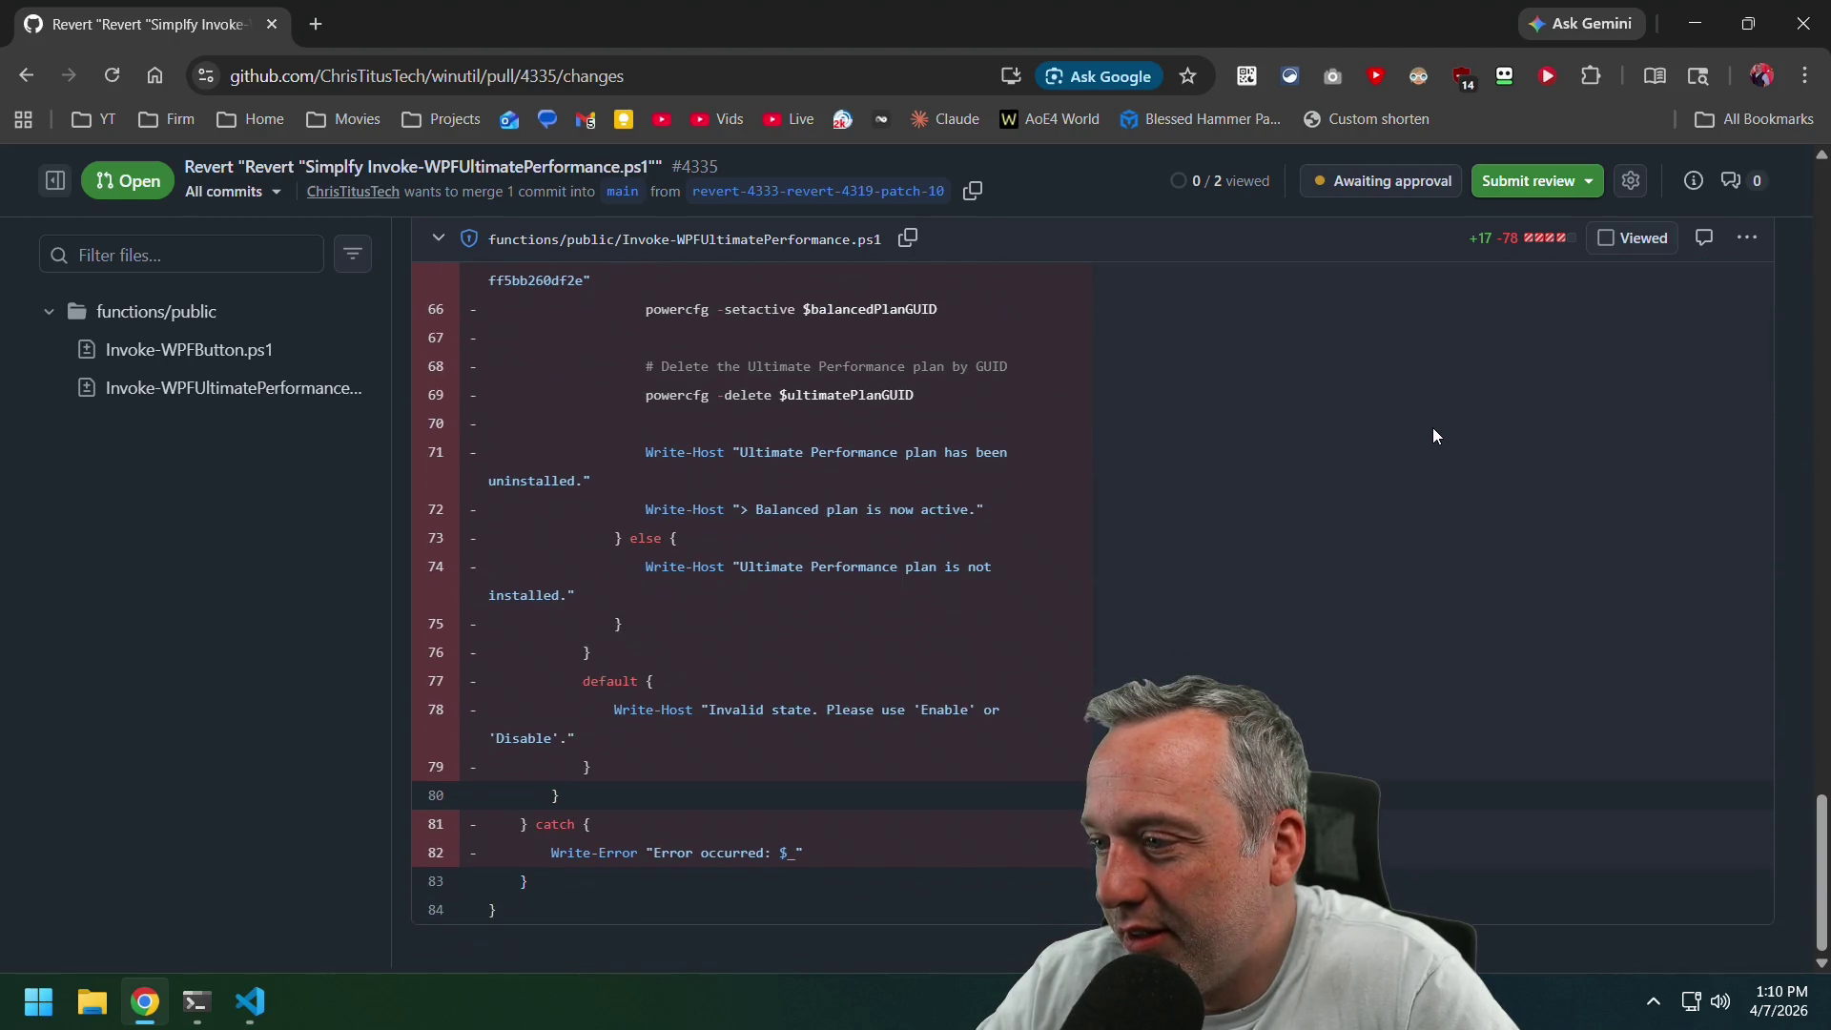
{"action": "scroll", "coordinate": [1474, 472], "scroll_direction": "up", "scroll_amount": 20}
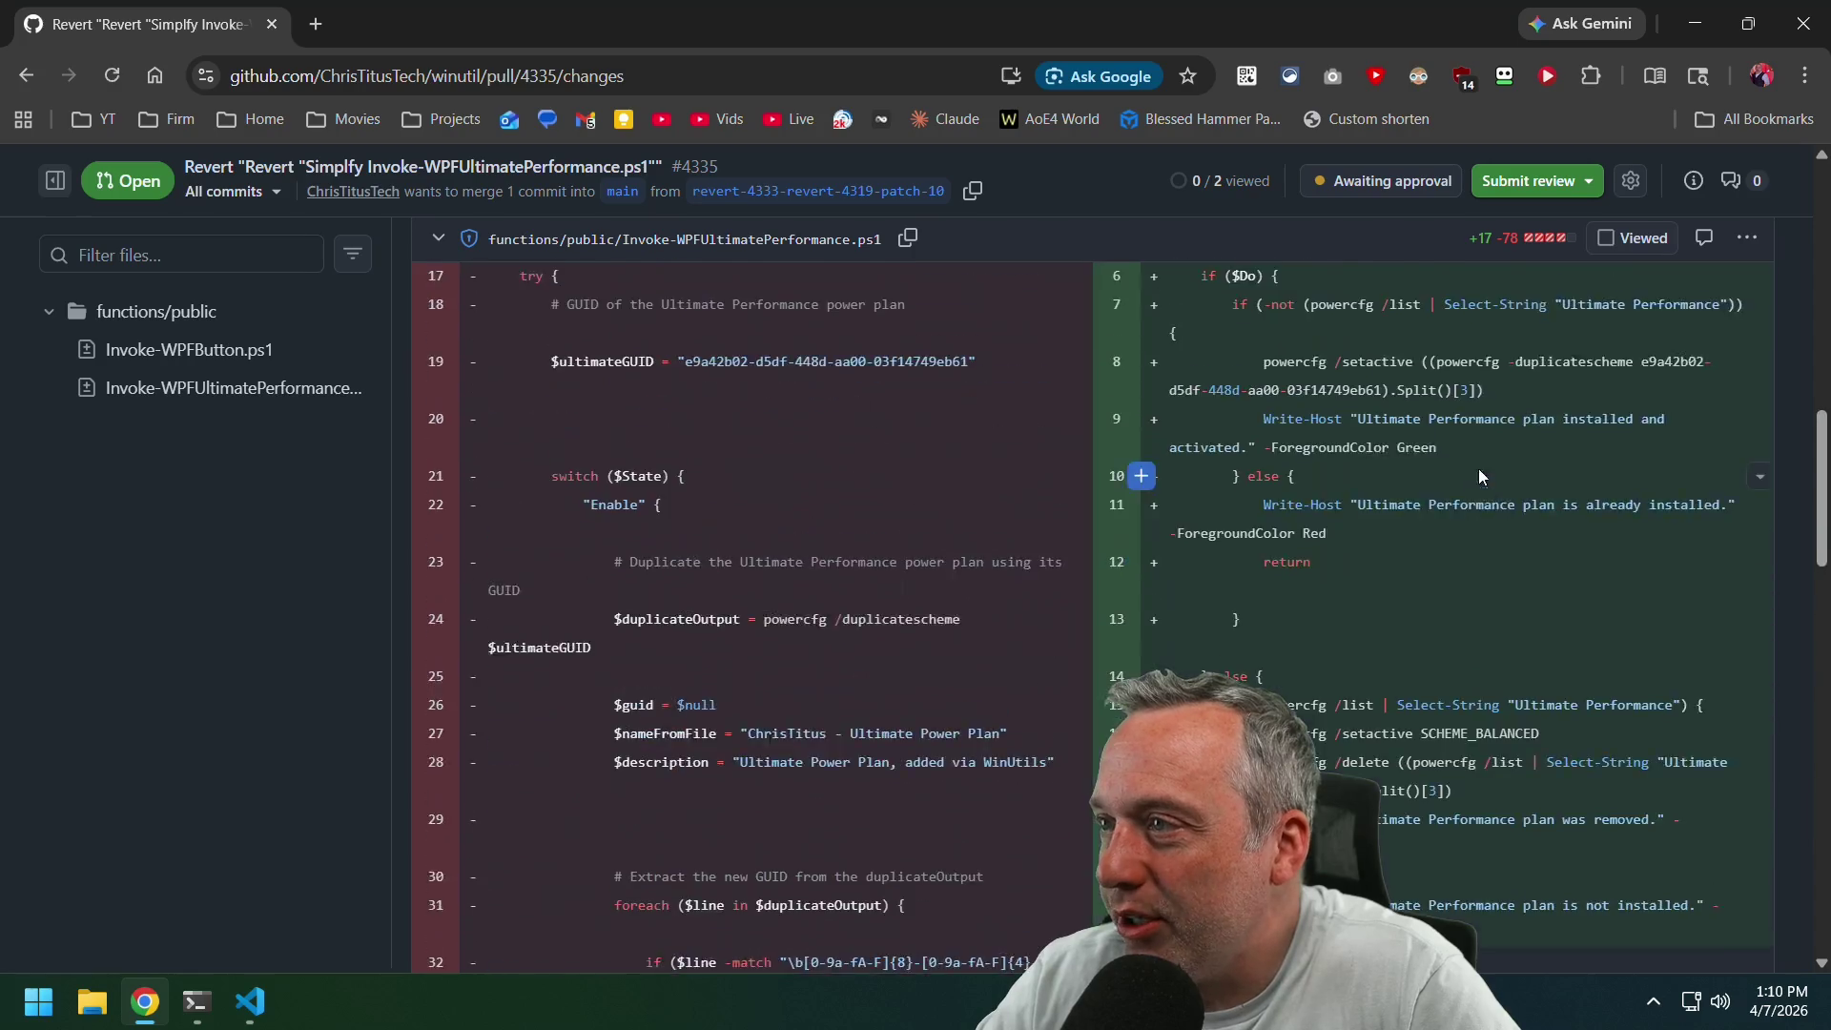
Cancel a started review without submitting and return to the pull request's Conversation tab.
{"action": "left_click", "coordinate": [1528, 181]}
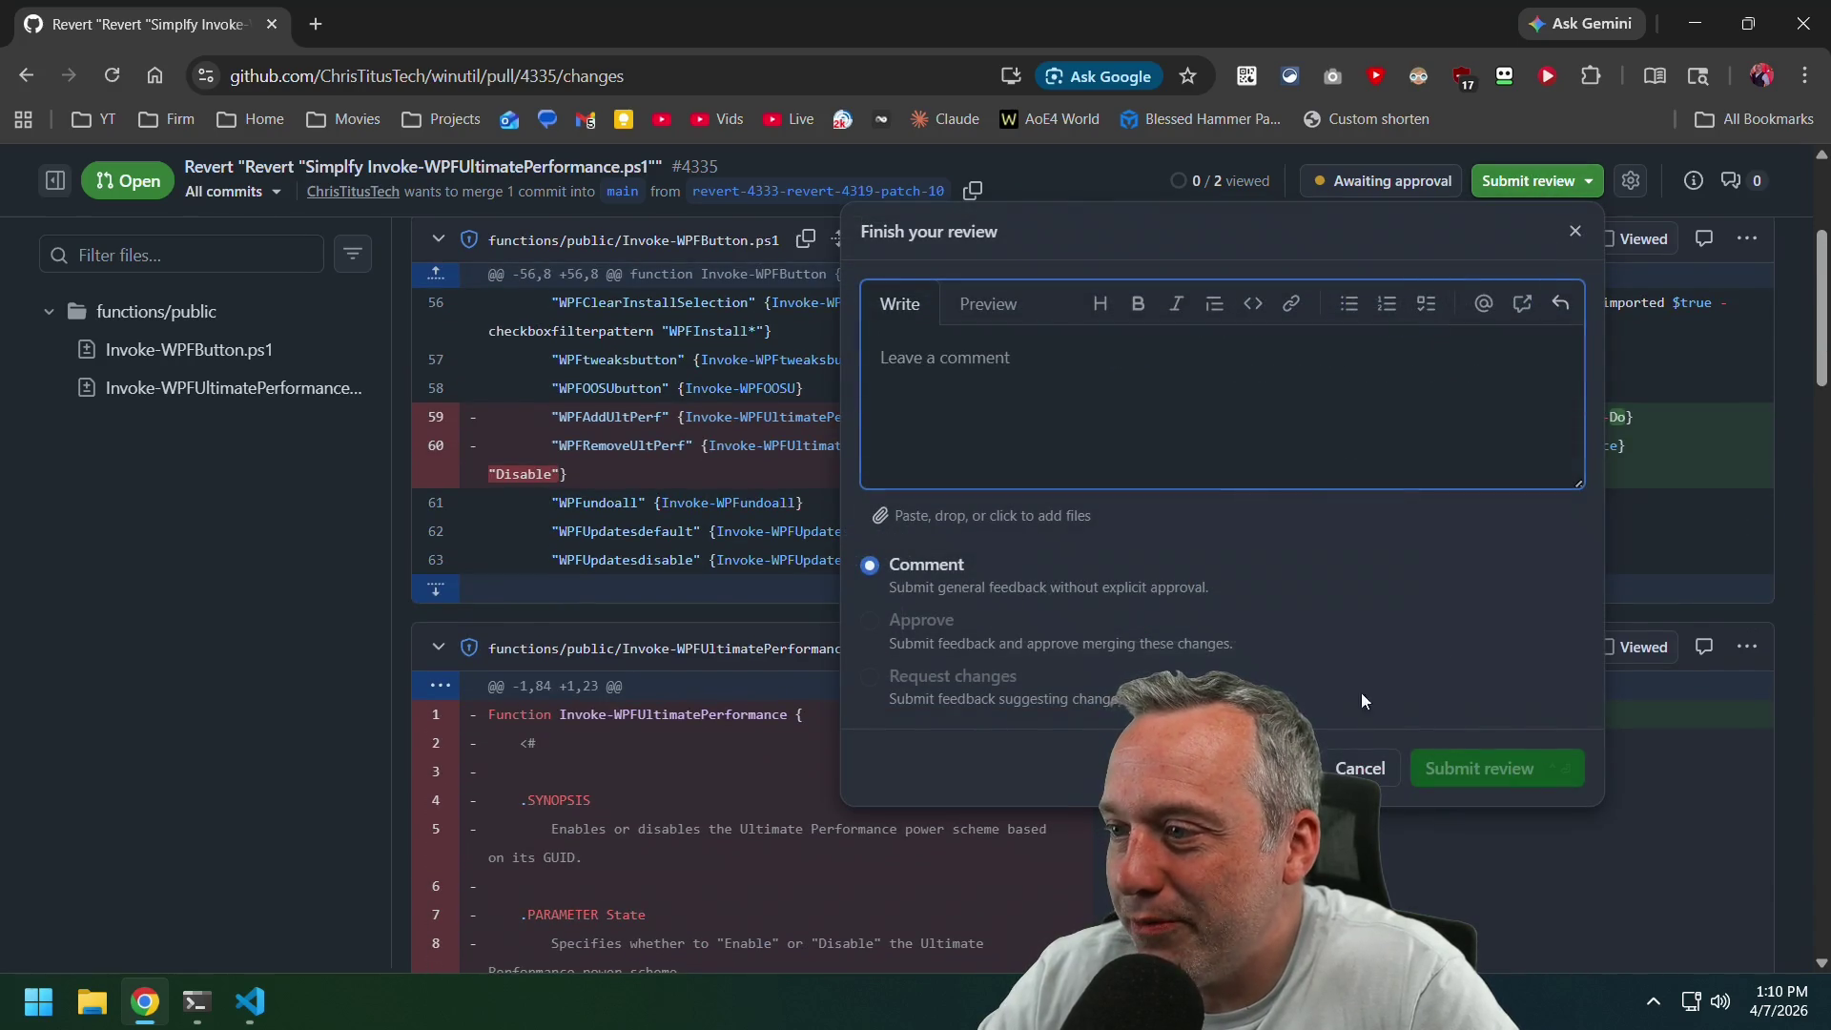
{"action": "key", "text": "Escape"}
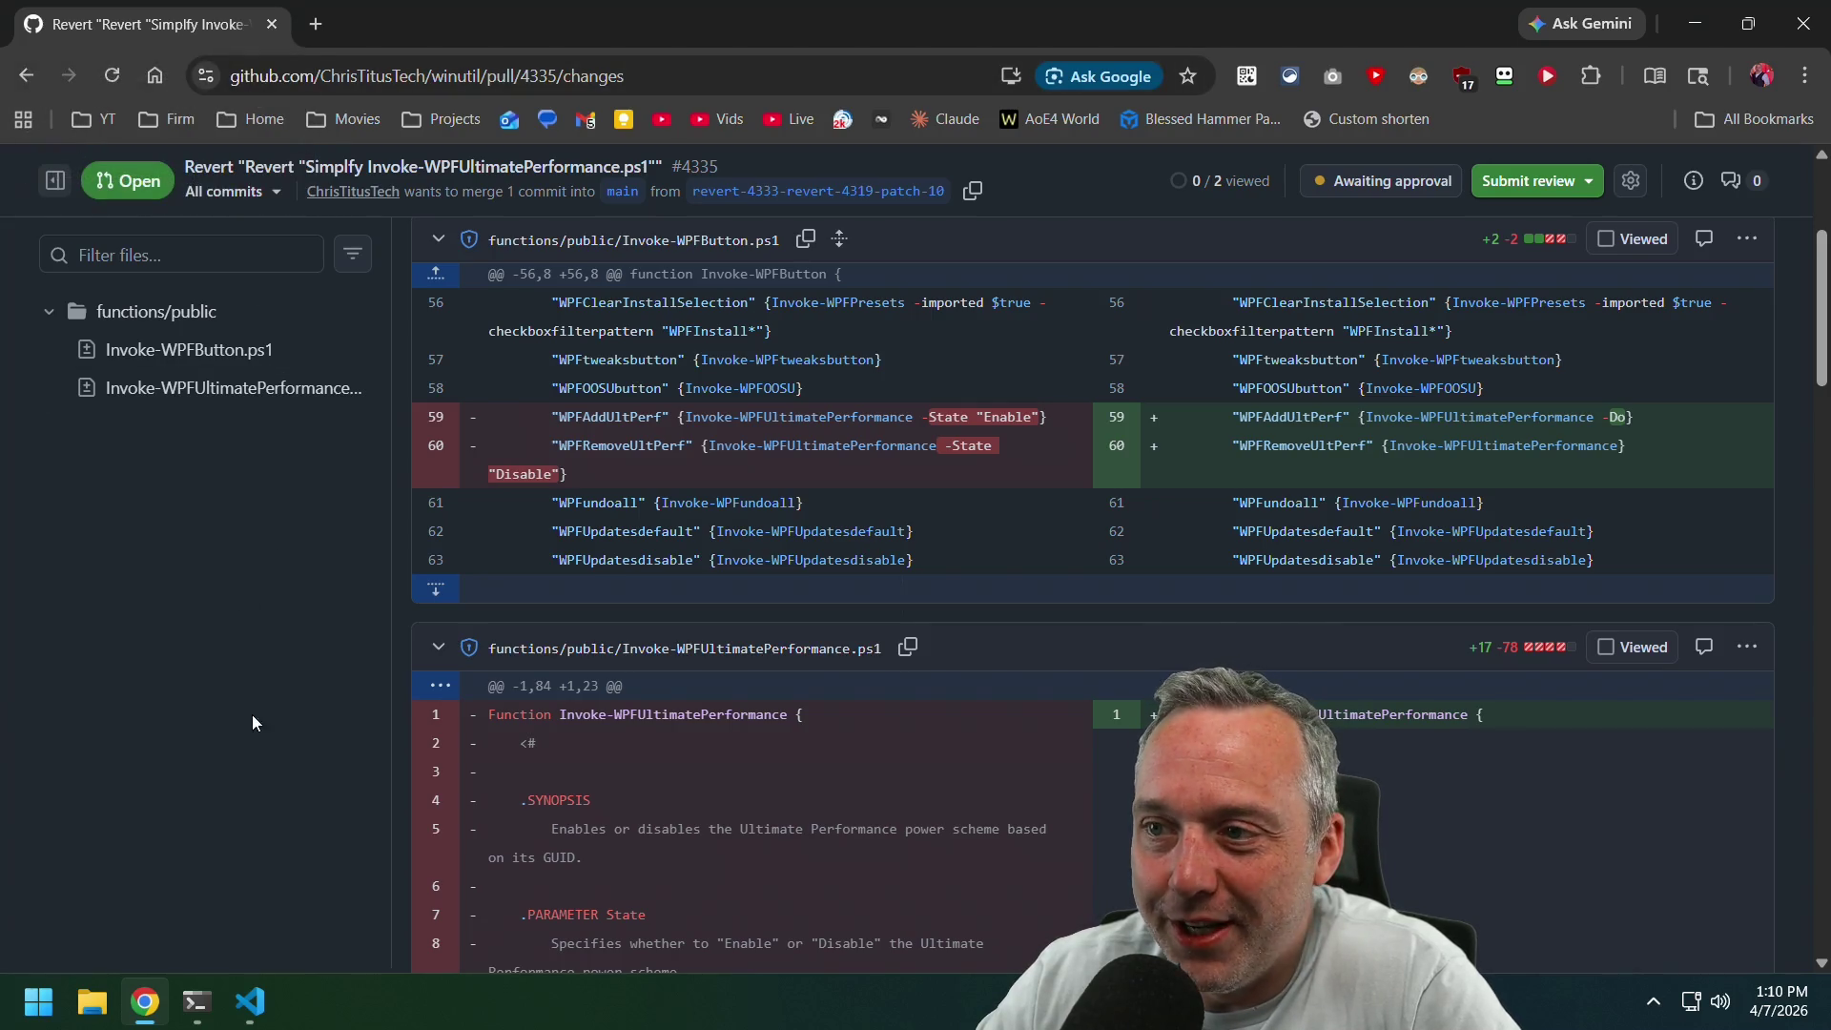
{"action": "scroll", "coordinate": [458, 661], "scroll_direction": "up", "scroll_amount": 3}
{"action": "left_click", "coordinate": [134, 404]}
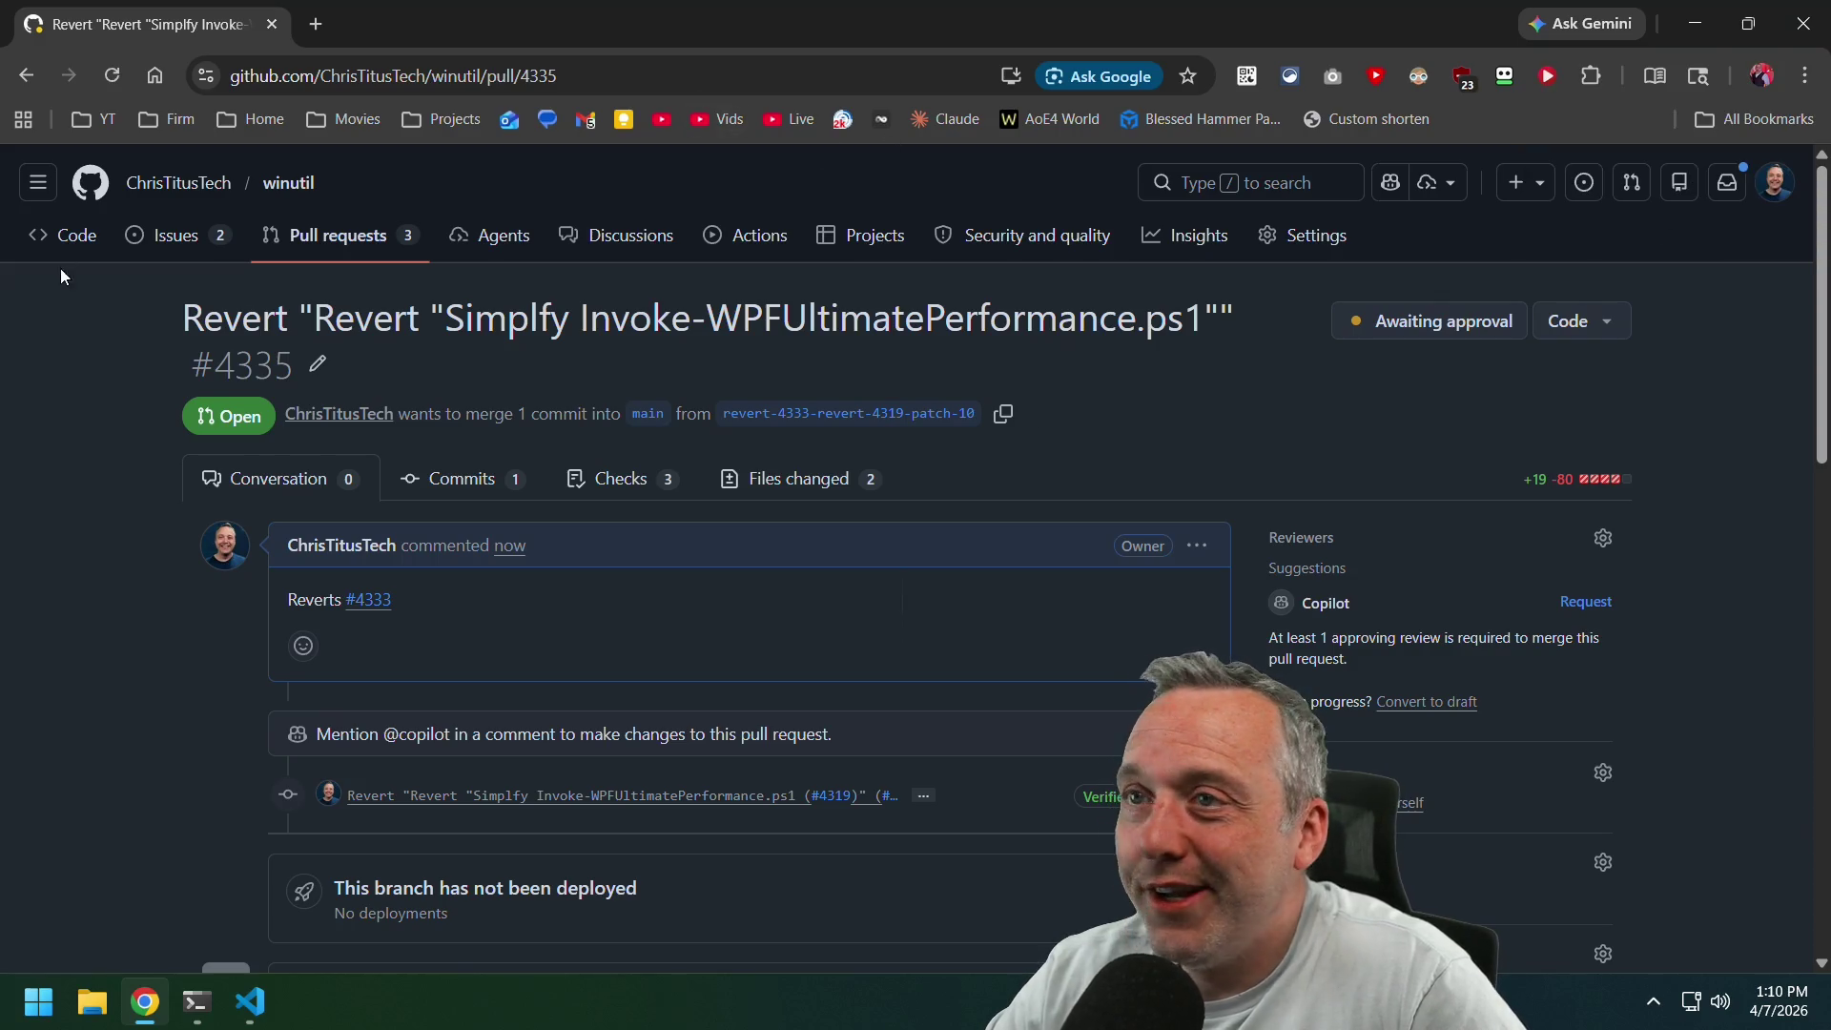
{"action": "left_click", "coordinate": [318, 25]}
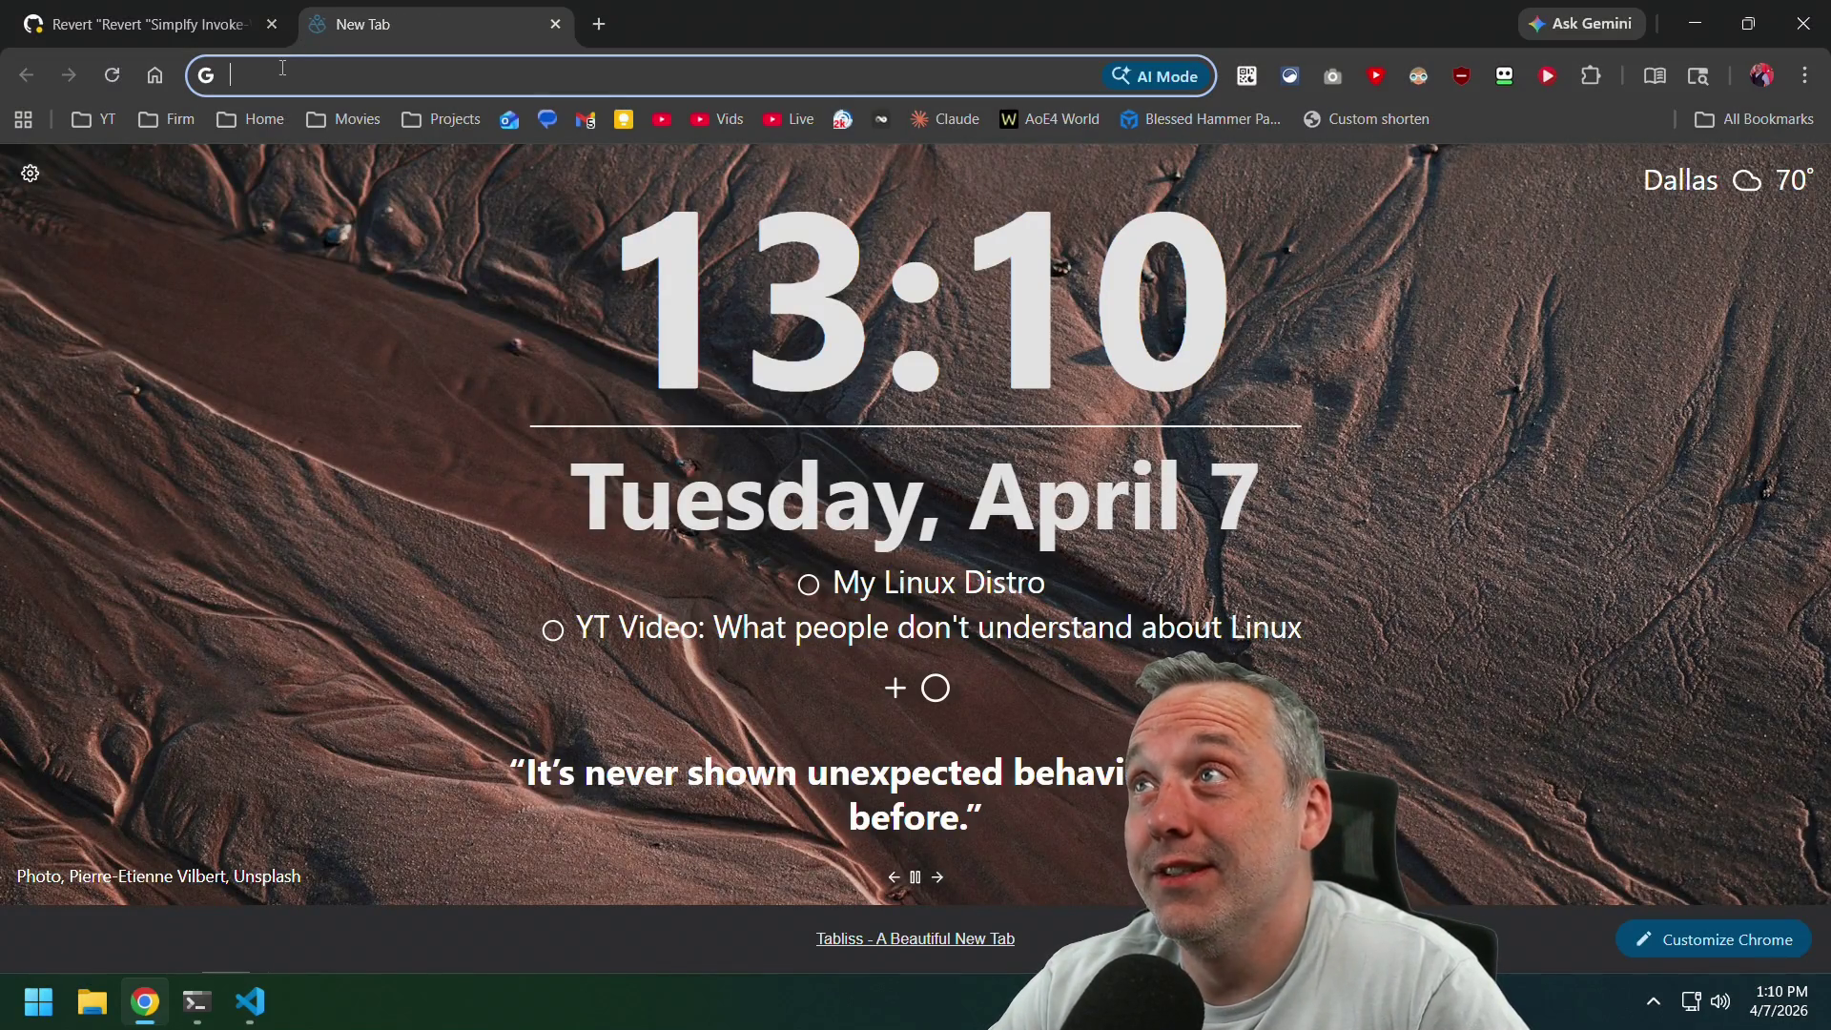
{"action": "type", "text": "youtube.com"}
{"action": "key", "text": "Return"}
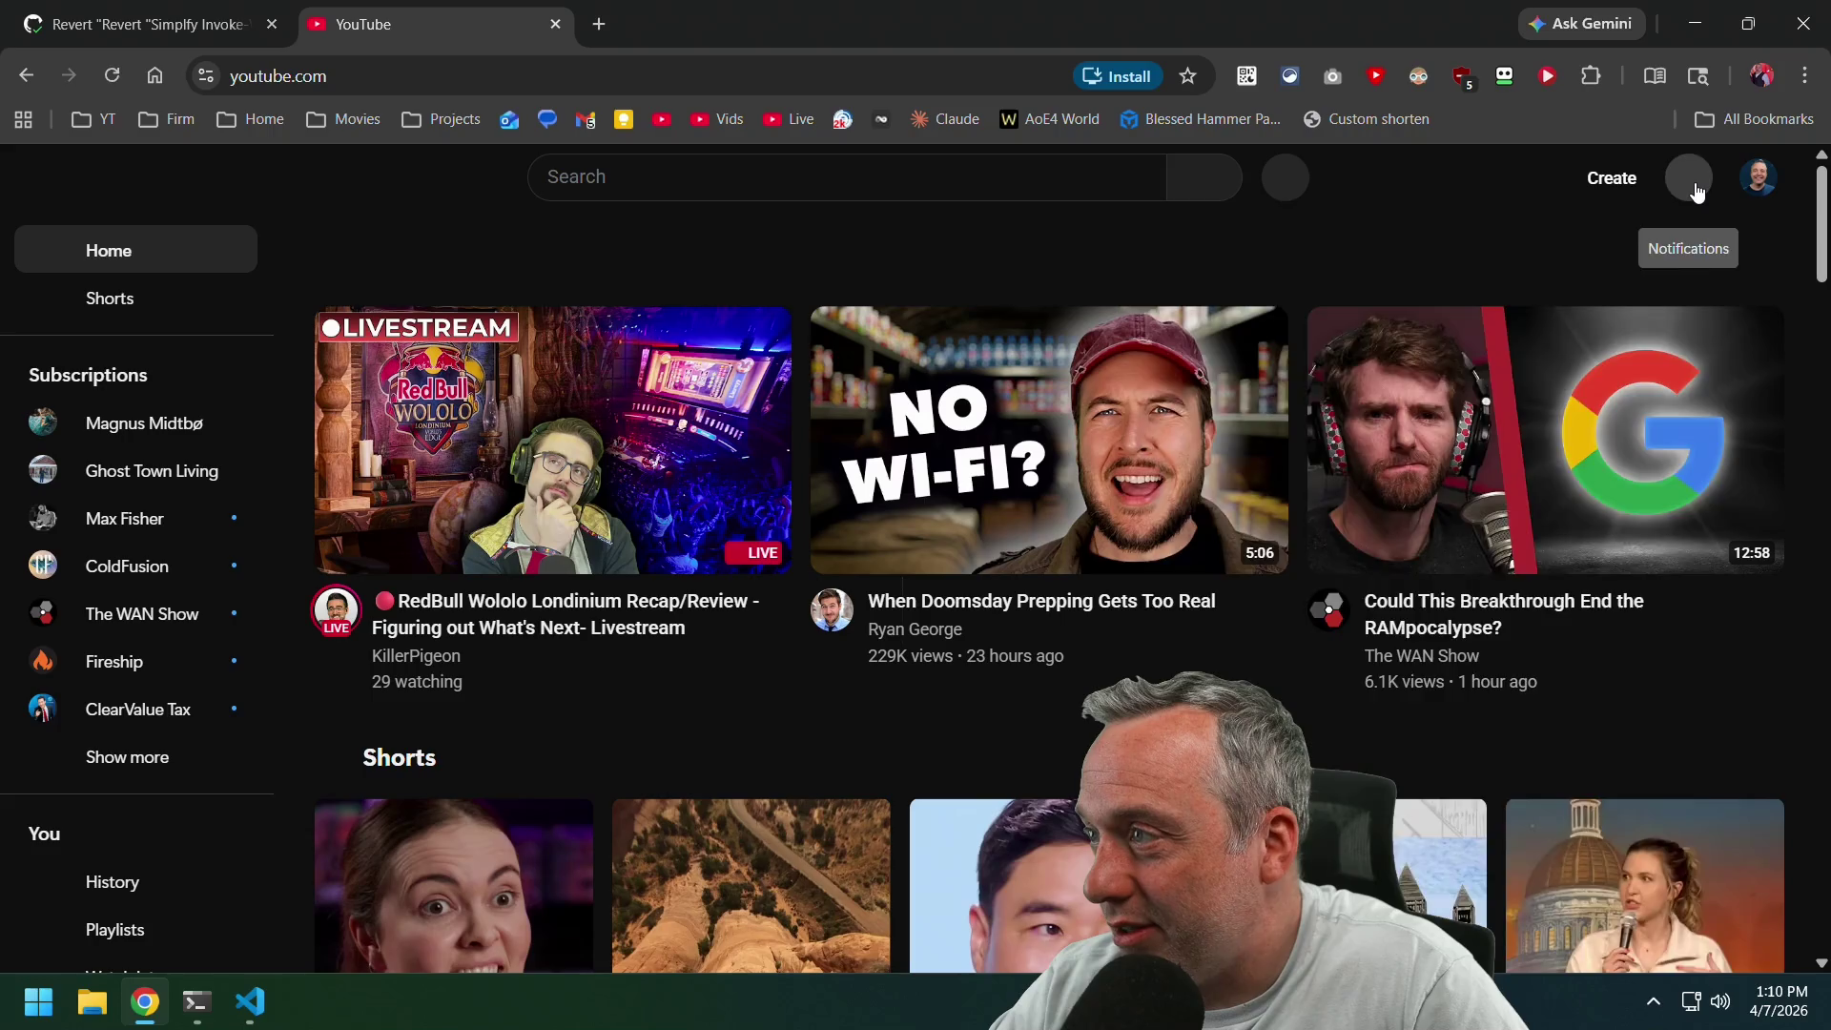
{"action": "left_click", "coordinate": [1713, 189]}
{"action": "left_click", "coordinate": [1369, 413]}
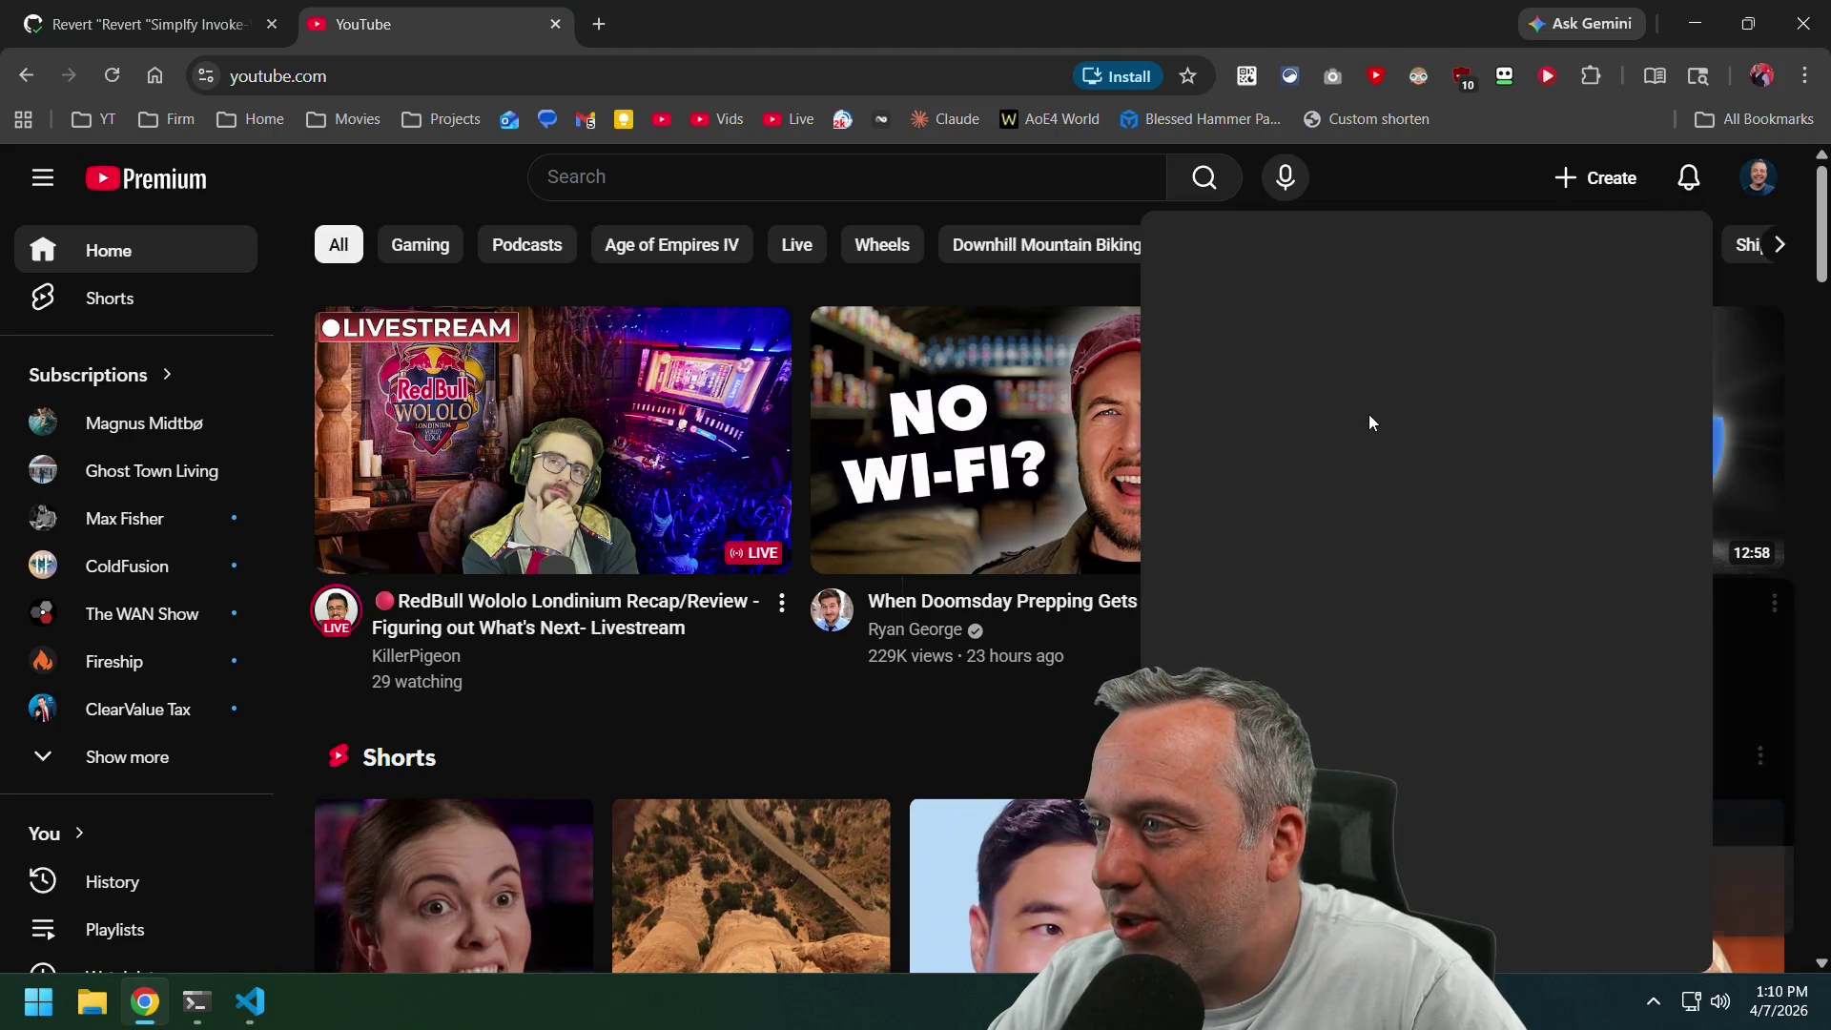
{"action": "left_click", "coordinate": [1642, 334]}
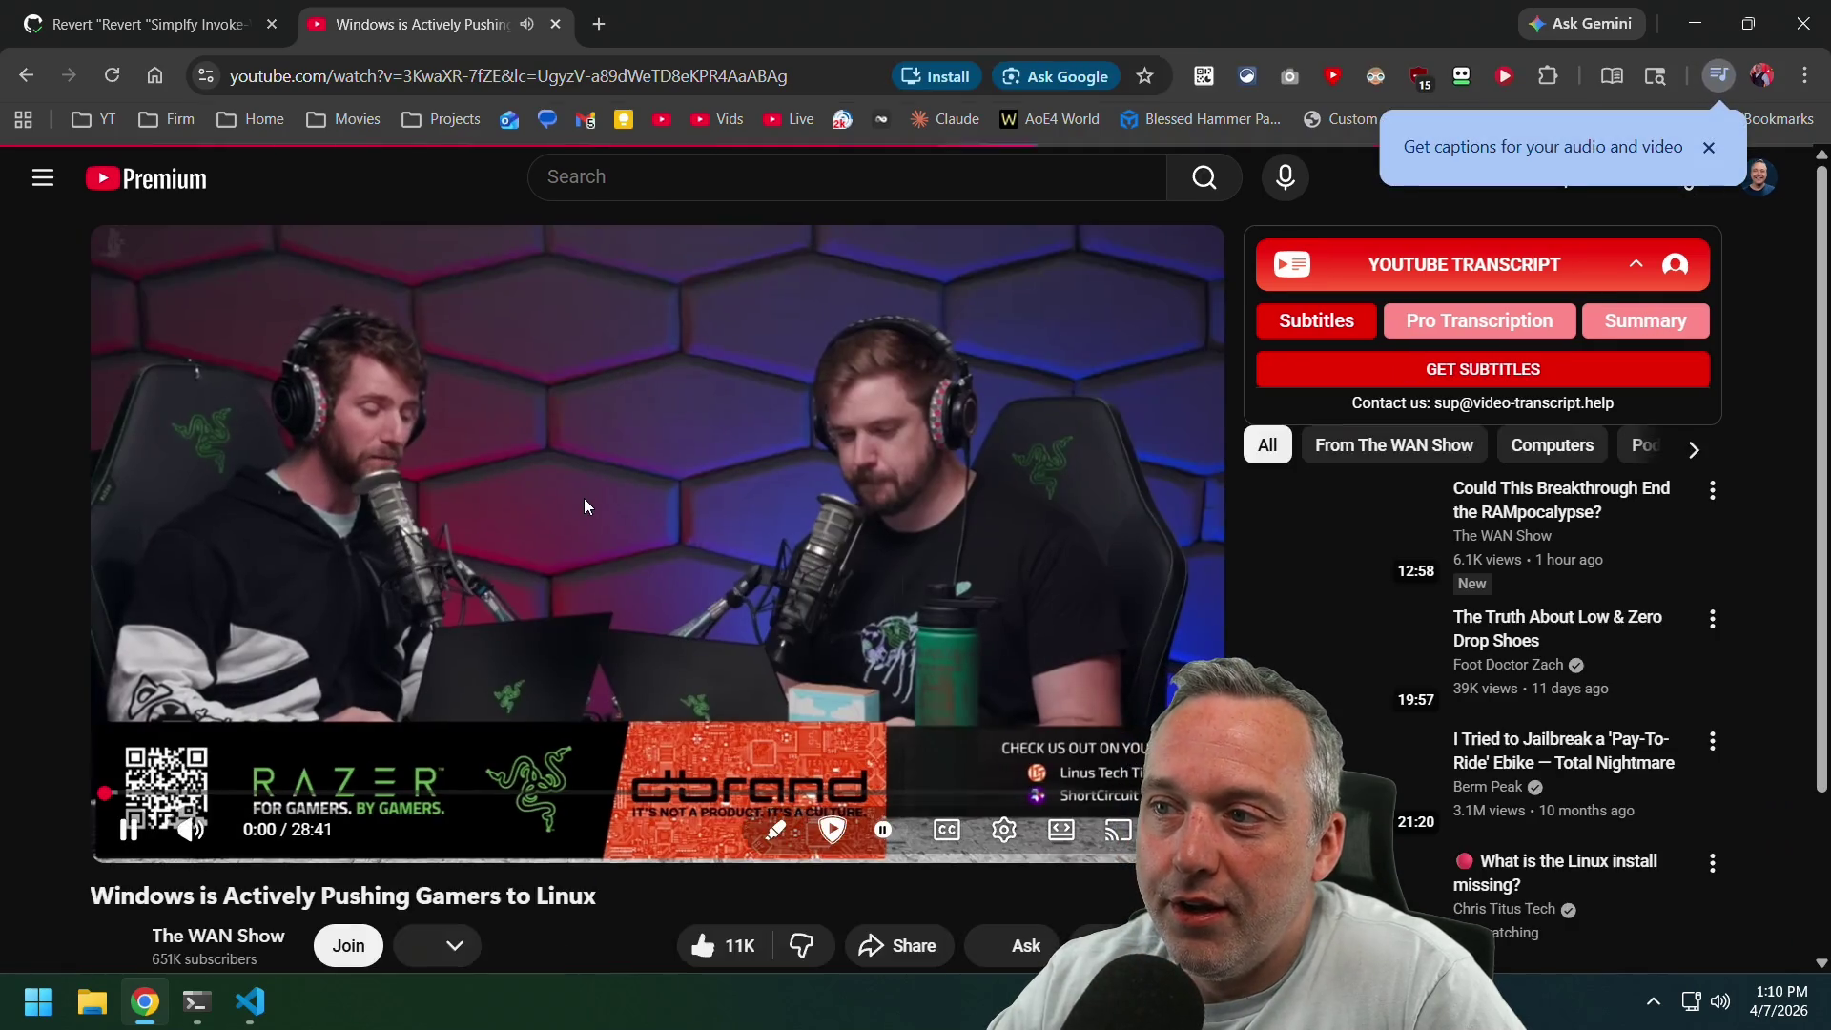
{"action": "left_click", "coordinate": [645, 537]}
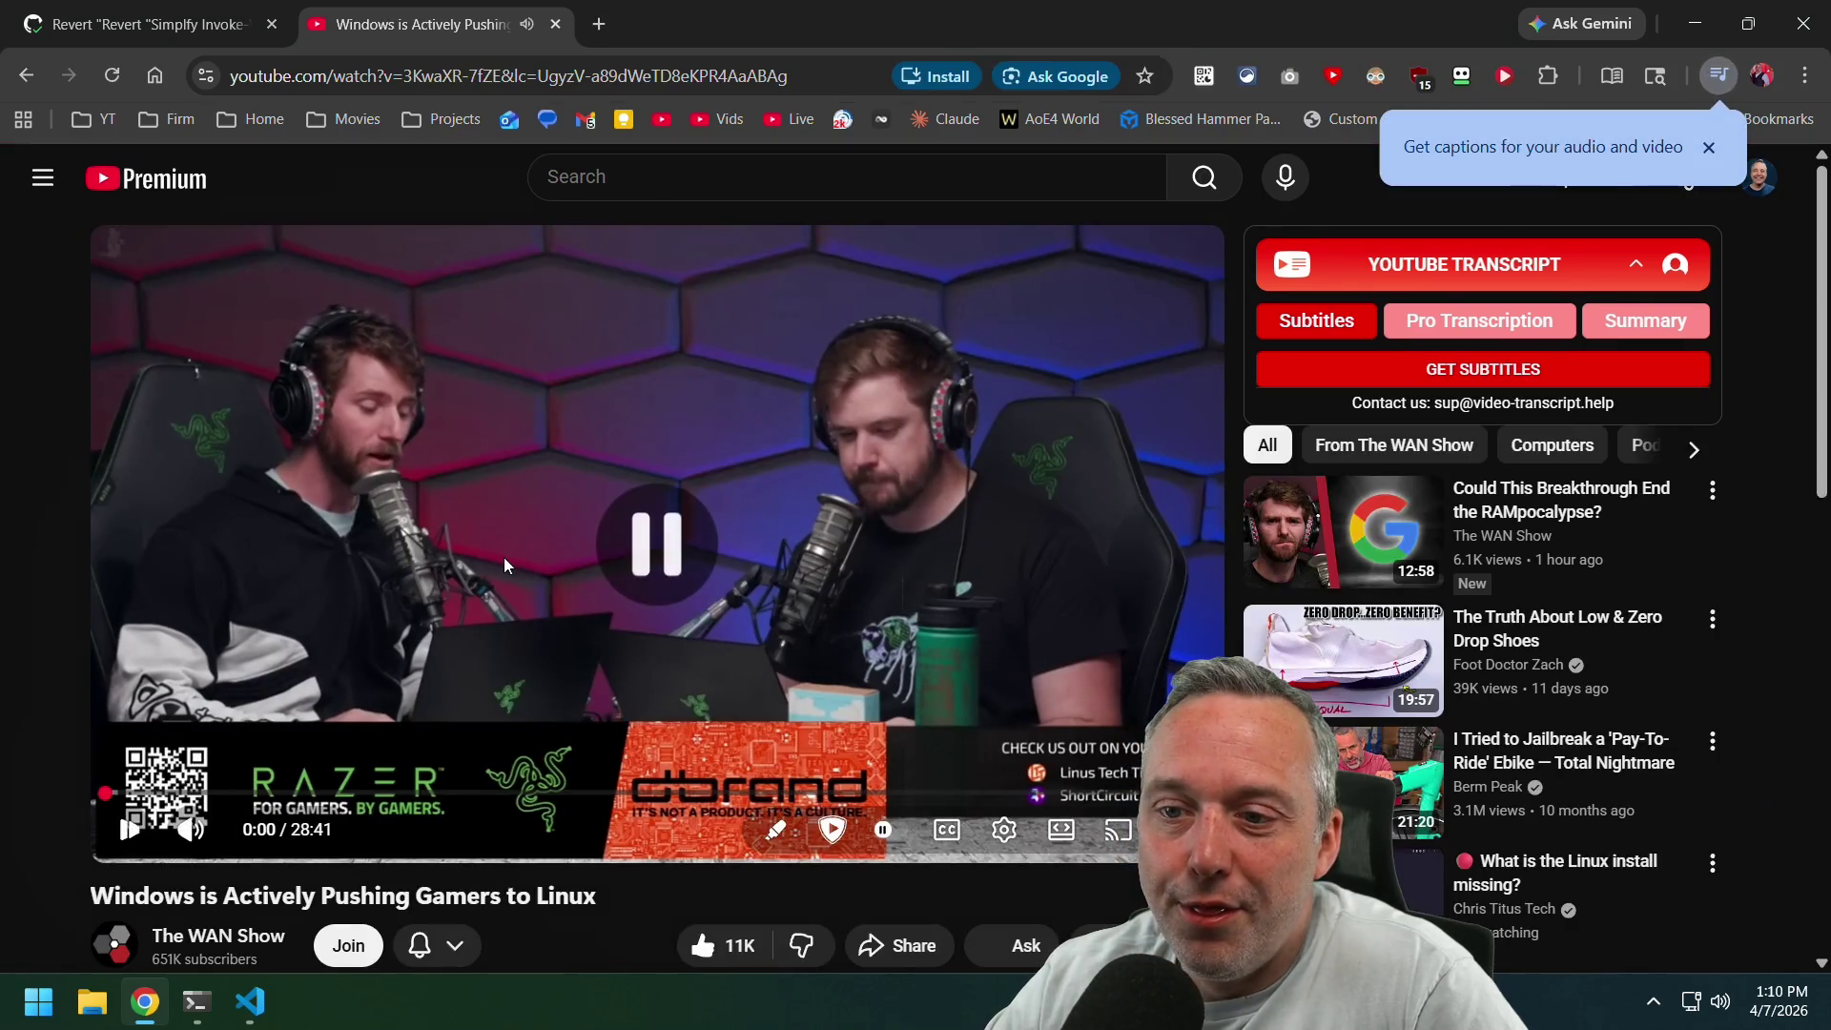
{"action": "scroll", "coordinate": [645, 537], "scroll_direction": "down", "scroll_amount": 3}
{"action": "scroll", "coordinate": [563, 608], "scroll_direction": "down", "scroll_amount": 4}
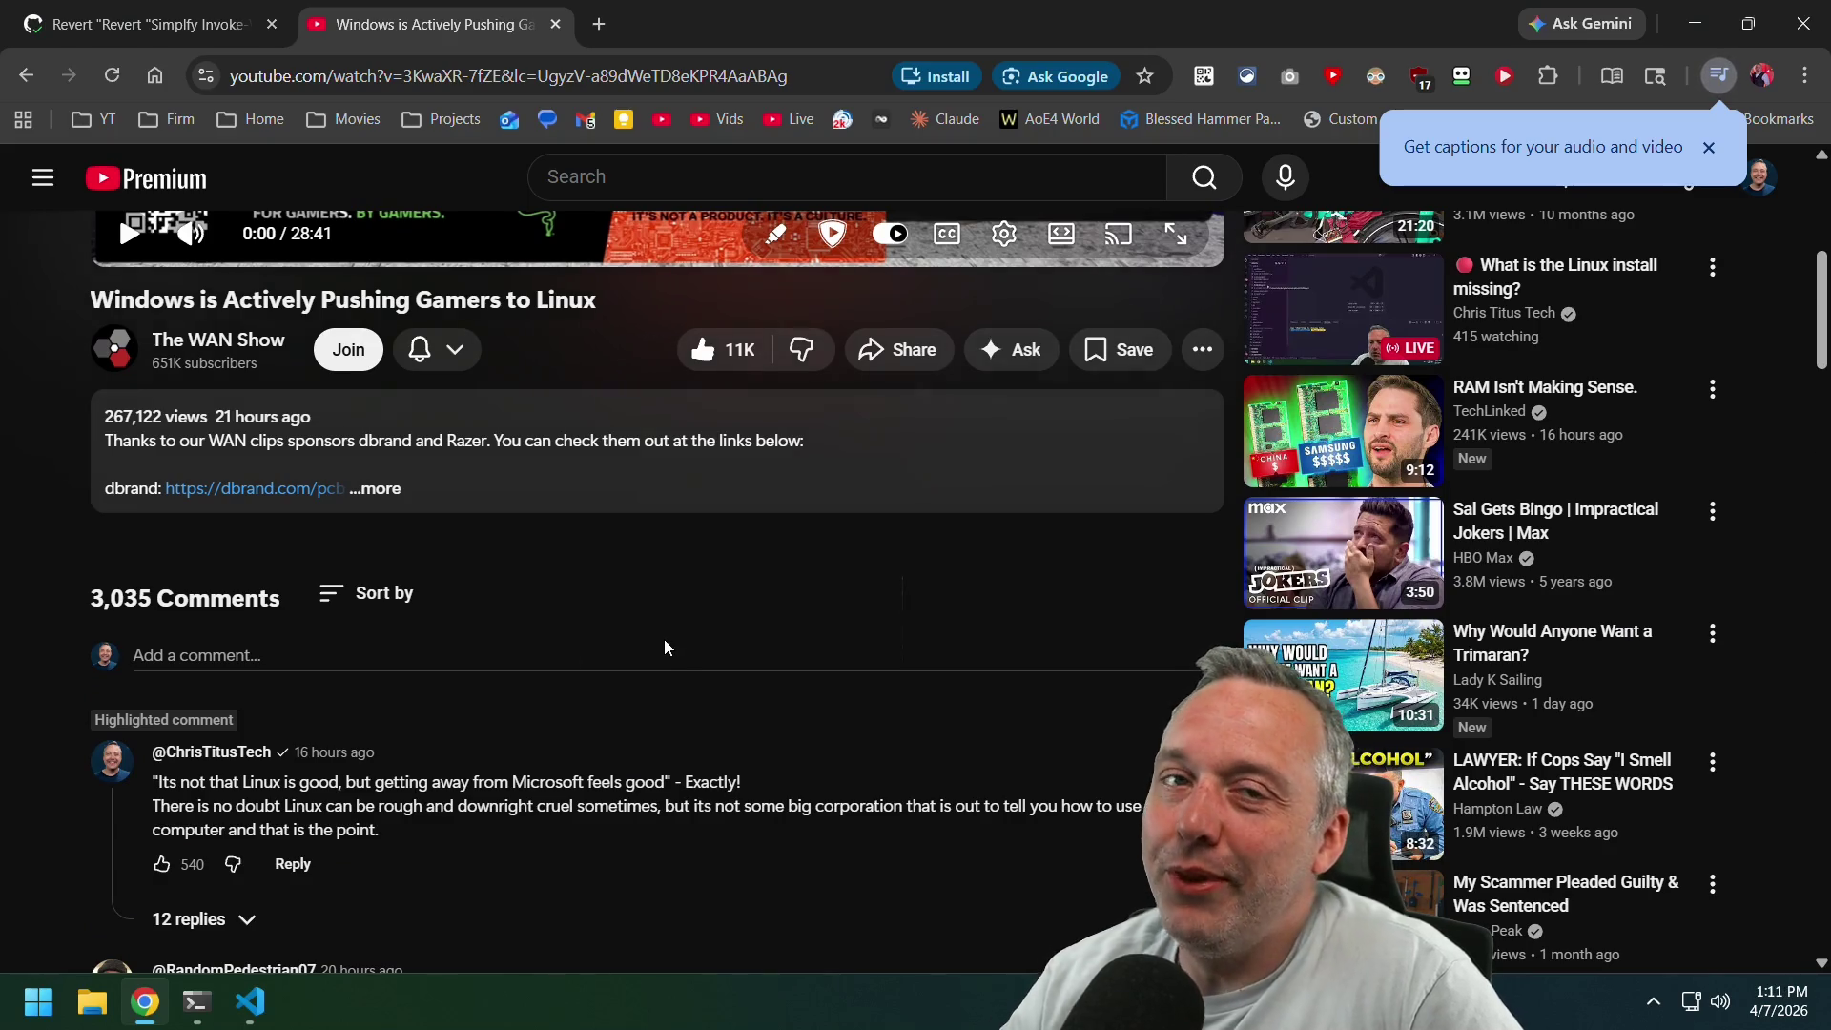
{"action": "scroll", "coordinate": [508, 805], "scroll_direction": "down", "scroll_amount": 2}
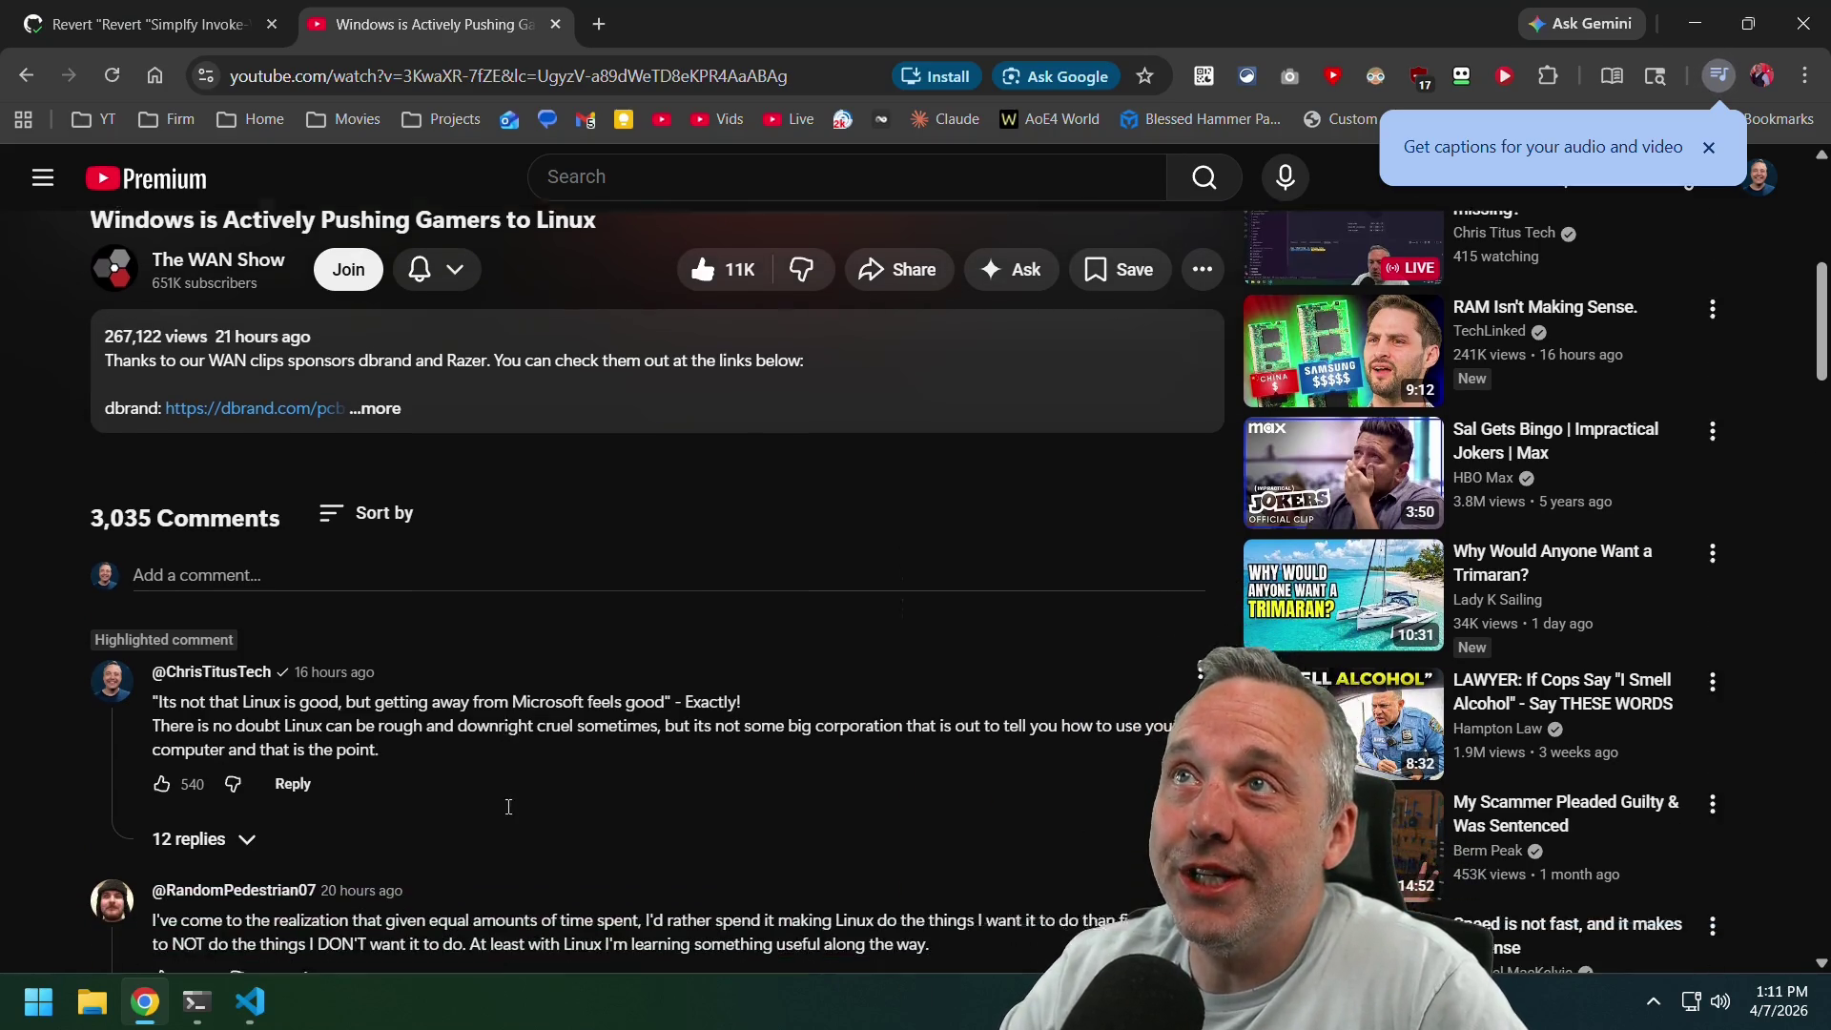
{"action": "scroll", "coordinate": [508, 806], "scroll_direction": "down", "scroll_amount": 2}
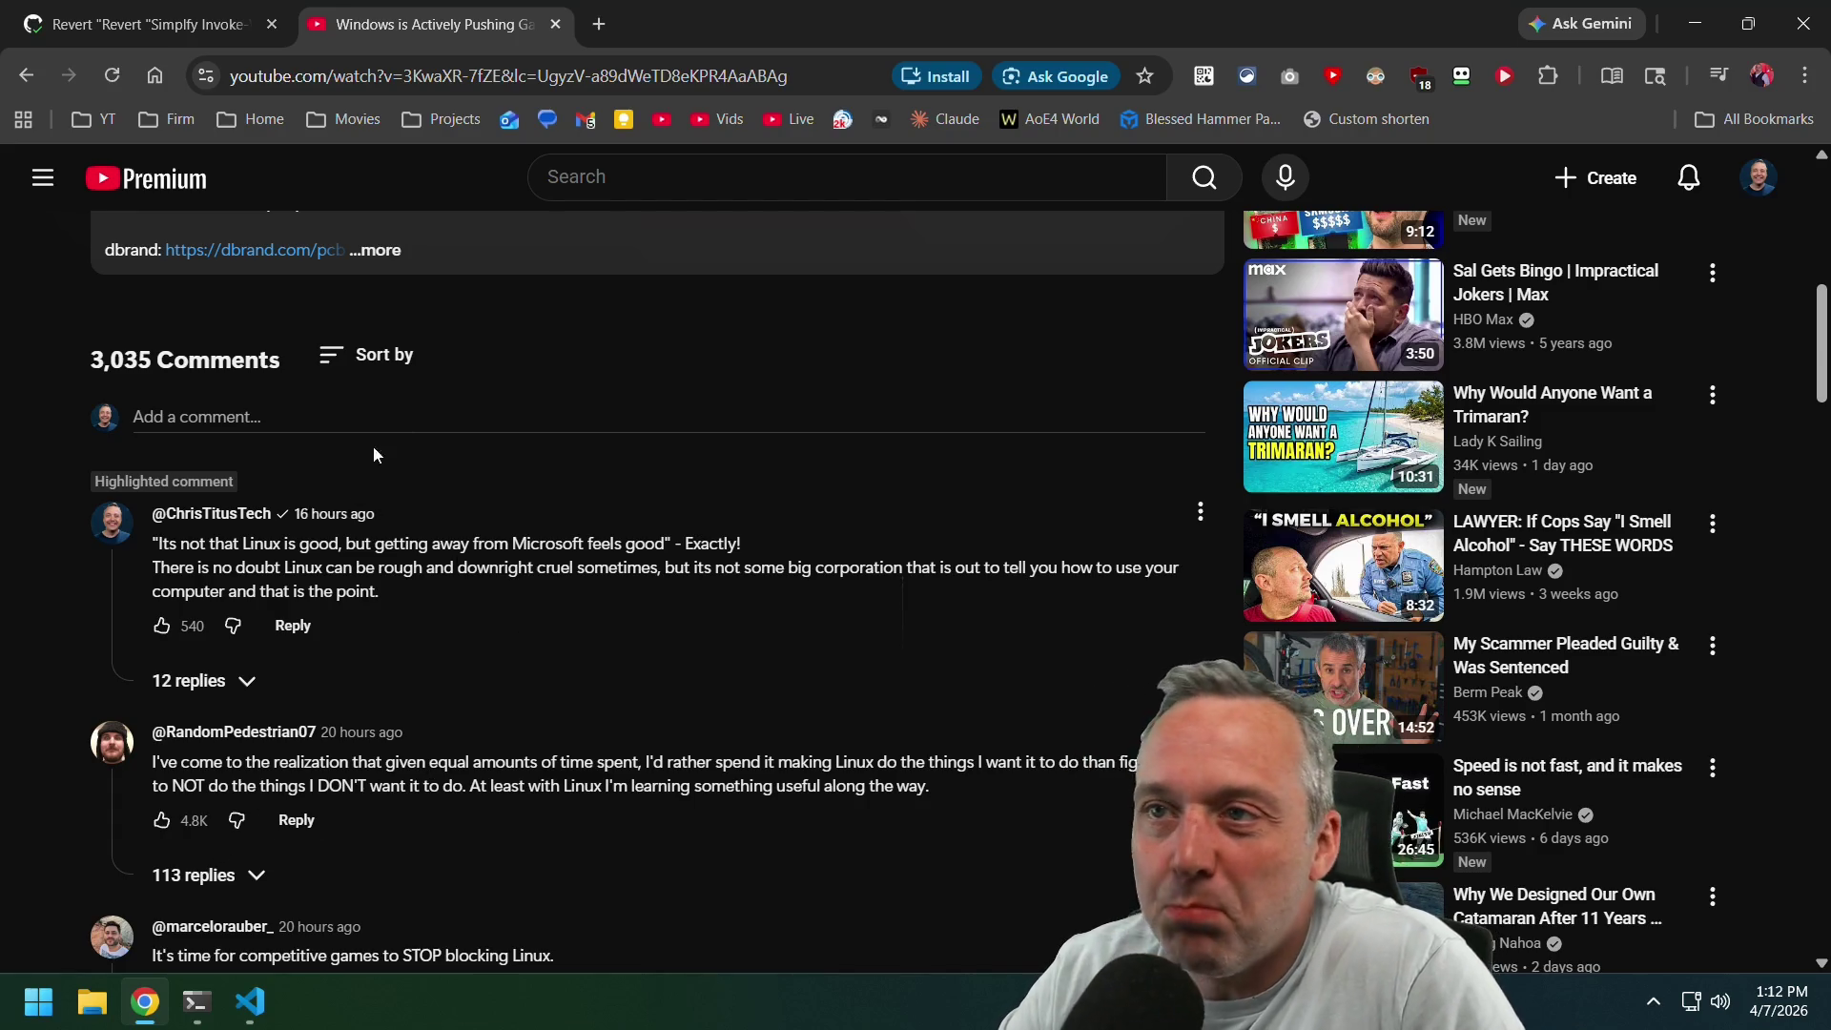
{"action": "left_click", "coordinate": [556, 24]}
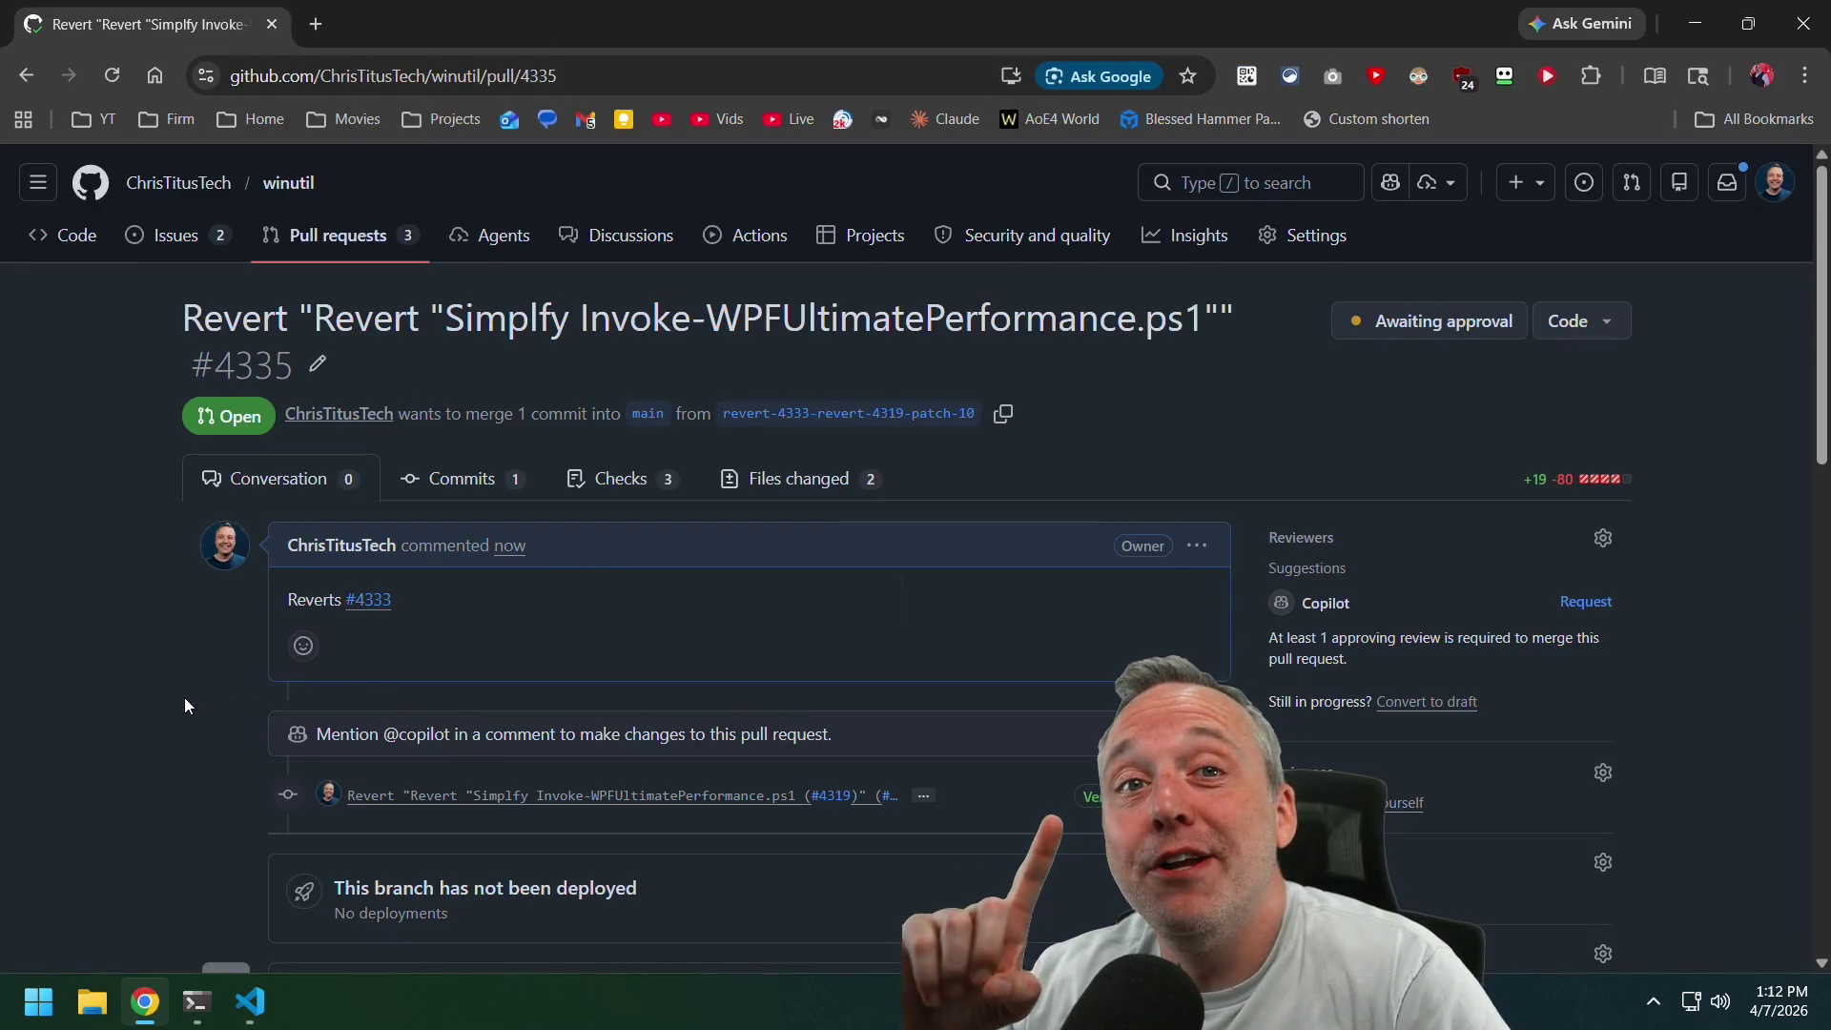